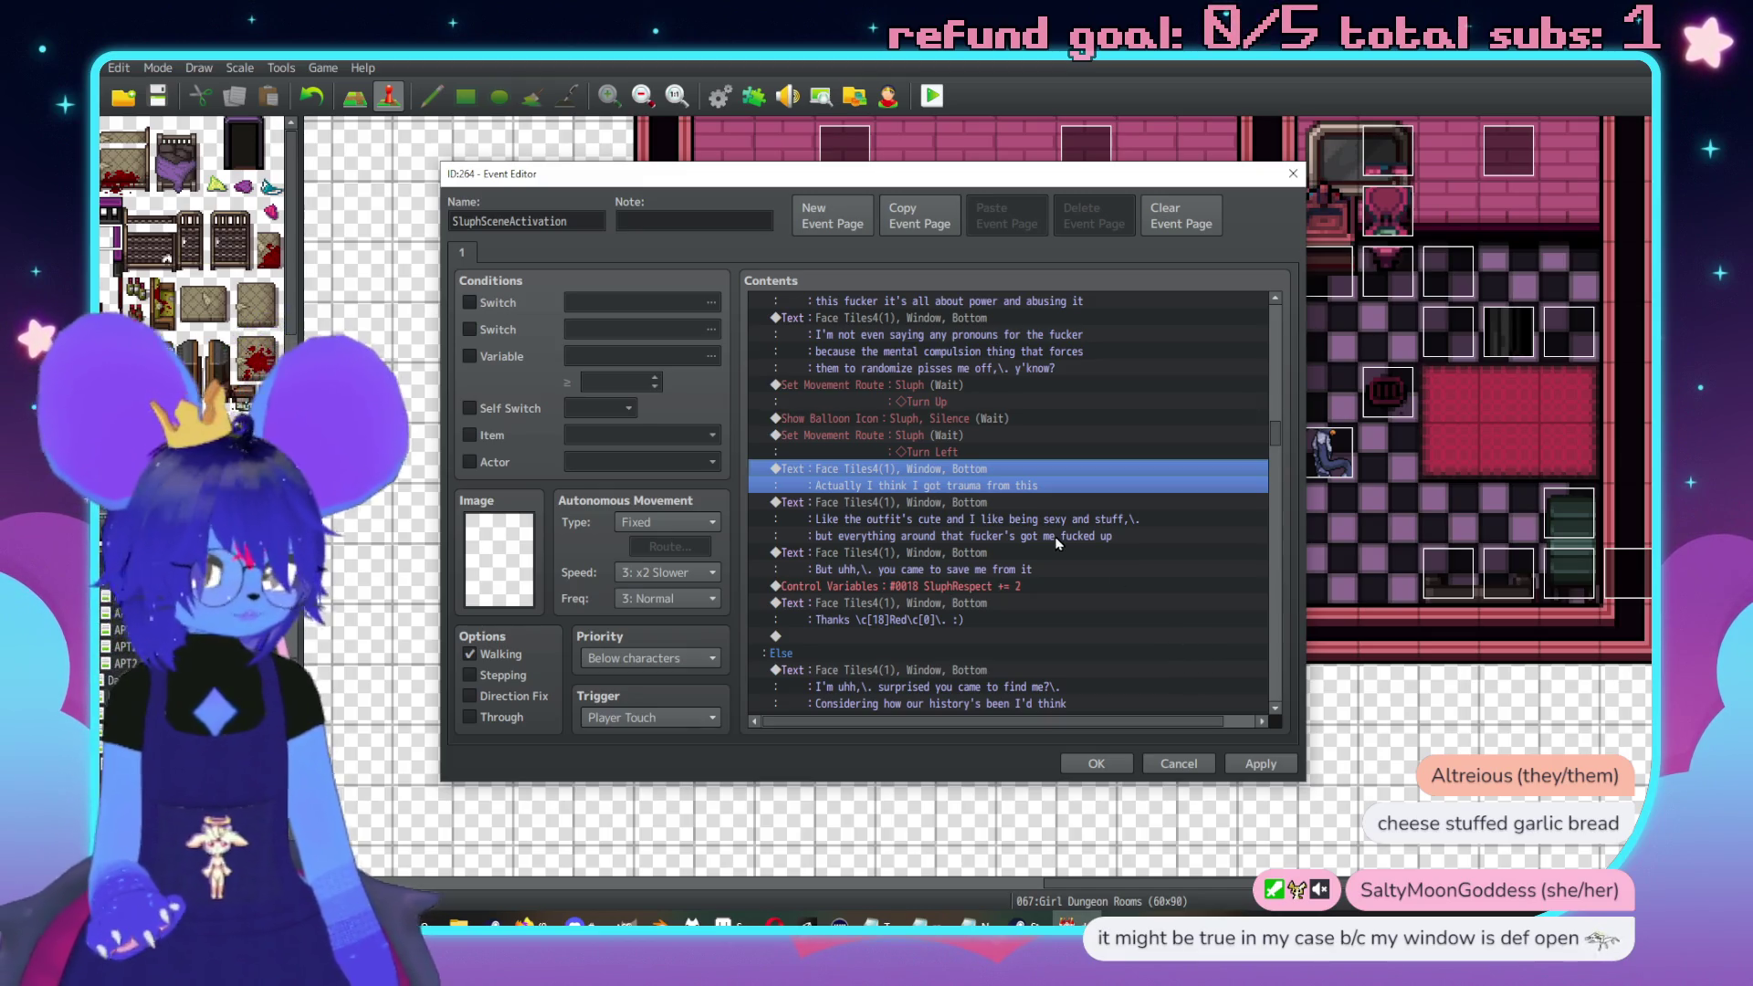
Open the Event Commands list for the empty line below Sluph's 'Thanks' message
{"action": "scroll", "coordinate": [1104, 568], "scroll_direction": "down", "scroll_amount": 2}
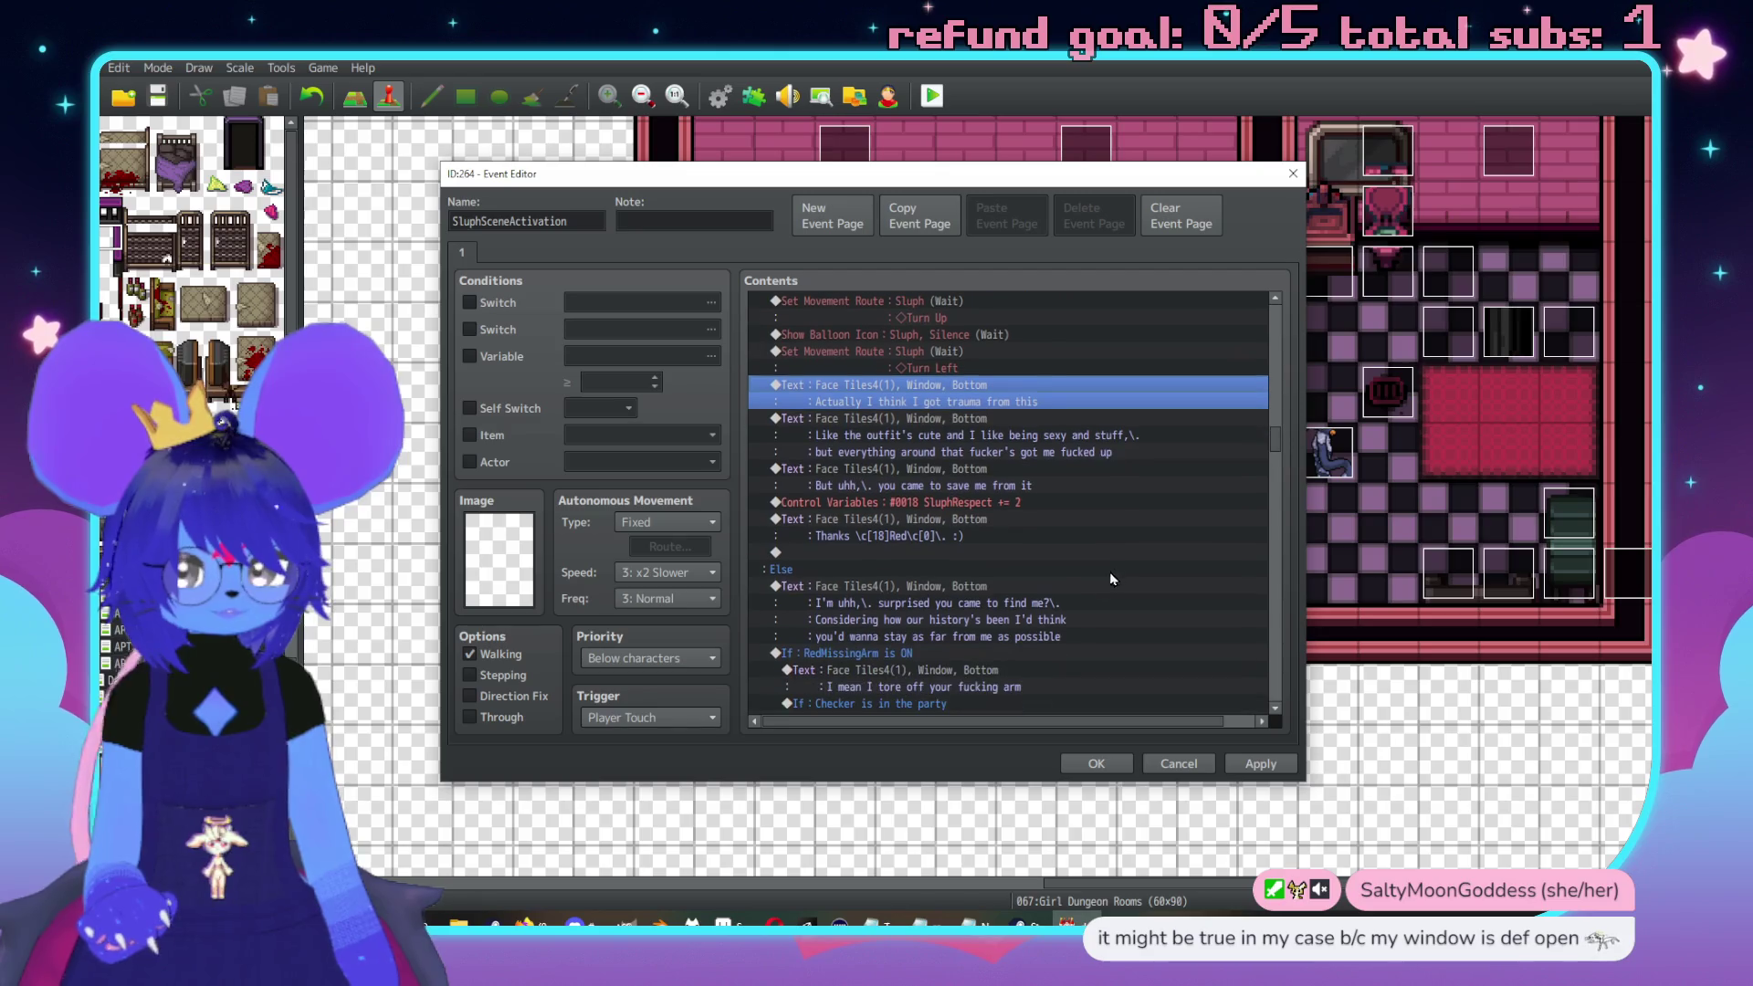
{"action": "double_click", "coordinate": [924, 551]}
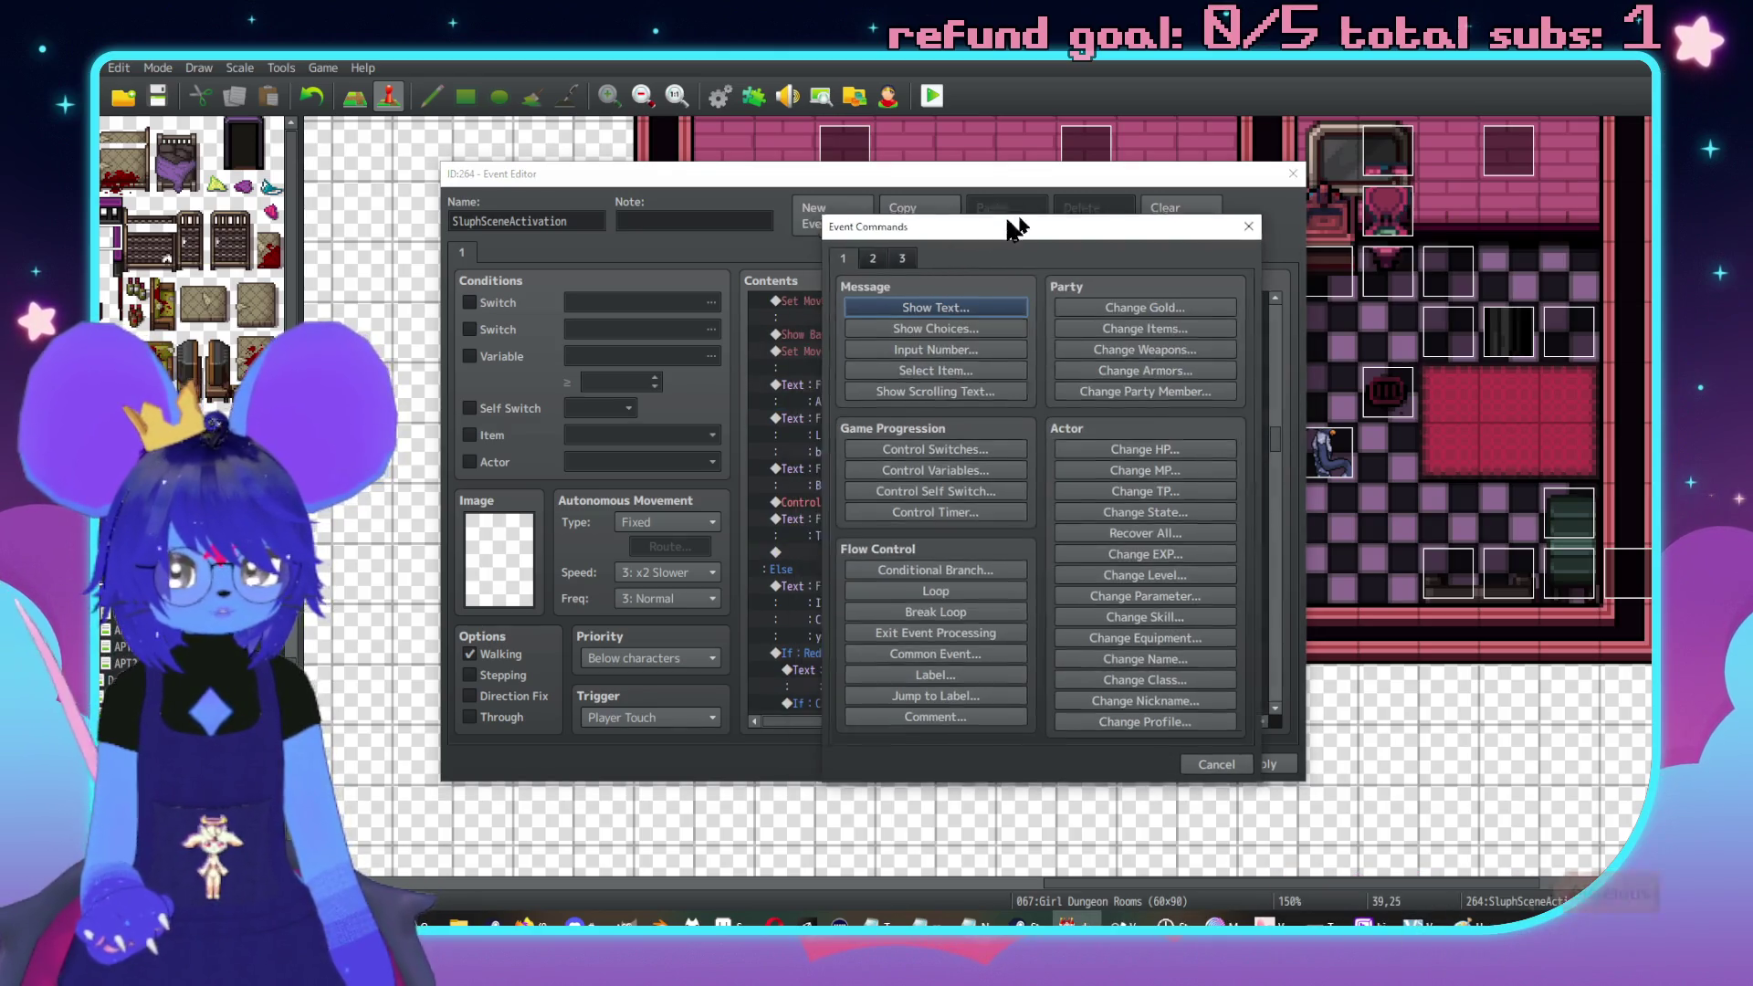
{"action": "left_click_drag", "start_coordinate": [1010, 227], "coordinate": [1338, 200]}
{"action": "left_click", "coordinate": [1523, 203]}
{"action": "scroll", "coordinate": [948, 554], "scroll_direction": "up", "scroll_amount": 1}
{"action": "scroll", "coordinate": [948, 554], "scroll_direction": "down", "scroll_amount": 1}
{"action": "scroll", "coordinate": [931, 528], "scroll_direction": "down", "scroll_amount": 2}
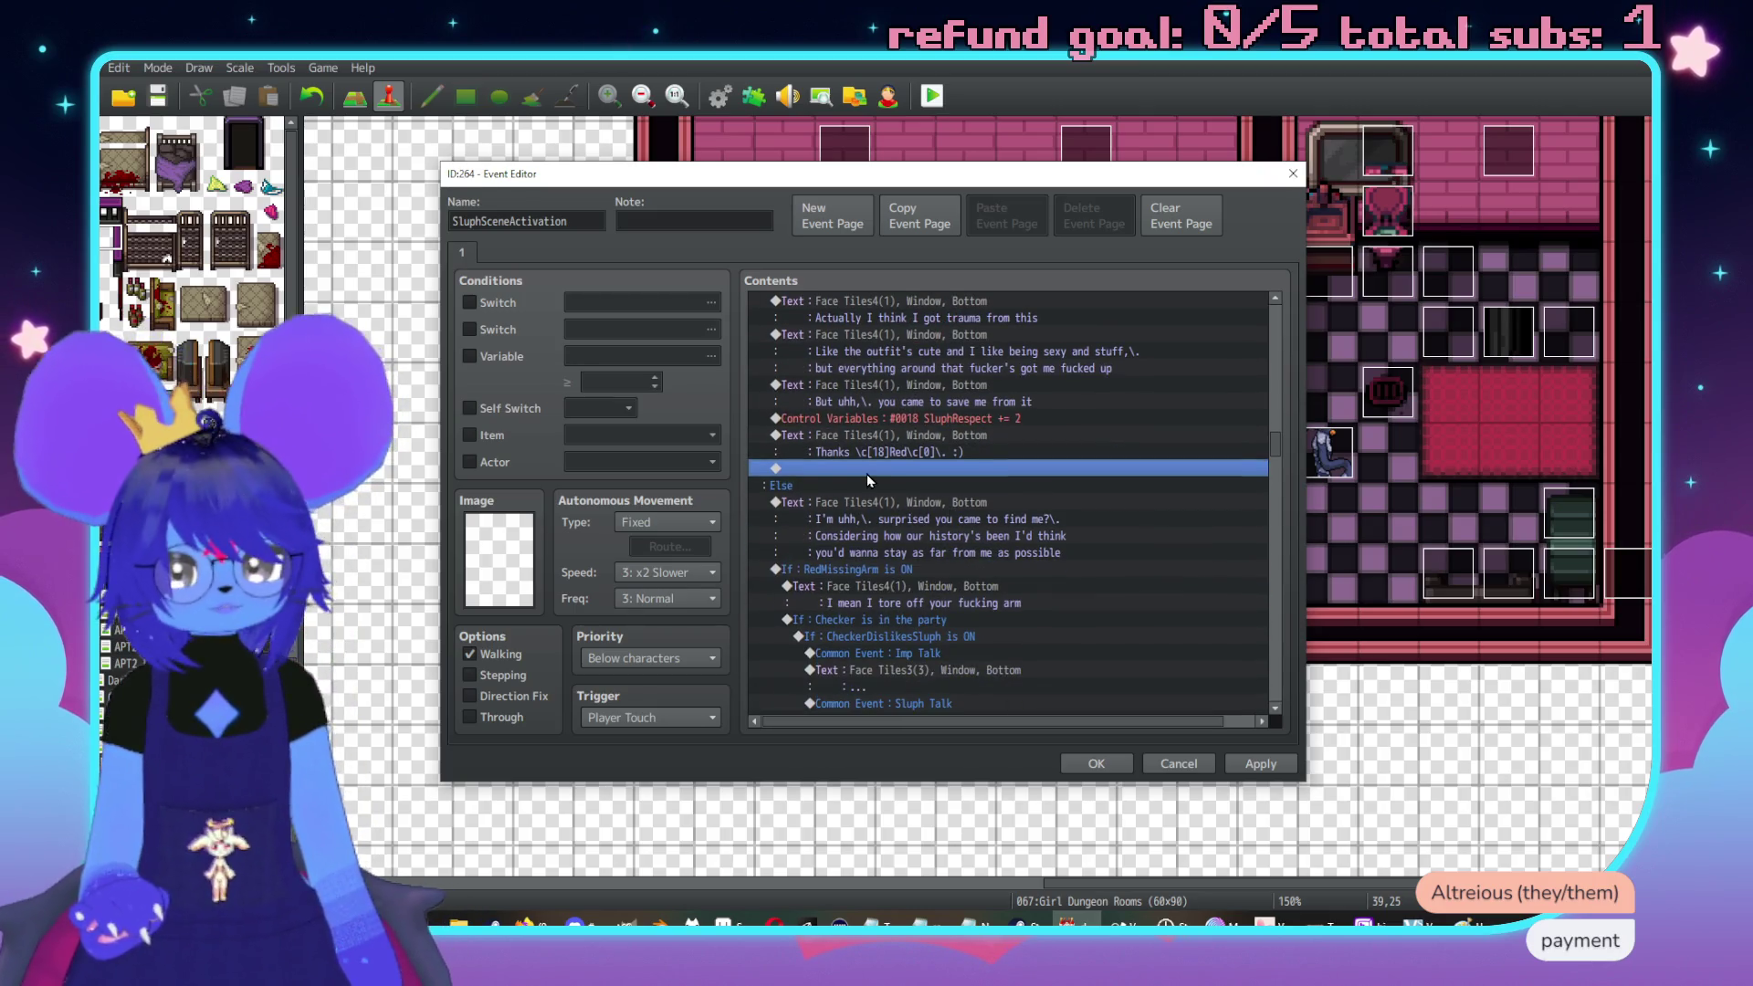
{"action": "scroll", "coordinate": [867, 473], "scroll_direction": "up", "scroll_amount": 4}
{"action": "scroll", "coordinate": [832, 501], "scroll_direction": "up", "scroll_amount": 8}
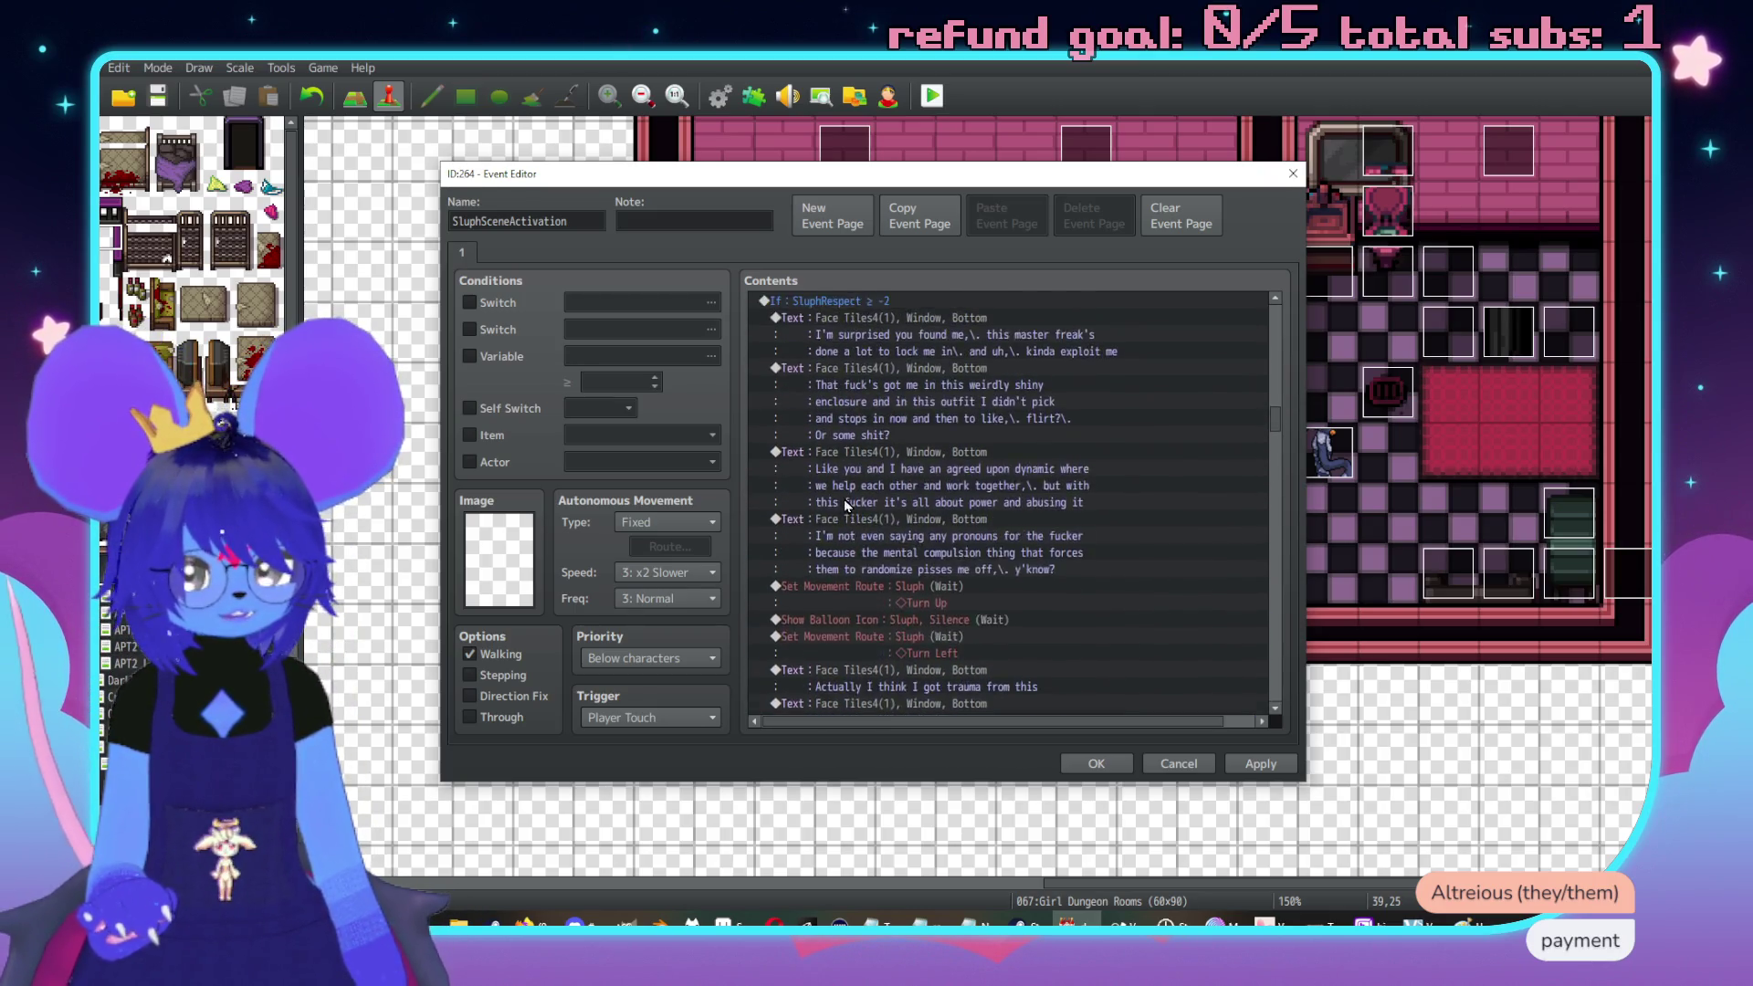
{"action": "scroll", "coordinate": [878, 519], "scroll_direction": "down", "scroll_amount": 10}
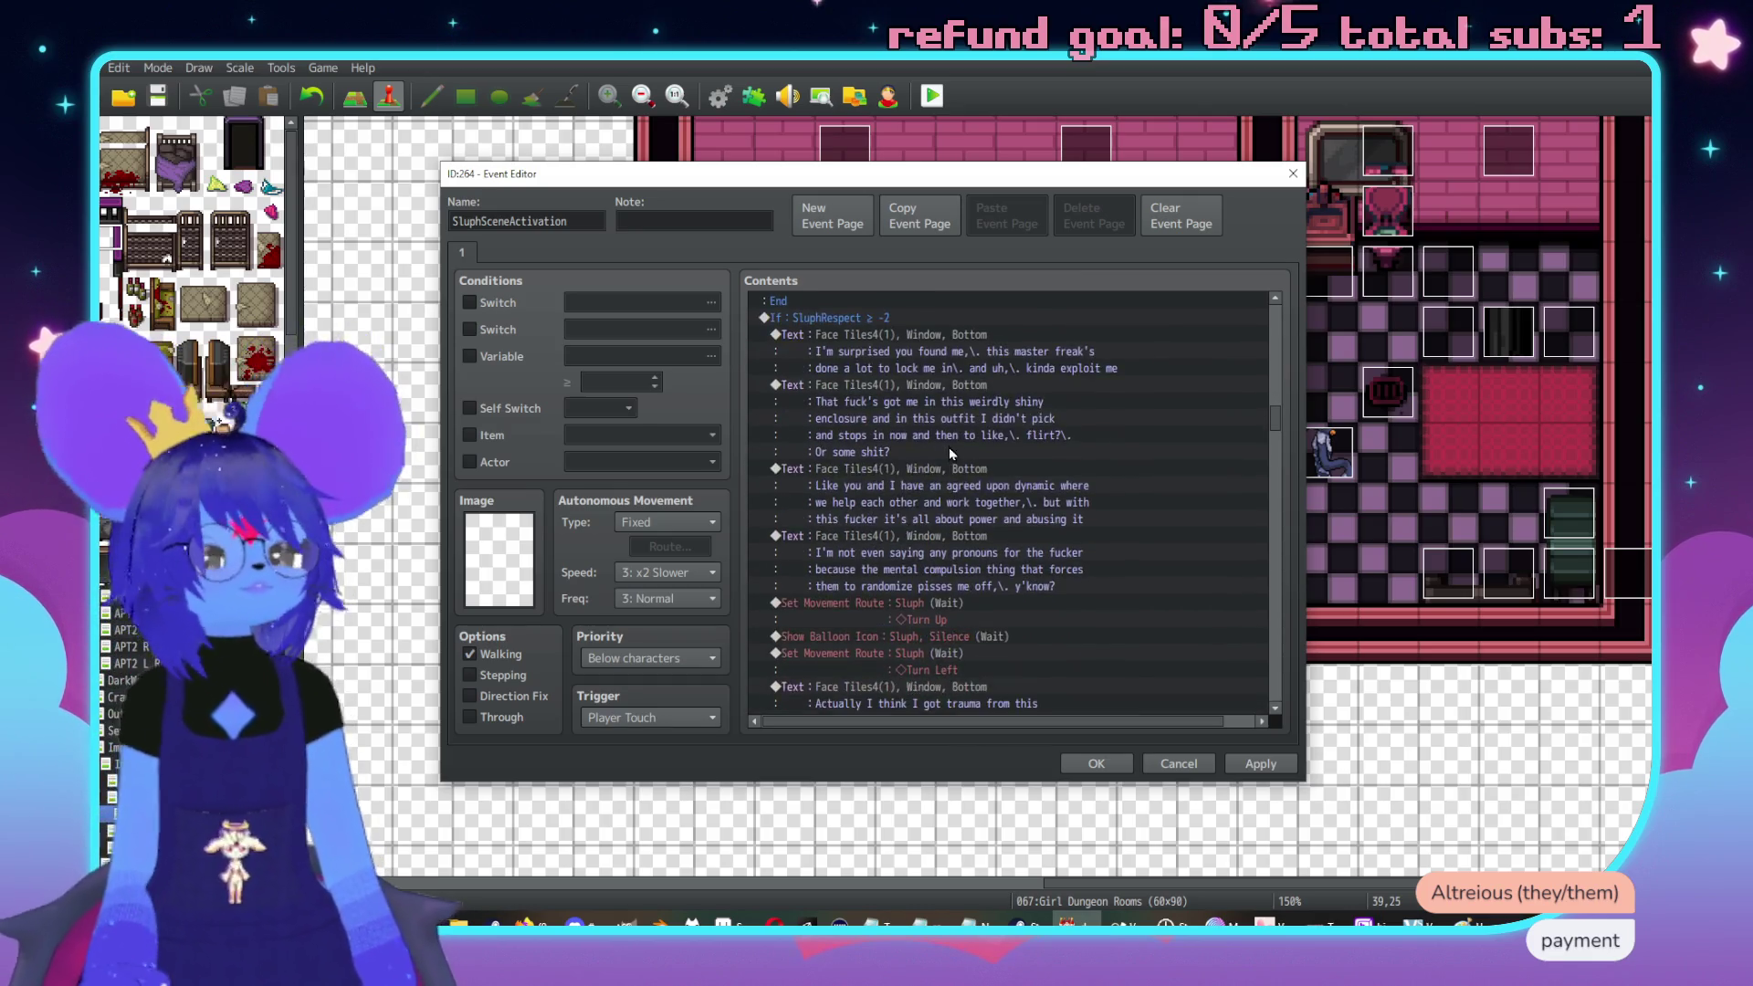
{"action": "double_click", "coordinate": [904, 569]}
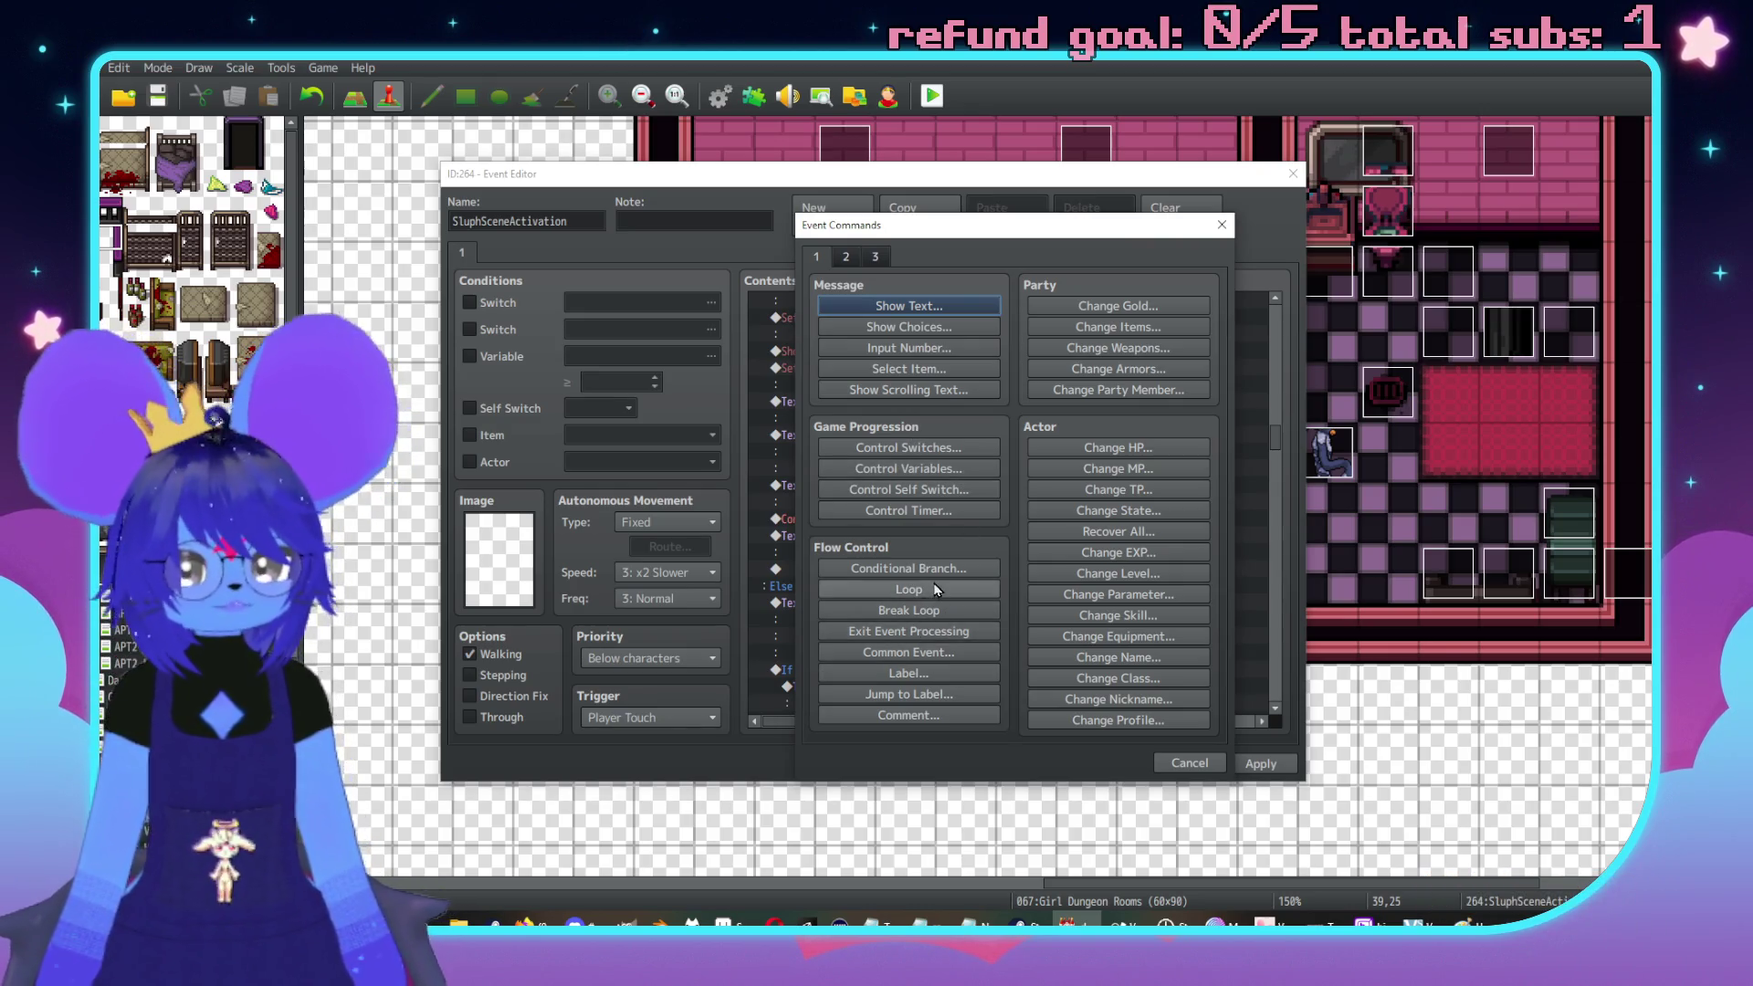
Add a Conditional Branch on switch CheckerDislikesSluph being ON, with an Else branch
{"action": "left_click", "coordinate": [929, 571]}
{"action": "left_click", "coordinate": [999, 398]}
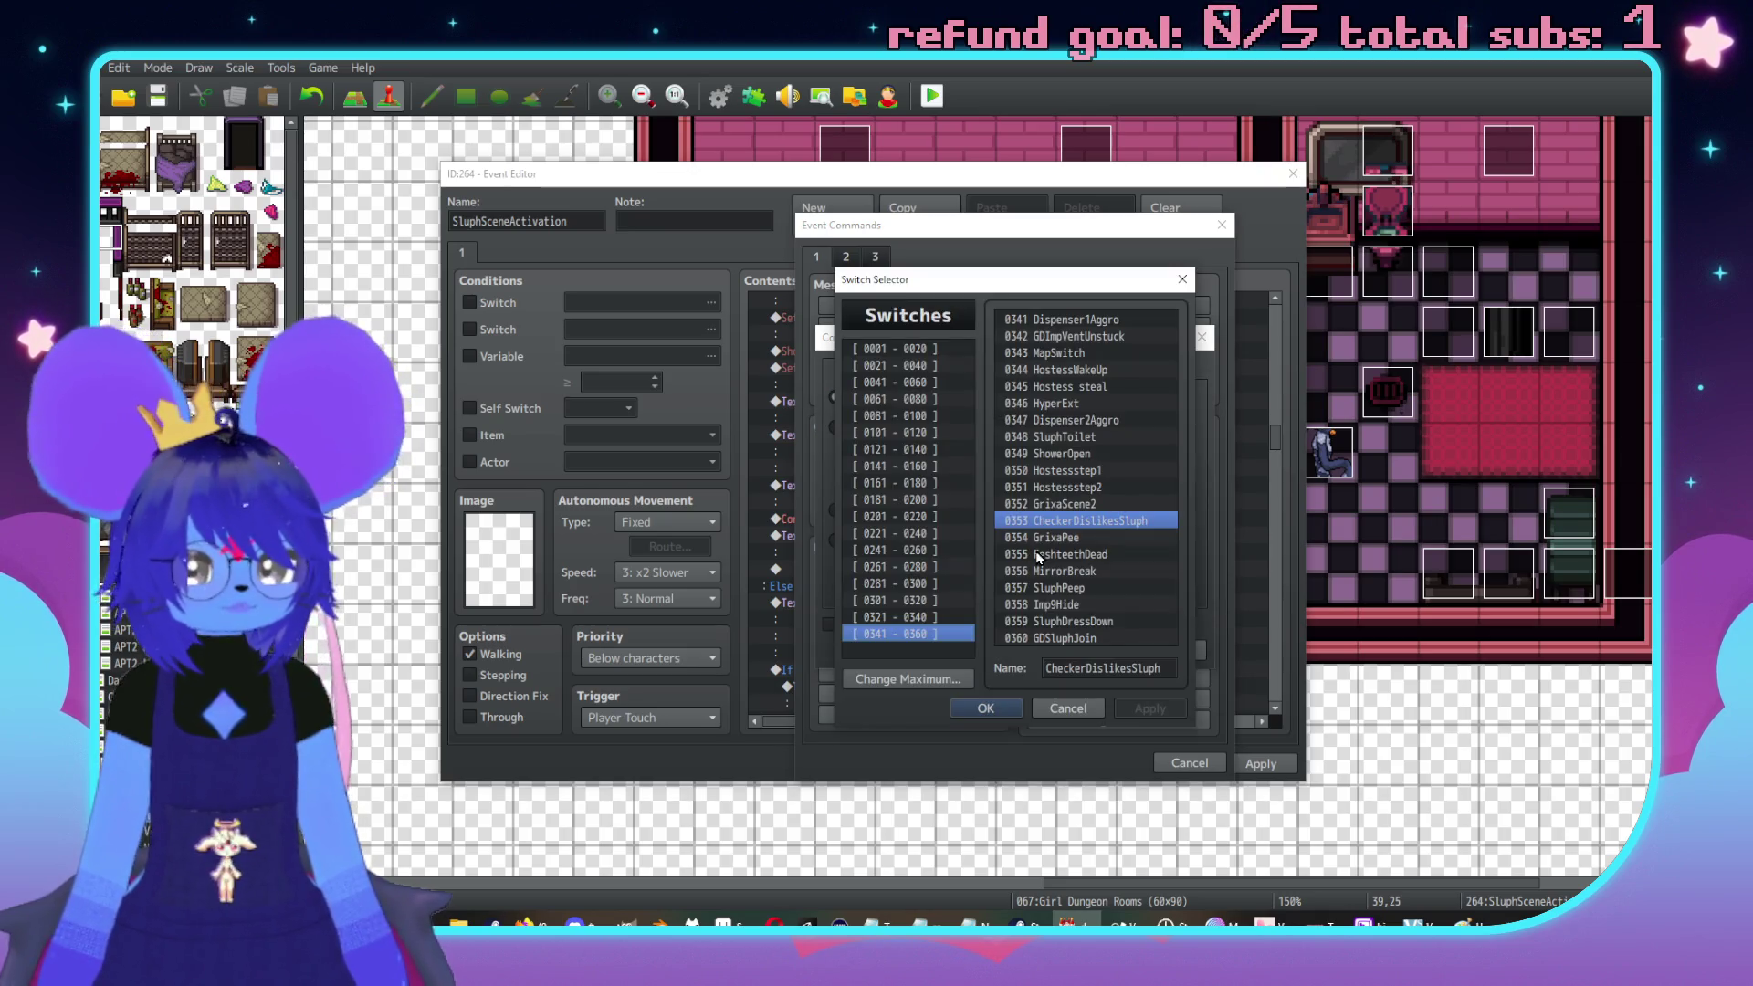
{"action": "double_click", "coordinate": [1066, 523]}
{"action": "left_click", "coordinate": [893, 624]}
{"action": "left_click", "coordinate": [1106, 650]}
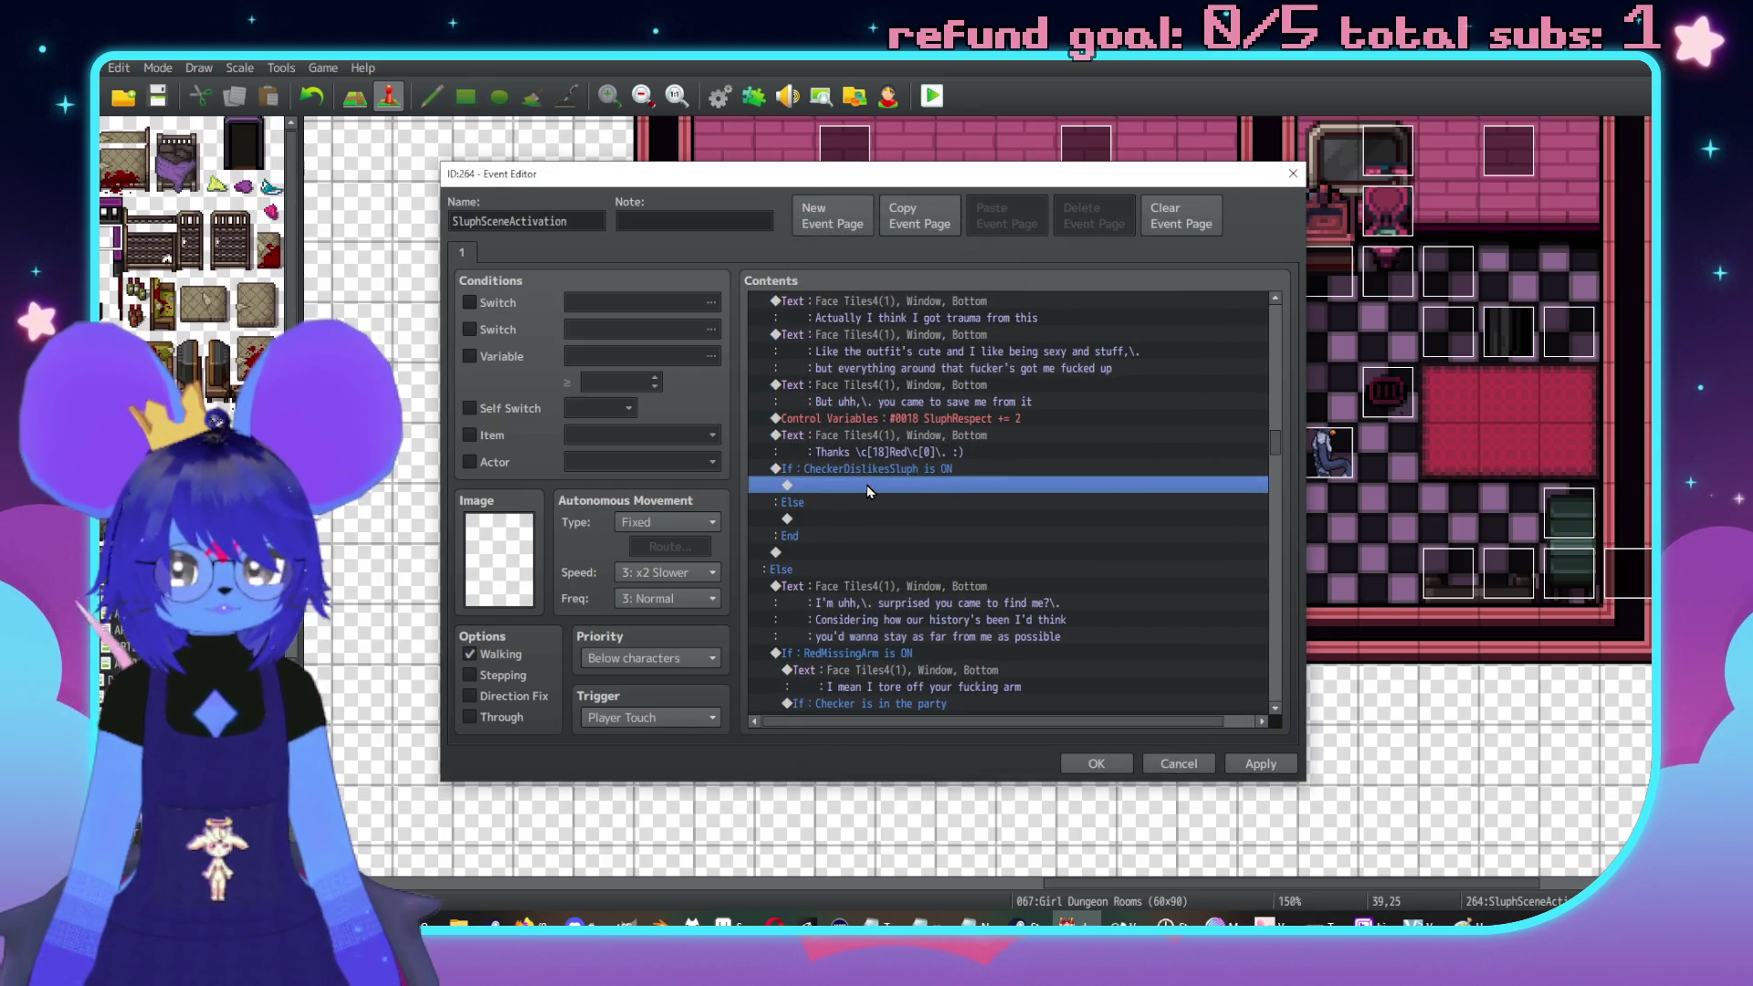
Call the Imp Talk common event inside the branch
{"action": "double_click", "coordinate": [867, 485]}
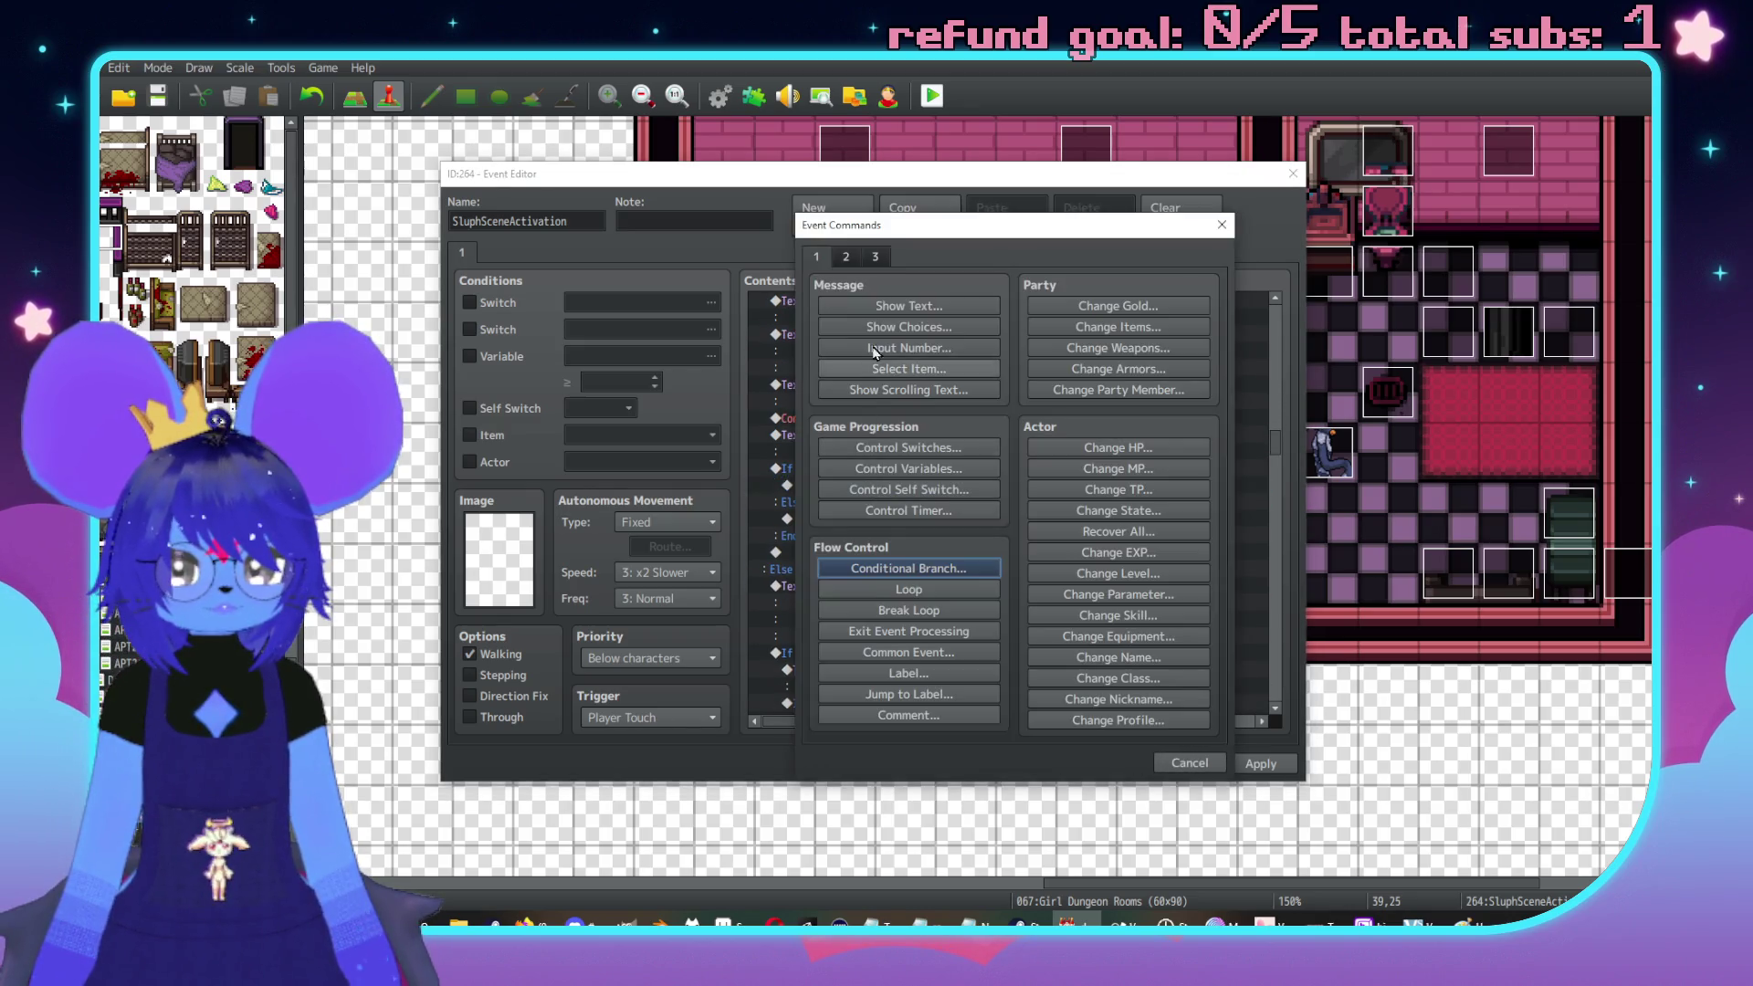
{"action": "left_click", "coordinate": [909, 651]}
{"action": "left_click", "coordinate": [1019, 509]}
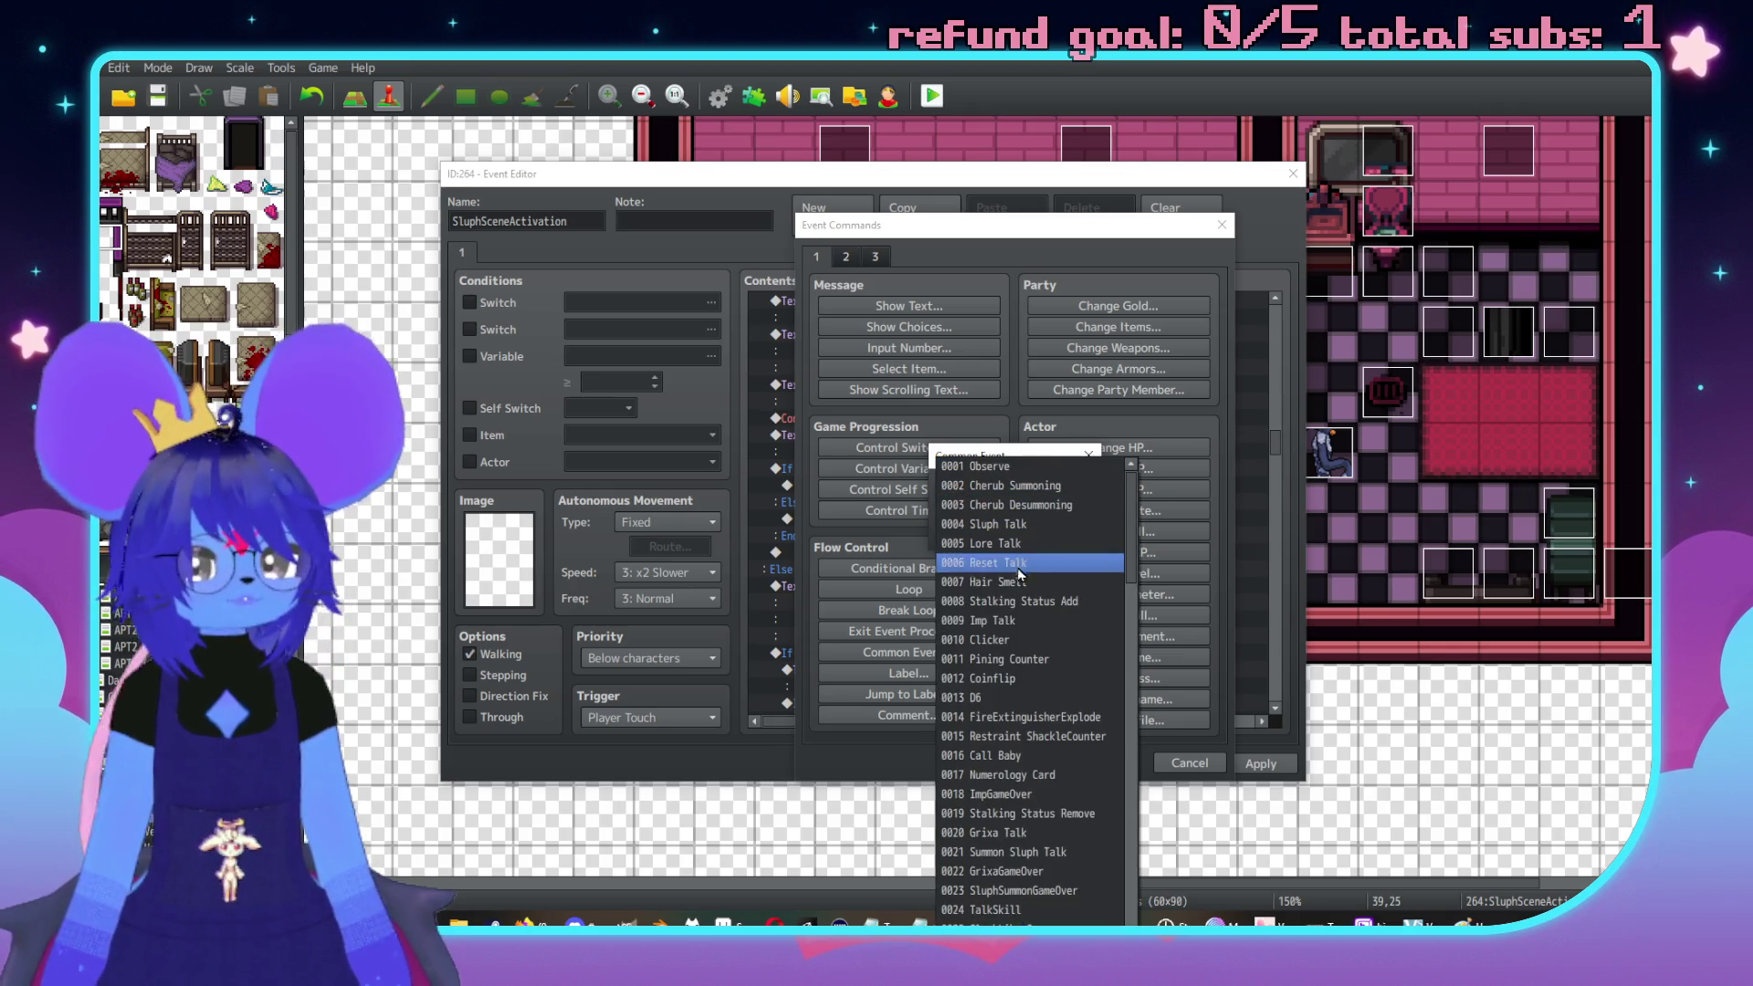
{"action": "left_click", "coordinate": [993, 621]}
{"action": "left_click", "coordinate": [1006, 511]}
Start a Show Text message after Imp Talk using the red imp face from Face Tiles3
{"action": "double_click", "coordinate": [879, 504]}
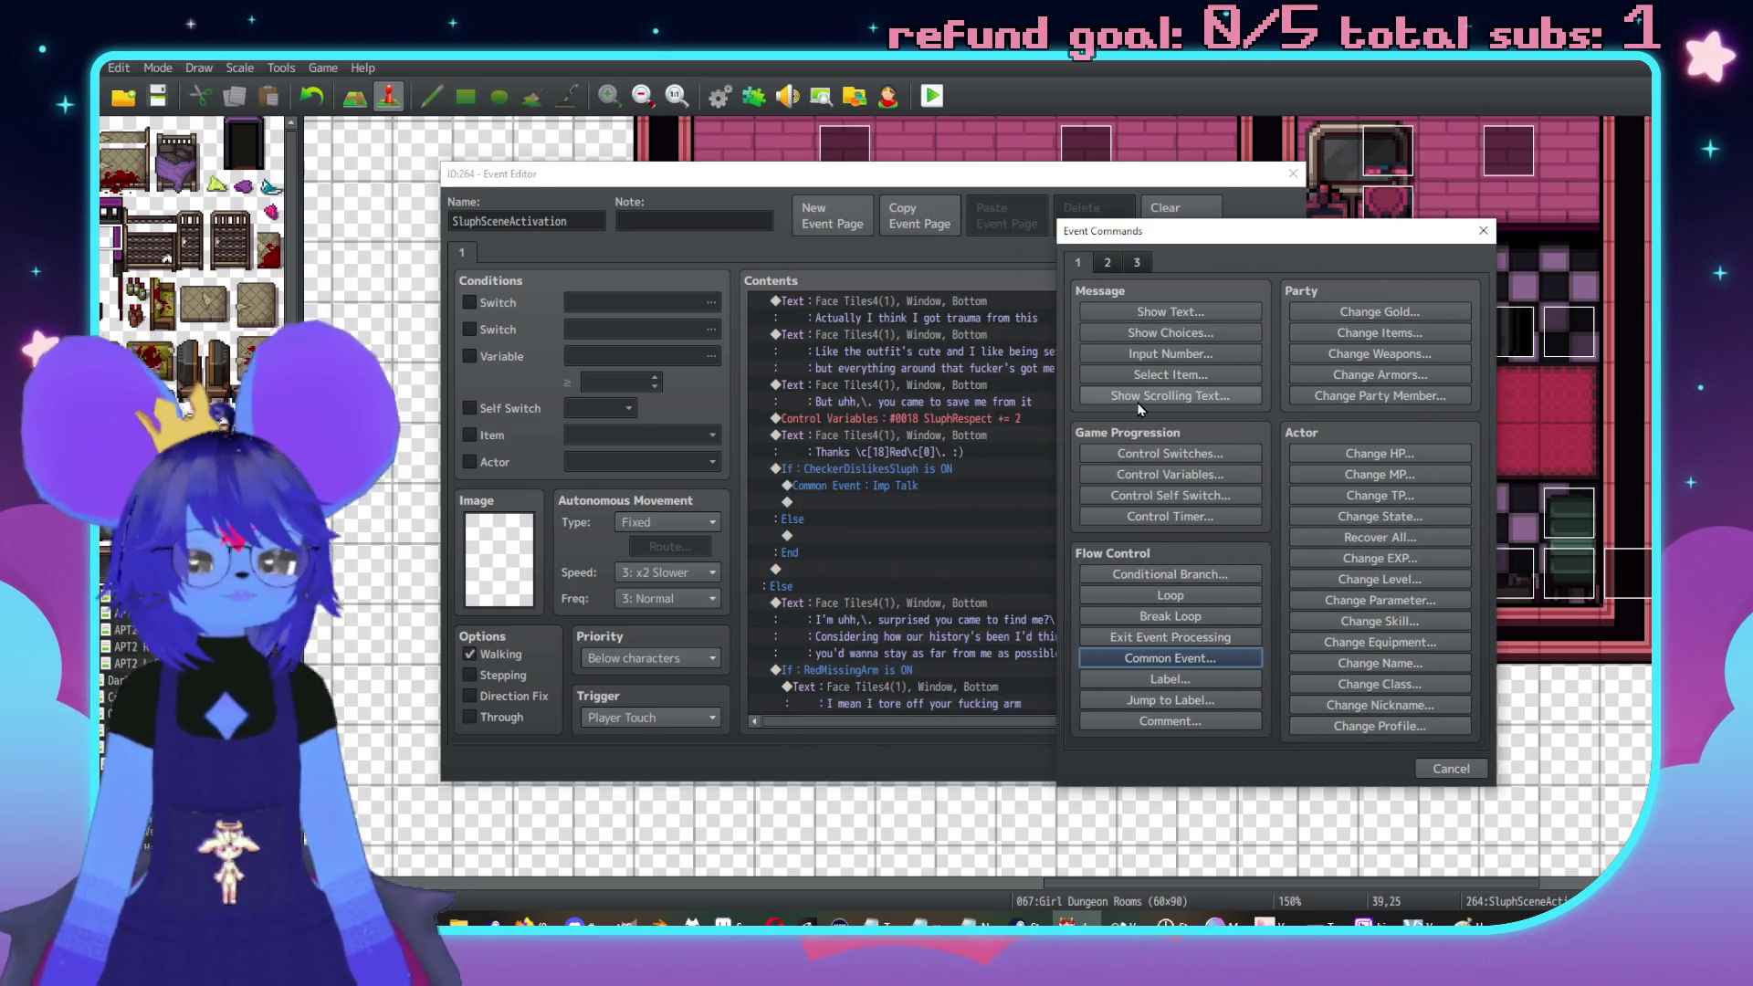
{"action": "left_click", "coordinate": [1132, 315]}
{"action": "double_click", "coordinate": [1092, 482]}
{"action": "left_click", "coordinate": [1063, 391]}
{"action": "double_click", "coordinate": [1438, 373]}
{"action": "left_click", "coordinate": [1228, 471]}
{"action": "type", "text": "\\}This fo"}
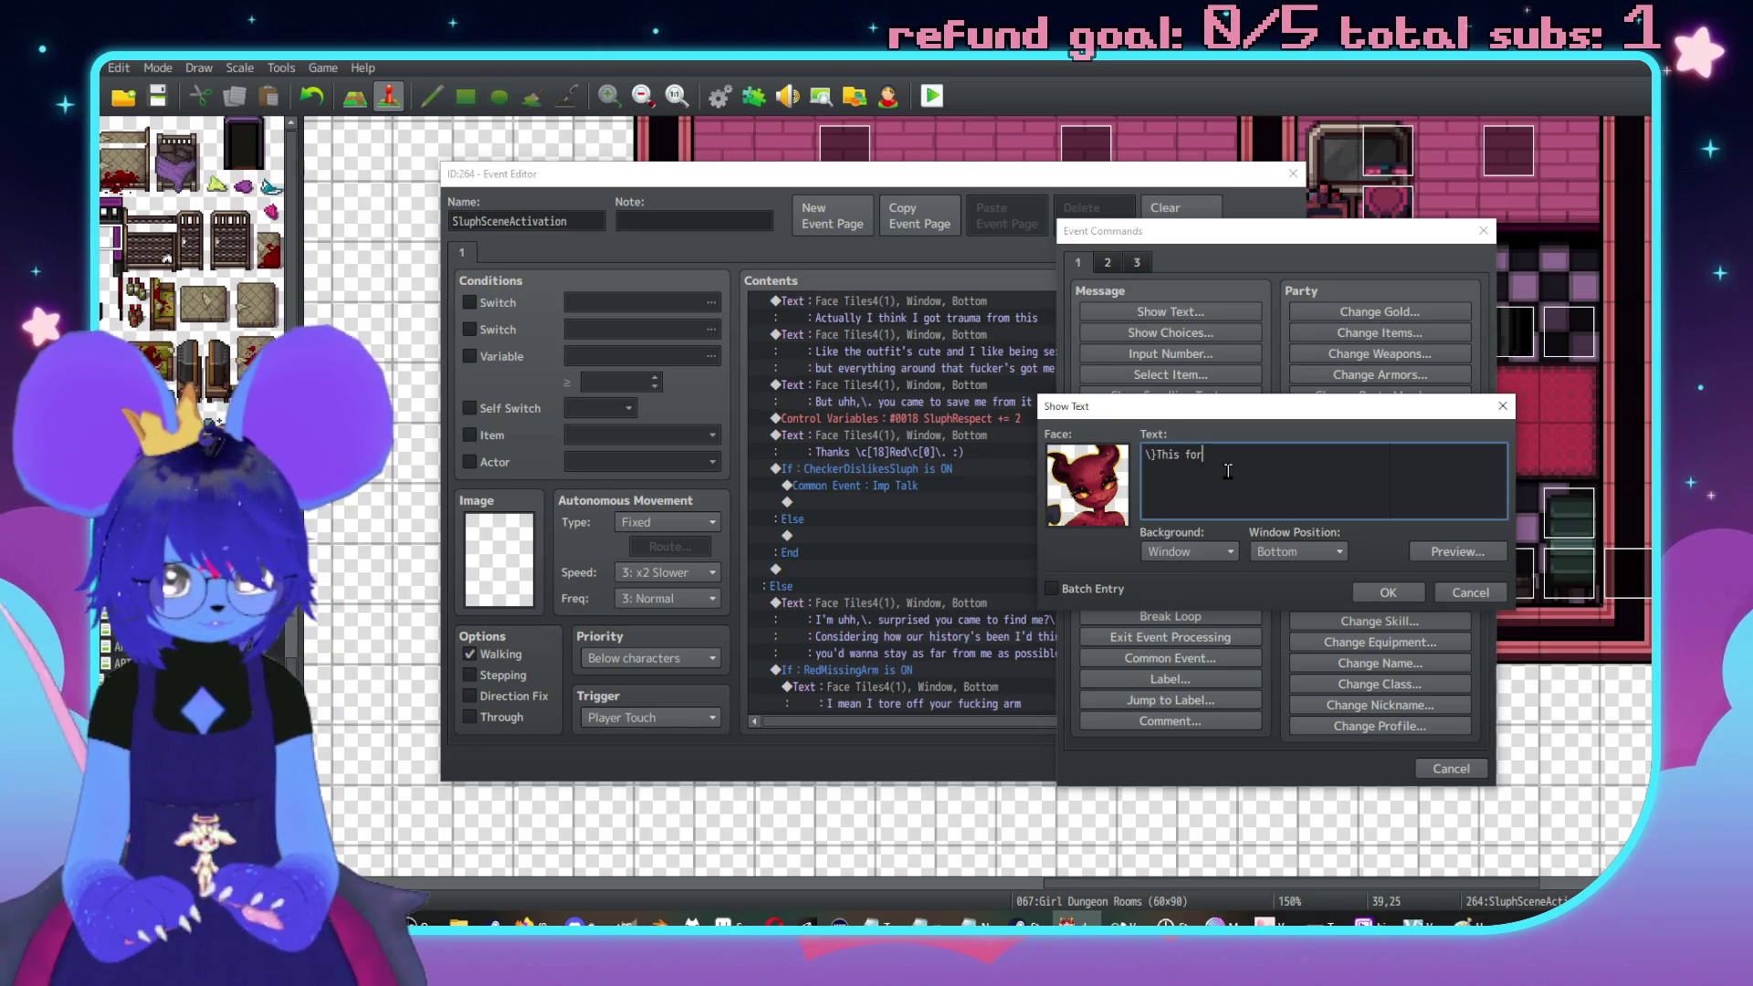
Write the imp's message 'This for real the girl who's been messing with you?', preview it, and insert it
{"action": "type", "text": "real t"}
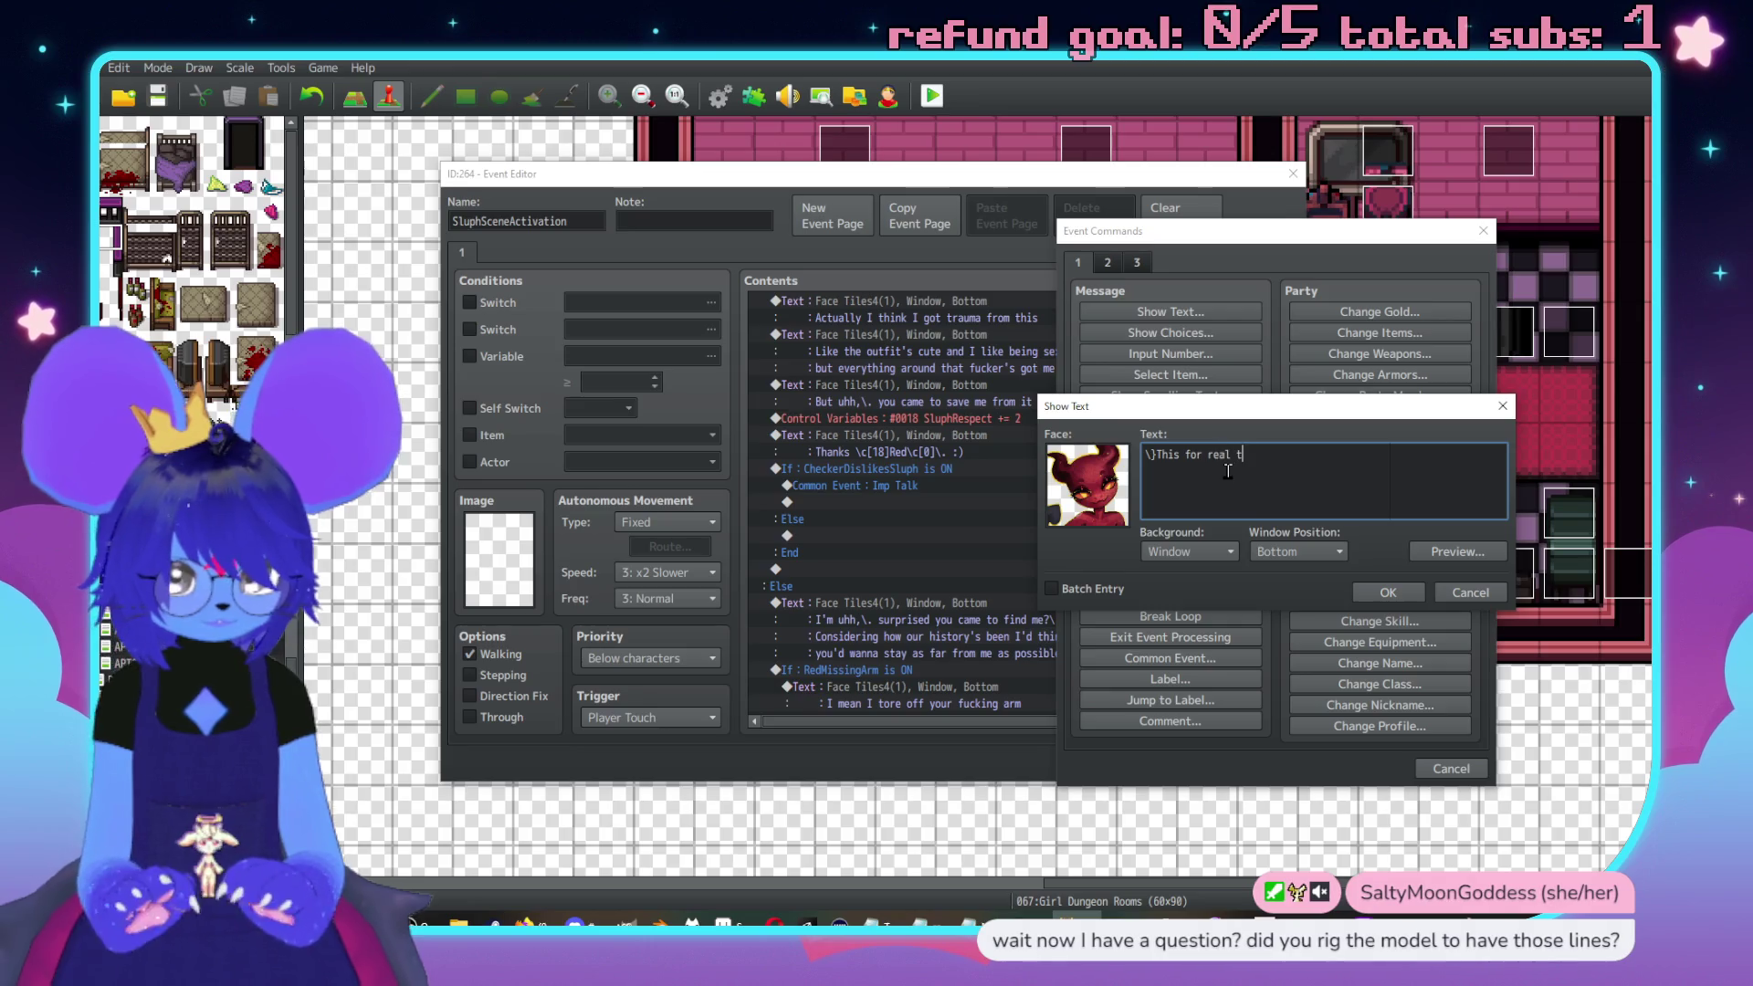
{"action": "type", "text": "ho"}
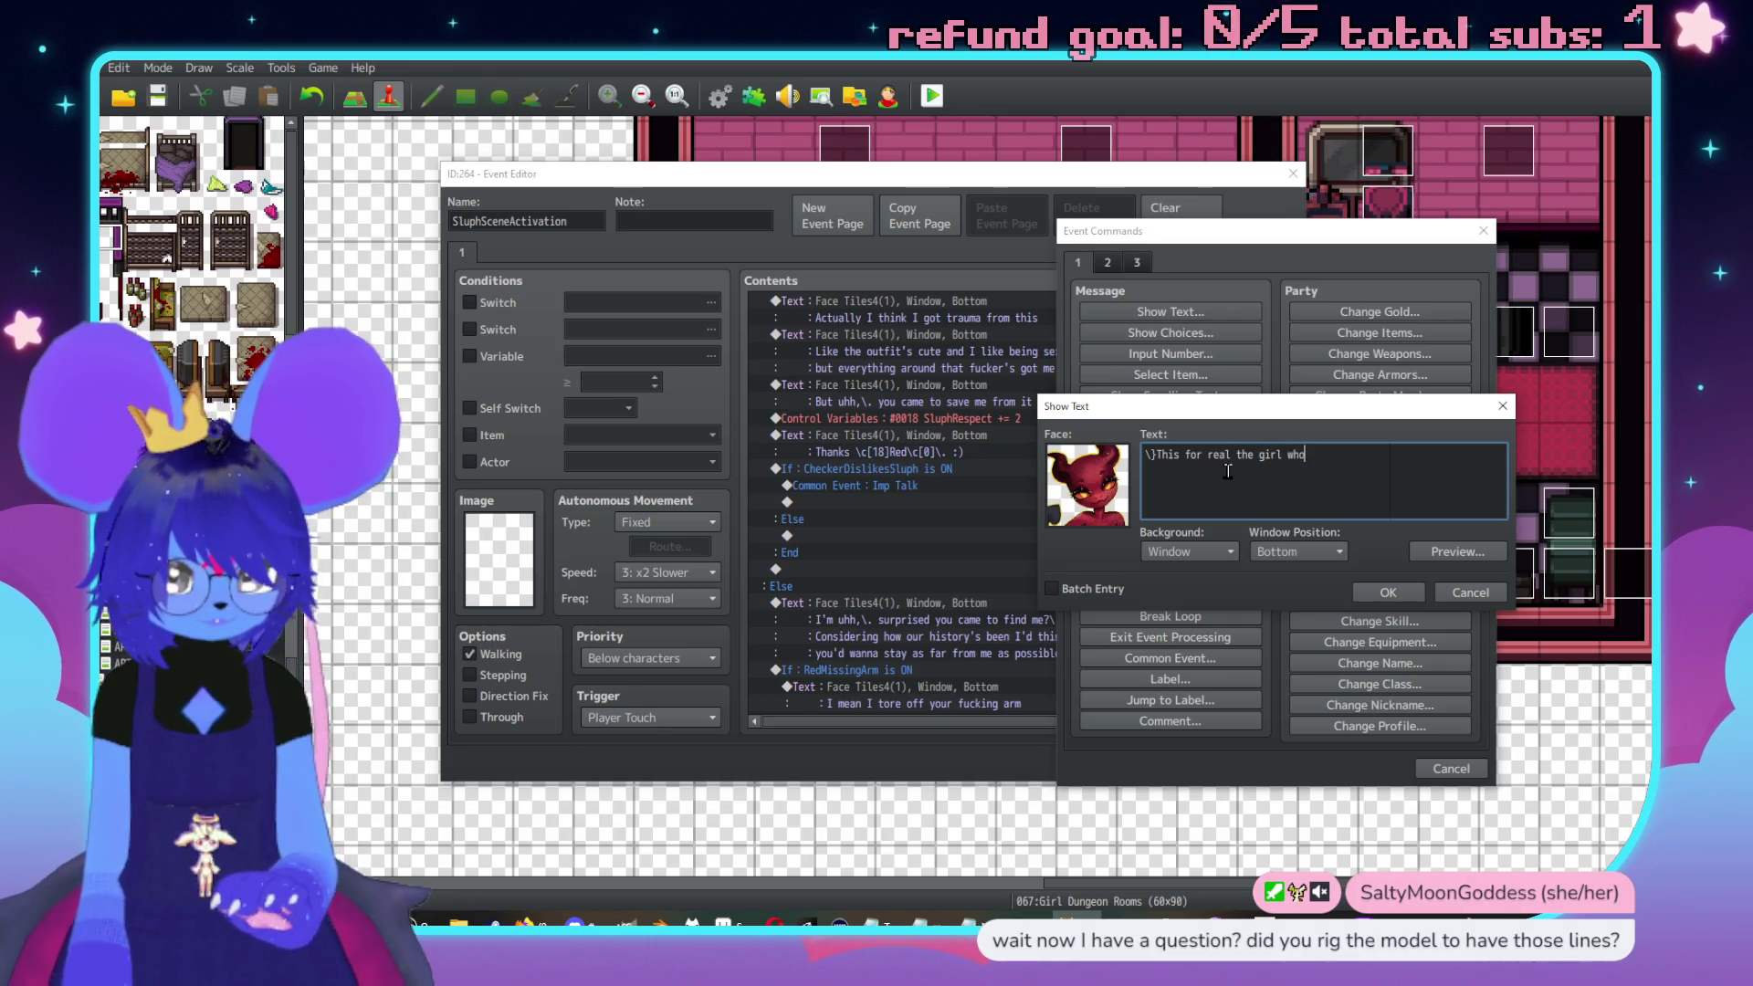
{"action": "type", "text": "sse"}
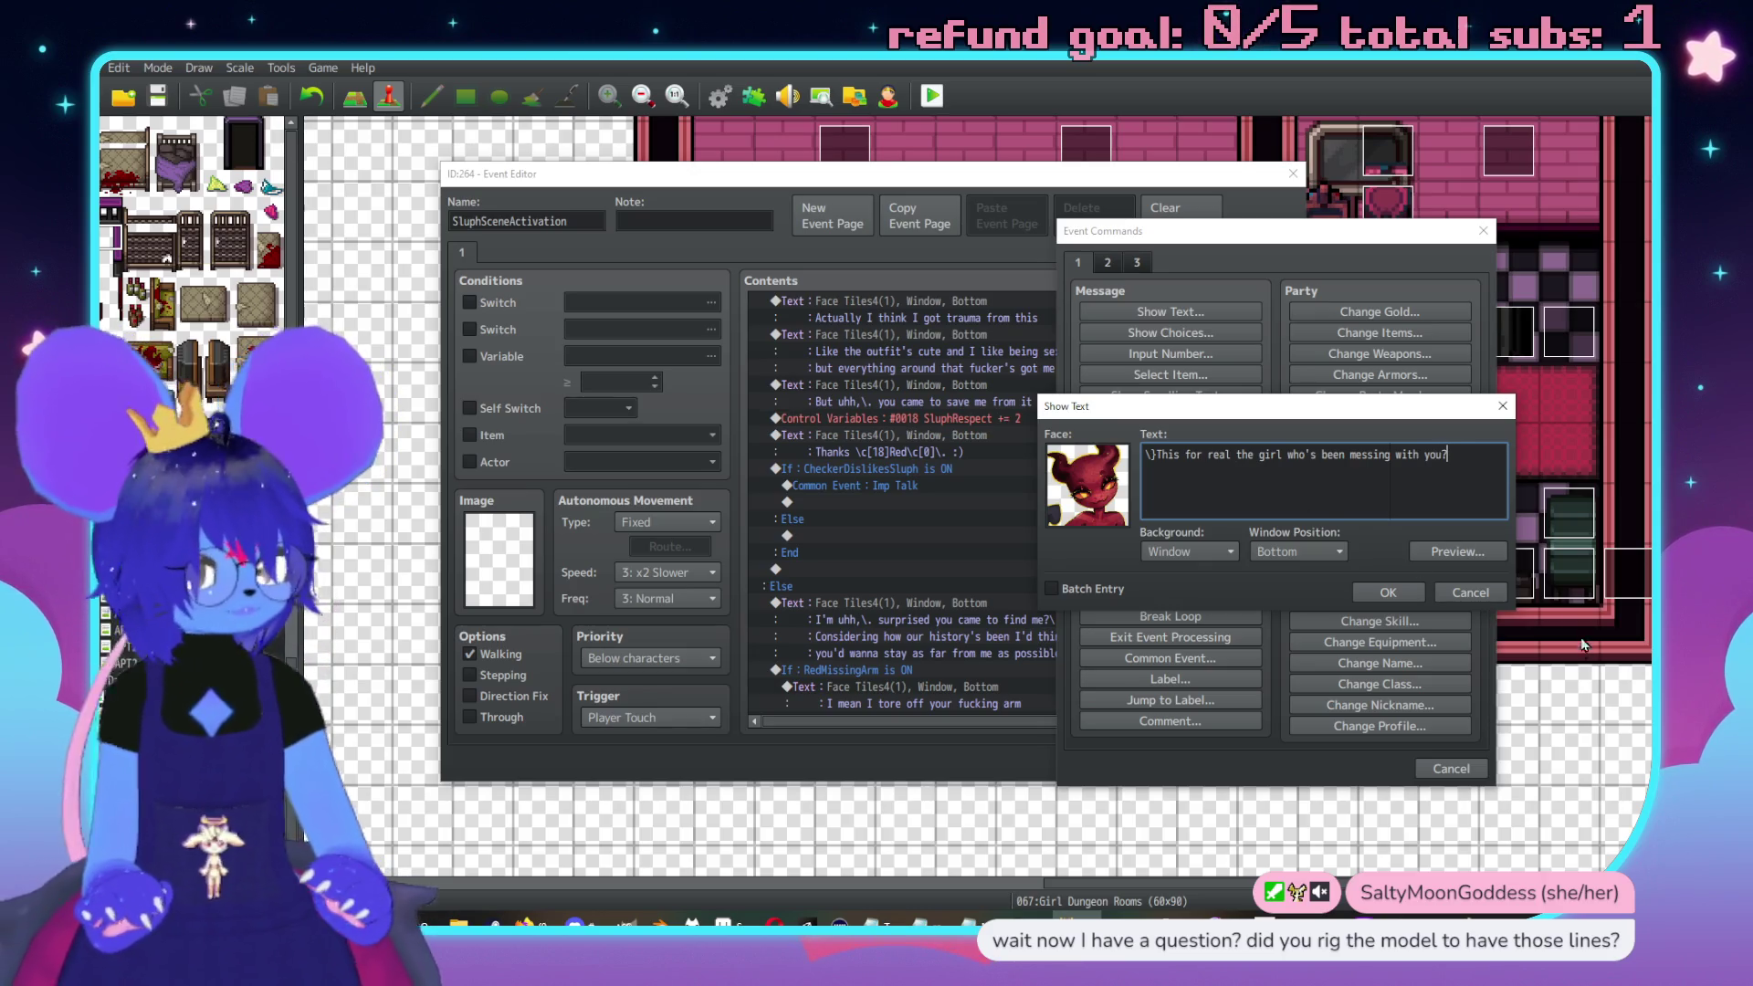
{"action": "left_click", "coordinate": [1479, 549]}
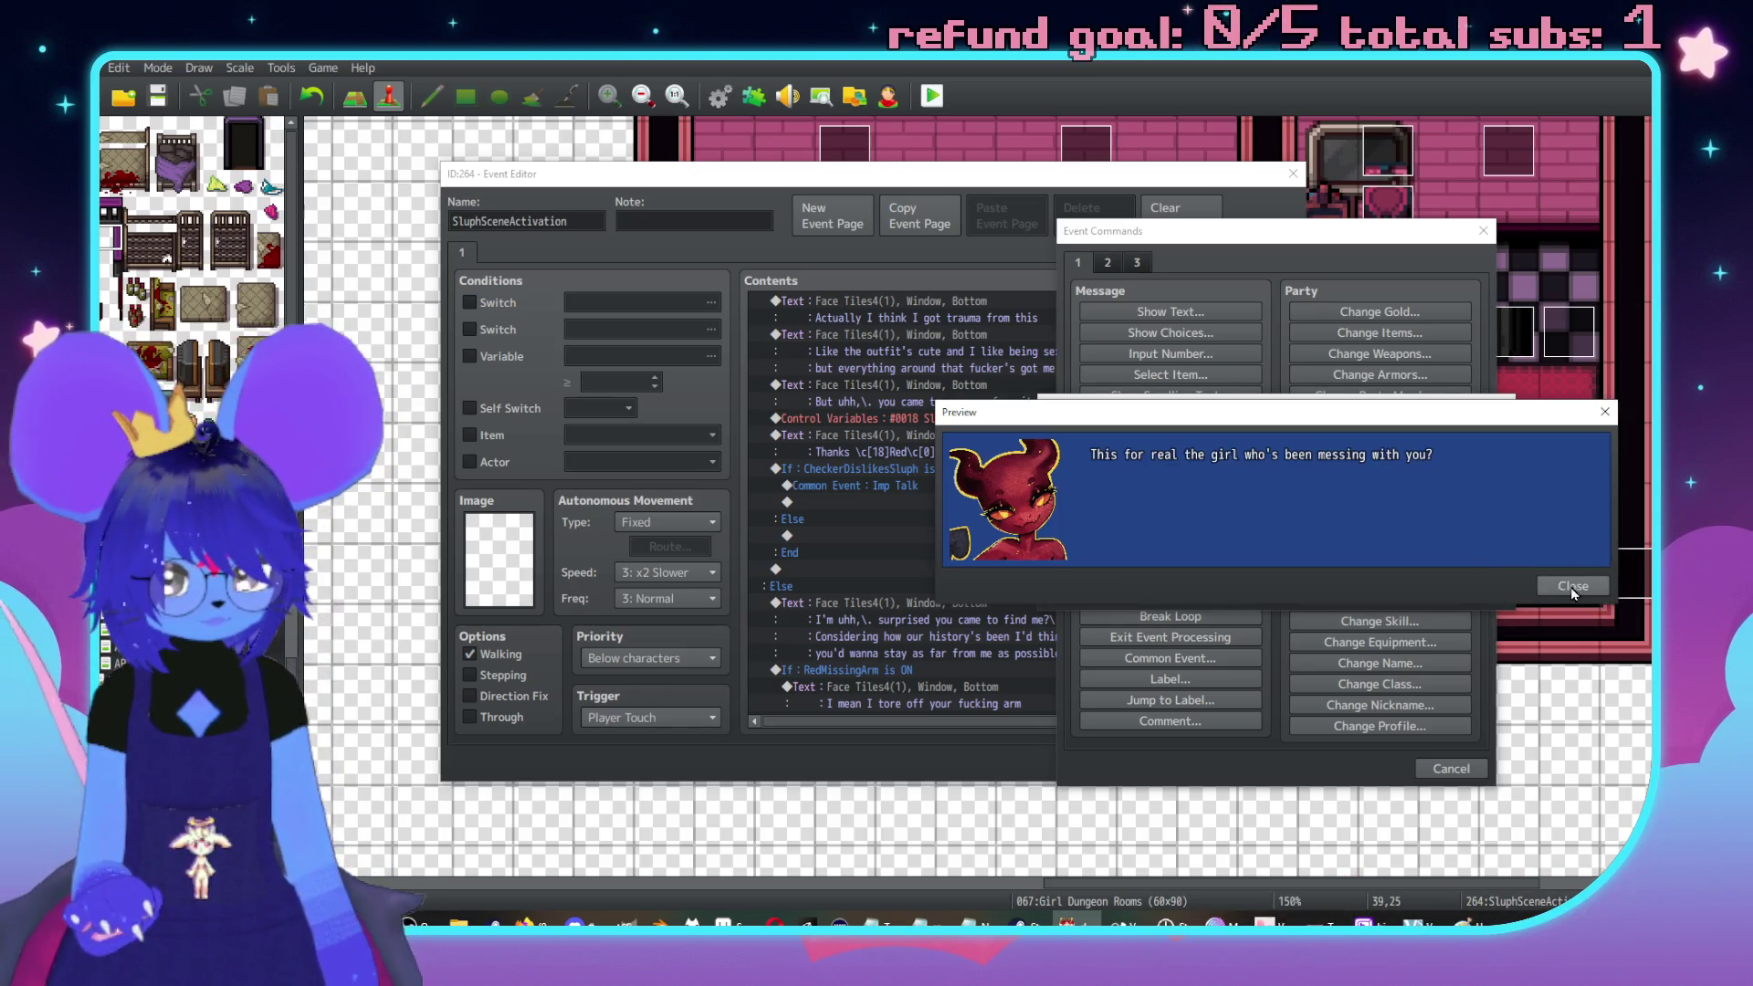
{"action": "left_click", "coordinate": [1572, 587]}
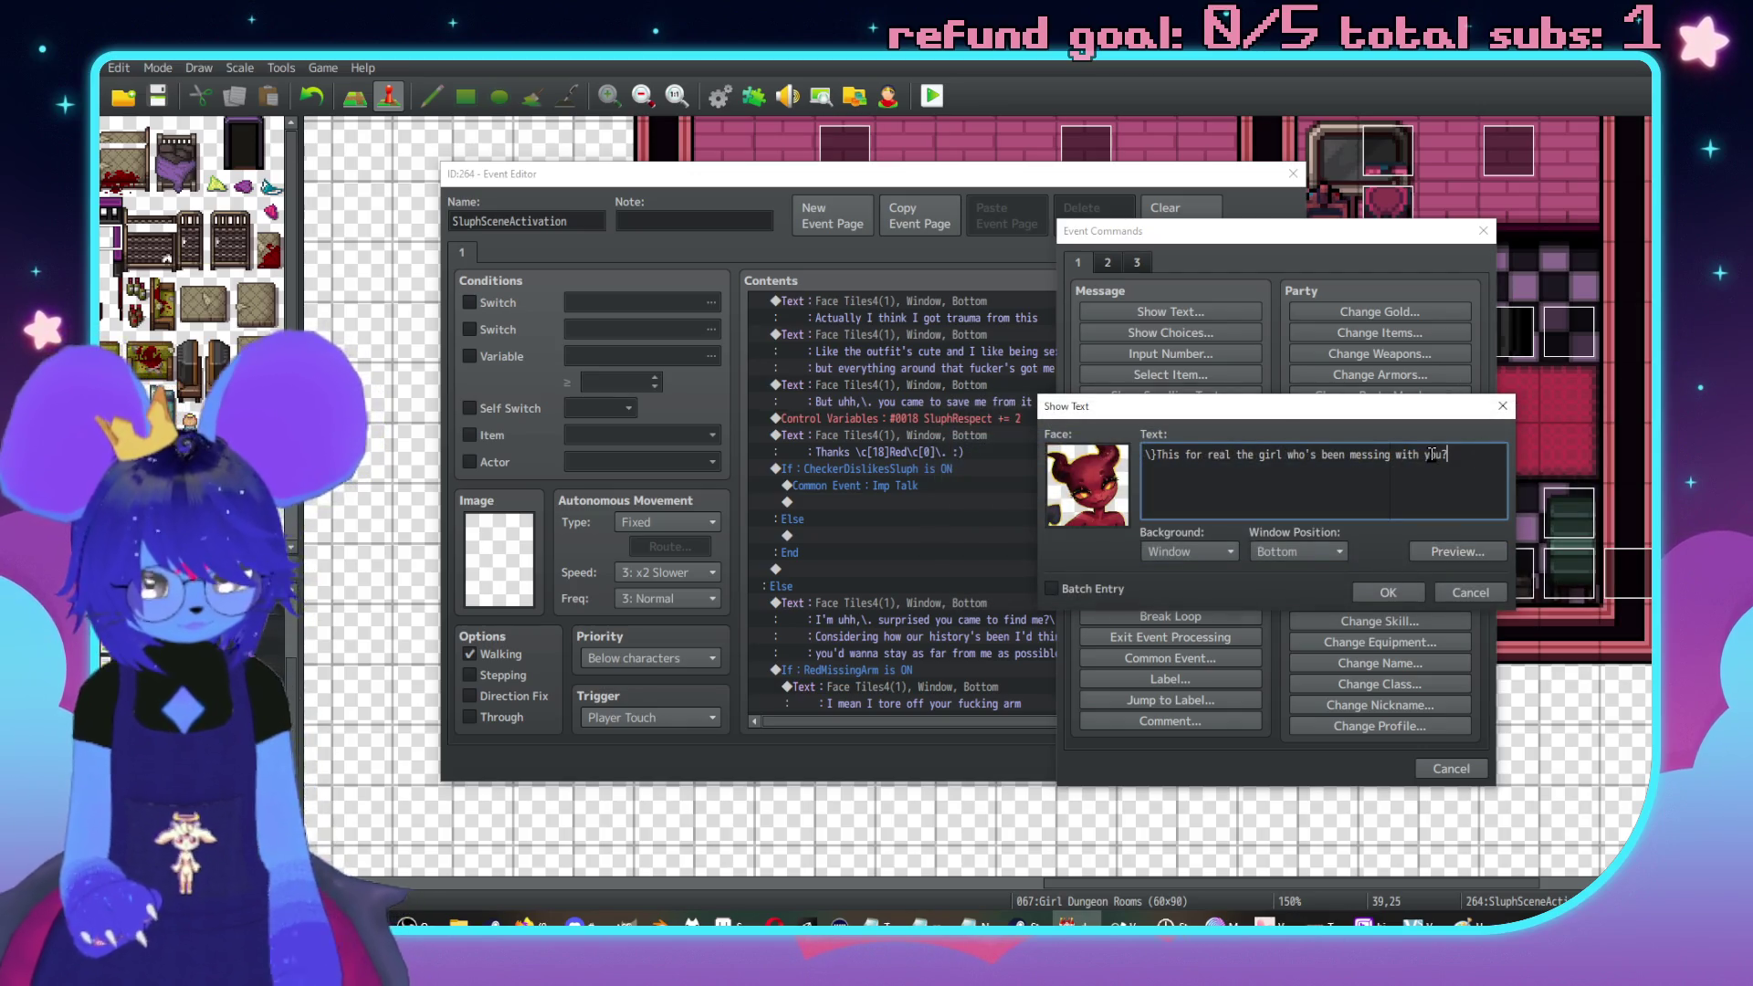
{"action": "type", "text": "\\. I trust you"}
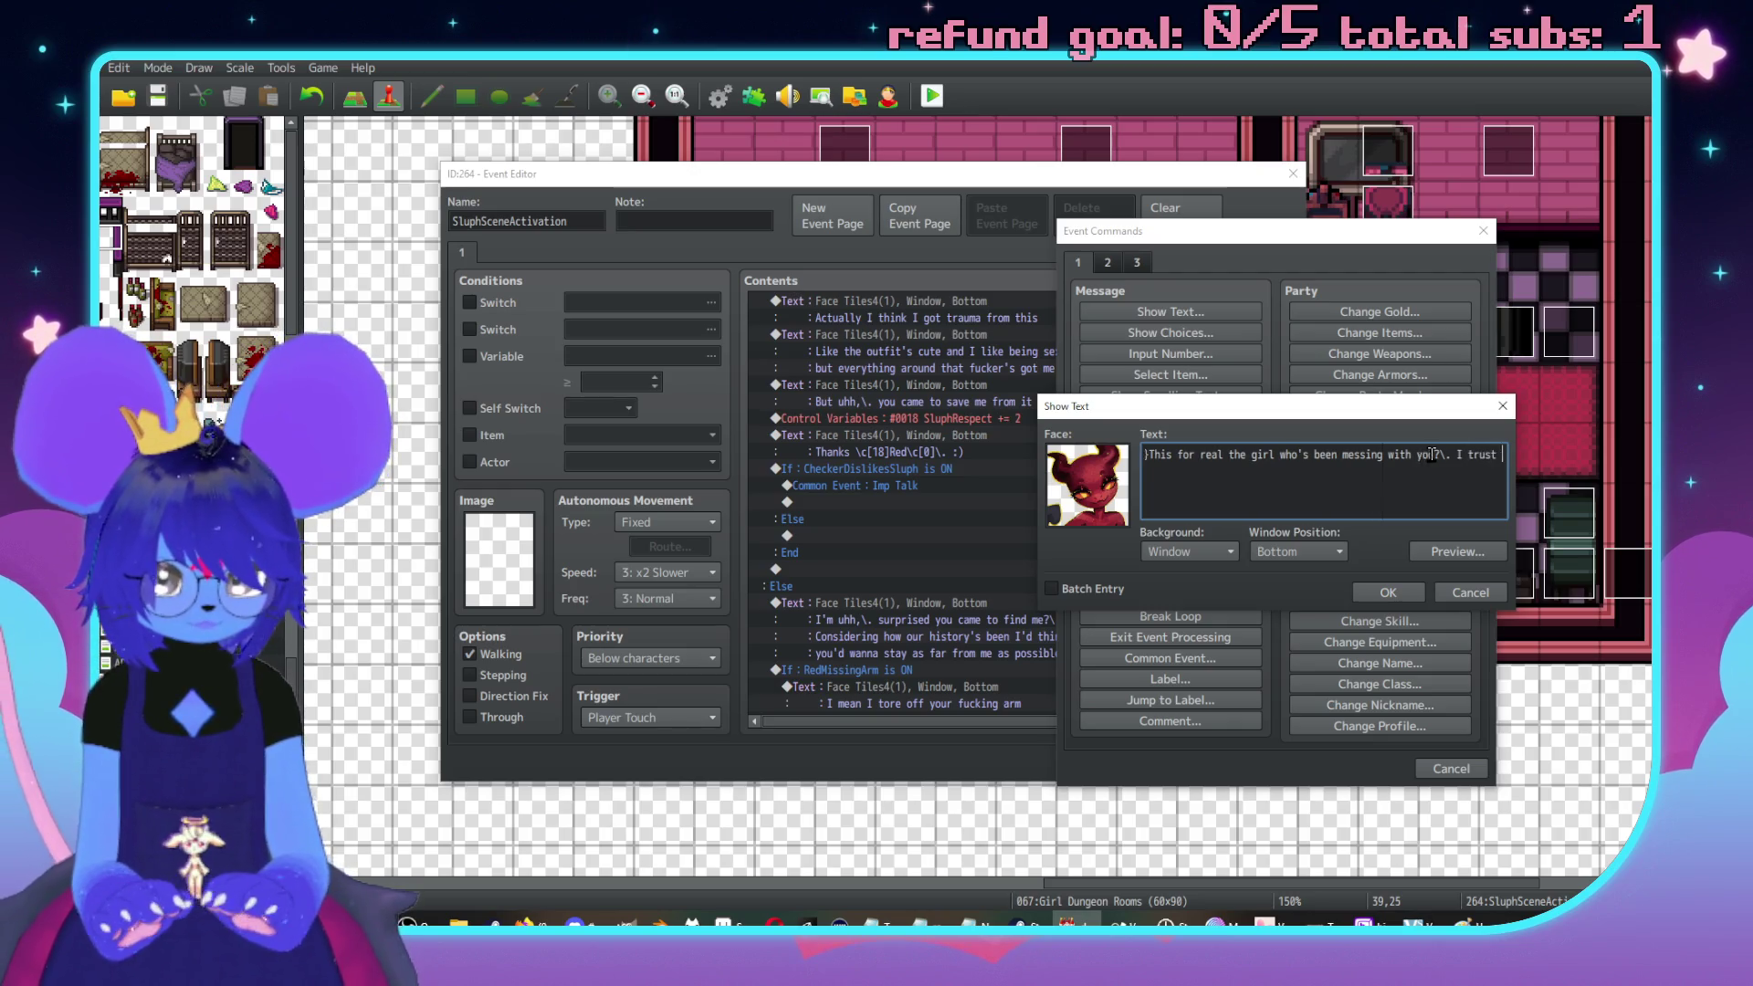
{"action": "key", "text": "BackSpace"}
{"action": "key", "text": "BackSpace"}
{"action": "key", "text": "BackSpace"}
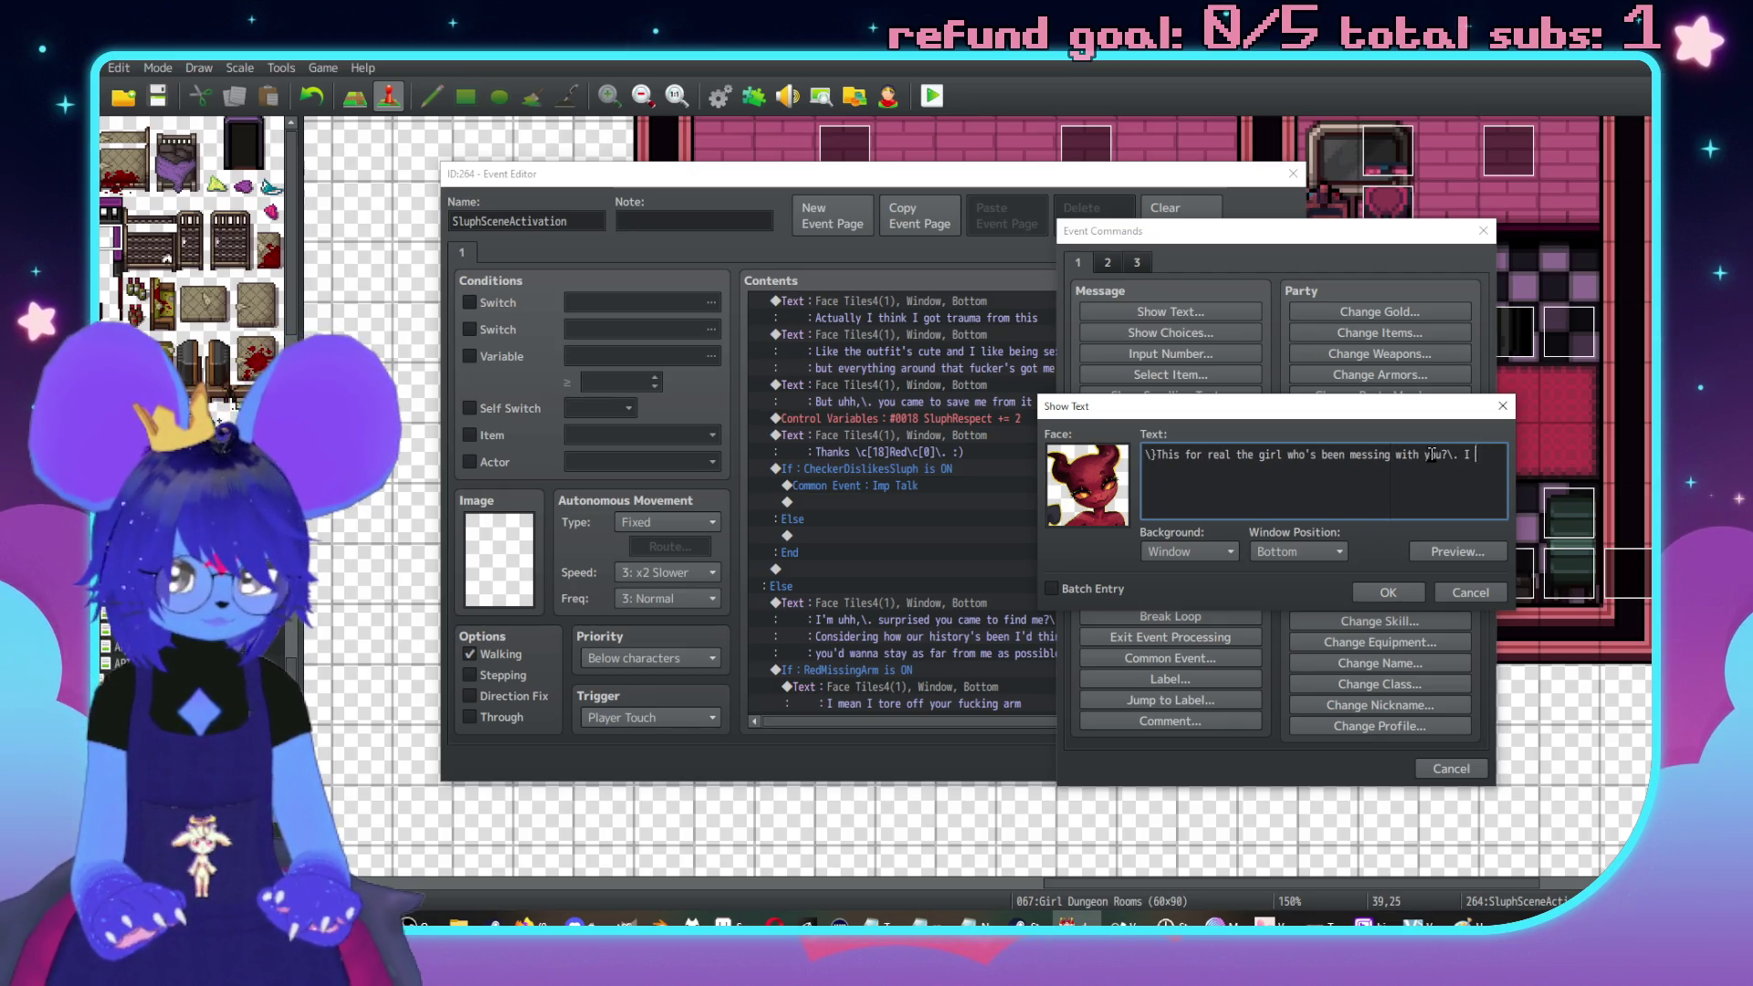
{"action": "left_click", "coordinate": [1388, 593]}
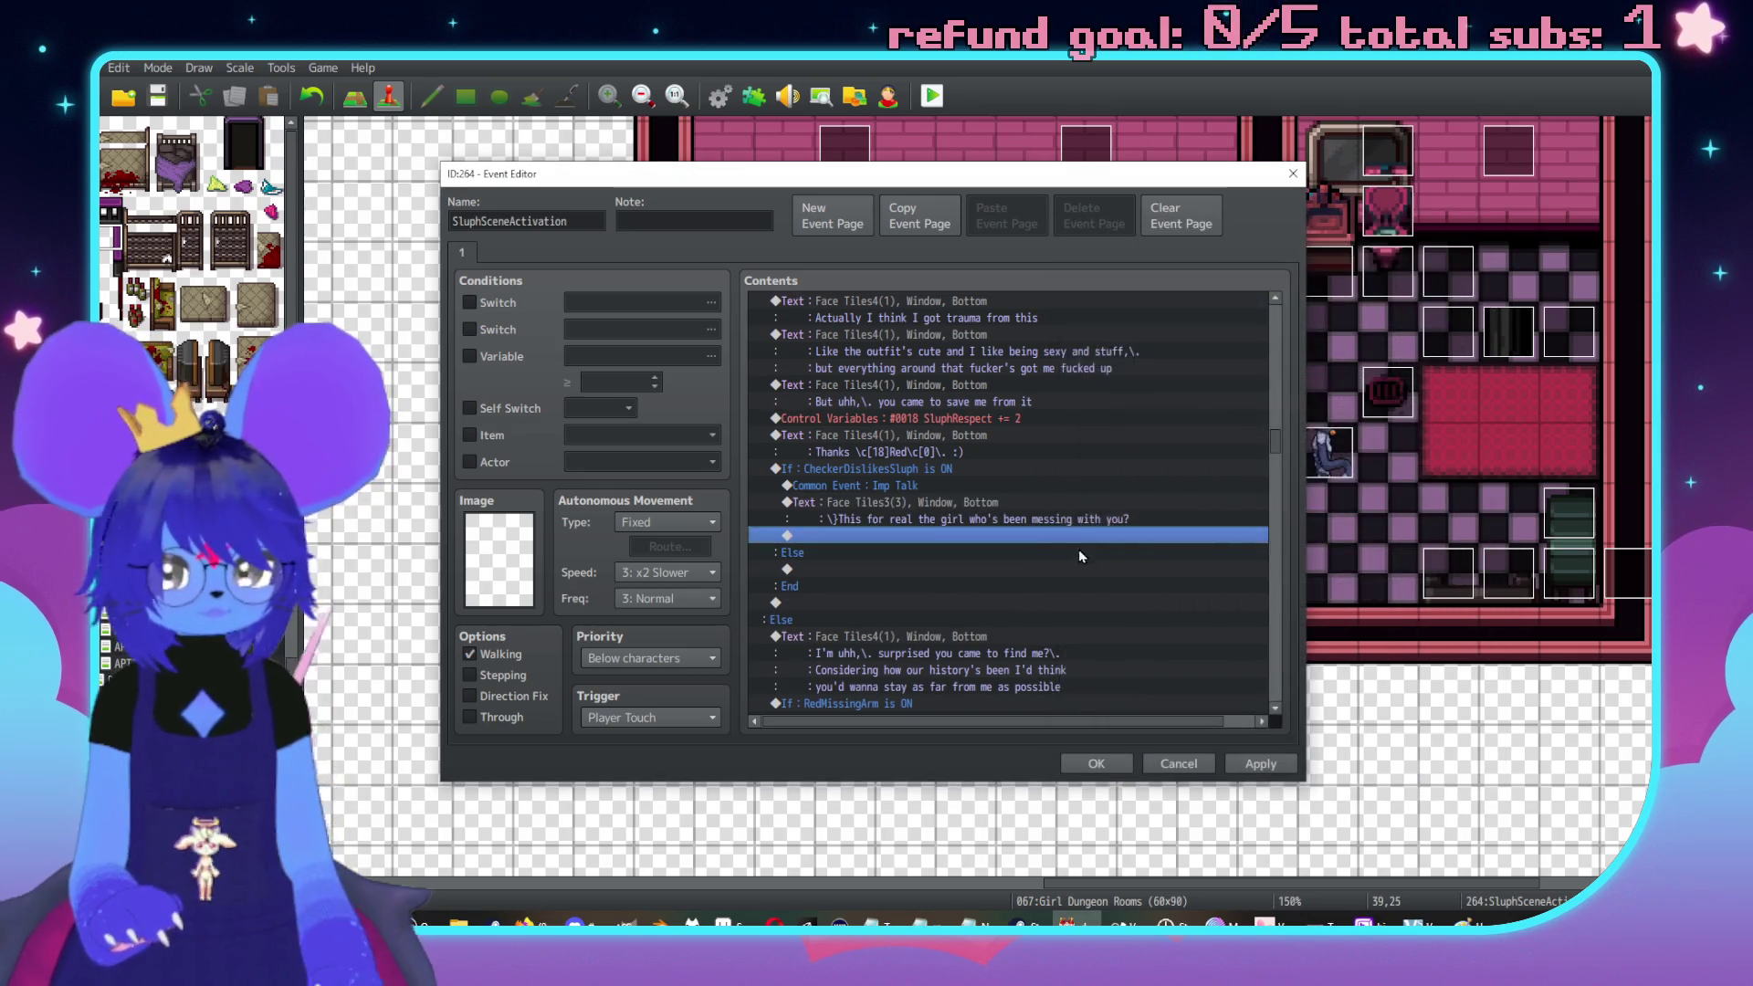
Start a new Show Text message in the Else branch with the red demon-girl face
{"action": "double_click", "coordinate": [852, 501]}
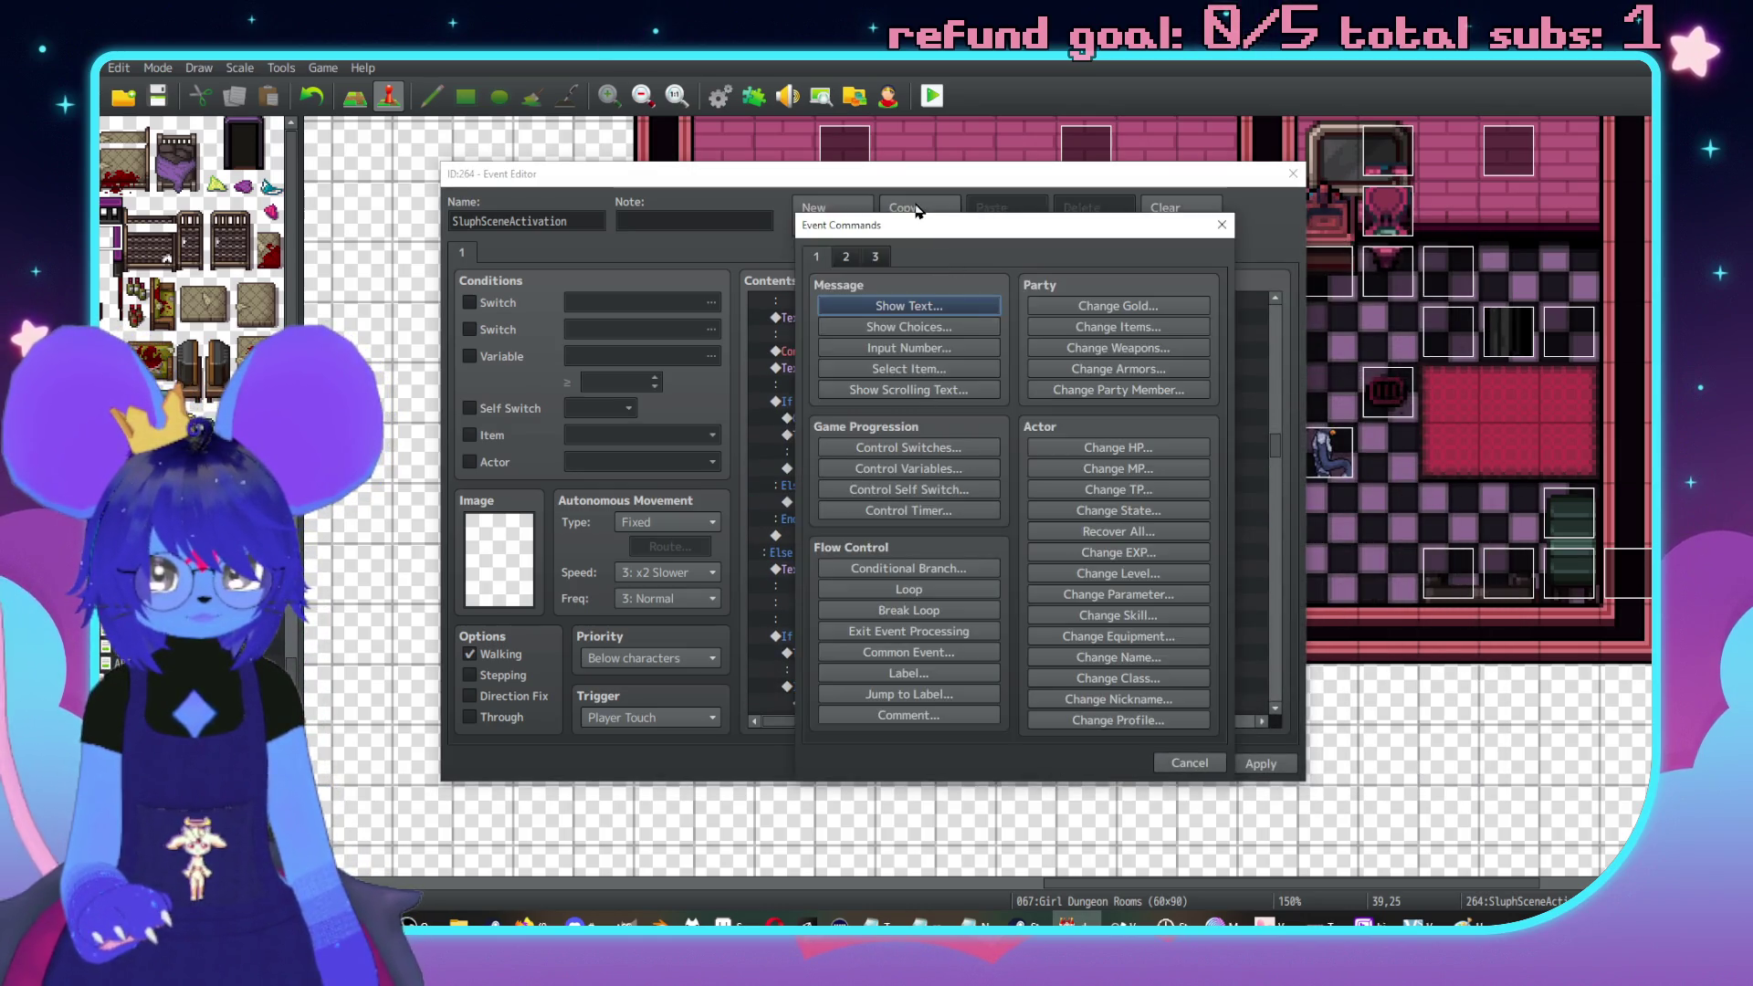
{"action": "left_click", "coordinate": [1208, 304]}
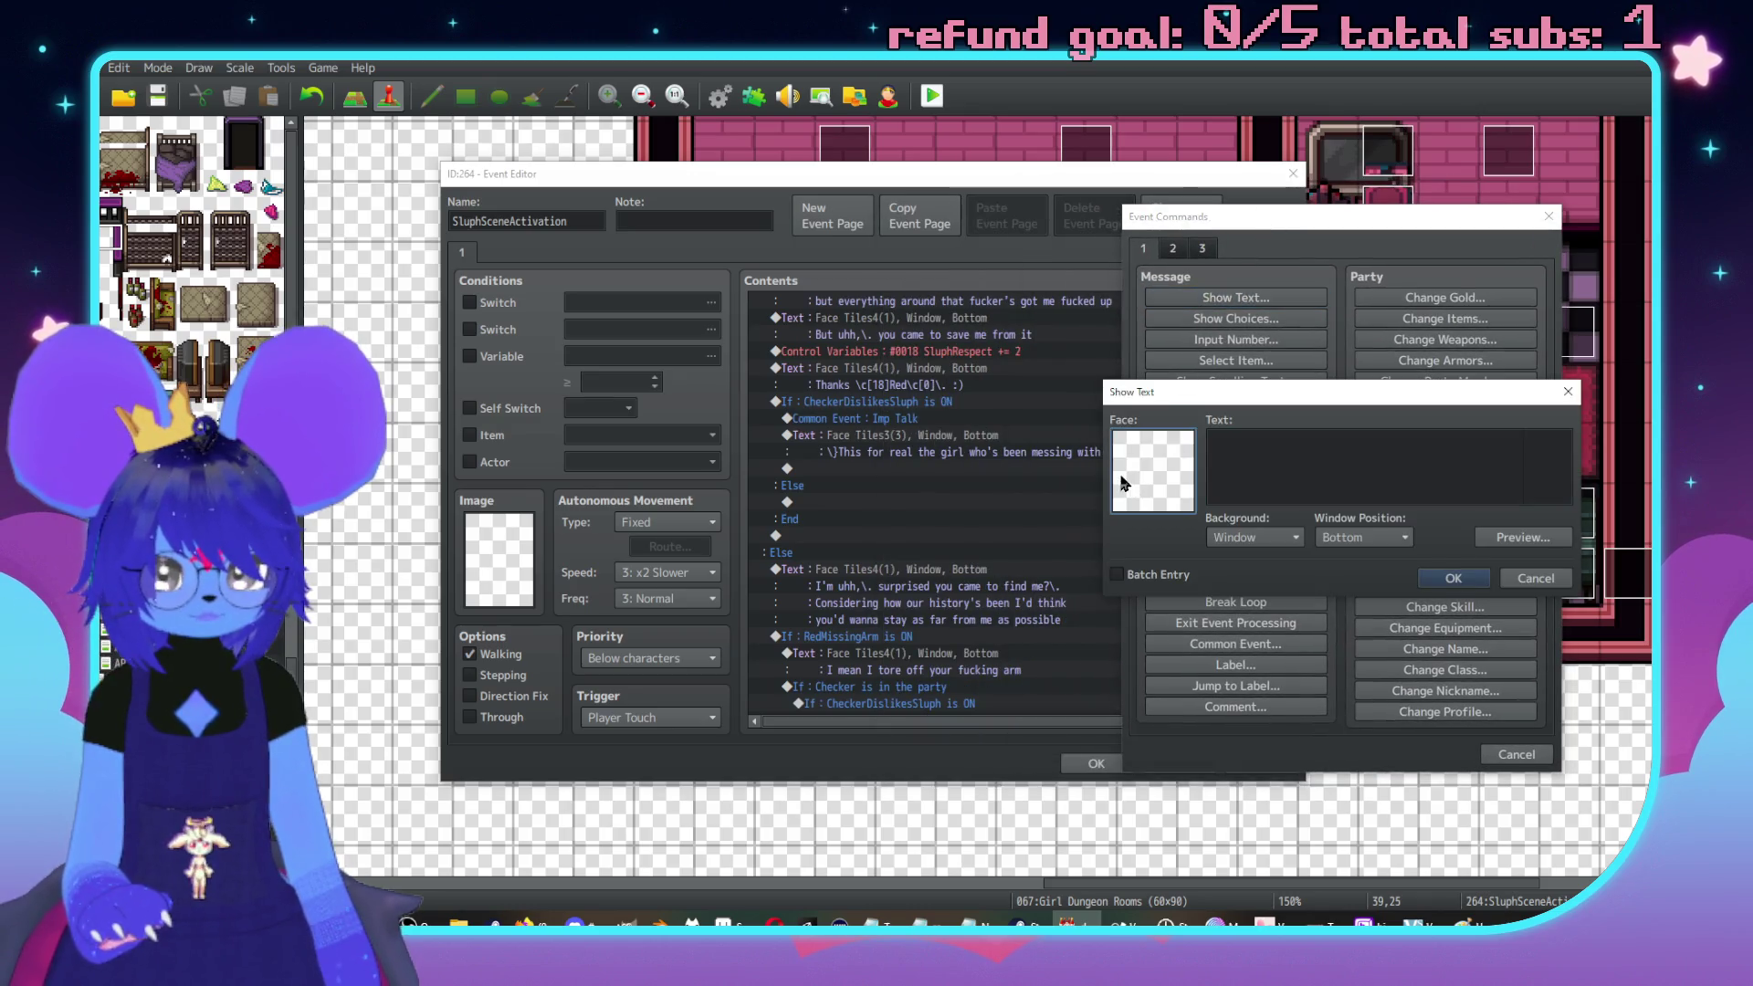
{"action": "double_click", "coordinate": [1131, 483]}
{"action": "left_click", "coordinate": [1123, 363]}
{"action": "left_click", "coordinate": [1149, 340]}
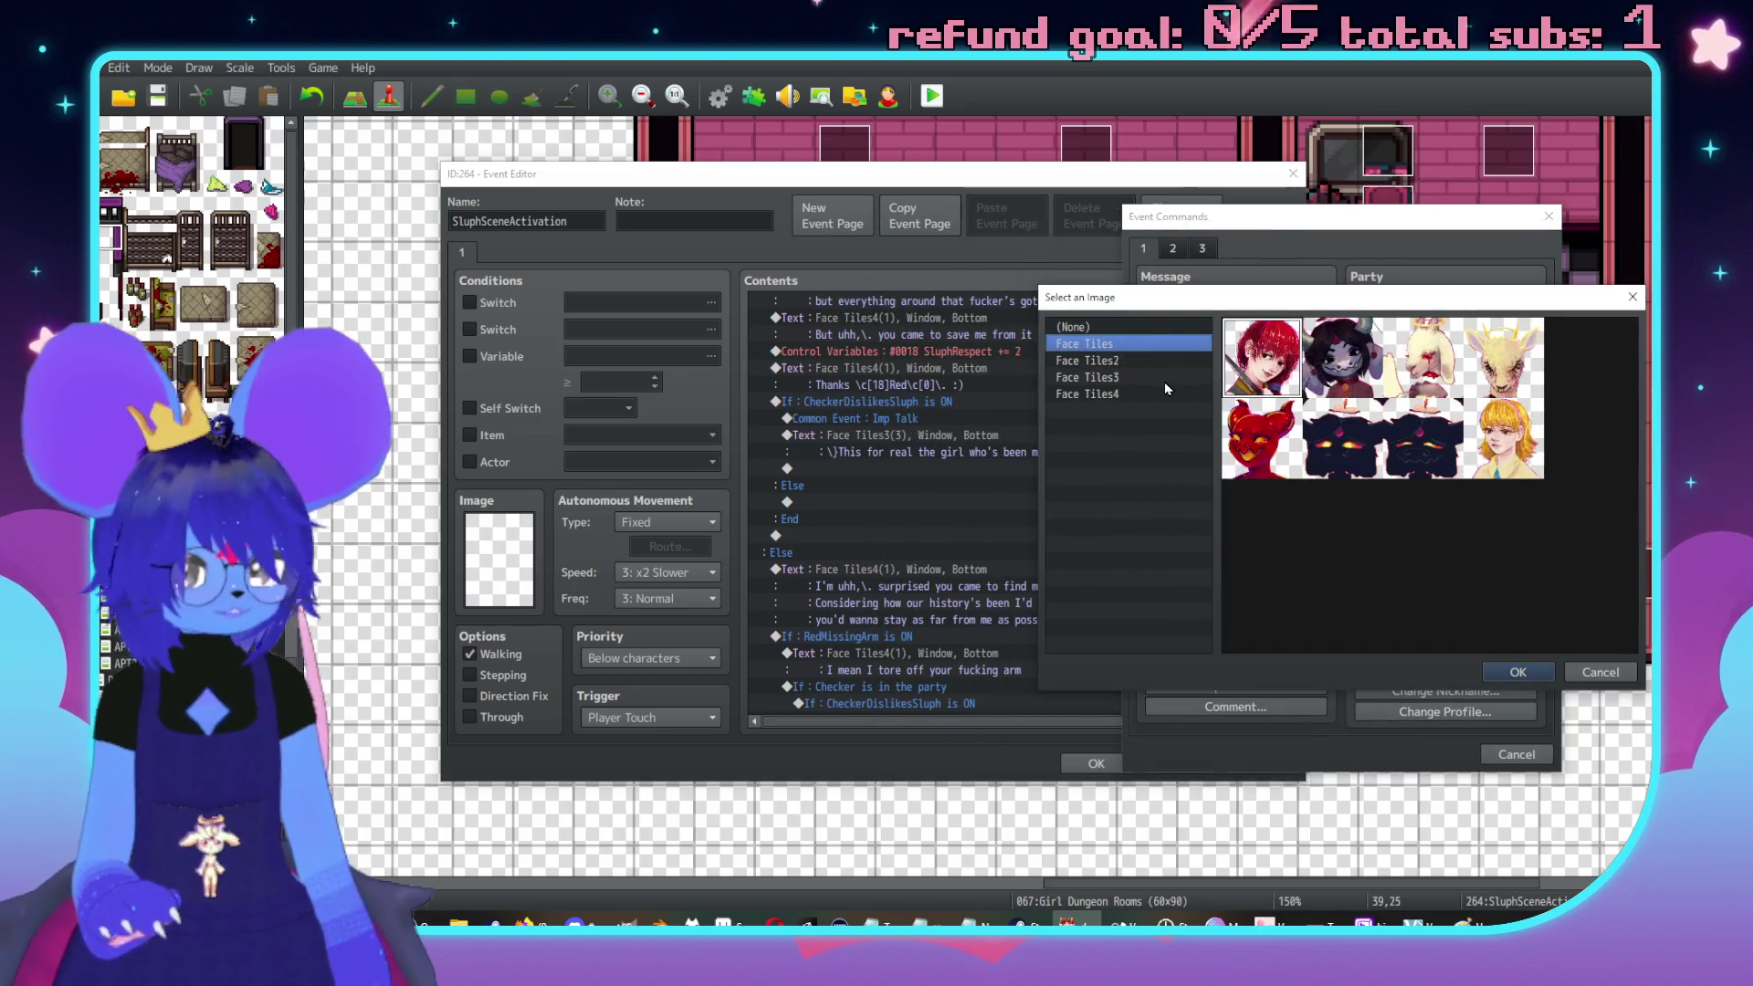
{"action": "left_click", "coordinate": [1163, 380]}
{"action": "double_click", "coordinate": [1263, 357]}
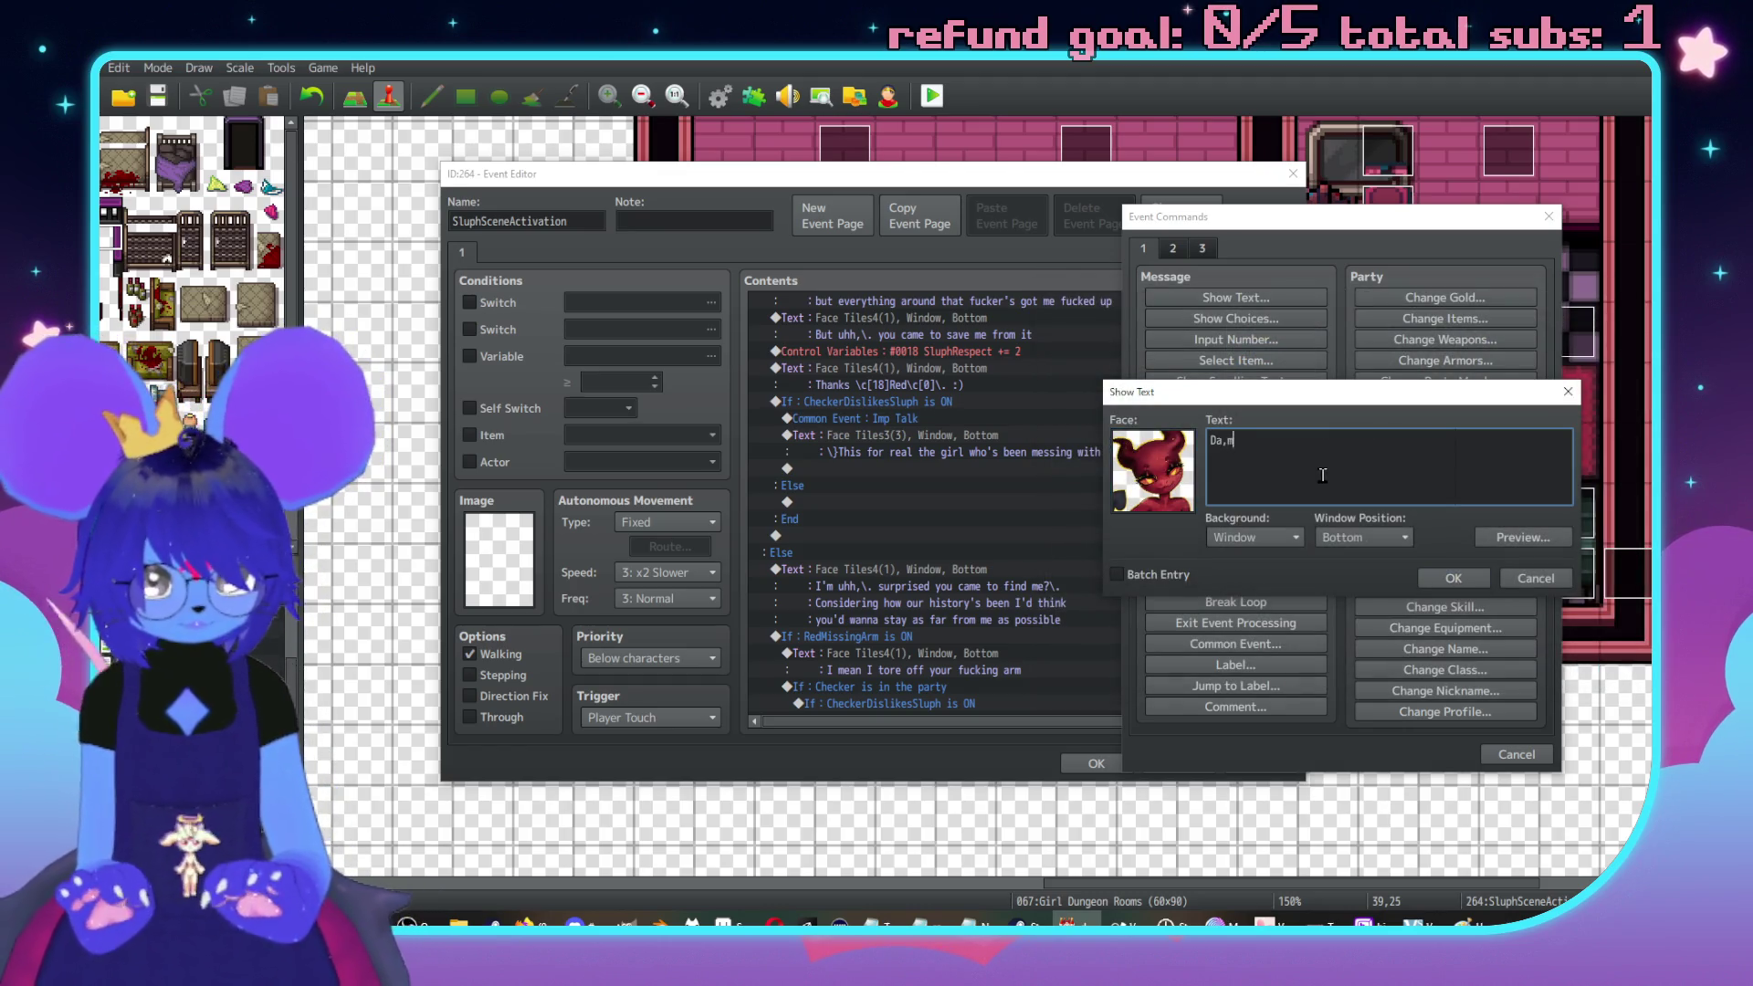
Write Sluph's two-line complaint about the place being messed up, insert it, and start a playtest
{"action": "key", "text": "BackSpace"}
{"action": "type", "text": ".\\. "}
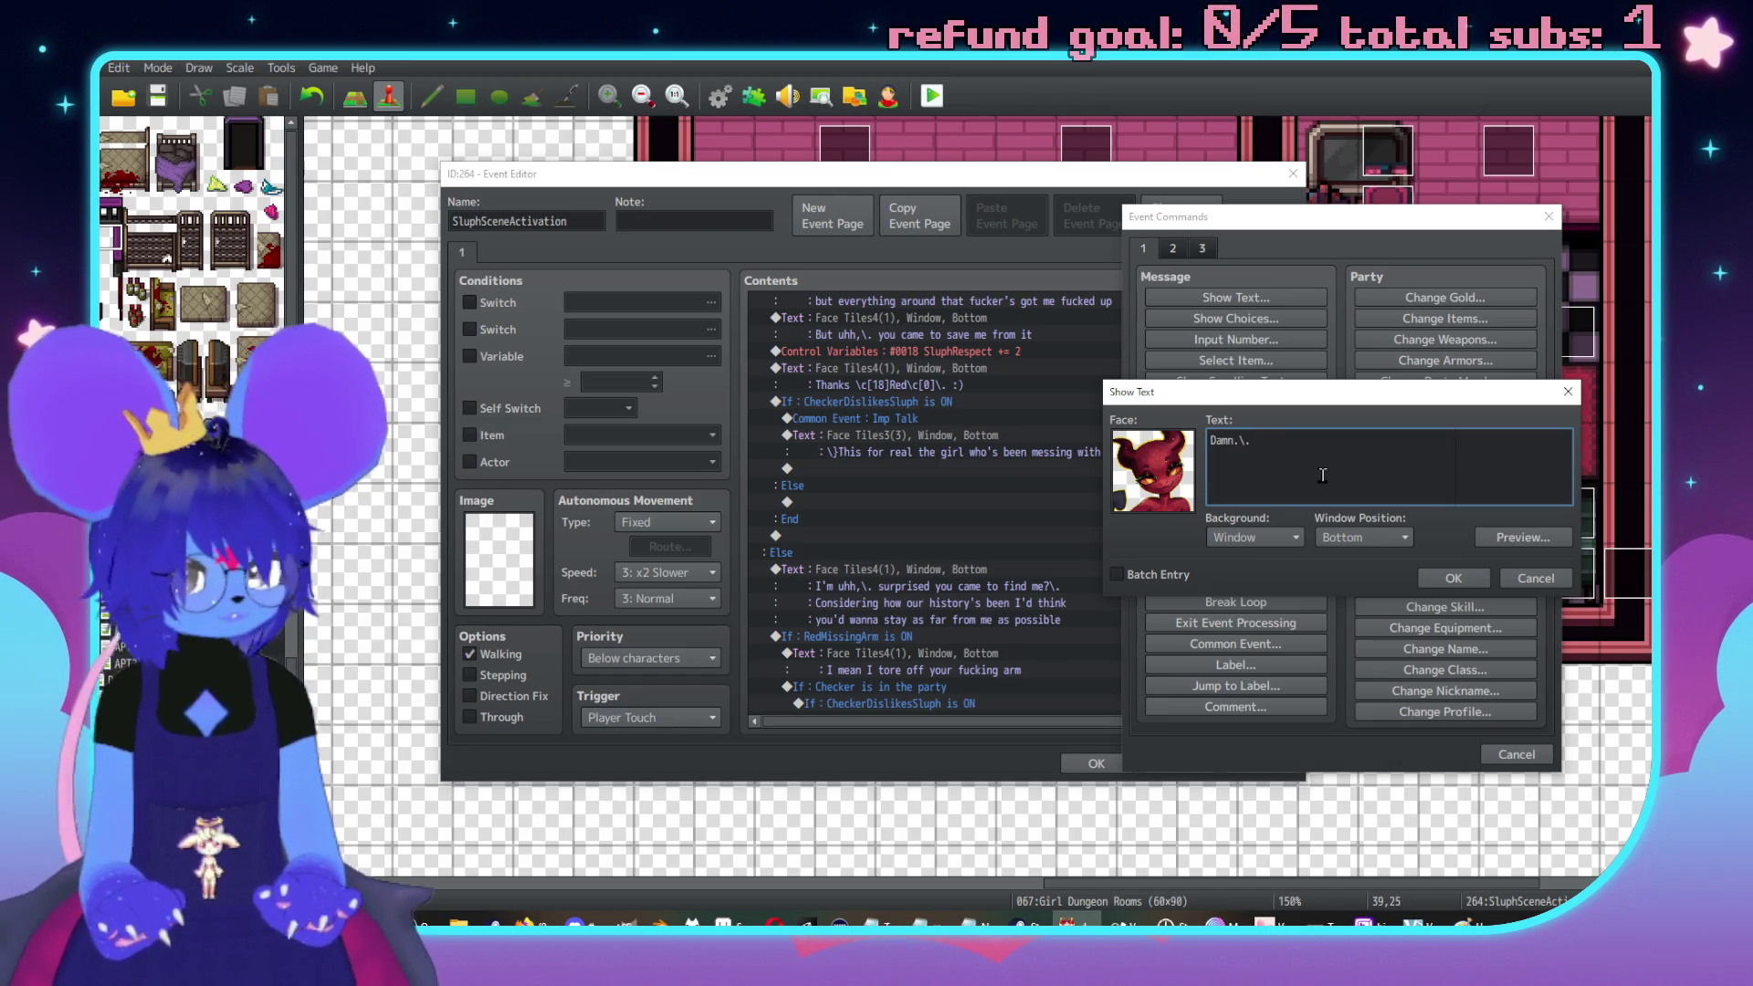
{"action": "type", "text": "I didn't"}
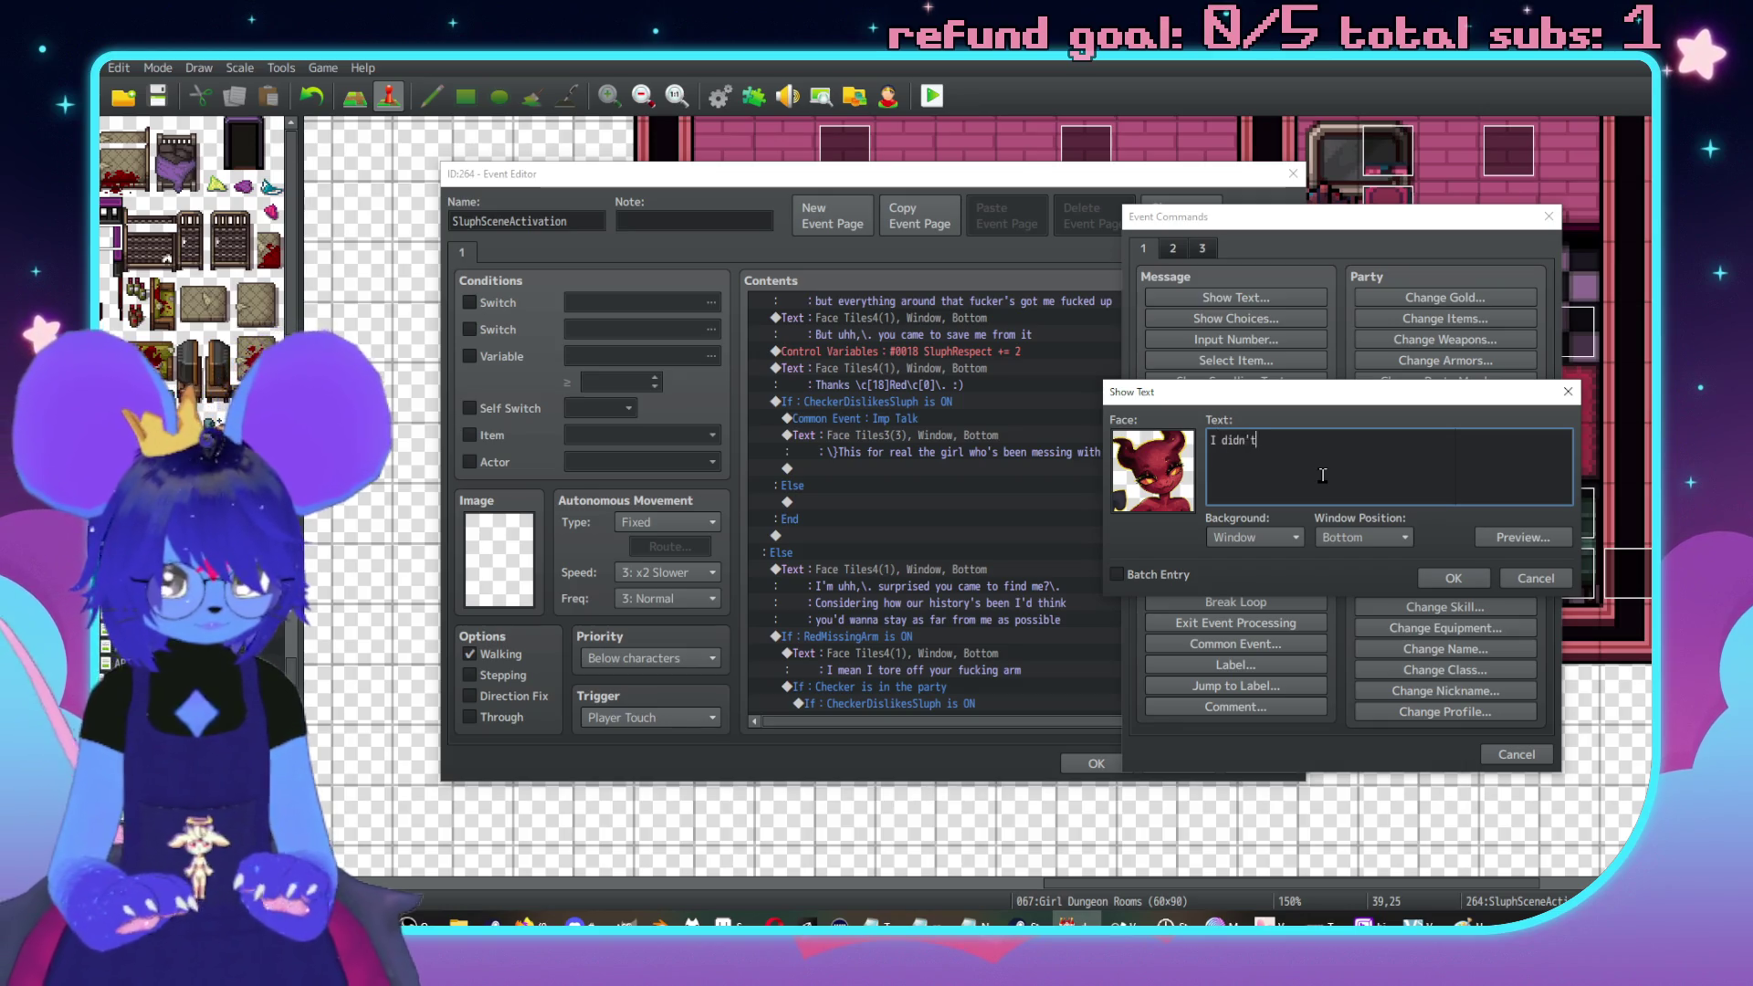
{"action": "type", "text": " place"}
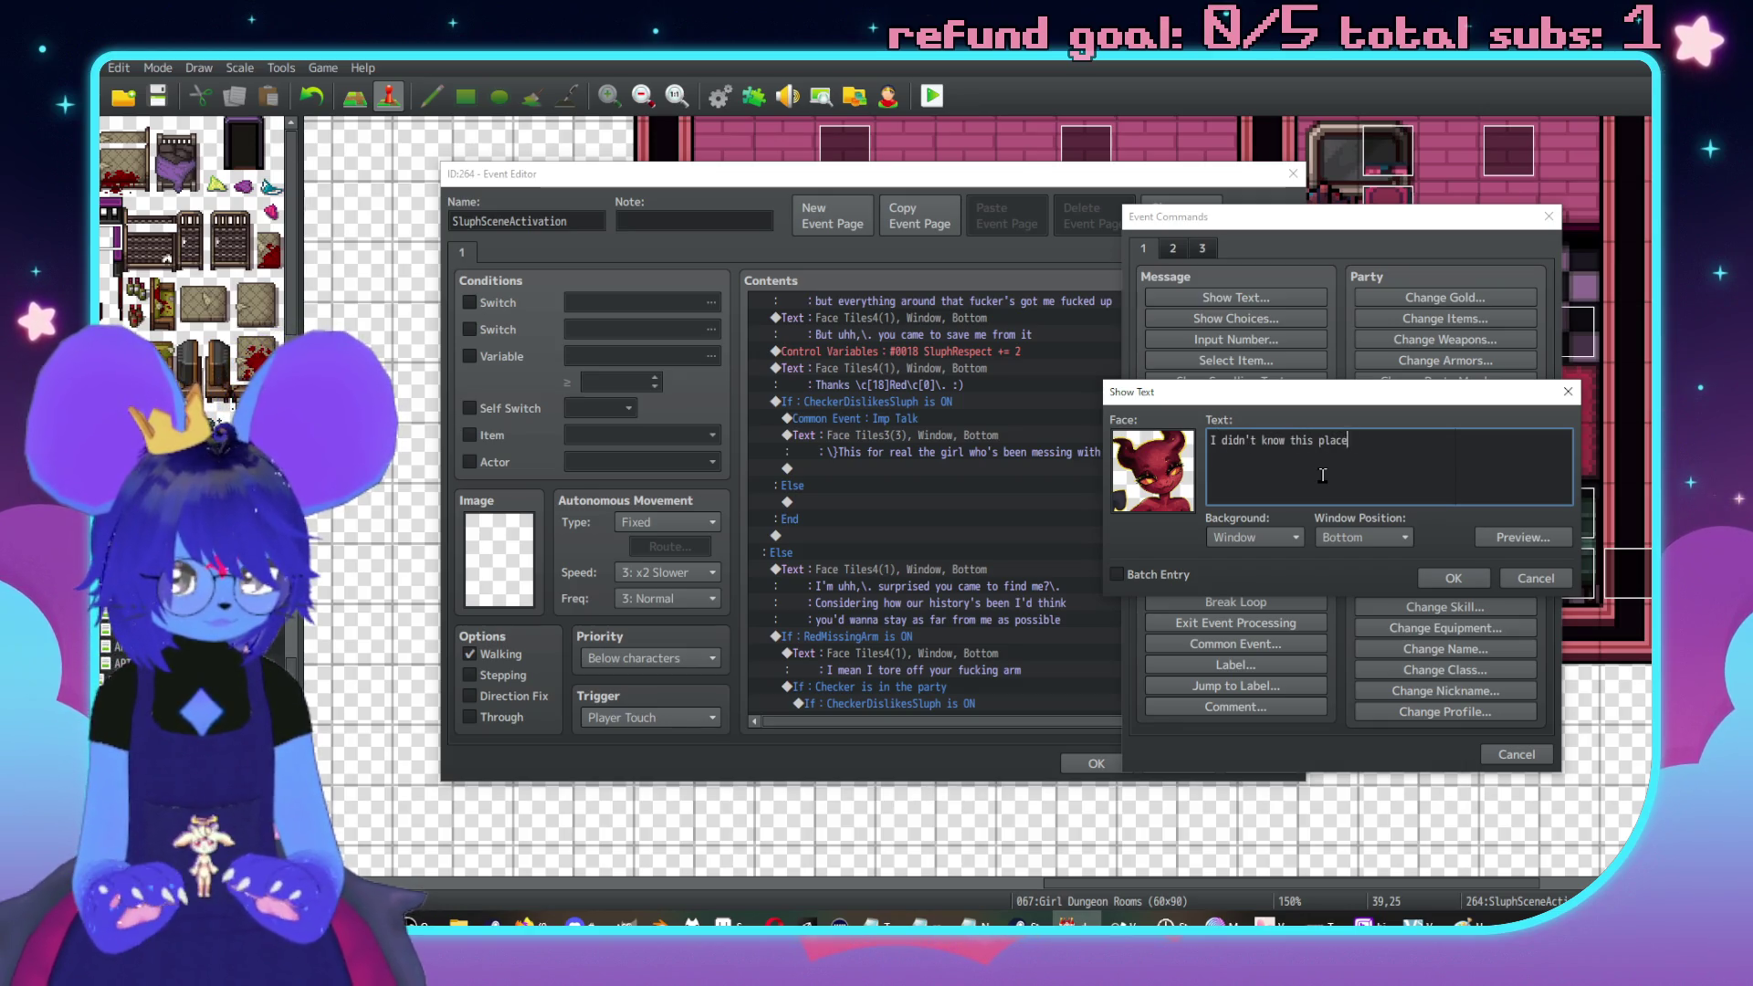
{"action": "type", "text": " was so fucki"}
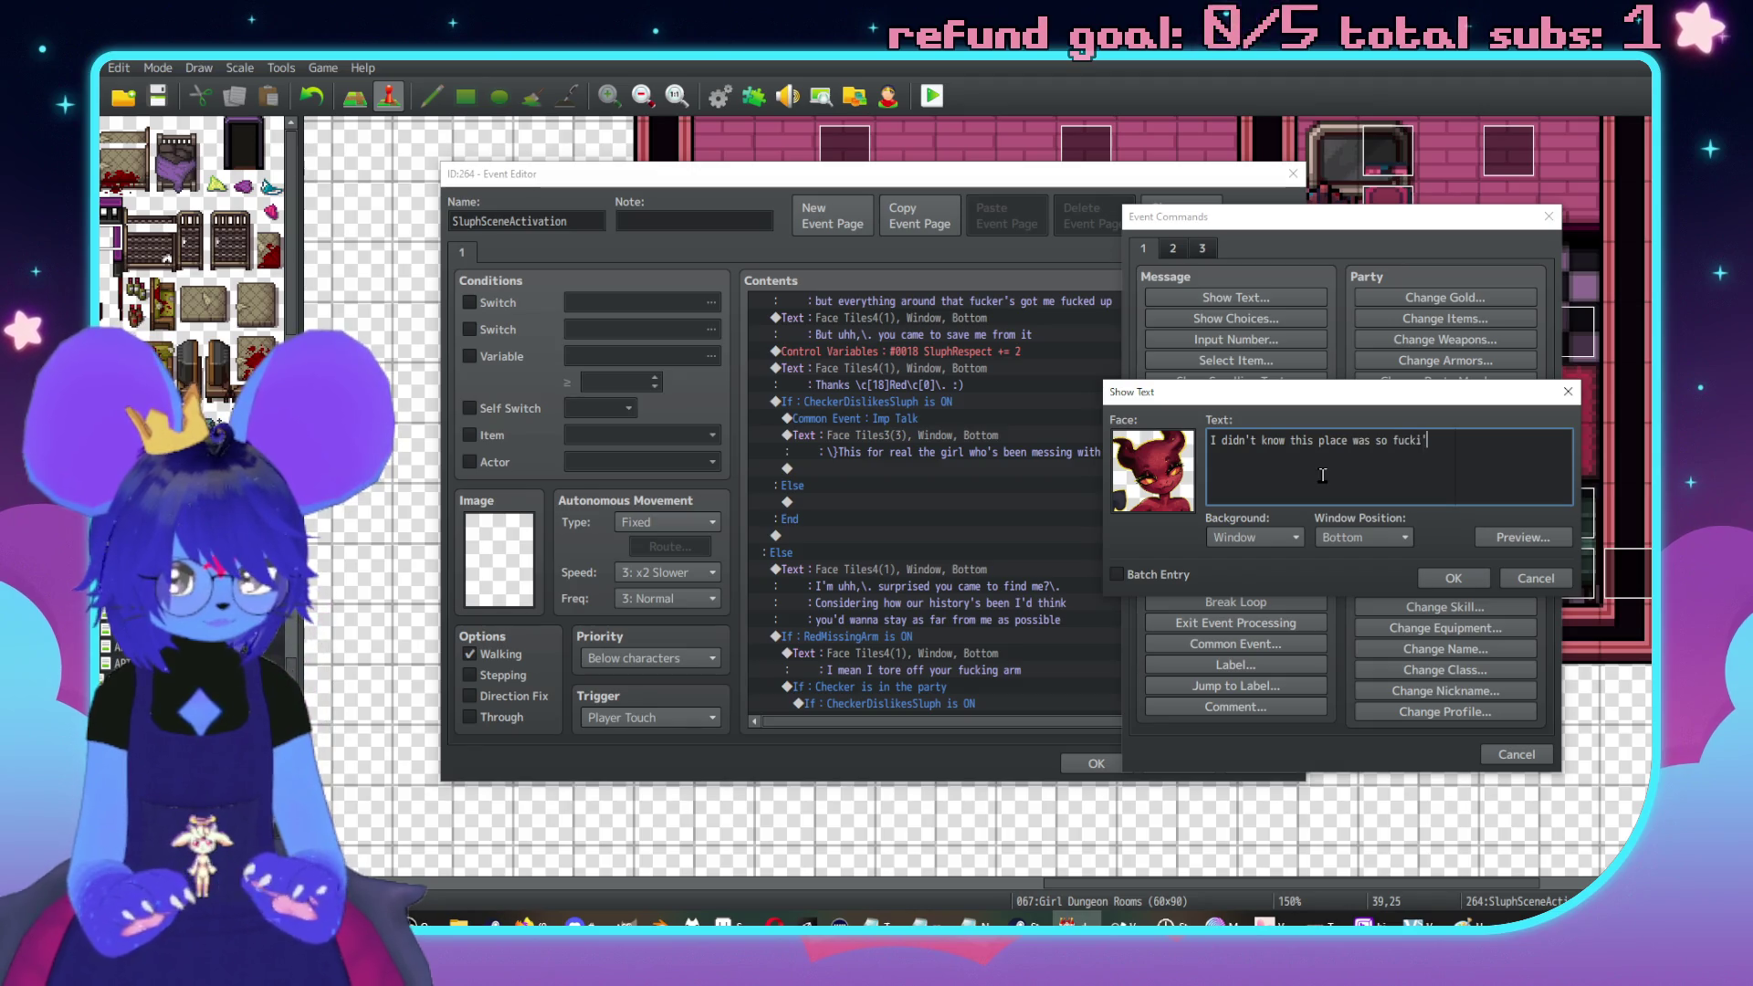
{"action": "type", "text": "sed up.\\."}
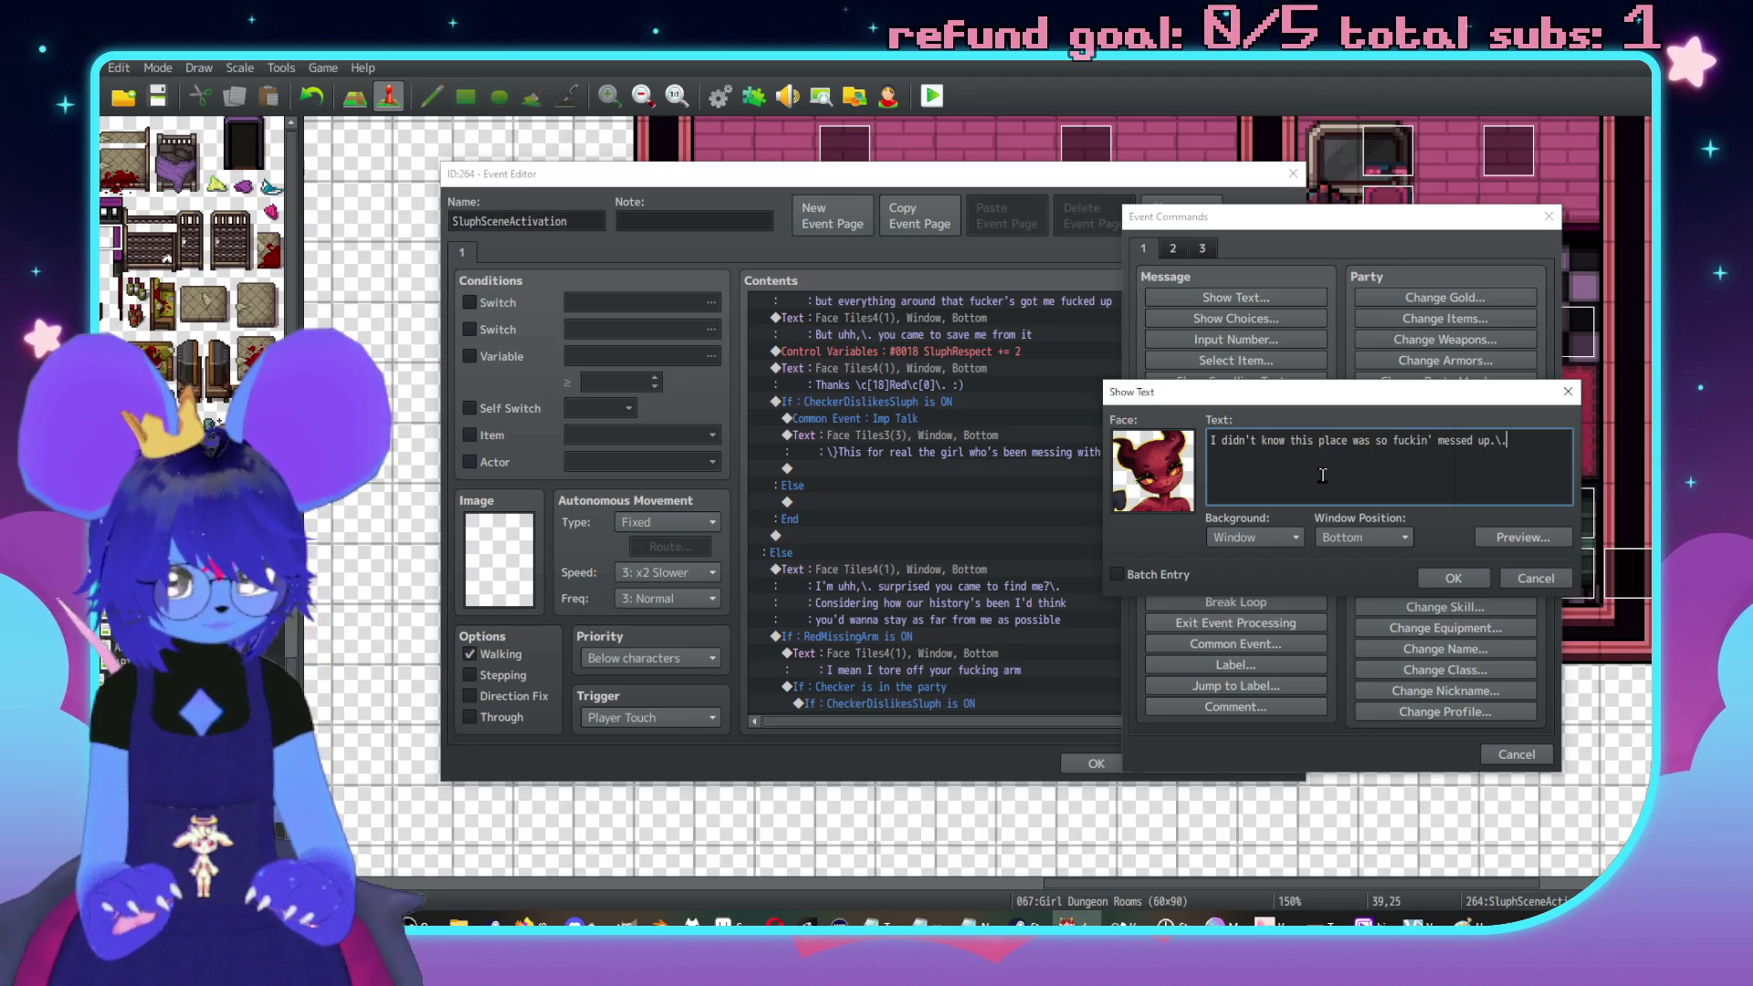
{"action": "key", "text": "Return"}
{"action": "type", "text": "I ju"}
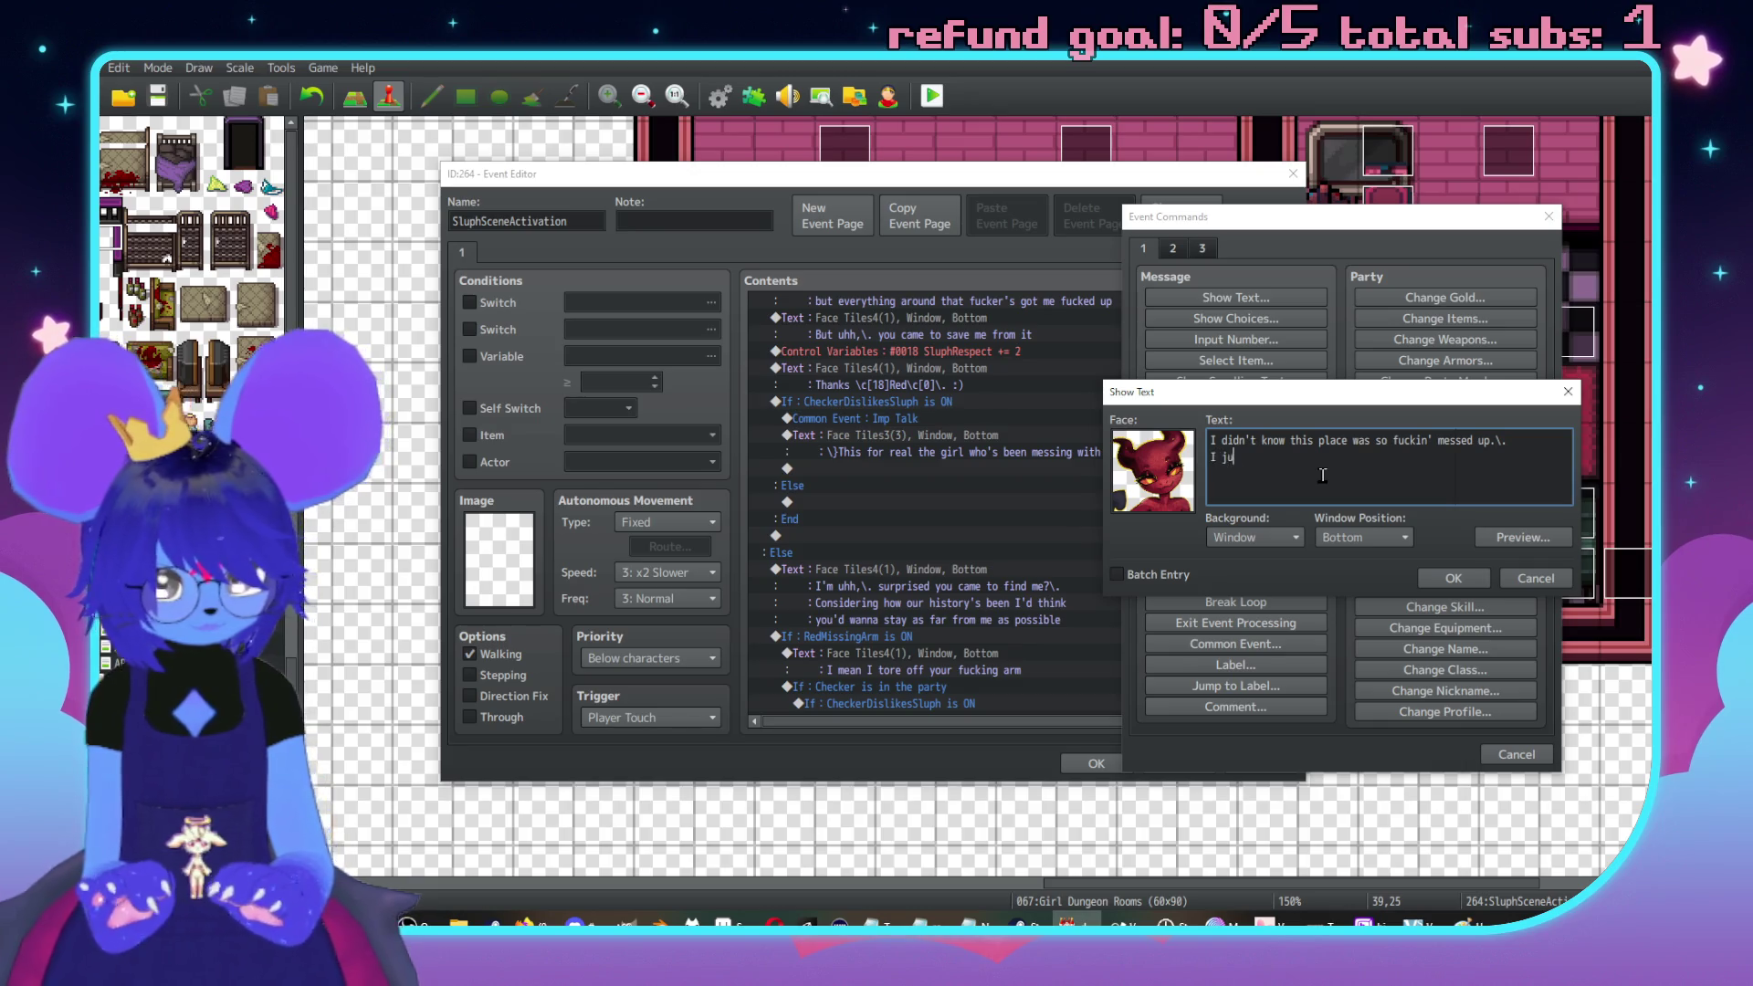
{"action": "type", "text": " see titties squishin"}
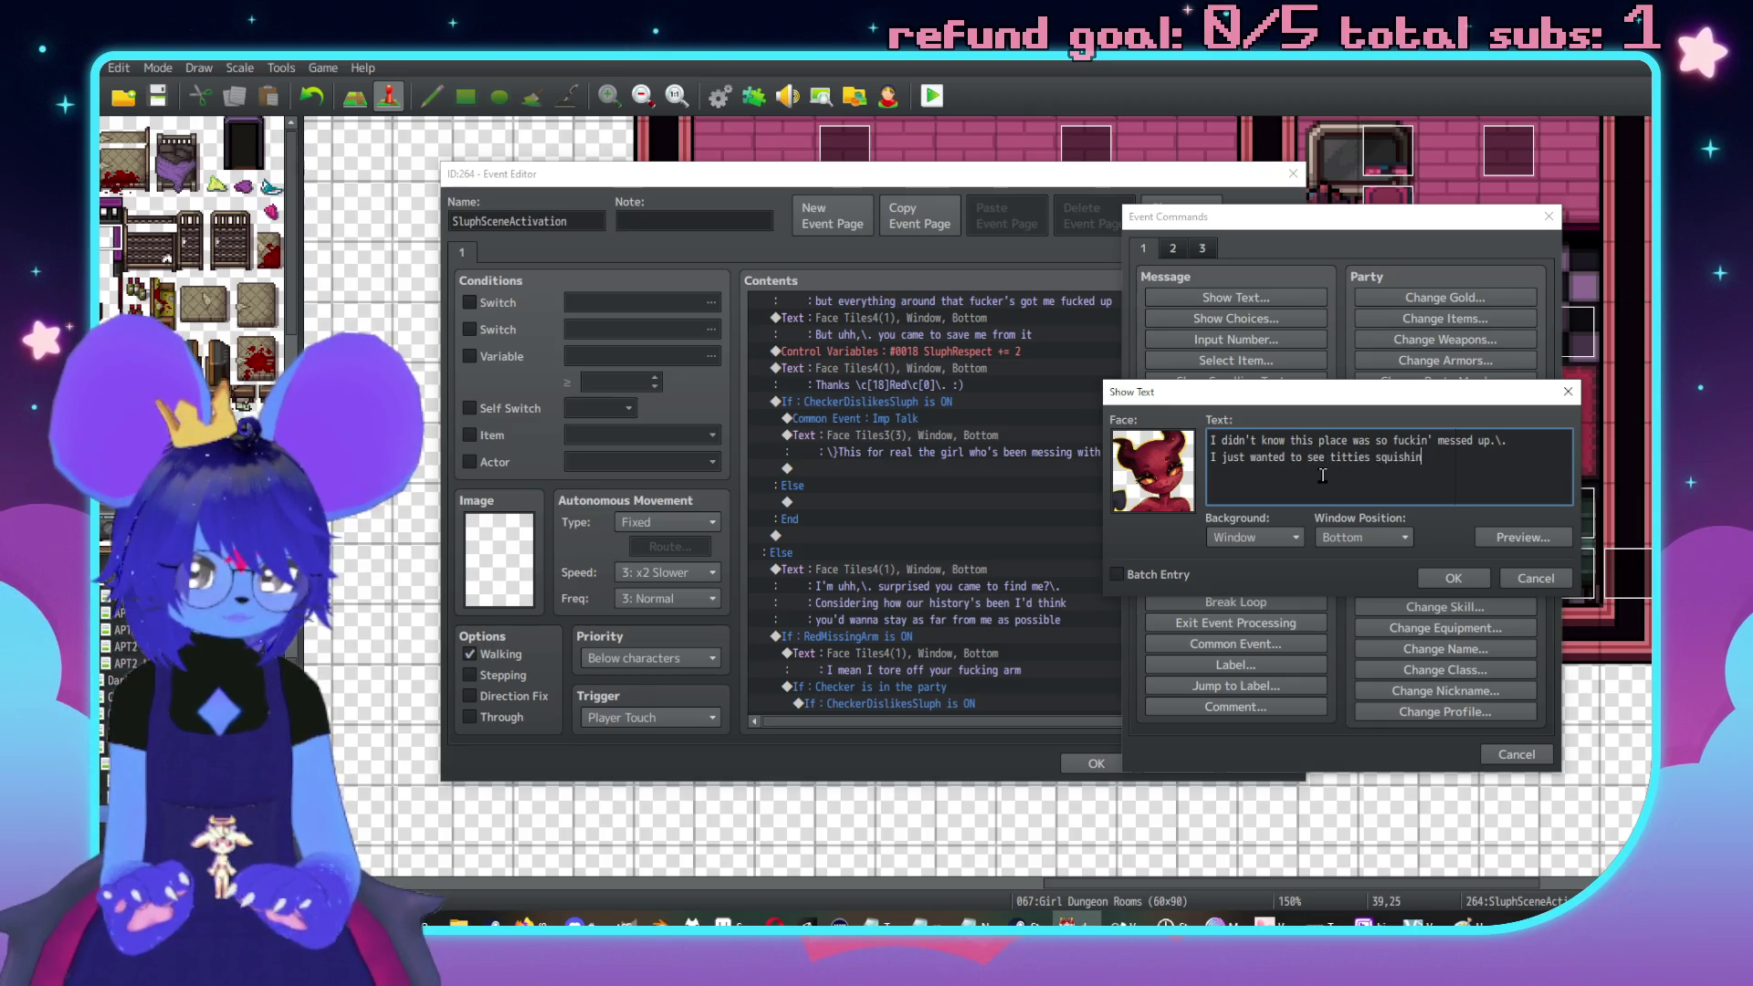
{"action": "type", "text": "around.\\. :("}
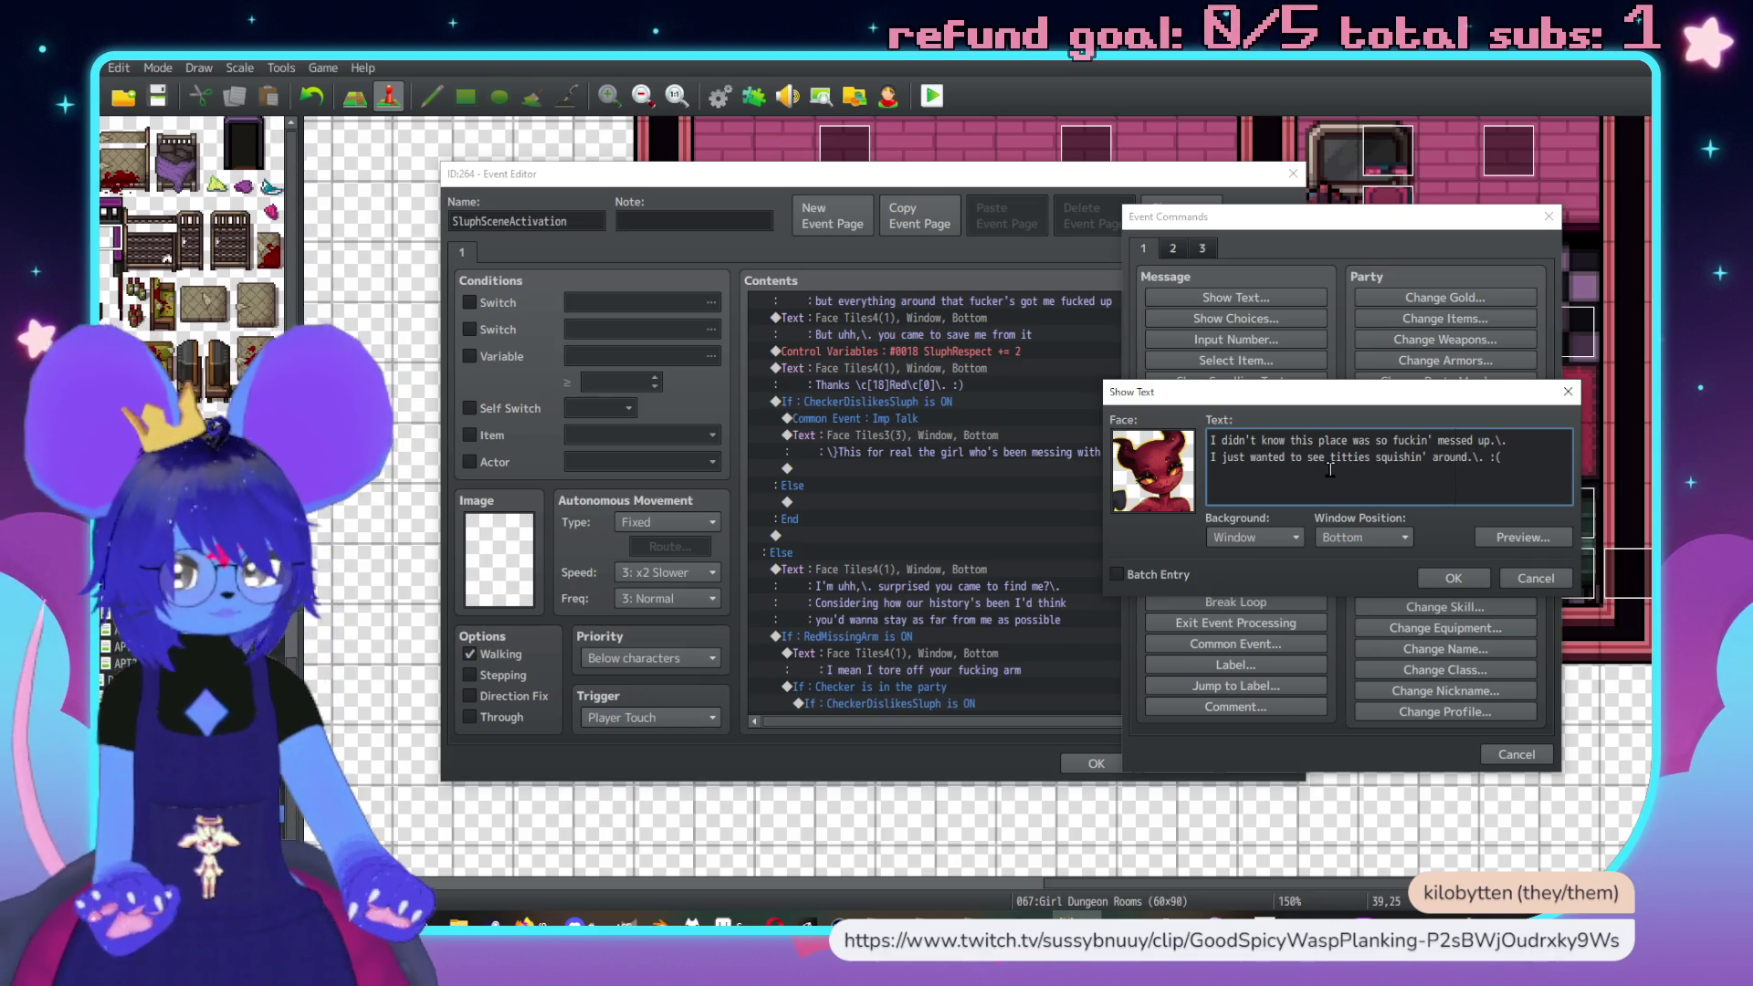
{"action": "left_click", "coordinate": [1518, 546]}
{"action": "left_click", "coordinate": [1633, 572]}
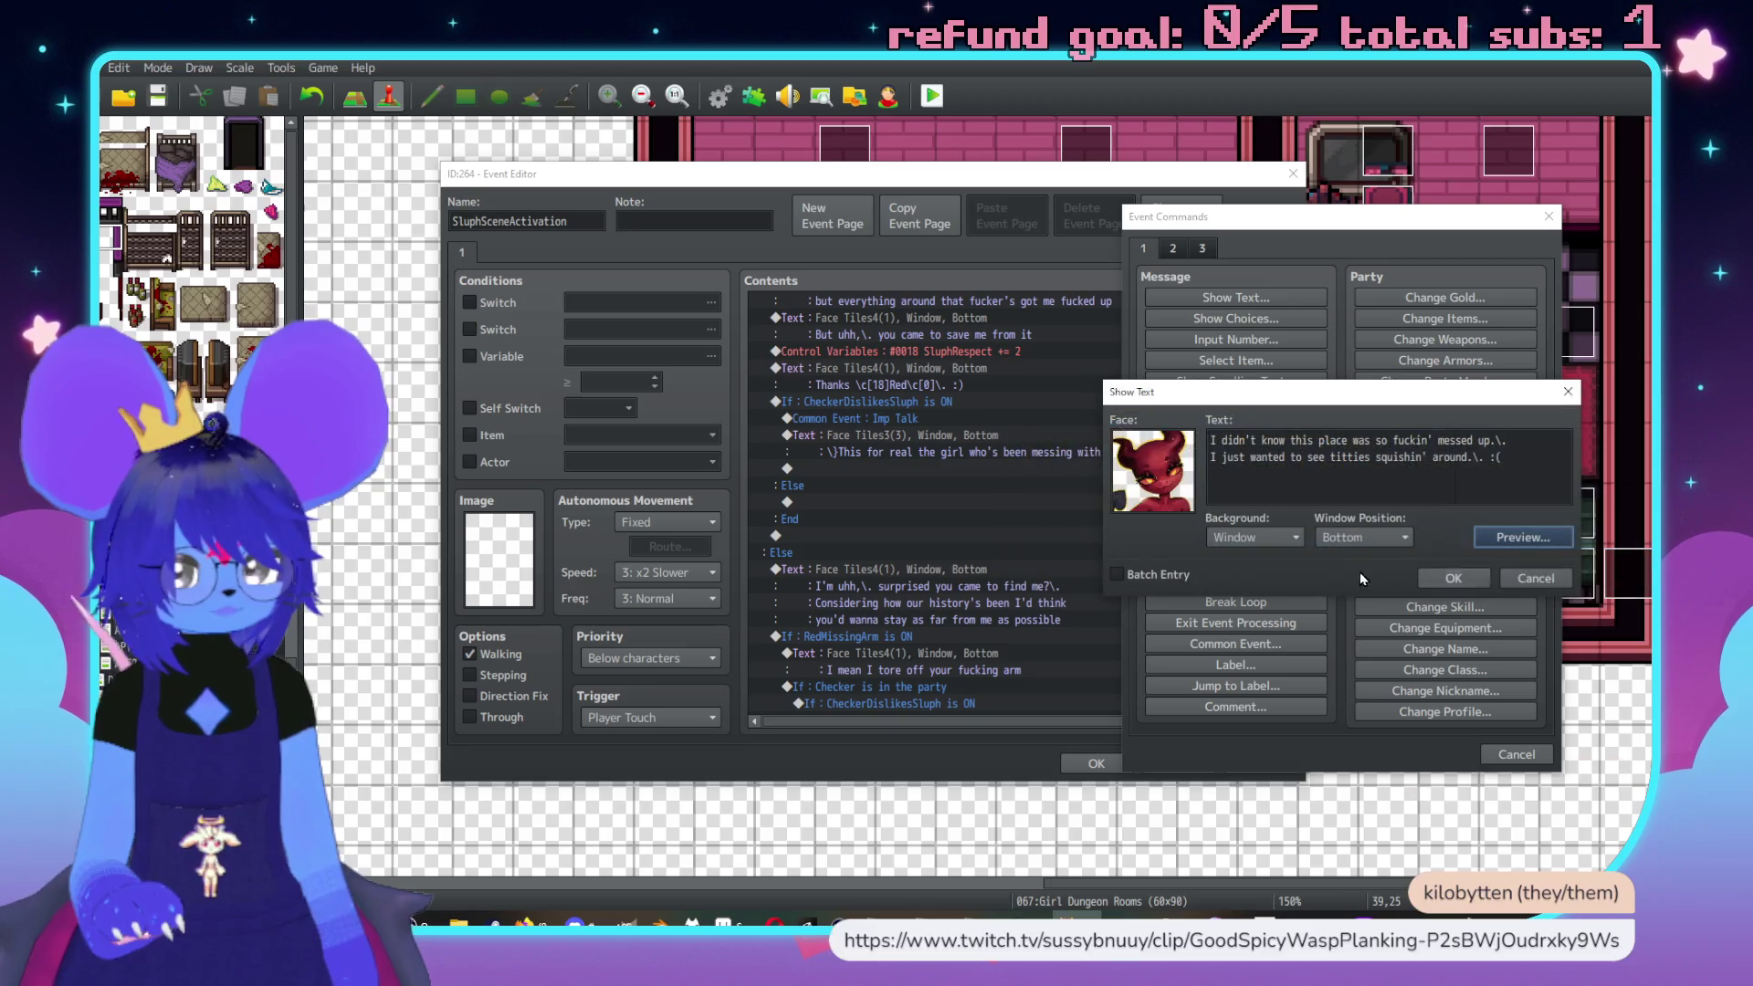
{"action": "left_click", "coordinate": [1443, 581]}
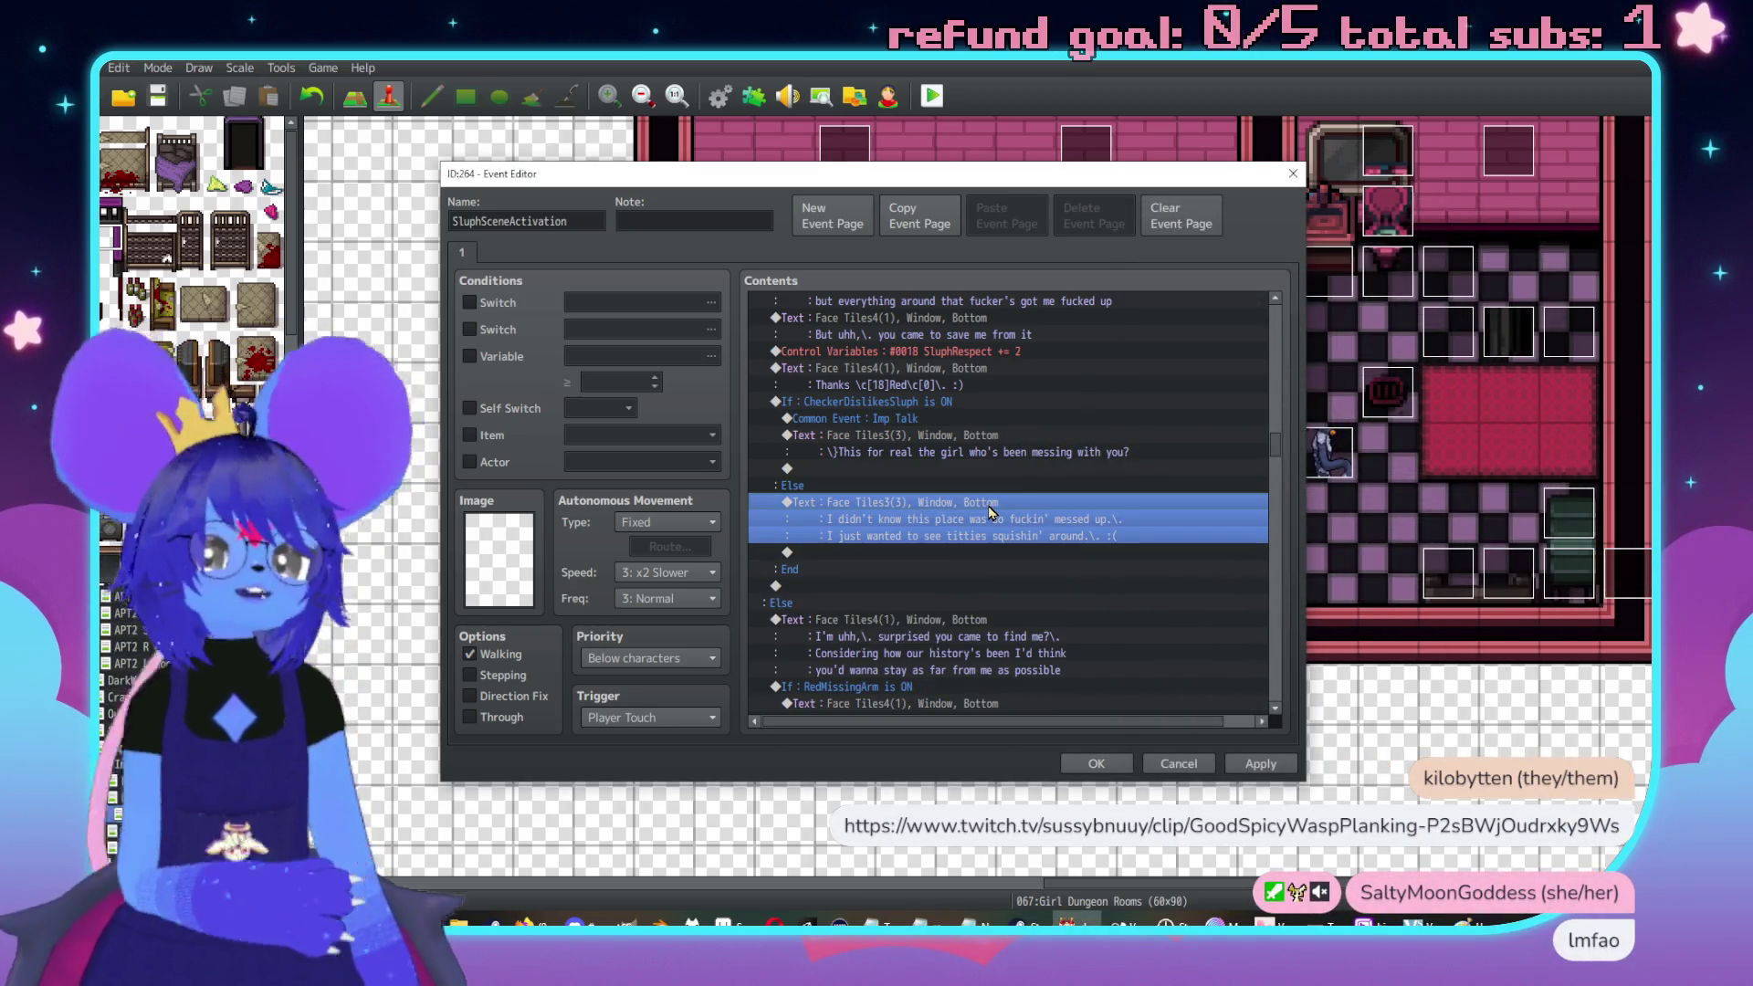
{"action": "key", "text": "ctrl+r"}
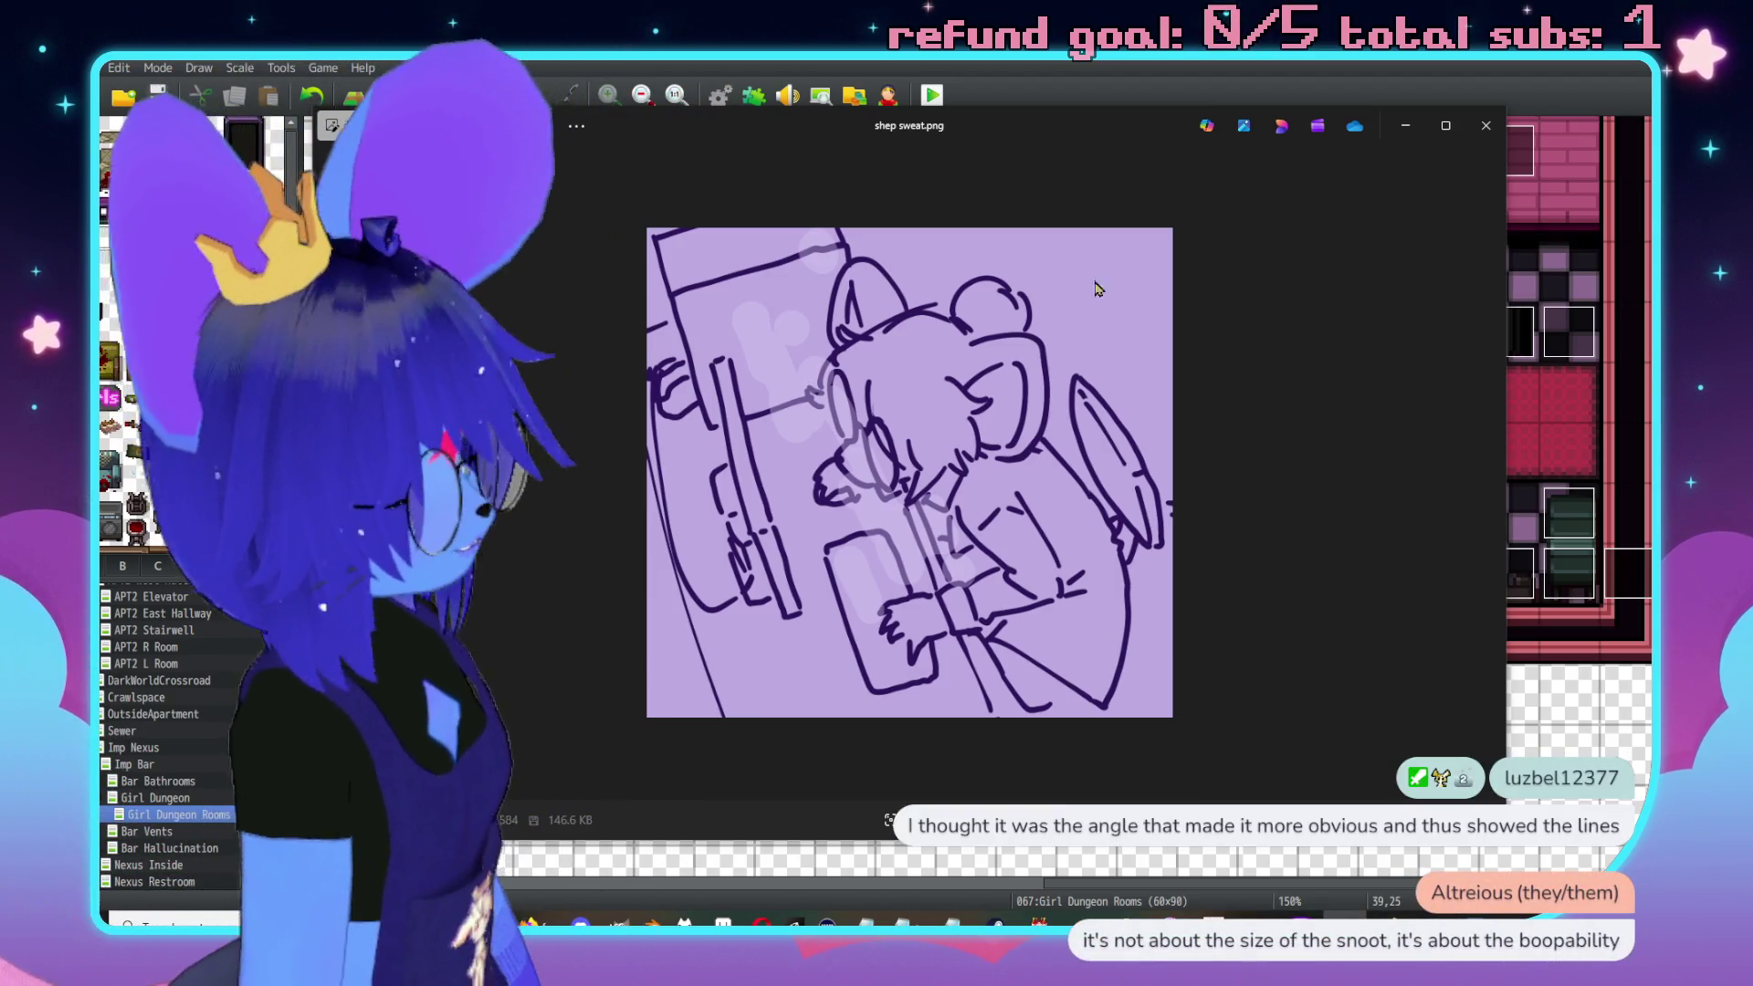
Close the shep sweat.png and skeleton.png sketches in Photos
{"action": "left_click", "coordinate": [1486, 126]}
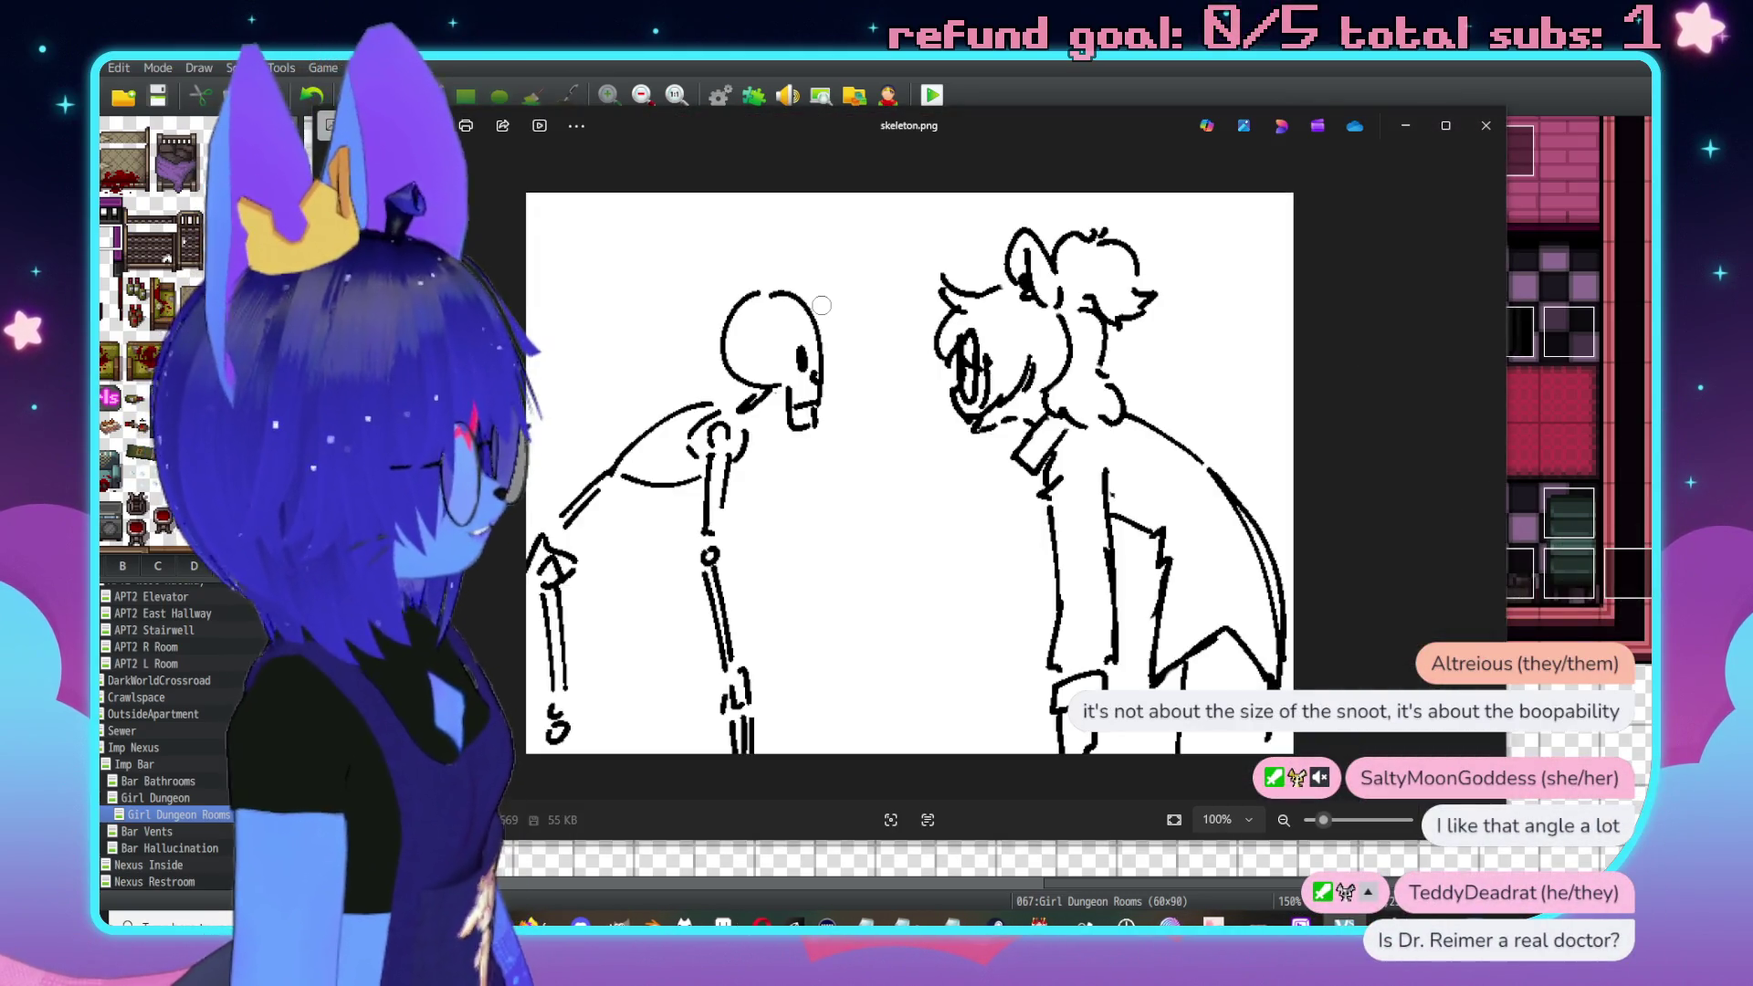
{"action": "scroll", "coordinate": [905, 396], "scroll_direction": "up", "scroll_amount": 1}
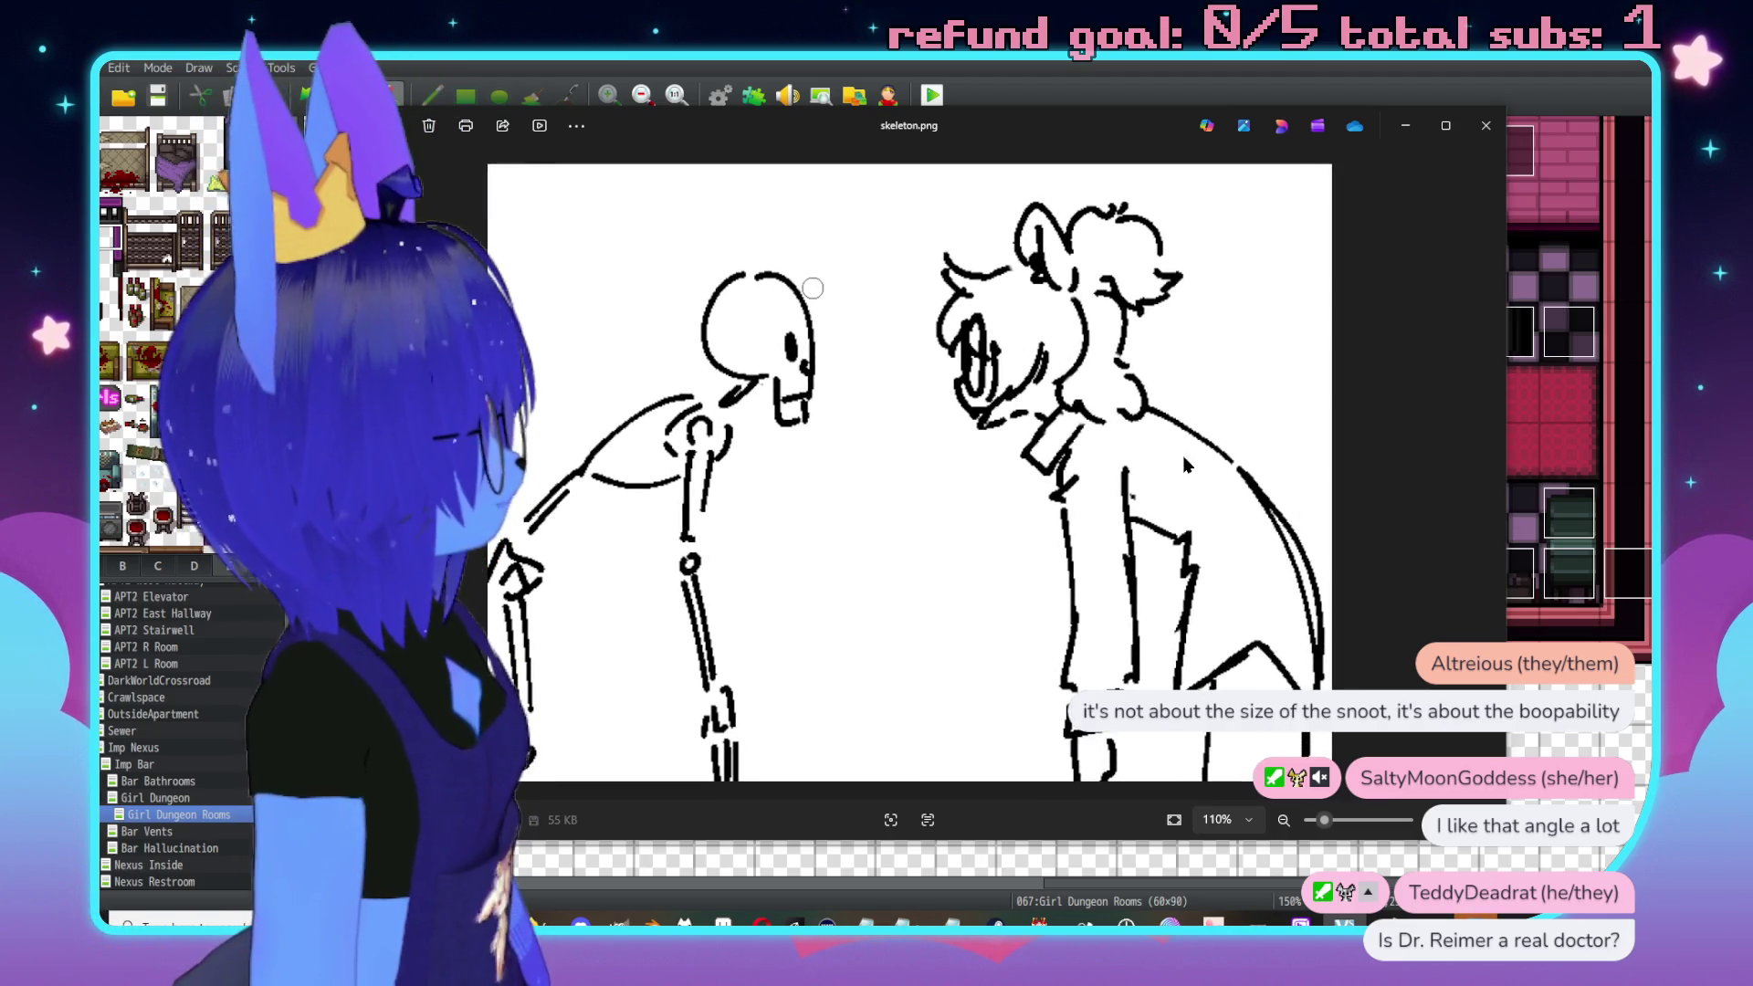
{"action": "left_click", "coordinate": [1484, 128]}
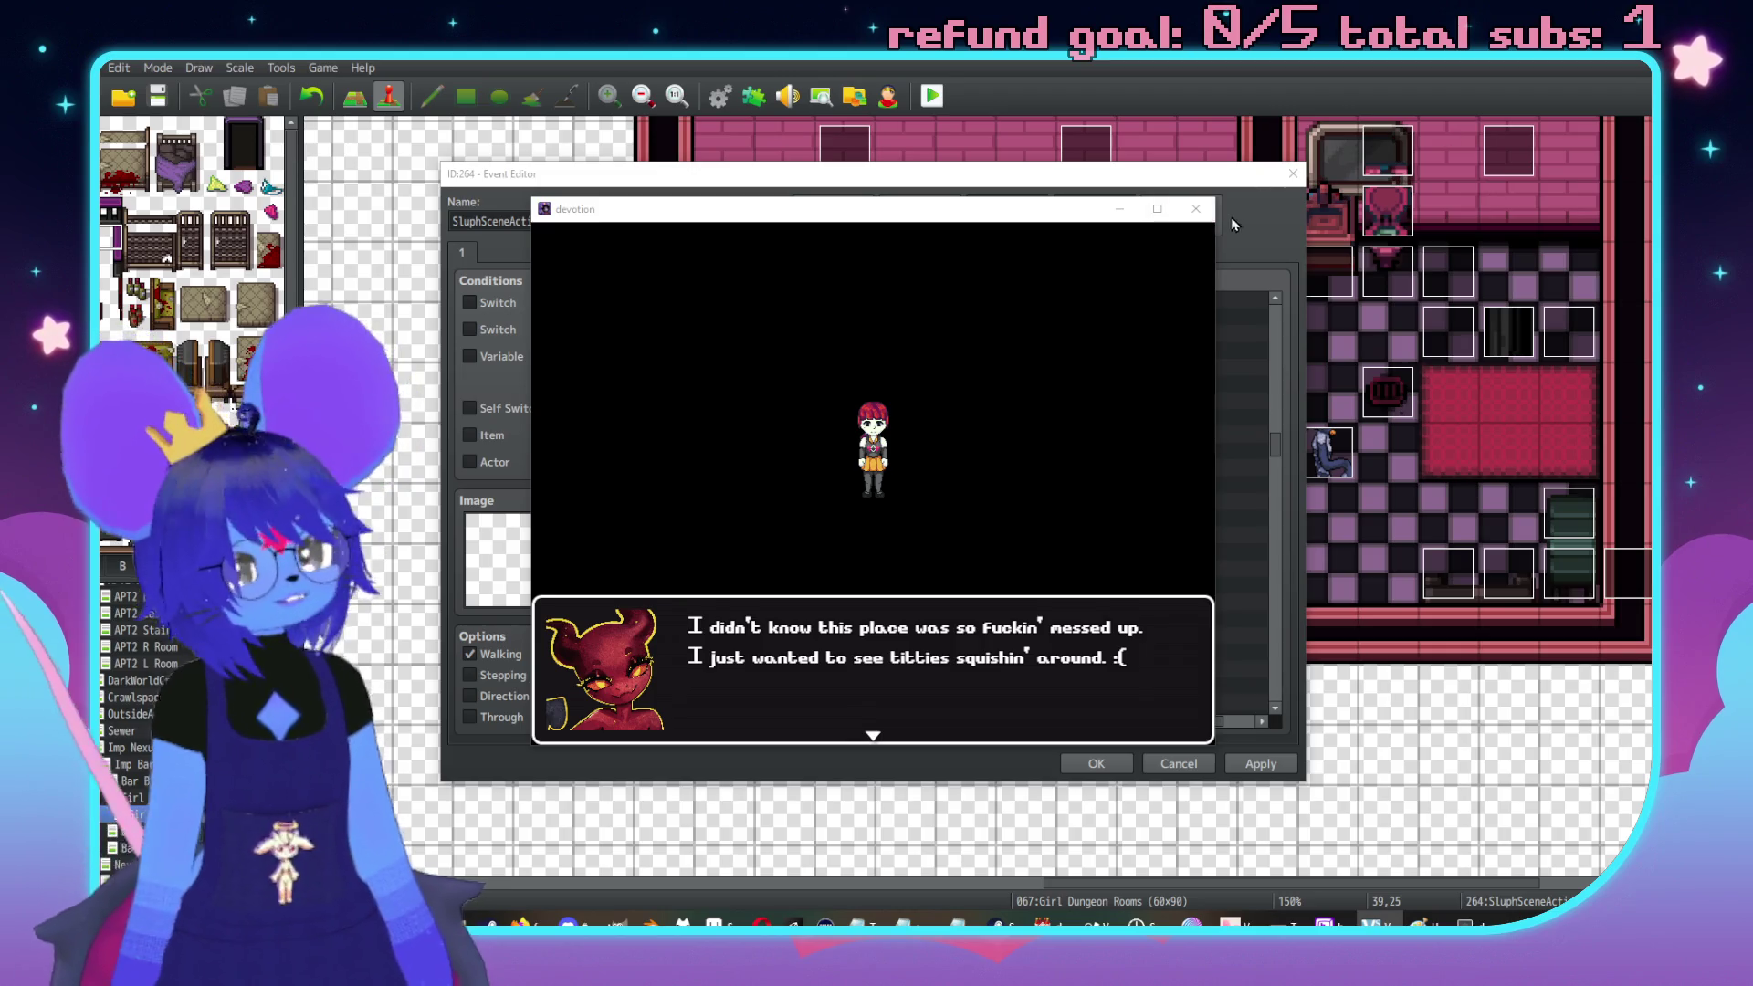
Close the 'devotion' playtest window
{"action": "left_click", "coordinate": [1198, 210]}
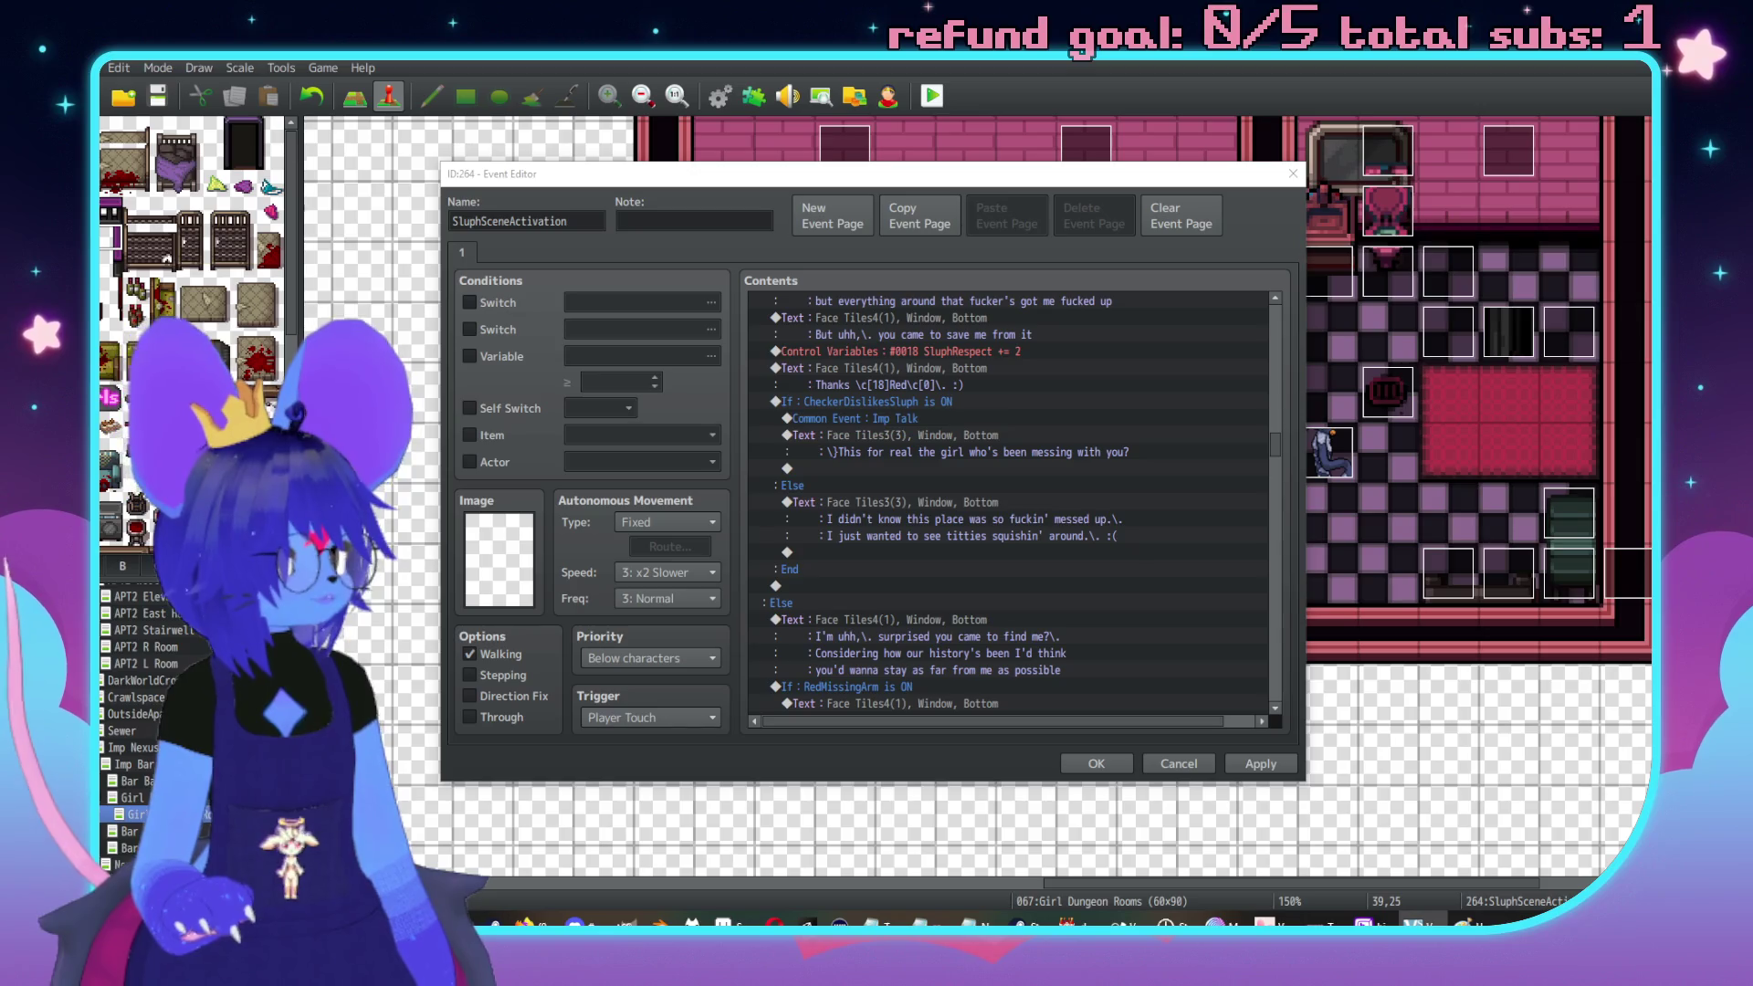
{"action": "left_click", "coordinate": [886, 502]}
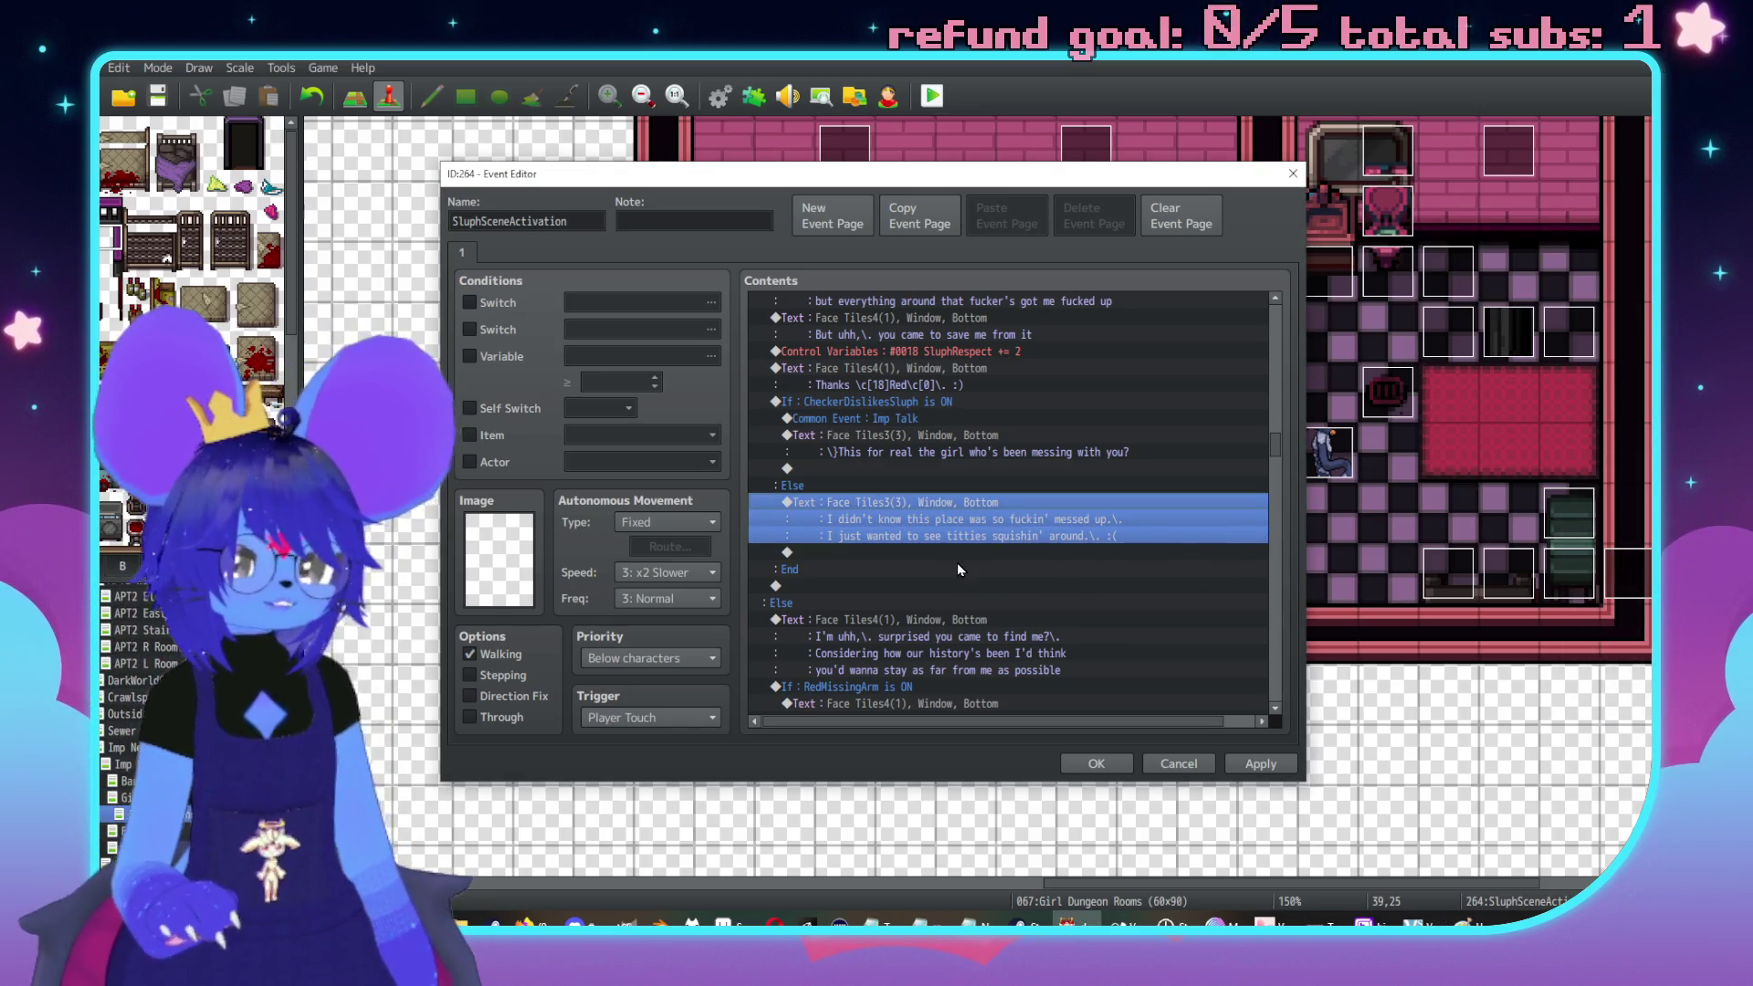
{"action": "scroll", "coordinate": [912, 529], "scroll_direction": "up", "scroll_amount": 1}
{"action": "left_click", "coordinate": [853, 468]}
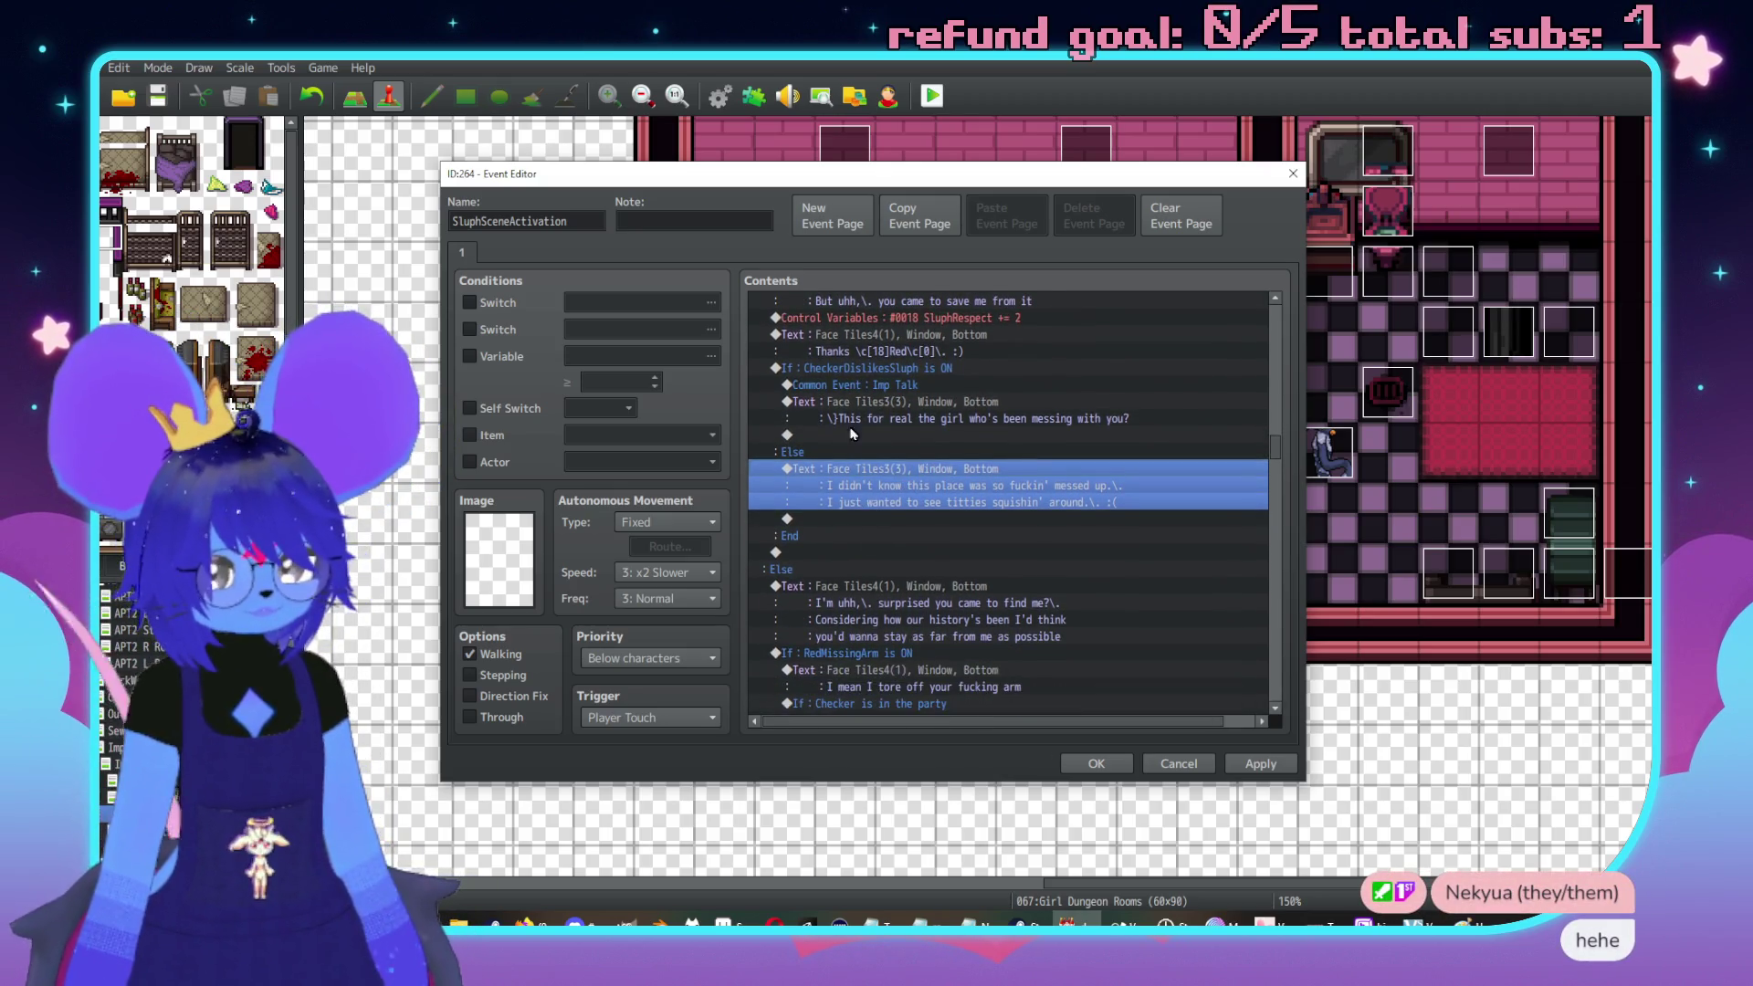
{"action": "scroll", "coordinate": [940, 530], "scroll_direction": "down", "scroll_amount": 1}
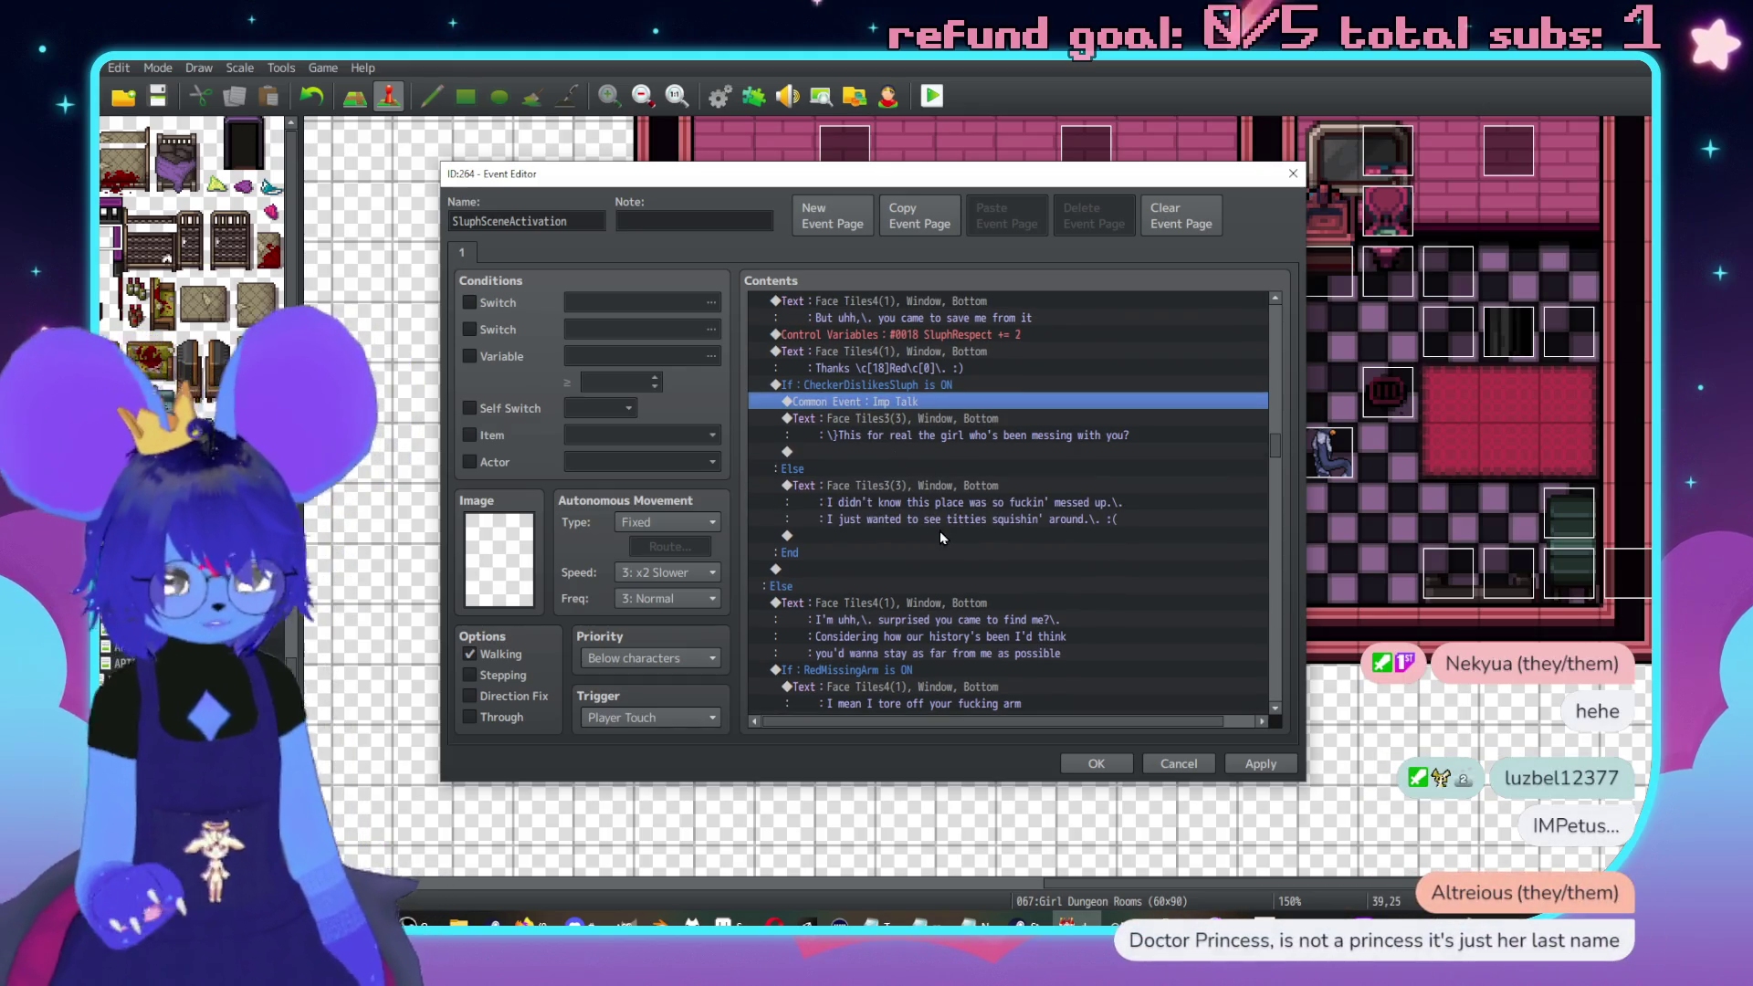
{"action": "left_click", "coordinate": [910, 385]}
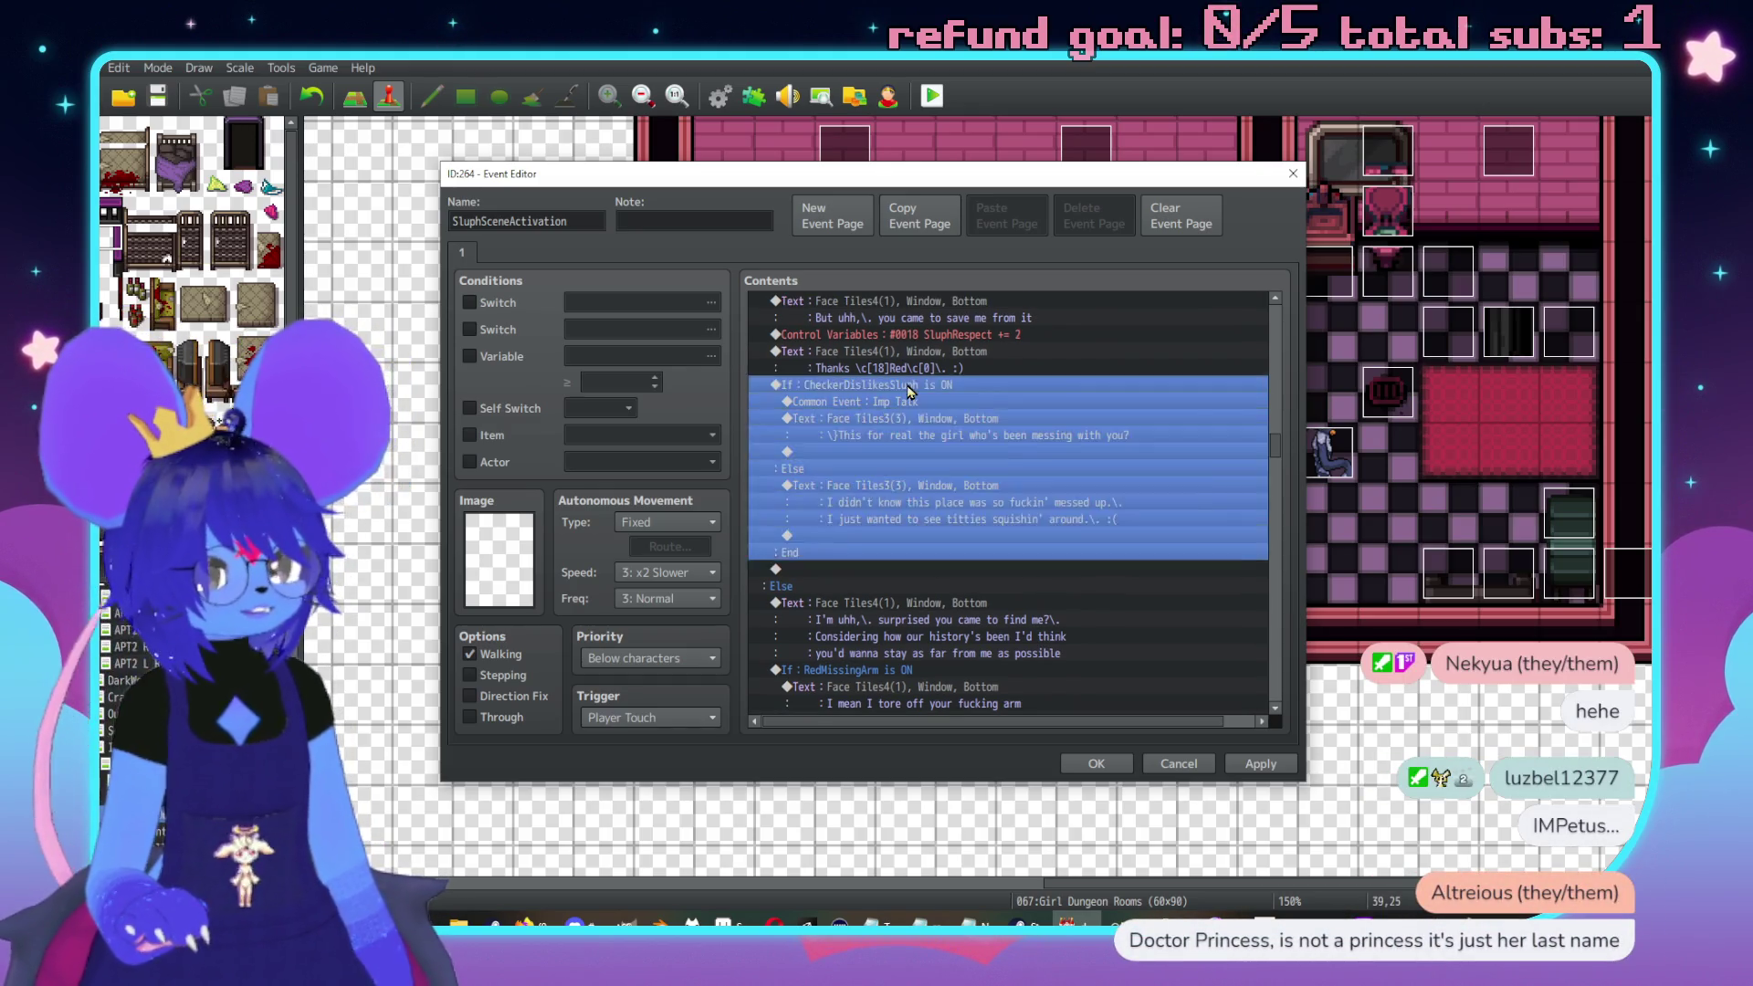
Add a Conditional Branch checking that actor 0006 Checker is in the party
{"action": "key", "text": "Insert"}
{"action": "left_click", "coordinate": [908, 568]}
{"action": "left_click", "coordinate": [865, 369]}
{"action": "left_click", "coordinate": [1004, 397]}
{"action": "left_click", "coordinate": [983, 516]}
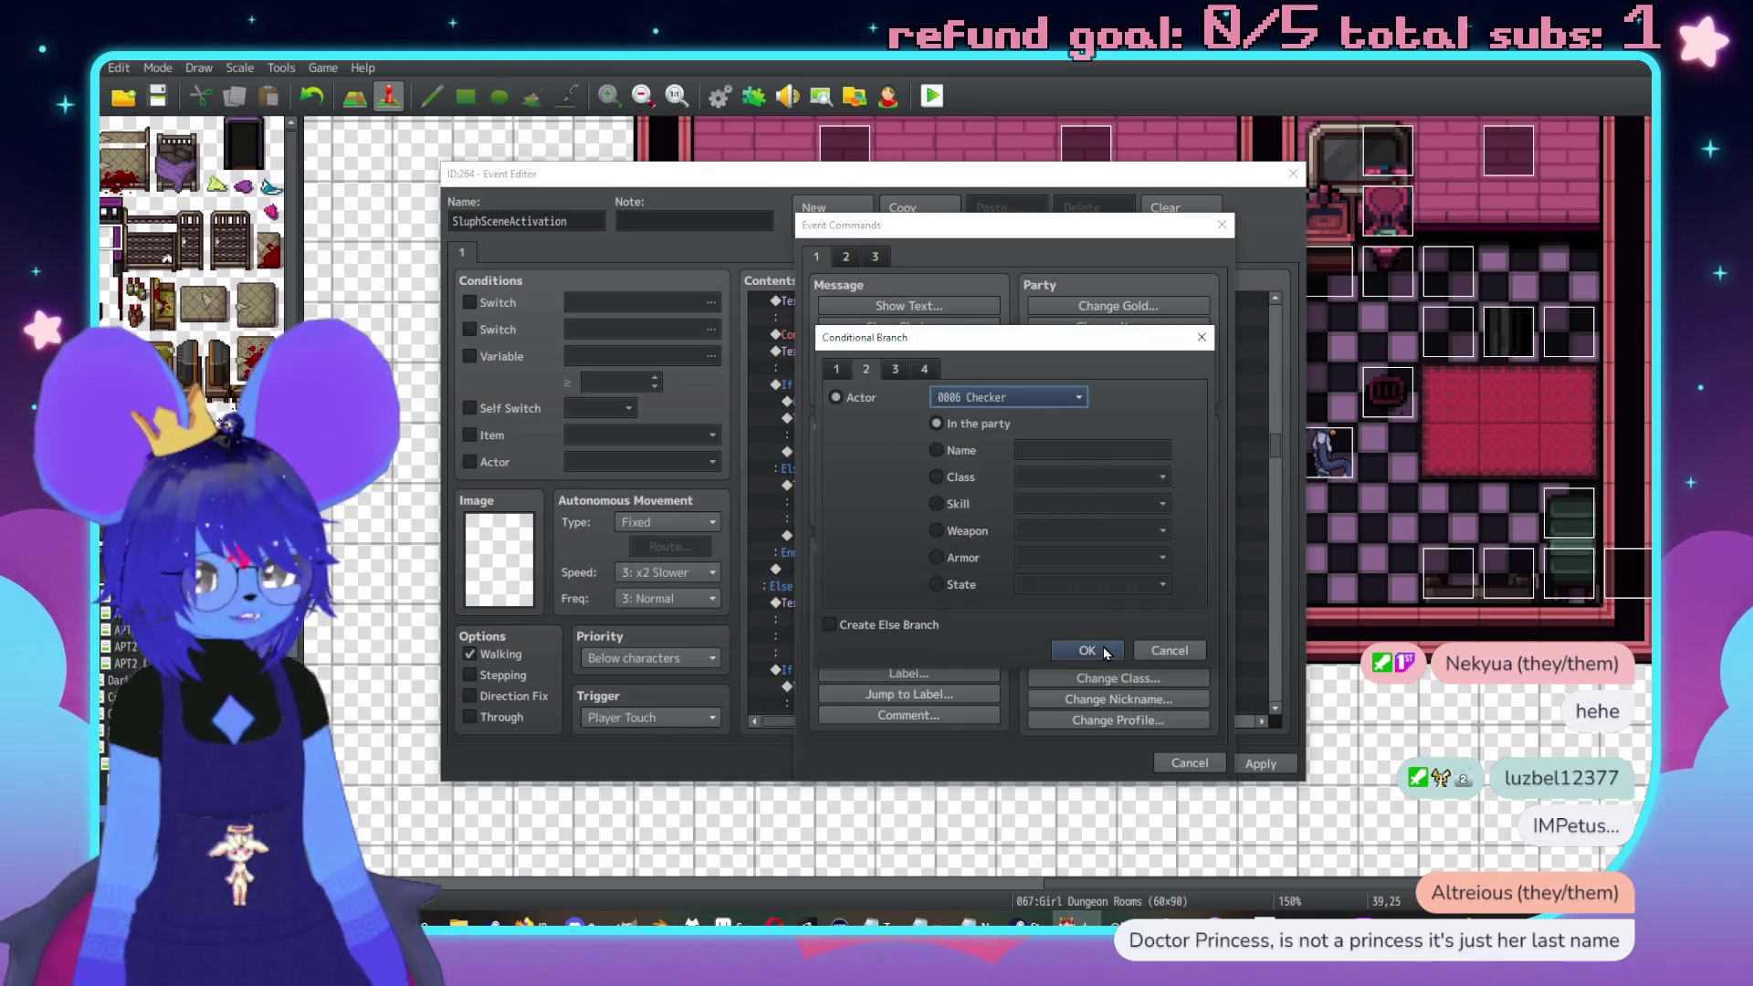
{"action": "left_click", "coordinate": [1103, 646]}
Move the Imp Talk call and the CheckerDislikesSluph branch inside the Checker-in-party check
{"action": "left_click", "coordinate": [853, 452]}
{"action": "key", "text": "ctrl+x"}
{"action": "left_click", "coordinate": [855, 401]}
{"action": "key", "text": "ctrl+v"}
{"action": "left_click", "coordinate": [884, 456]}
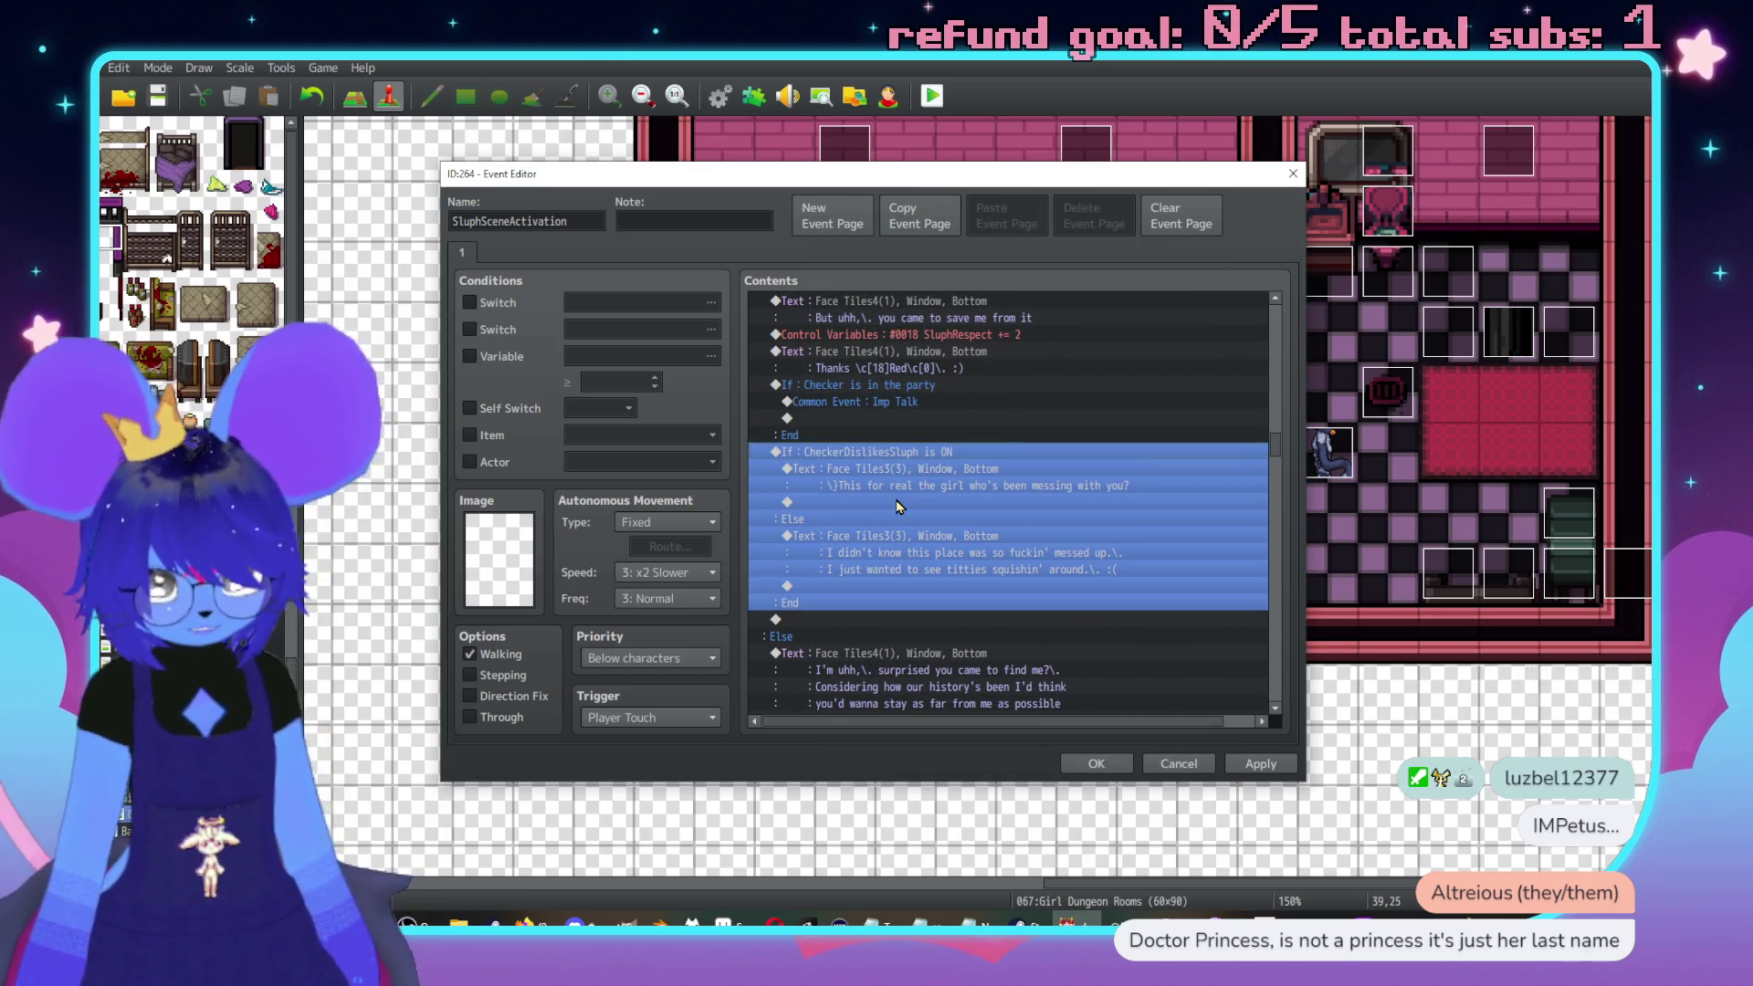
{"action": "key", "text": "ctrl+x"}
{"action": "left_click", "coordinate": [984, 418]}
{"action": "key", "text": "ctrl+v"}
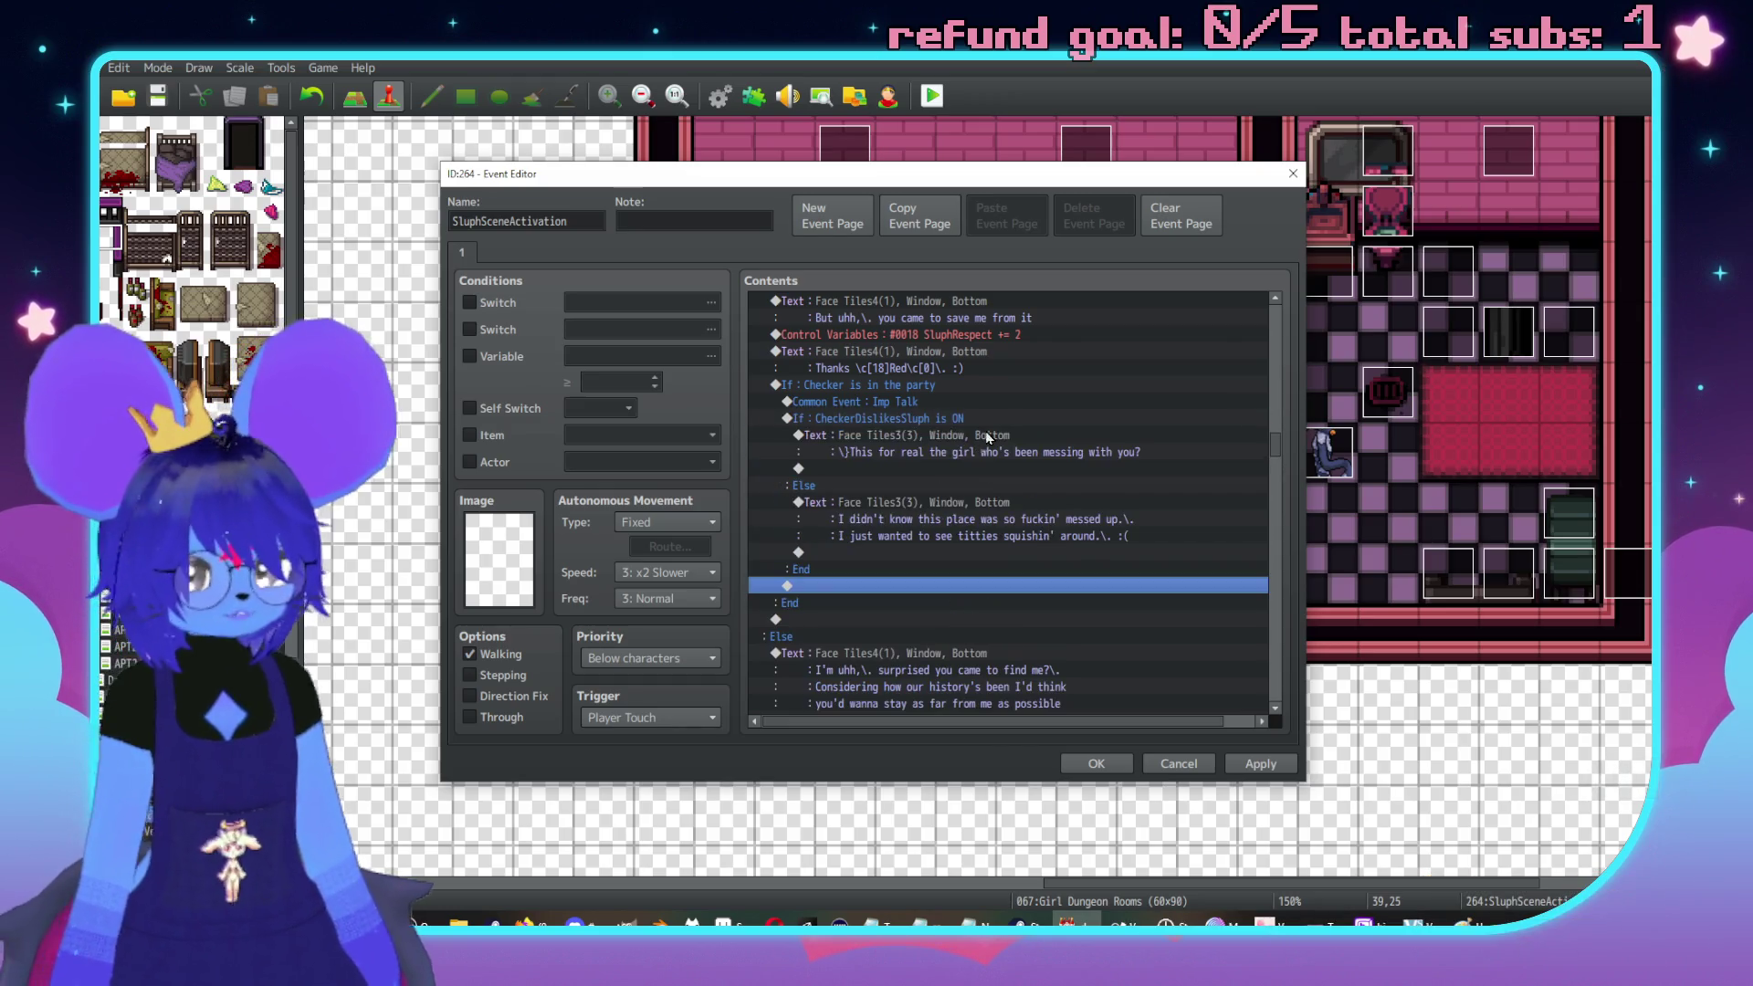
{"action": "double_click", "coordinate": [999, 438]}
{"action": "type", "text": "I trust you,\\. she just seems like someon"}
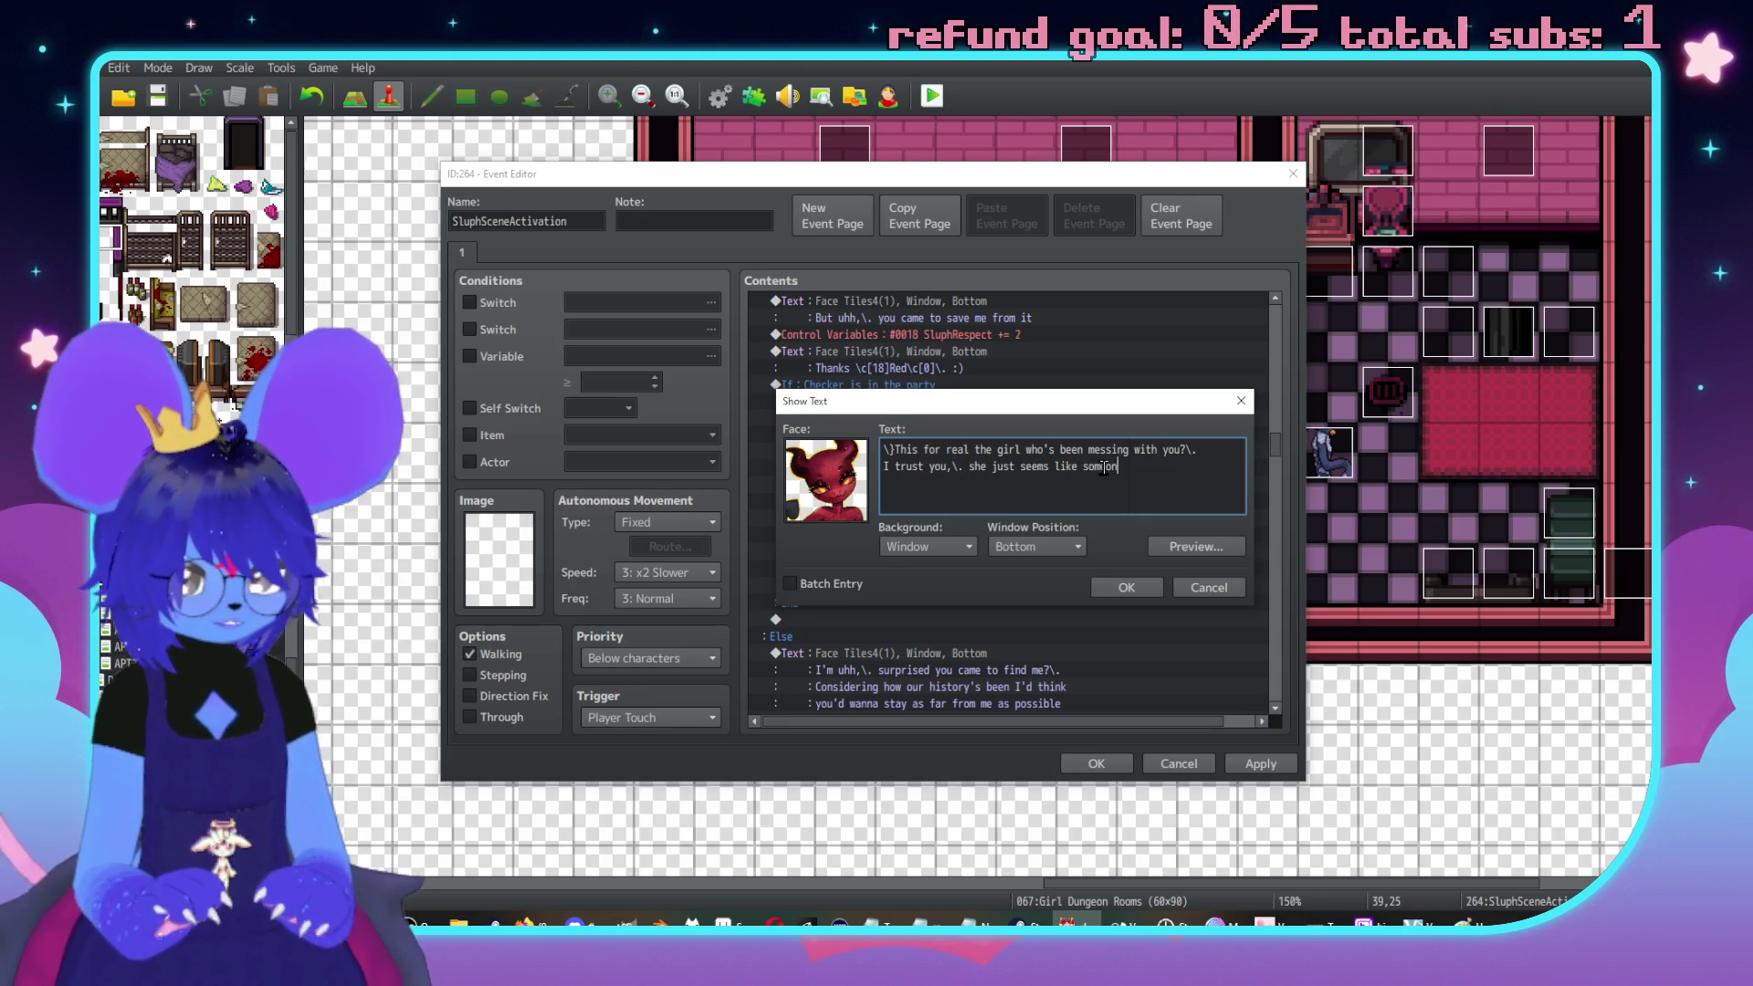
Complete the second line as 'I trust you,\. she just seems like someone who needs help.' and confirm it
{"action": "type", "text": "e who needs he"}
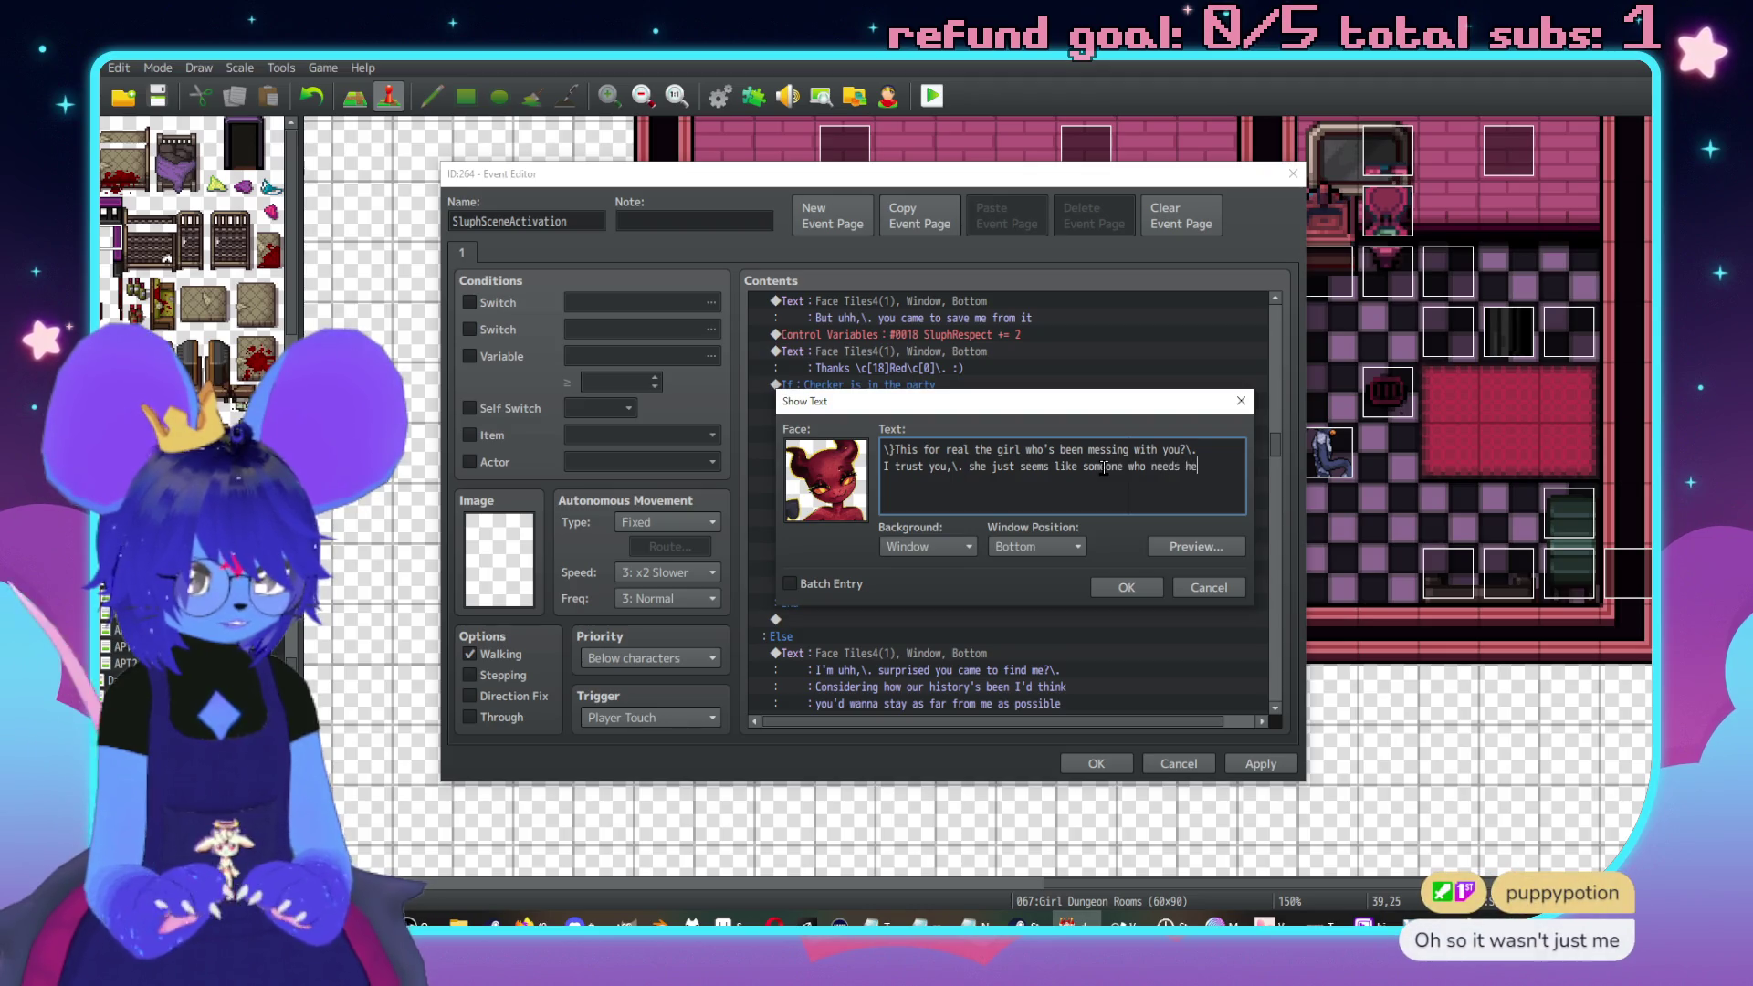
{"action": "left_click", "coordinate": [1196, 546]}
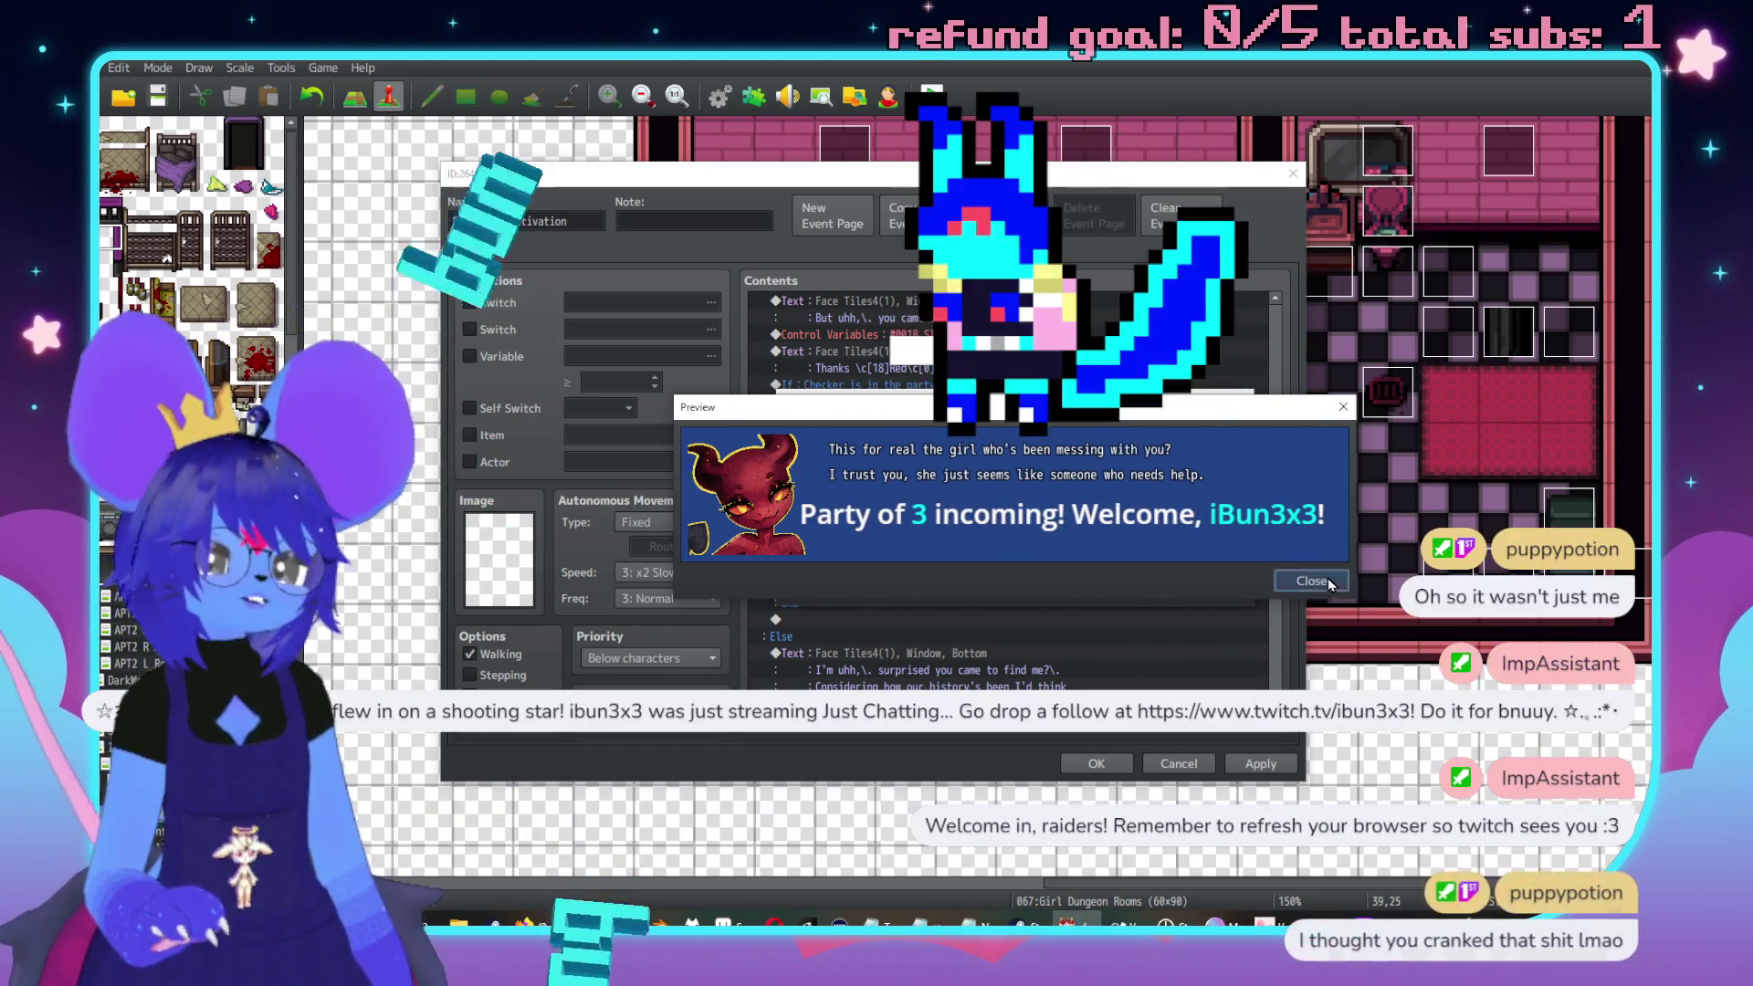
{"action": "left_click", "coordinate": [1324, 578]}
{"action": "left_click", "coordinate": [1139, 592]}
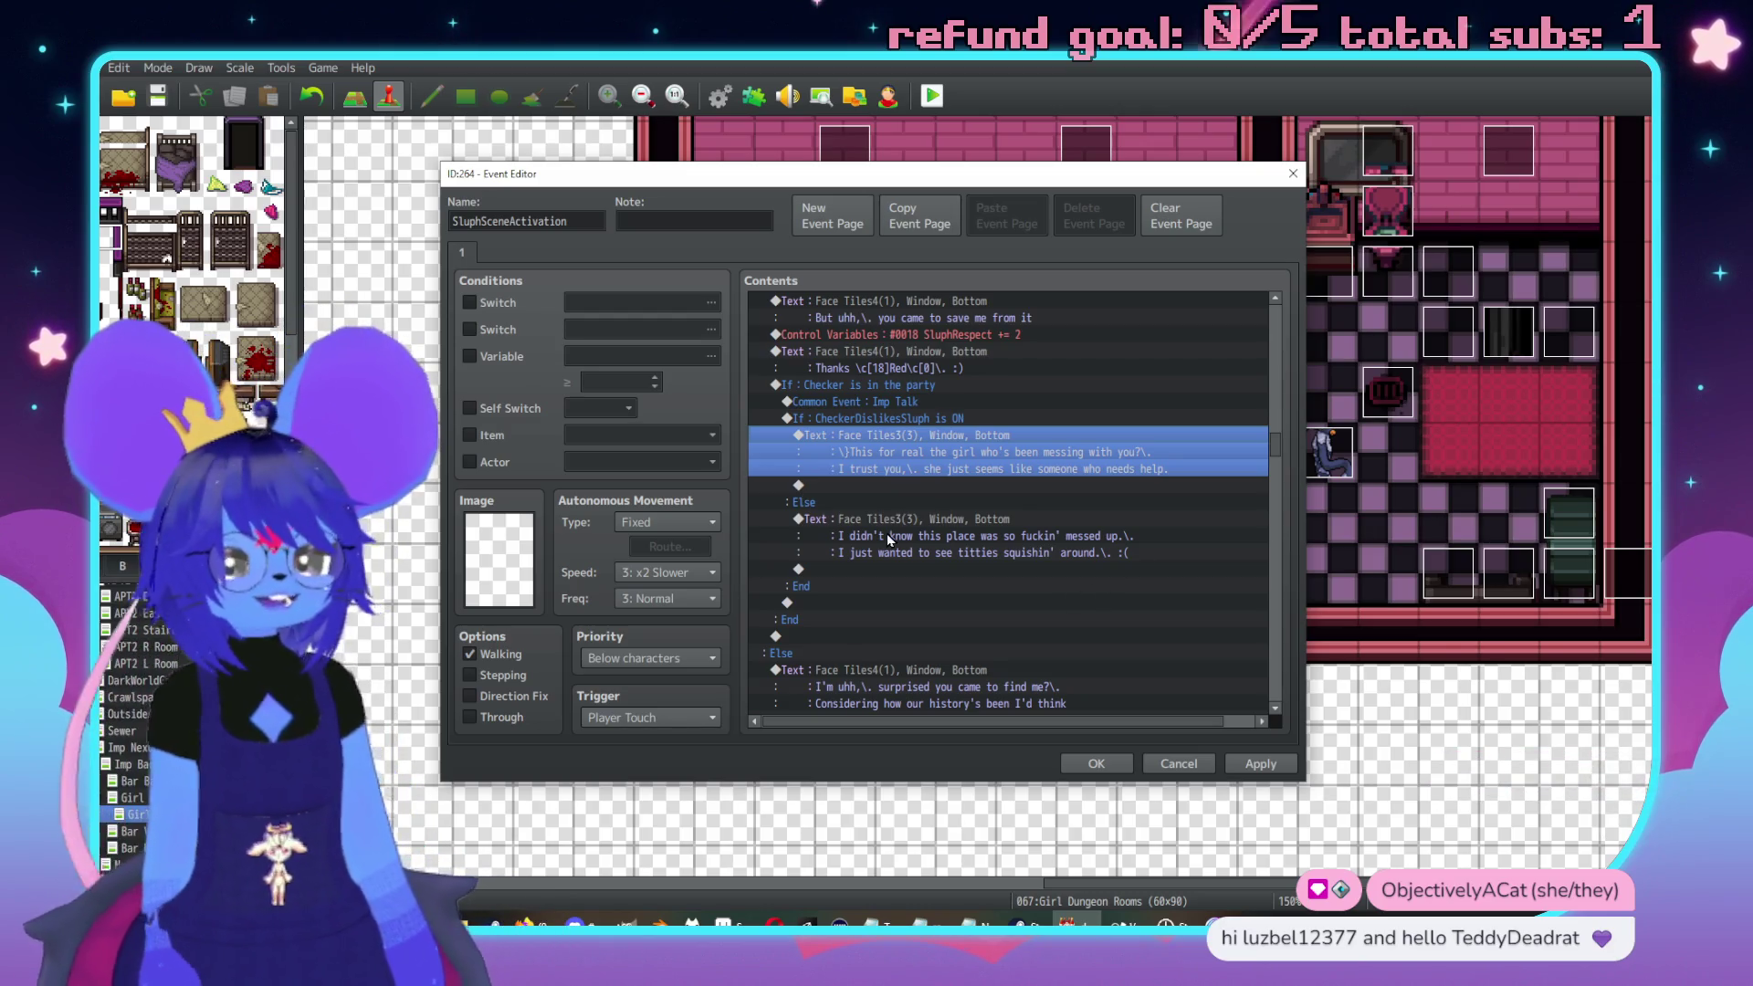
Apply the edits to the SluphSceneActivation event
{"action": "key", "text": "alt+a"}
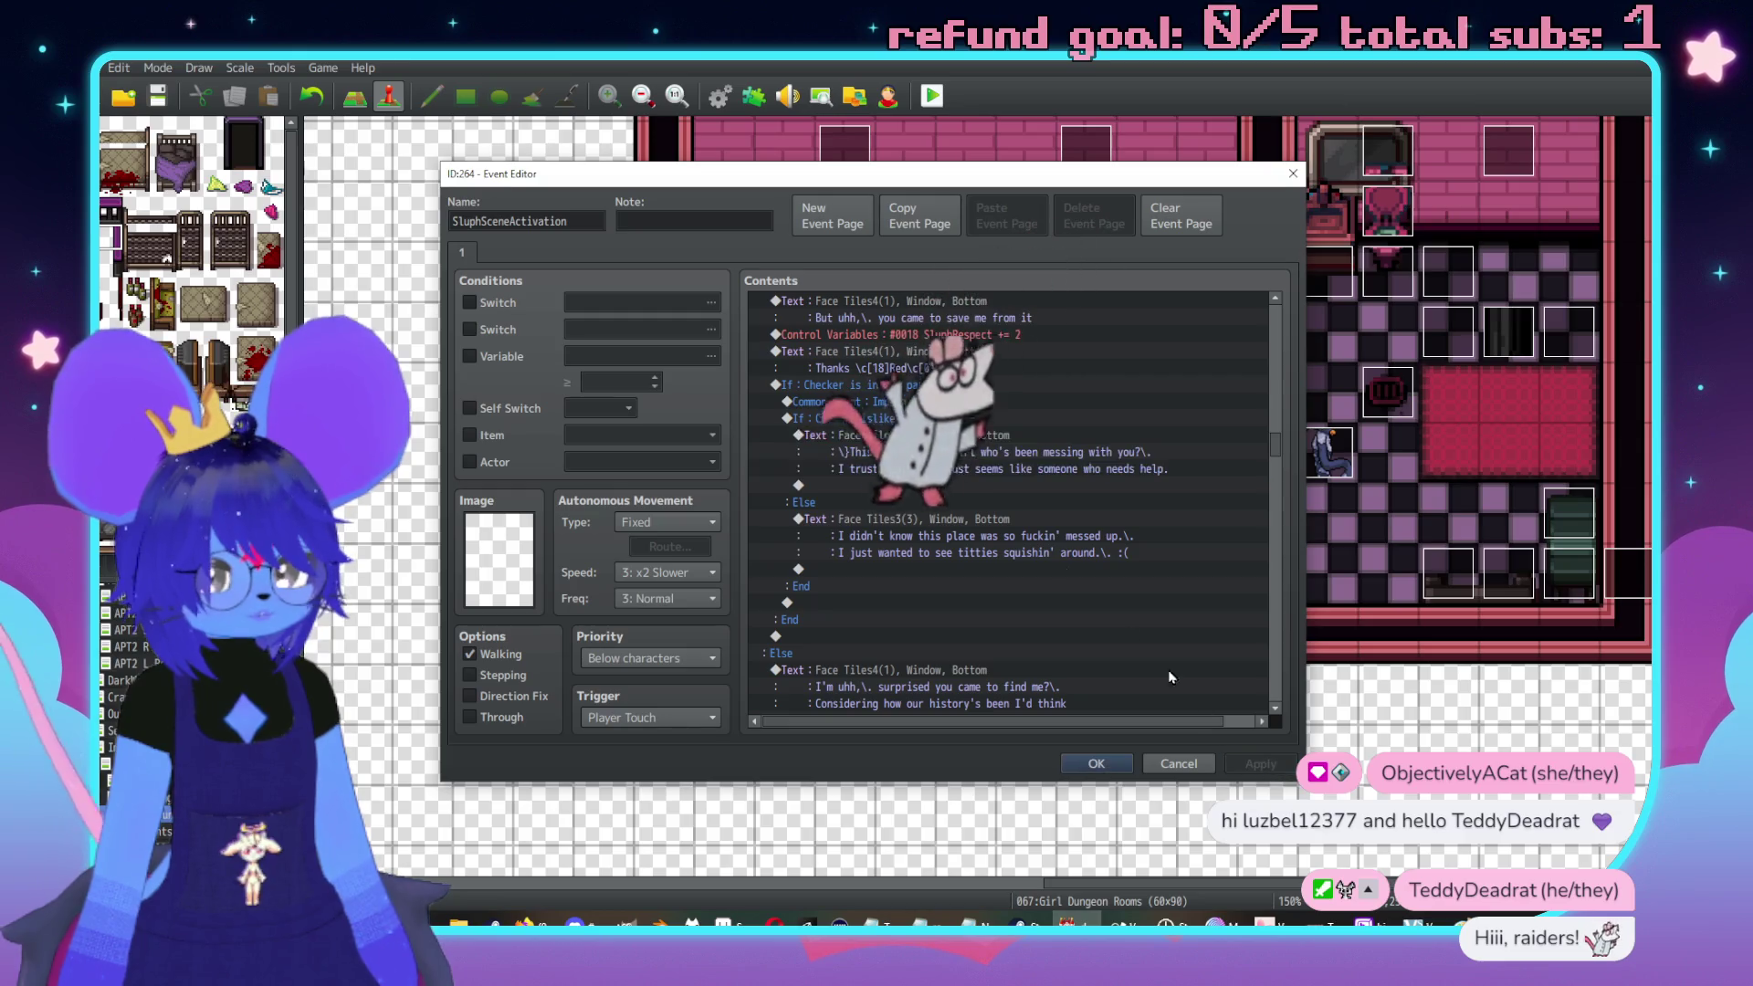
Revise Sluph's reply so it ends with 'help now.'
{"action": "left_click", "coordinate": [975, 449]}
{"action": "double_click", "coordinate": [975, 449]}
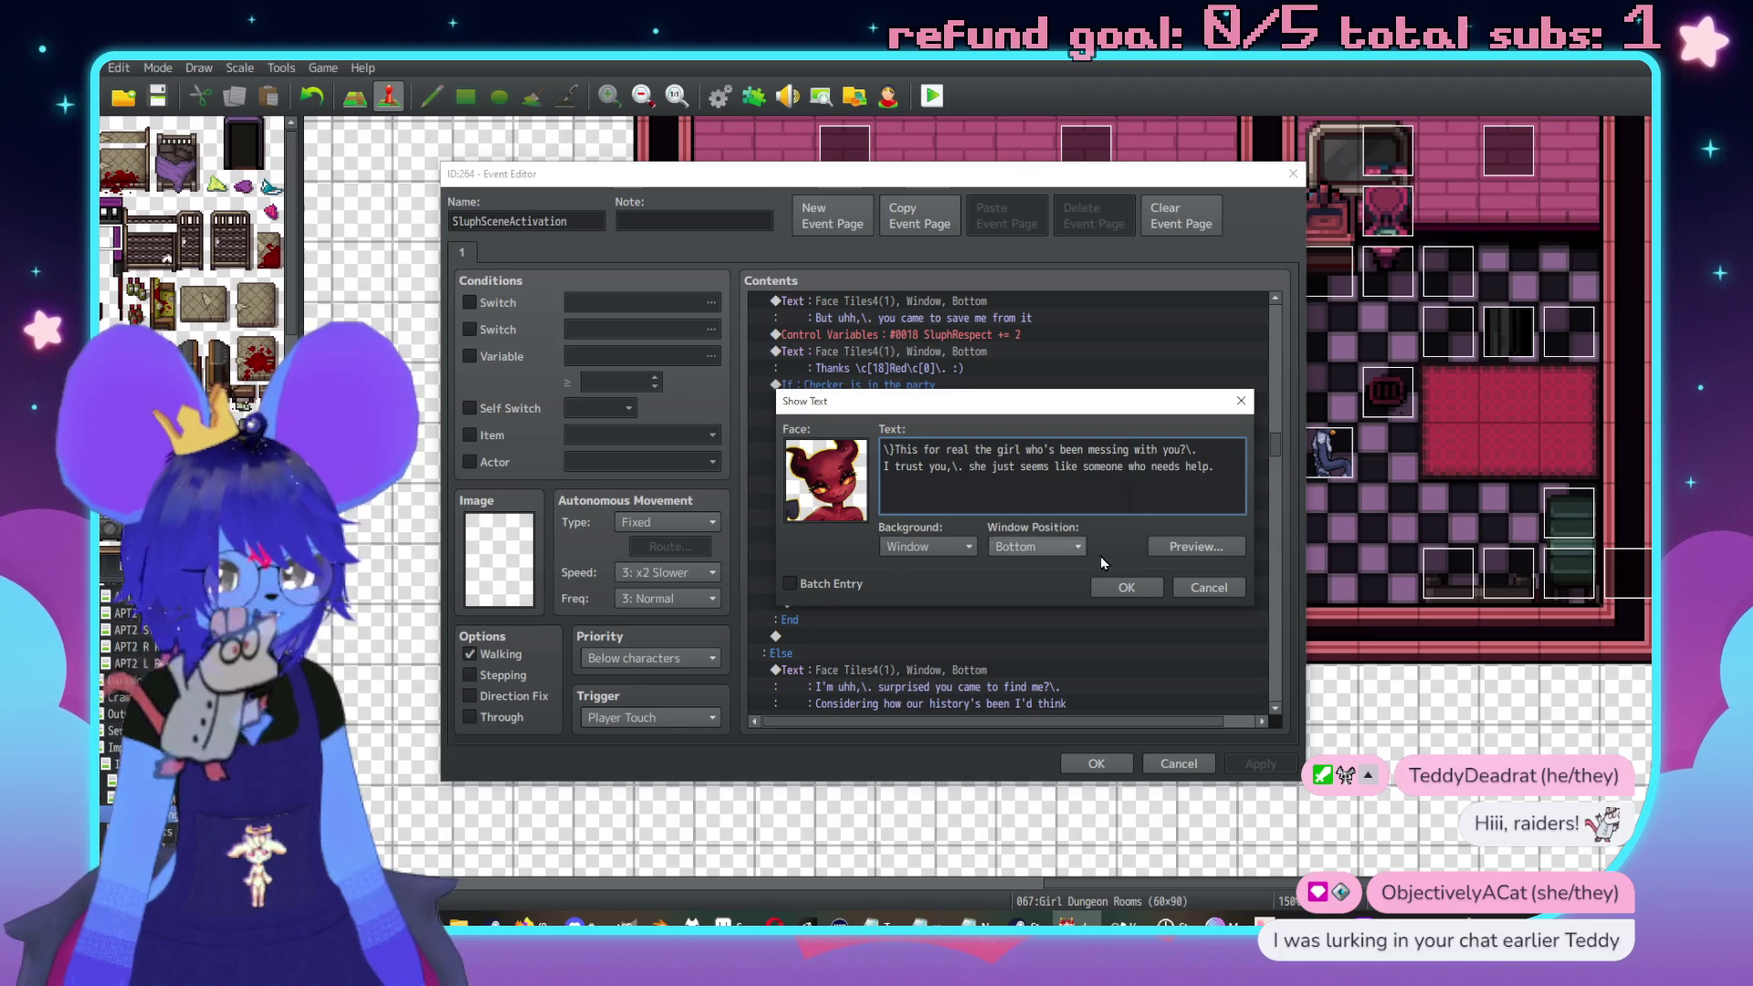
{"action": "key", "text": "BackSpace"}
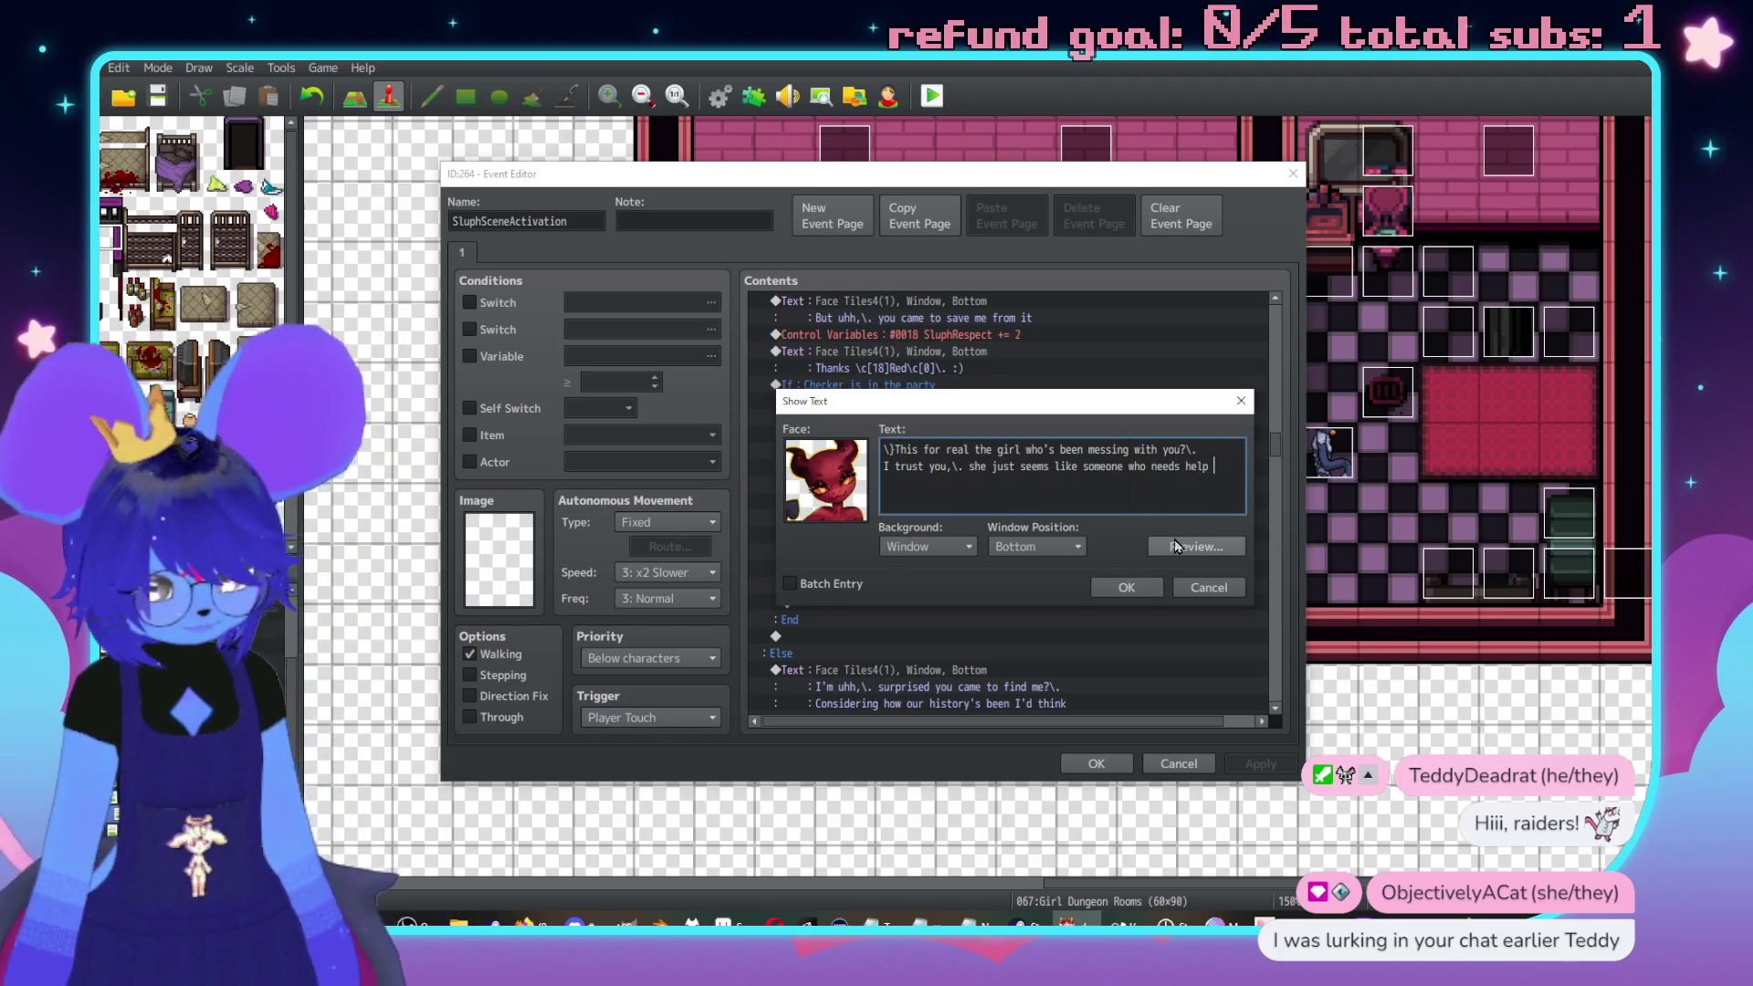
{"action": "type", "text": "now."}
{"action": "left_click", "coordinate": [1127, 592]}
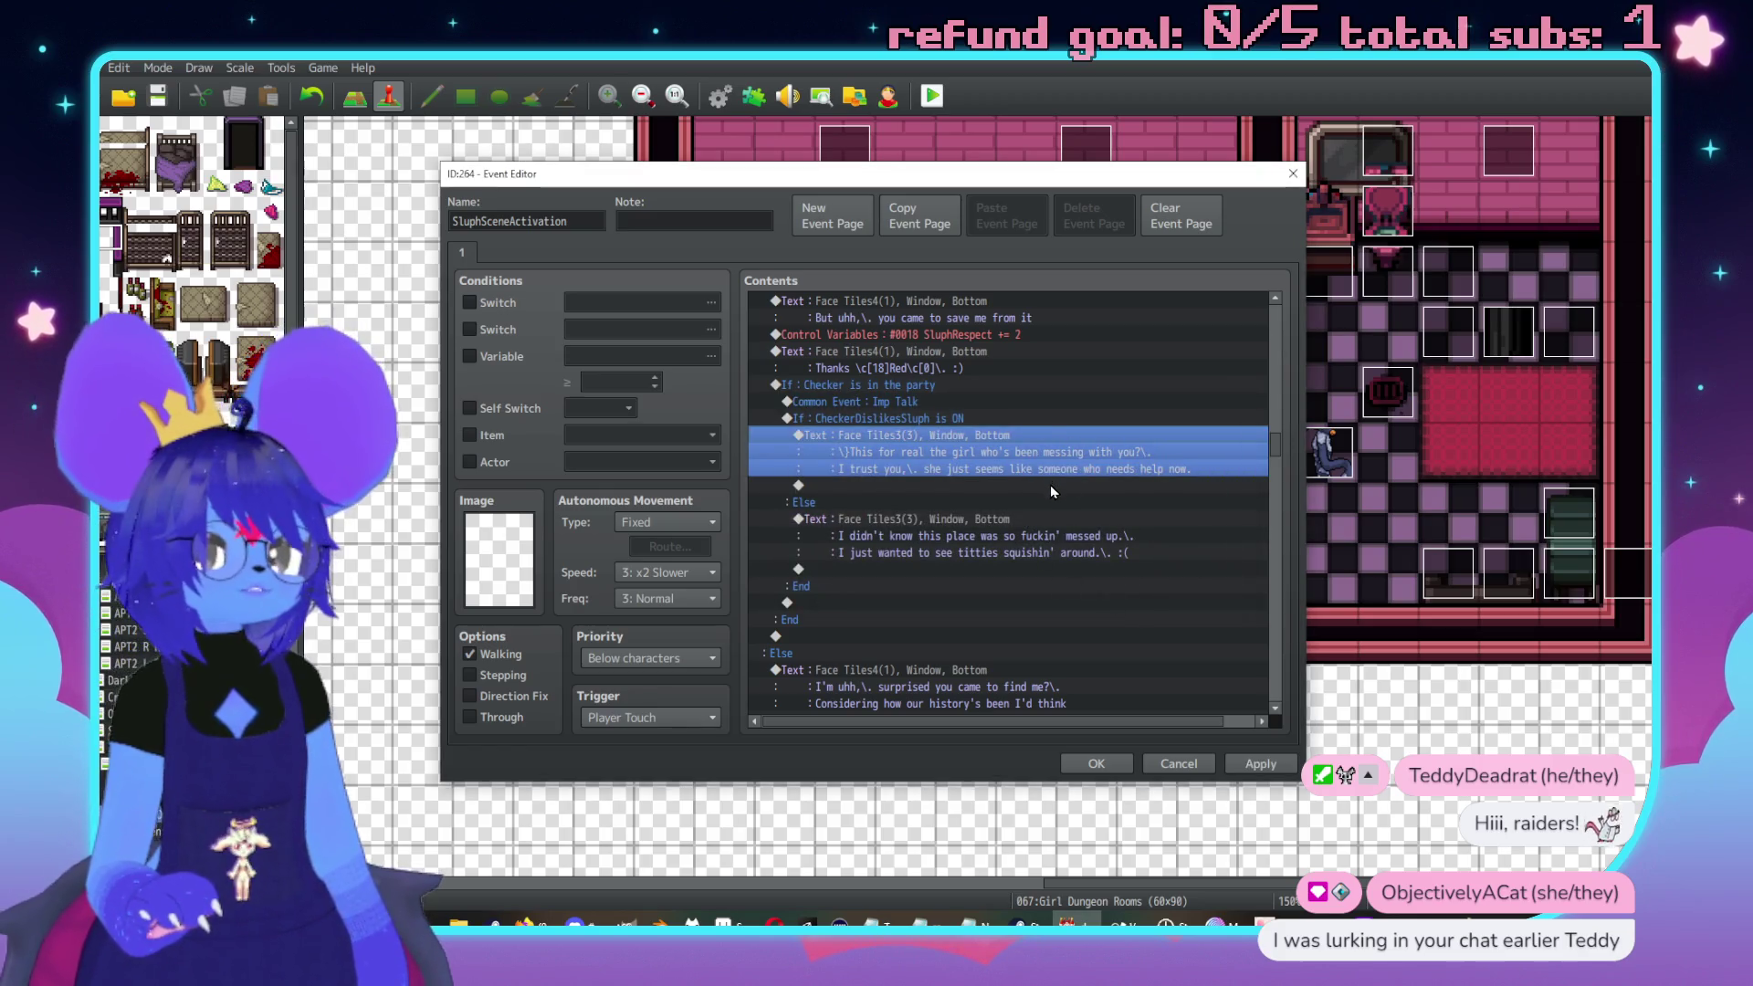
Add Show Choices with 'Let's give it a chance' and 'She's a fuck, trust me', cancel disallowed
{"action": "double_click", "coordinate": [1050, 483]}
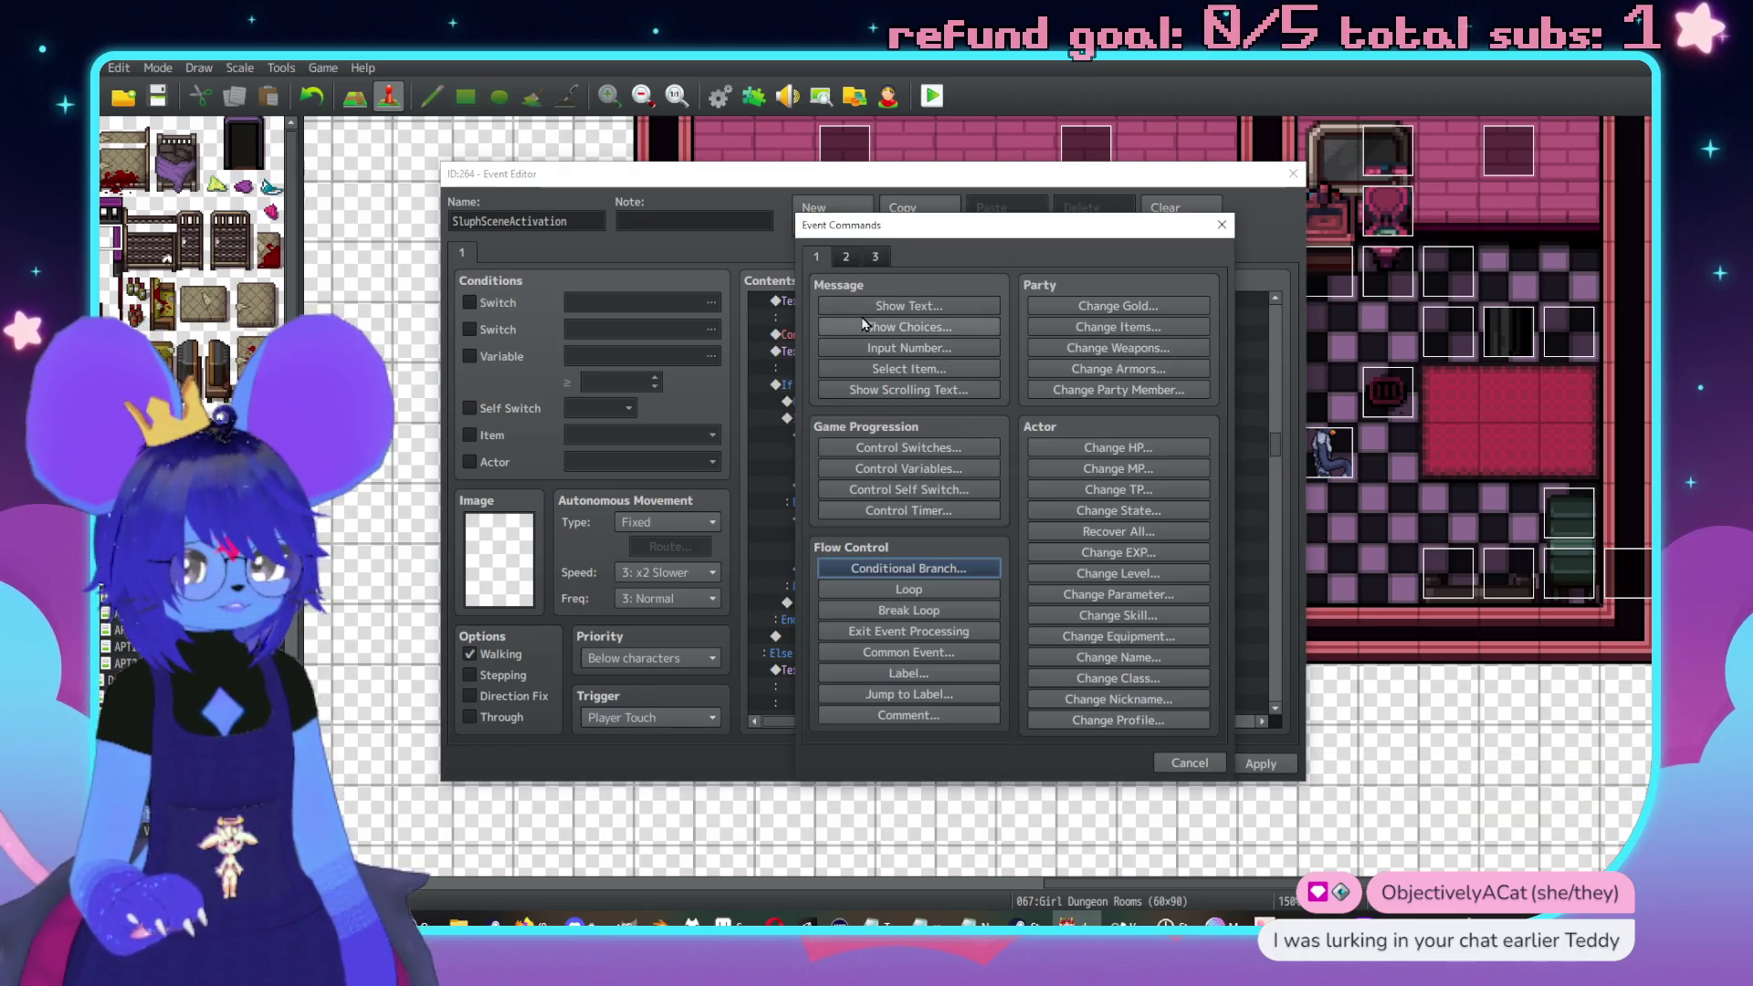
{"action": "left_click", "coordinate": [903, 327]}
{"action": "type", "text": "Let's giv"}
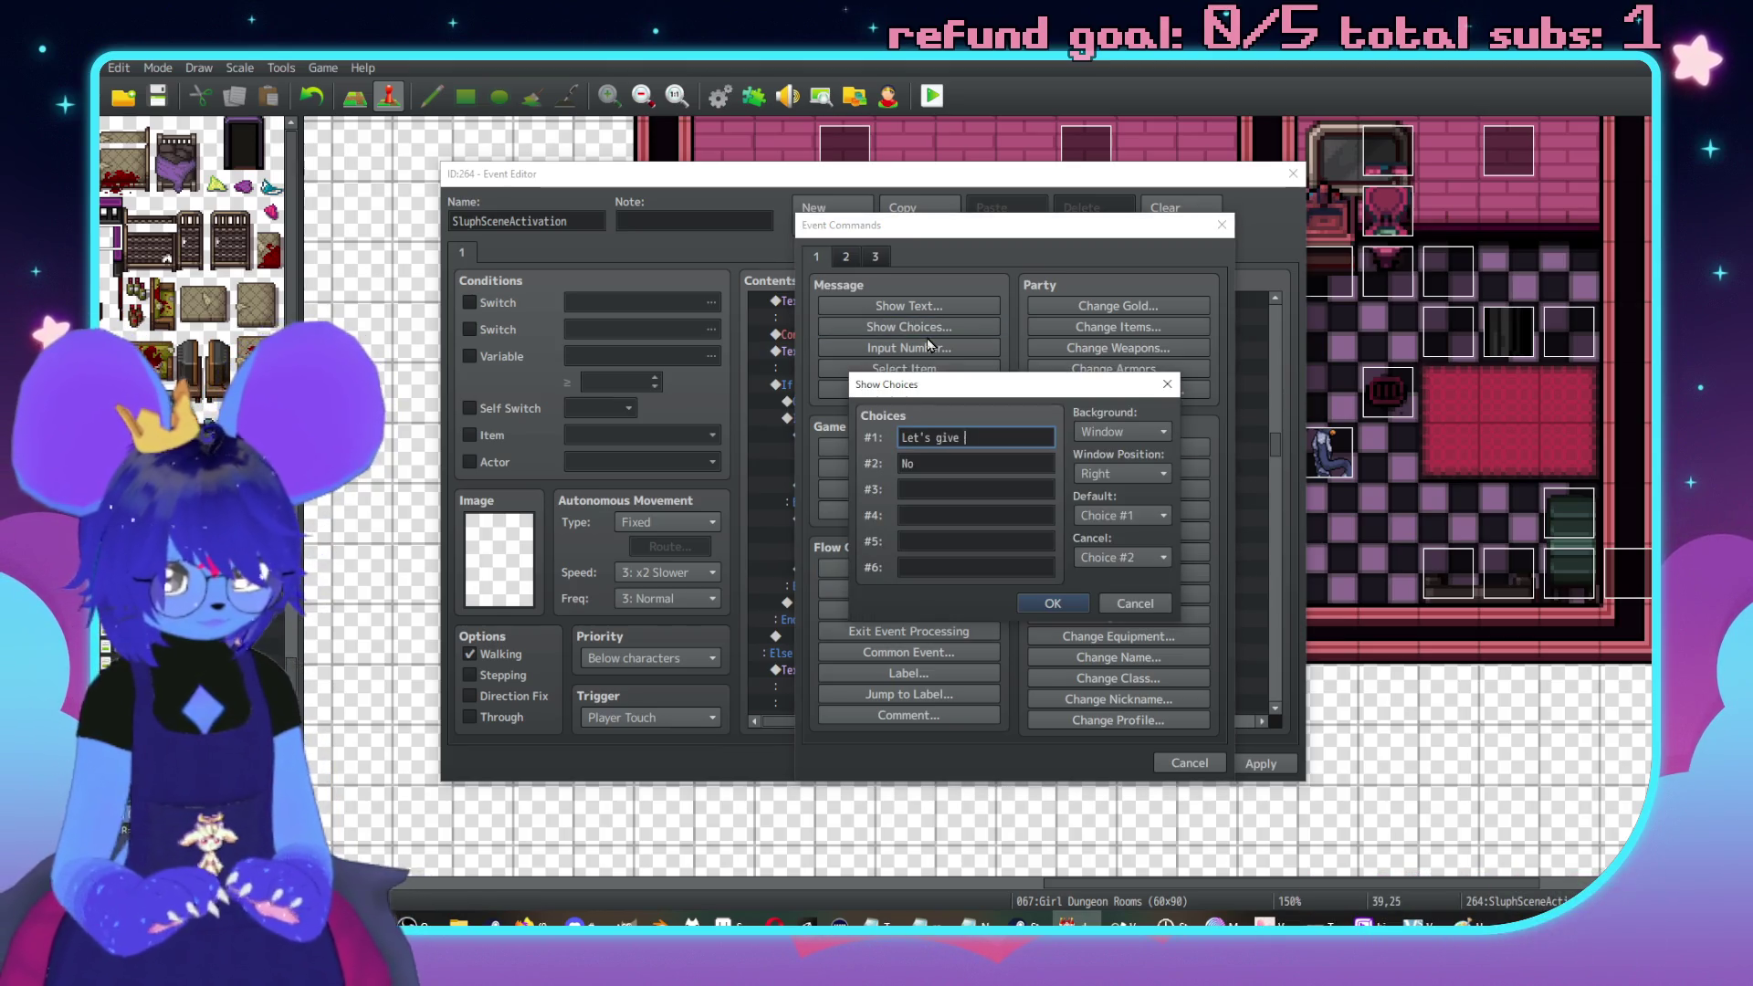
{"action": "type", "text": "e"}
{"action": "key", "text": "Tab"}
{"action": "type", "text": "She's a fuck, trust me"}
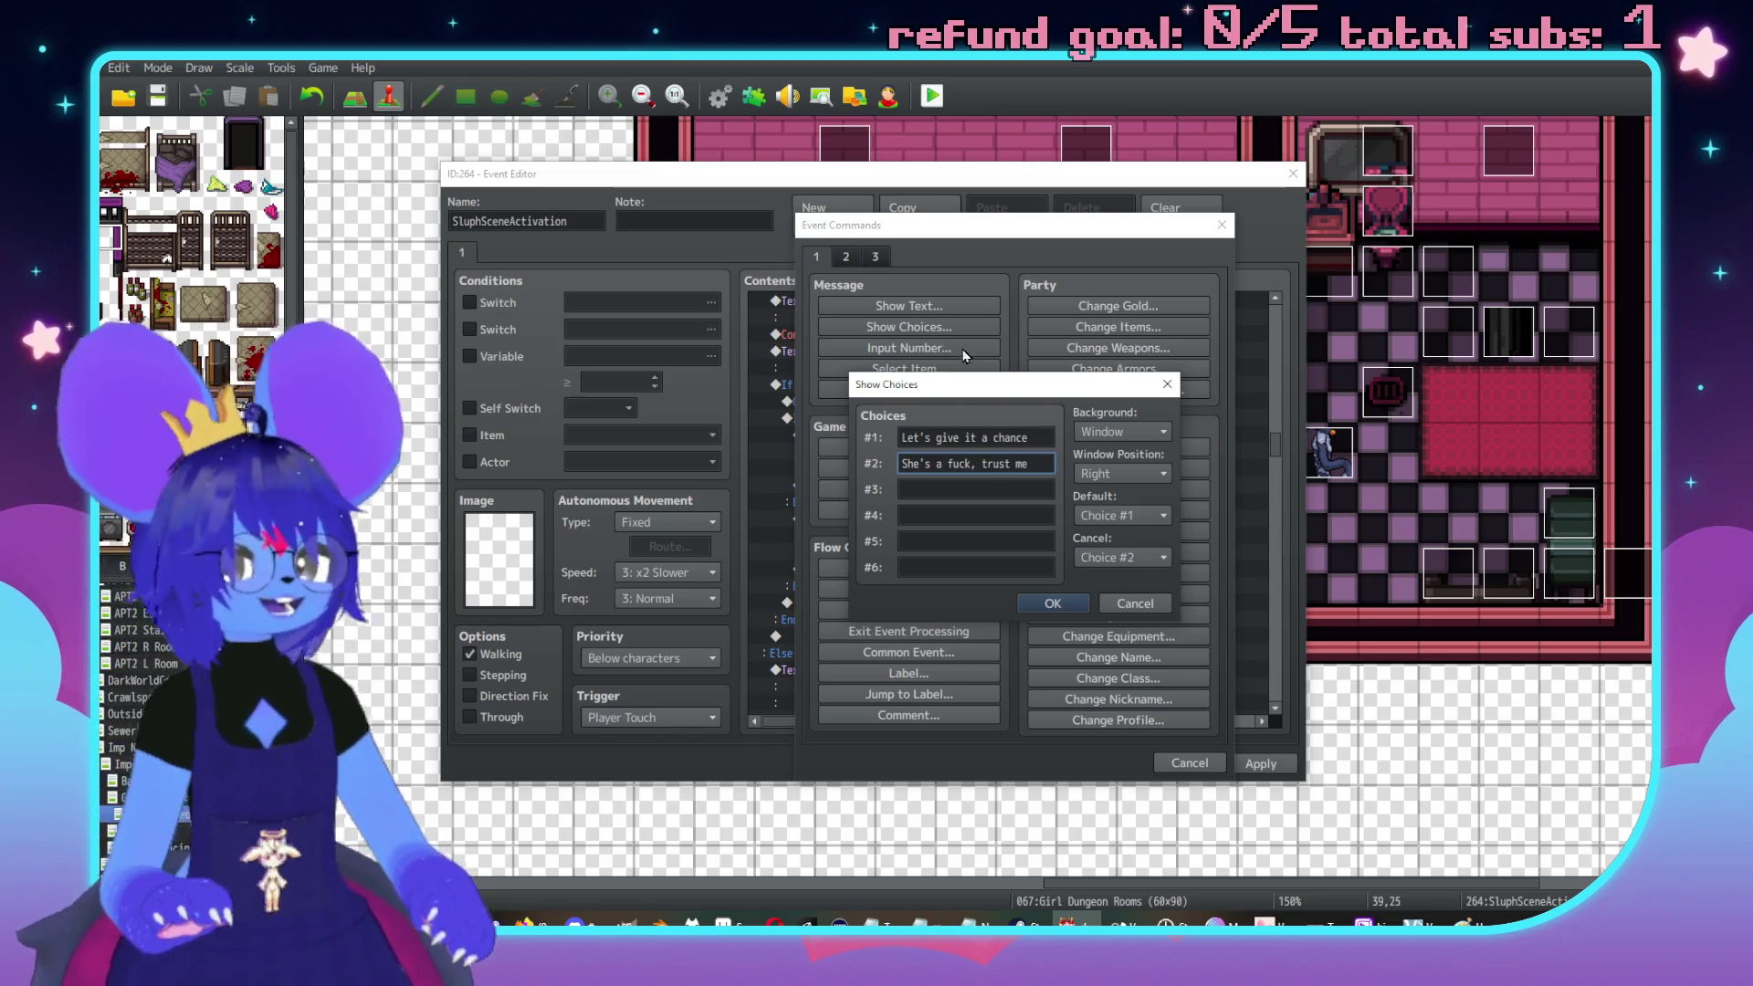
{"action": "left_click", "coordinate": [1123, 557]}
{"action": "left_click", "coordinate": [1114, 600]}
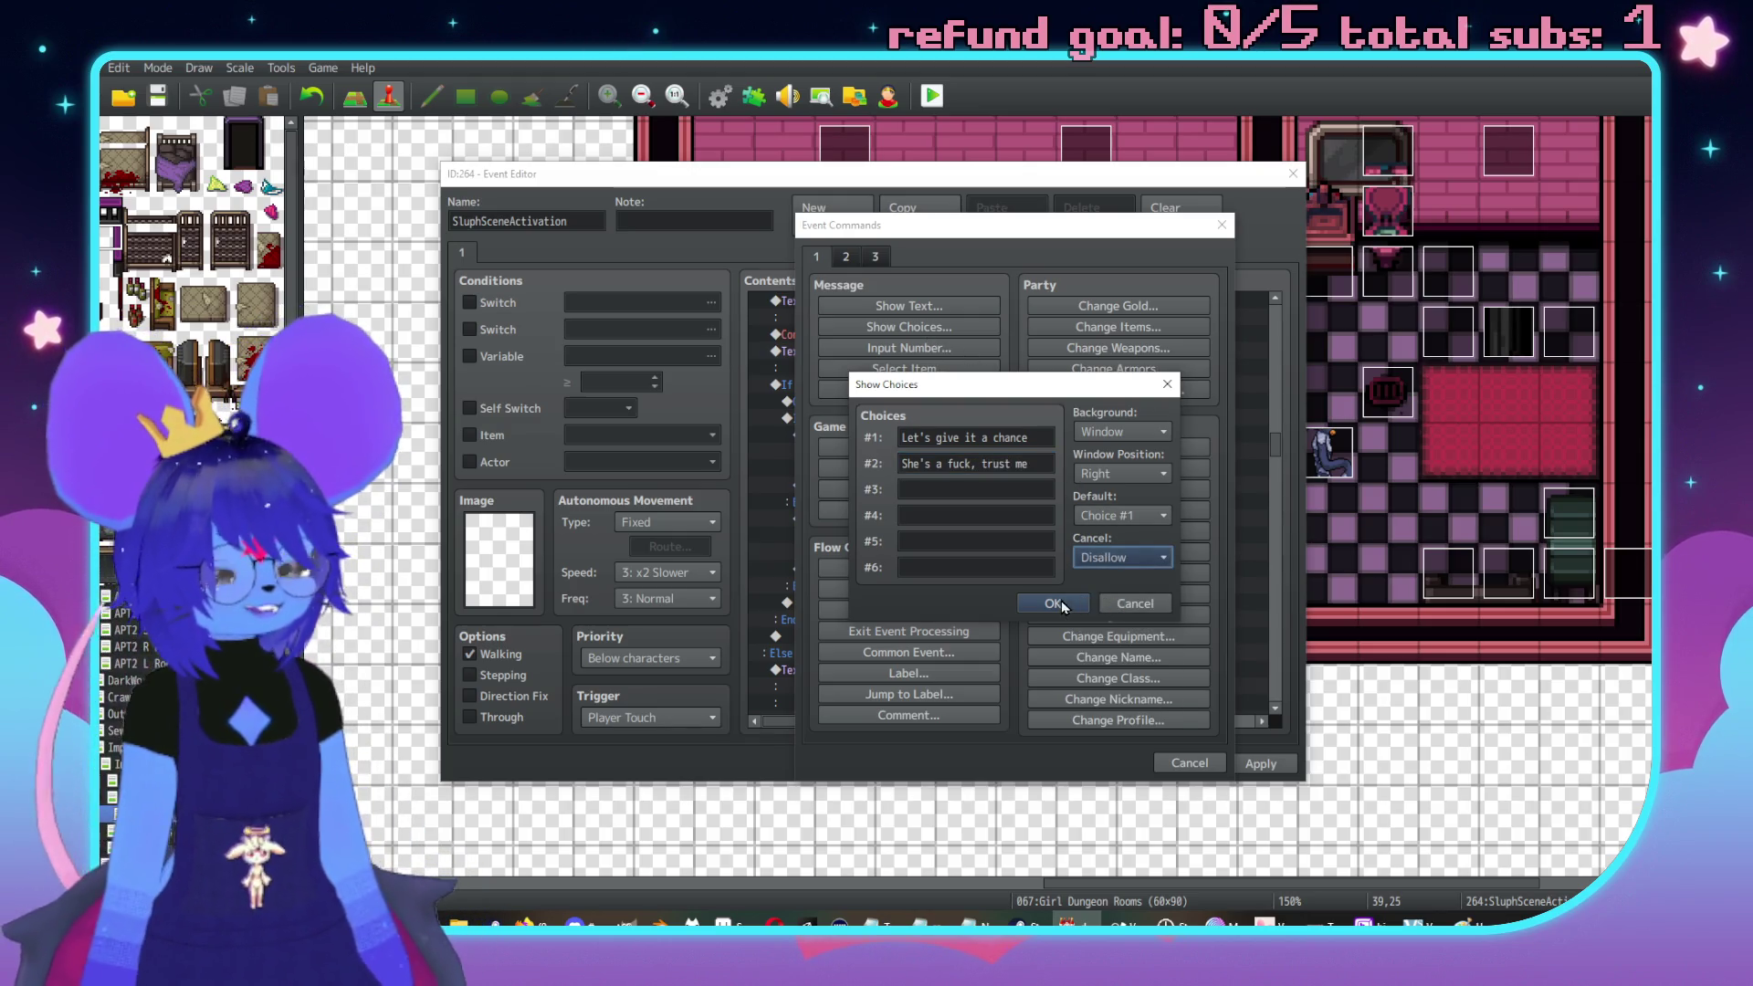
{"action": "left_click", "coordinate": [1053, 603]}
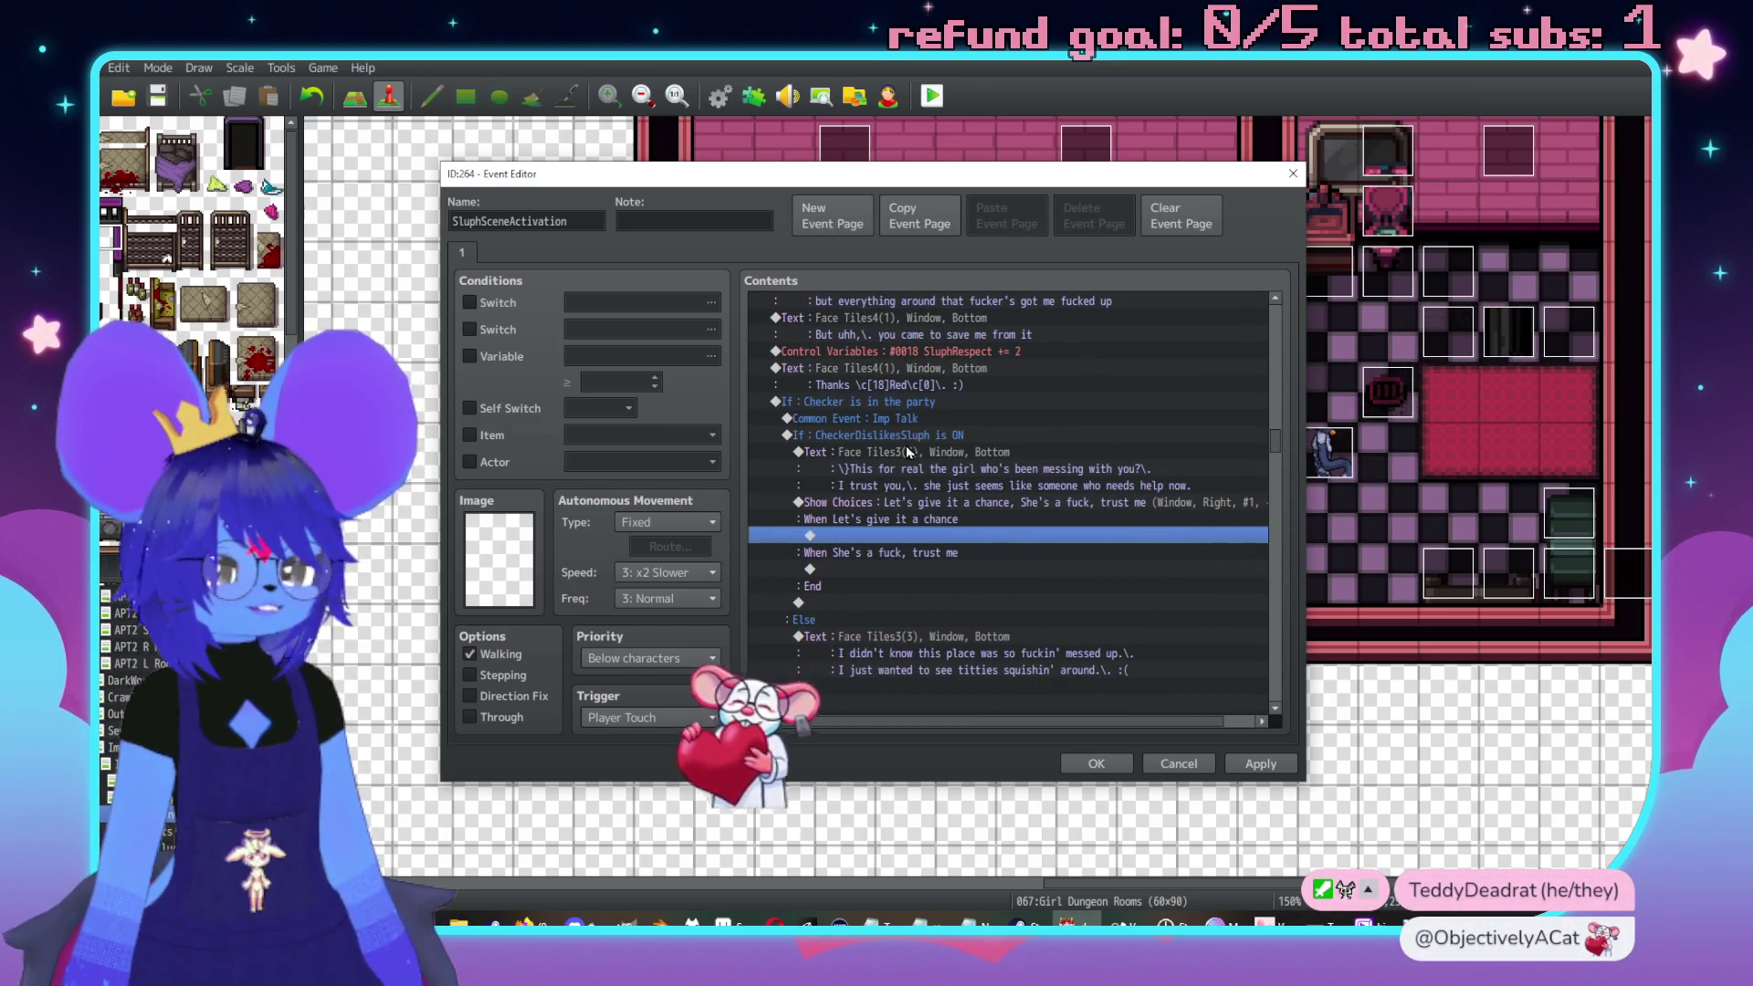
Insert a Follower 0 plugin command after the jump movement route in the Else branch
{"action": "scroll", "coordinate": [913, 475], "scroll_direction": "up", "scroll_amount": 10}
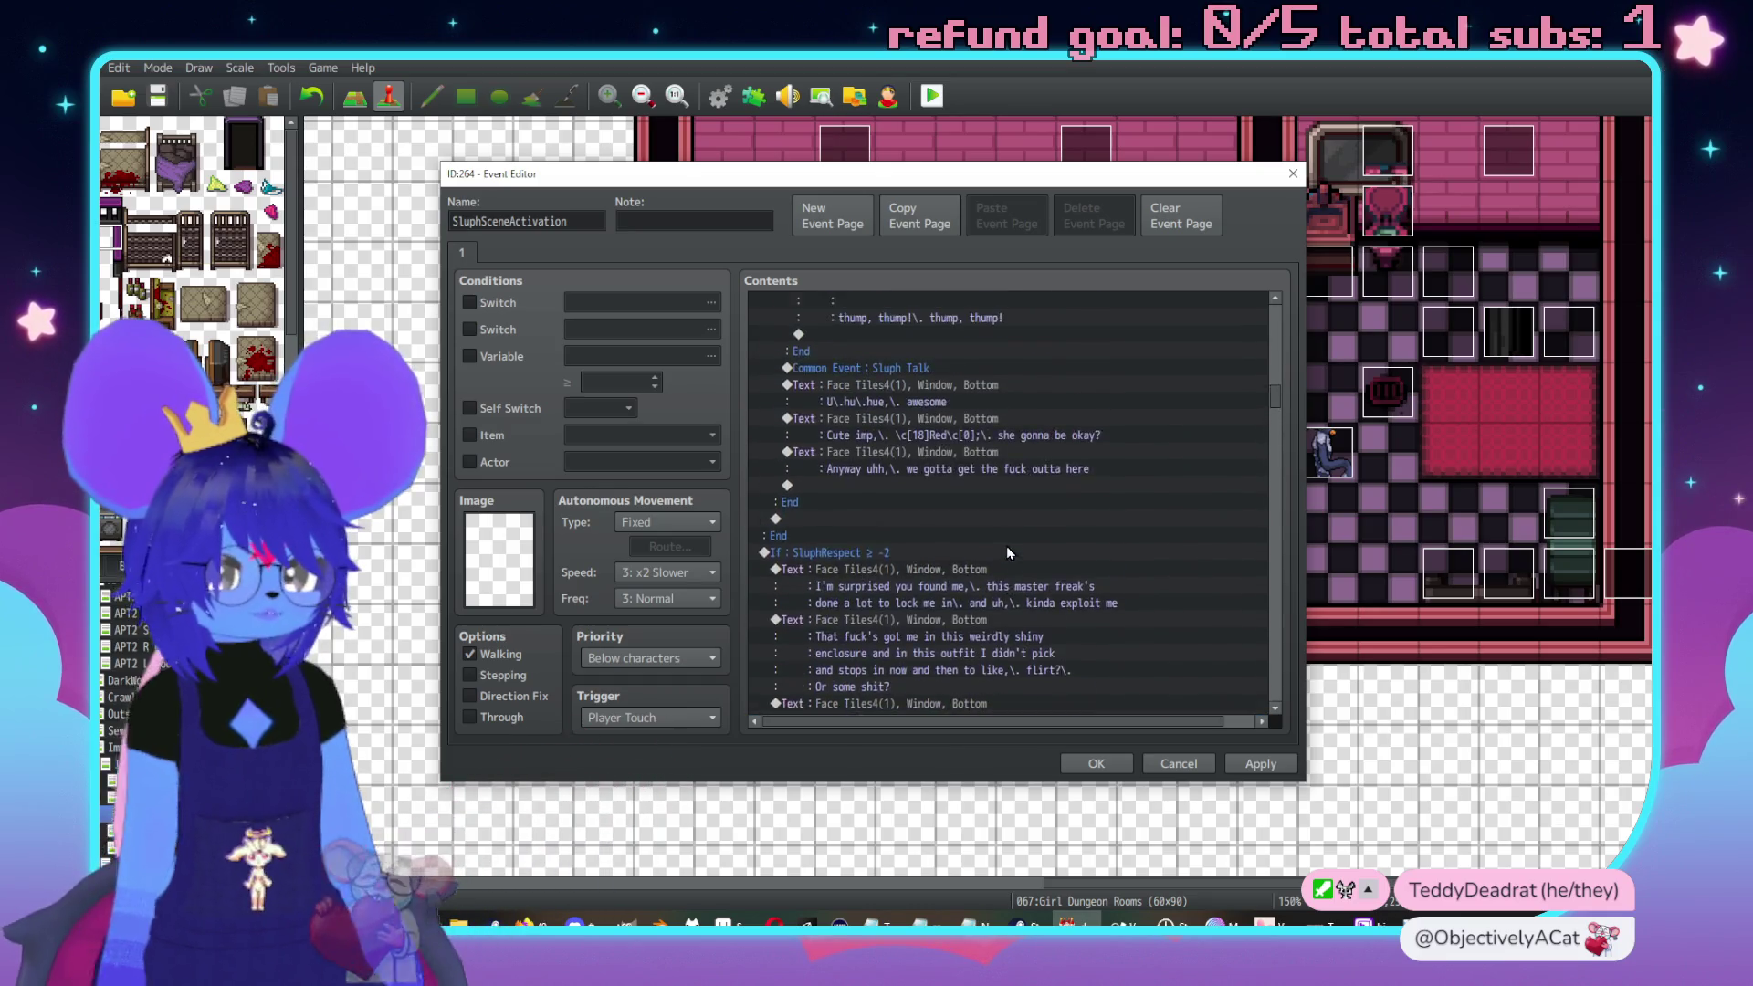
{"action": "scroll", "coordinate": [1008, 547], "scroll_direction": "up", "scroll_amount": 10}
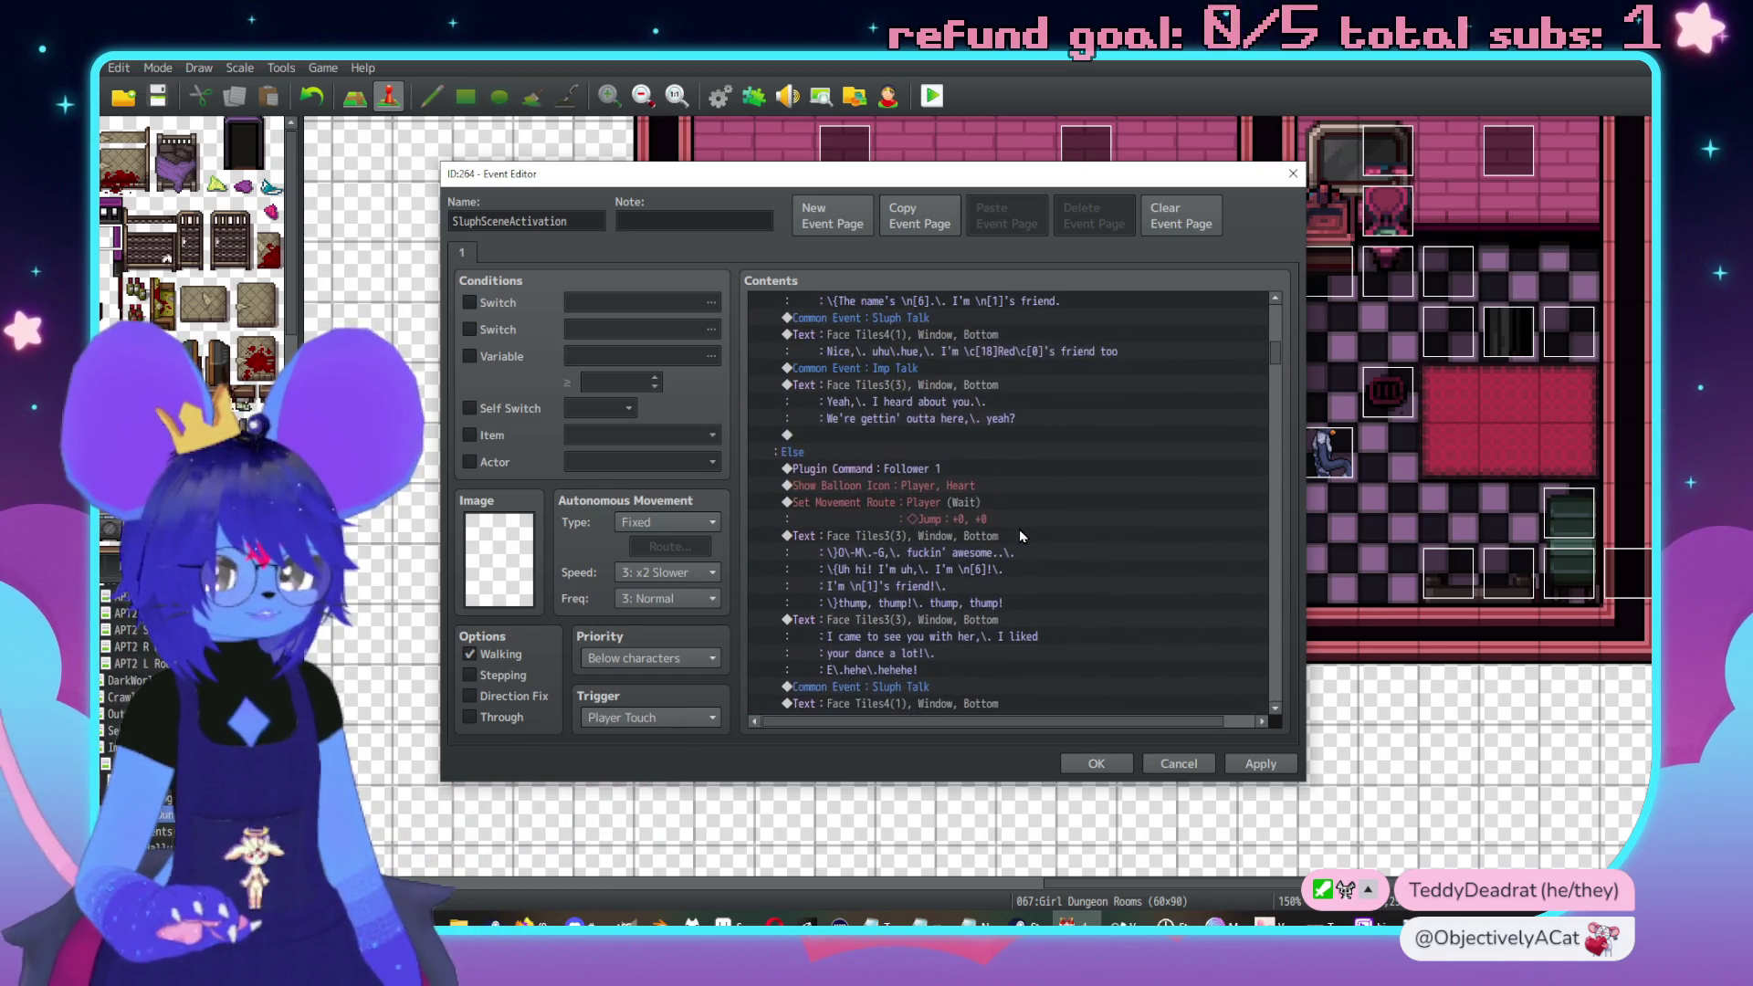
{"action": "left_click", "coordinate": [1086, 484]}
{"action": "scroll", "coordinate": [1163, 452], "scroll_direction": "down", "scroll_amount": 3}
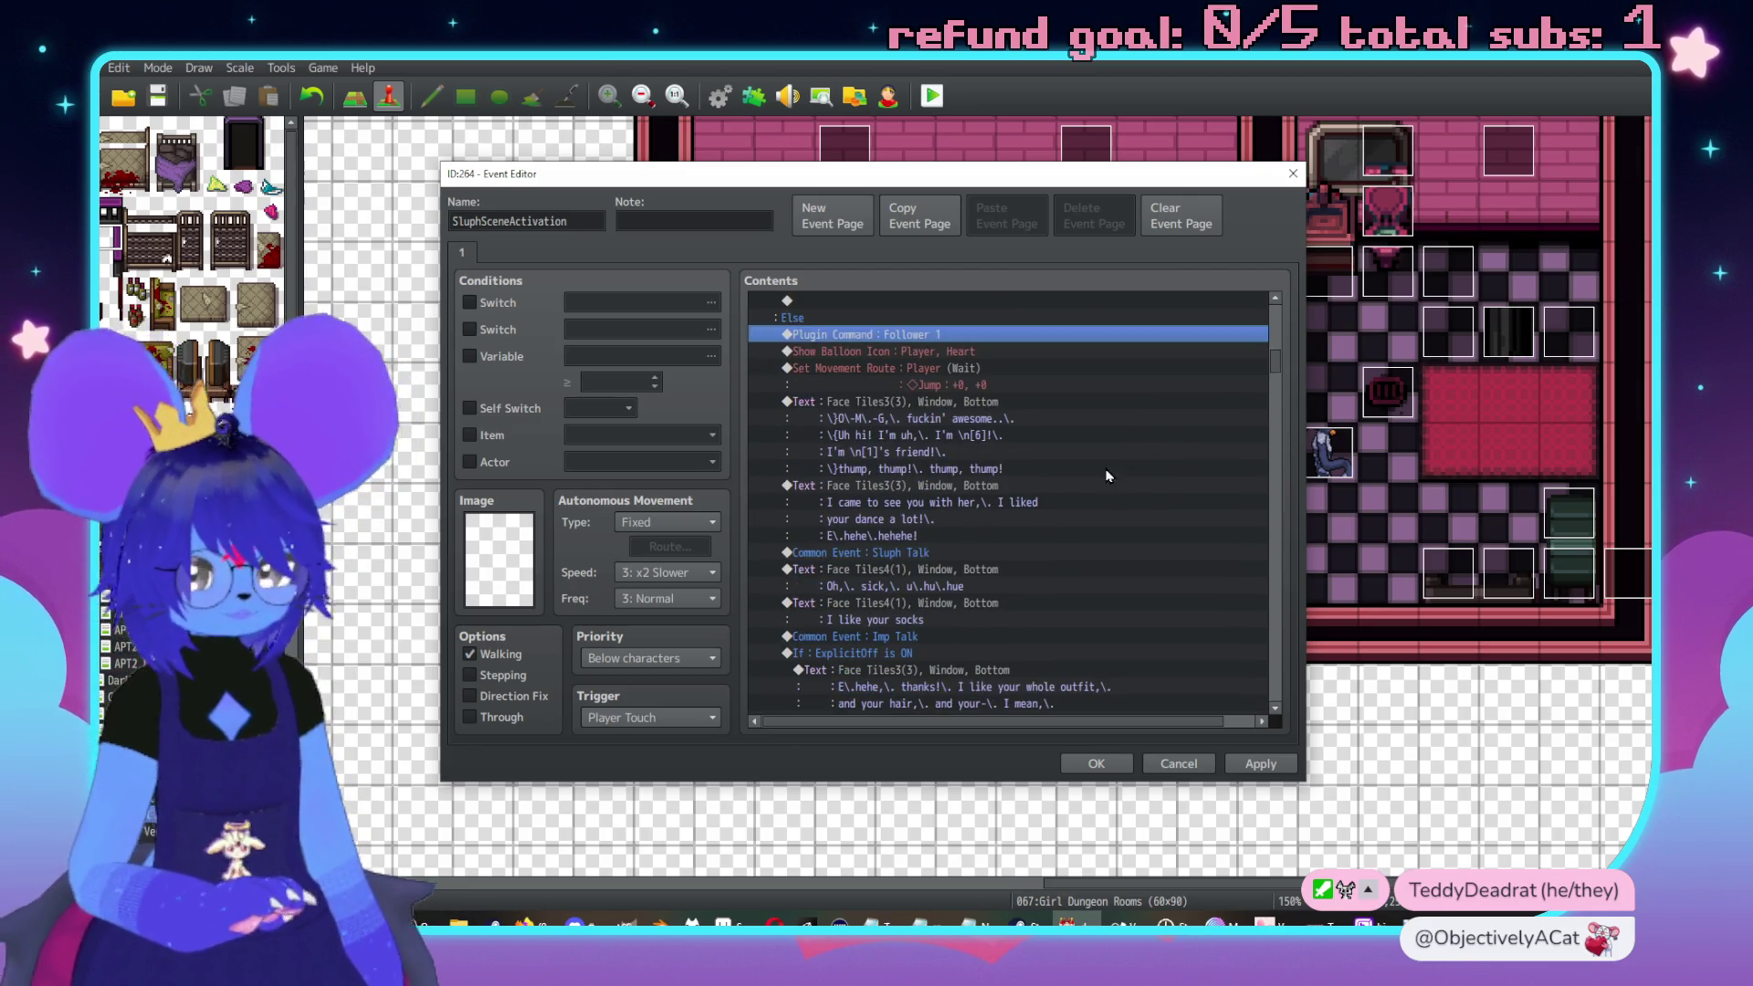
{"action": "left_click", "coordinate": [966, 468], "text": "shift"}
{"action": "key", "text": "Insert"}
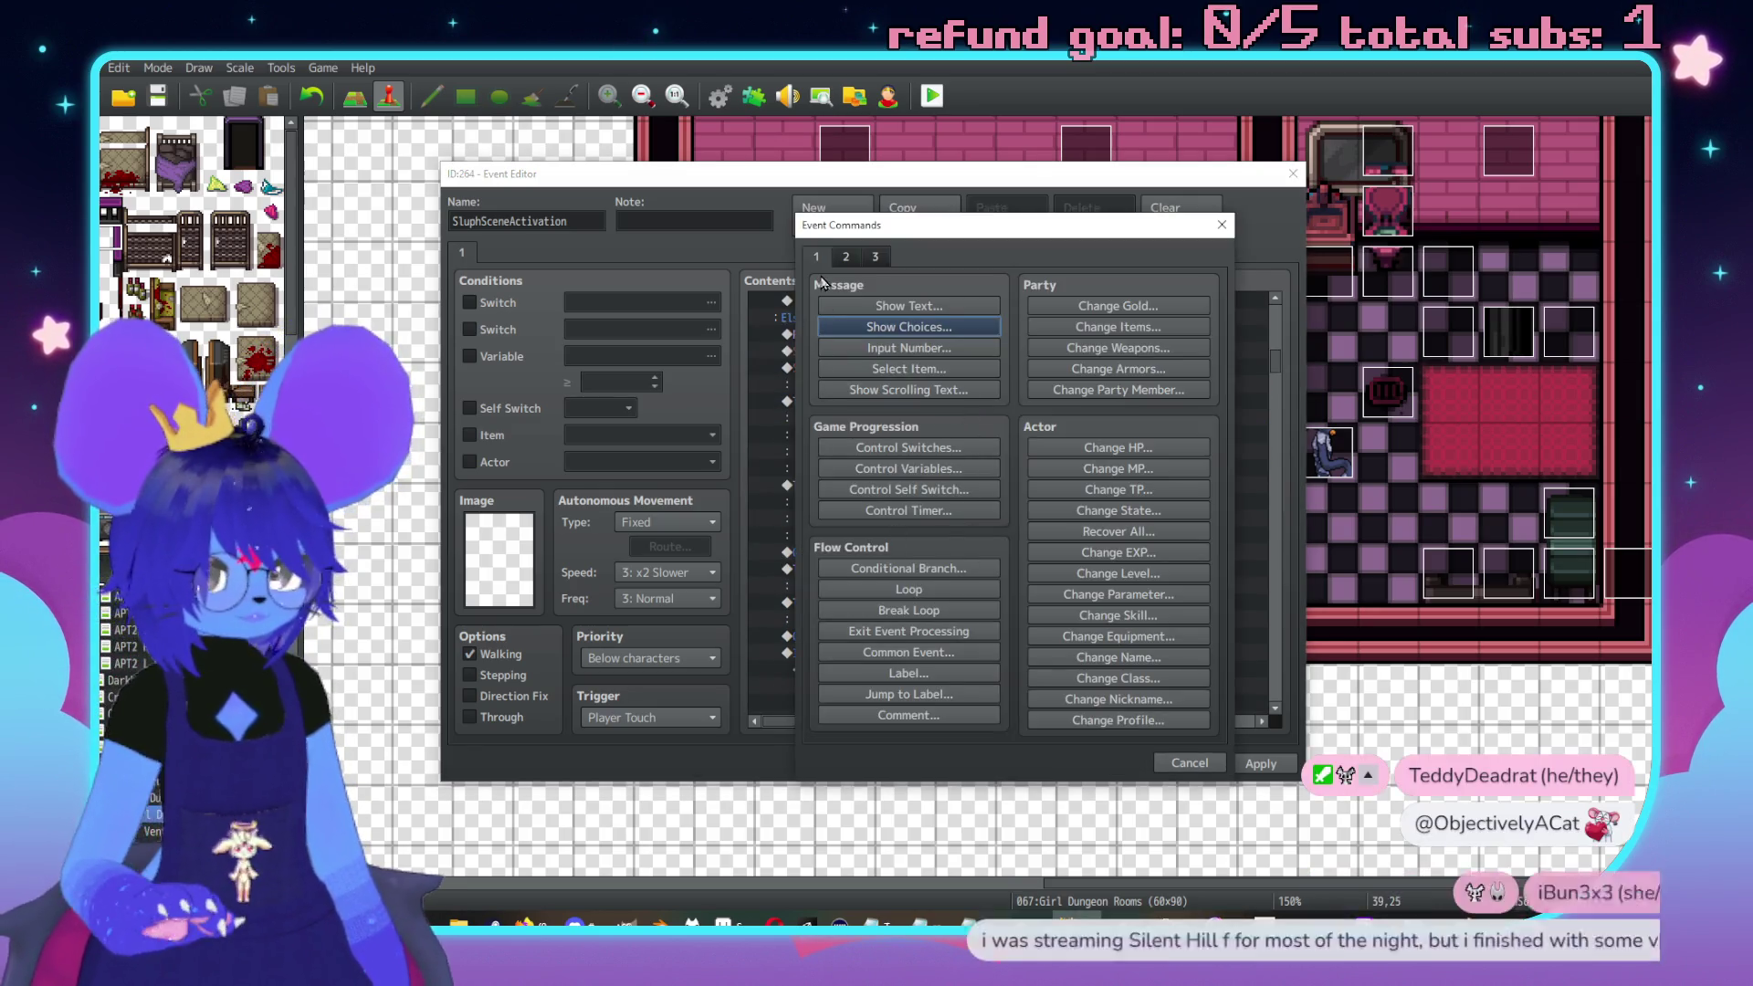
{"action": "left_click", "coordinate": [875, 256]}
{"action": "left_click", "coordinate": [1079, 718]}
{"action": "type", "text": "Follow"}
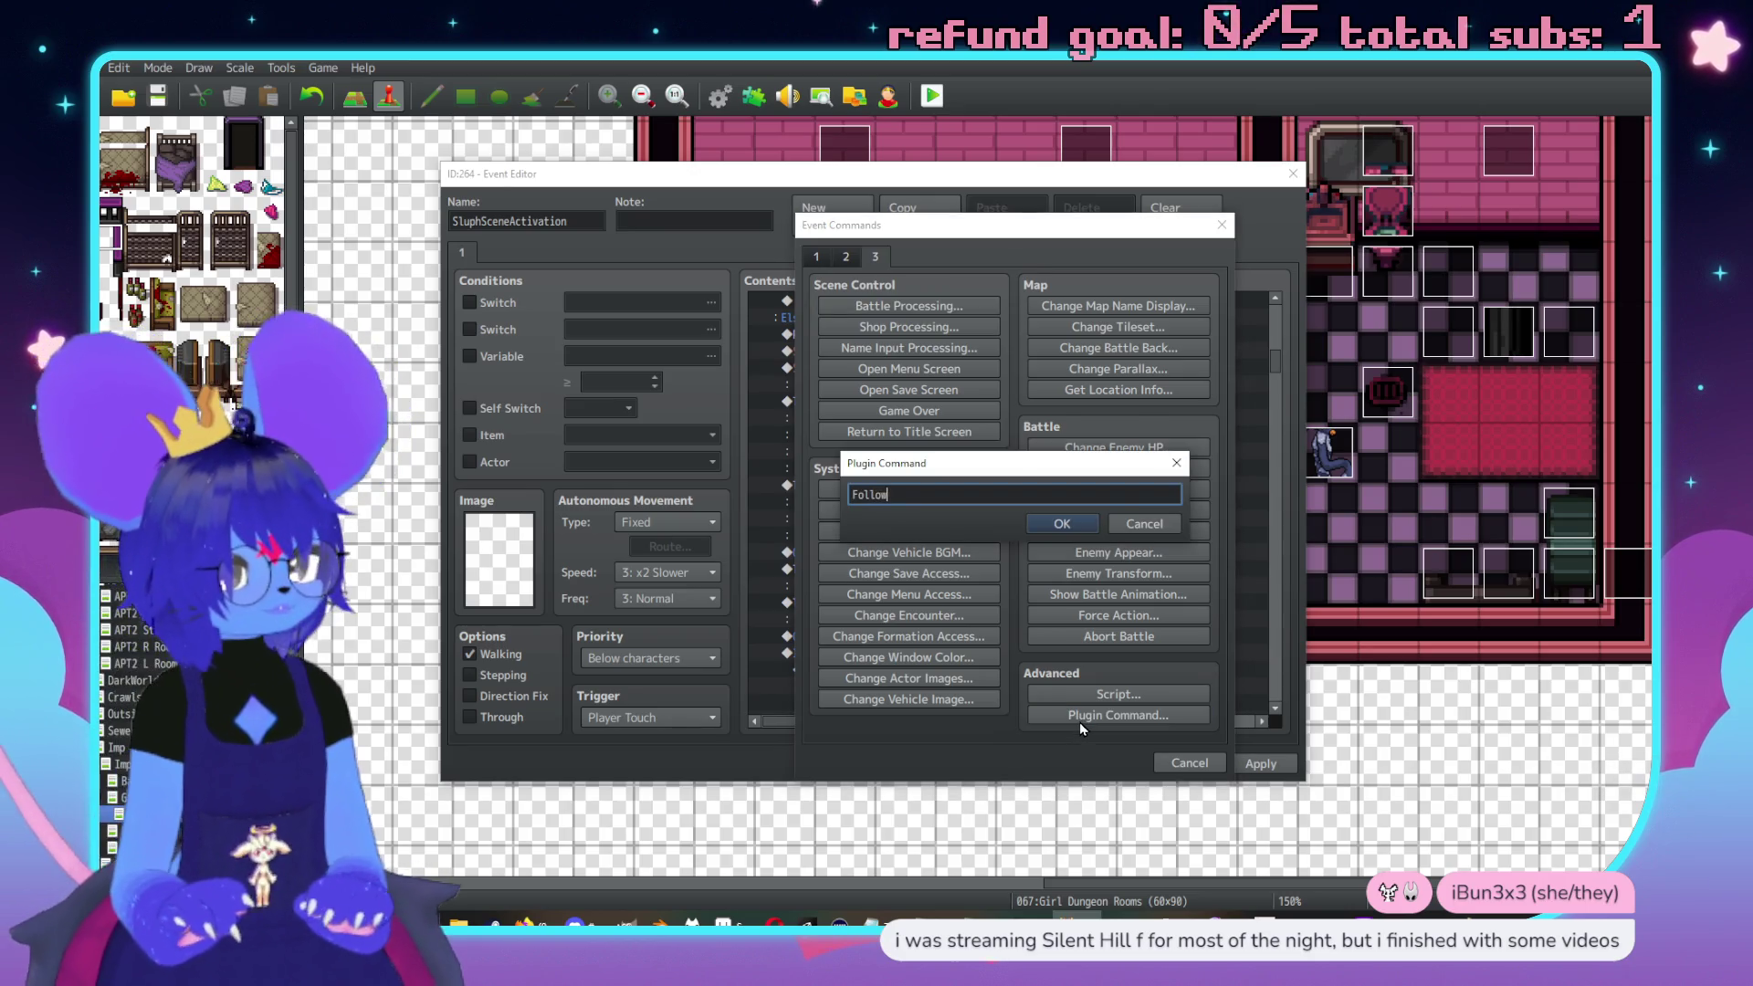
{"action": "type", "text": "er 90"}
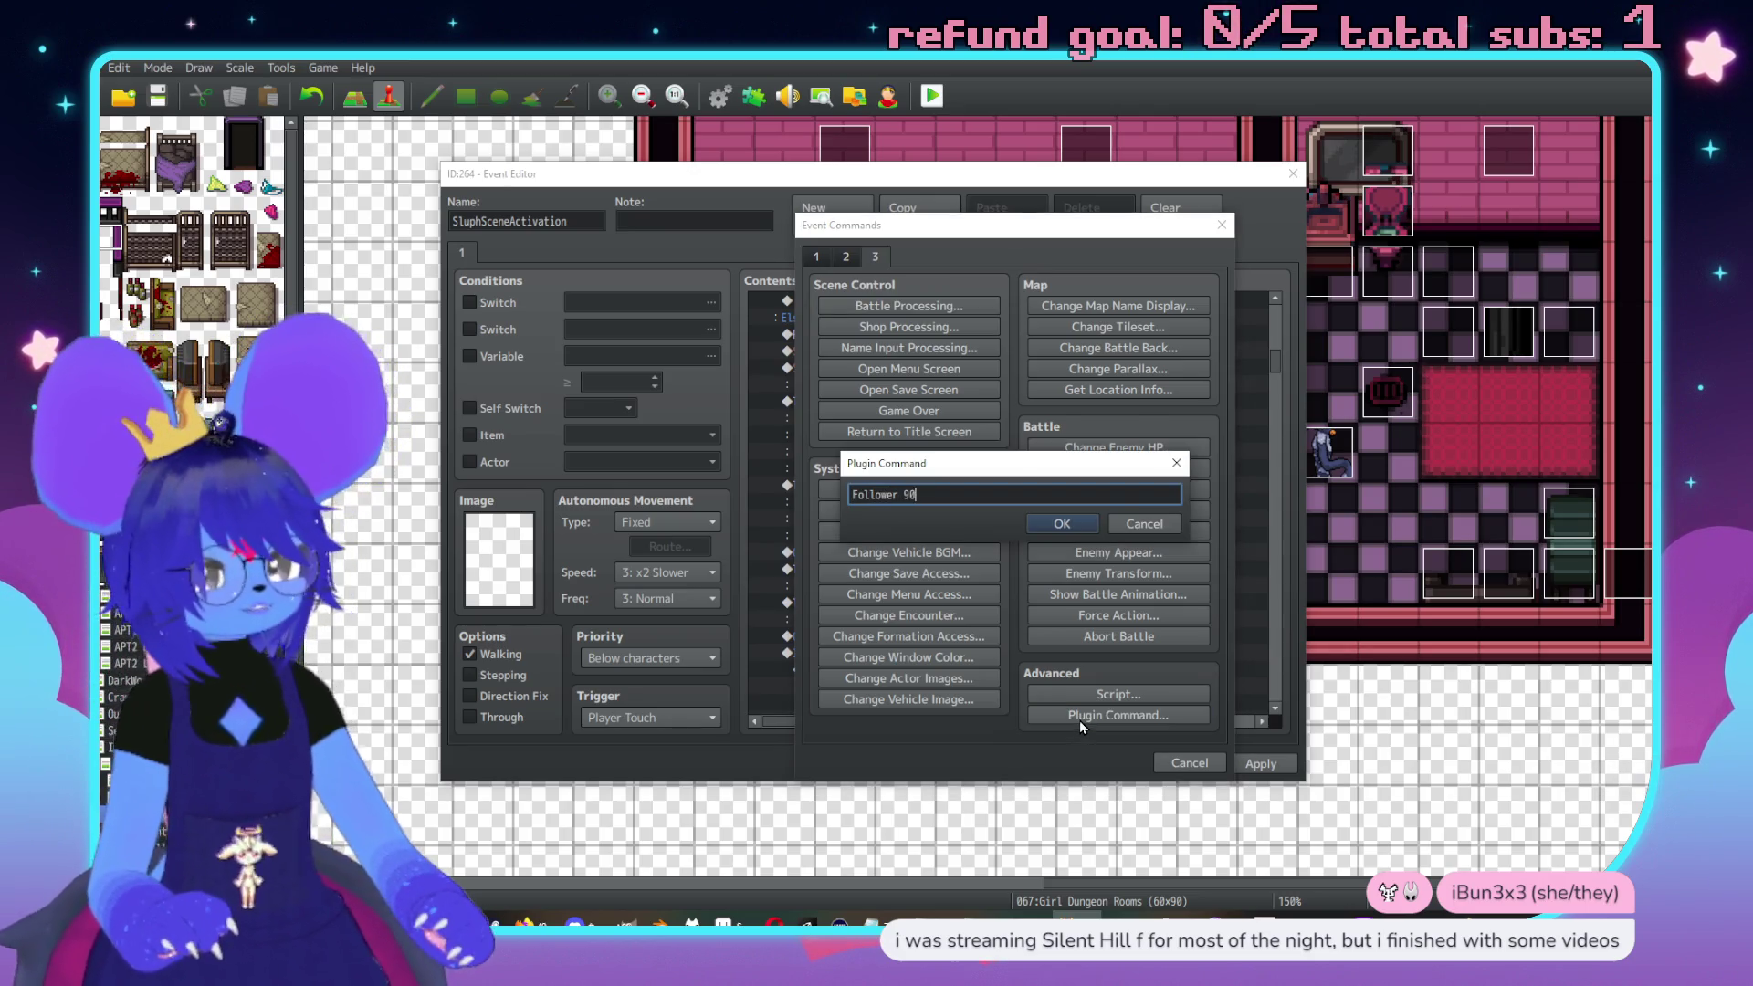
{"action": "key", "text": "BackSpace"}
{"action": "key", "text": "BackSpace"}
{"action": "key", "text": "BackSpace"}
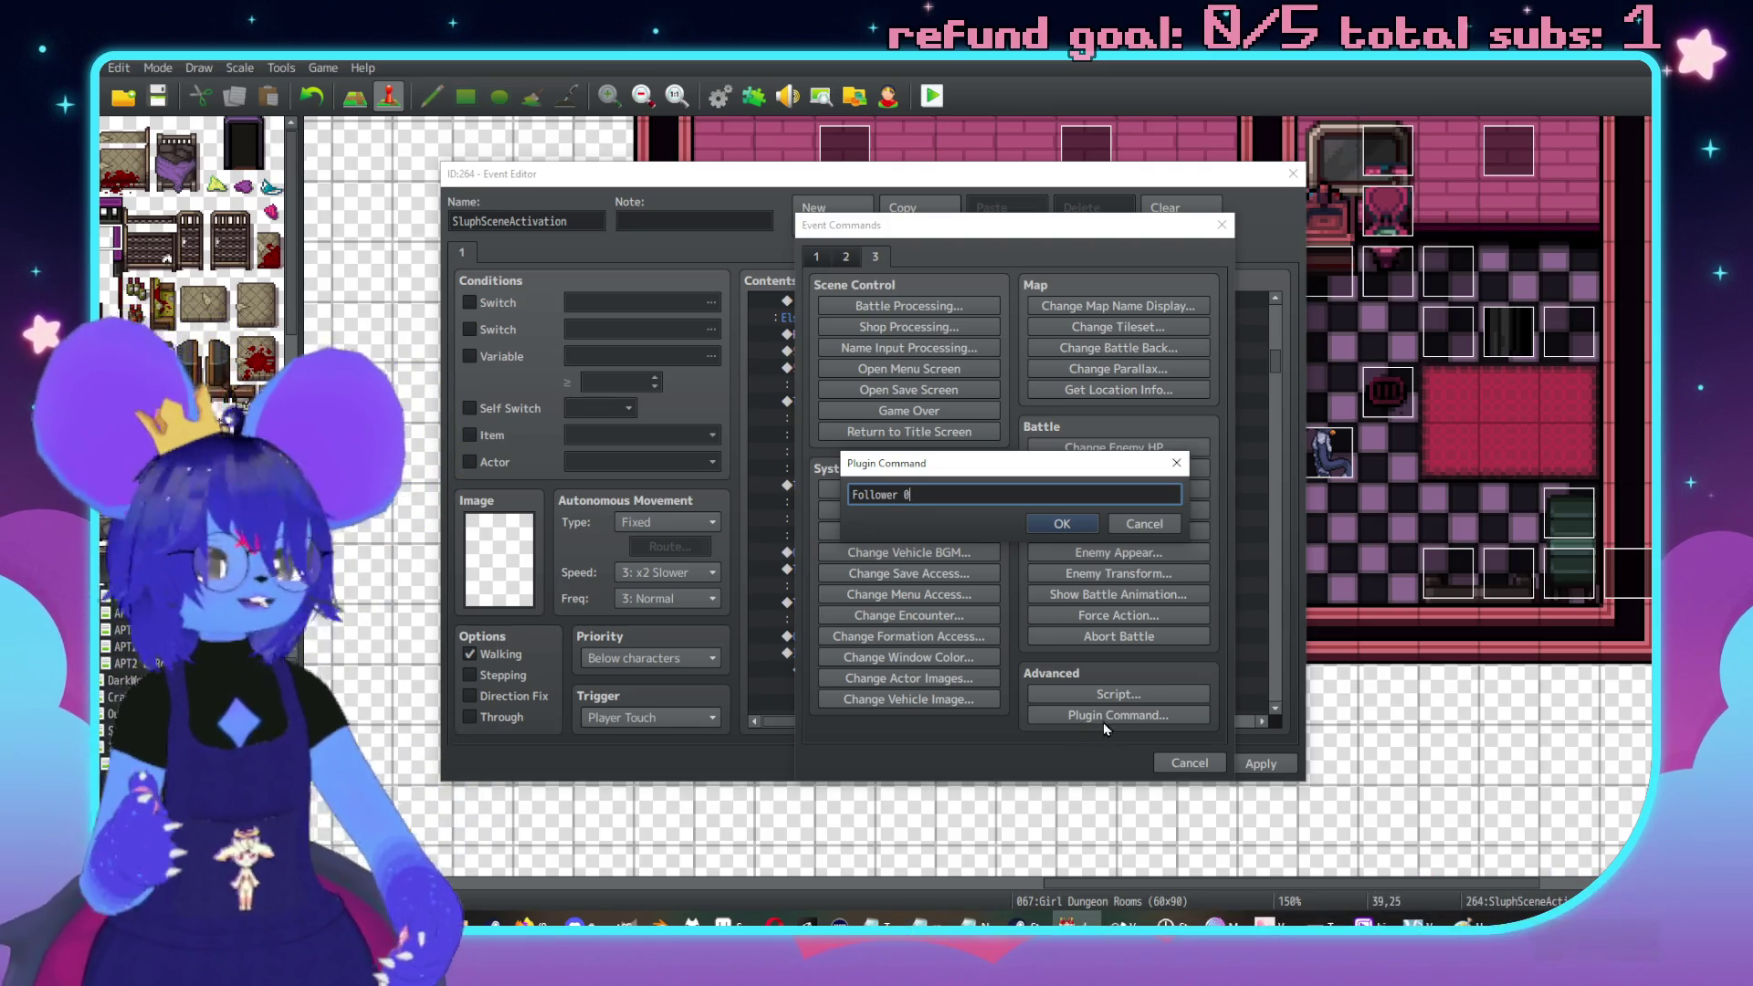
{"action": "left_click", "coordinate": [1063, 524]}
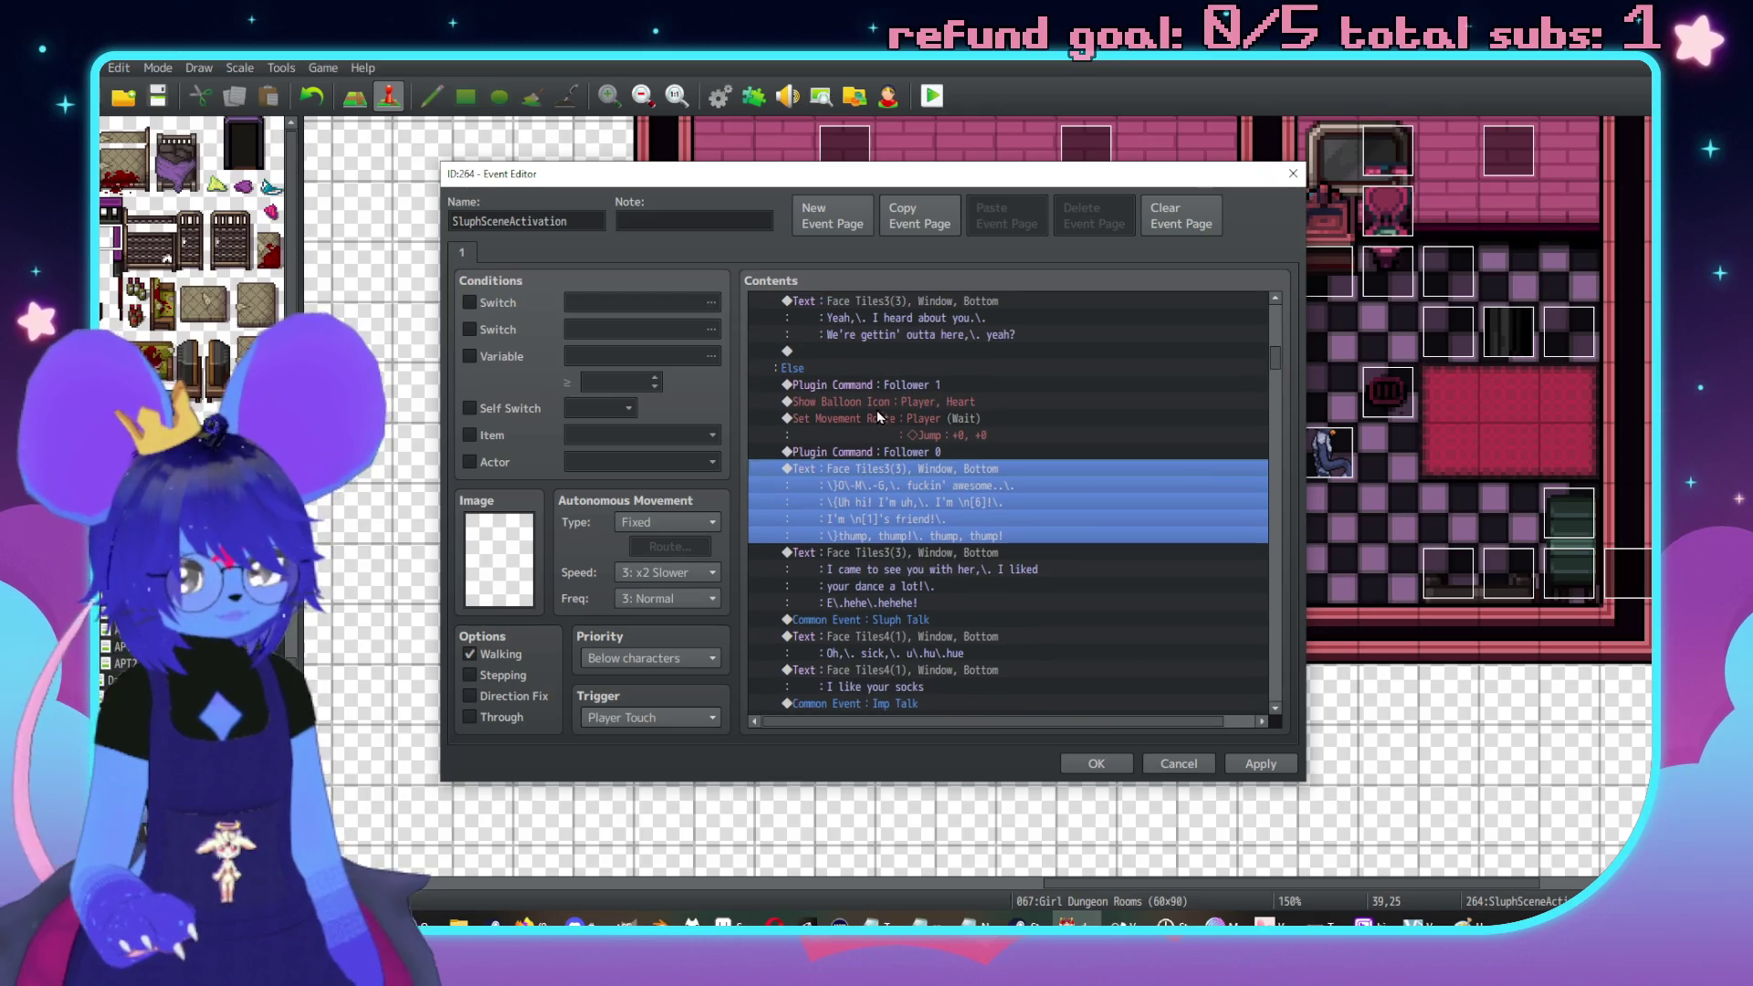
Select the command rows from Follower 1 through Follower 0
{"action": "left_click", "coordinate": [884, 384]}
{"action": "left_click", "coordinate": [931, 450], "text": "shift"}
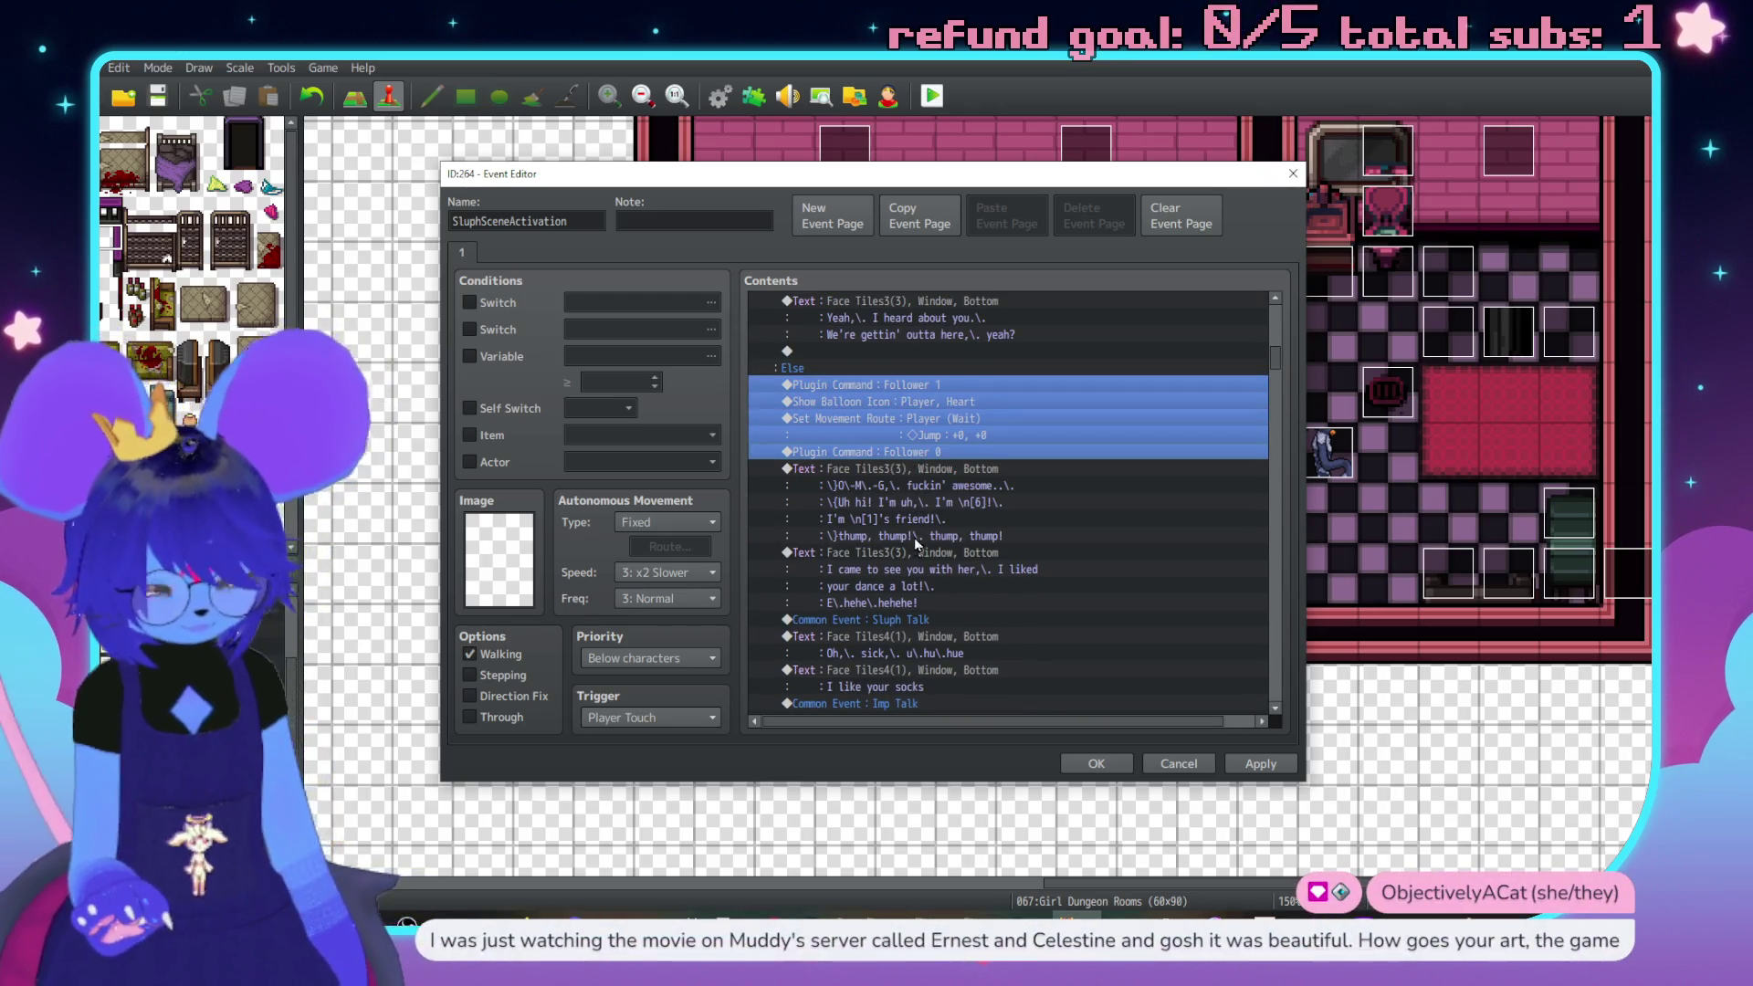
{"action": "scroll", "coordinate": [936, 512], "scroll_direction": "down", "scroll_amount": 5}
{"action": "scroll", "coordinate": [937, 520], "scroll_direction": "down", "scroll_amount": 1}
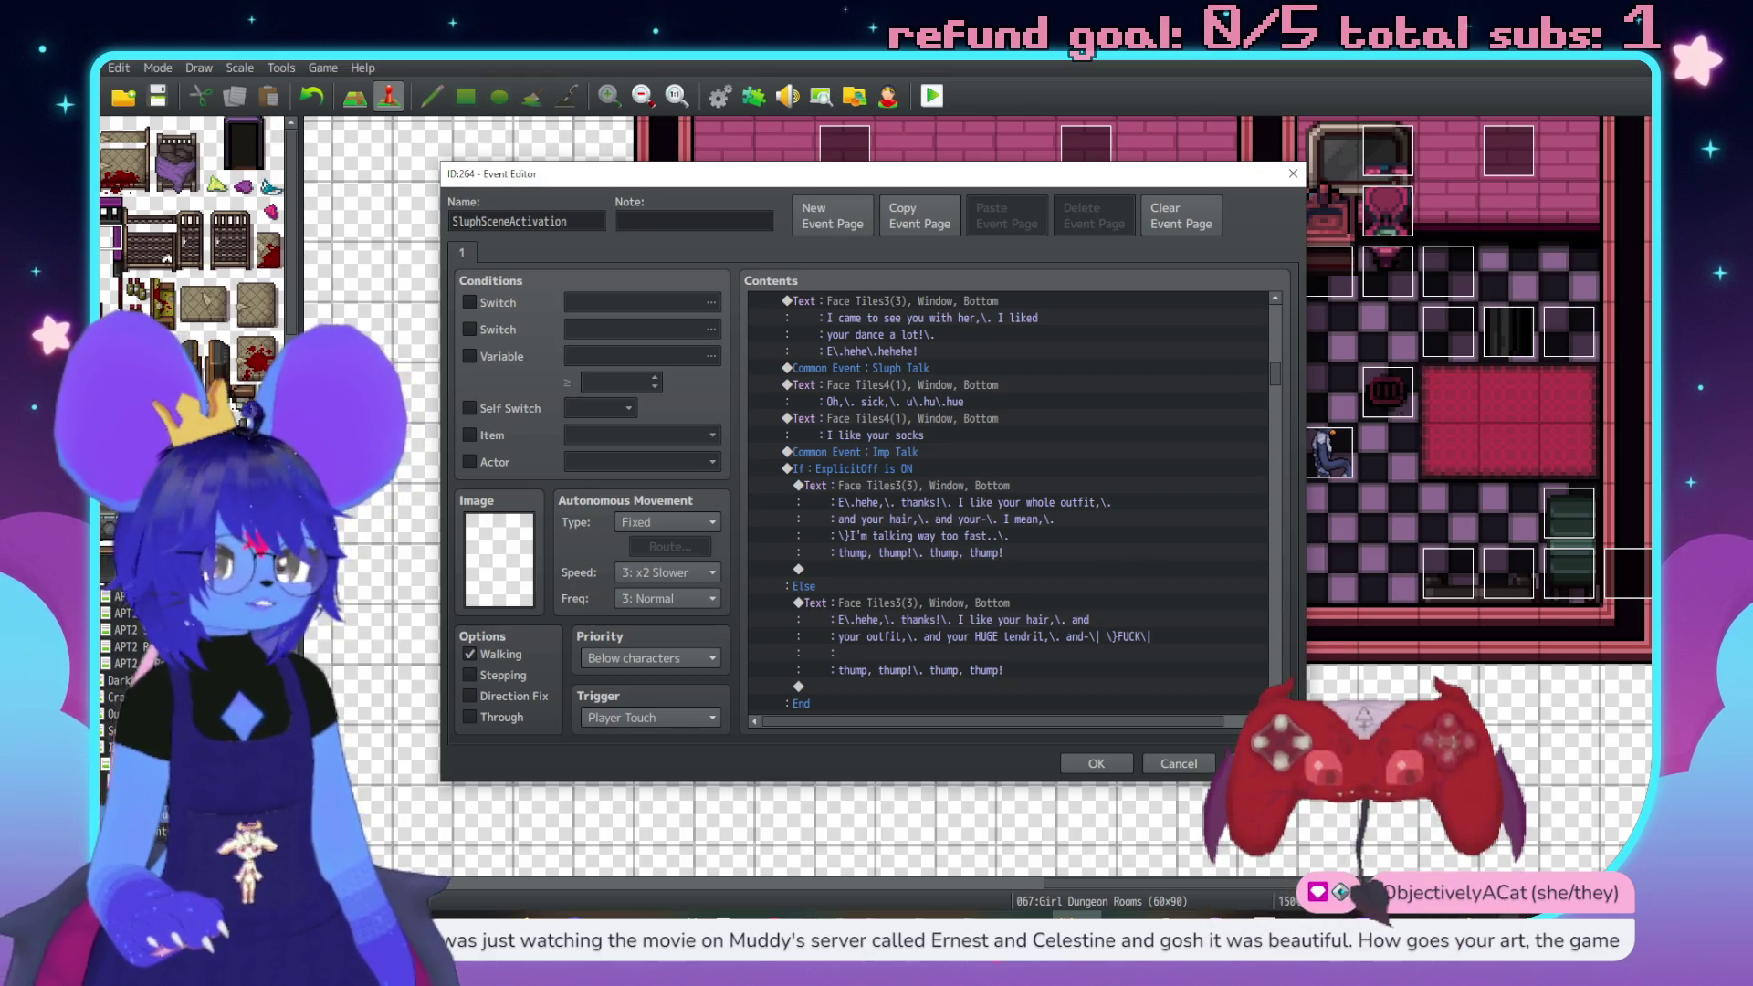
Open VTS P.O.G. from the tray, enable text-to-speech, and keep the Ivy Streamlabs voice
{"action": "left_click", "coordinate": [1511, 950]}
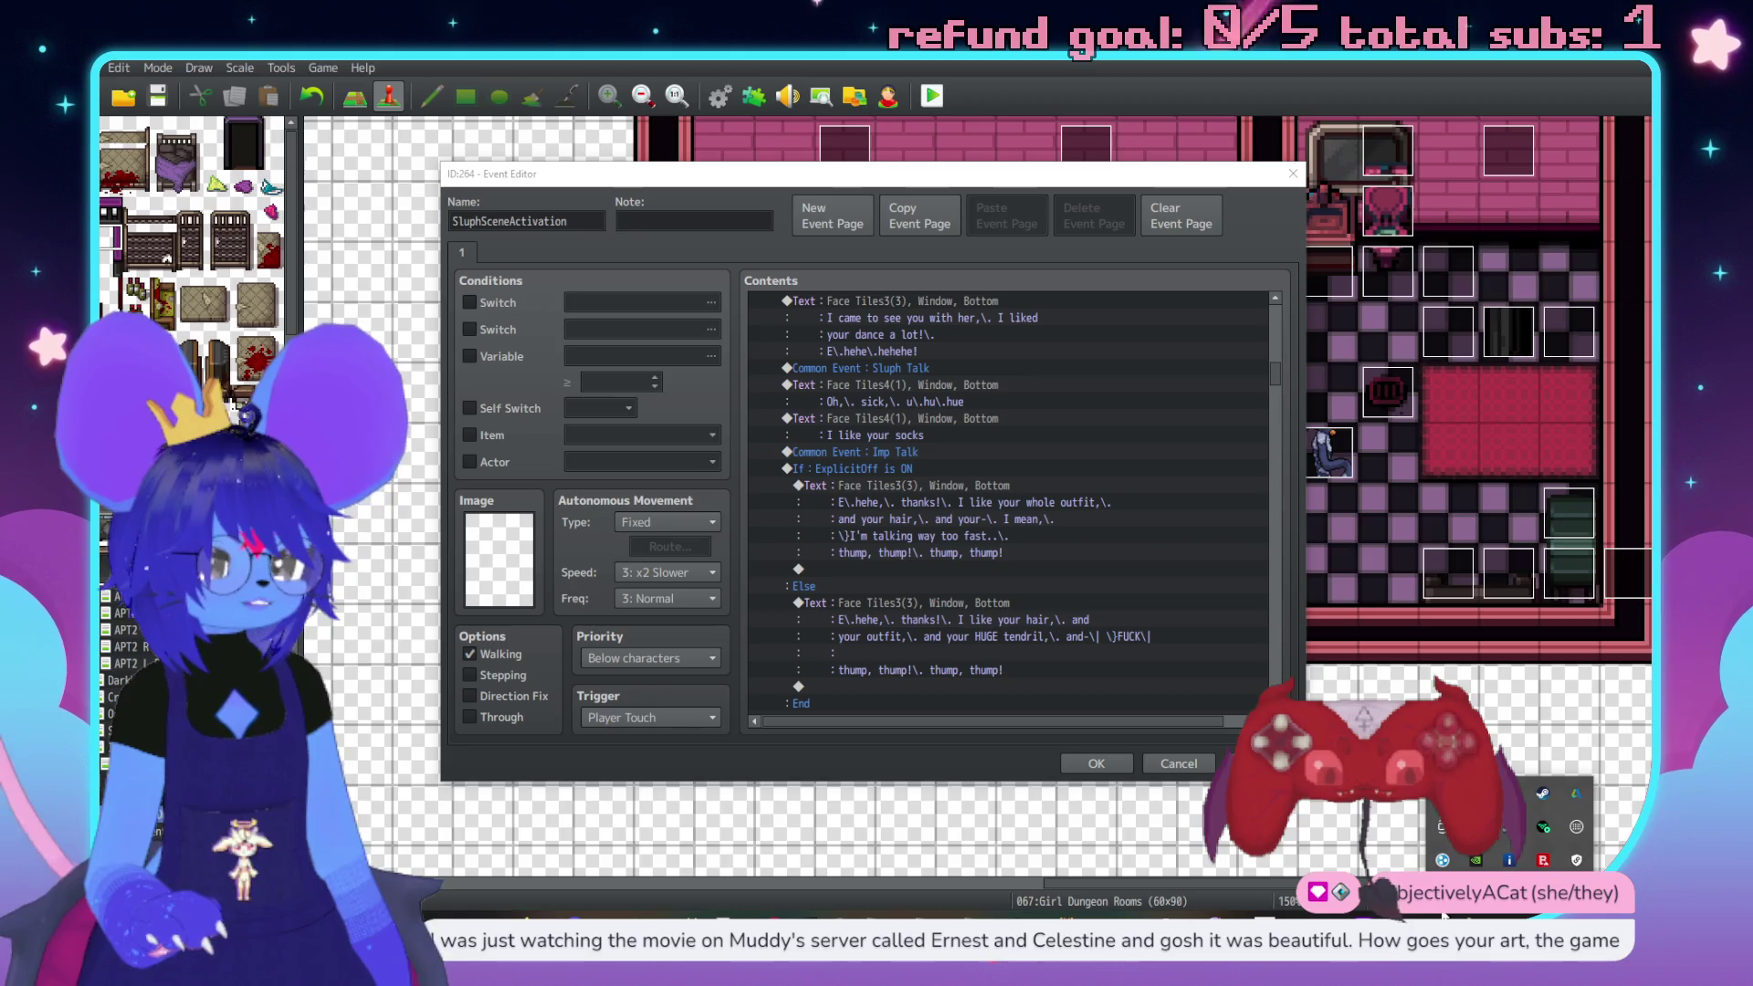
{"action": "left_click", "coordinate": [1355, 805]}
{"action": "left_click", "coordinate": [255, 146]}
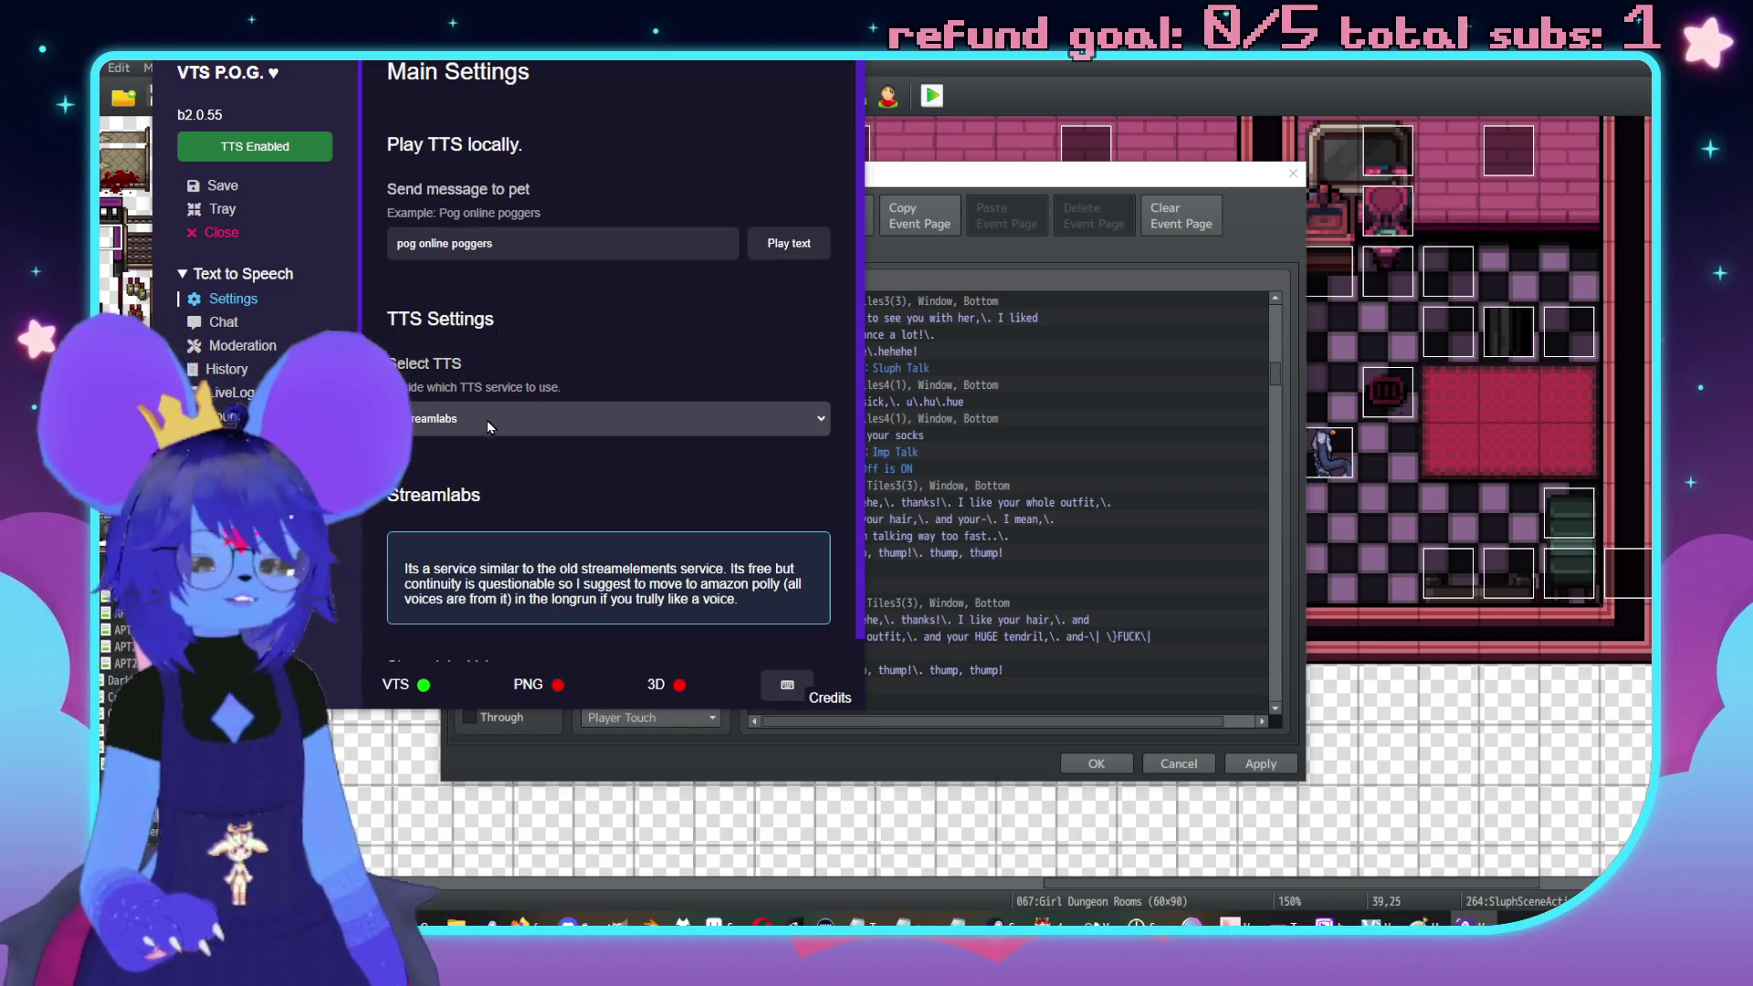
{"action": "scroll", "coordinate": [486, 420], "scroll_direction": "down", "scroll_amount": 1}
{"action": "left_click", "coordinate": [465, 639]}
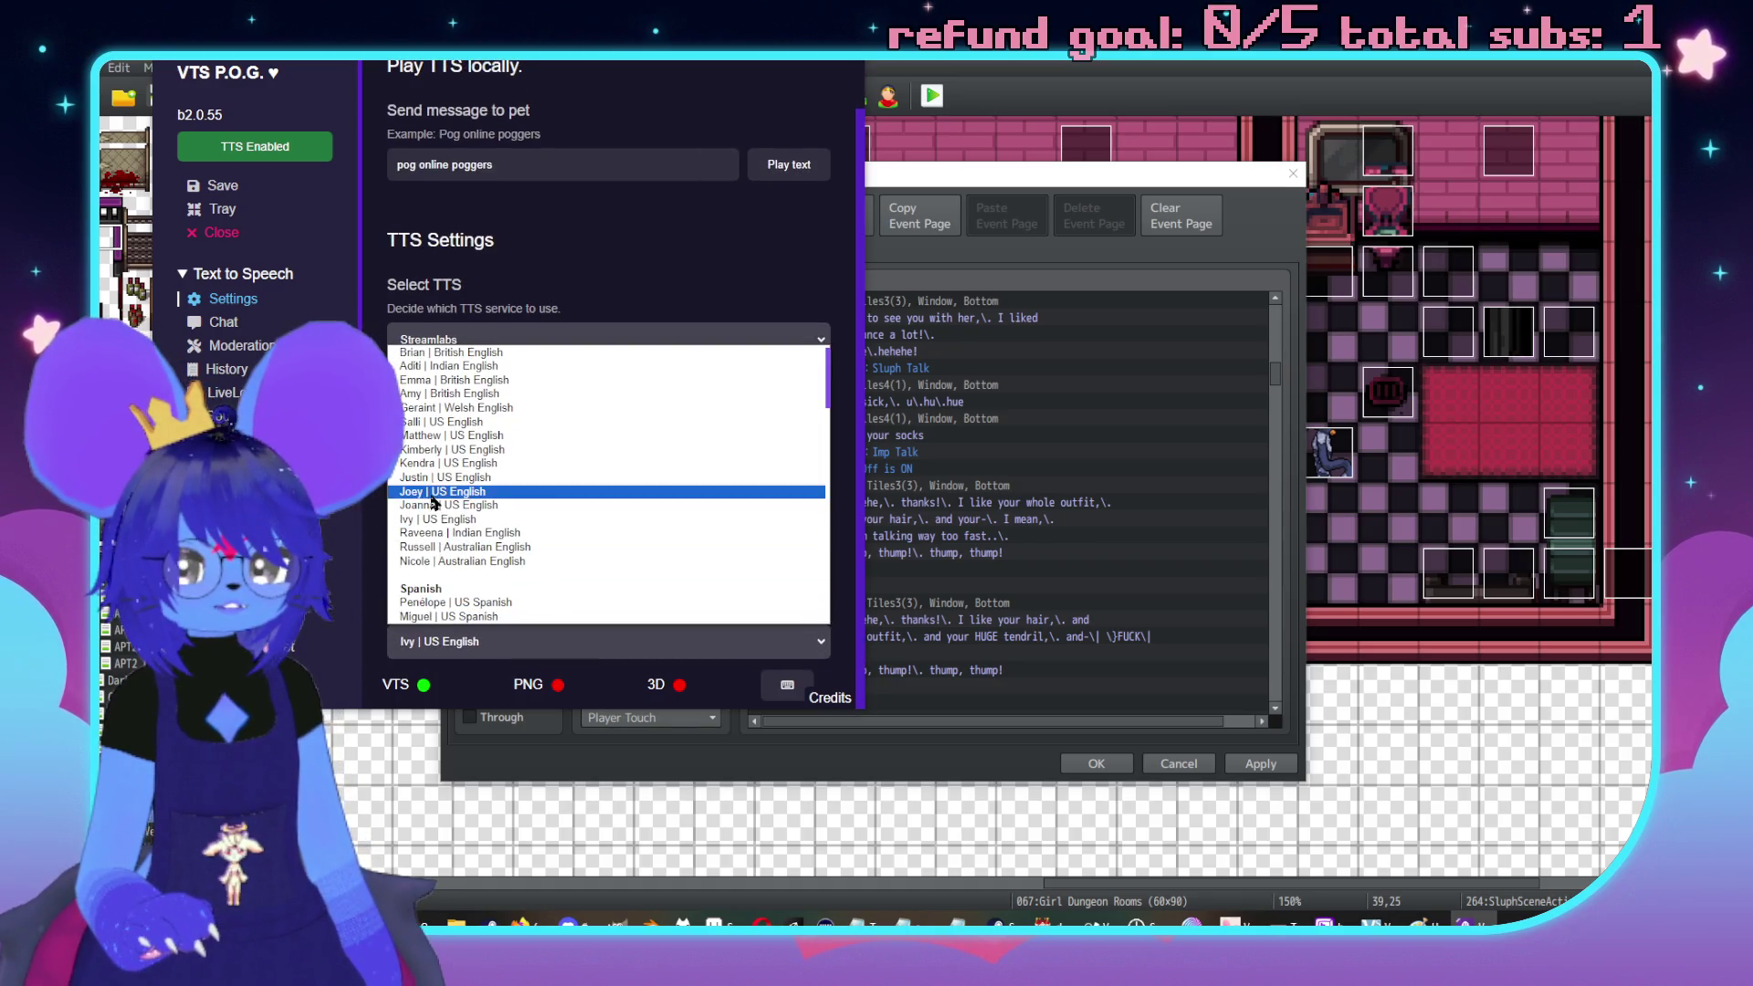
{"action": "left_click", "coordinate": [283, 139]}
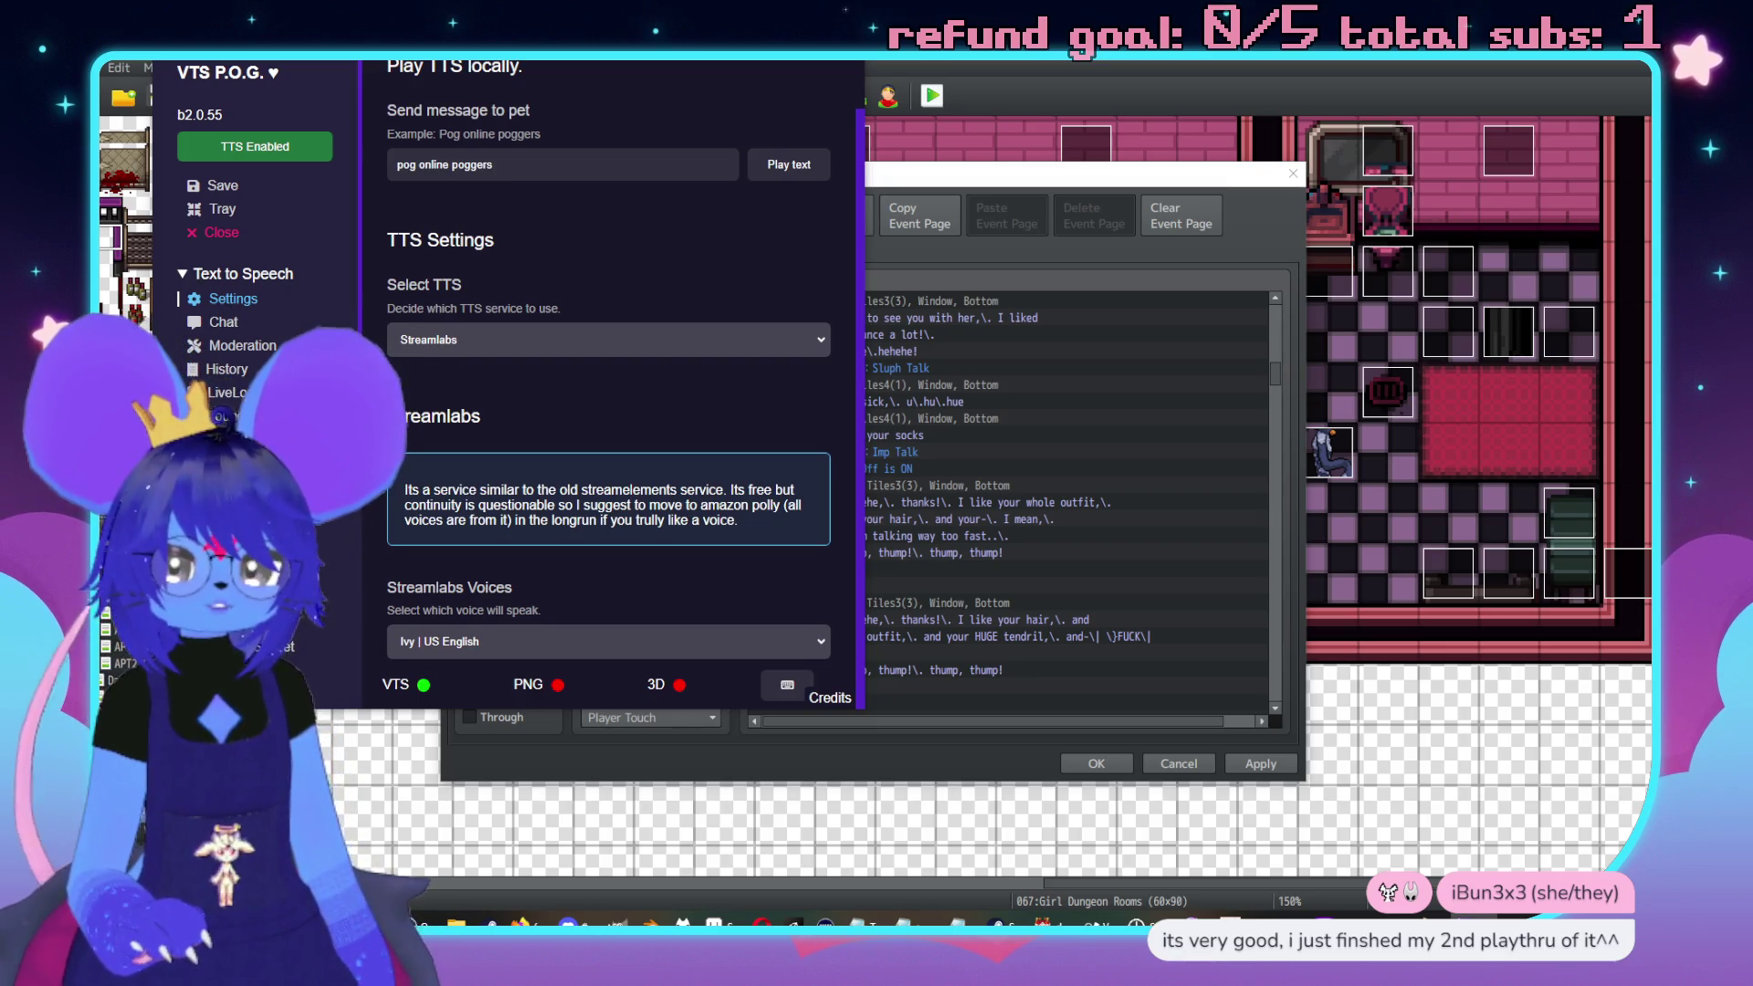
Turn on the Alt twitch connection in the Twitch settings
{"action": "left_click", "coordinate": [219, 417]}
{"action": "scroll", "coordinate": [467, 162], "scroll_direction": "up", "scroll_amount": 1}
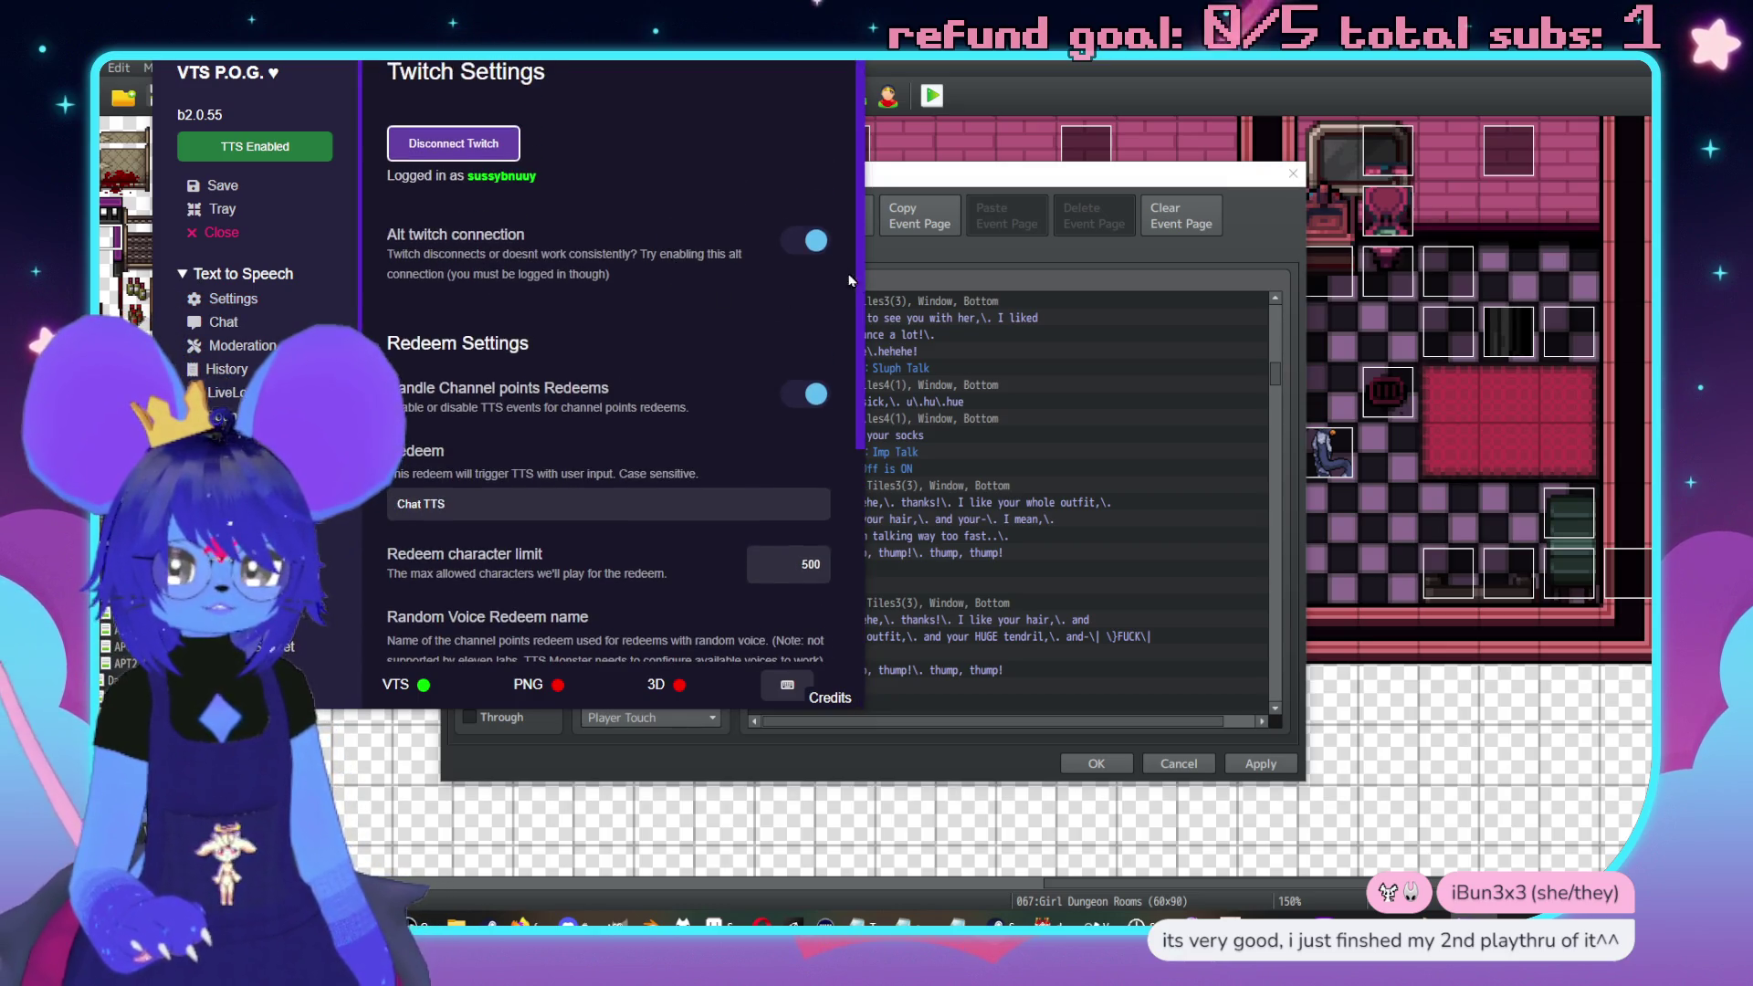
{"action": "left_click", "coordinate": [224, 209]}
{"action": "left_click", "coordinate": [1509, 924]}
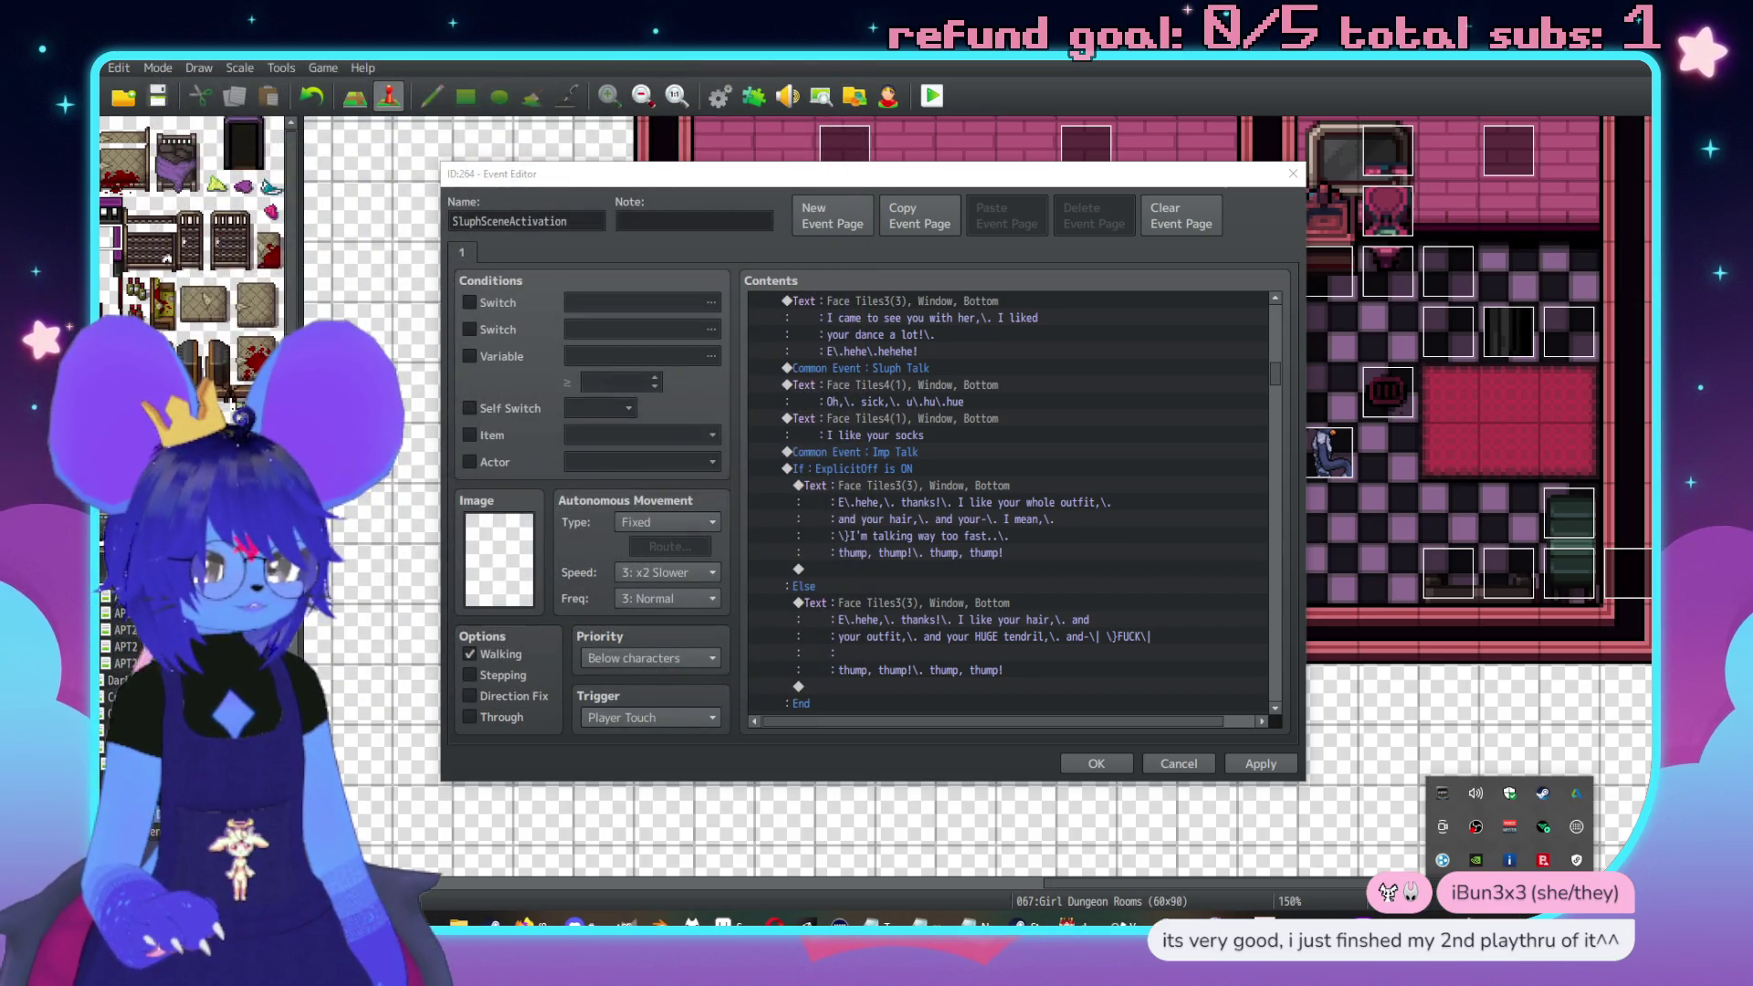
{"action": "left_click", "coordinate": [1443, 860]}
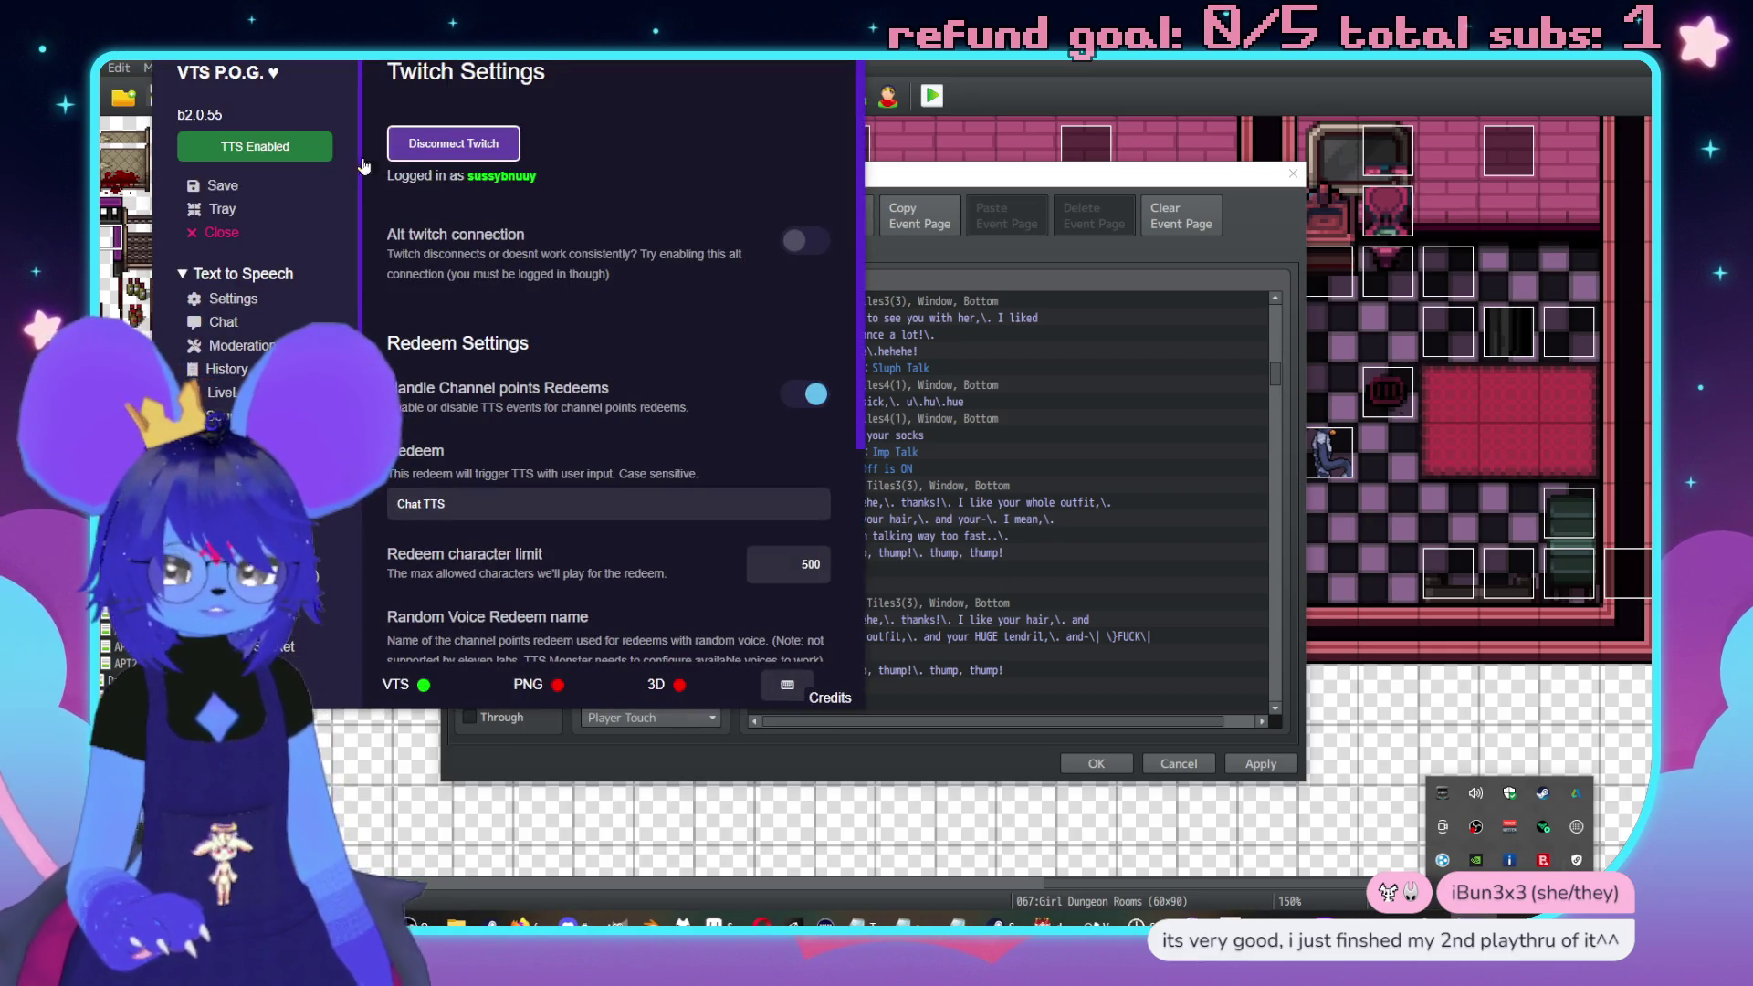
{"action": "left_click", "coordinate": [233, 305]}
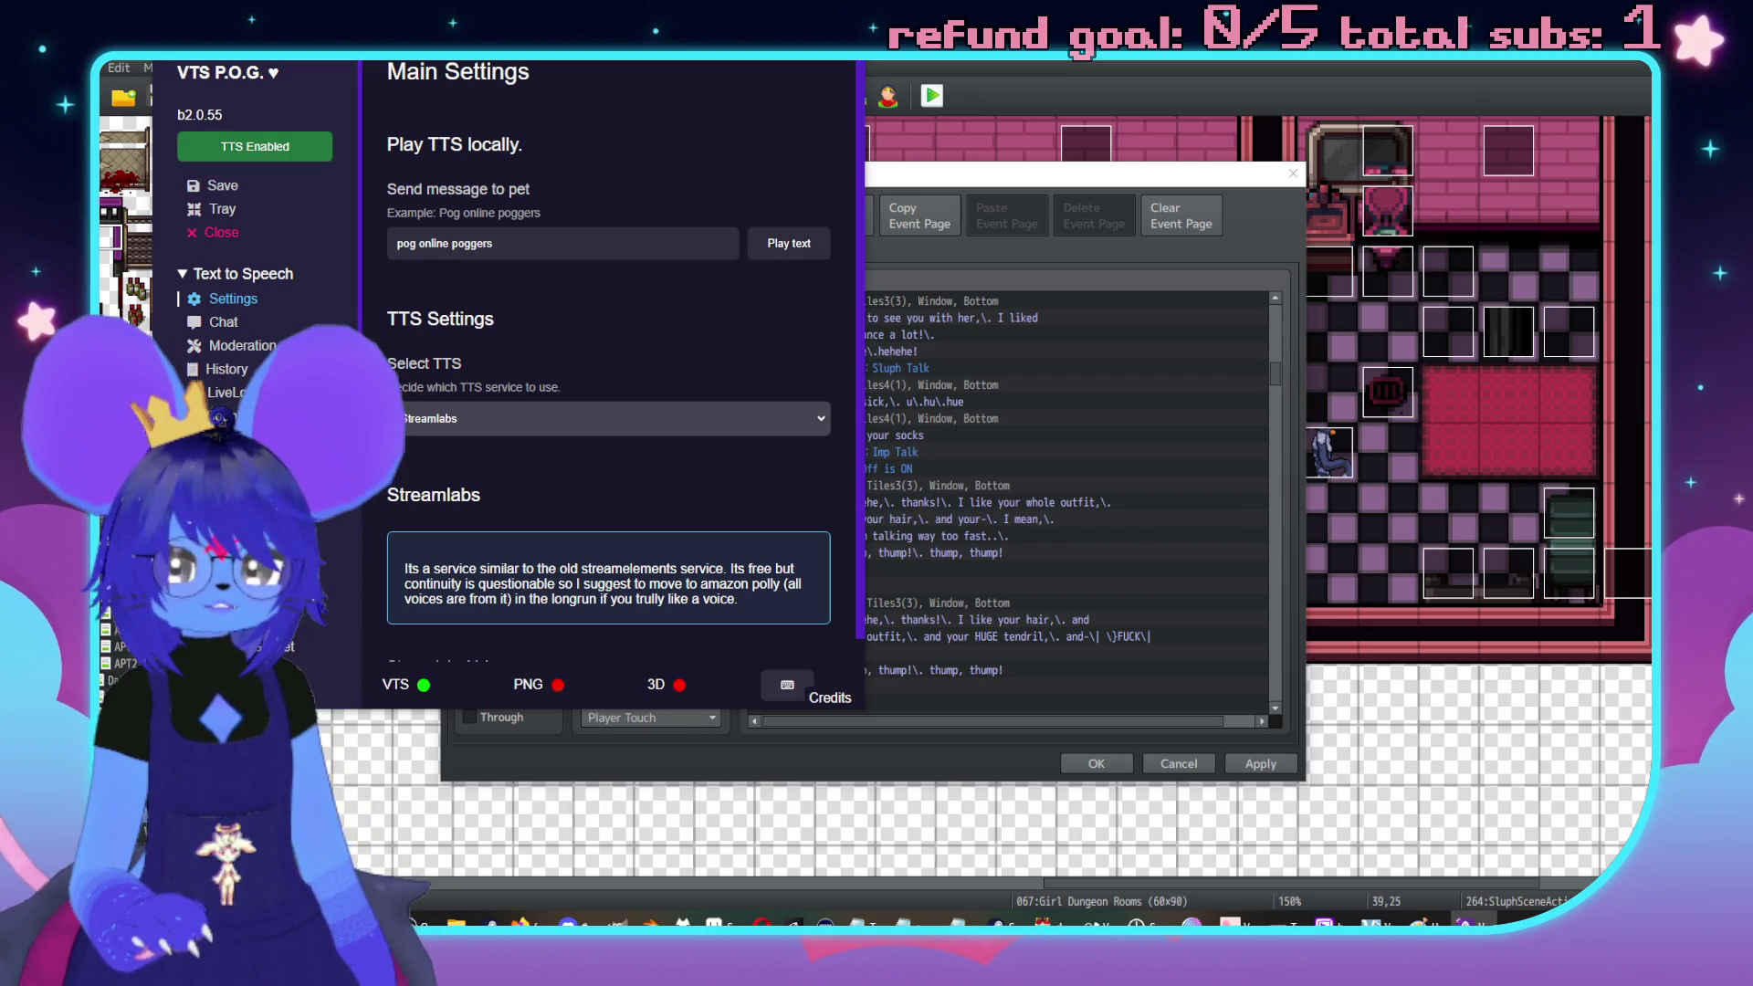
{"action": "left_click", "coordinate": [226, 322]}
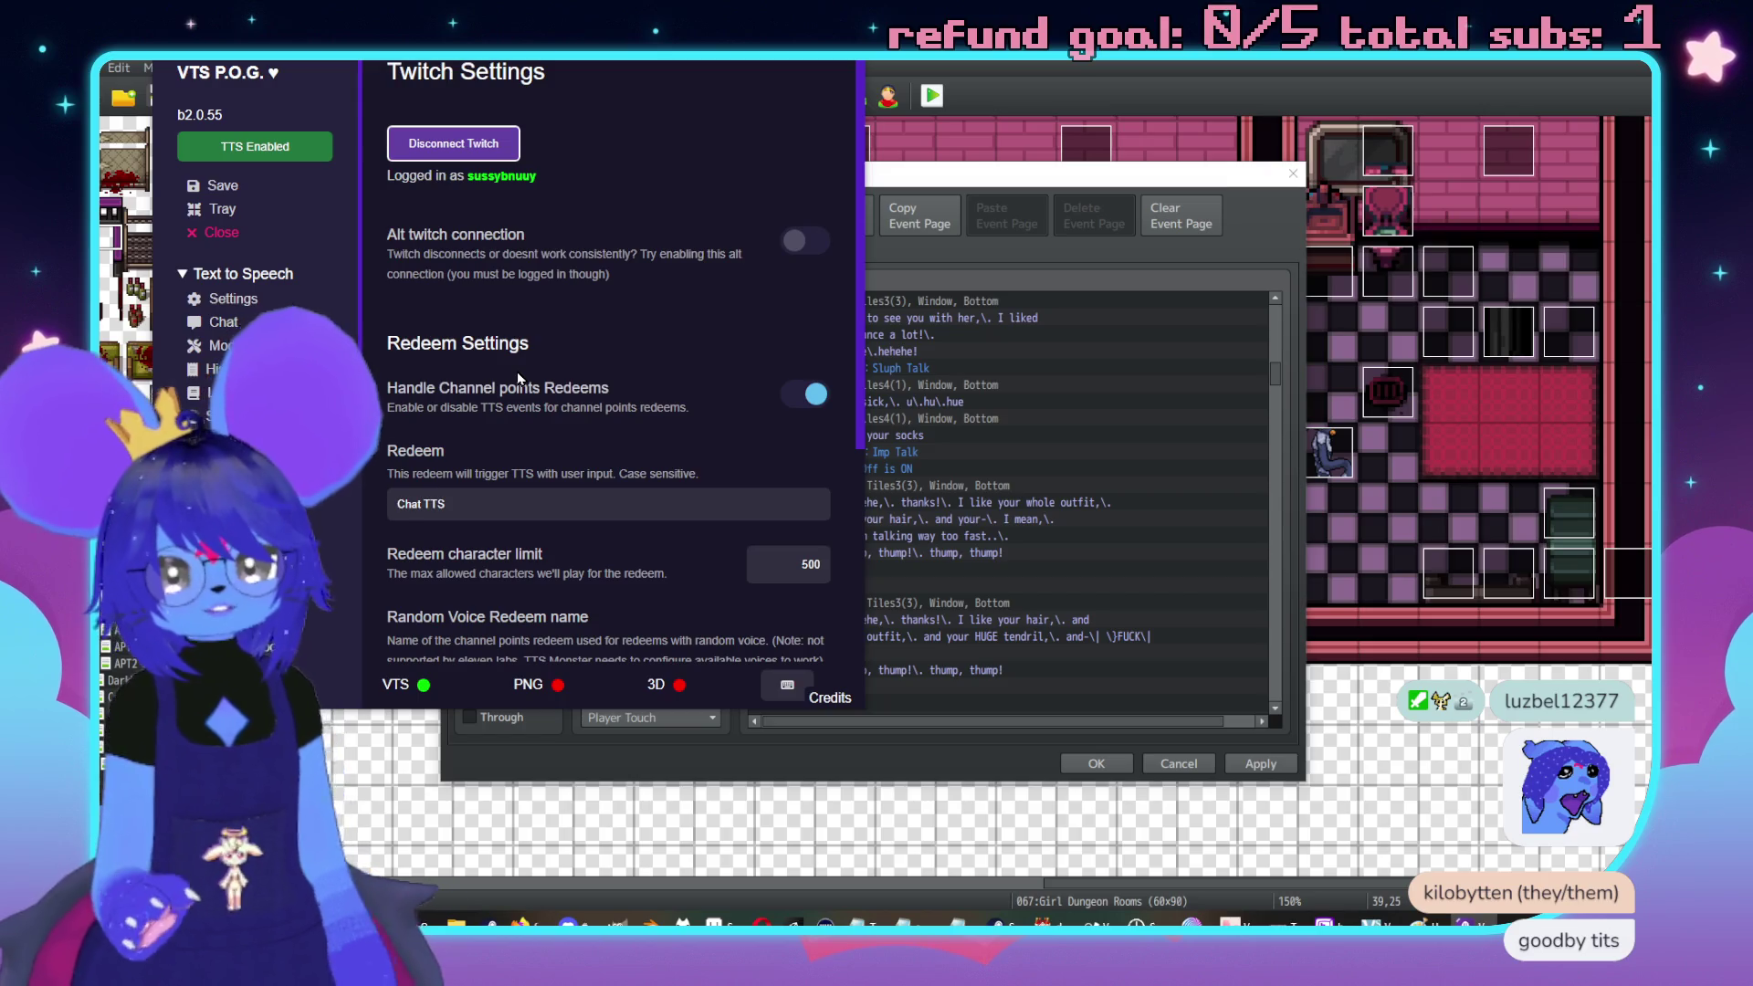
{"action": "left_click", "coordinate": [805, 241]}
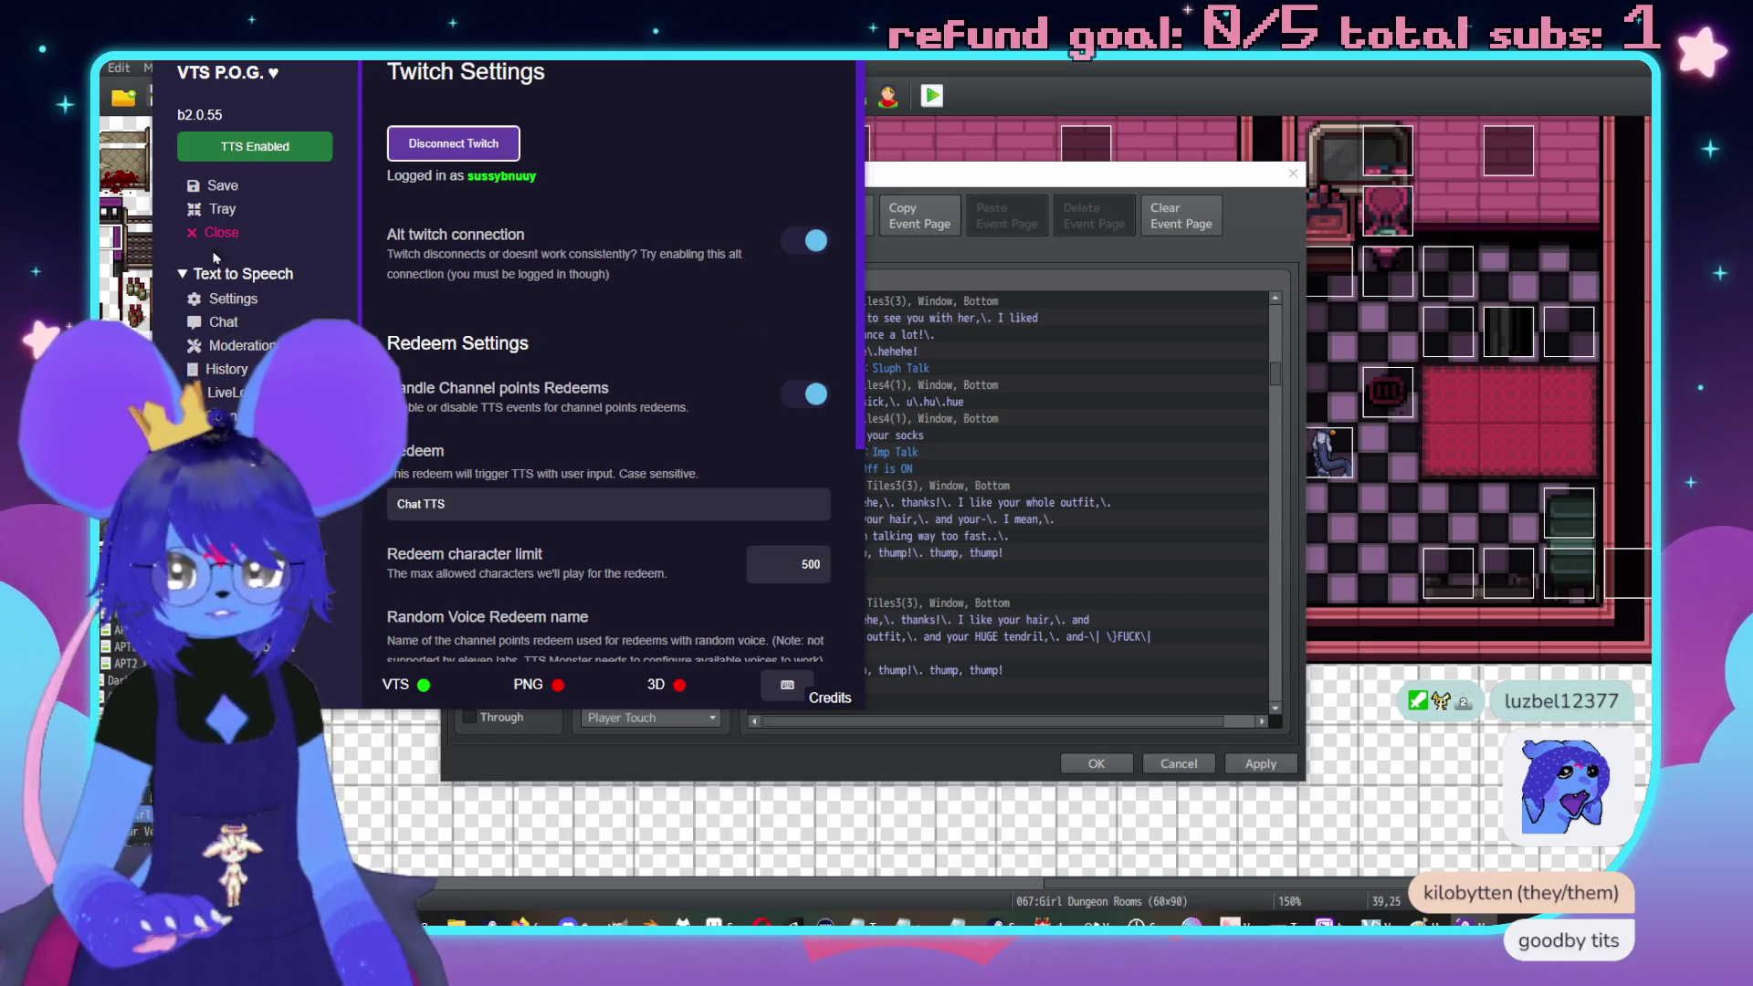
Play the test message 'pepepepeeeee' and dismiss the TTS error notices
{"action": "left_click", "coordinate": [232, 298]}
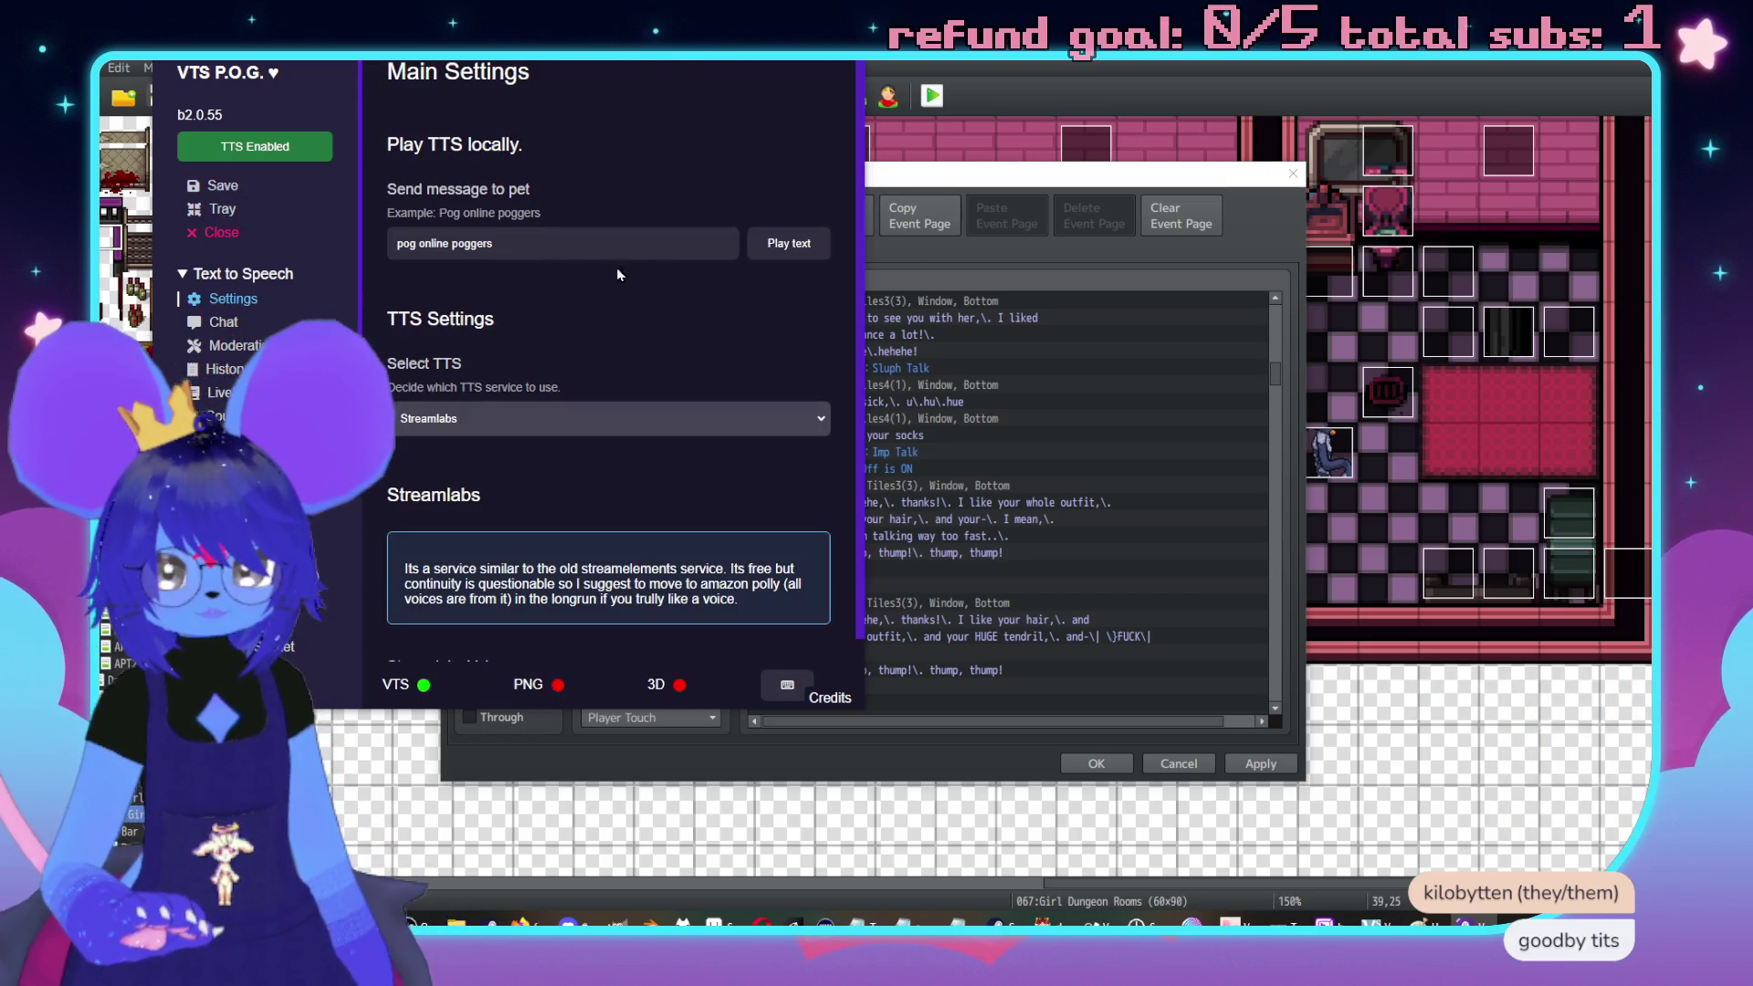
{"action": "left_click", "coordinate": [789, 243]}
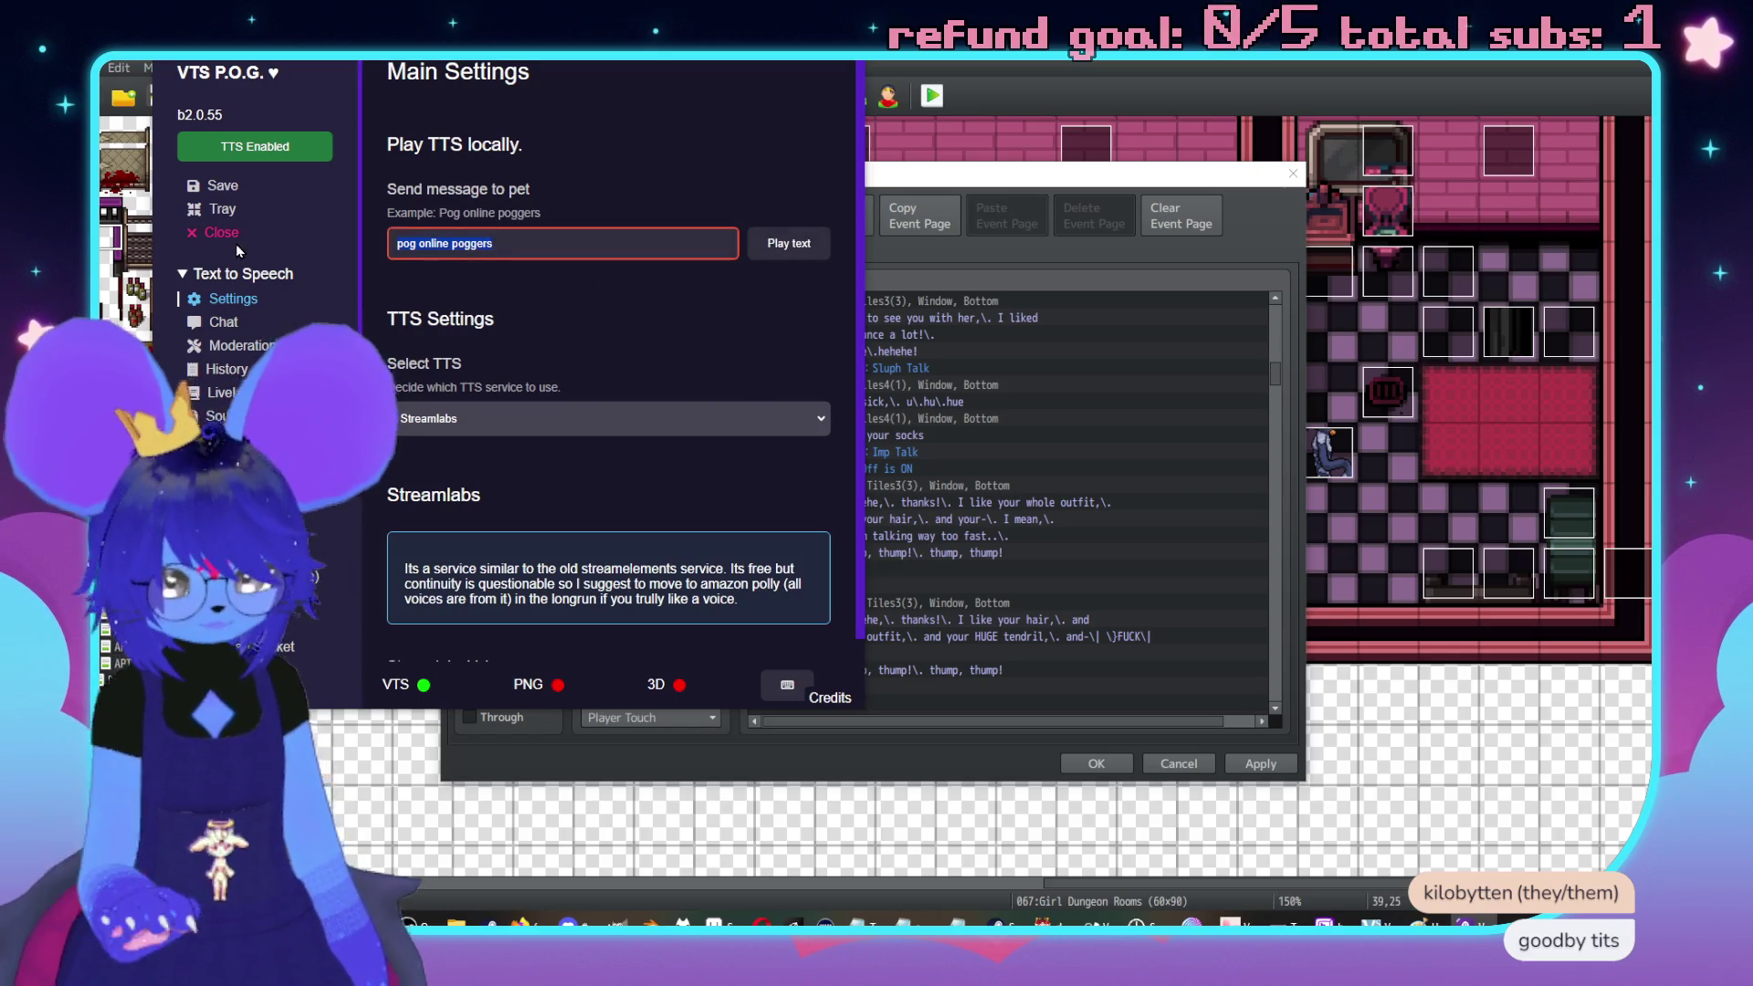
{"action": "type", "text": "pepepepeeeee"}
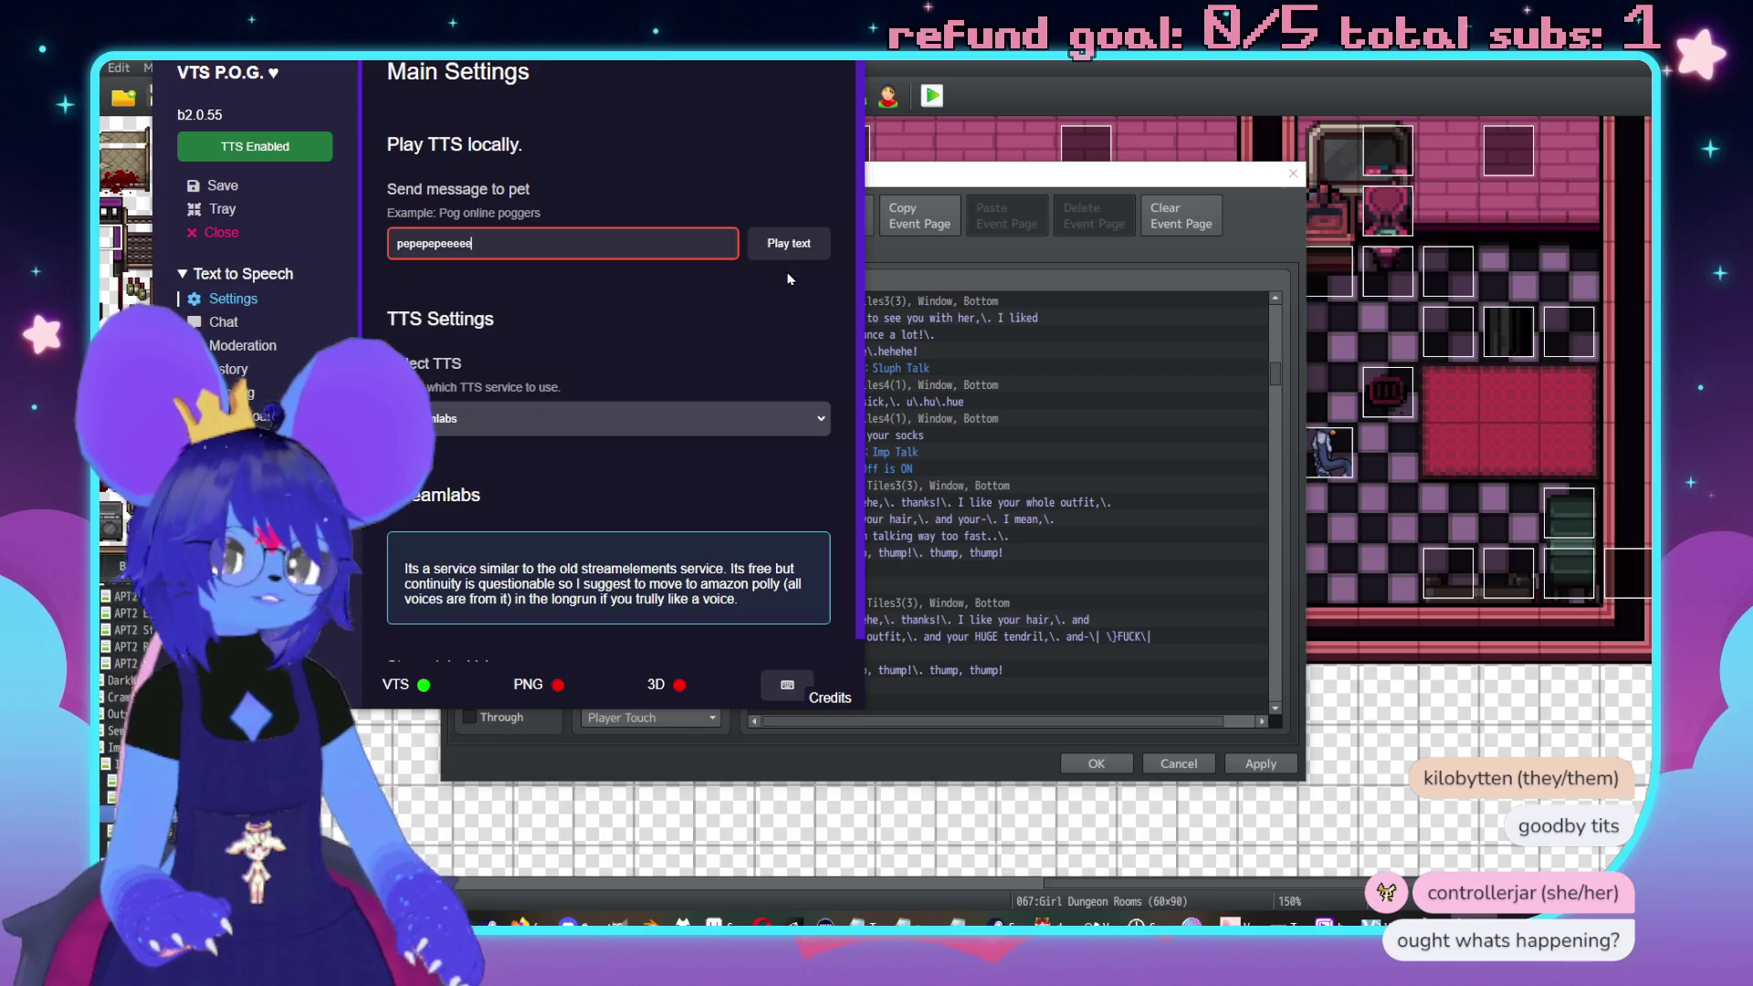
{"action": "key", "text": "Return"}
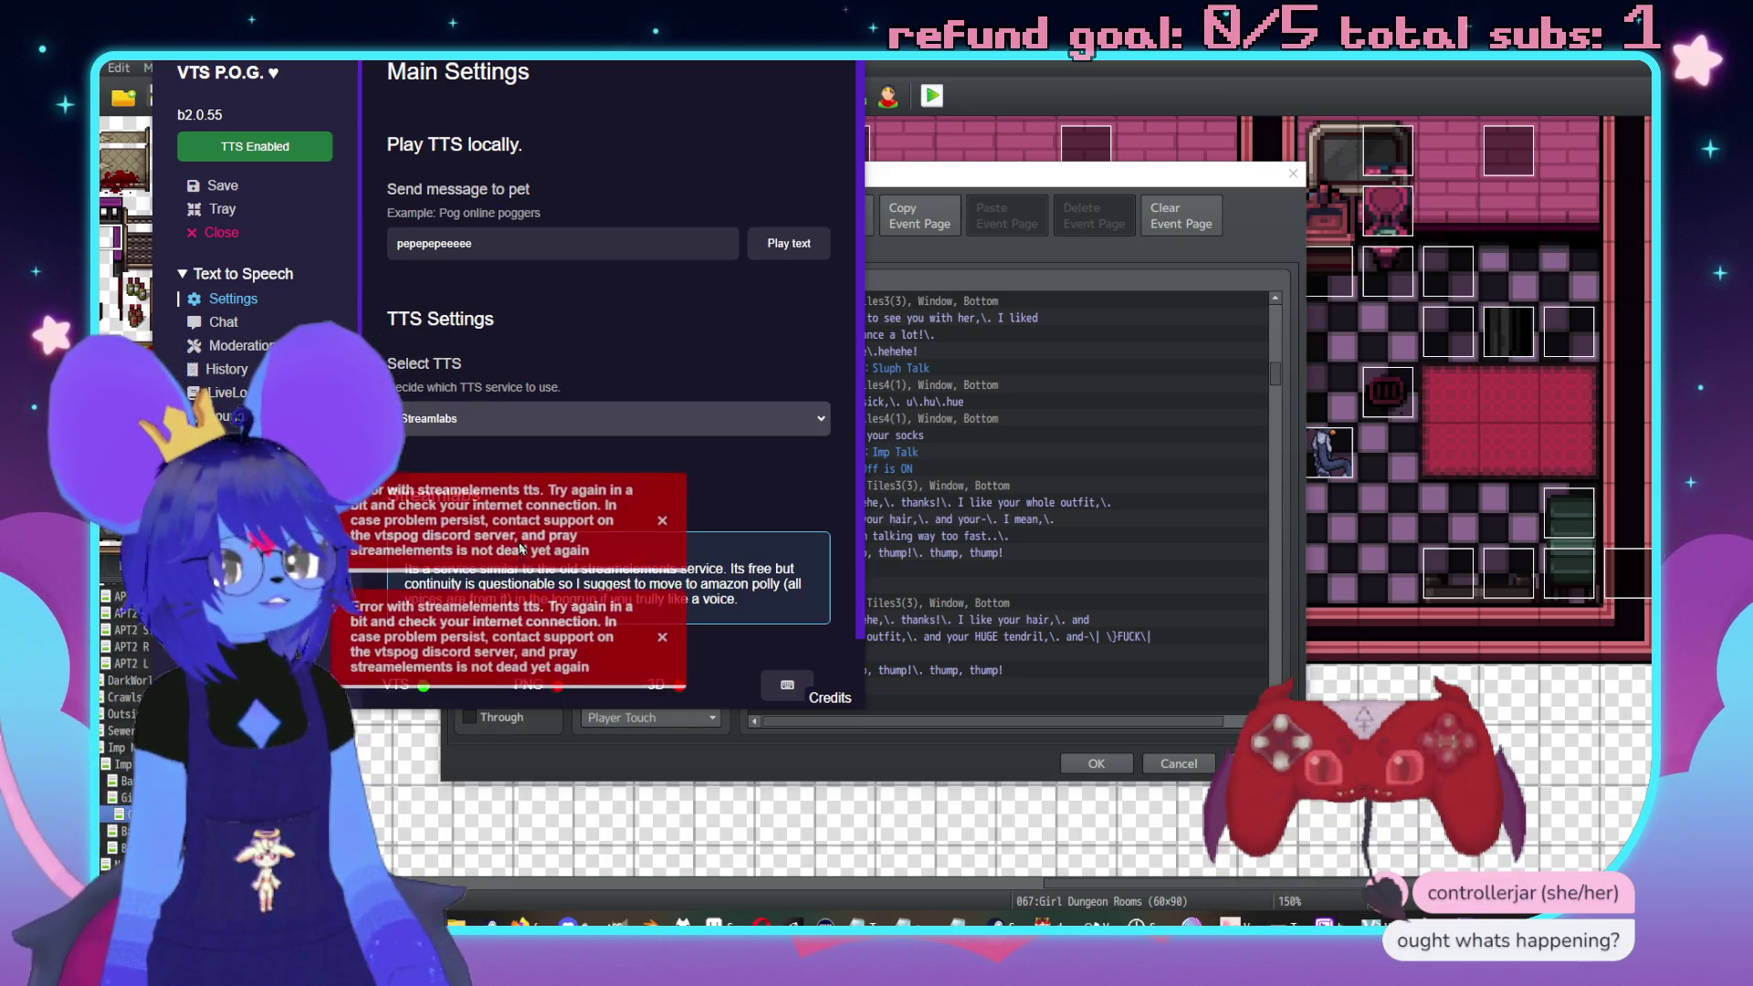
{"action": "left_click", "coordinate": [661, 524]}
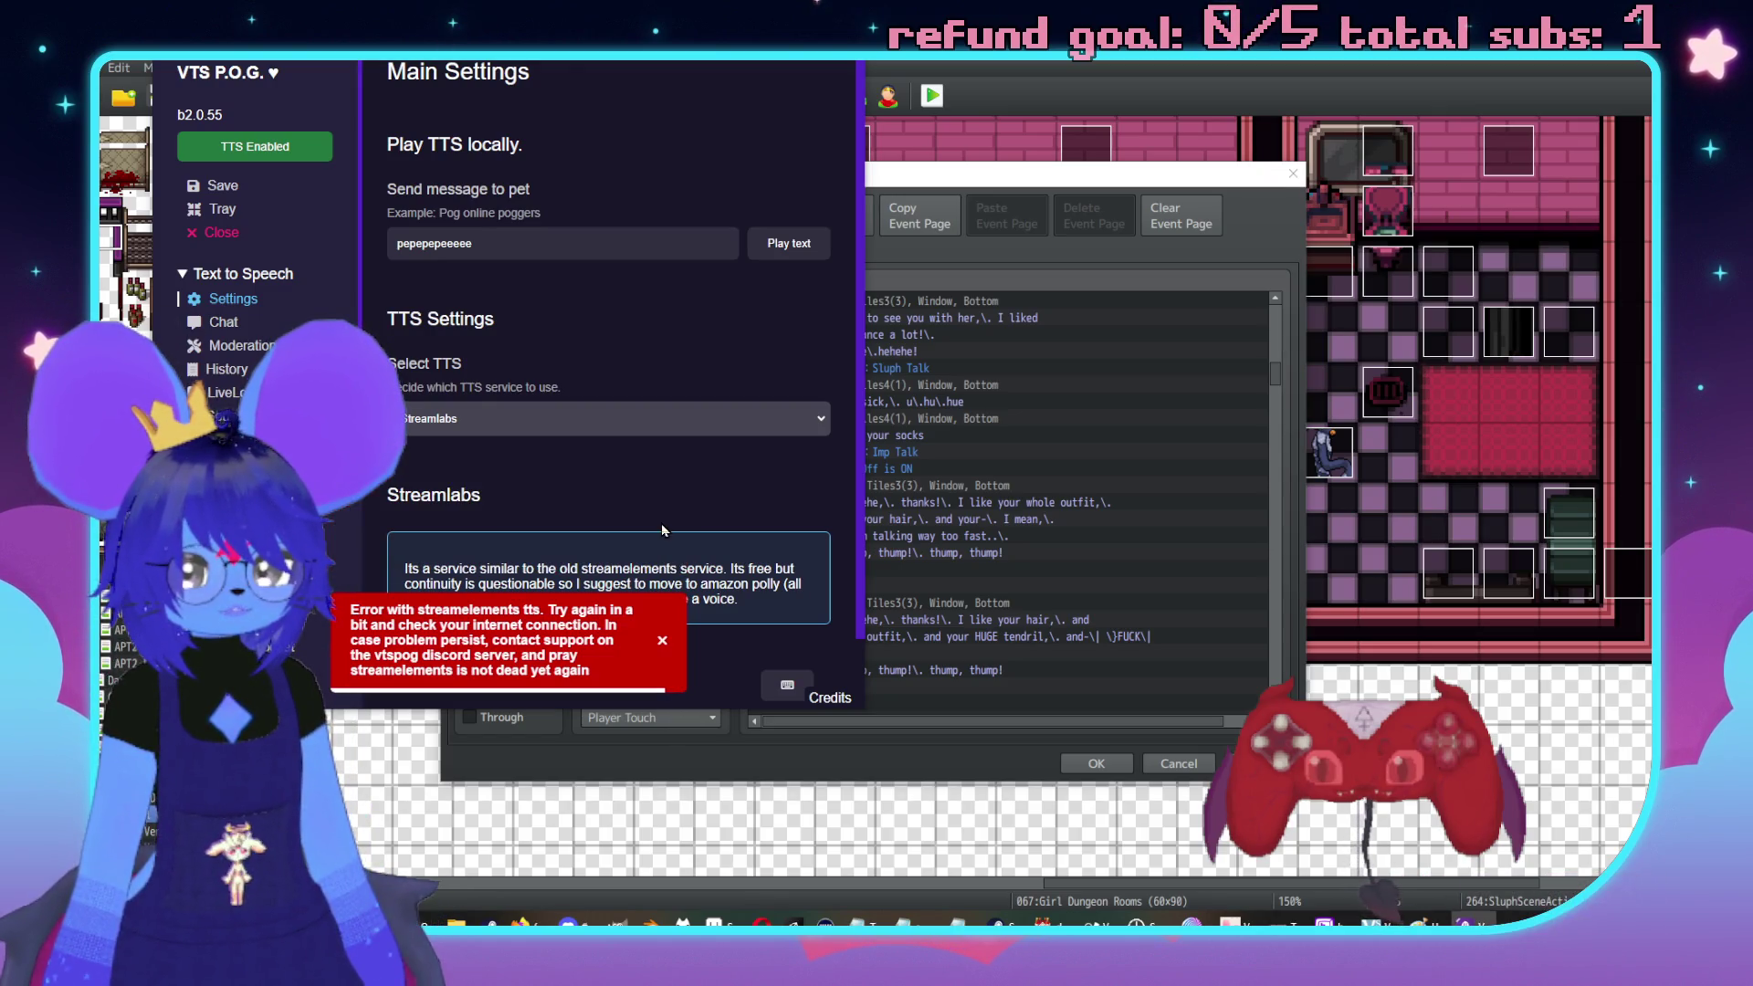
{"action": "left_click", "coordinate": [662, 642]}
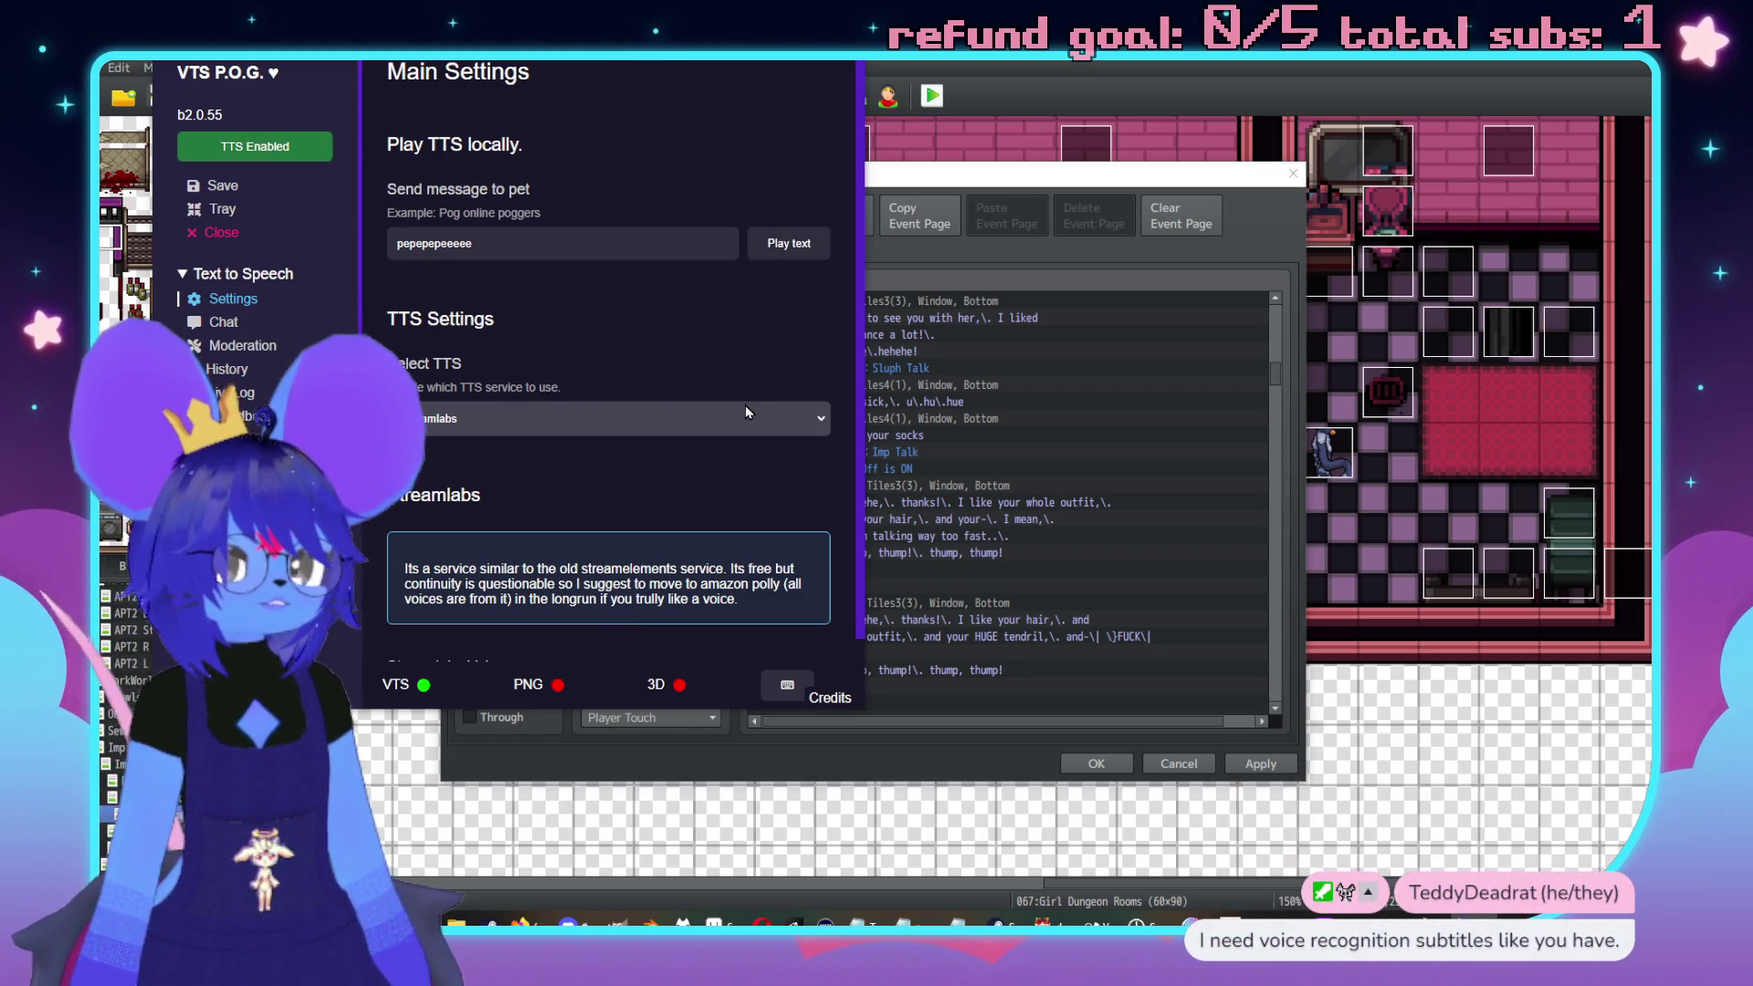
Try Stream Elements as the TTS service and test the message with it
{"action": "scroll", "coordinate": [504, 374], "scroll_direction": "down", "scroll_amount": 1}
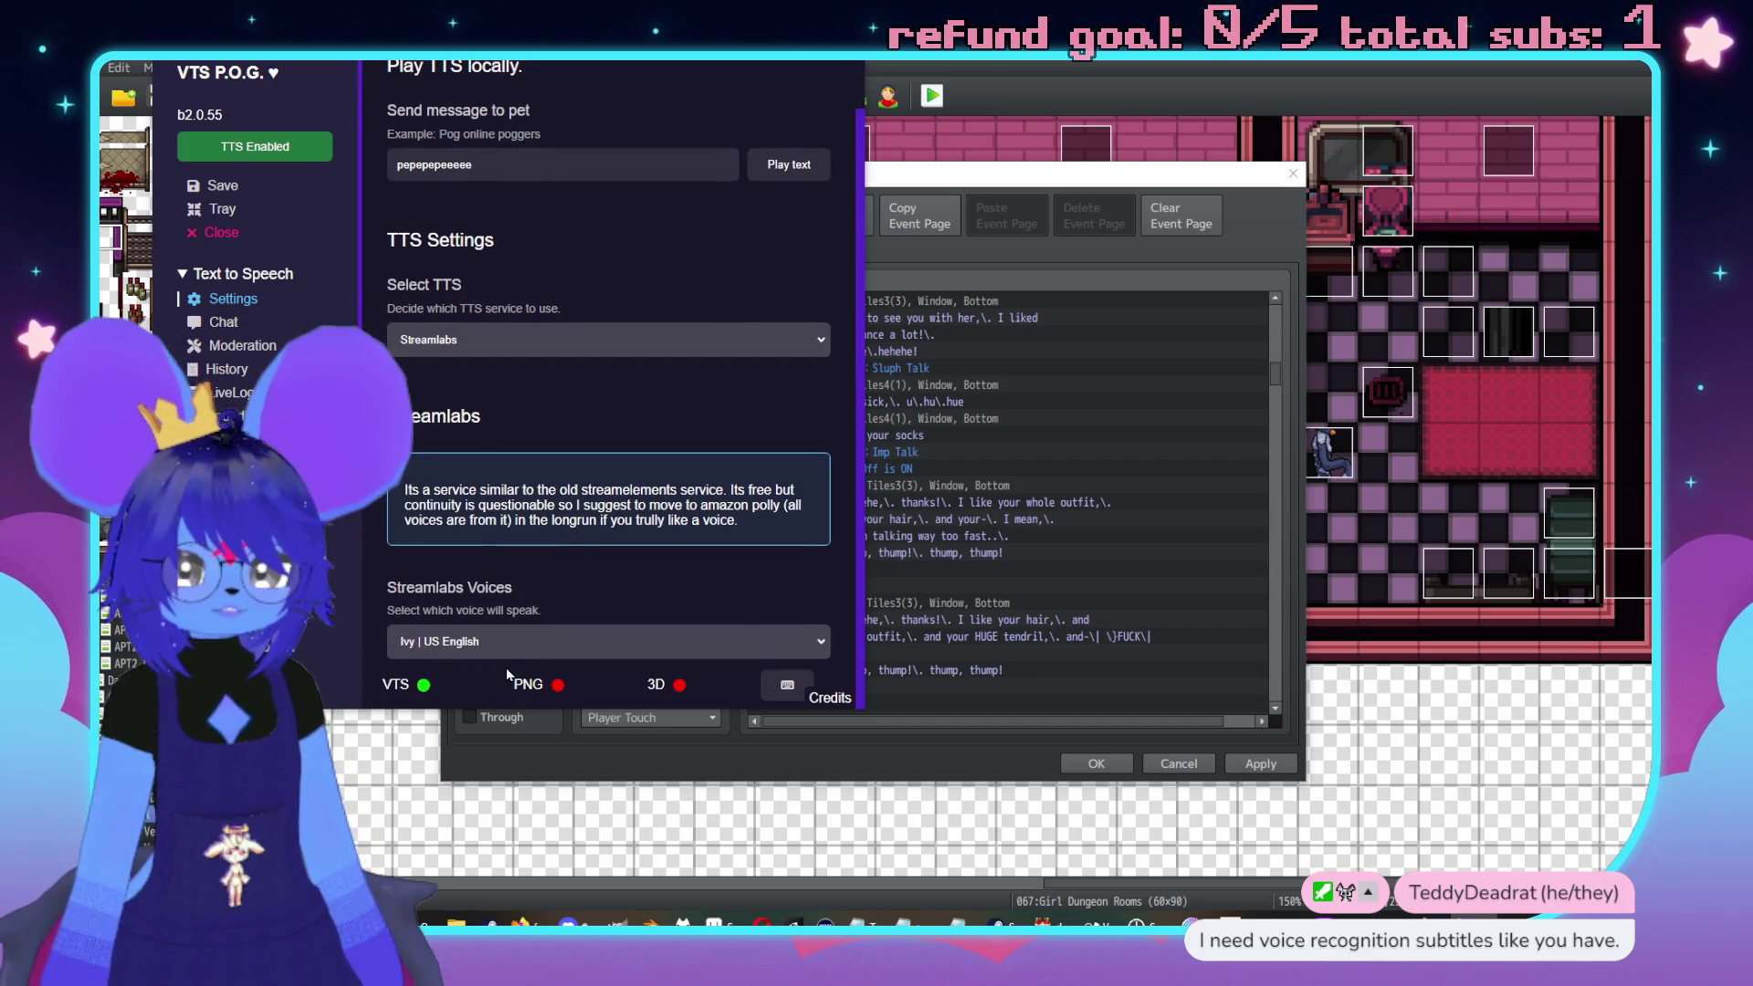
{"action": "left_click", "coordinate": [523, 341]}
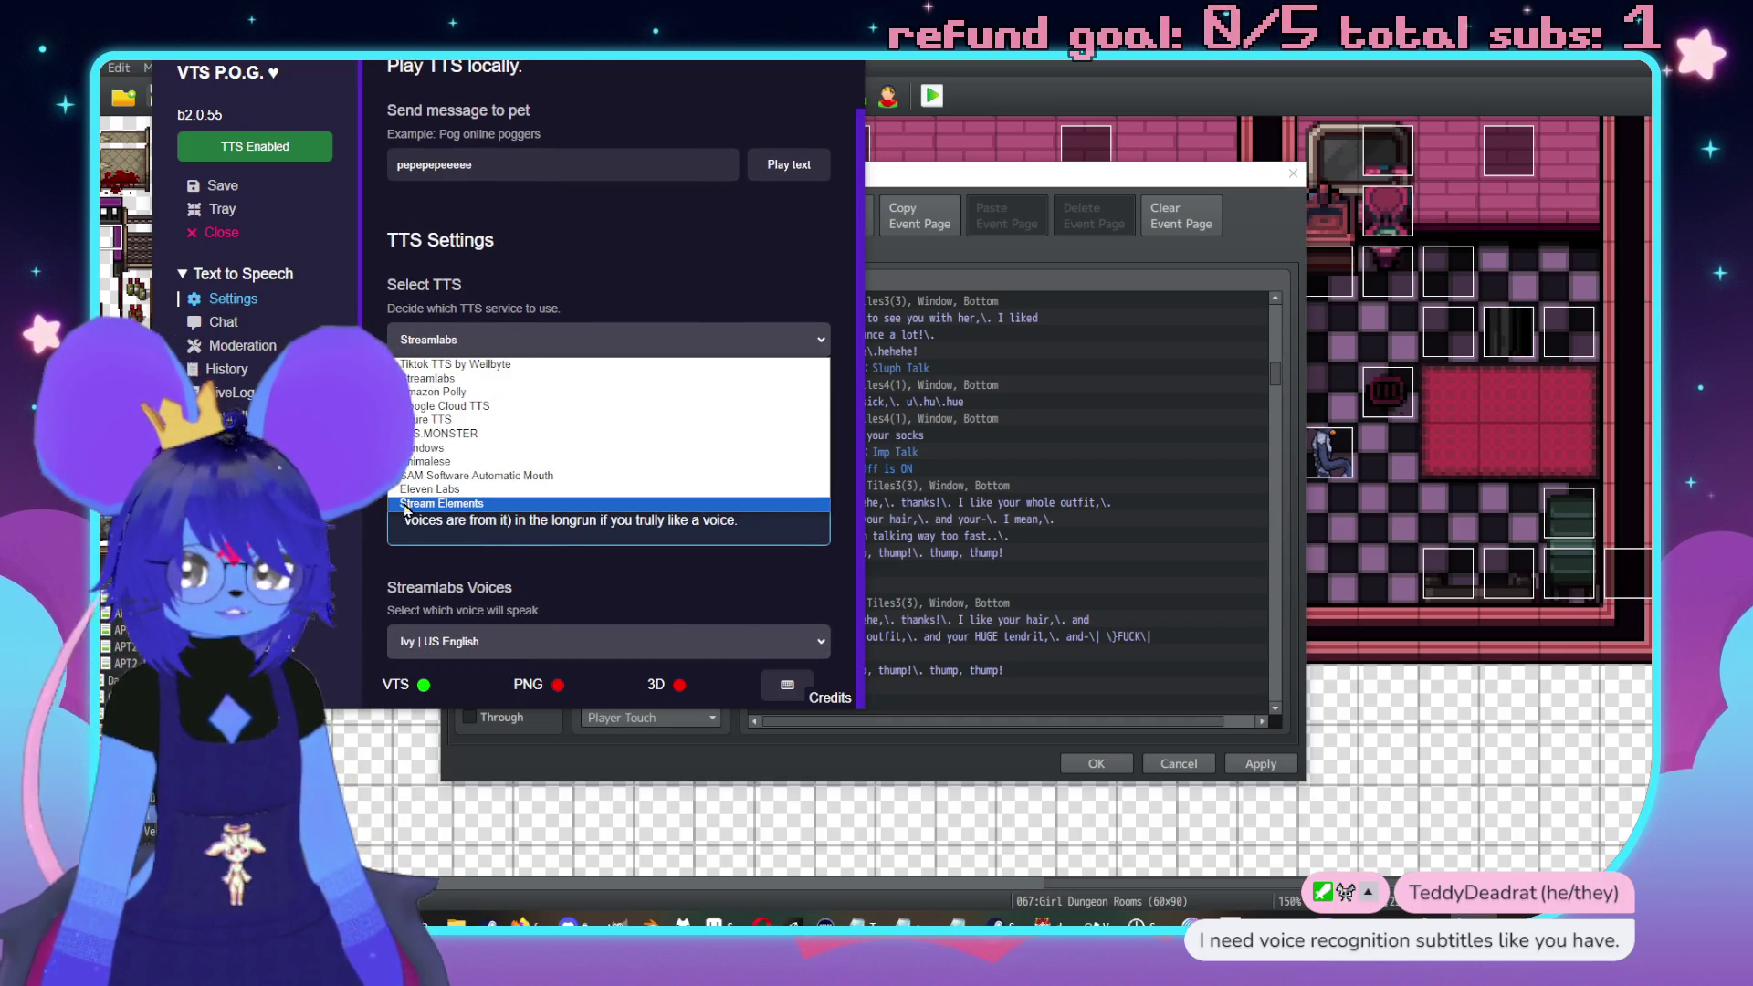
{"action": "left_click", "coordinate": [434, 505]}
{"action": "scroll", "coordinate": [485, 593], "scroll_direction": "down", "scroll_amount": 1}
{"action": "left_click", "coordinate": [485, 643]}
{"action": "left_click", "coordinate": [517, 656]}
{"action": "scroll", "coordinate": [619, 458], "scroll_direction": "up", "scroll_amount": 3}
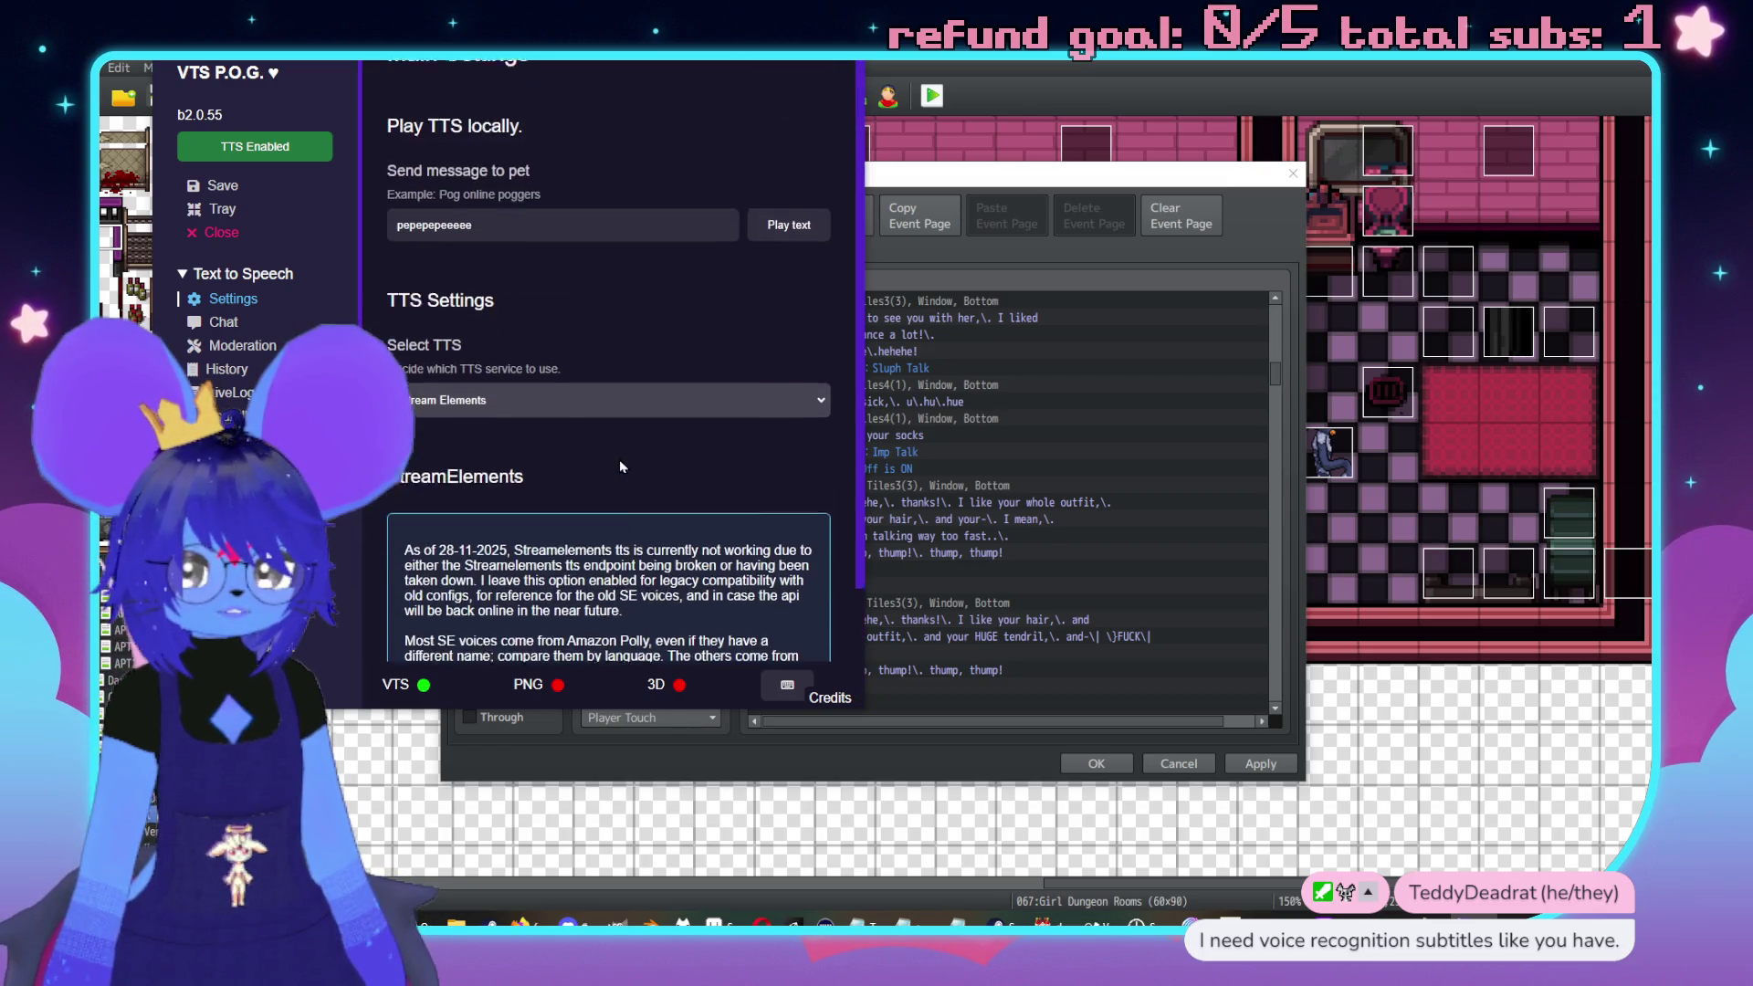
{"action": "left_click", "coordinate": [818, 245]}
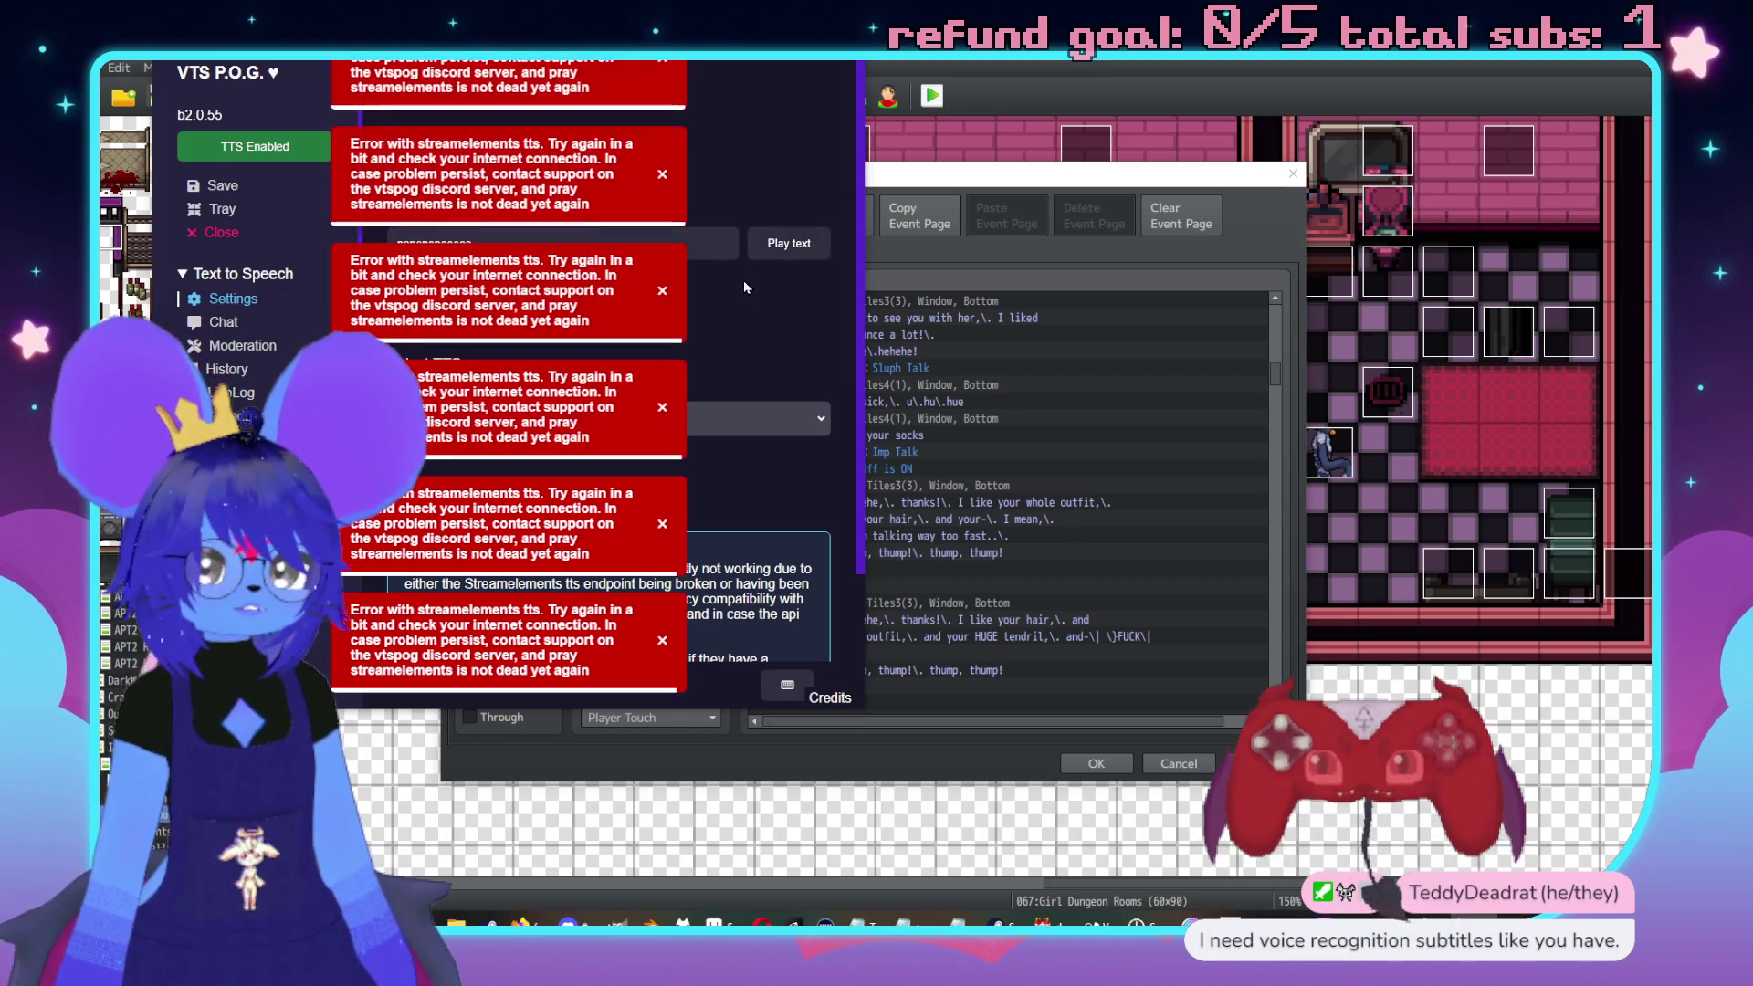
{"action": "scroll", "coordinate": [765, 493], "scroll_direction": "down", "scroll_amount": 3}
{"action": "left_click", "coordinate": [770, 650]}
{"action": "left_click", "coordinate": [763, 628]}
{"action": "scroll", "coordinate": [763, 629], "scroll_direction": "up", "scroll_amount": 3}
Switch the TTS service back to Streamlabs with the Ivy voice
{"action": "left_click", "coordinate": [756, 413]}
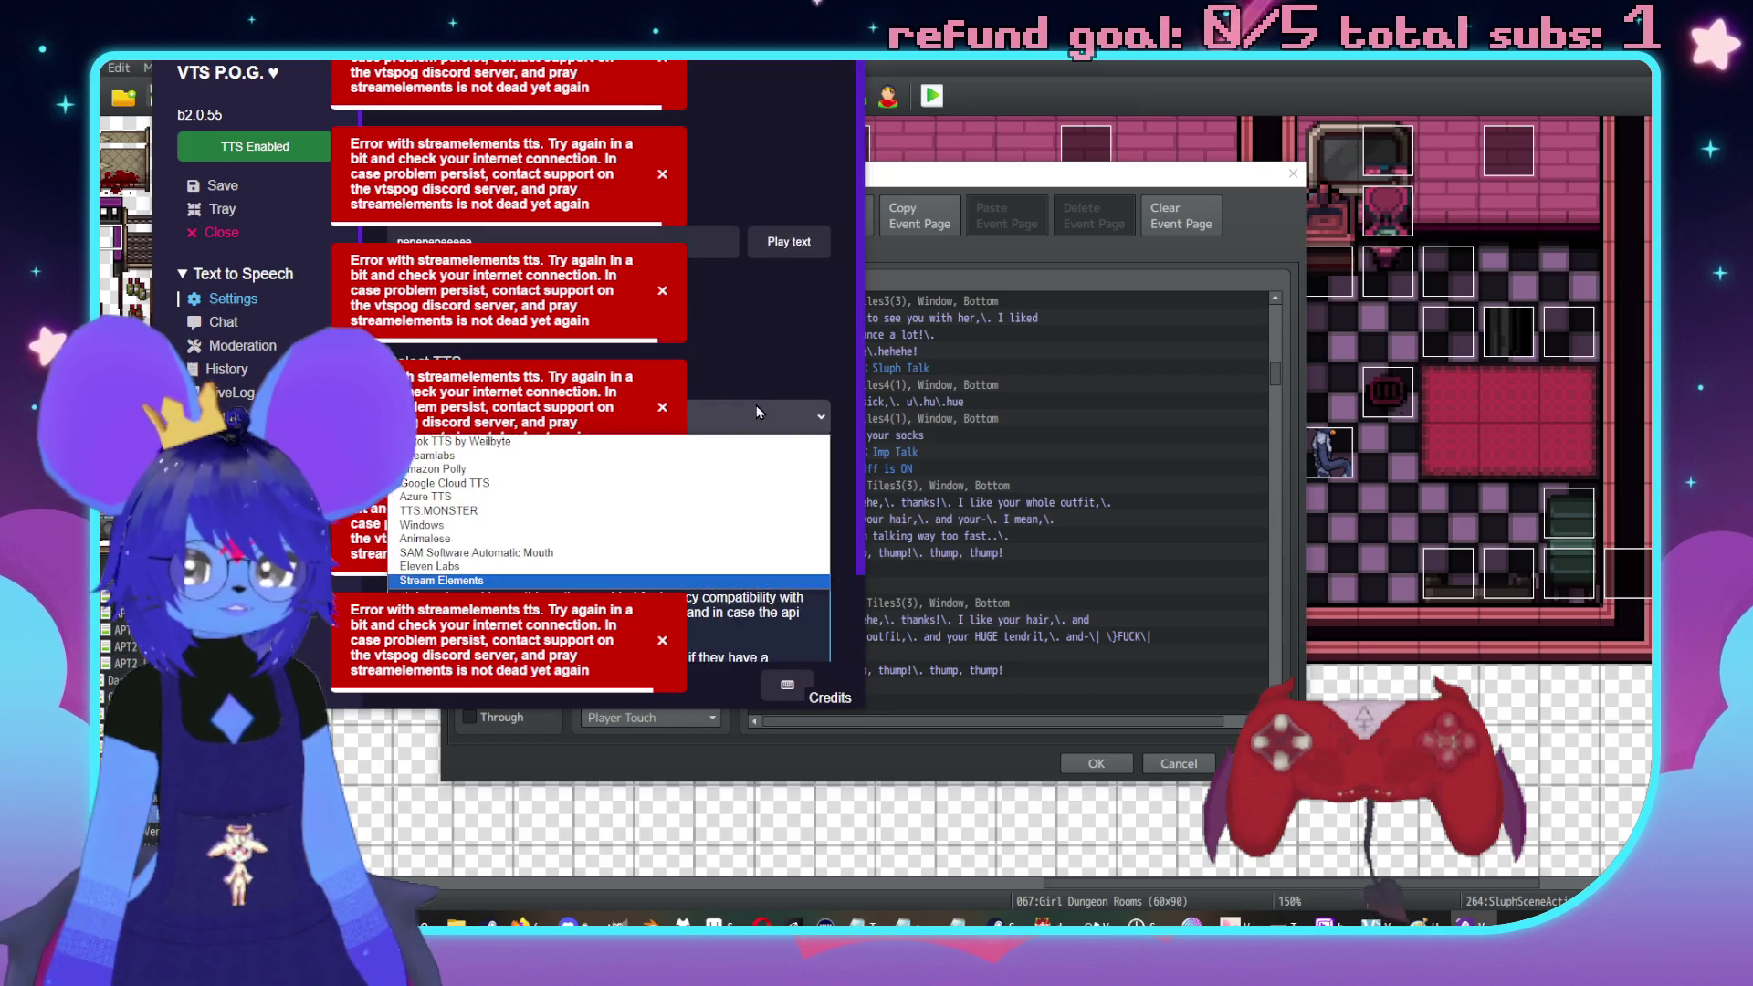
{"action": "left_click", "coordinate": [676, 454]}
{"action": "scroll", "coordinate": [765, 648], "scroll_direction": "down", "scroll_amount": 1}
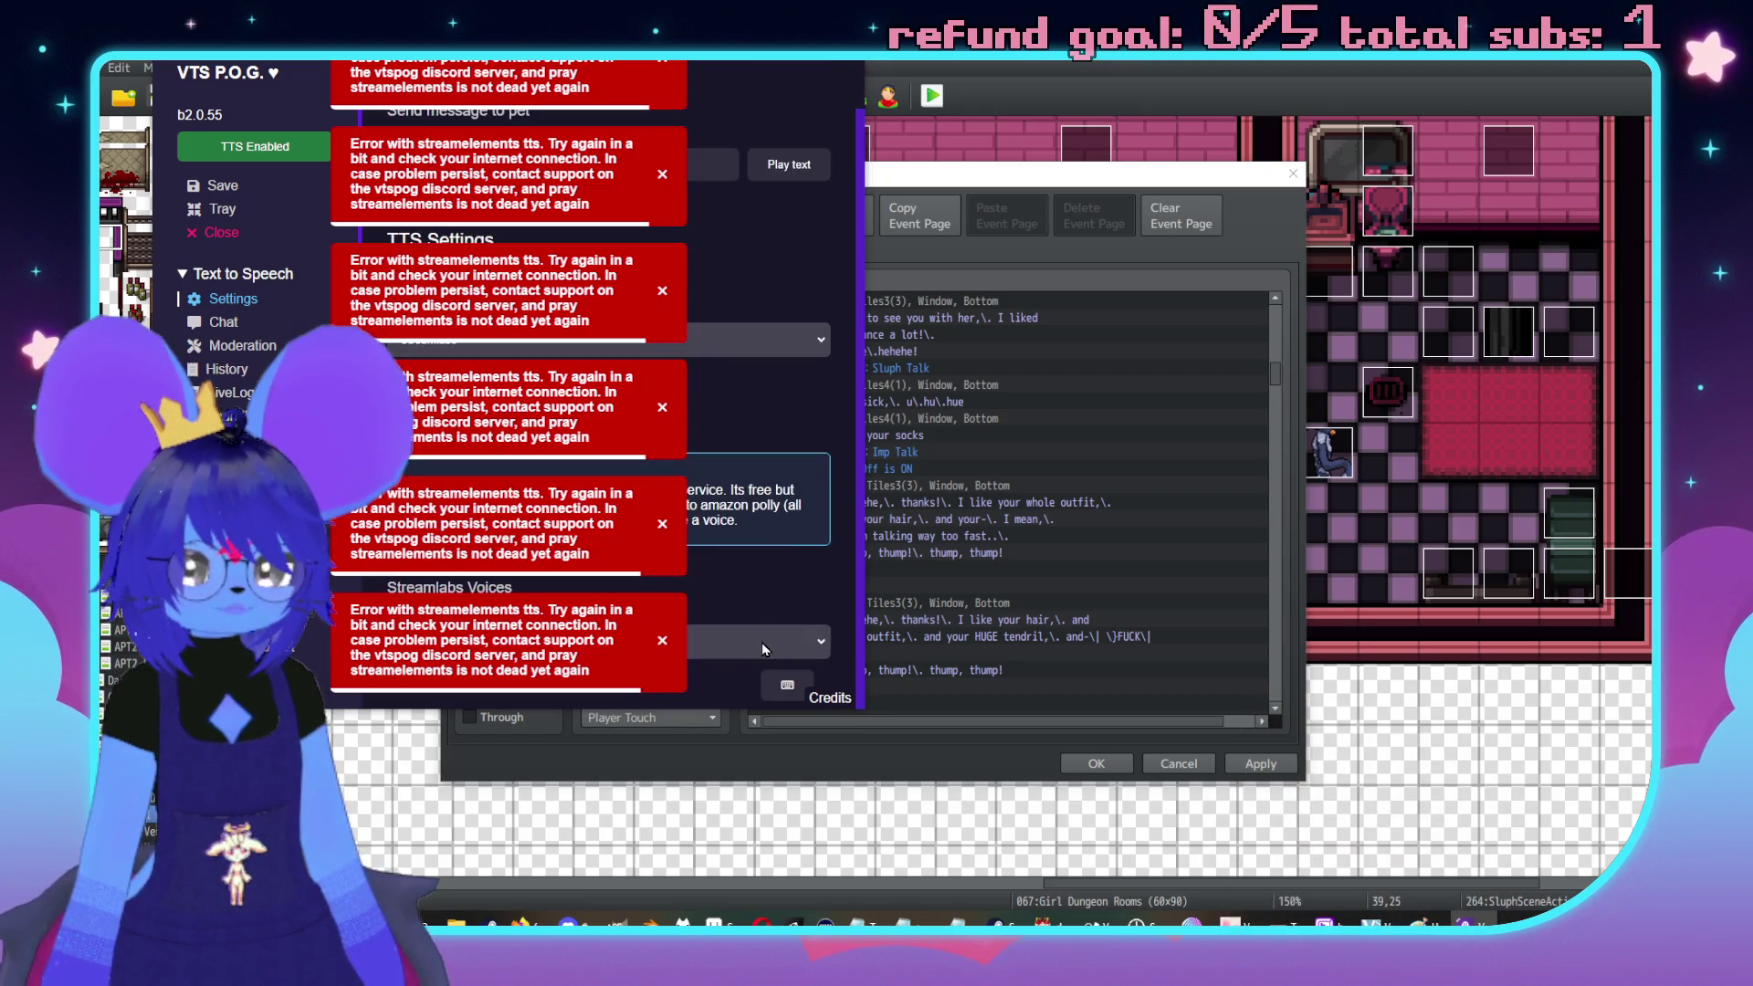
{"action": "left_click", "coordinate": [764, 648]}
{"action": "left_click", "coordinate": [547, 537]}
{"action": "scroll", "coordinate": [818, 486], "scroll_direction": "up", "scroll_amount": 1}
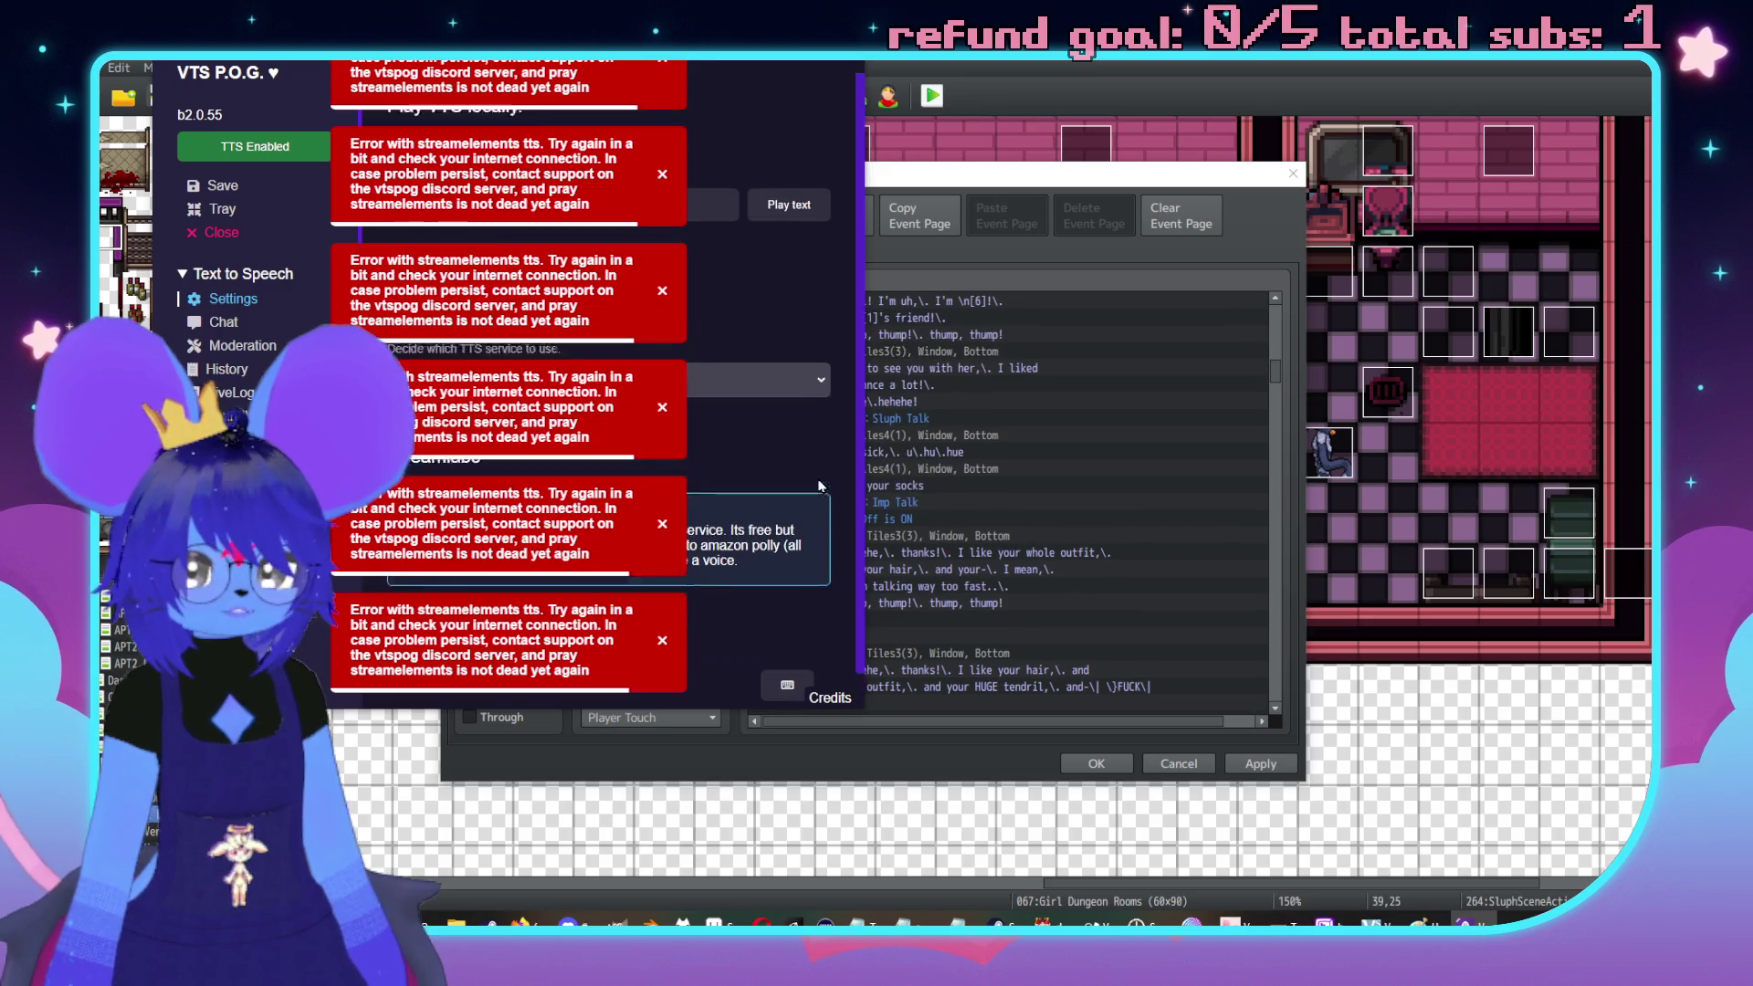
{"action": "scroll", "coordinate": [819, 486], "scroll_direction": "up", "scroll_amount": 1}
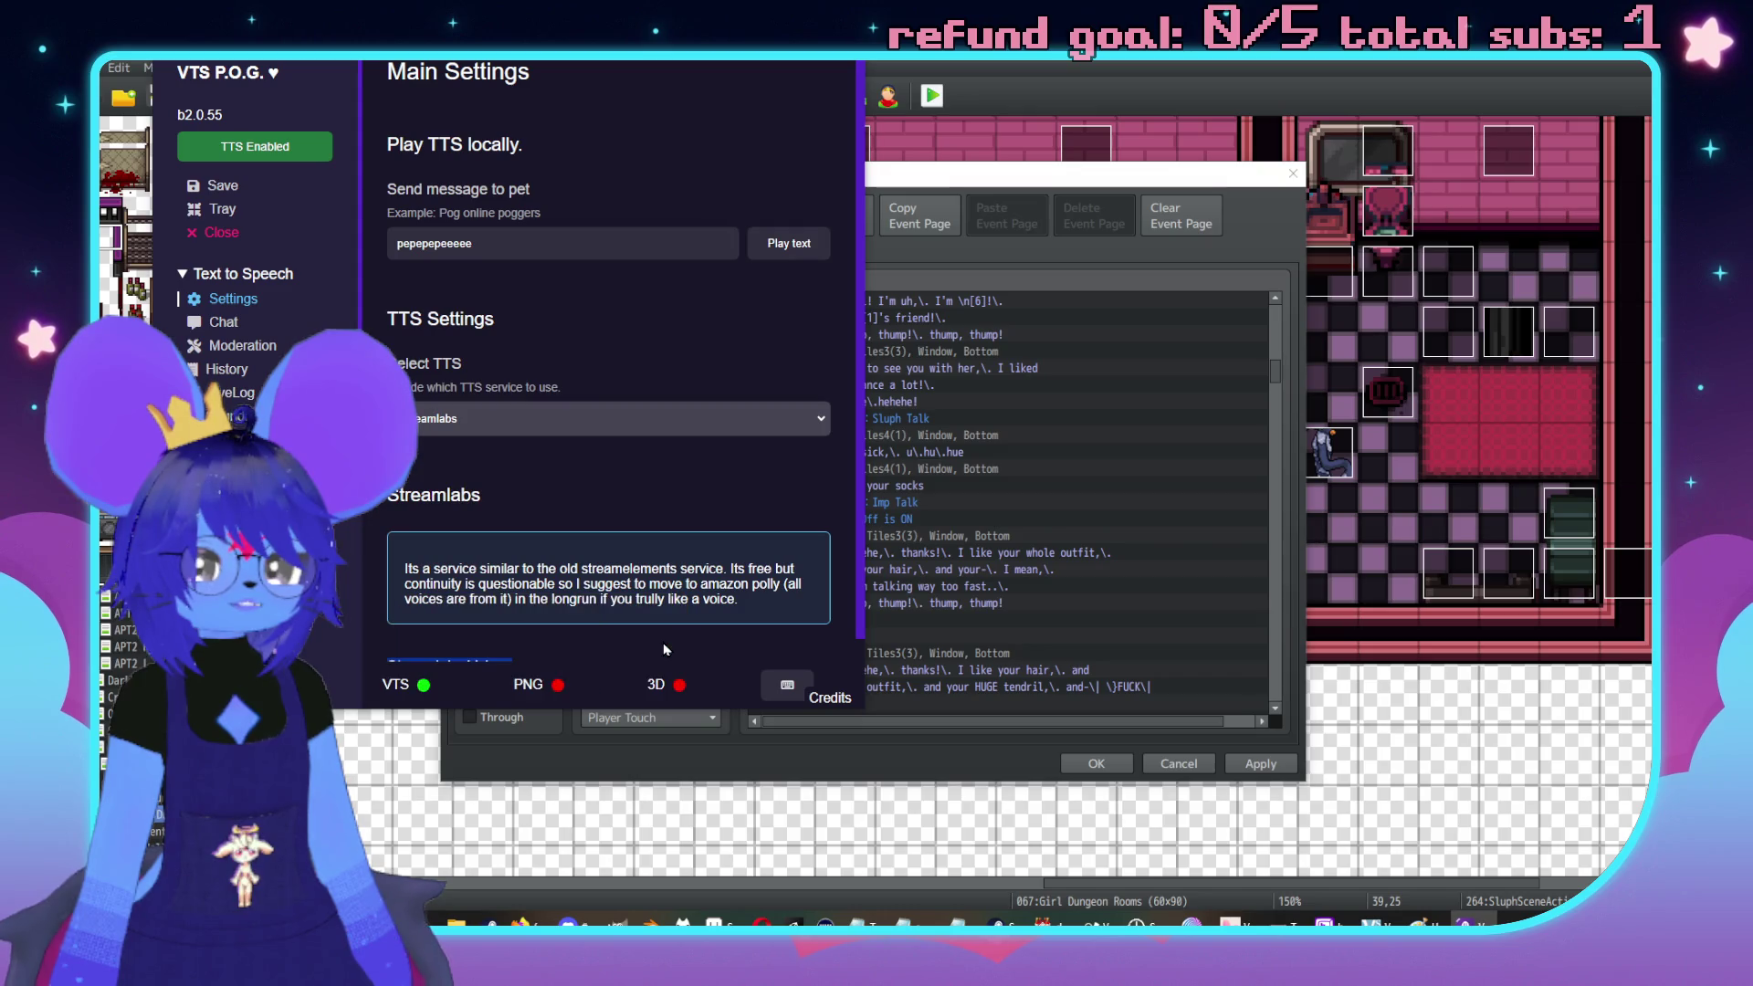
{"action": "scroll", "coordinate": [665, 649], "scroll_direction": "down", "scroll_amount": 2}
Choose Windows as the TTS service, play the test message twice, and dismiss the errors
{"action": "left_click", "coordinate": [639, 339]}
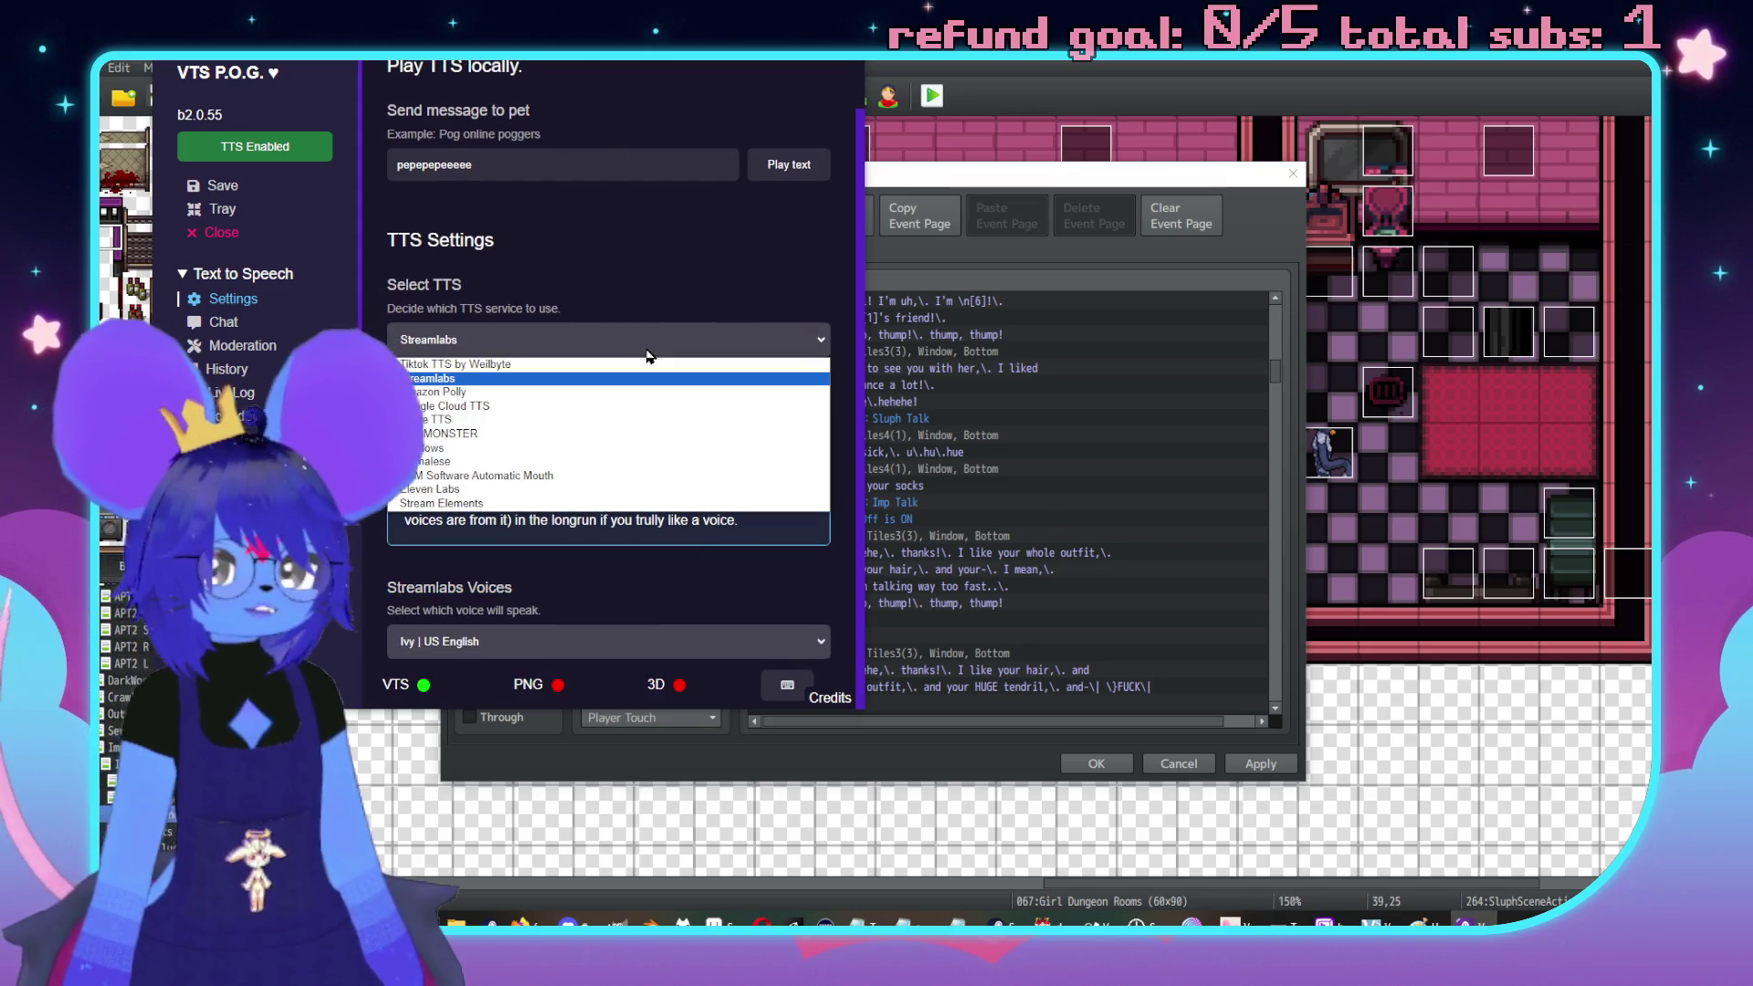
{"action": "left_click", "coordinate": [488, 449]}
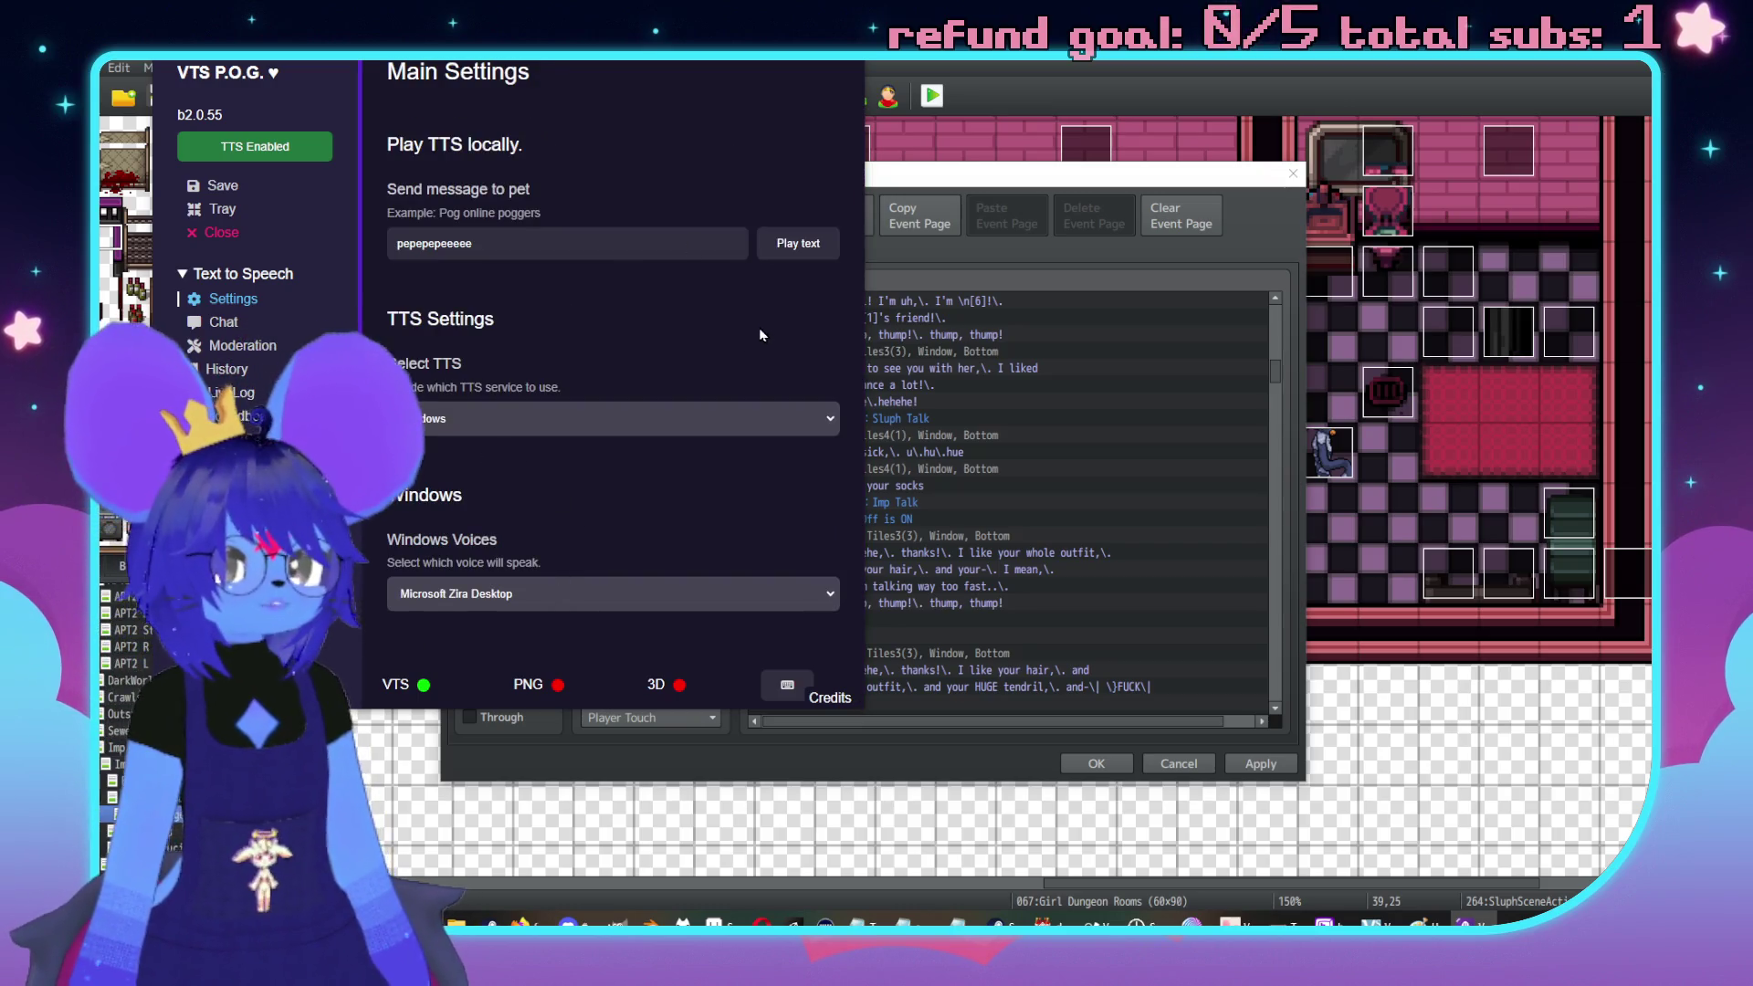
{"action": "left_click", "coordinate": [791, 263]}
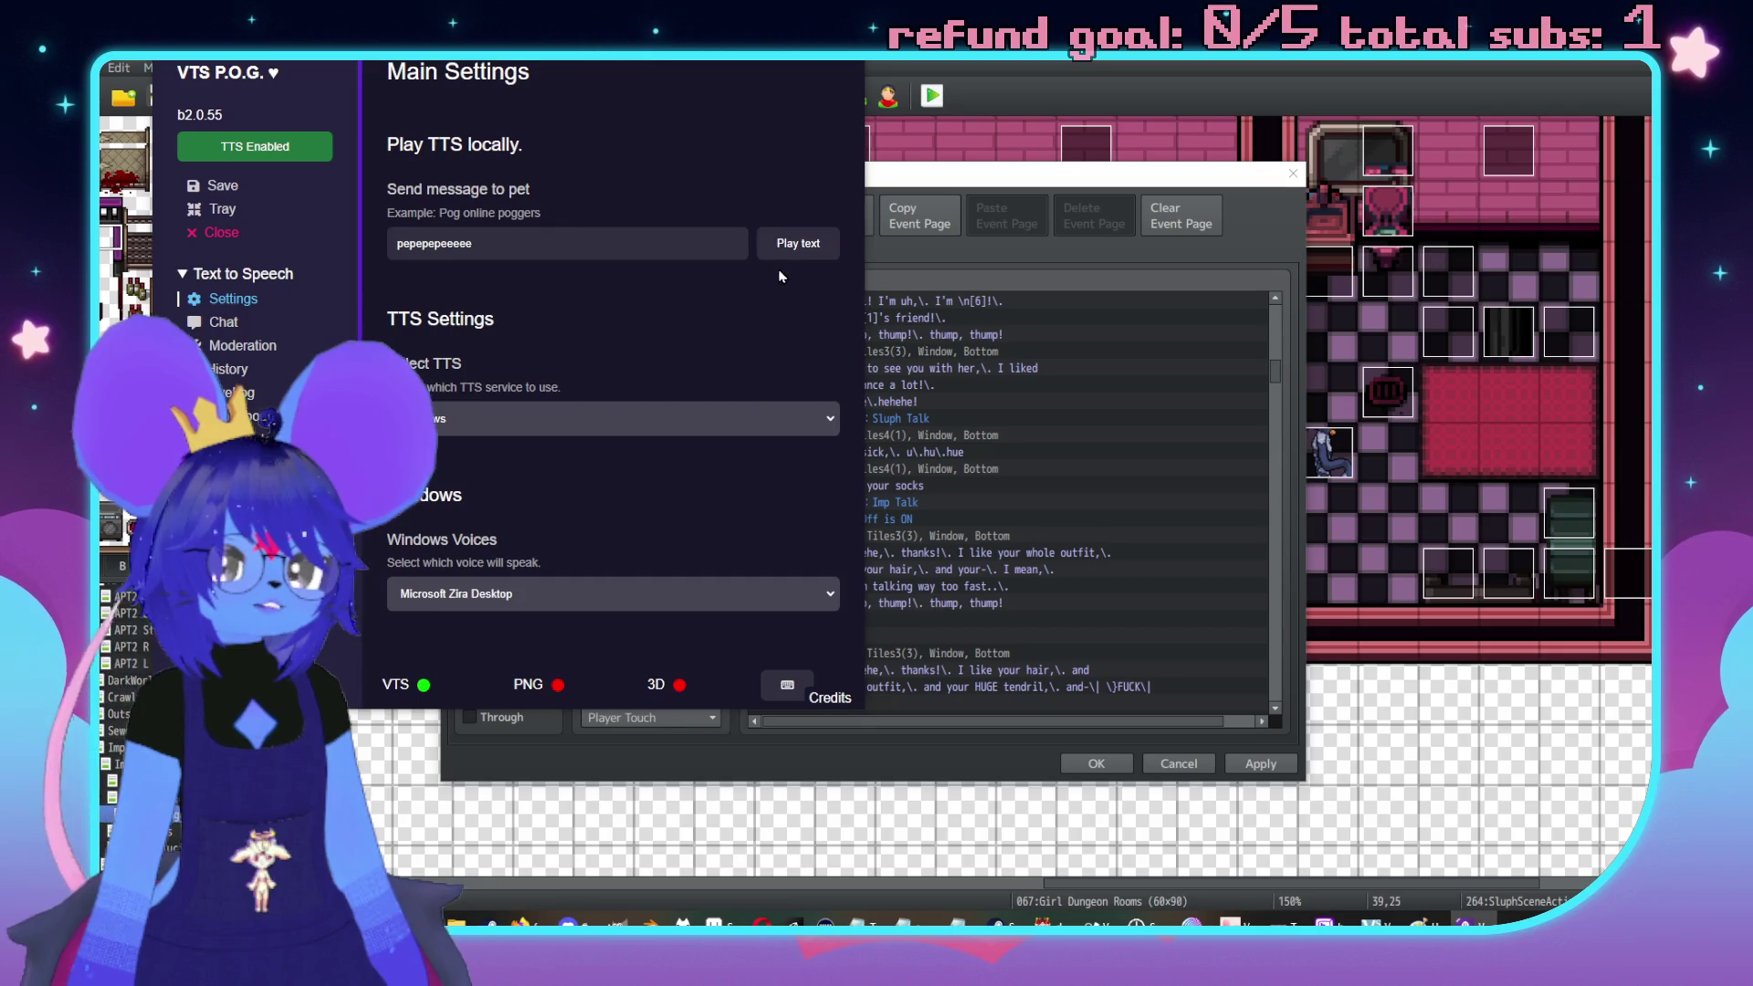
{"action": "left_click", "coordinate": [776, 255]}
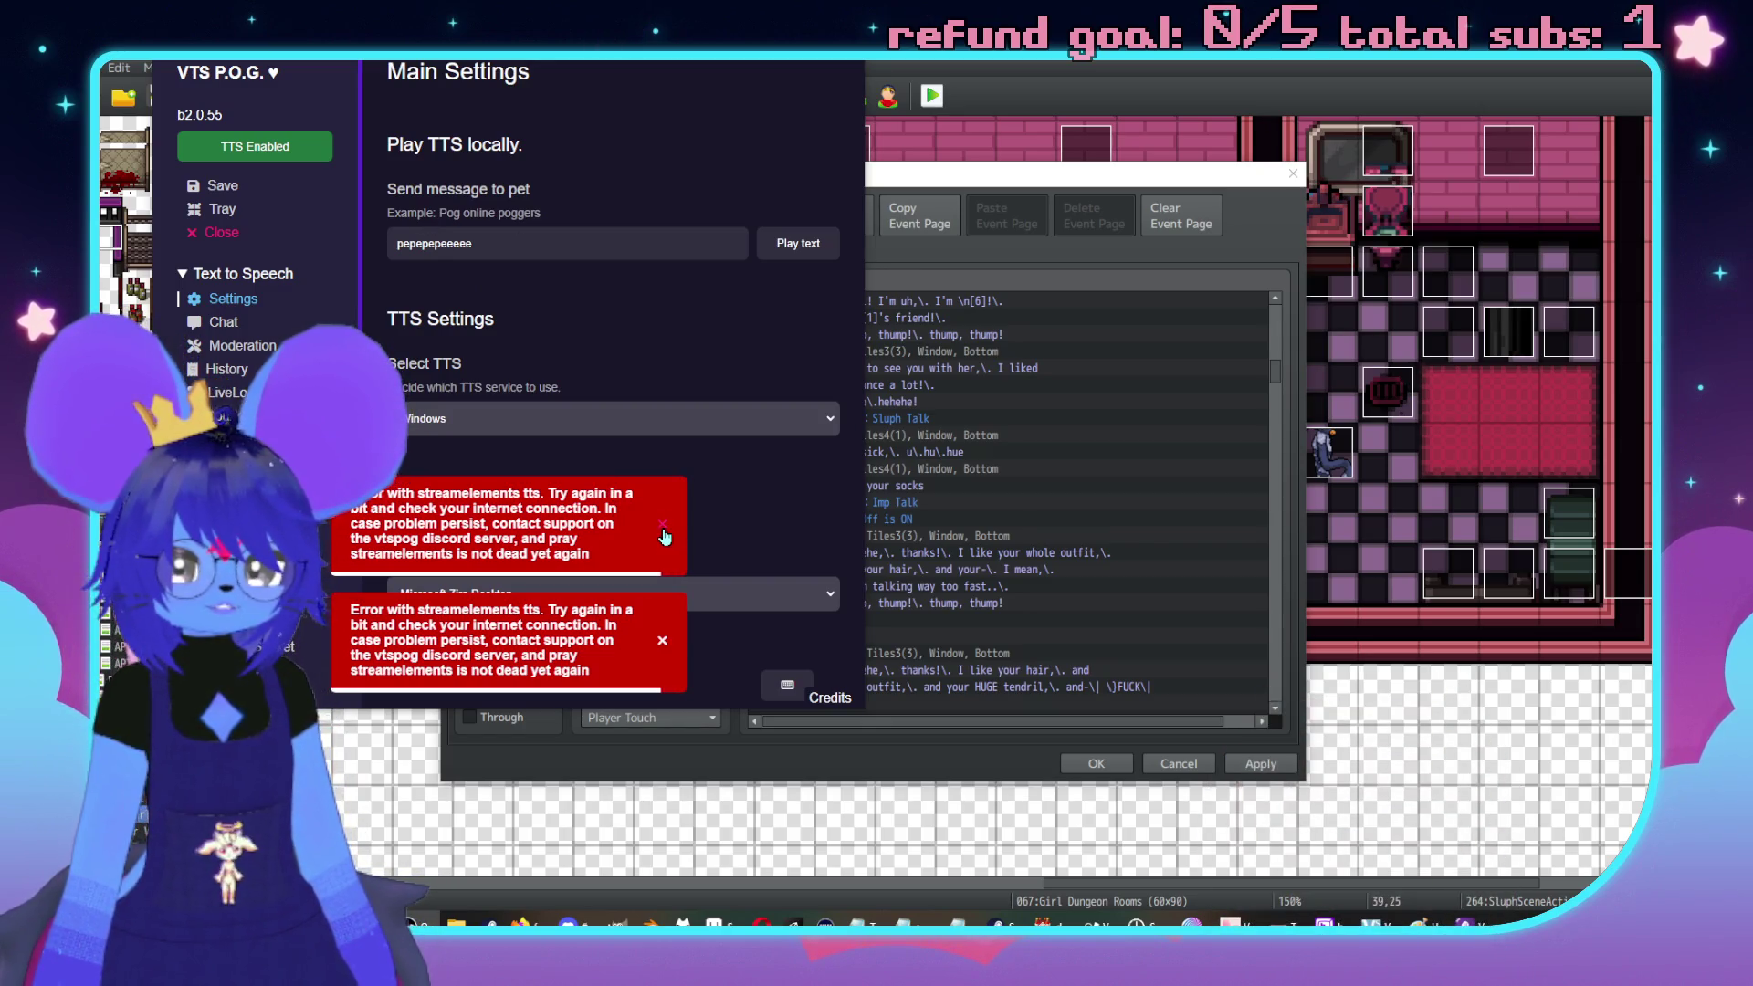
{"action": "left_click", "coordinate": [664, 536]}
{"action": "left_click", "coordinate": [662, 640]}
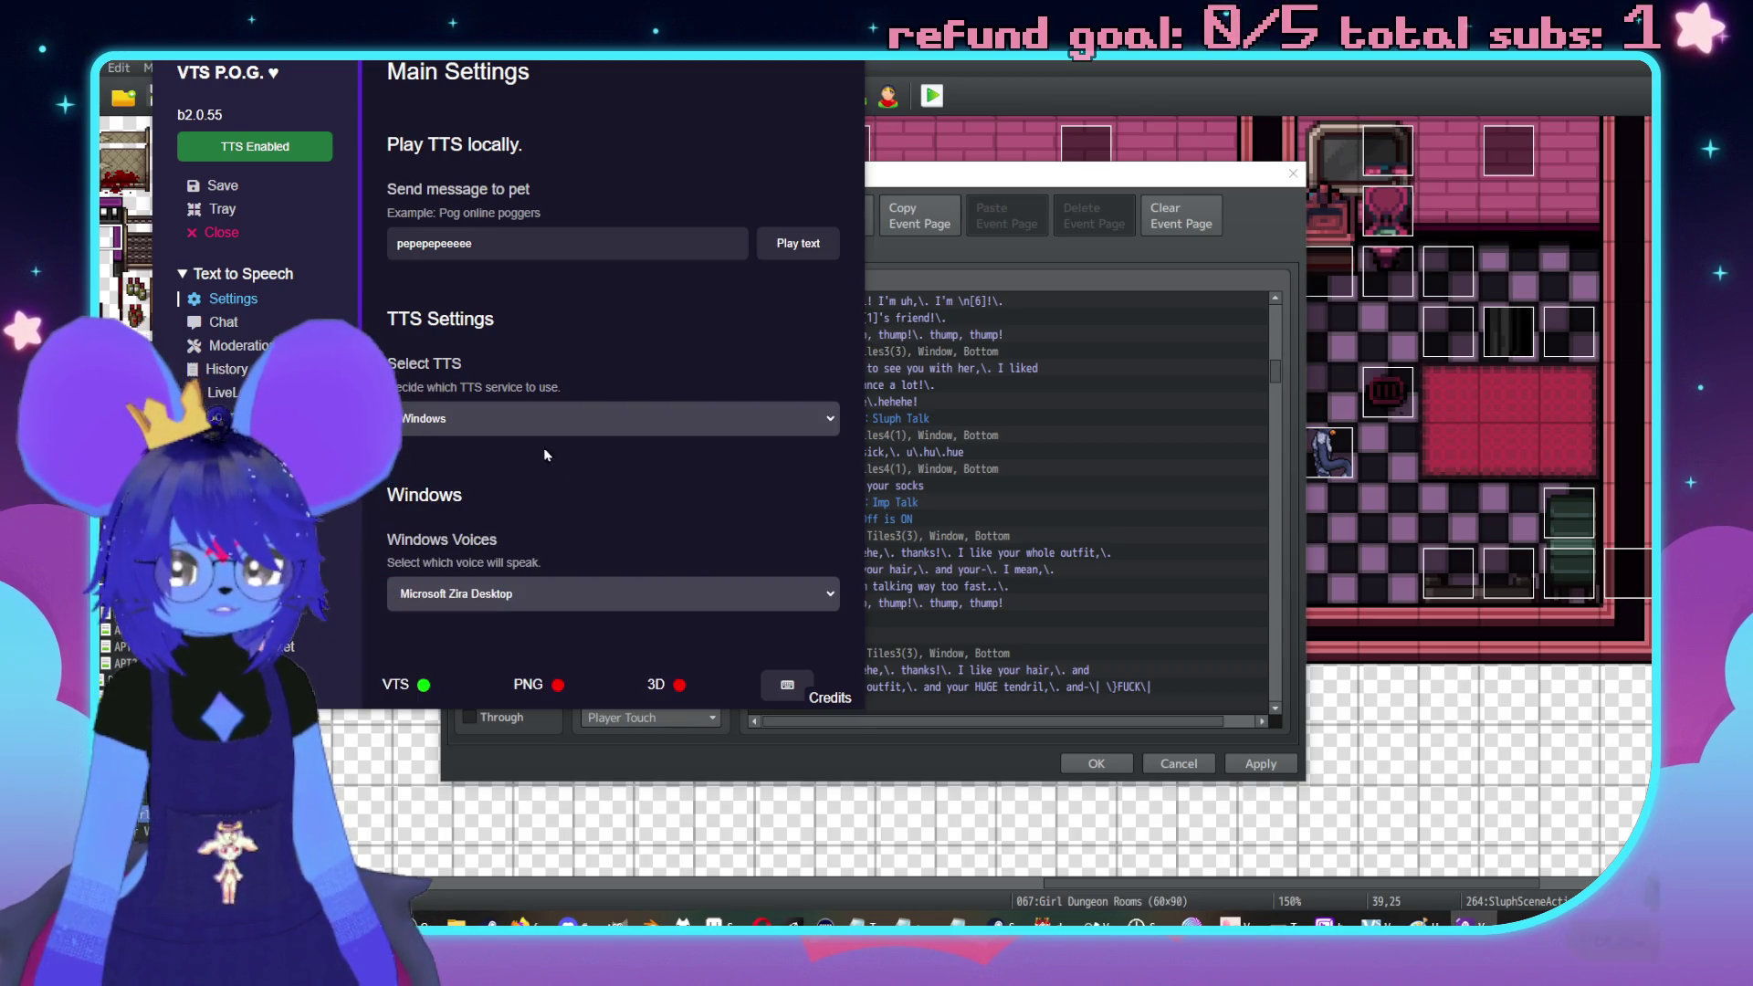
Select Stream Elements, then Streamlabs as the speech service, and hide the window to the tray
{"action": "left_click", "coordinate": [541, 420]}
{"action": "left_click", "coordinate": [548, 582]}
{"action": "scroll", "coordinate": [584, 512], "scroll_direction": "down", "scroll_amount": 3}
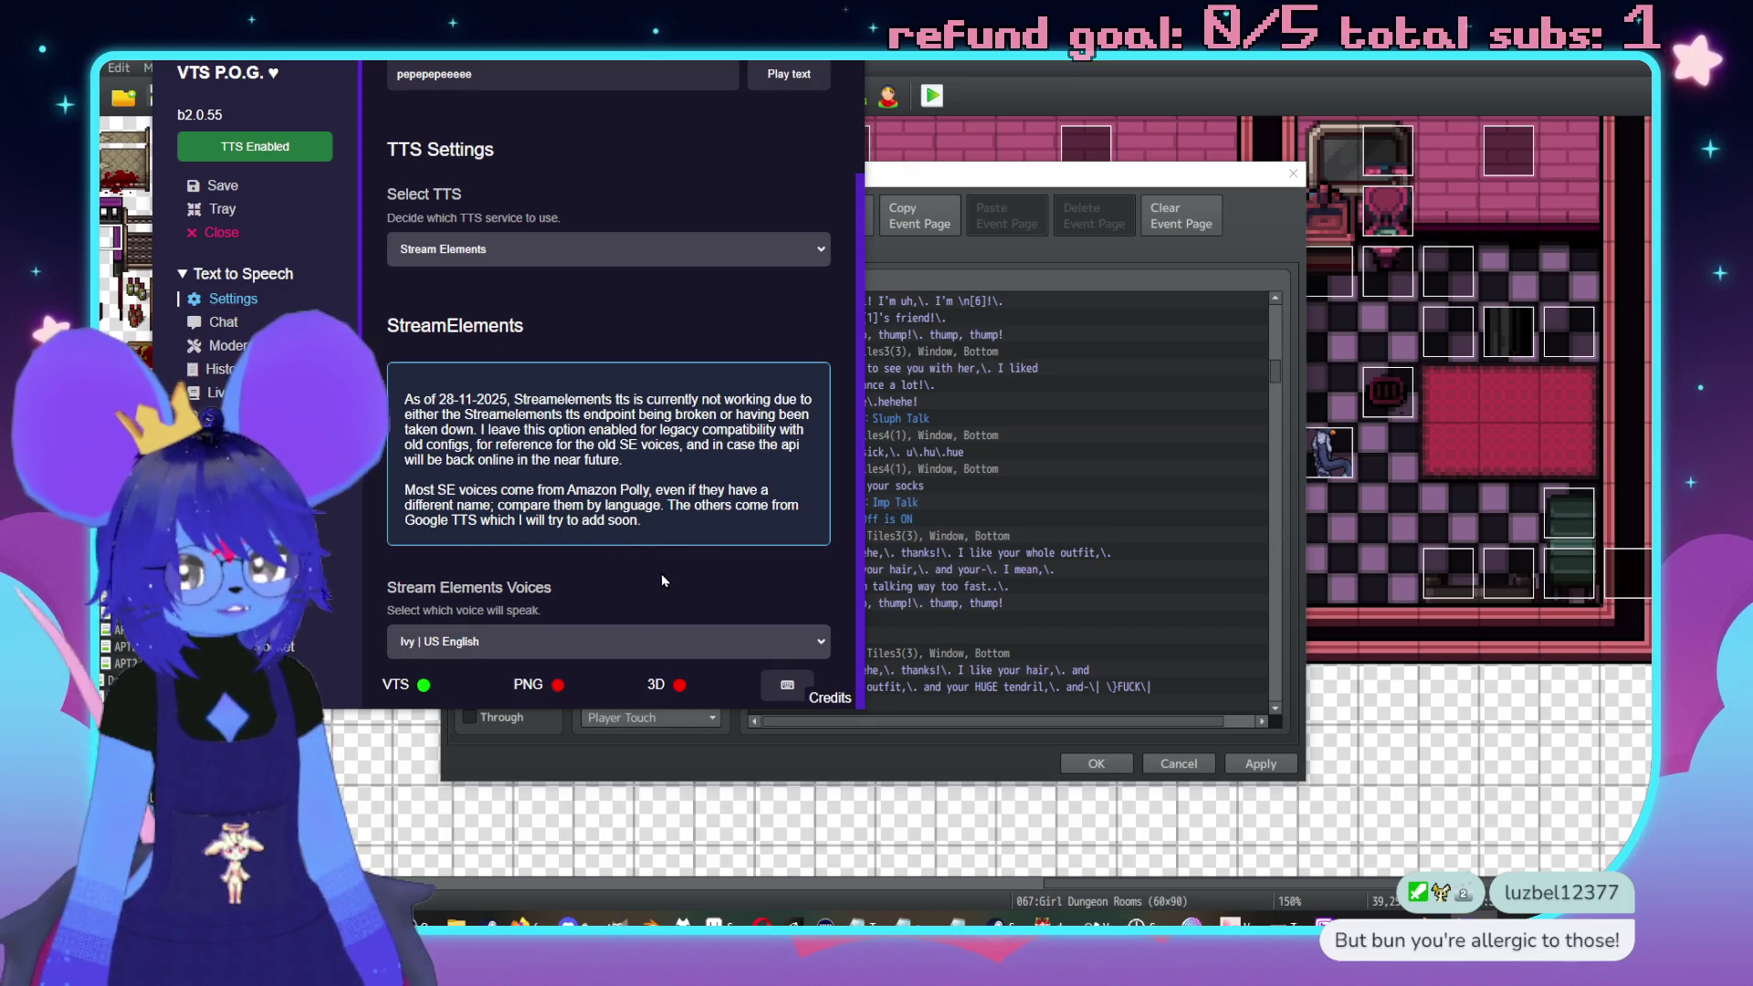
{"action": "left_click", "coordinate": [511, 249]}
{"action": "left_click", "coordinate": [485, 283]}
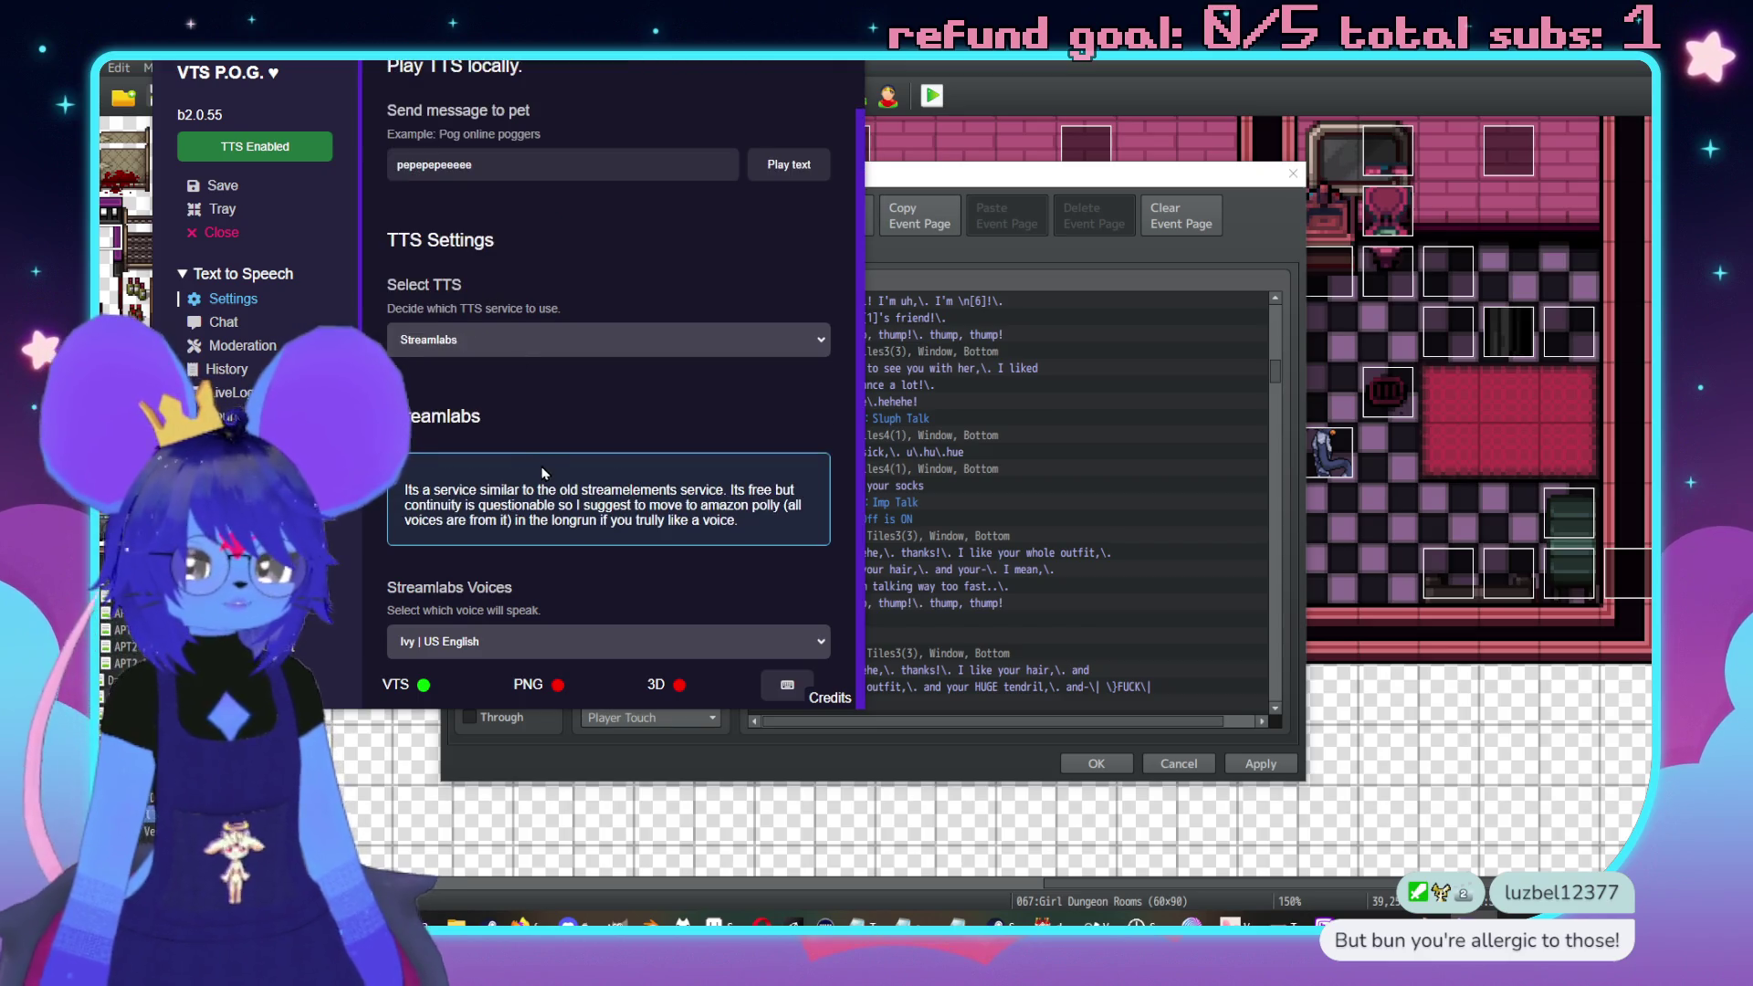
{"action": "scroll", "coordinate": [687, 591], "scroll_direction": "up", "scroll_amount": 1}
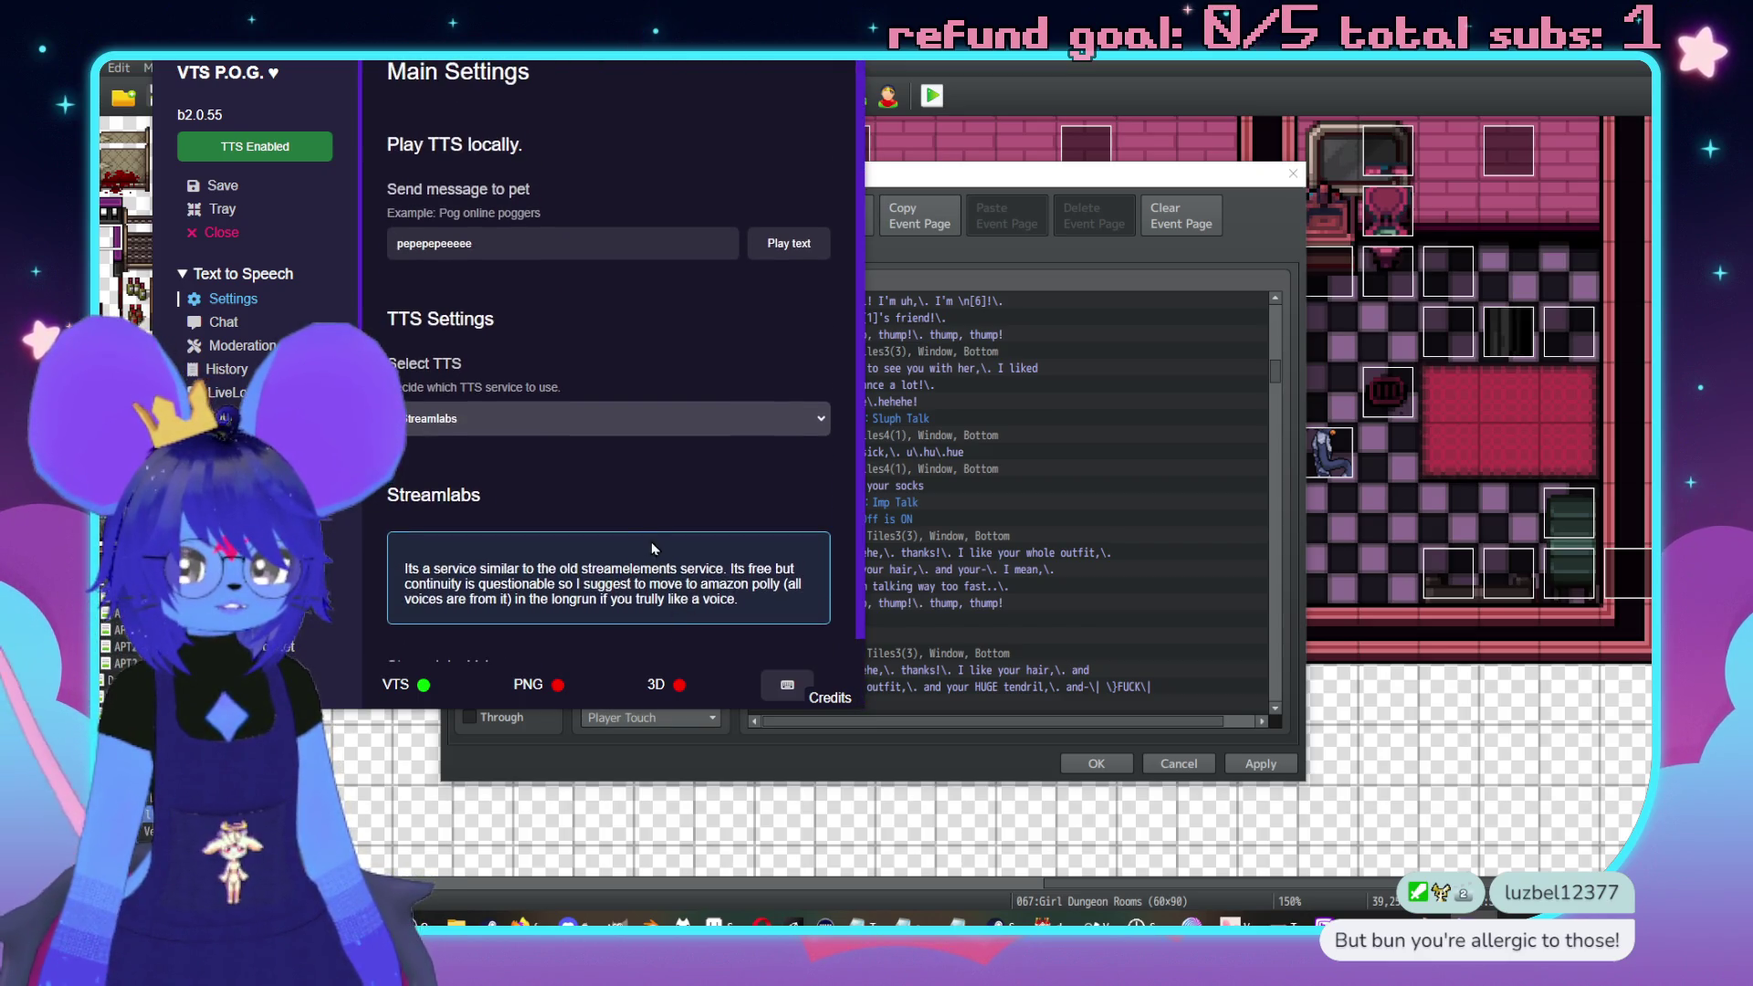
{"action": "scroll", "coordinate": [652, 547], "scroll_direction": "down", "scroll_amount": 1}
{"action": "scroll", "coordinate": [639, 548], "scroll_direction": "up", "scroll_amount": 1}
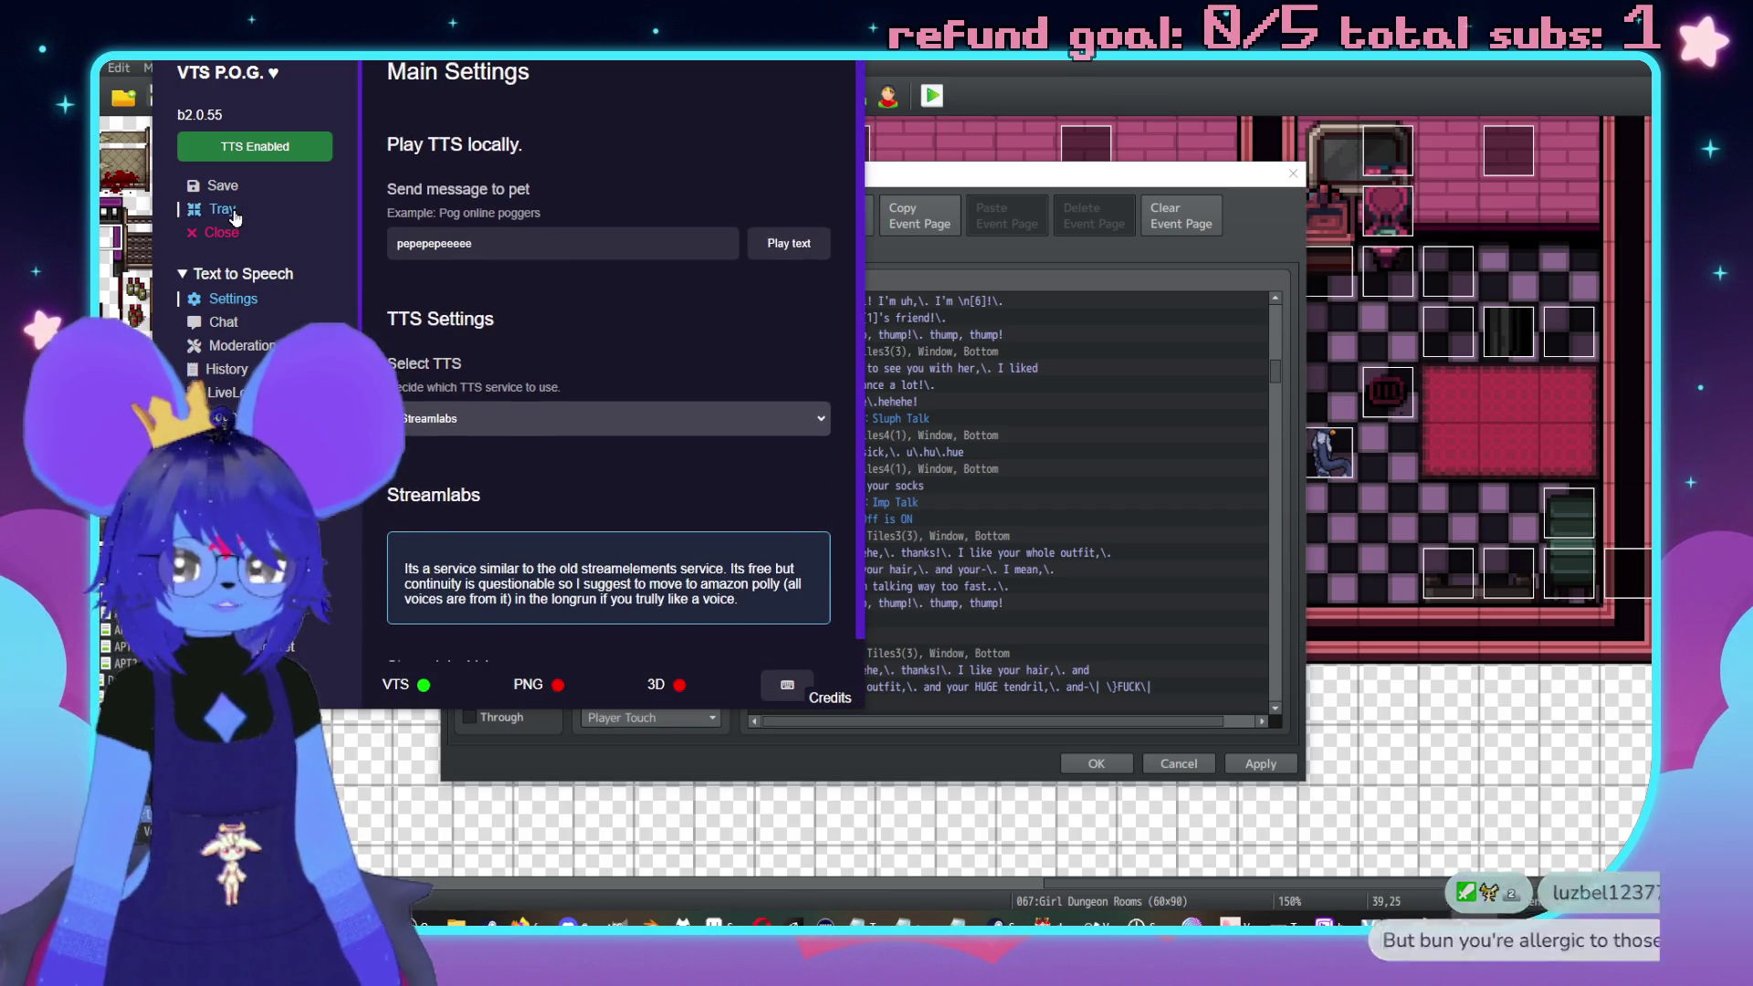
{"action": "left_click", "coordinate": [234, 215]}
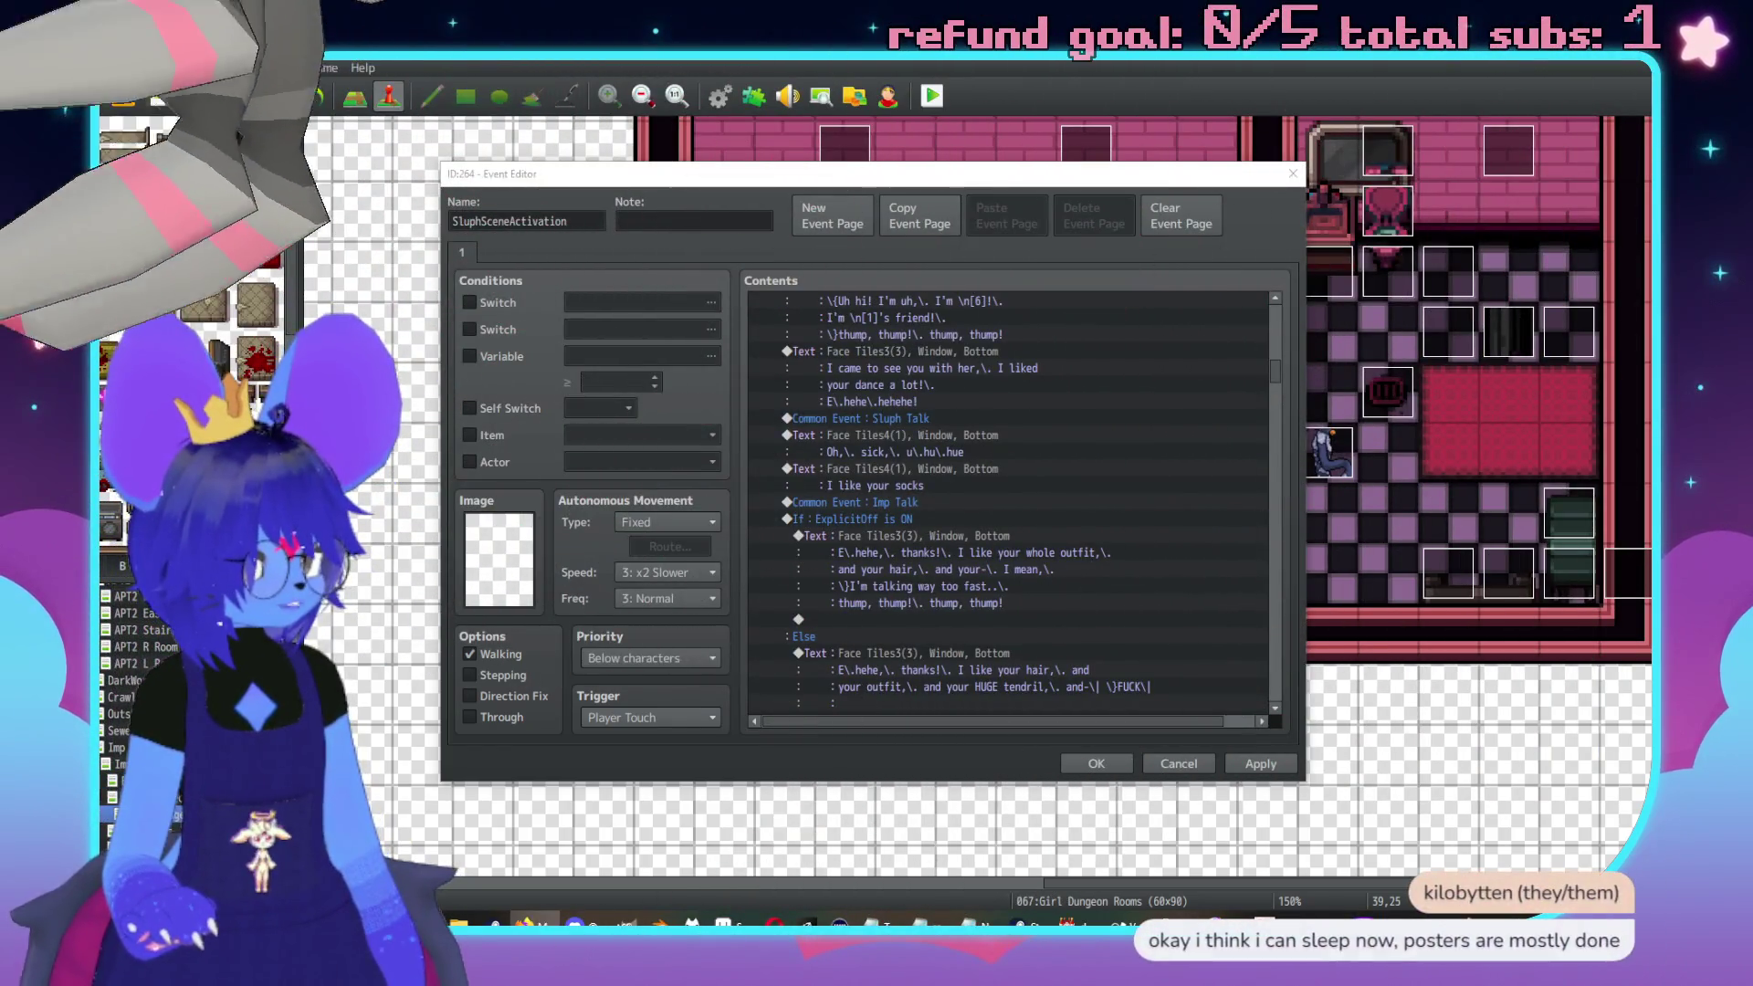
Alt+Tab to the Firefox window showing the OBS Closed Captioning Plugin 0.28 release page
{"action": "key", "text": "alt+Tab"}
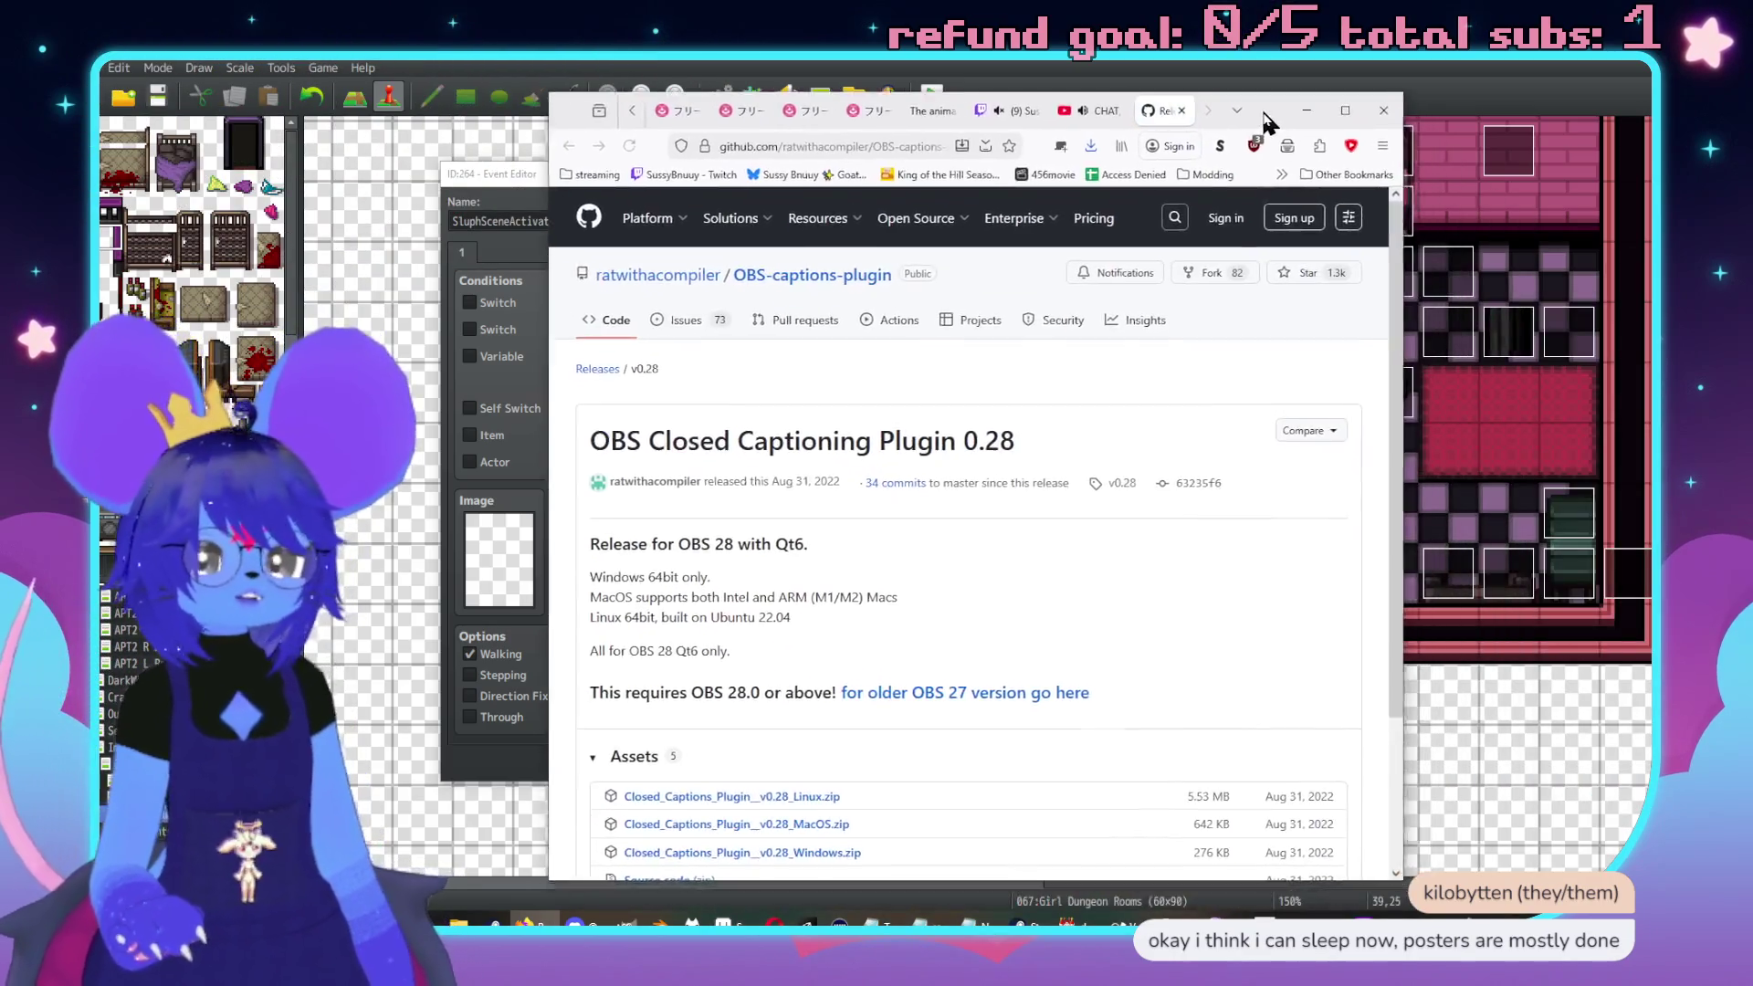
Scroll the OBS Closed Captioning 0.28 release page to its assets, then return to the RPG Maker event editor
{"action": "left_click_drag", "start_coordinate": [1265, 118], "coordinate": [1258, 112]}
{"action": "scroll", "coordinate": [1132, 458], "scroll_direction": "down", "scroll_amount": 3}
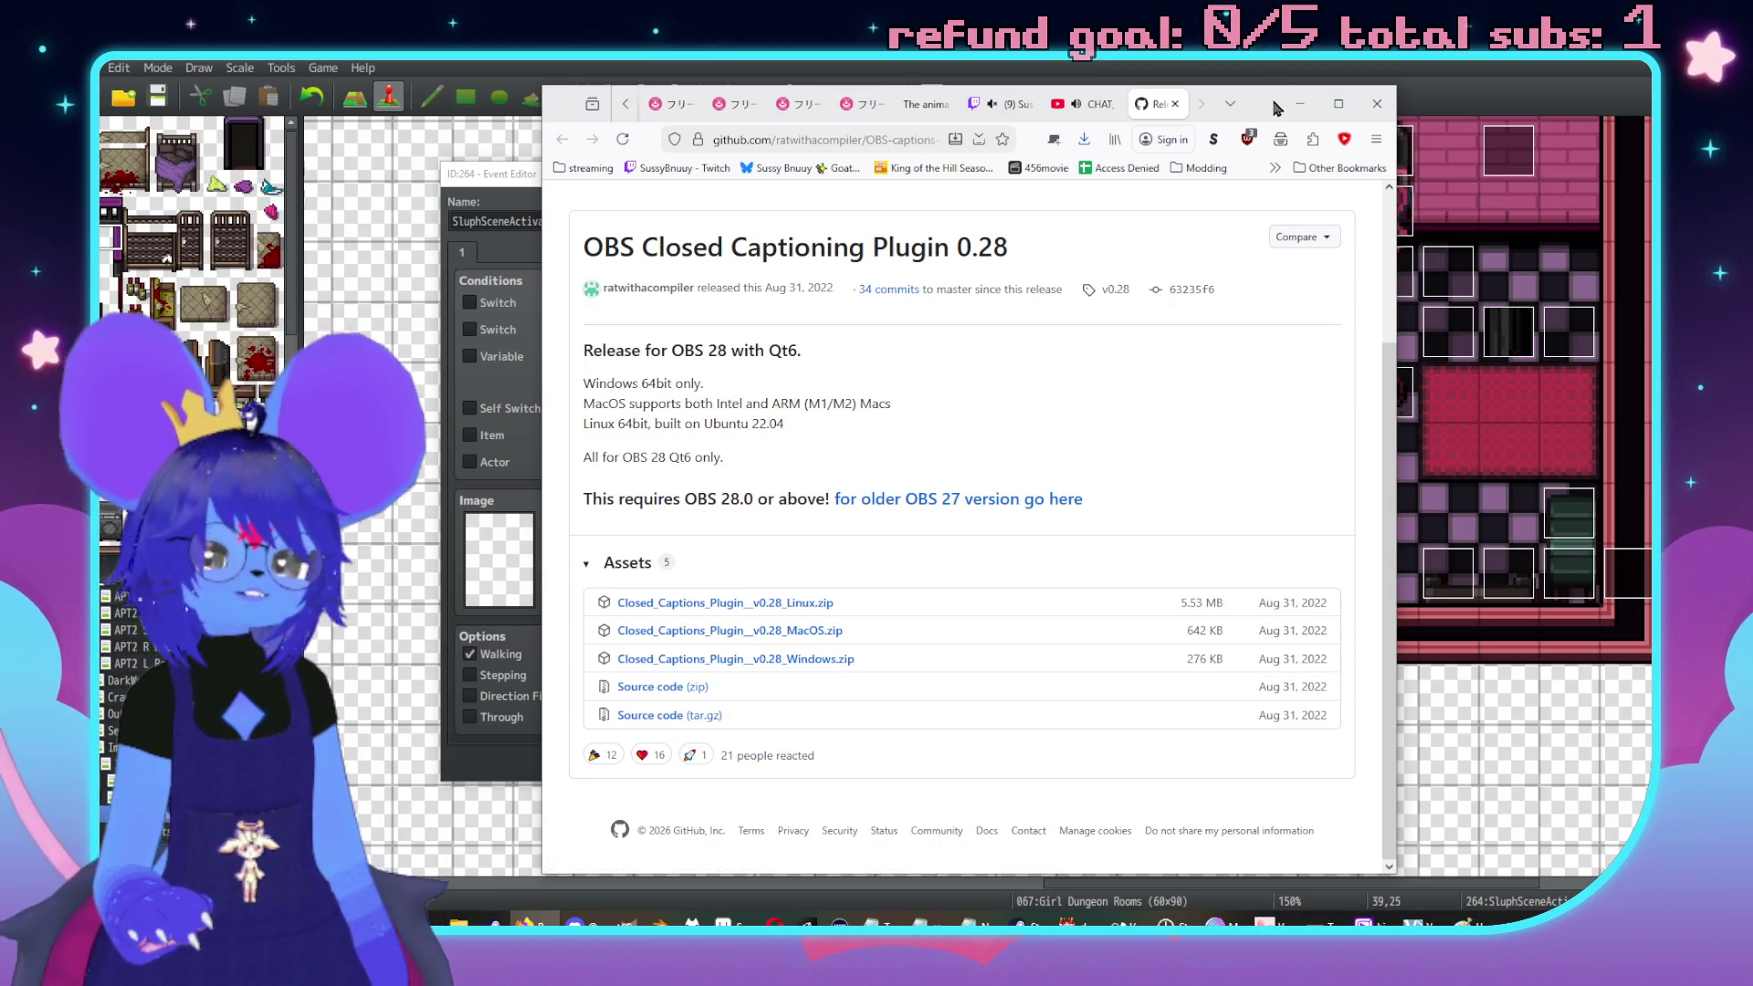
{"action": "key", "text": "alt+Tab"}
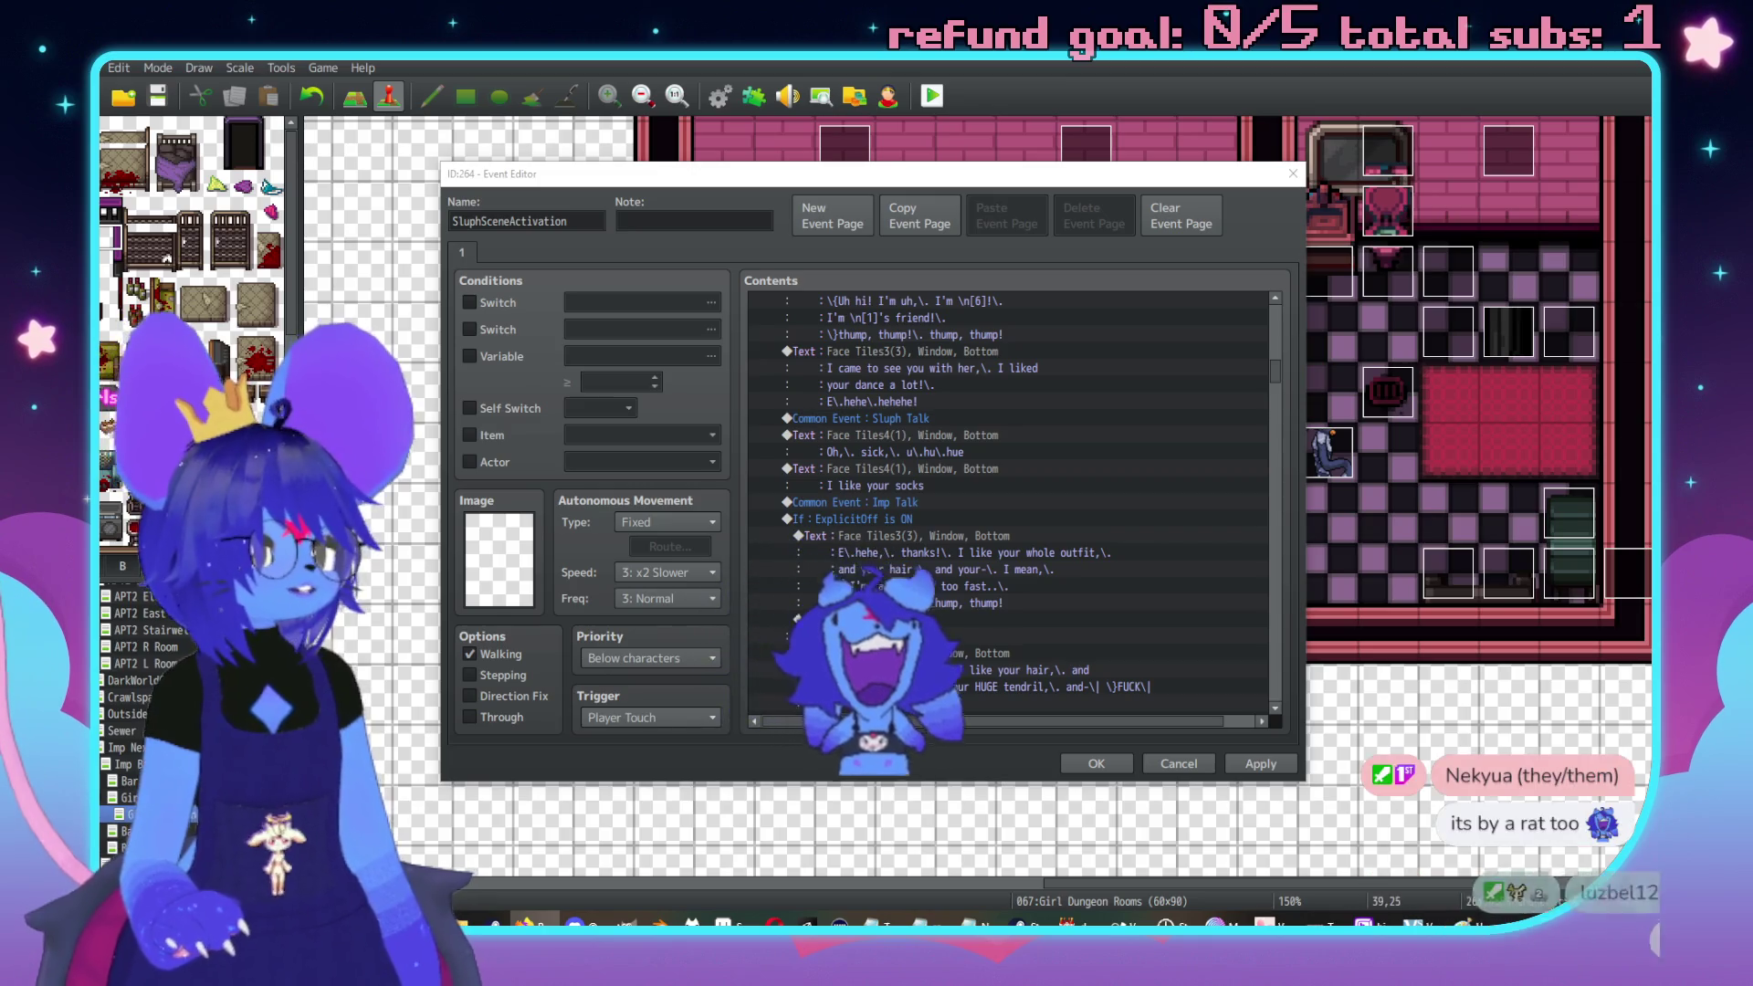
{"action": "key", "text": "alt+Tab"}
{"action": "left_click_drag", "start_coordinate": [1379, 173], "coordinate": [1354, 161]}
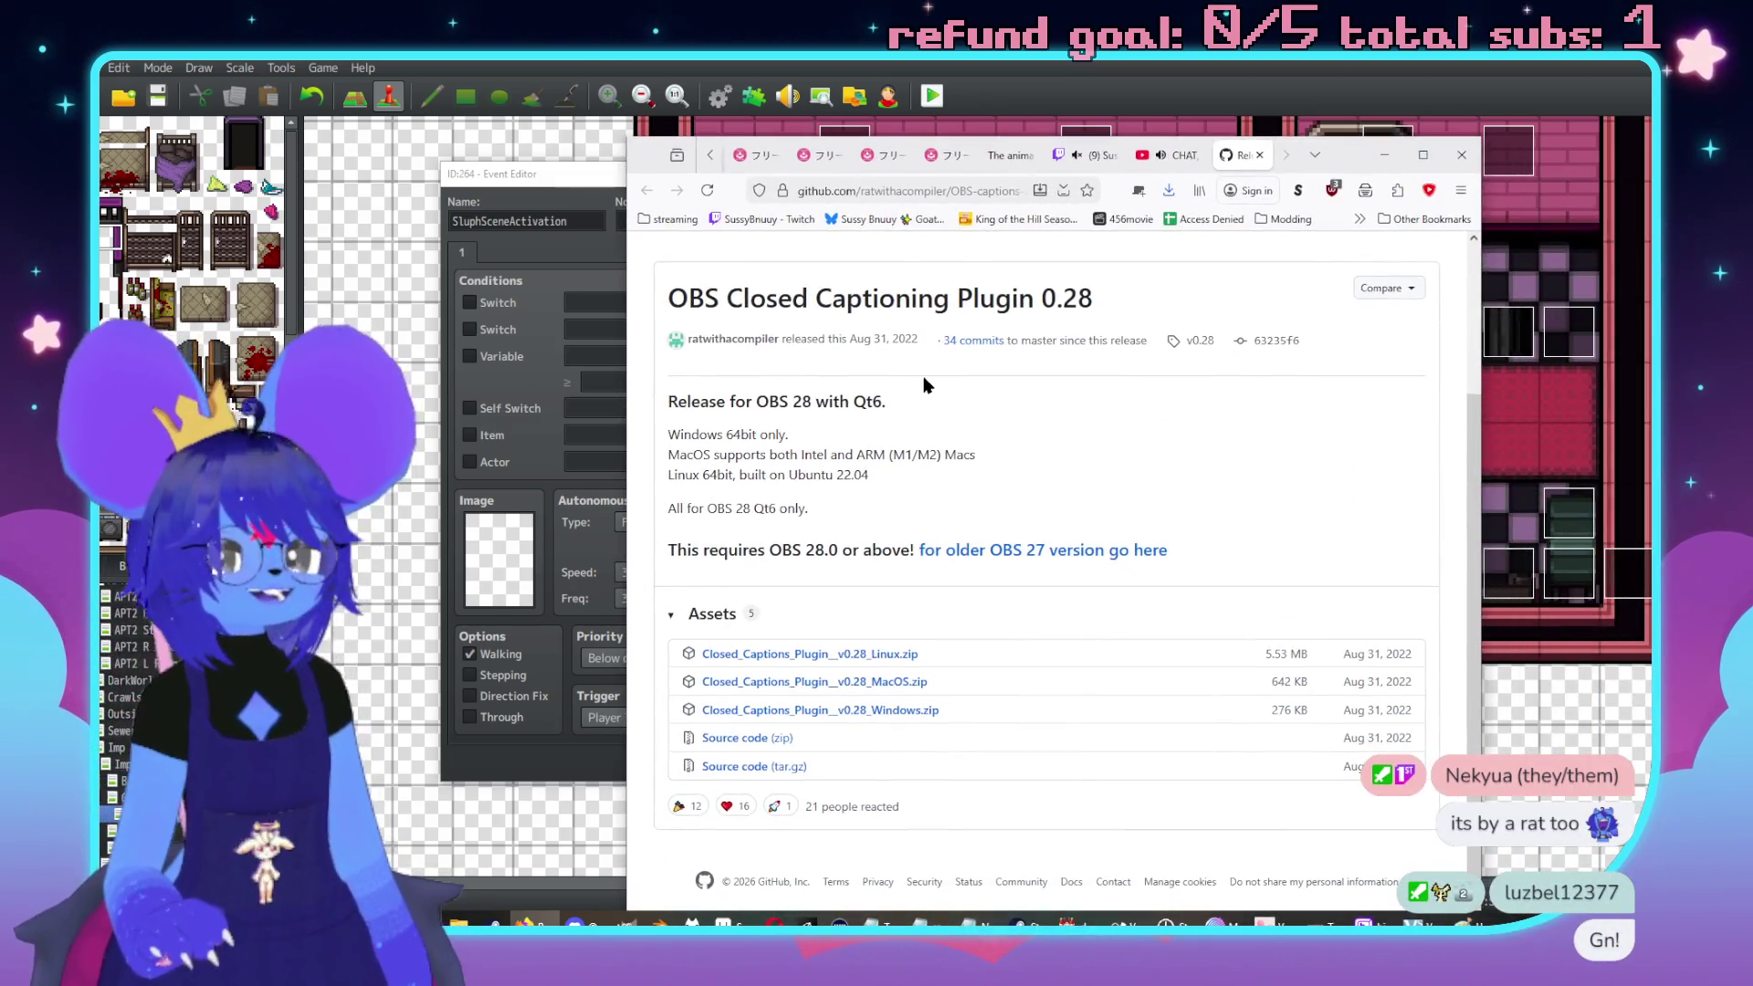
{"action": "mouse_move", "coordinate": [758, 353]}
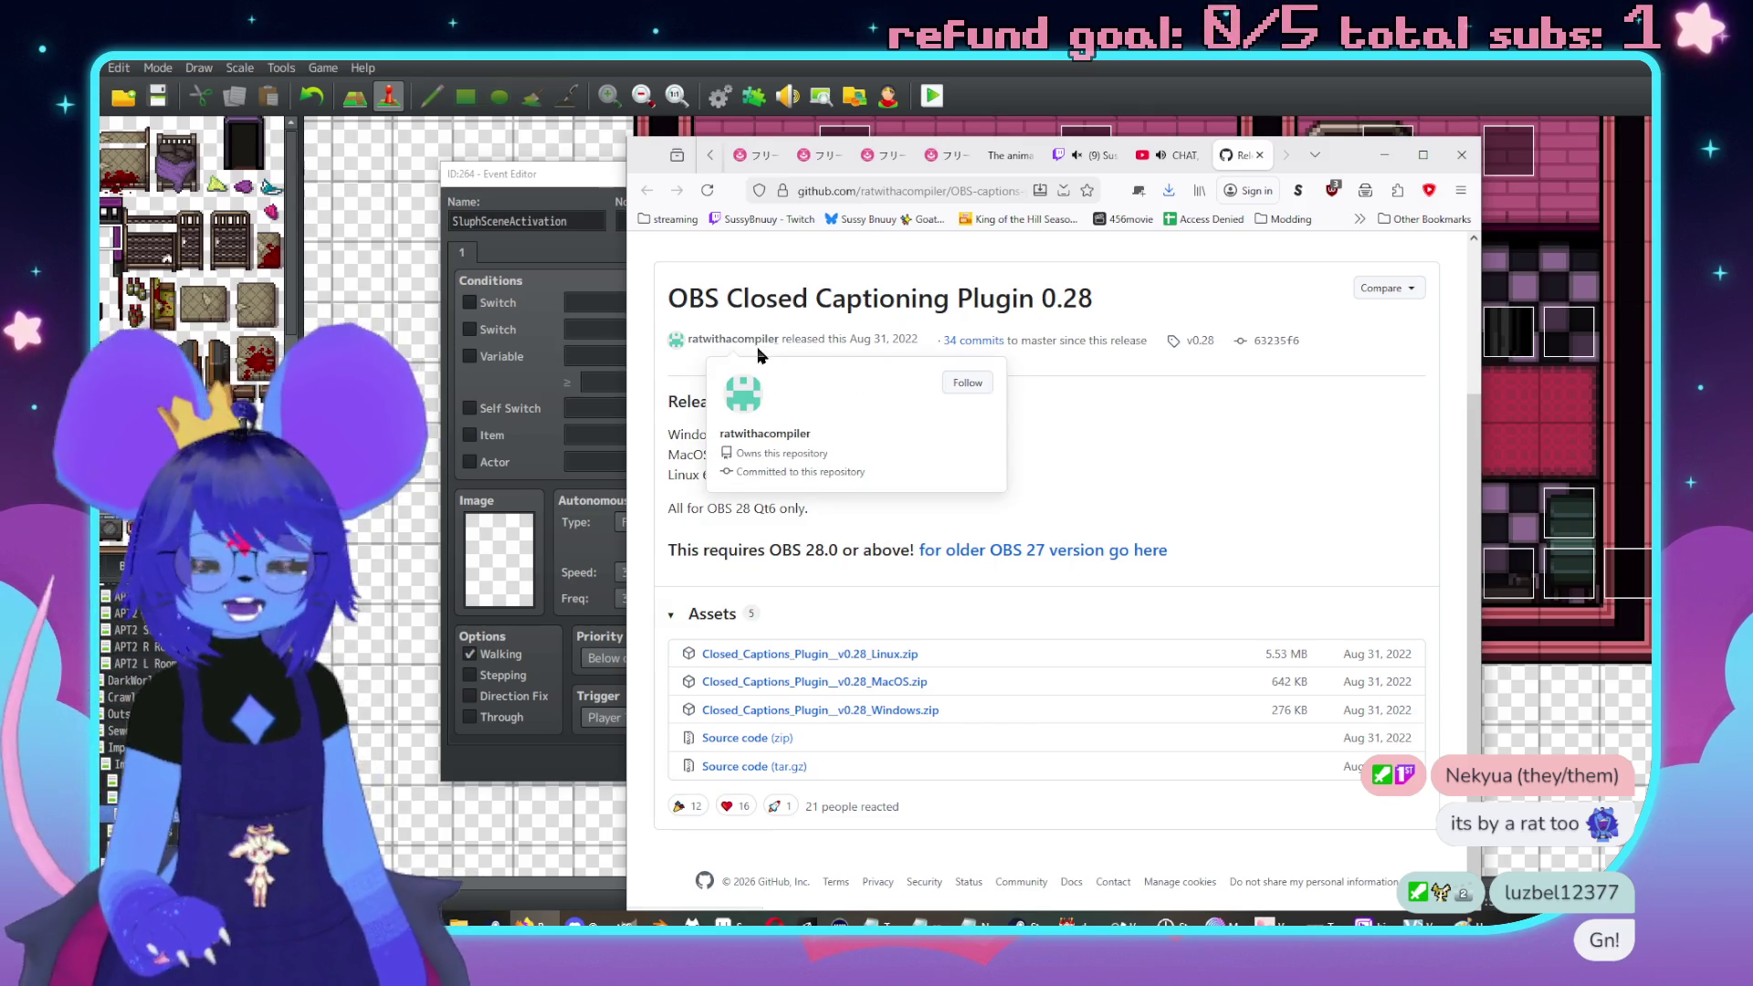
{"action": "left_click", "coordinate": [1384, 155]}
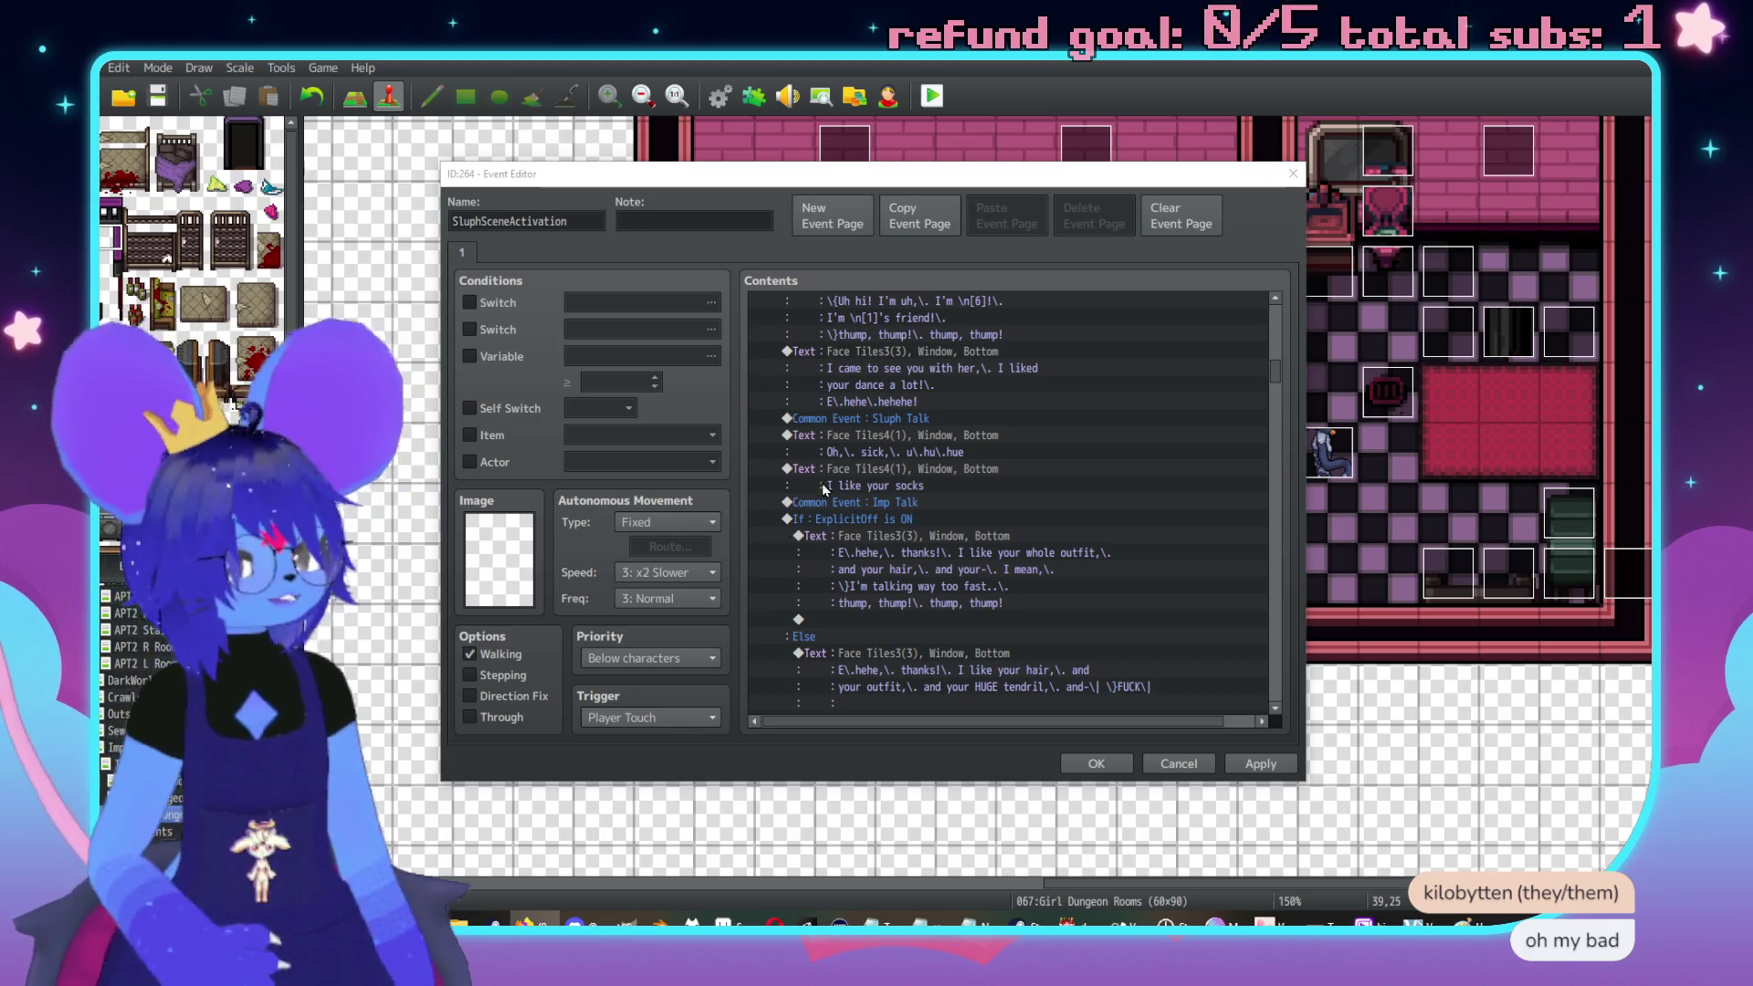
Select the Follower plugin commands and the Checker-is-in-the-party block to review them
{"action": "scroll", "coordinate": [1101, 549], "scroll_direction": "up", "scroll_amount": 3}
{"action": "left_click", "coordinate": [933, 417]}
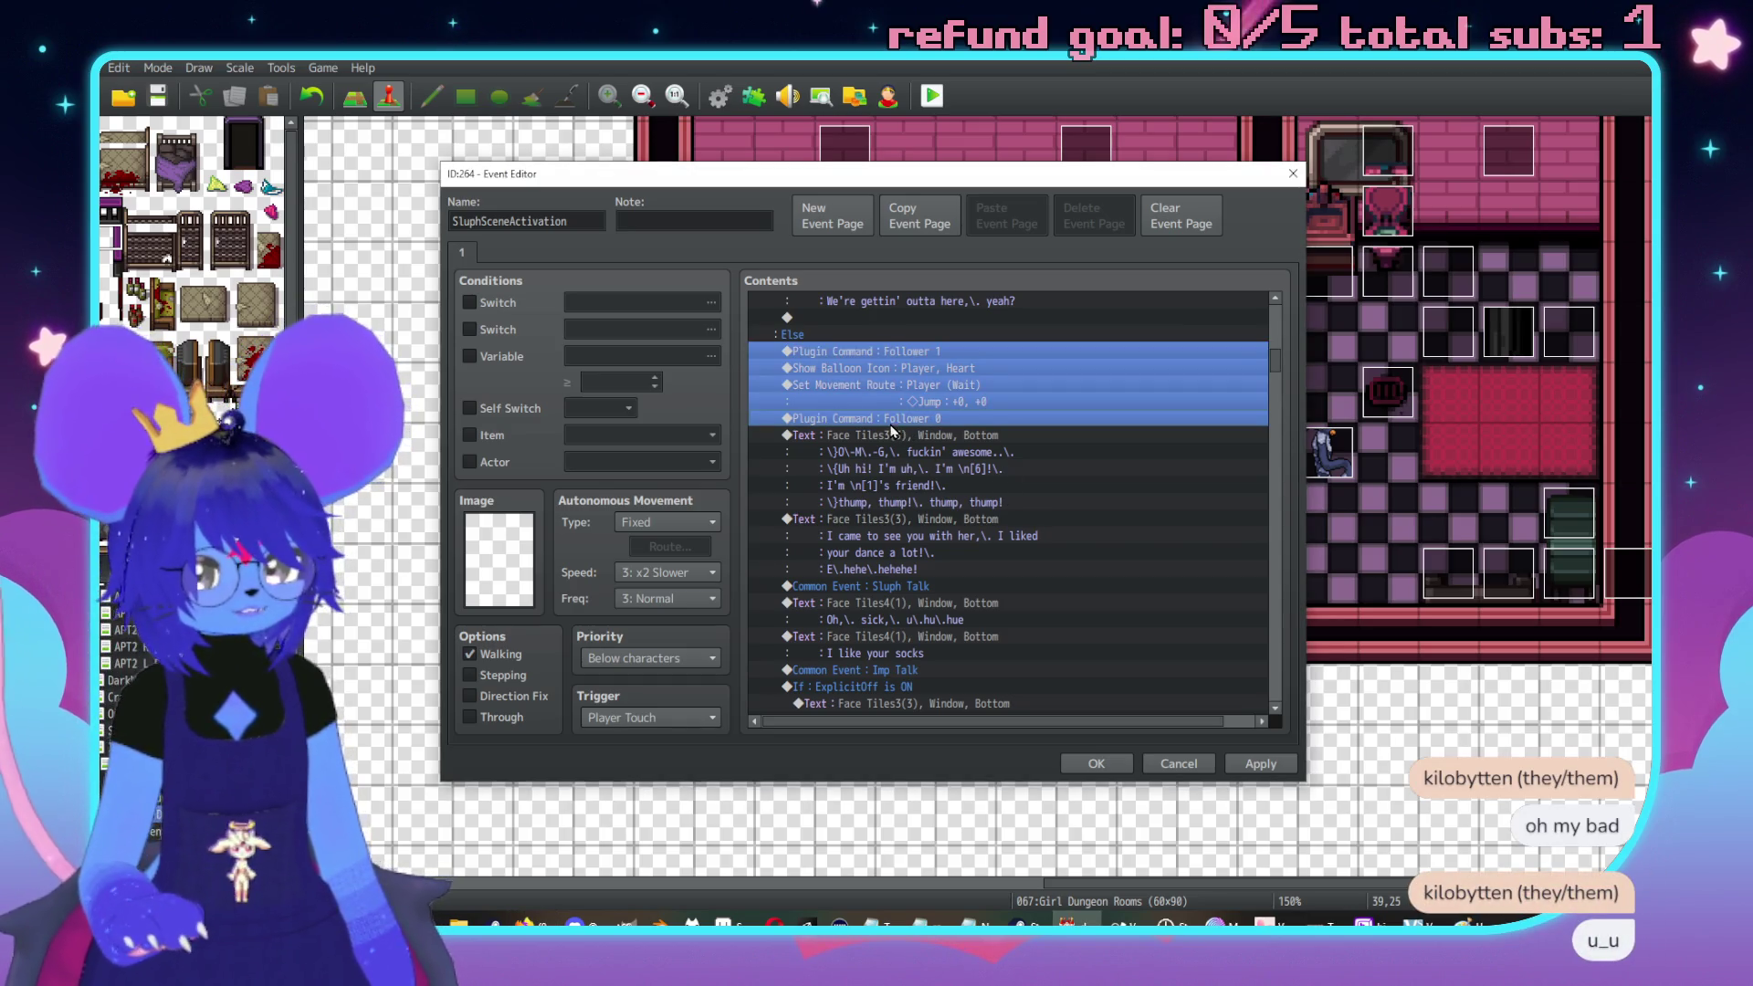
{"action": "scroll", "coordinate": [885, 439], "scroll_direction": "up", "scroll_amount": 1}
{"action": "left_click", "coordinate": [906, 418]}
{"action": "left_click", "coordinate": [919, 486]}
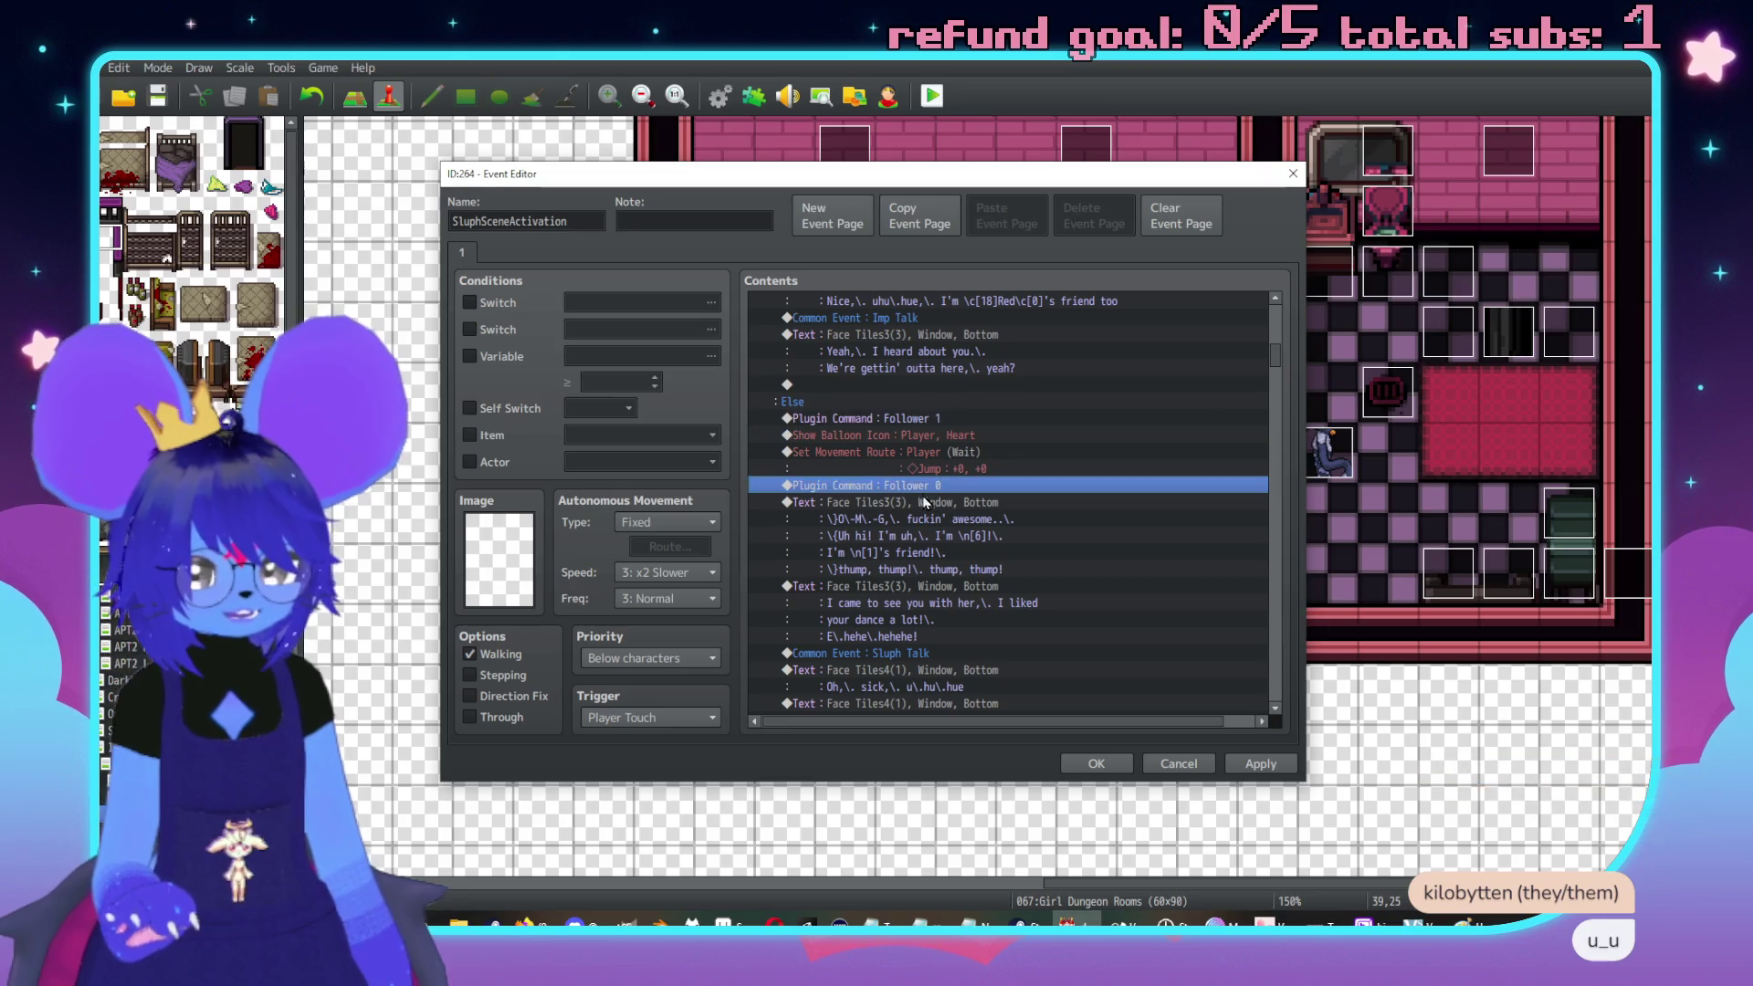
{"action": "scroll", "coordinate": [888, 479], "scroll_direction": "up", "scroll_amount": 6}
{"action": "left_click", "coordinate": [868, 452]}
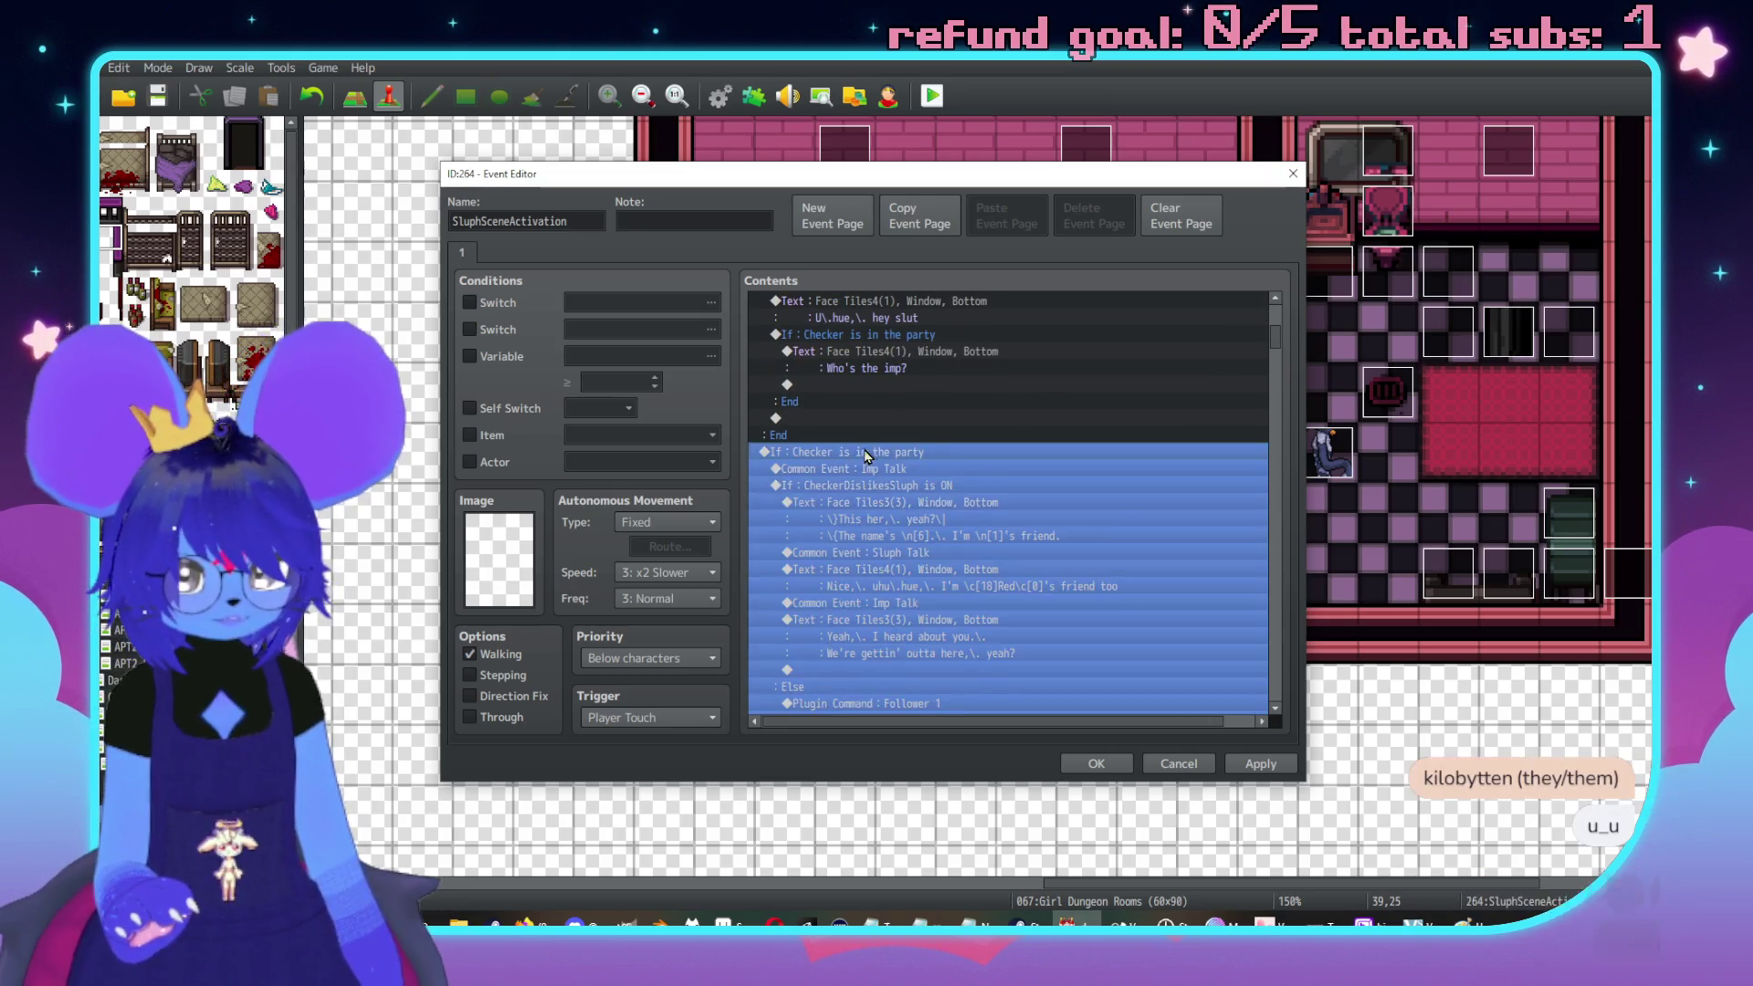
{"action": "scroll", "coordinate": [1275, 646], "scroll_direction": "down", "scroll_amount": 10}
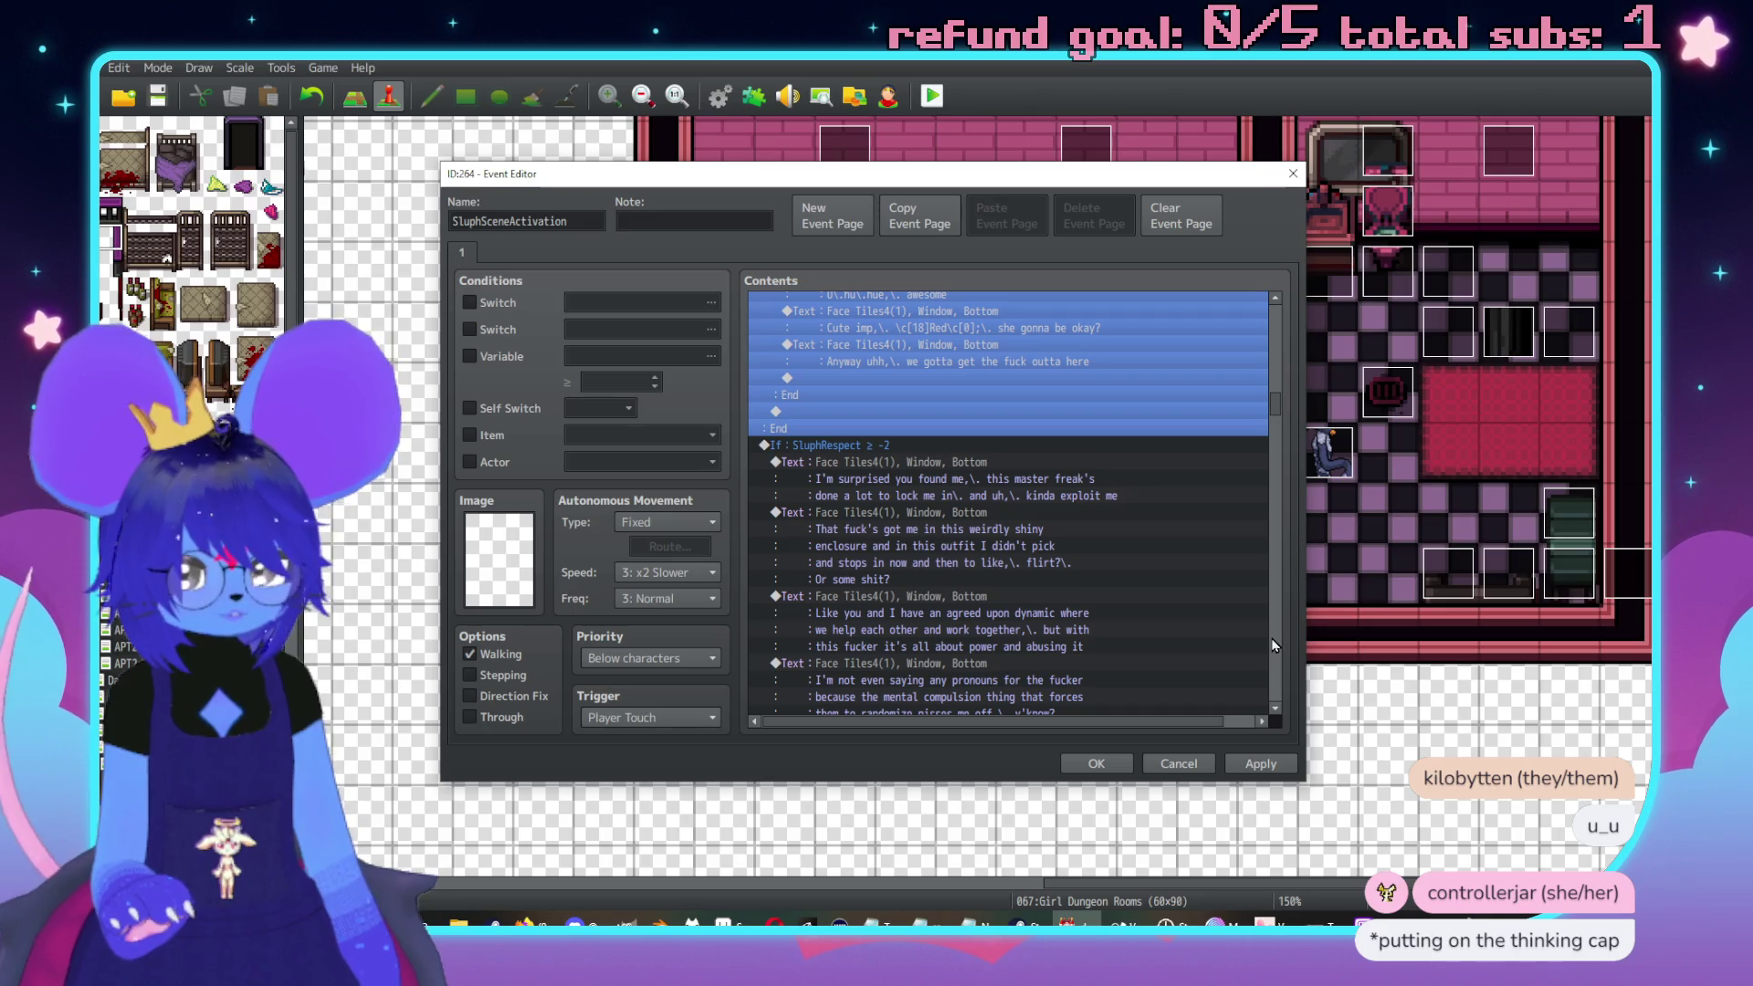
{"action": "scroll", "coordinate": [1059, 514], "scroll_direction": "down", "scroll_amount": 2}
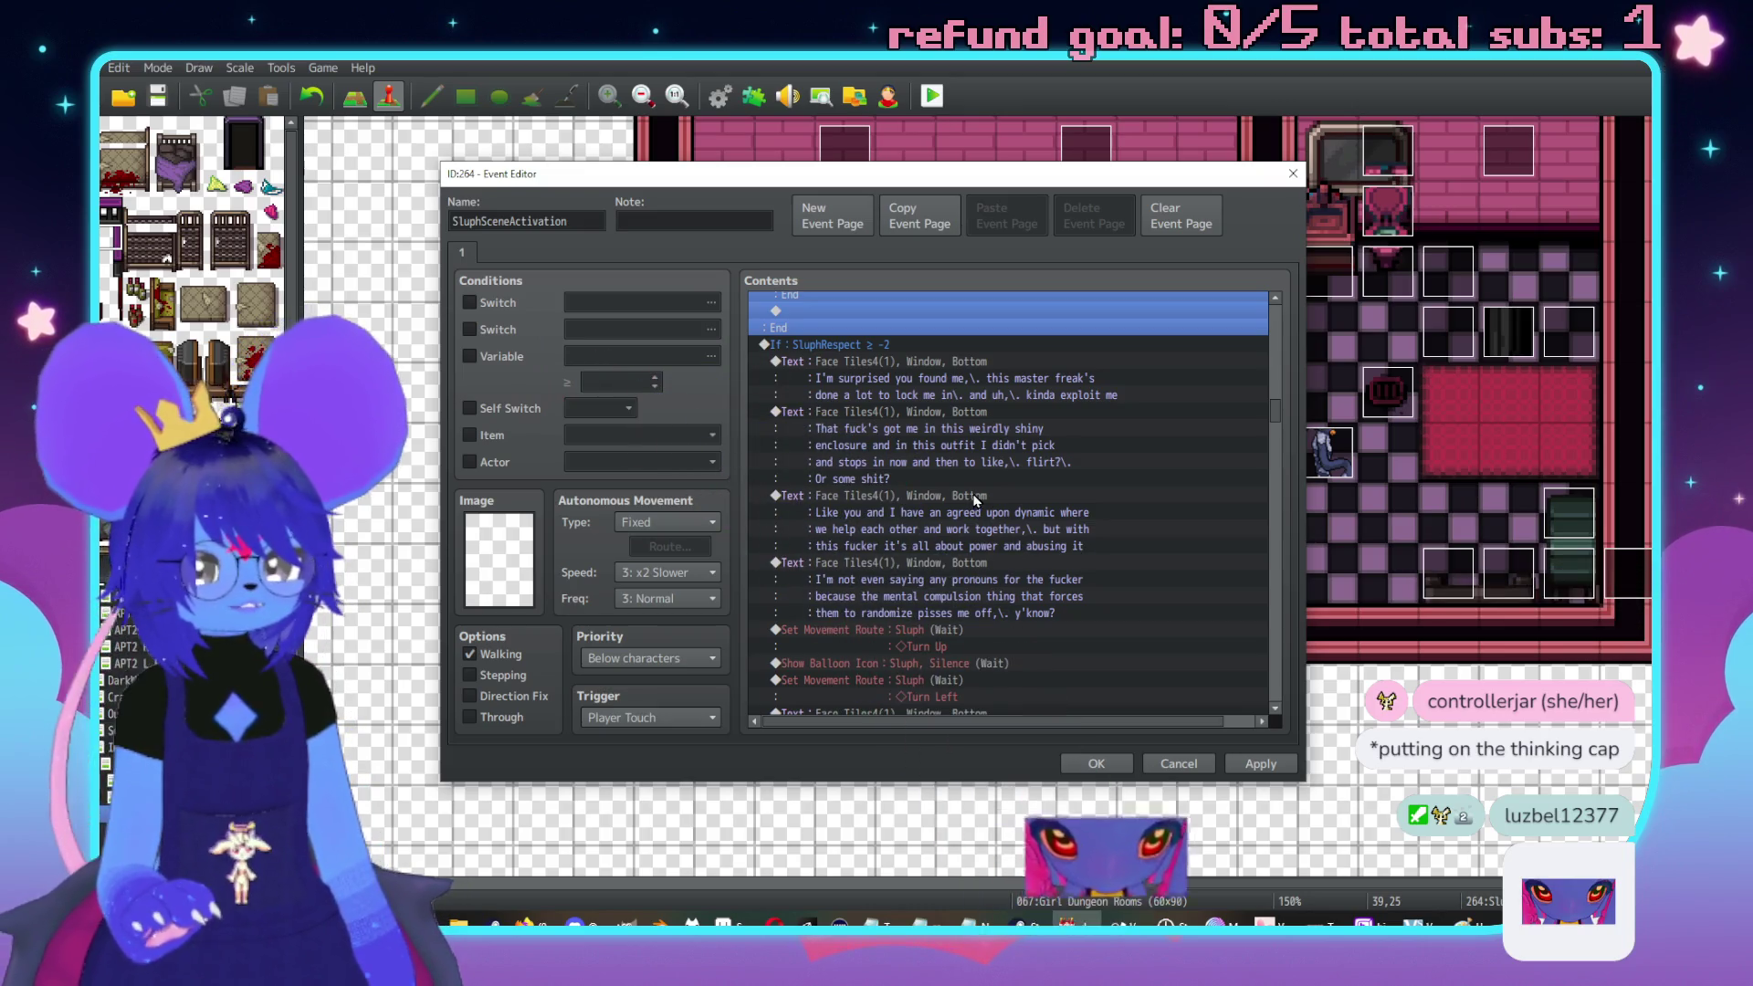
Add 'Or grope?\.' to the shiny-enclosure dialogue line and confirm it
{"action": "double_click", "coordinate": [976, 422]}
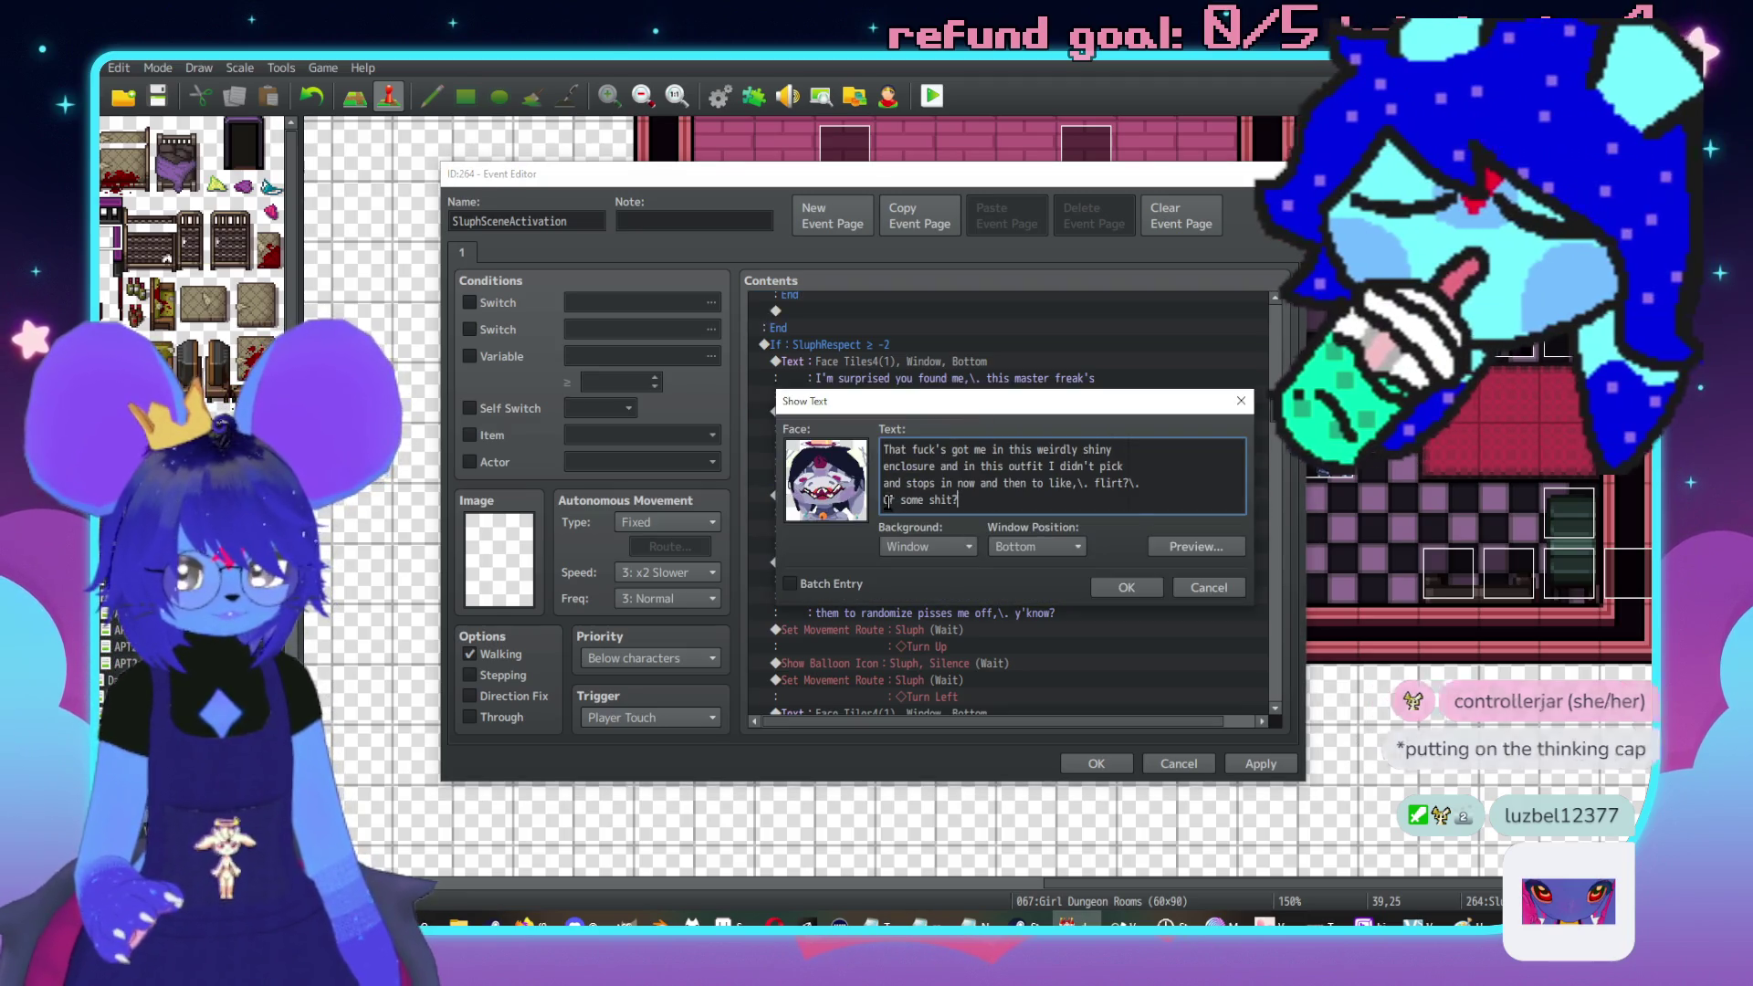
{"action": "type", "text": "Or grope?\\."}
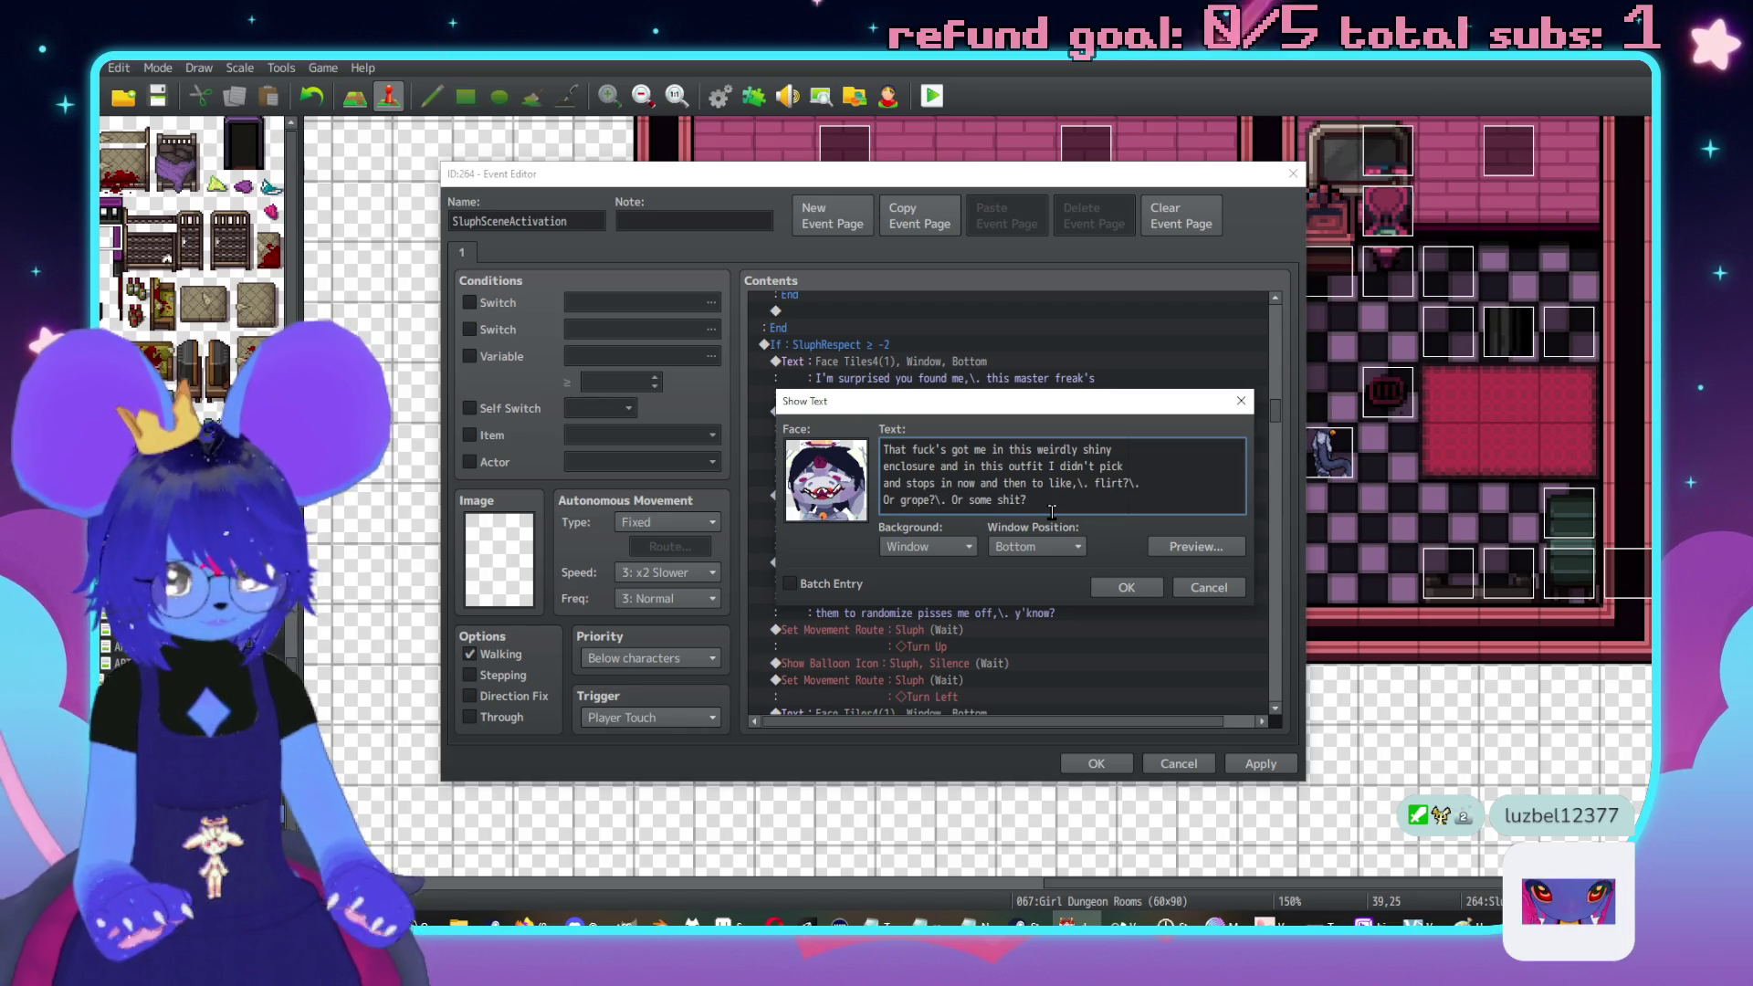
{"action": "left_click", "coordinate": [1127, 591]}
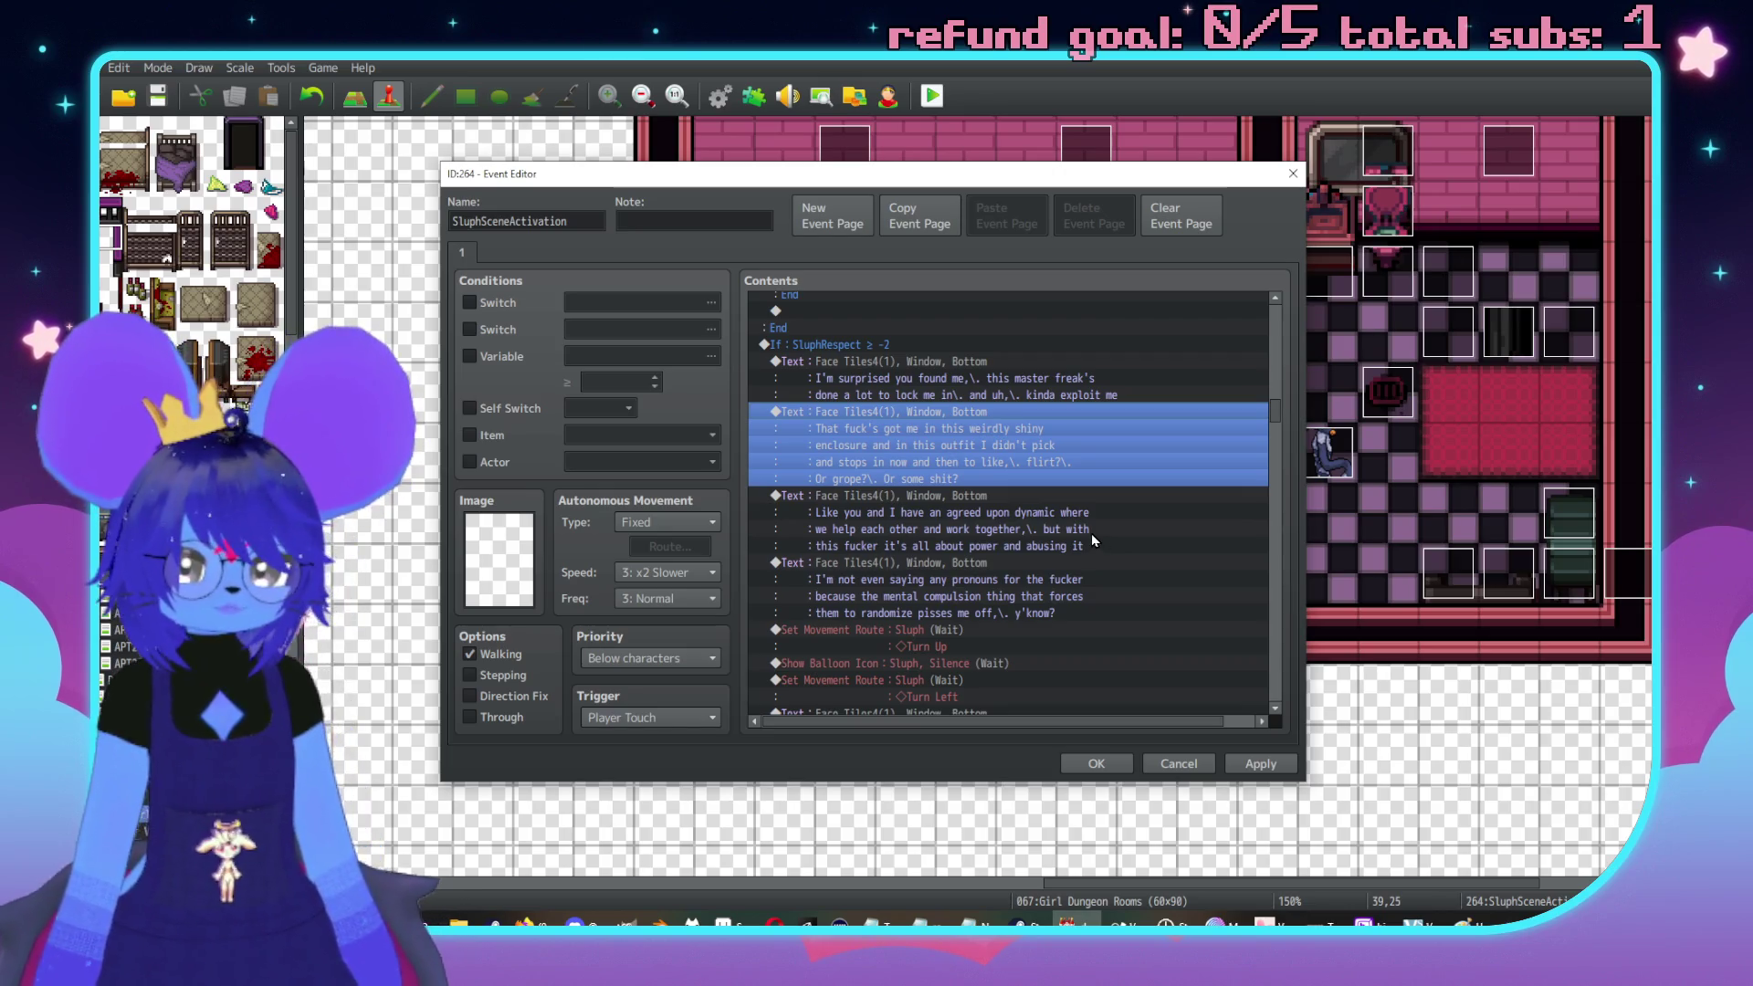
{"action": "scroll", "coordinate": [1092, 601], "scroll_direction": "down", "scroll_amount": 2}
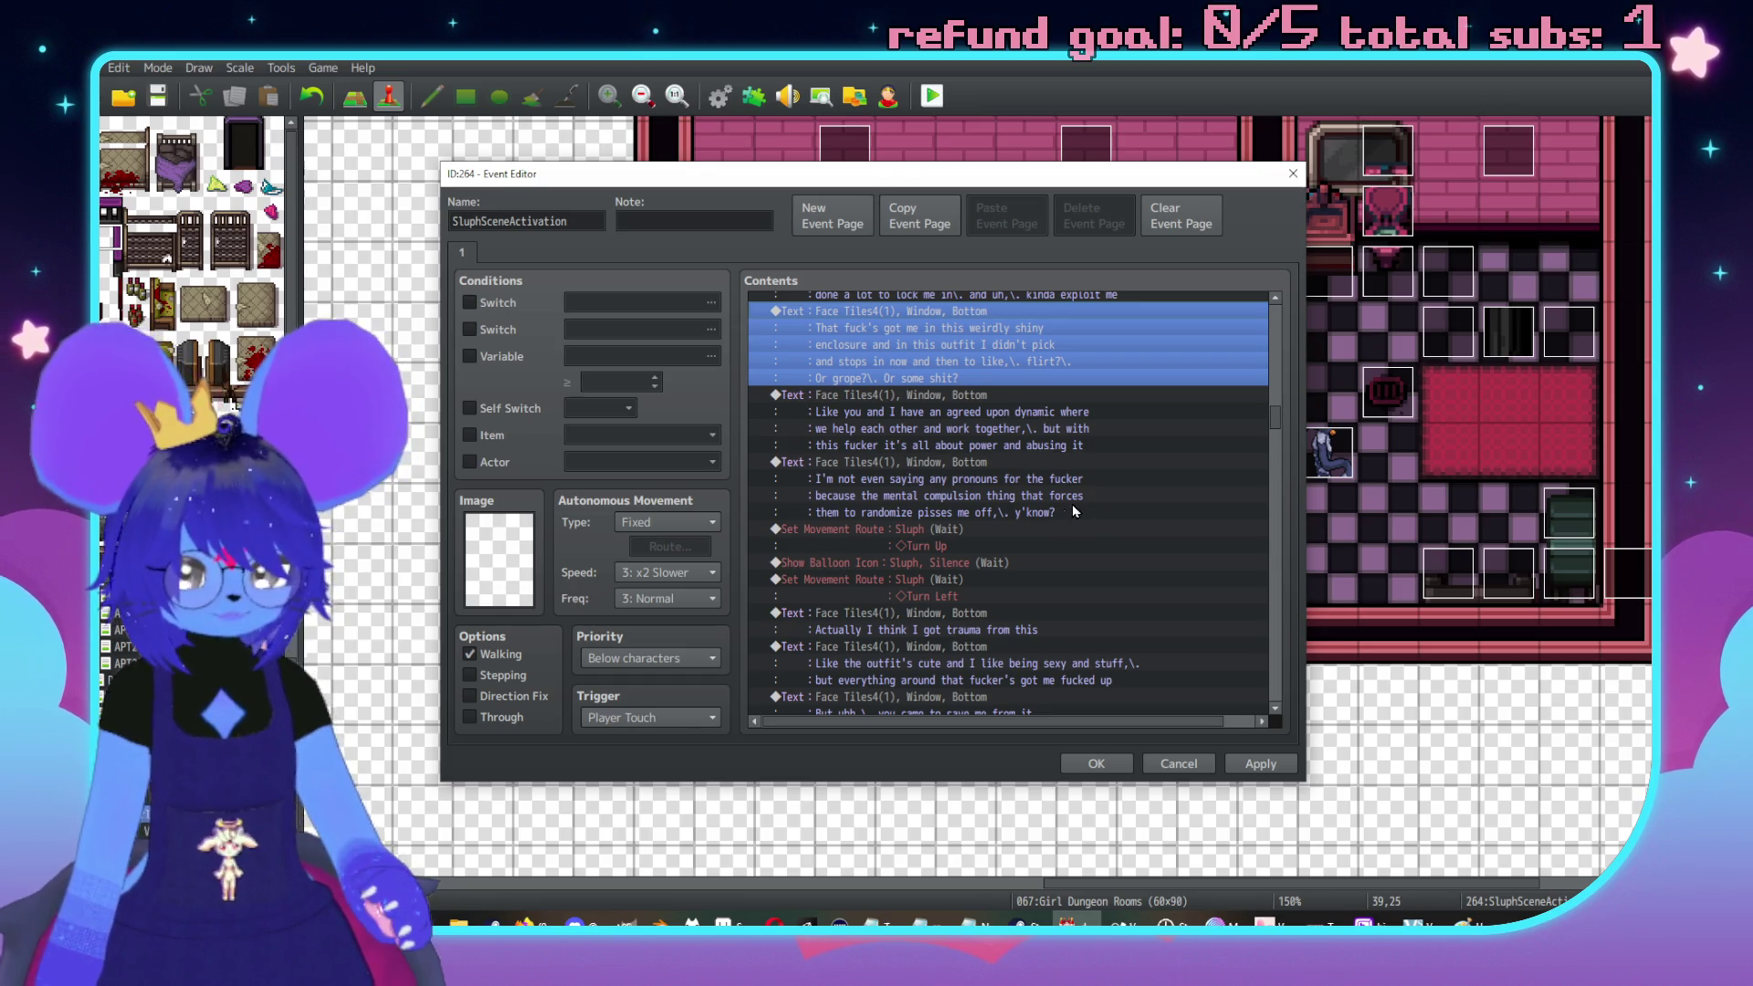
Paste two Follower 0 plugin commands above the imp's line and change one to Follower 1
{"action": "scroll", "coordinate": [1074, 512], "scroll_direction": "down", "scroll_amount": 6}
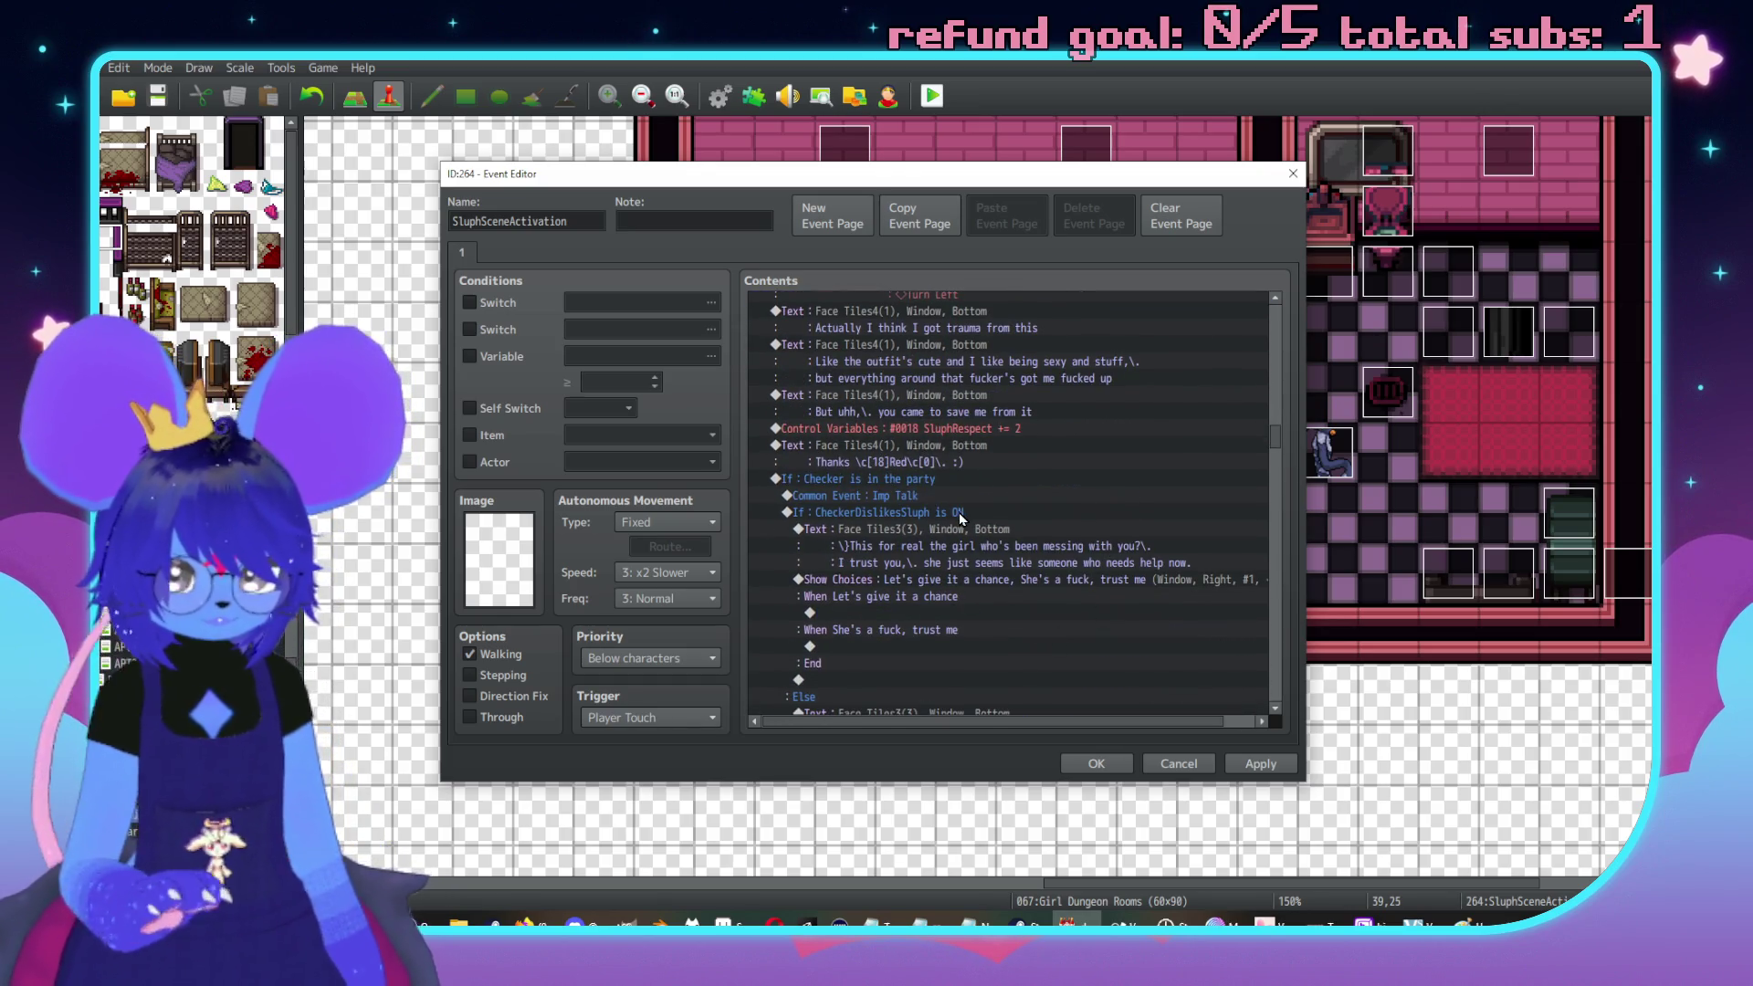
{"action": "left_click", "coordinate": [915, 497]}
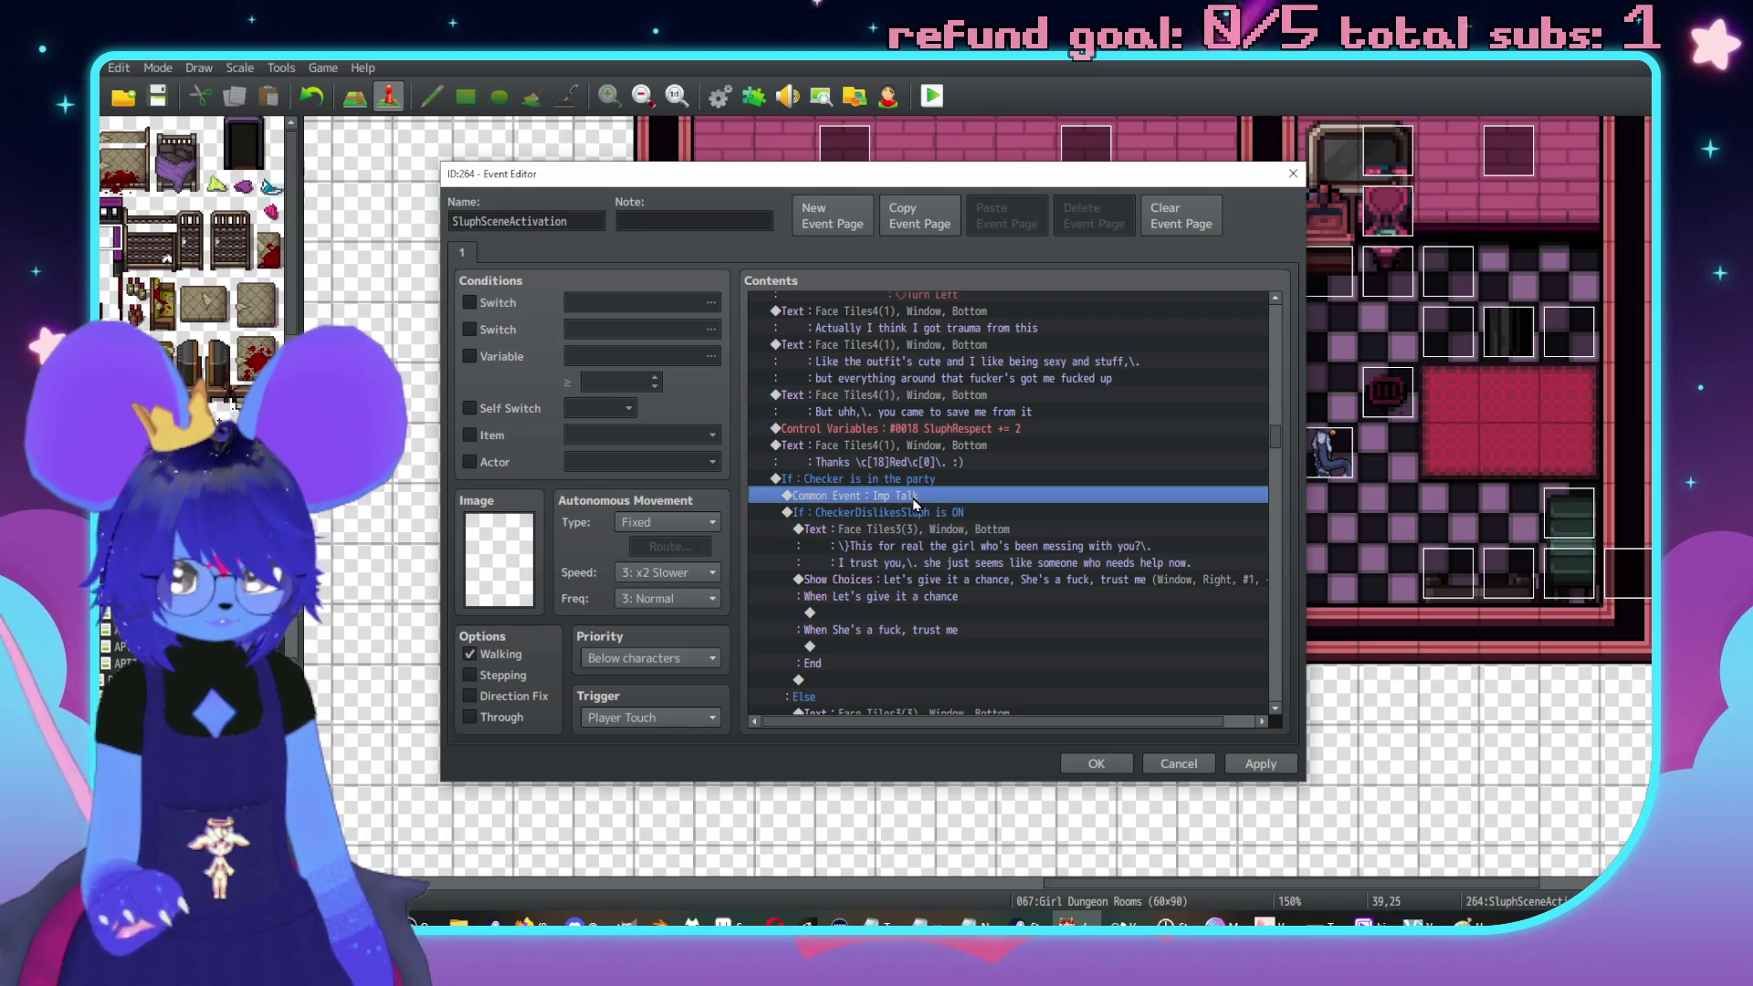
{"action": "left_click", "coordinate": [947, 528]}
{"action": "key", "text": "ctrl+v"}
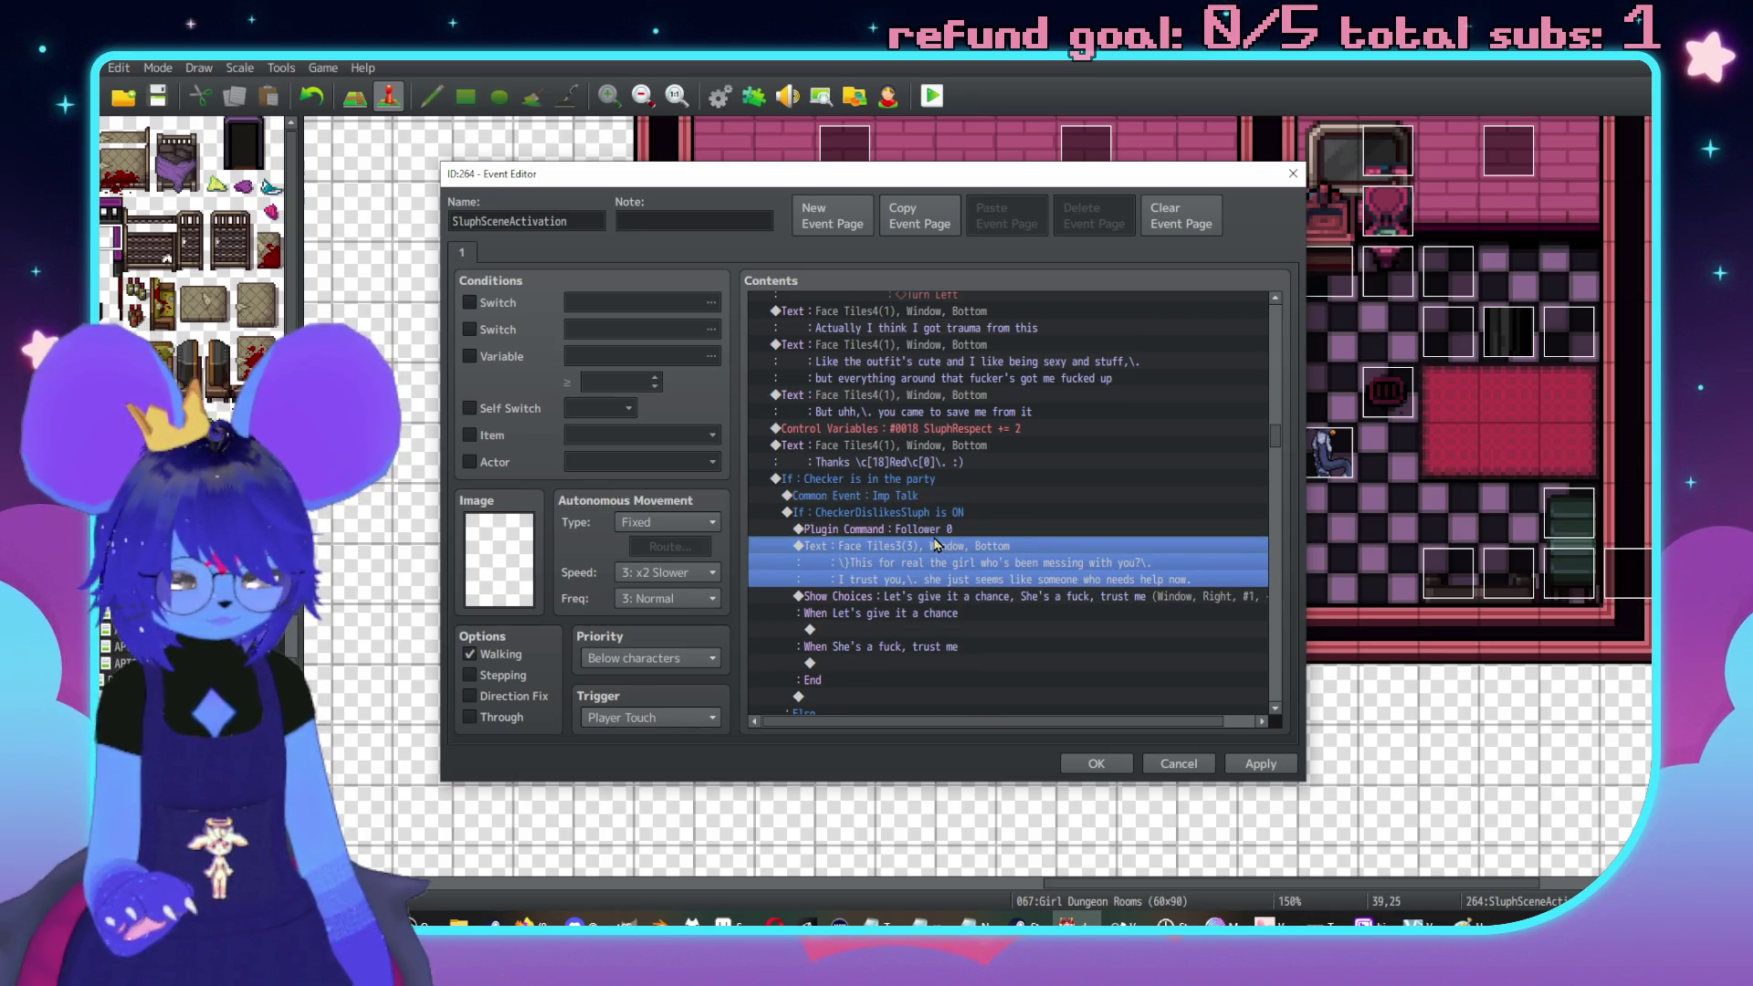
{"action": "key", "text": "ctrl+v"}
{"action": "double_click", "coordinate": [990, 548]}
{"action": "key", "text": "End"}
{"action": "key", "text": "BackSpace"}
{"action": "type", "text": "1"}
{"action": "key", "text": "Return"}
Add a Question balloon over the player before the imp's line
{"action": "left_click", "coordinate": [1010, 546]}
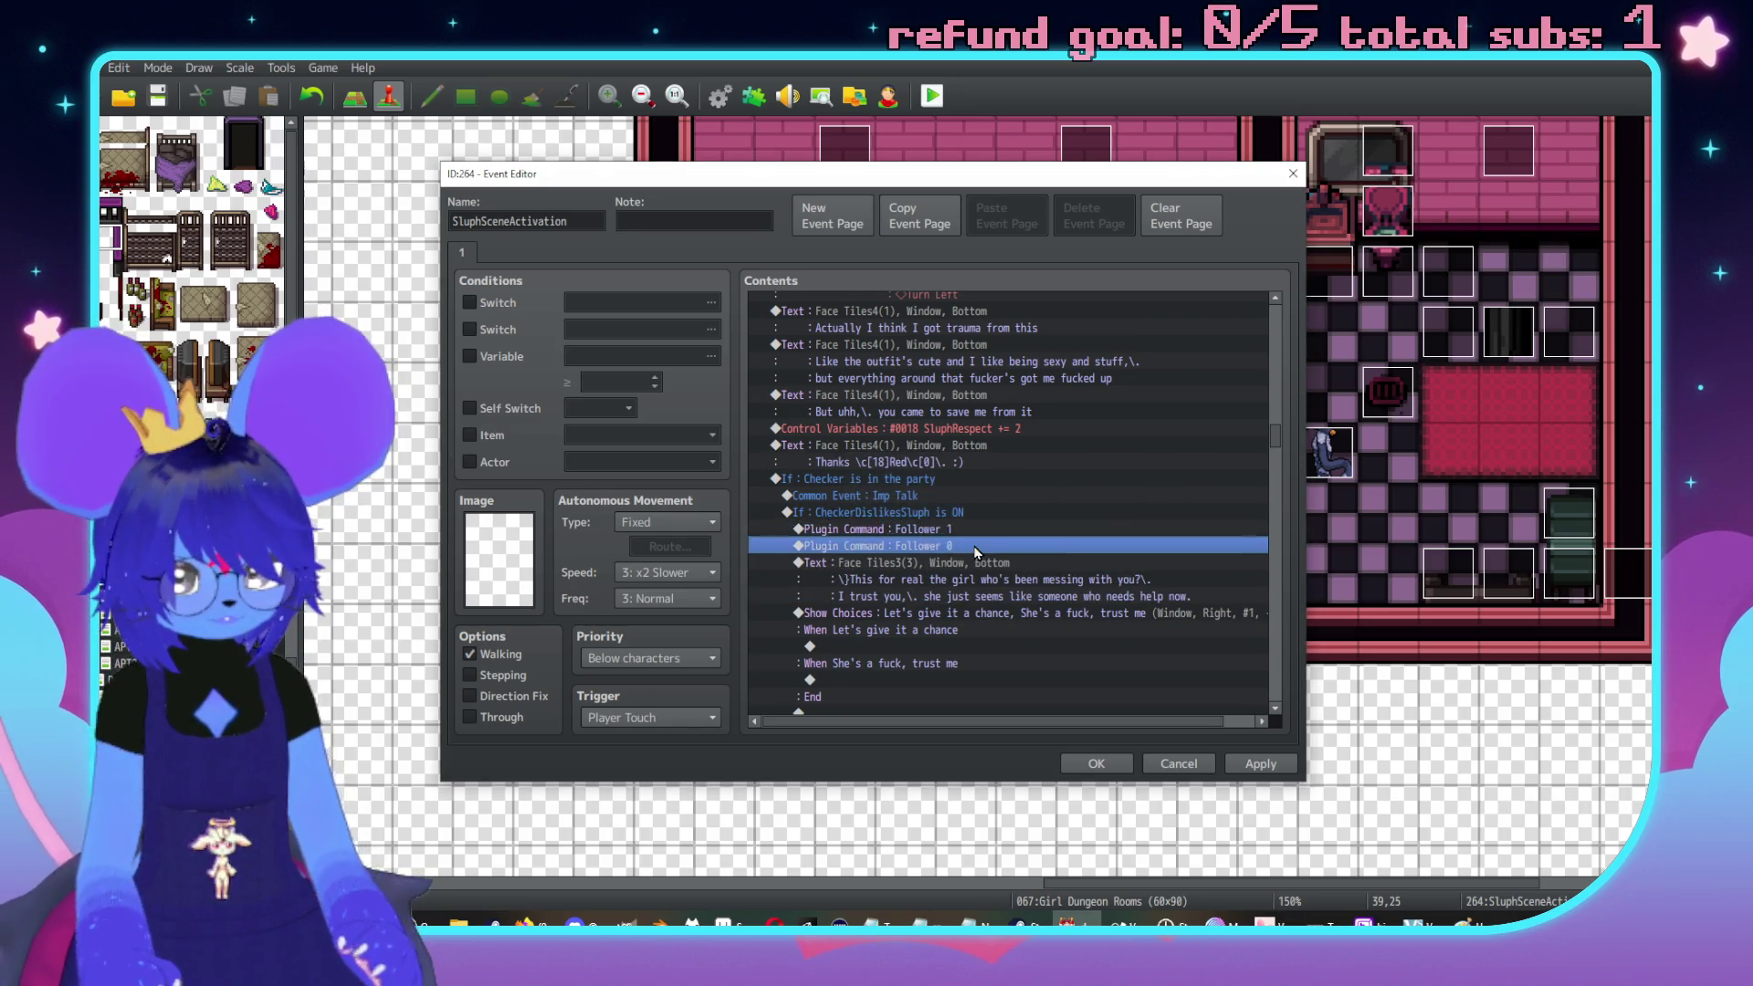
{"action": "key", "text": "space"}
{"action": "left_click", "coordinate": [846, 257]}
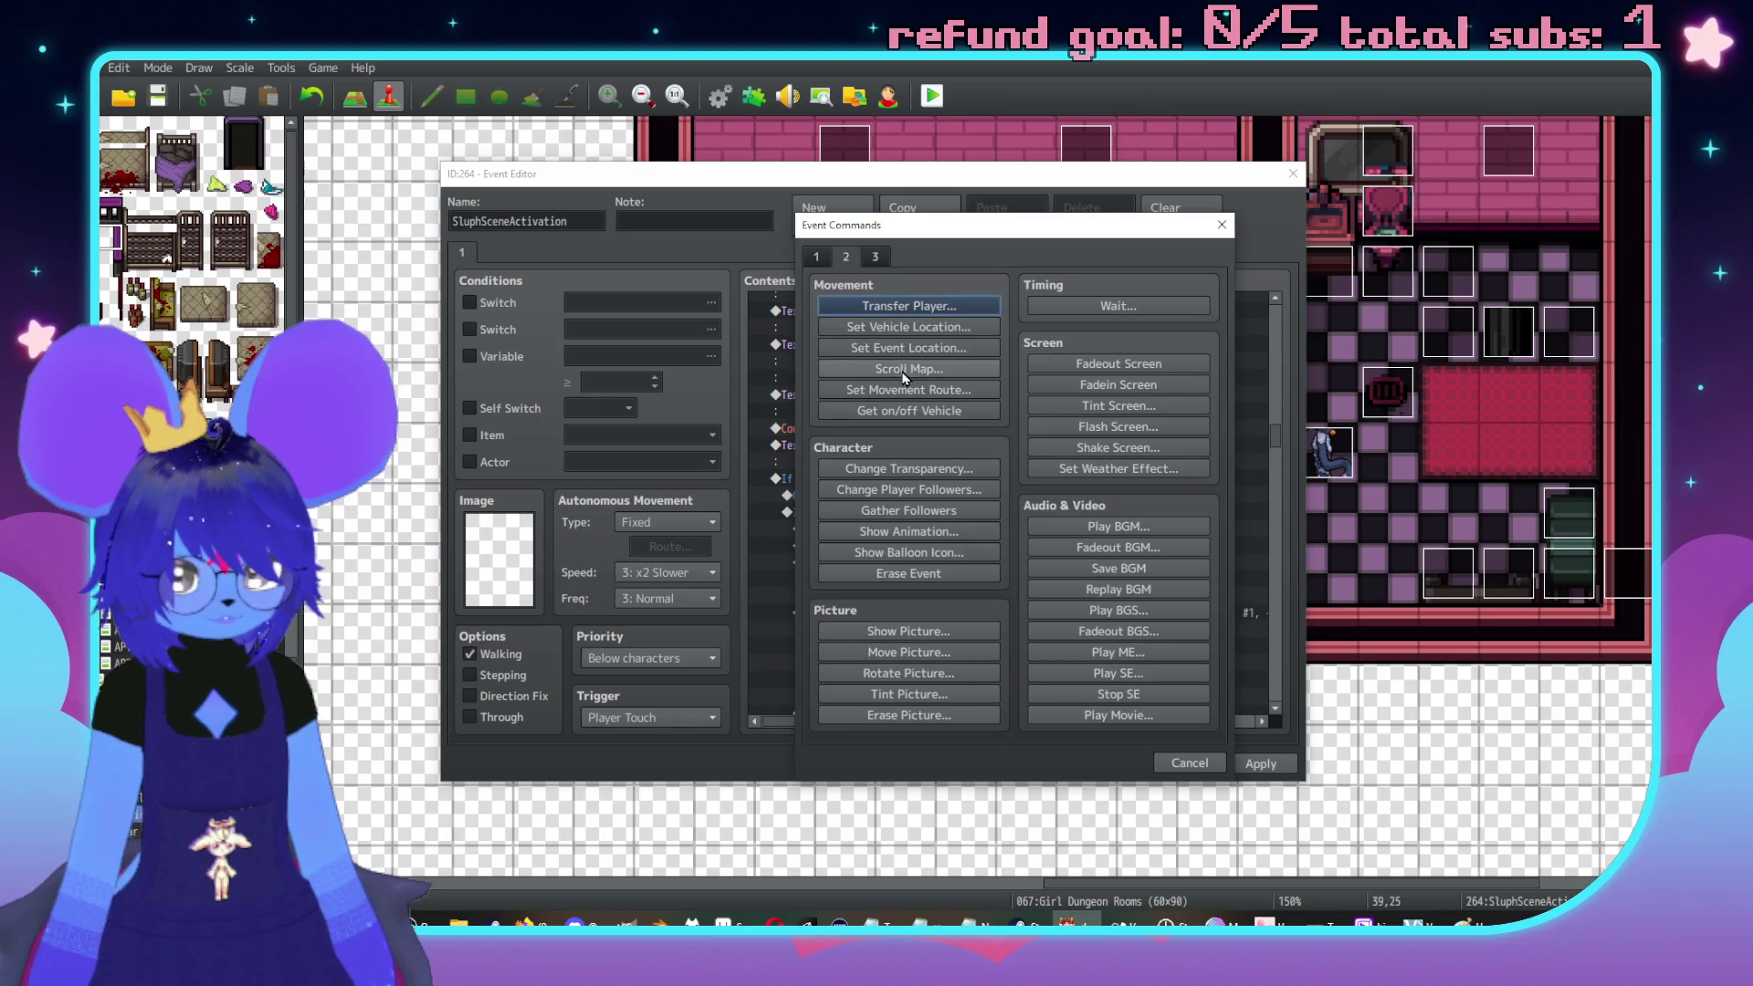
{"action": "left_click", "coordinate": [908, 552]}
{"action": "left_click", "coordinate": [1012, 514]}
{"action": "left_click", "coordinate": [968, 554]}
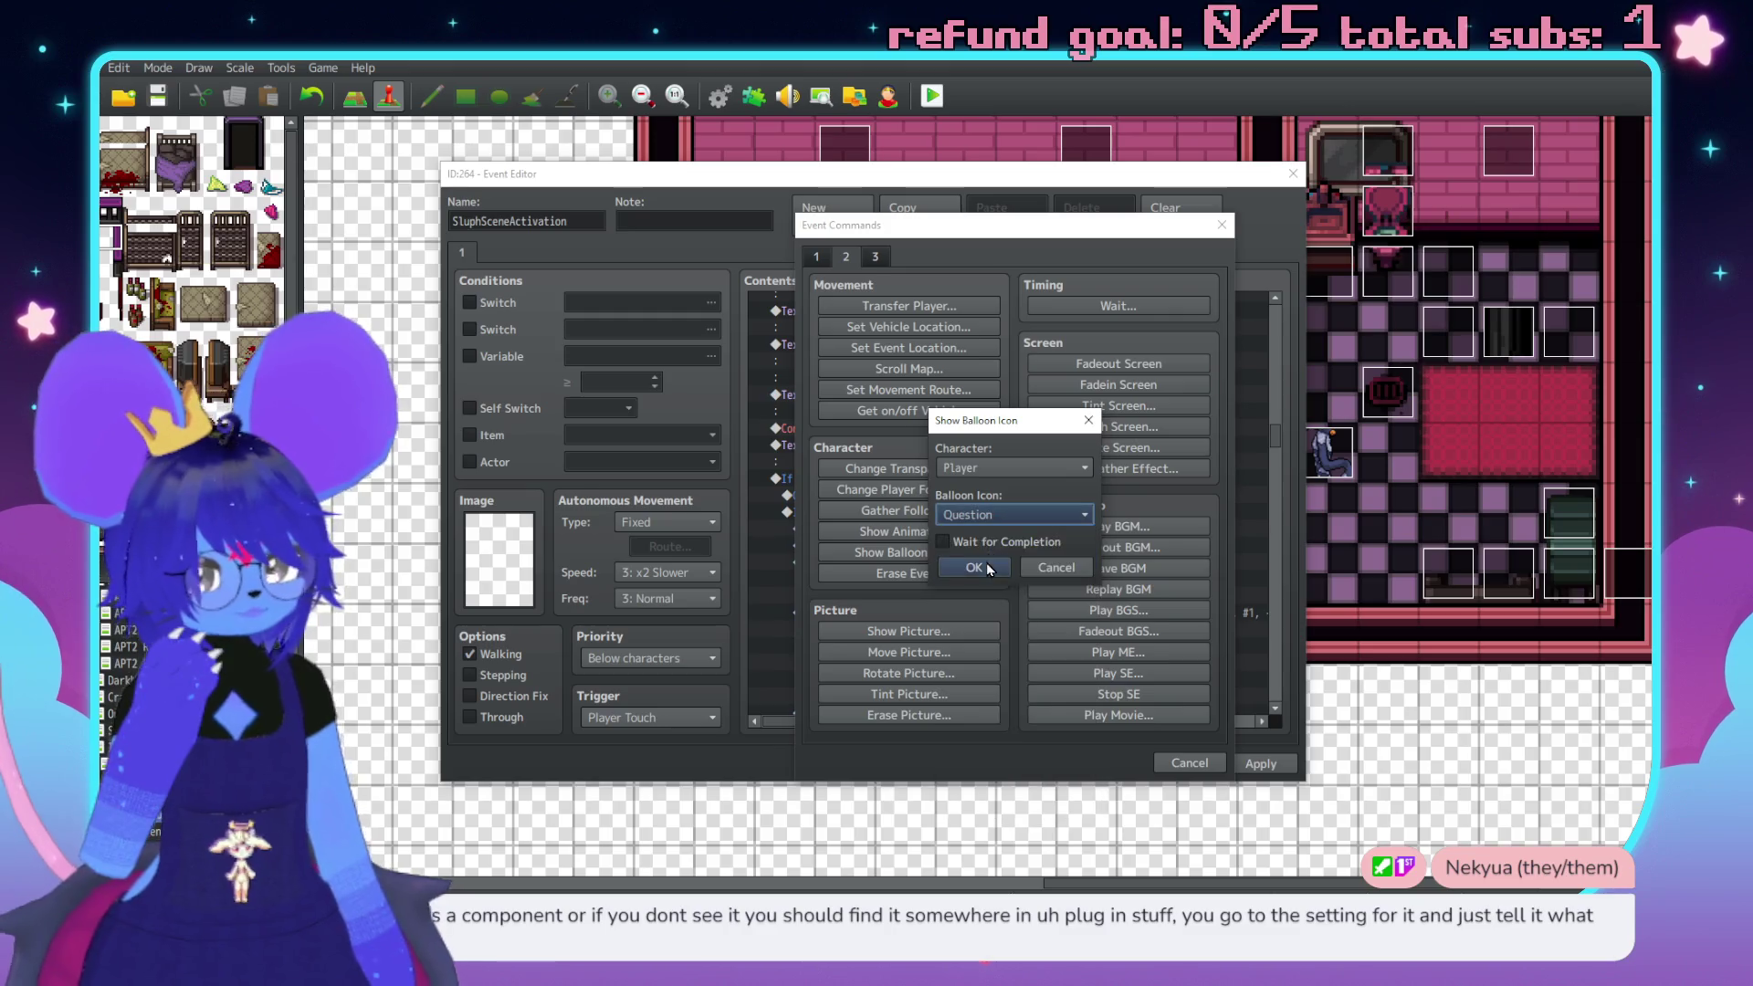
{"action": "left_click", "coordinate": [1010, 576]}
Paste the three follower and balloon commands into the Else branch and change that balloon to Anger
{"action": "scroll", "coordinate": [999, 595], "scroll_direction": "down", "scroll_amount": 1}
{"action": "scroll", "coordinate": [1016, 486], "scroll_direction": "down", "scroll_amount": 1}
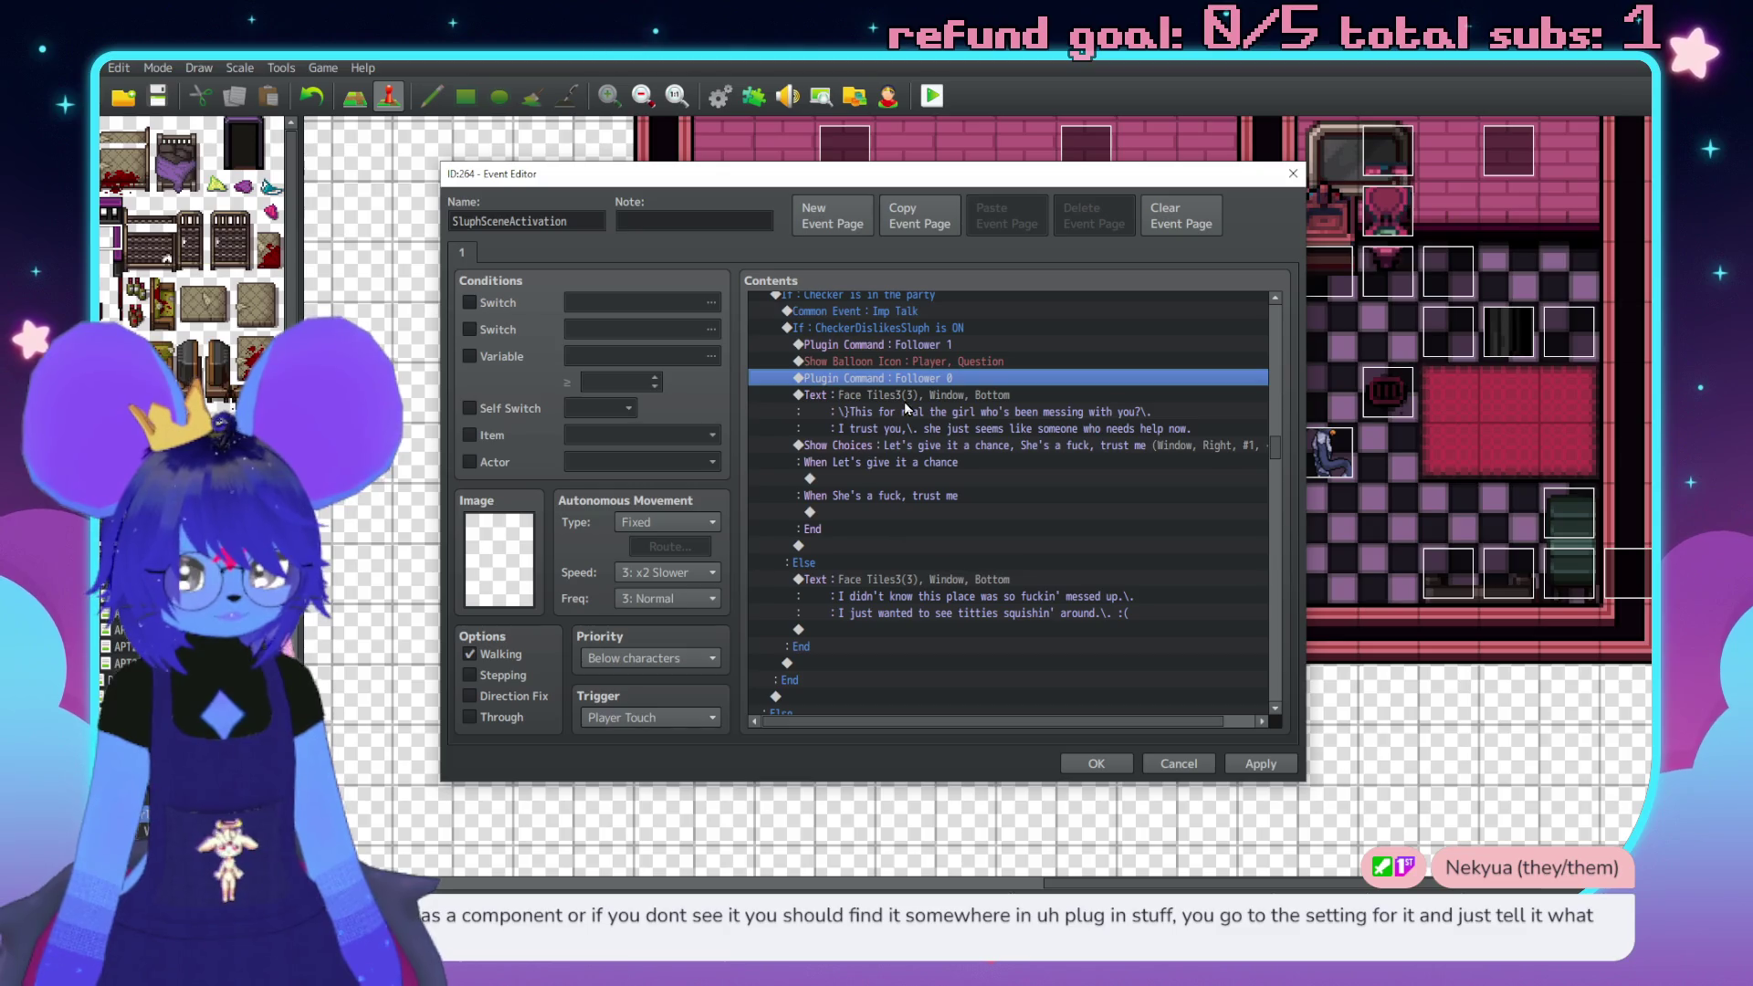
{"action": "left_click", "coordinate": [926, 347], "text": "shift"}
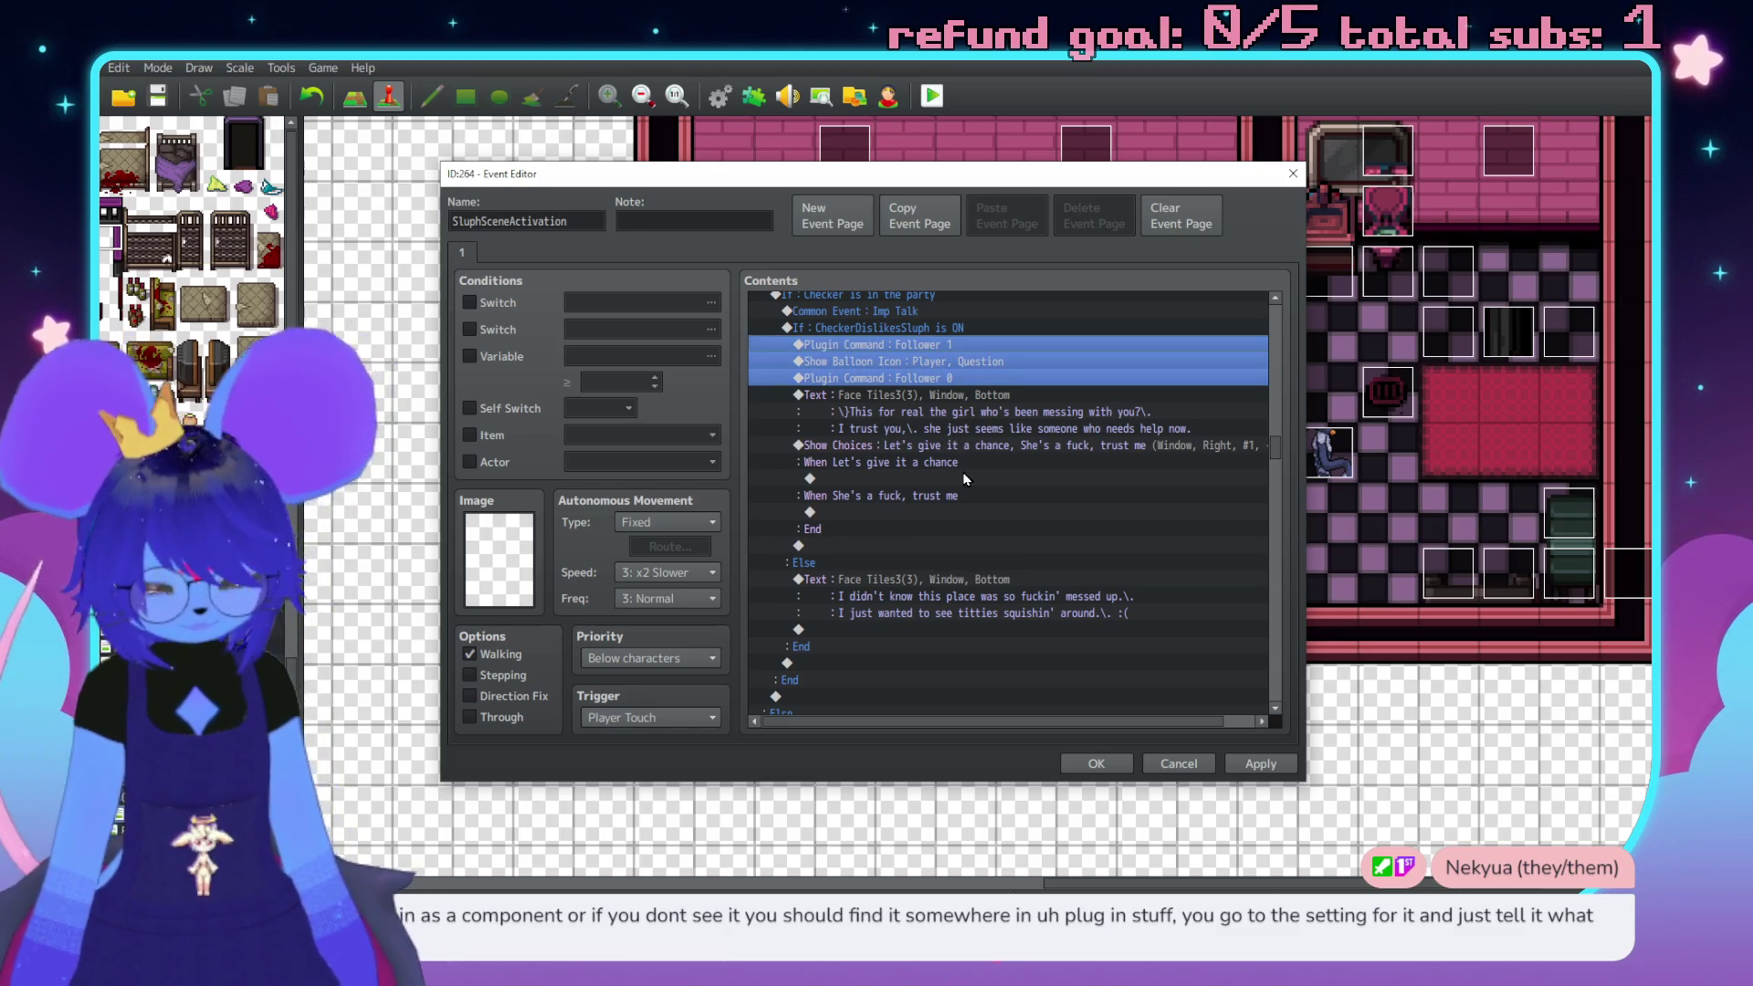
{"action": "left_click", "coordinate": [966, 579]}
{"action": "key", "text": "ctrl+v"}
{"action": "double_click", "coordinate": [979, 600]}
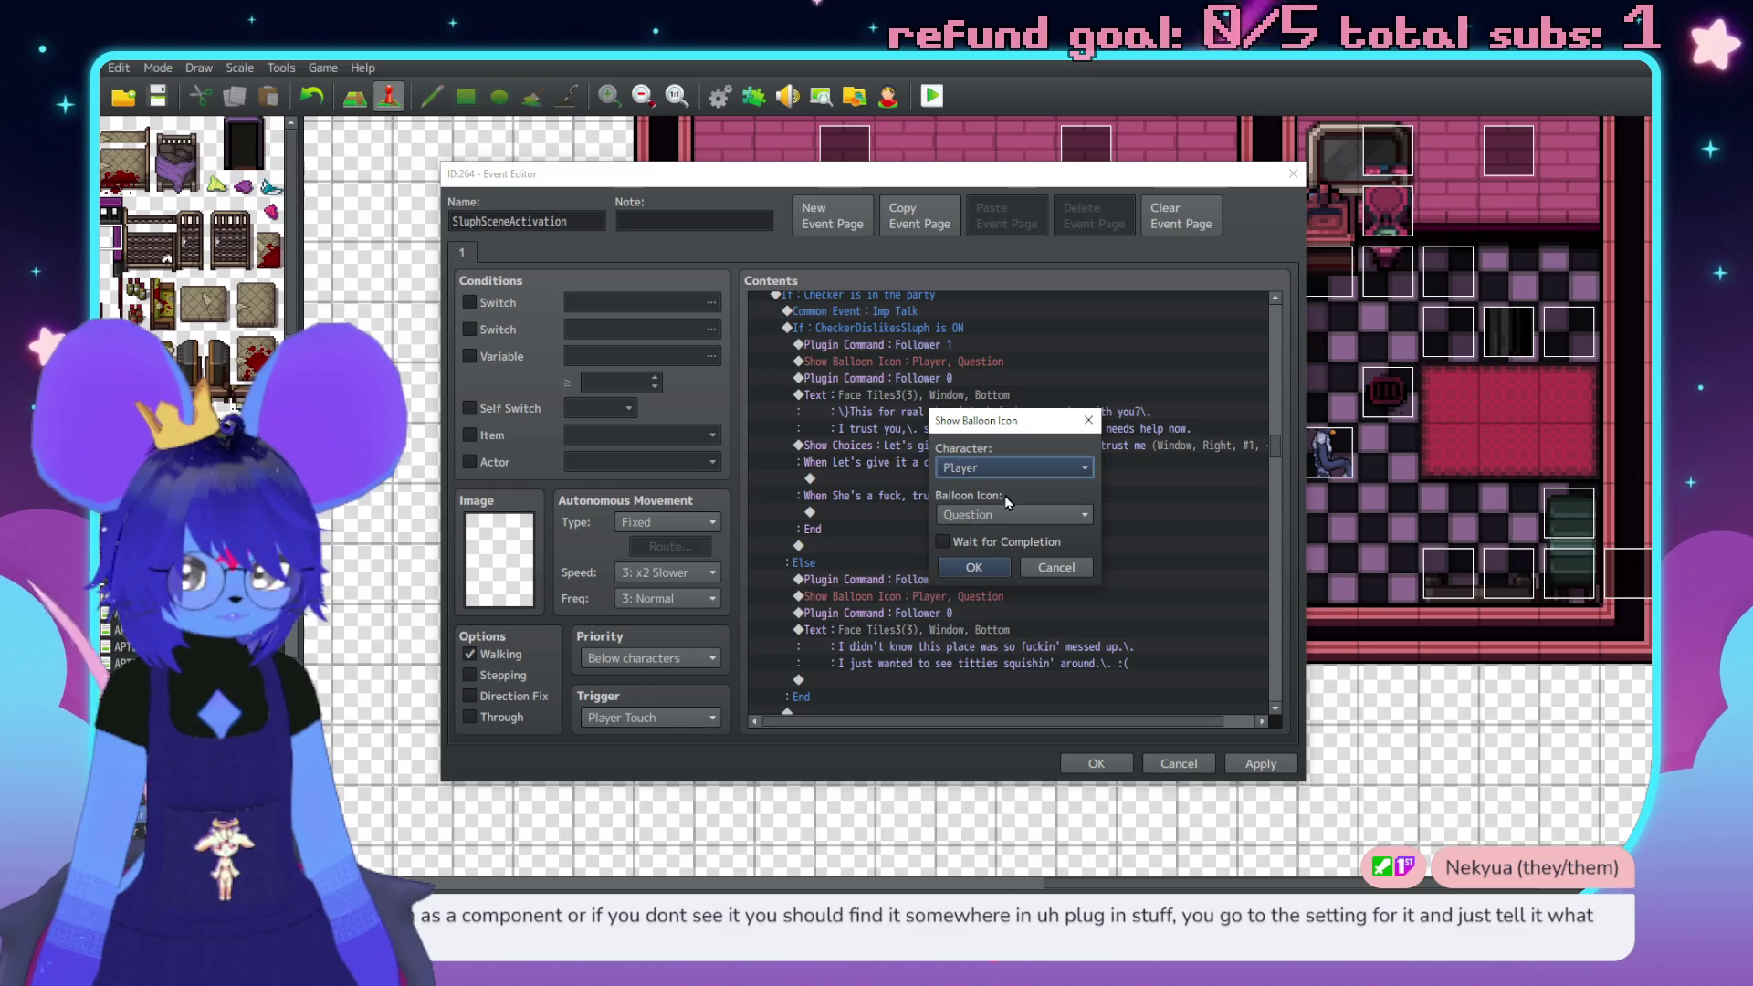
{"action": "left_click", "coordinate": [1006, 516]}
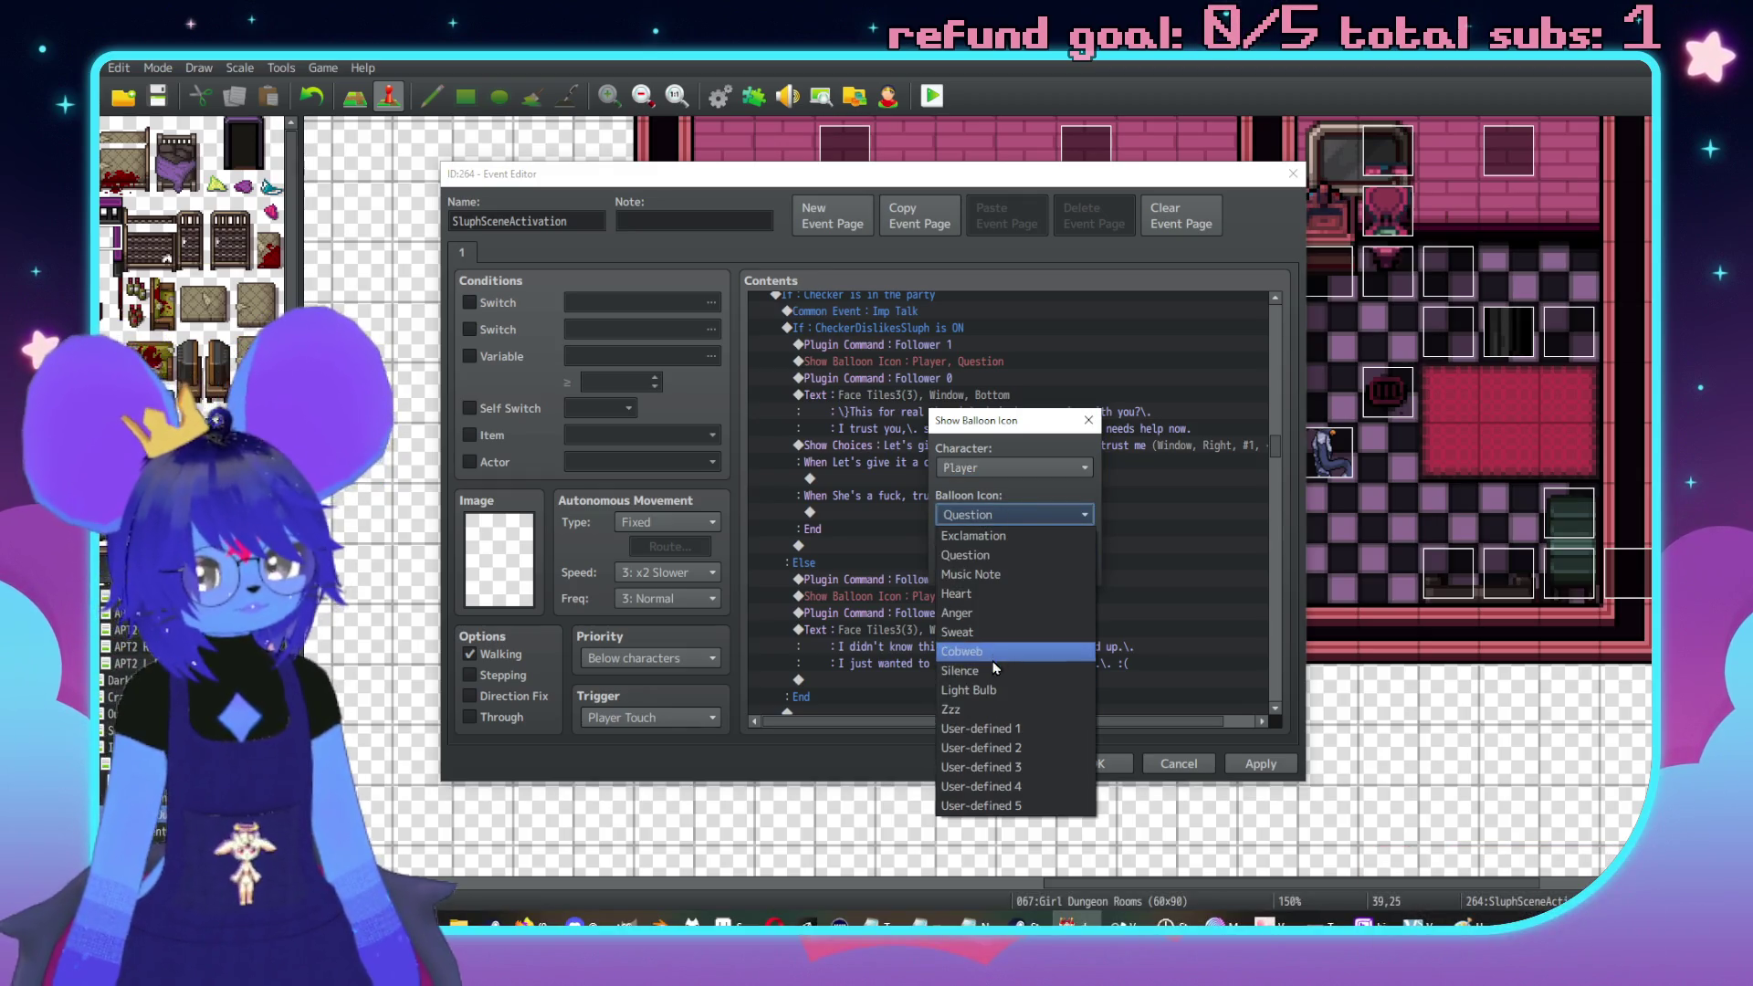
{"action": "left_click", "coordinate": [965, 615]}
{"action": "left_click", "coordinate": [973, 567]}
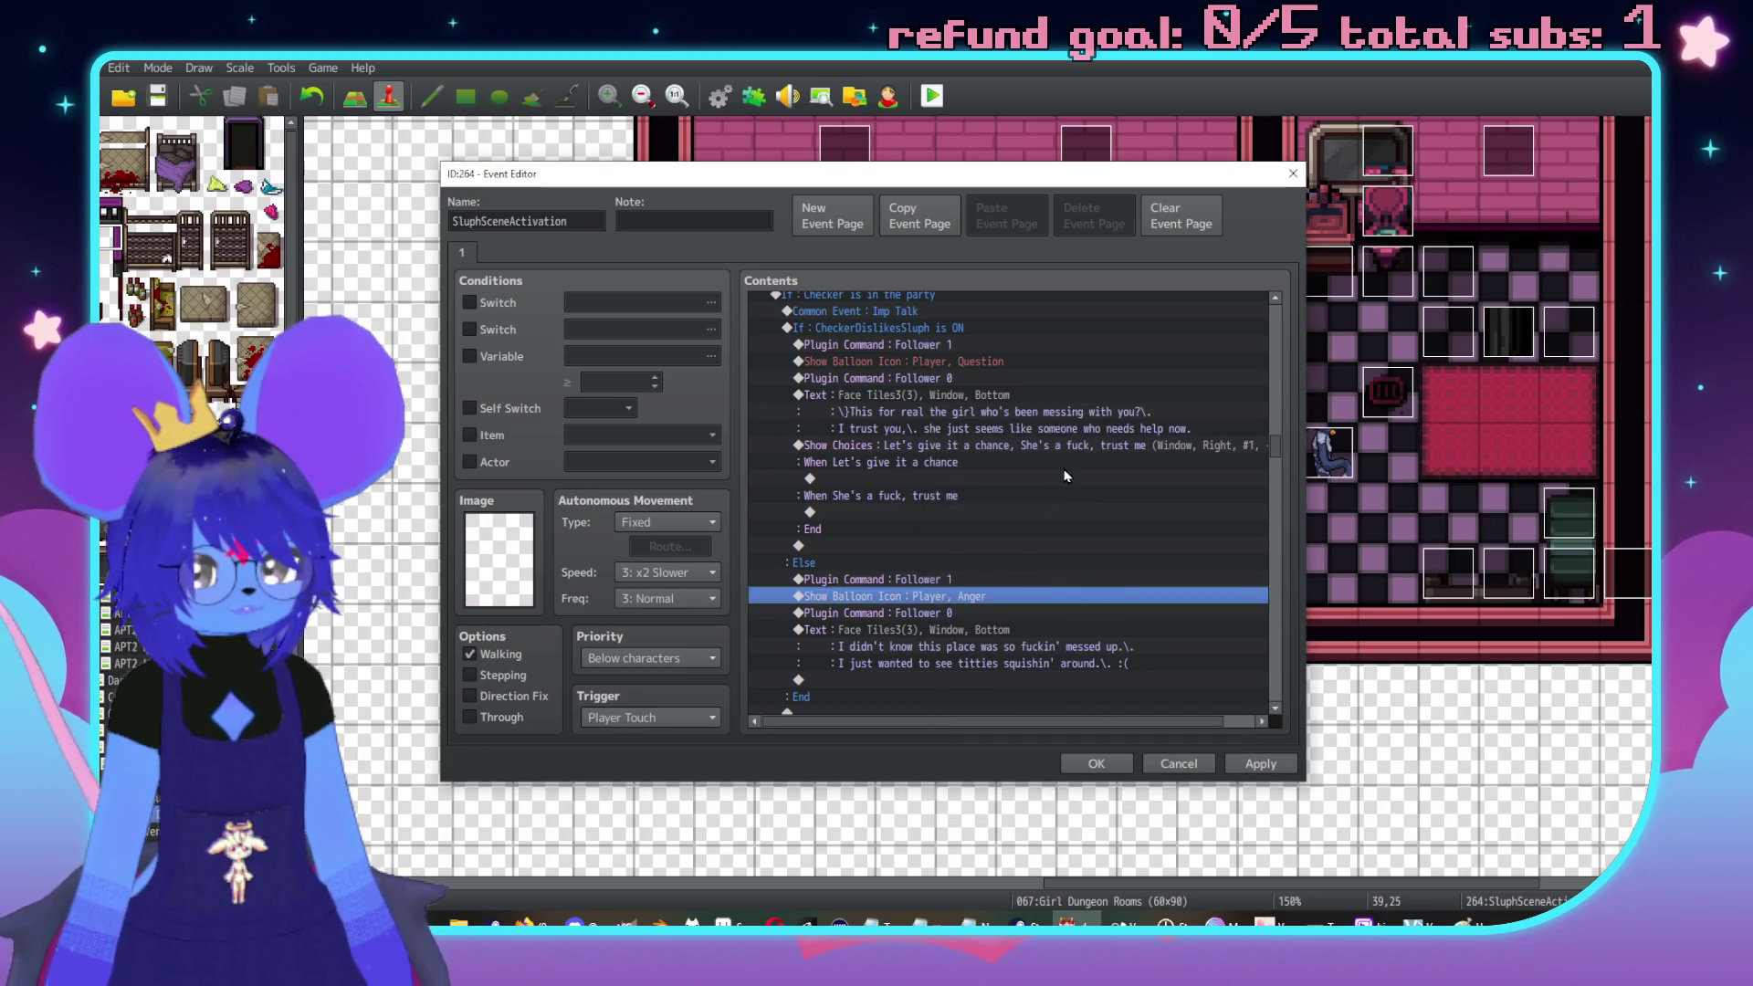
Add a red imp face message under the Let's give it a chance choice
{"action": "scroll", "coordinate": [893, 580], "scroll_direction": "down", "scroll_amount": 1}
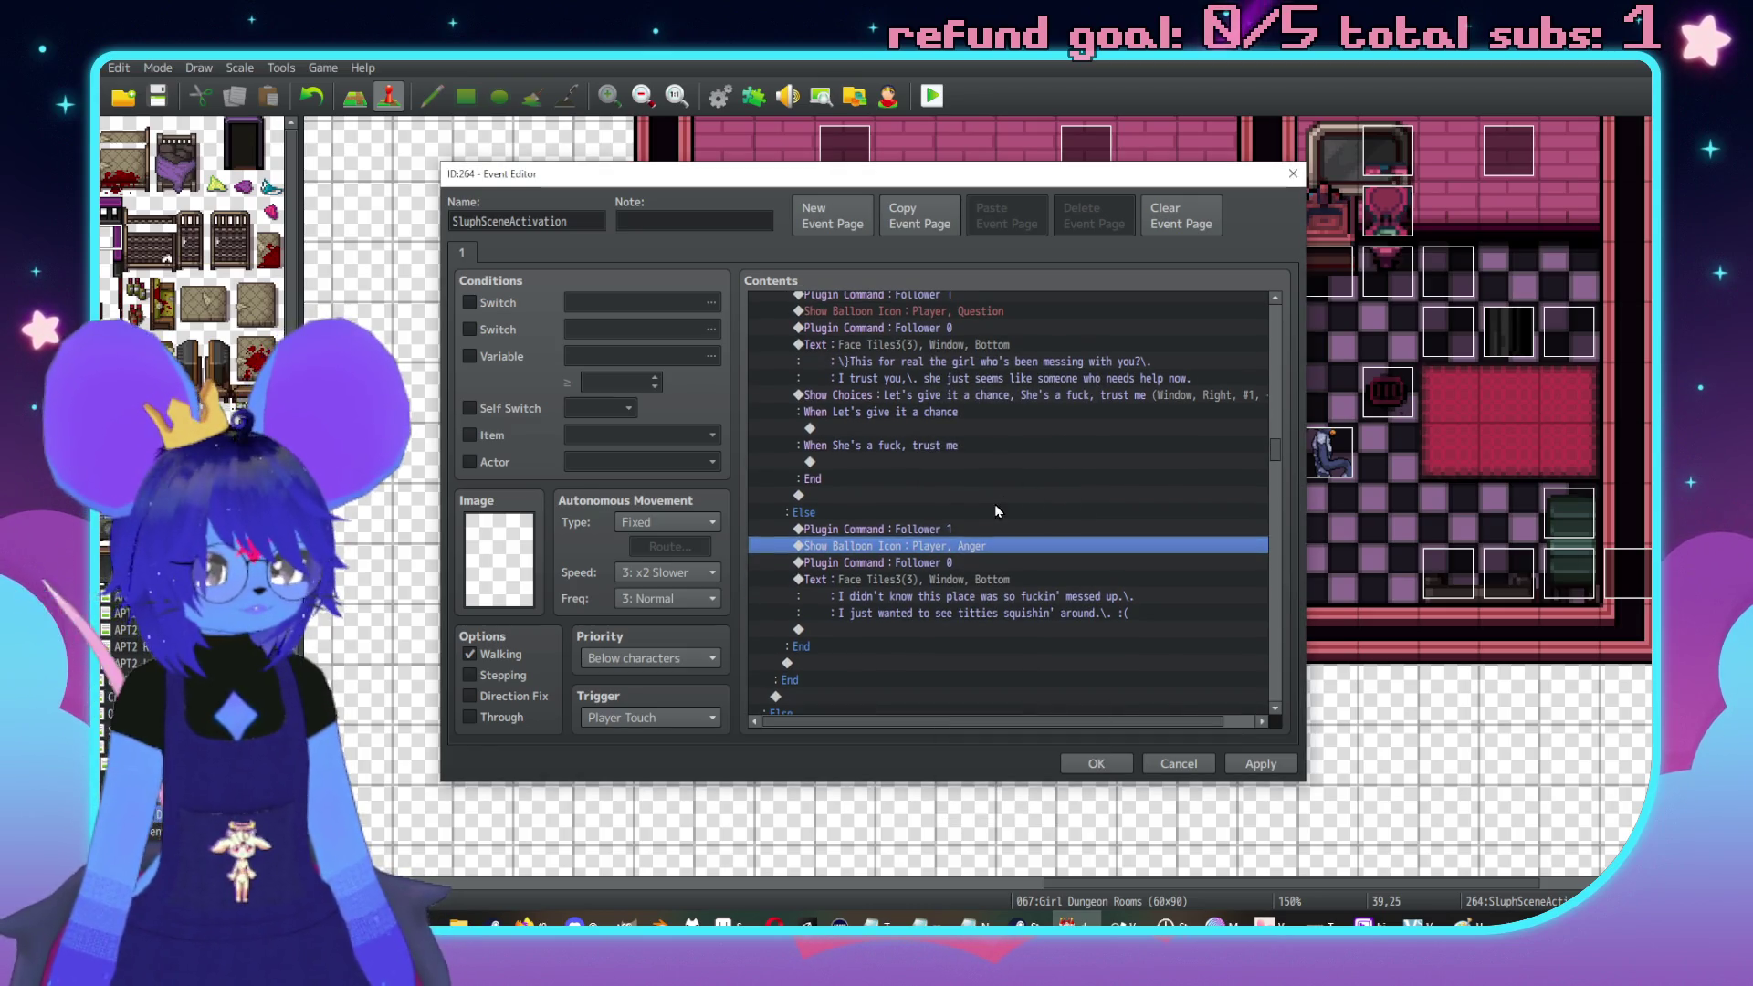
{"action": "double_click", "coordinate": [939, 457]}
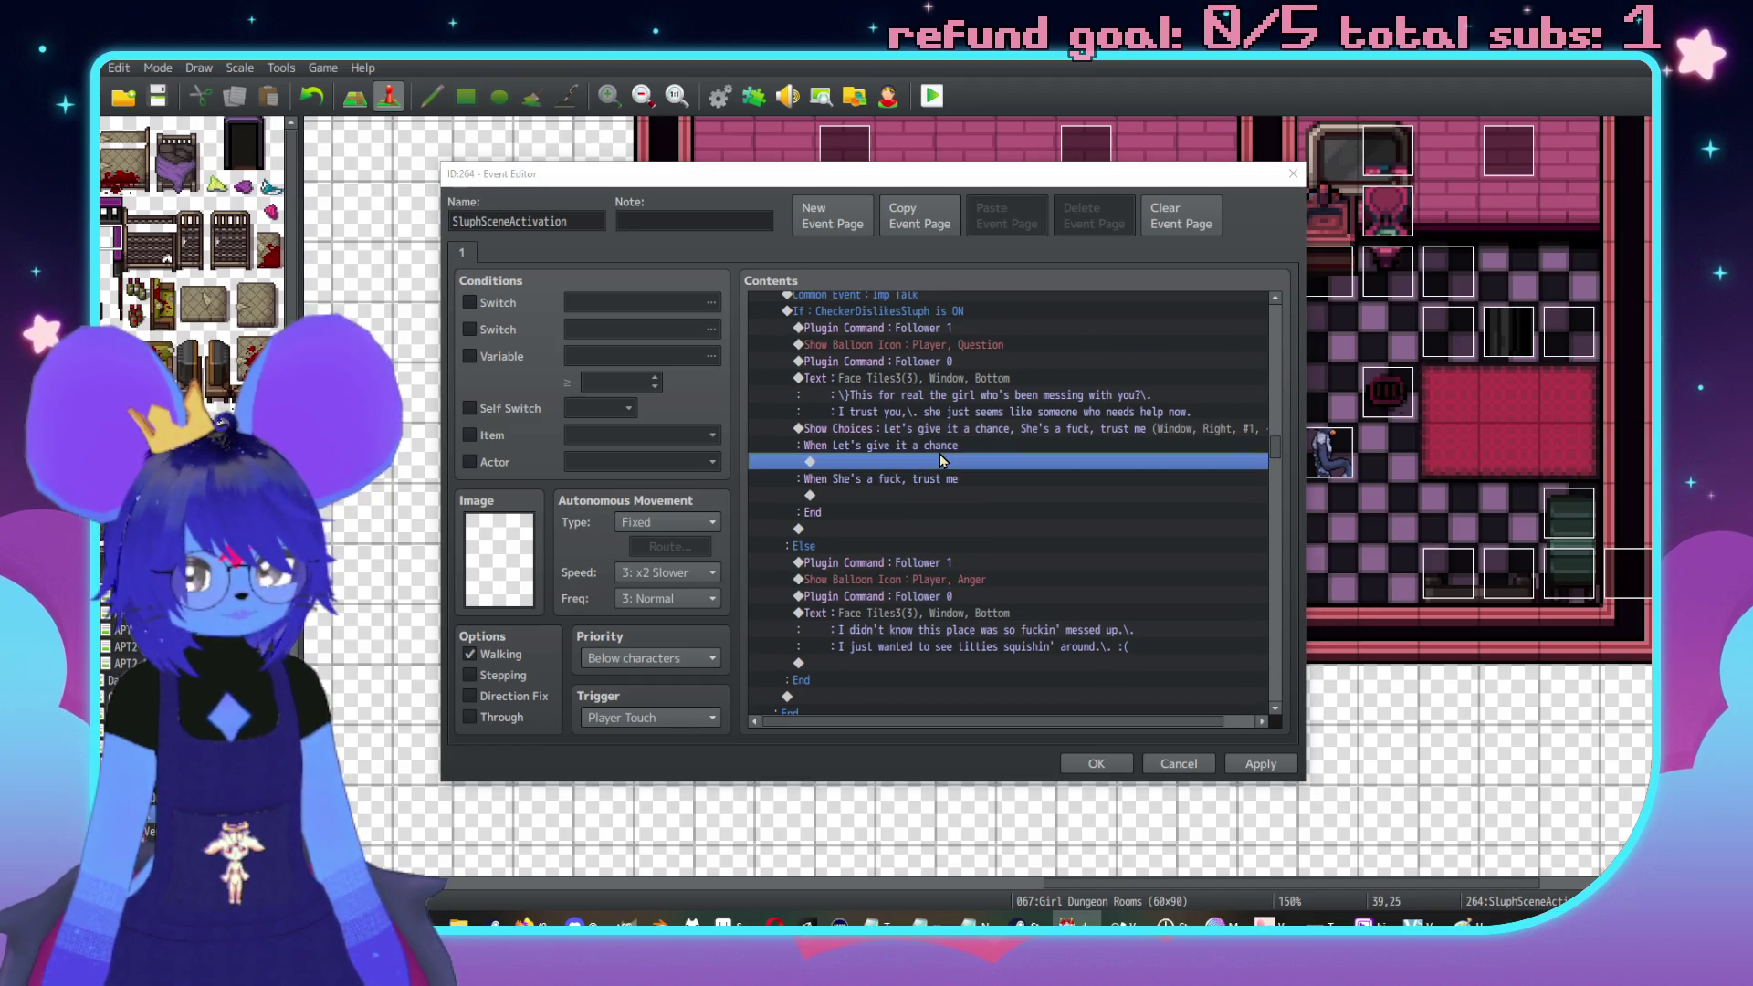
{"action": "left_click", "coordinate": [1030, 255]}
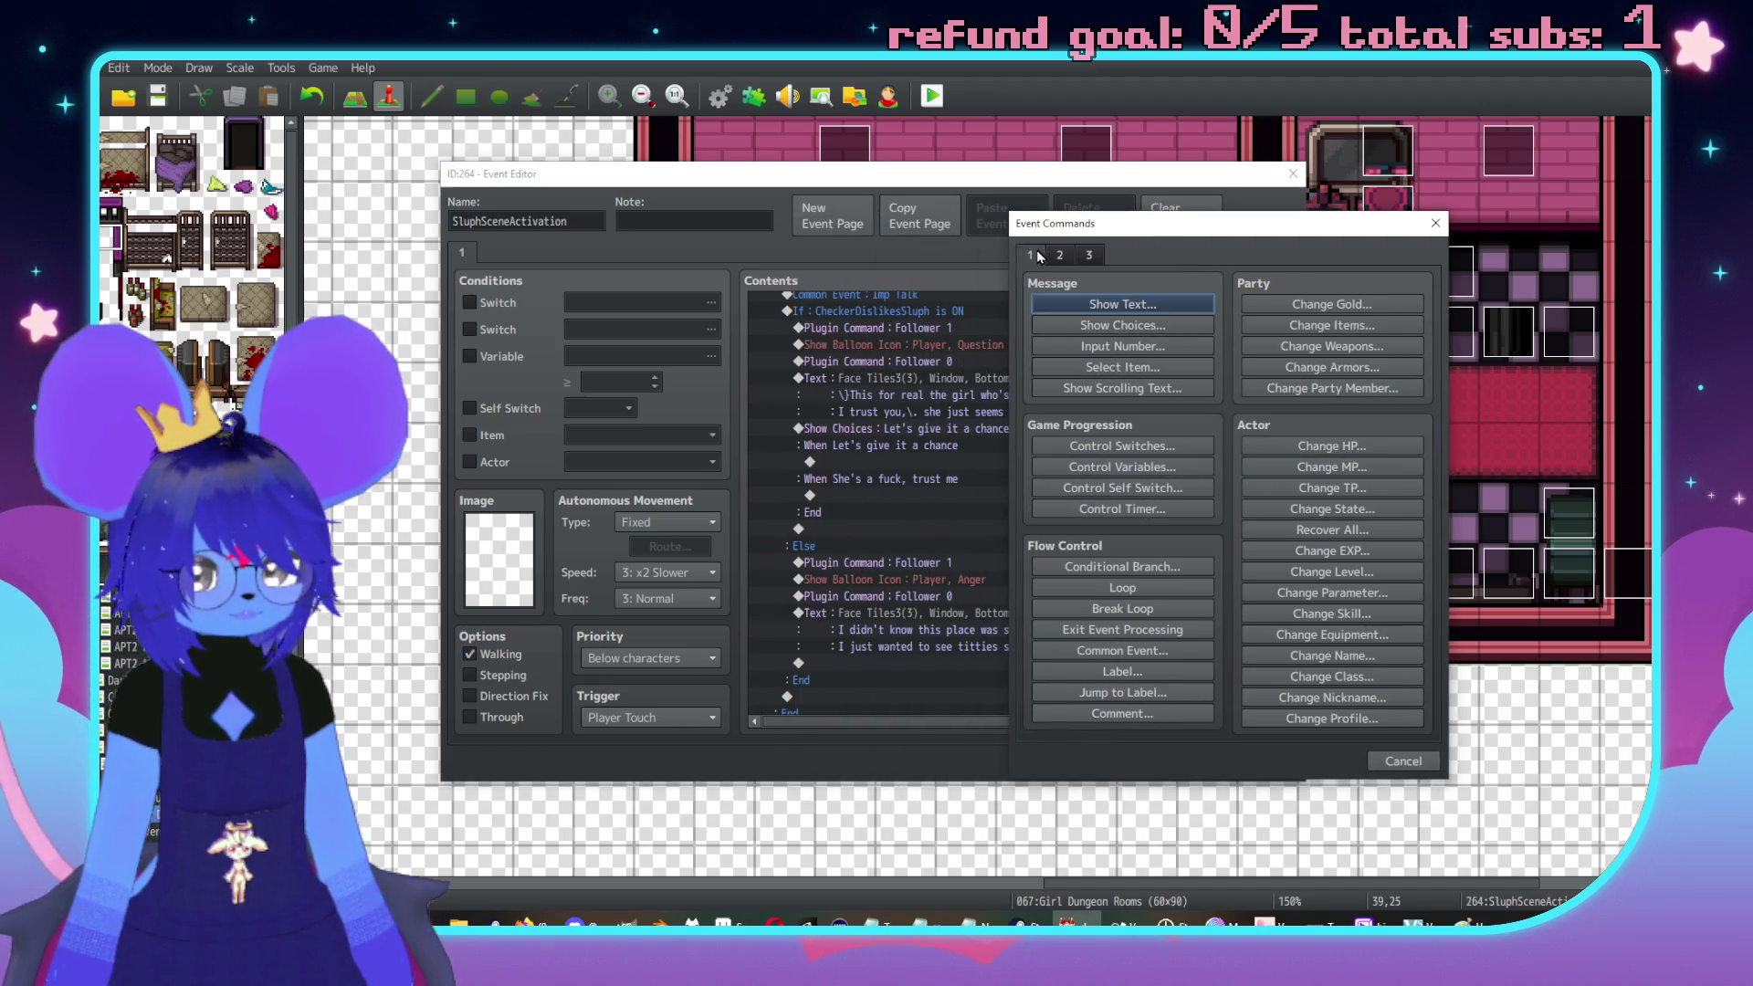
{"action": "left_click", "coordinate": [1106, 306]}
{"action": "double_click", "coordinate": [1040, 476]}
{"action": "left_click", "coordinate": [1005, 384]}
{"action": "double_click", "coordinate": [1406, 365]}
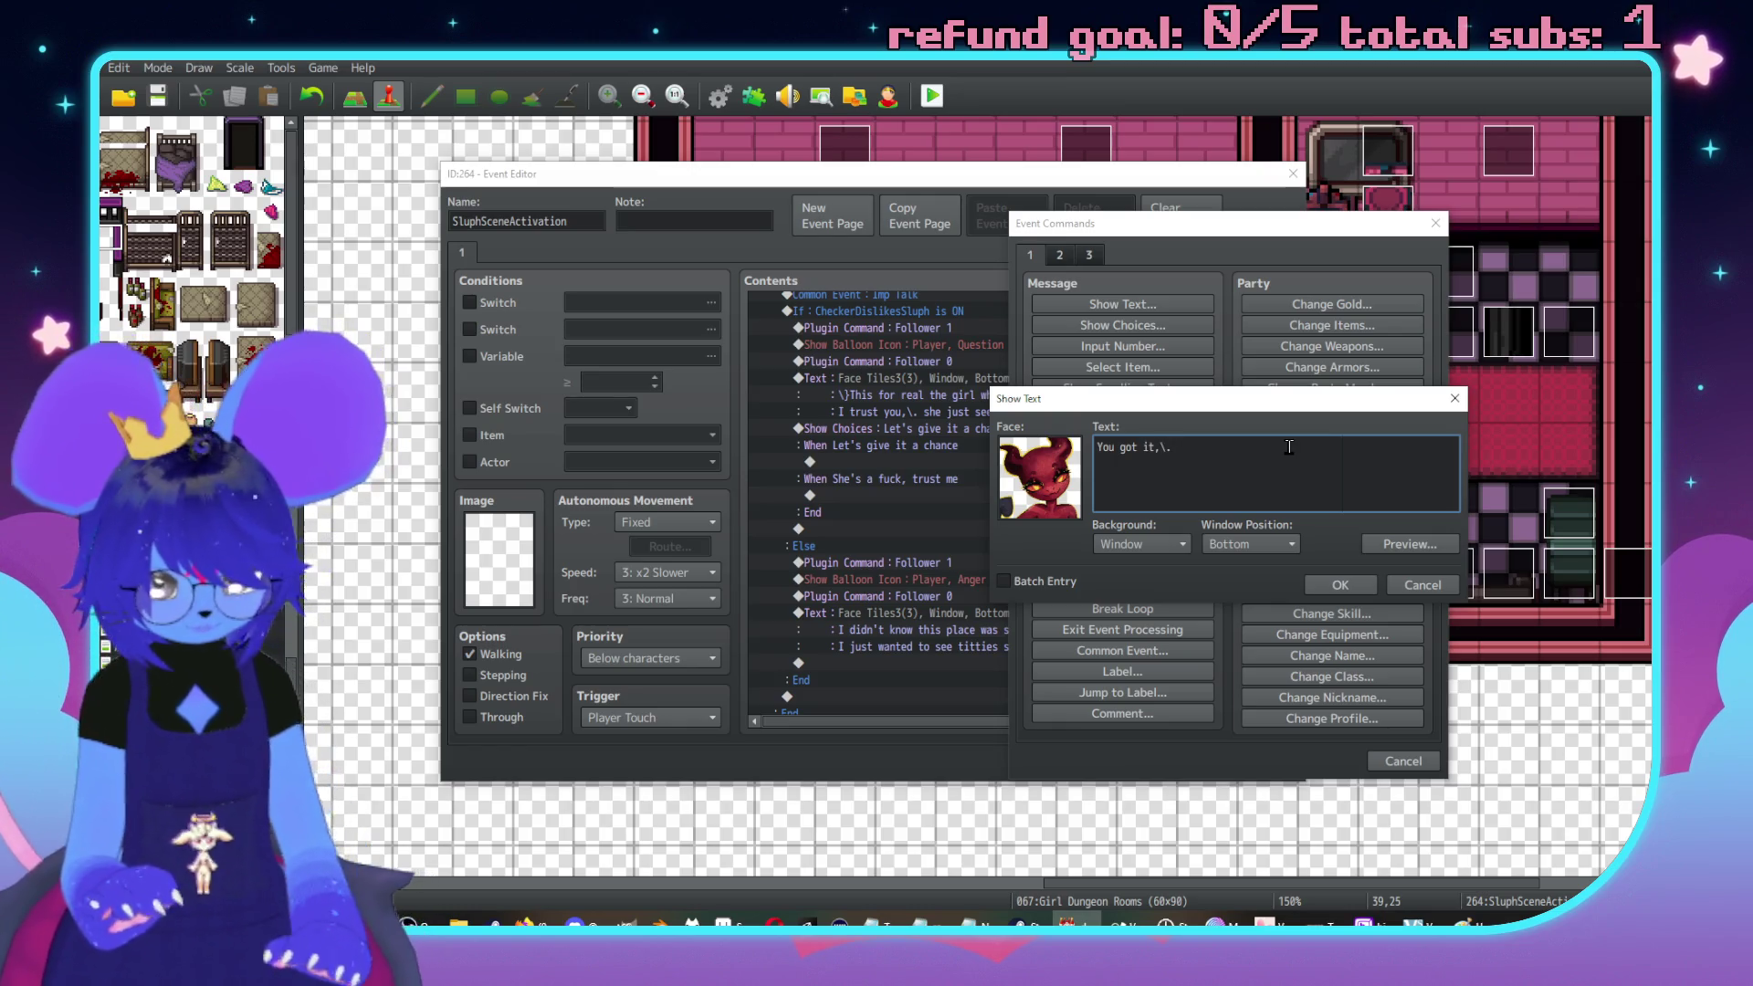
{"action": "type", "text": " \\n[1].\\. I'll give her a shot."}
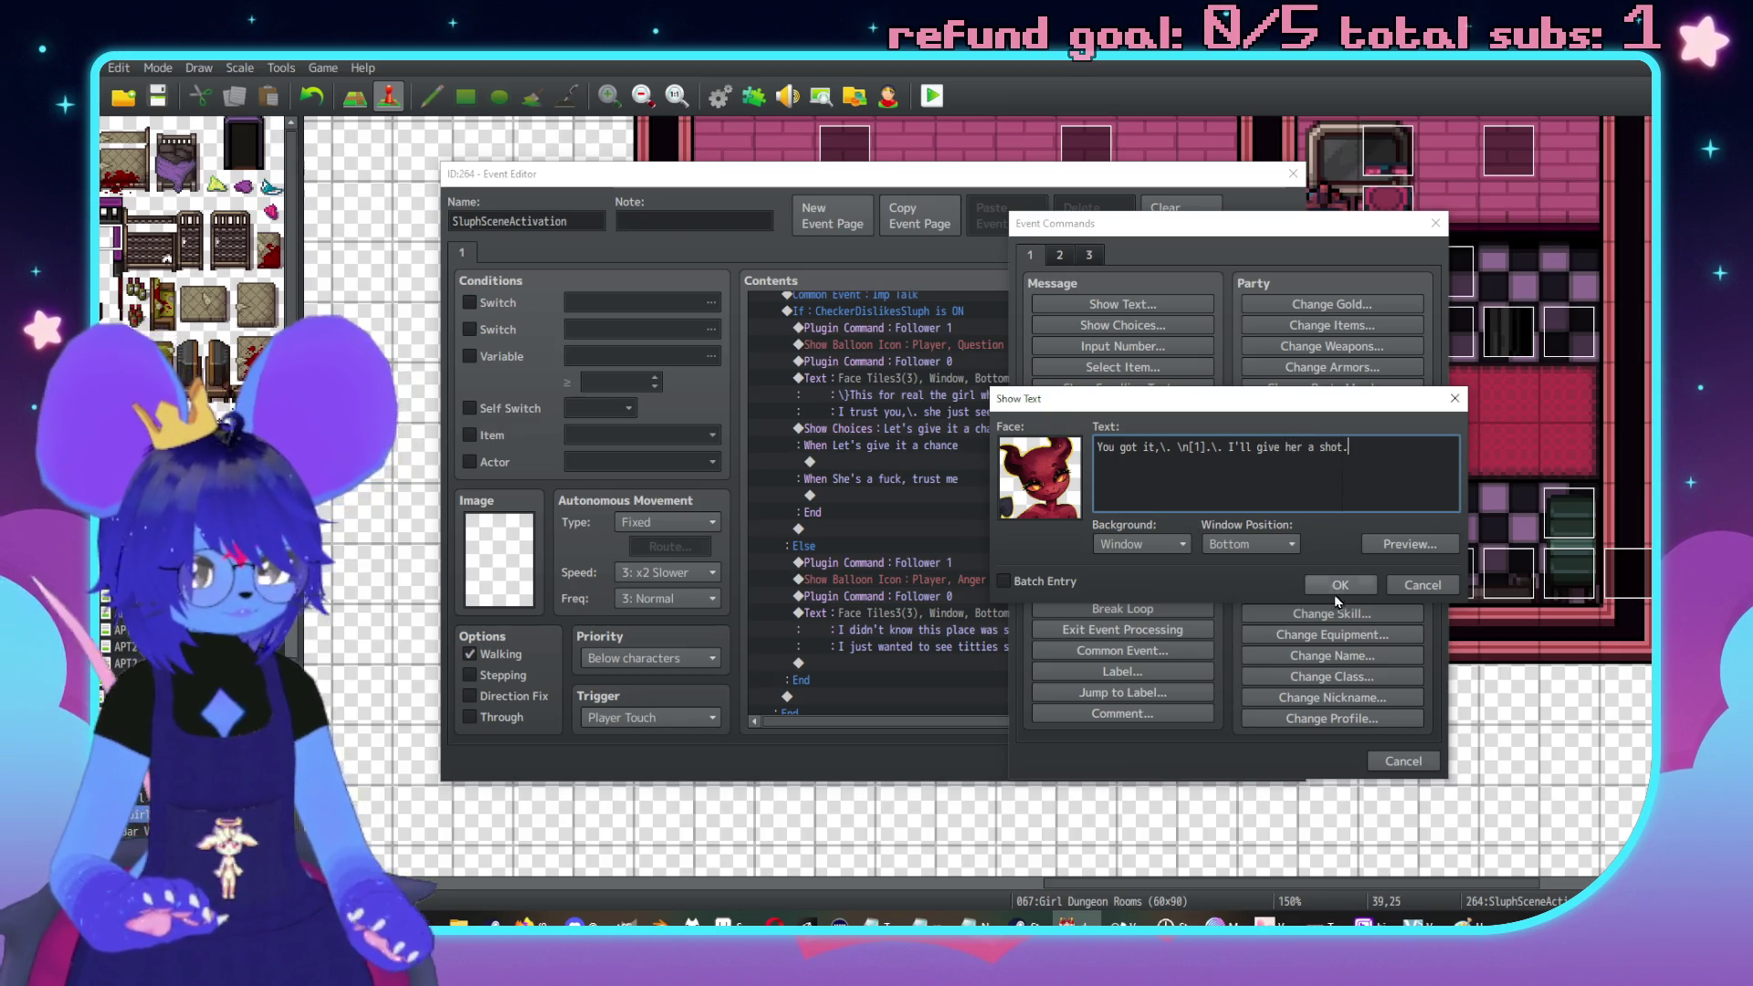
{"action": "left_click", "coordinate": [1337, 589]}
Revise and preview the imp's reply so it reads 'I'll give her a shot.'
{"action": "double_click", "coordinate": [952, 504]}
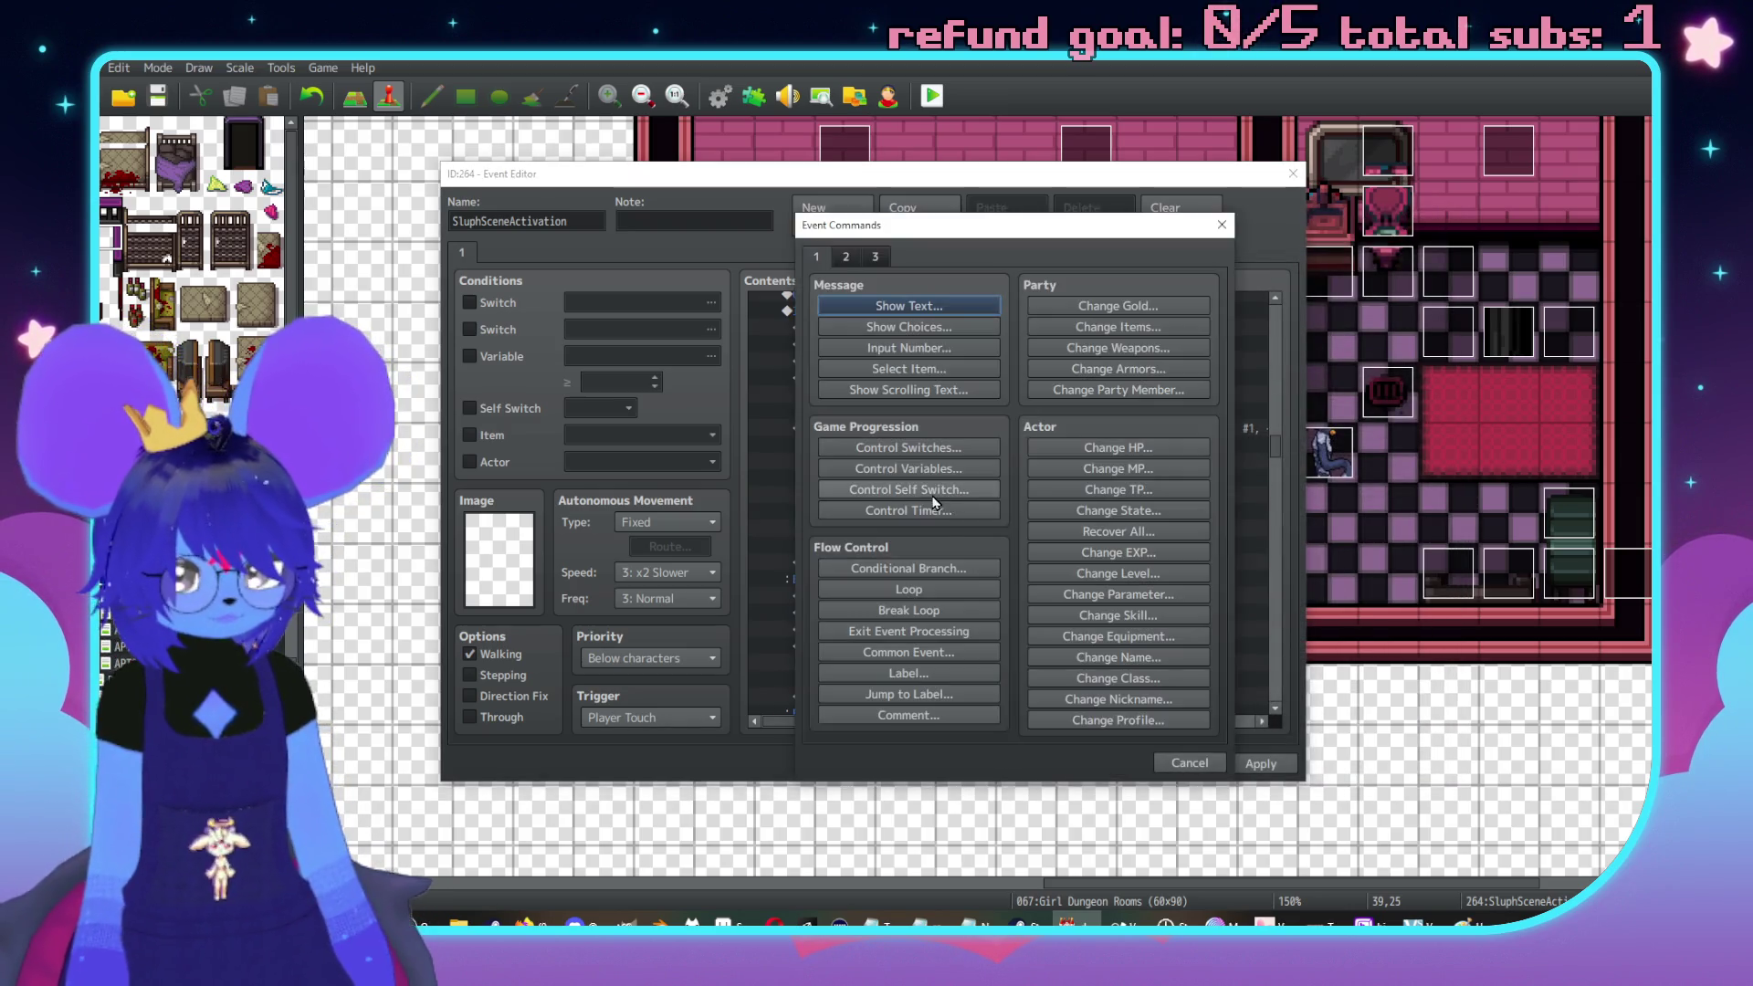
{"action": "left_click", "coordinate": [1187, 763]}
{"action": "double_click", "coordinate": [971, 462]}
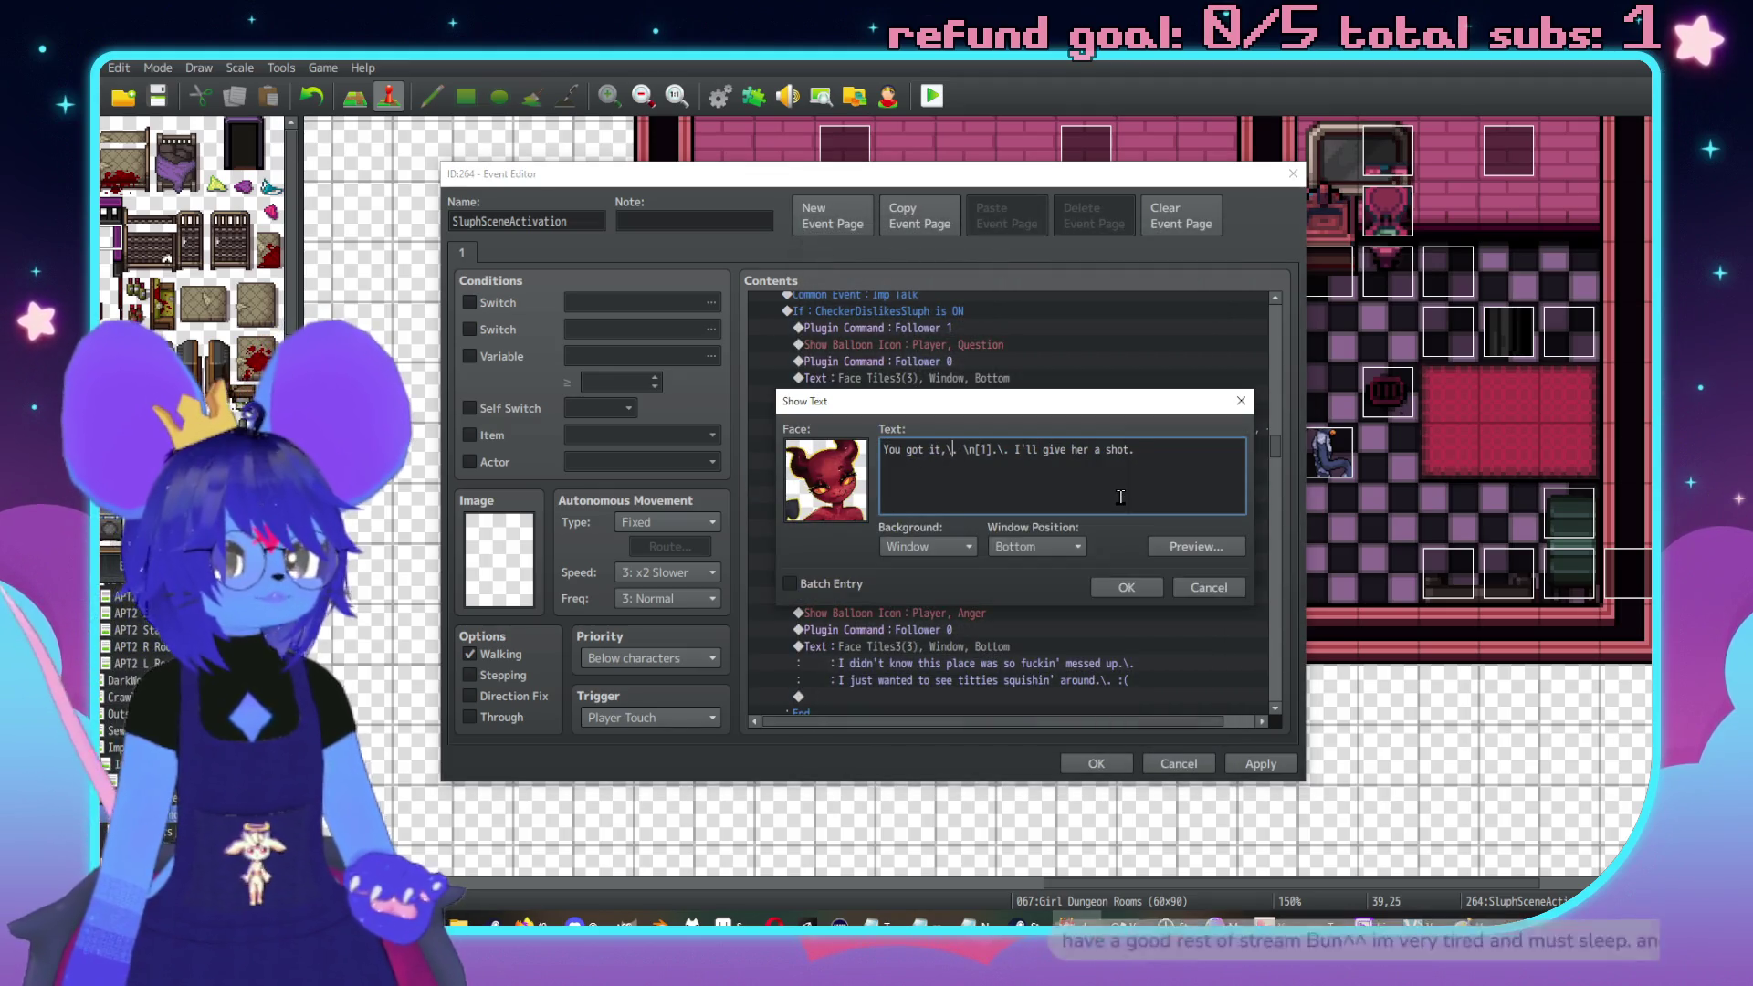
{"action": "type", "text": "\\|"}
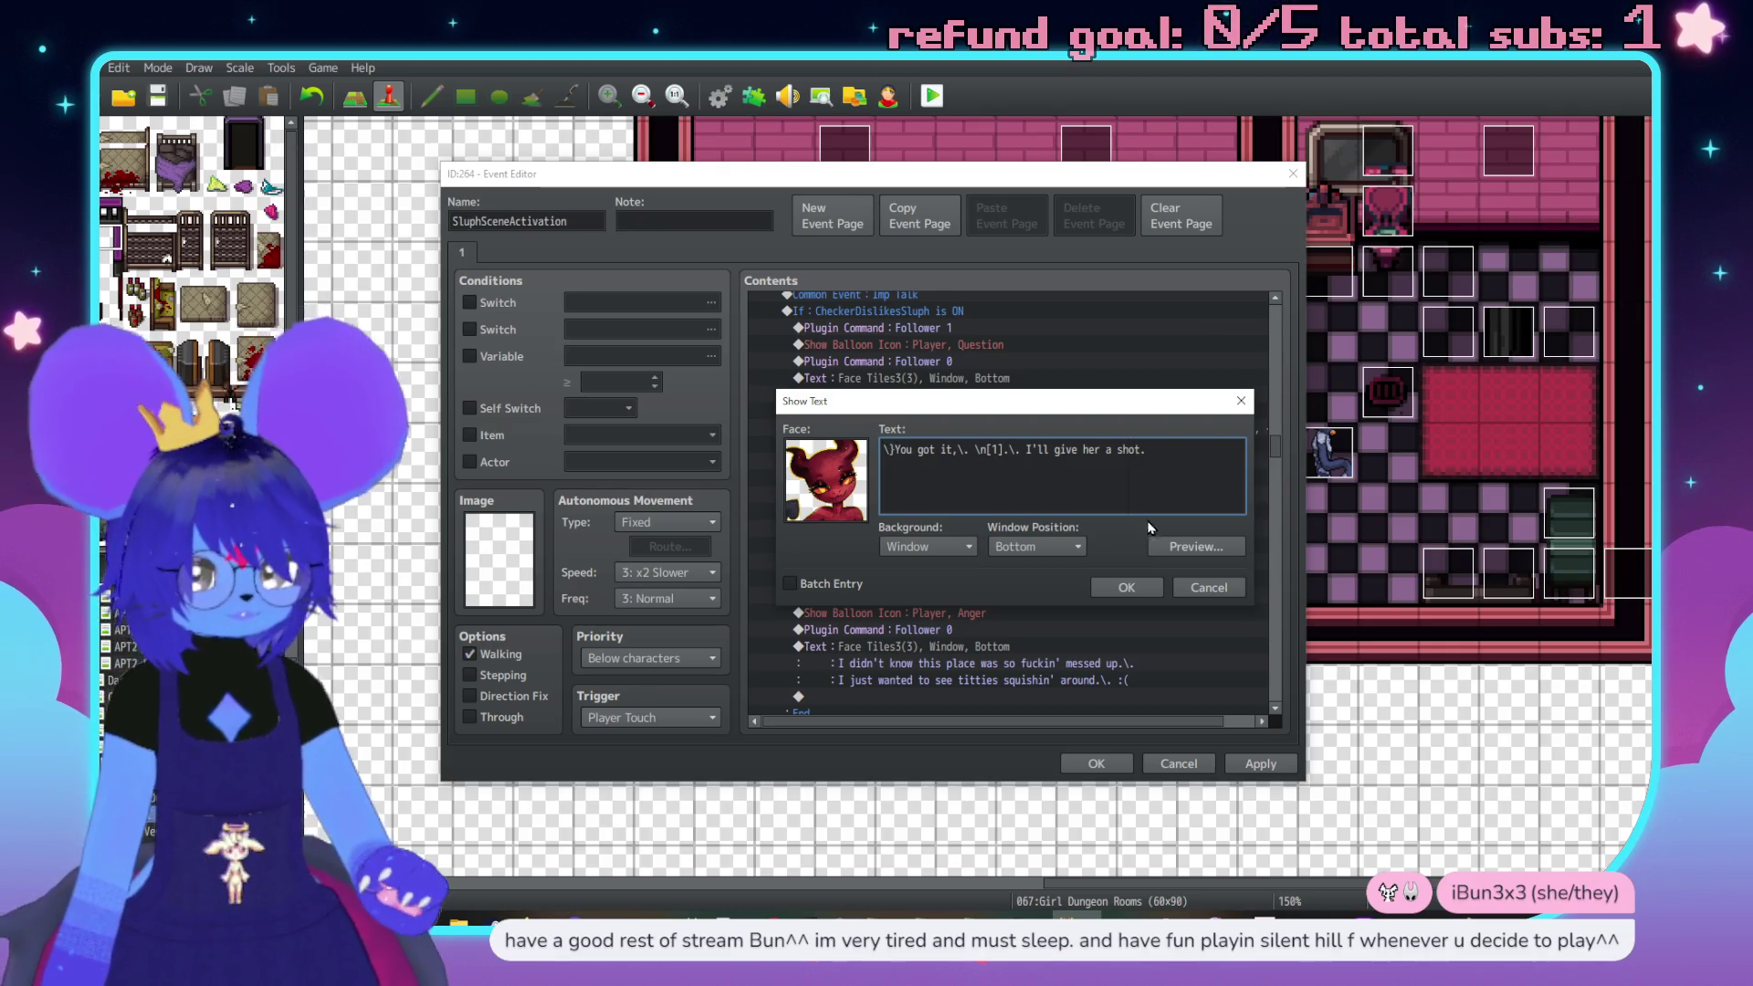
{"action": "left_click", "coordinate": [1196, 546]}
{"action": "left_click", "coordinate": [1278, 583]}
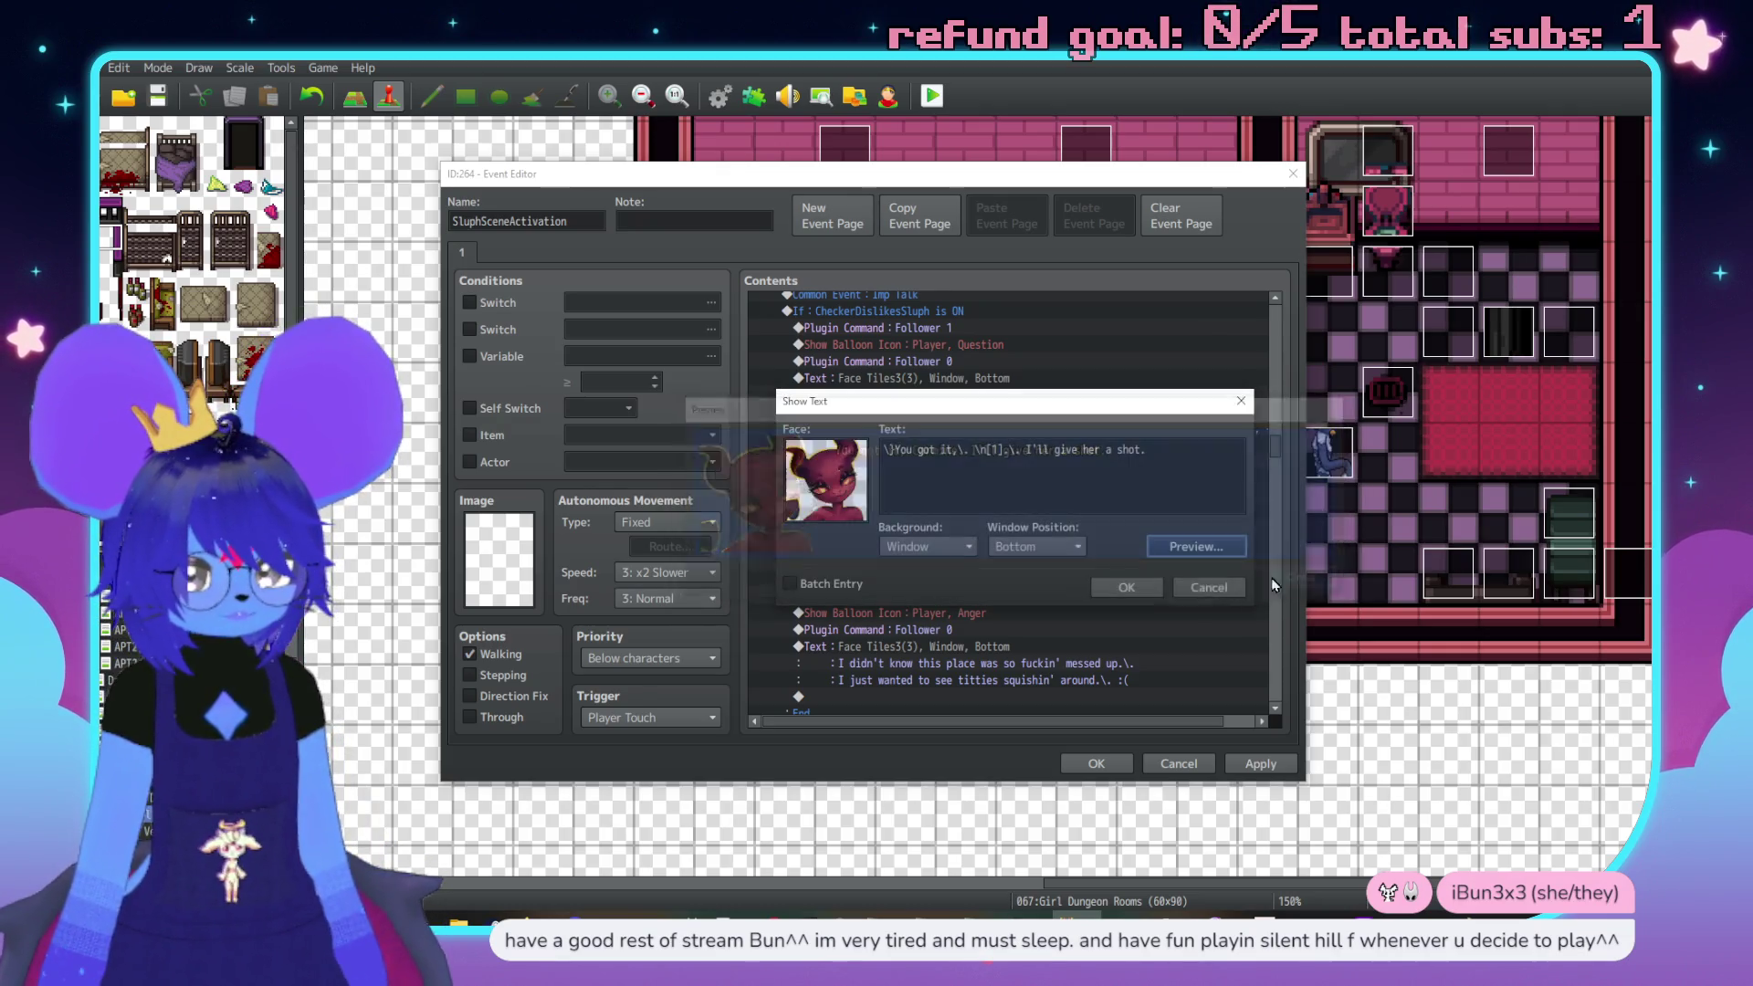
{"action": "left_click", "coordinate": [1128, 587]}
{"action": "double_click", "coordinate": [904, 494]}
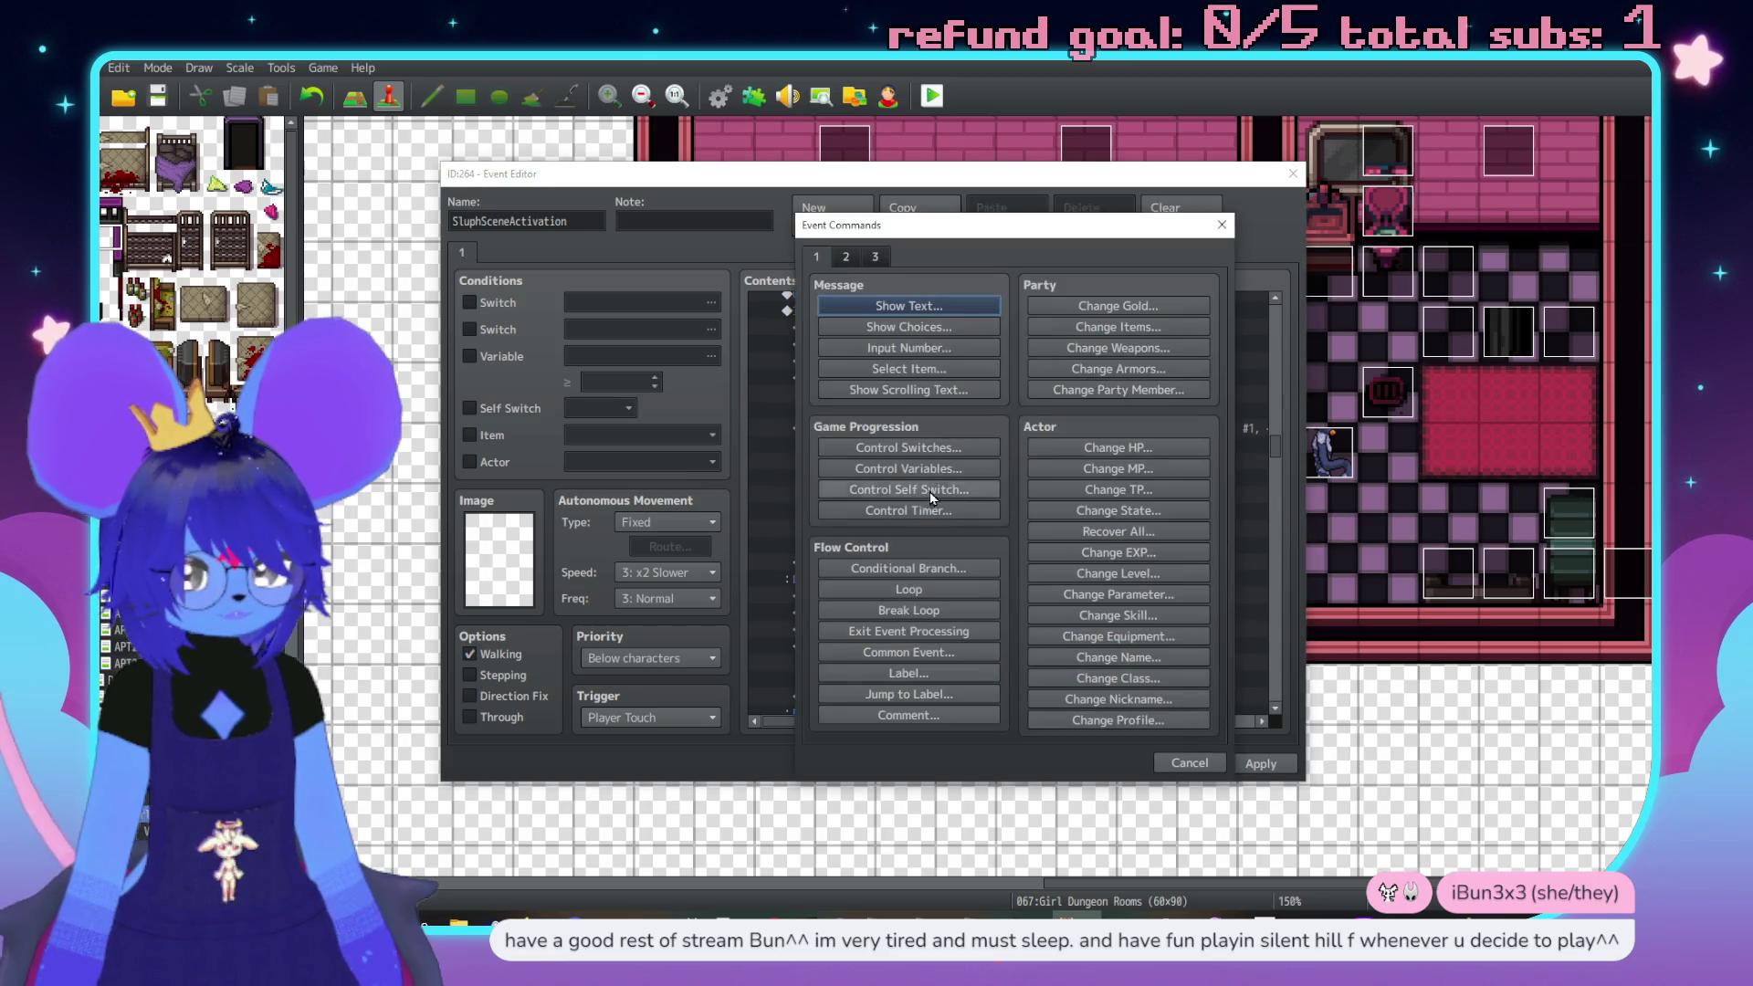
{"action": "key", "text": "Escape"}
{"action": "double_click", "coordinate": [1059, 473]}
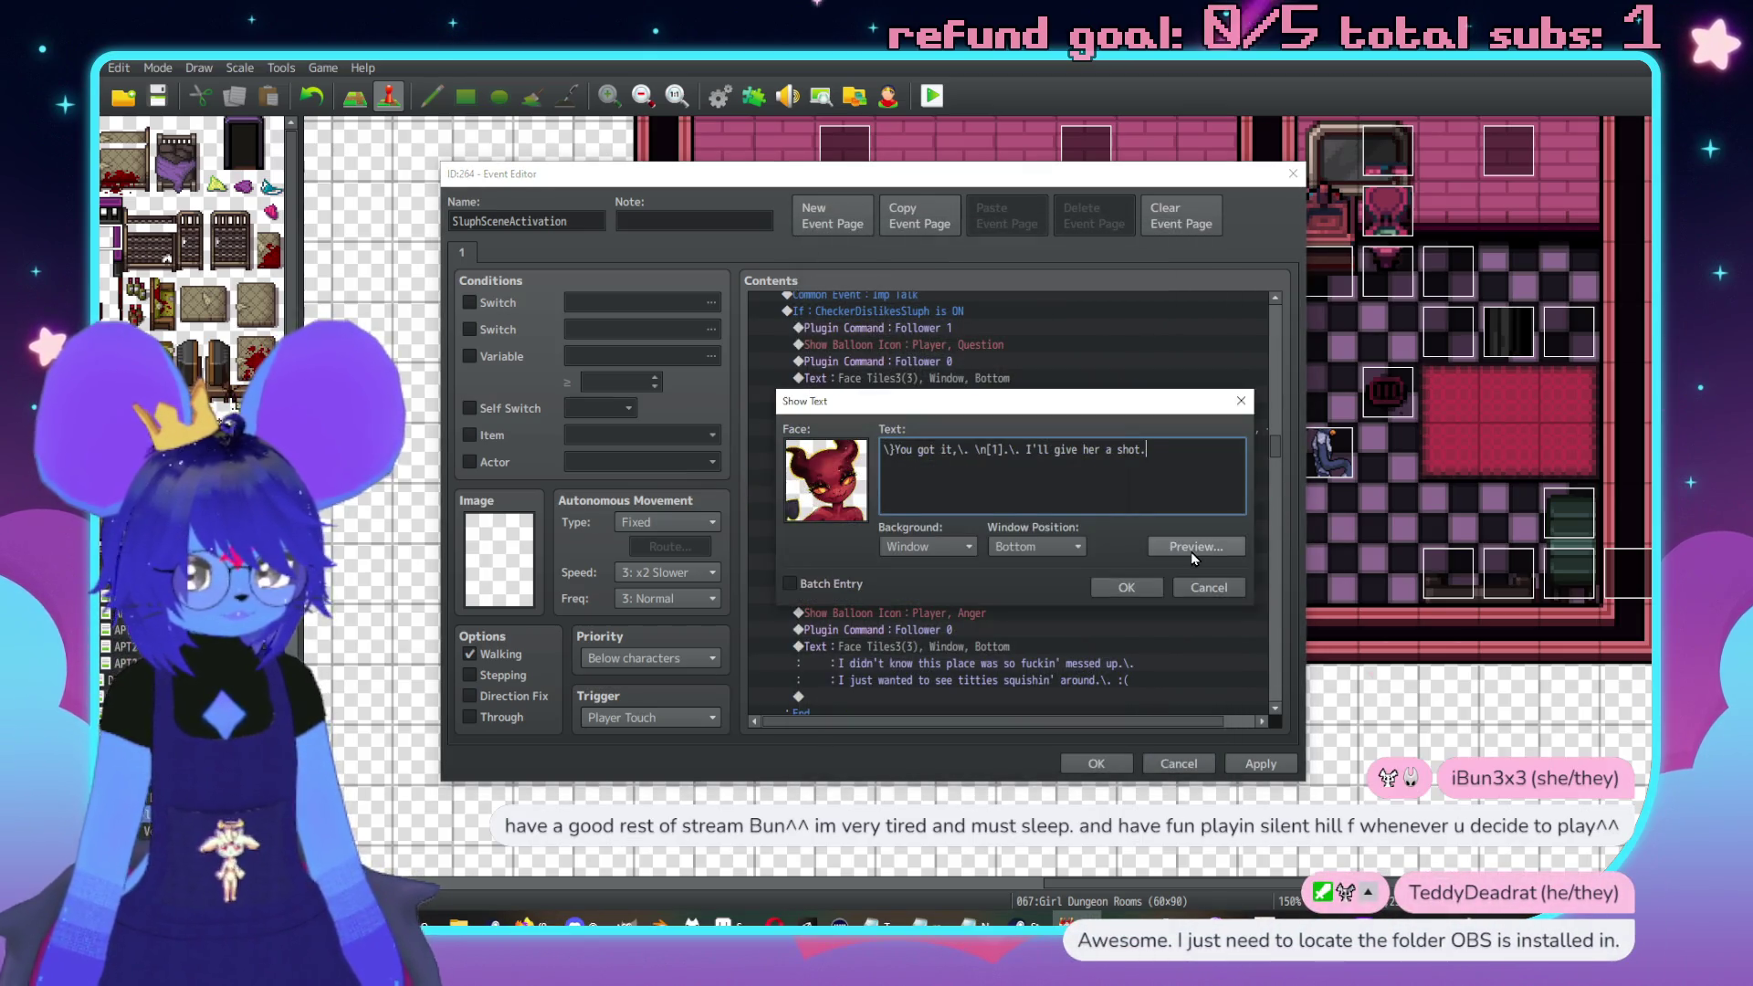
{"action": "left_click", "coordinate": [1127, 588]}
Turn switch #0353 CheckerDislikesSluph OFF below the imp's reply
{"action": "double_click", "coordinate": [949, 493]}
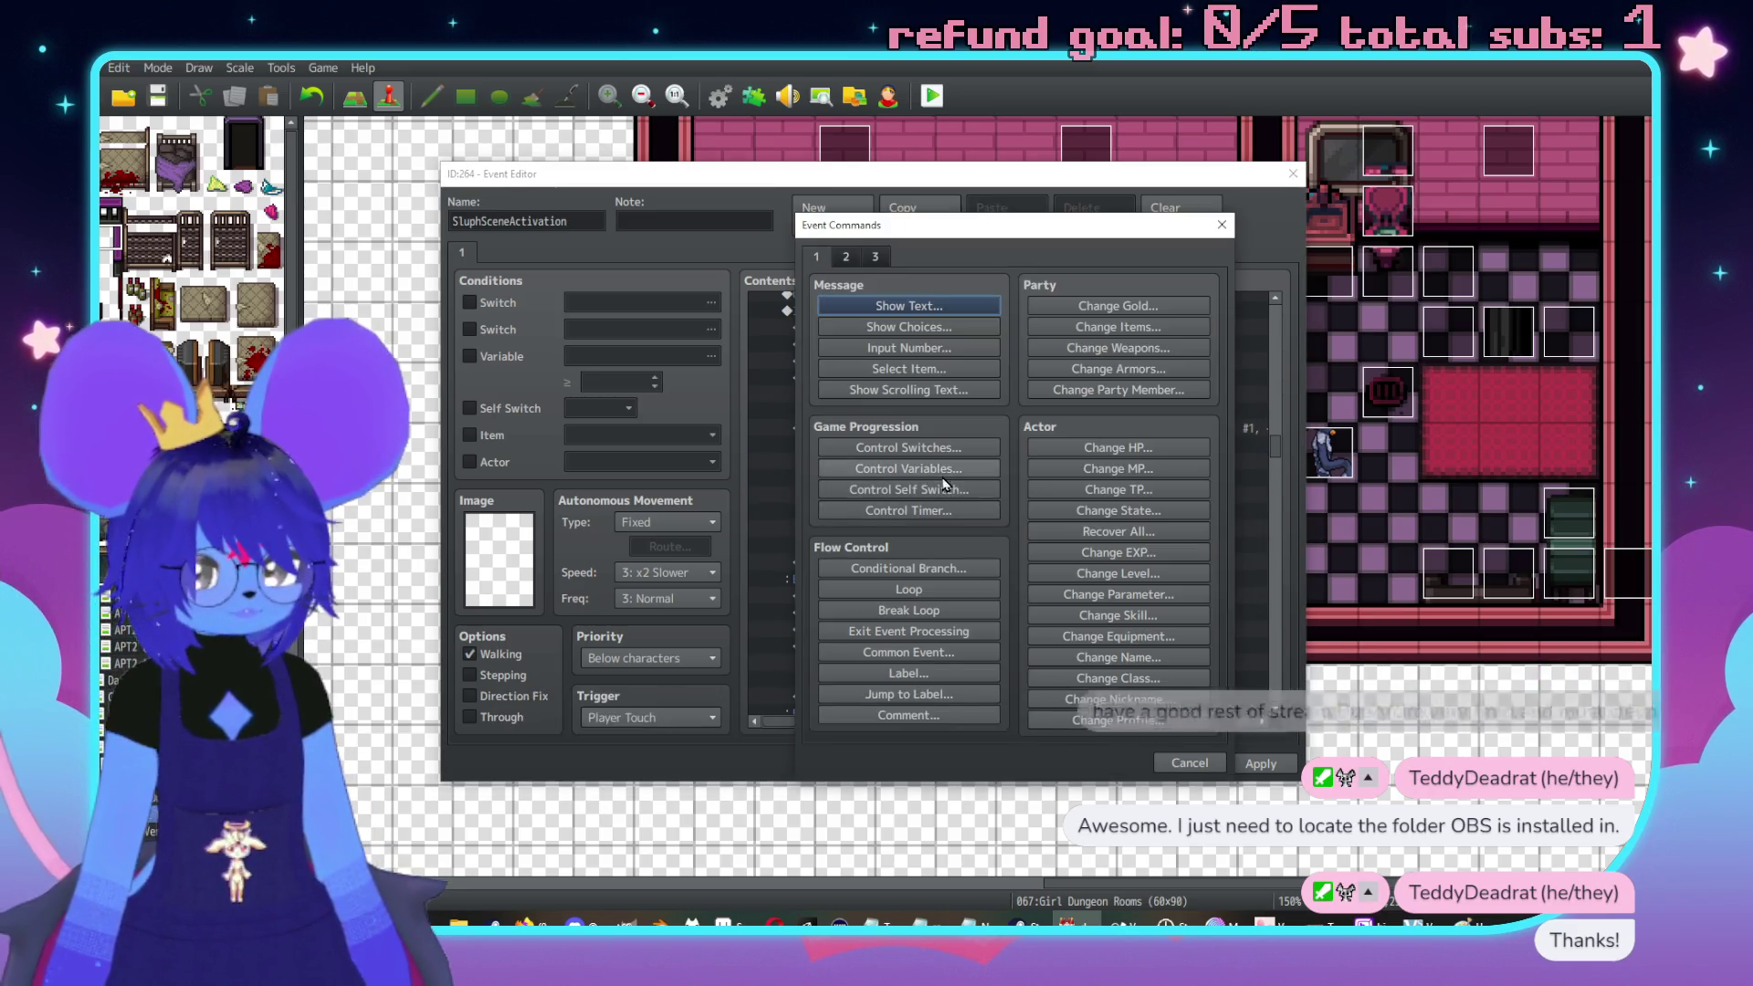
{"action": "left_click", "coordinate": [945, 449]}
{"action": "left_click", "coordinate": [1059, 478]}
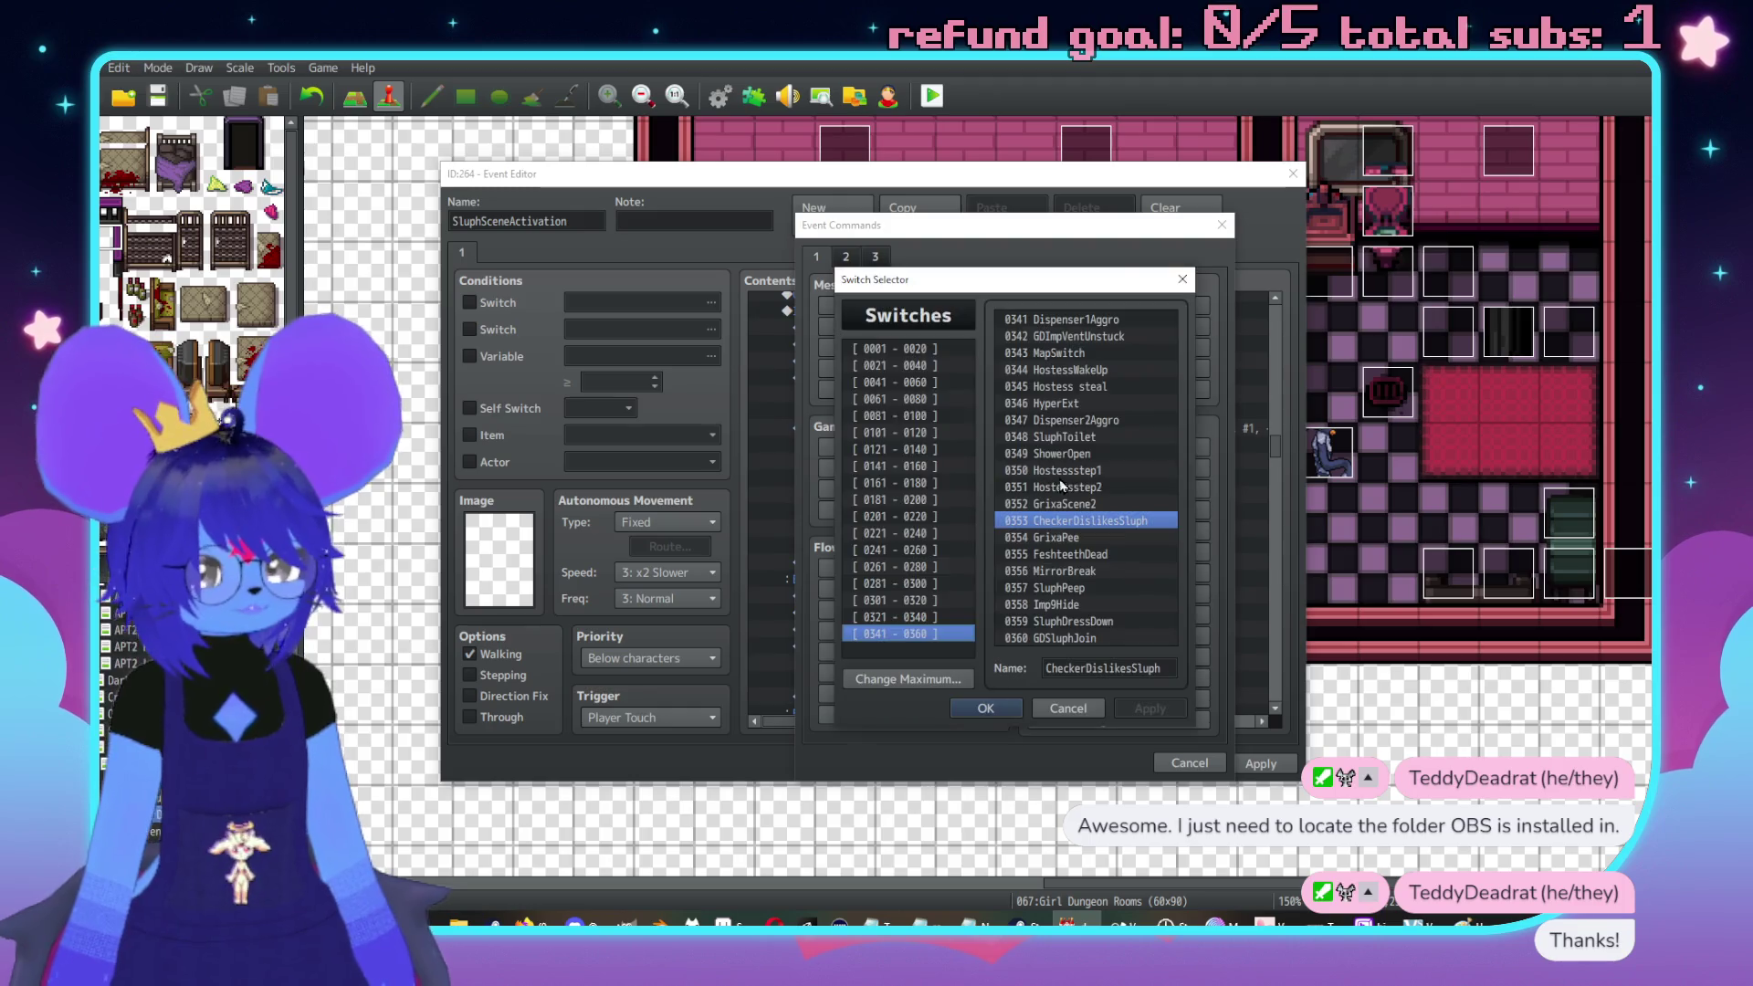
{"action": "left_click", "coordinate": [1003, 709]}
{"action": "left_click", "coordinate": [1013, 548]}
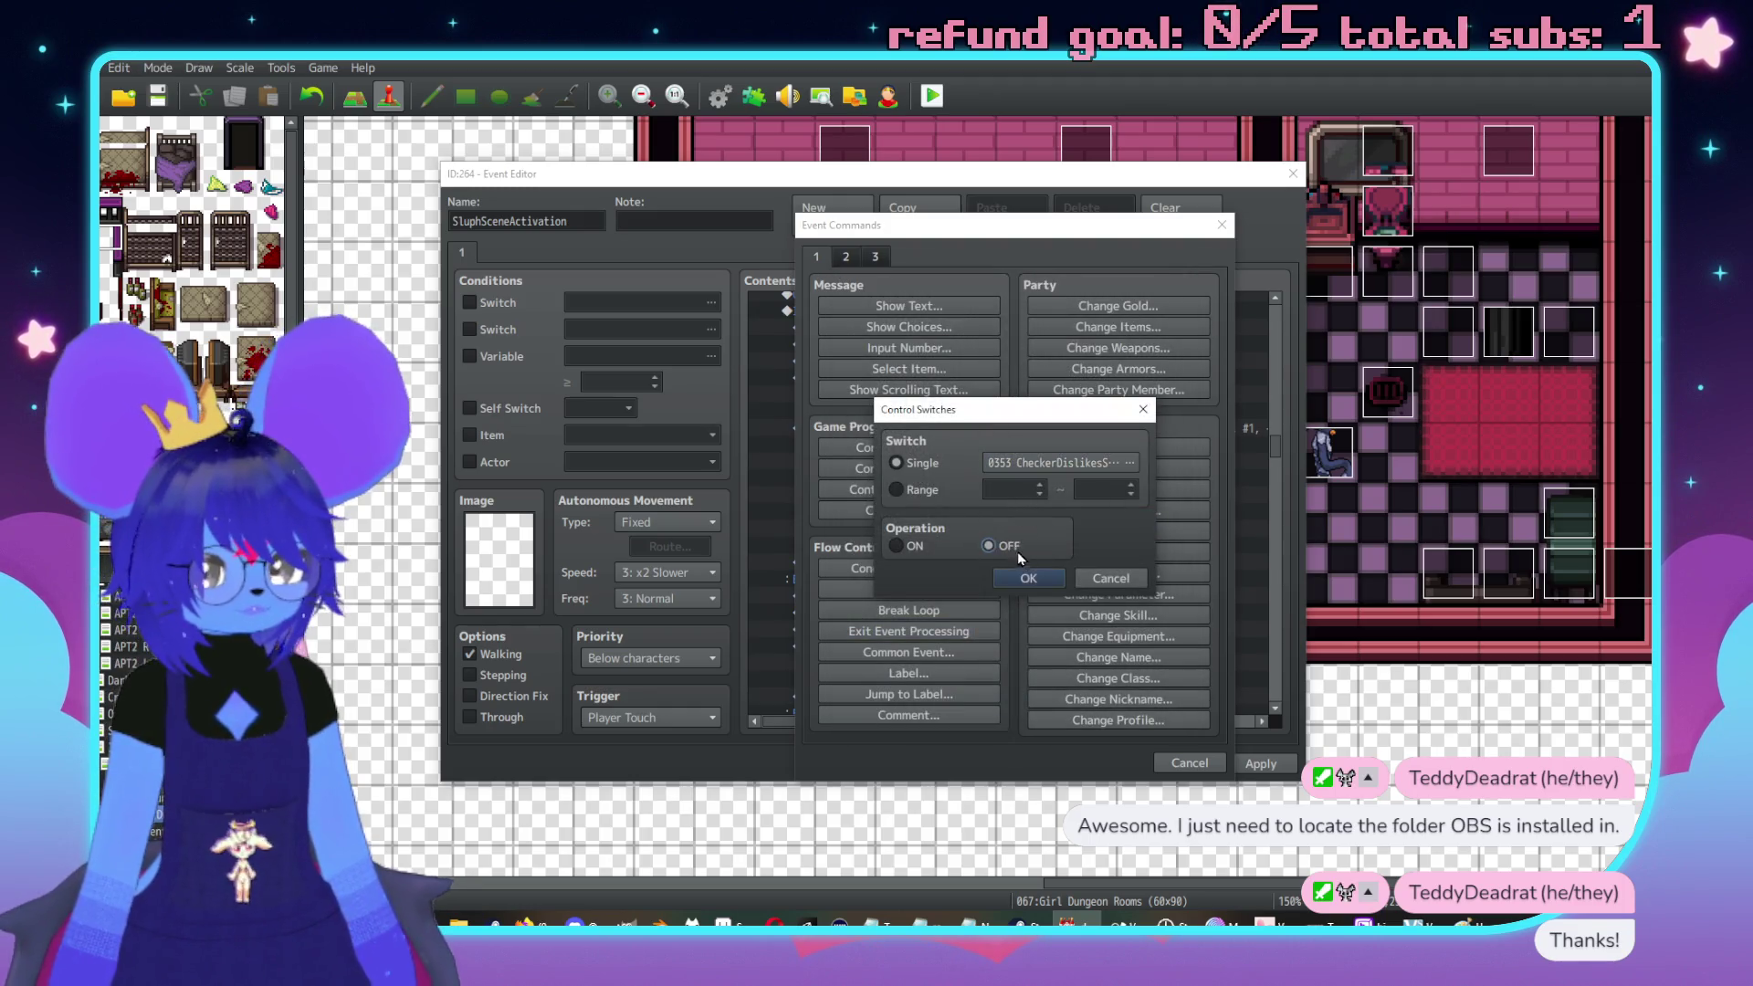
{"action": "left_click", "coordinate": [1034, 580]}
{"action": "double_click", "coordinate": [930, 534]}
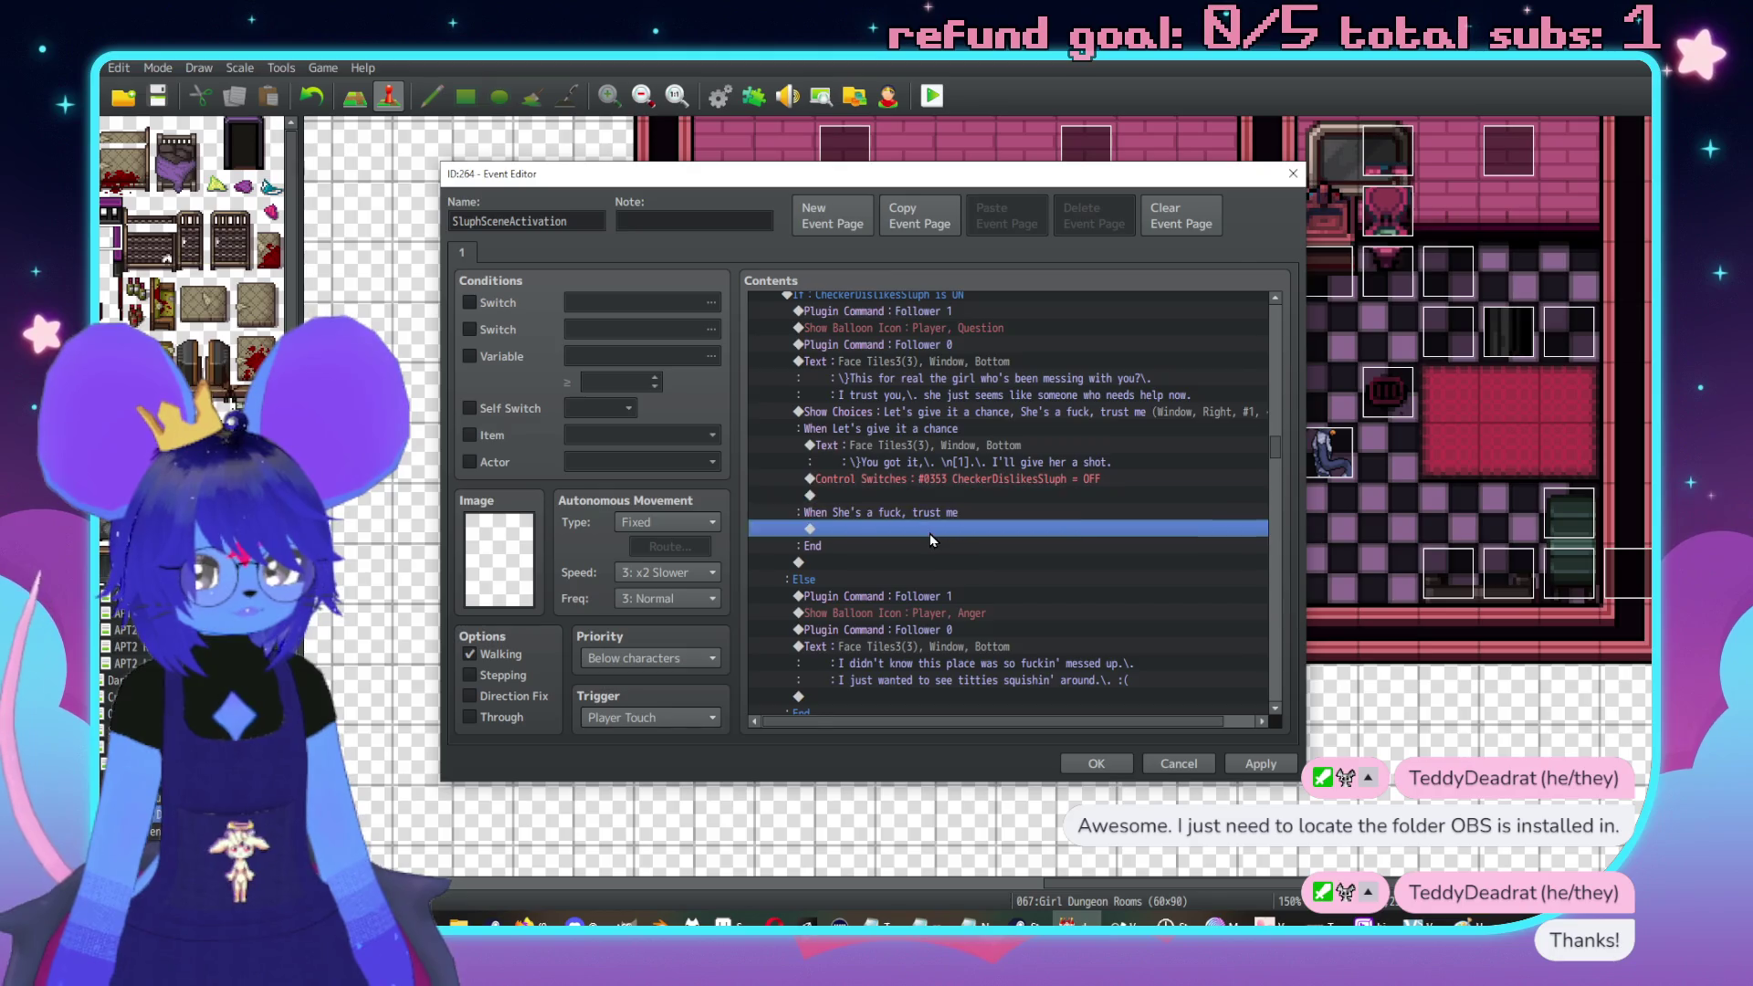
Copy the 'You got it' reply and paste it under the She's a fuck, trust me choice
{"action": "key", "text": "Escape"}
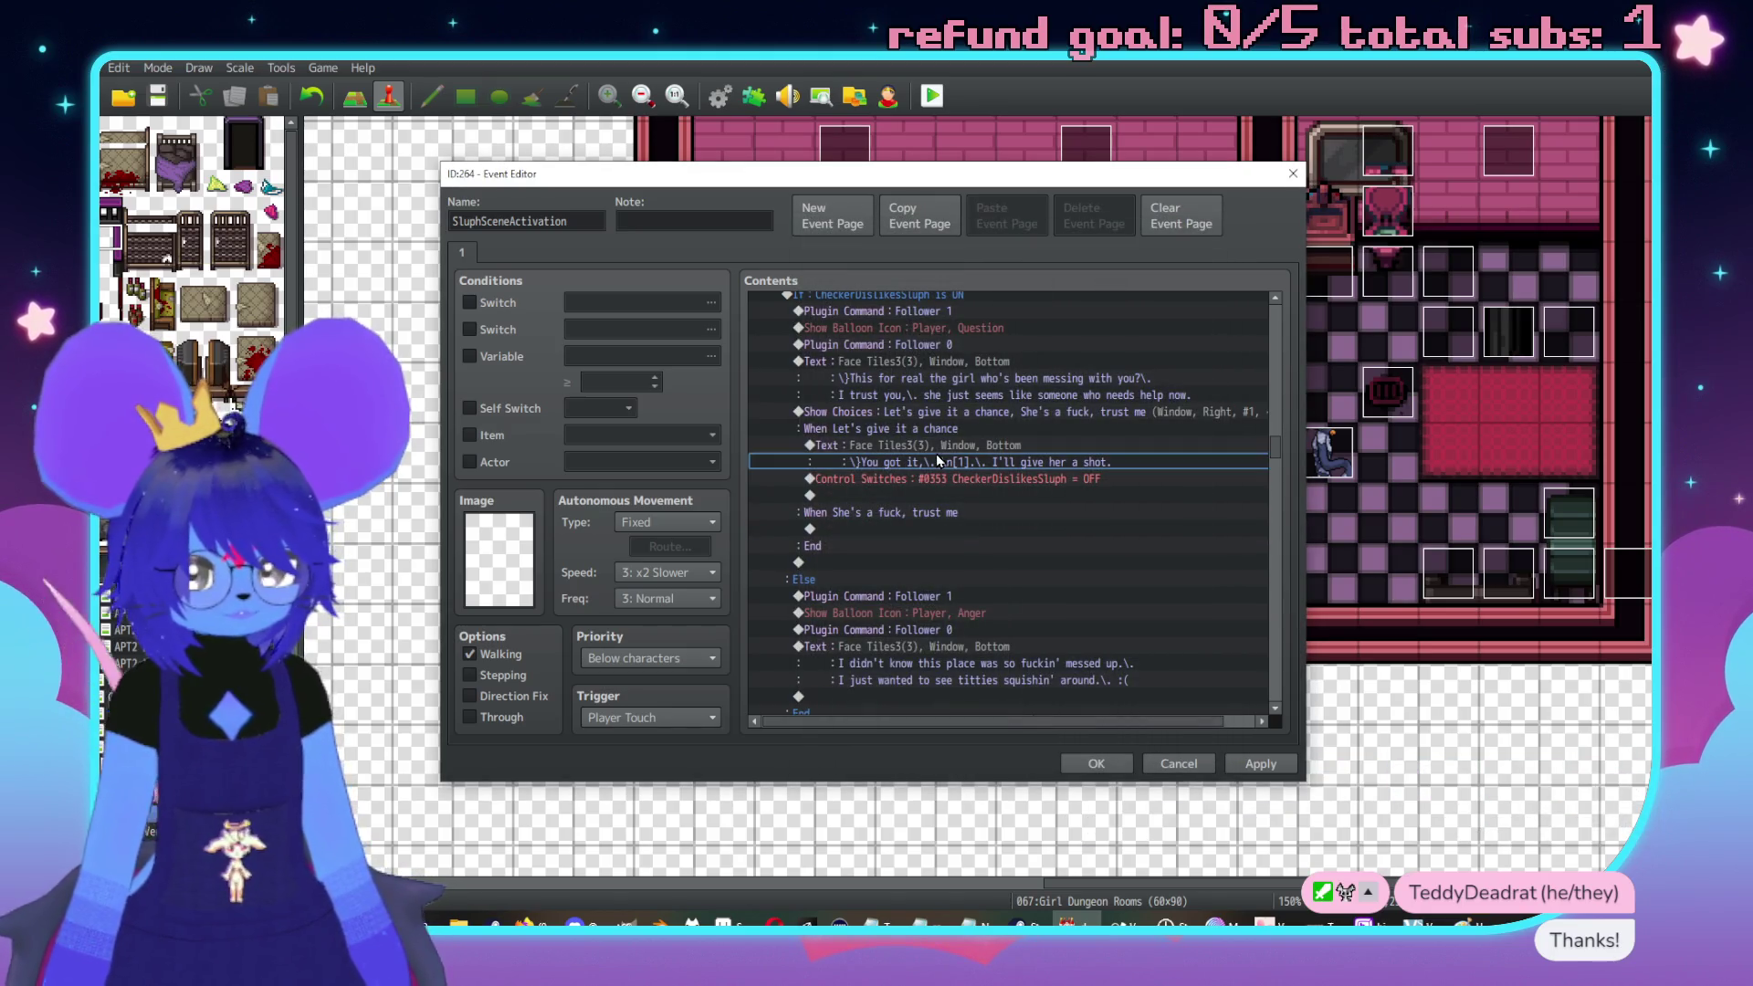
{"action": "left_click", "coordinate": [935, 450]}
{"action": "key", "text": "ctrl+c"}
{"action": "left_click", "coordinate": [913, 528]}
{"action": "key", "text": "ctrl+v"}
Reword the pasted reply to 'Got it.\. I got your back.\. \n[1].'
{"action": "double_click", "coordinate": [913, 545]}
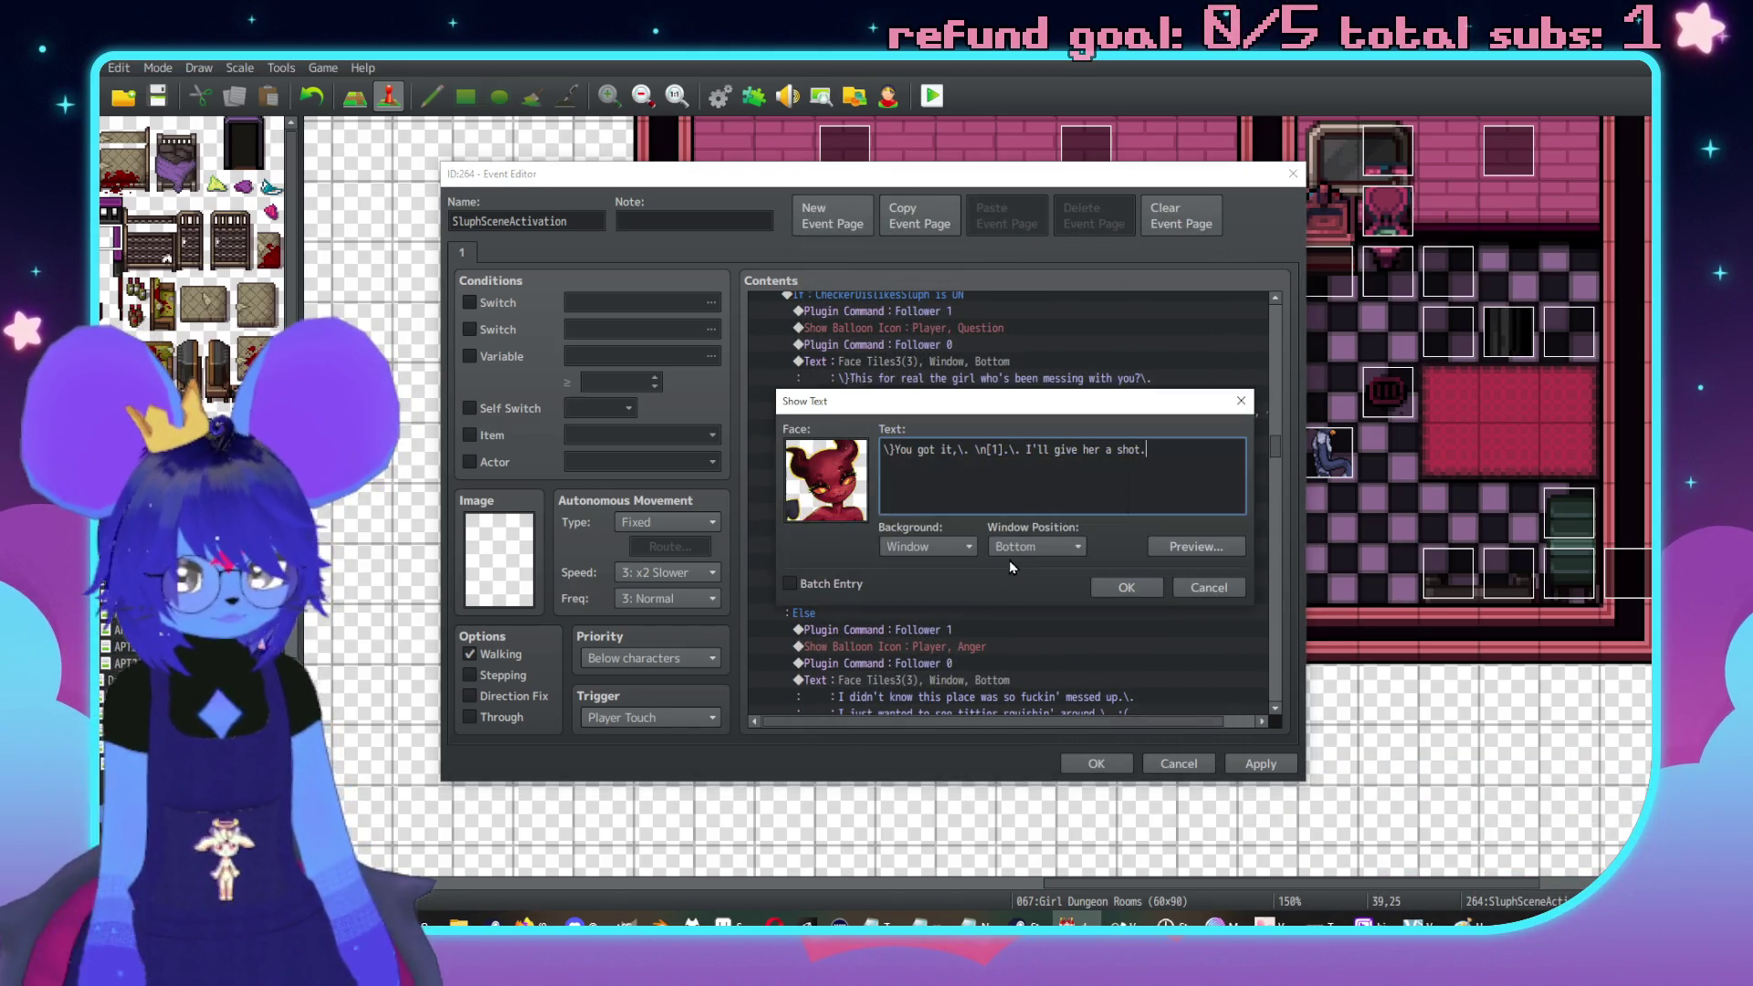
{"action": "key", "text": "ctrl+a"}
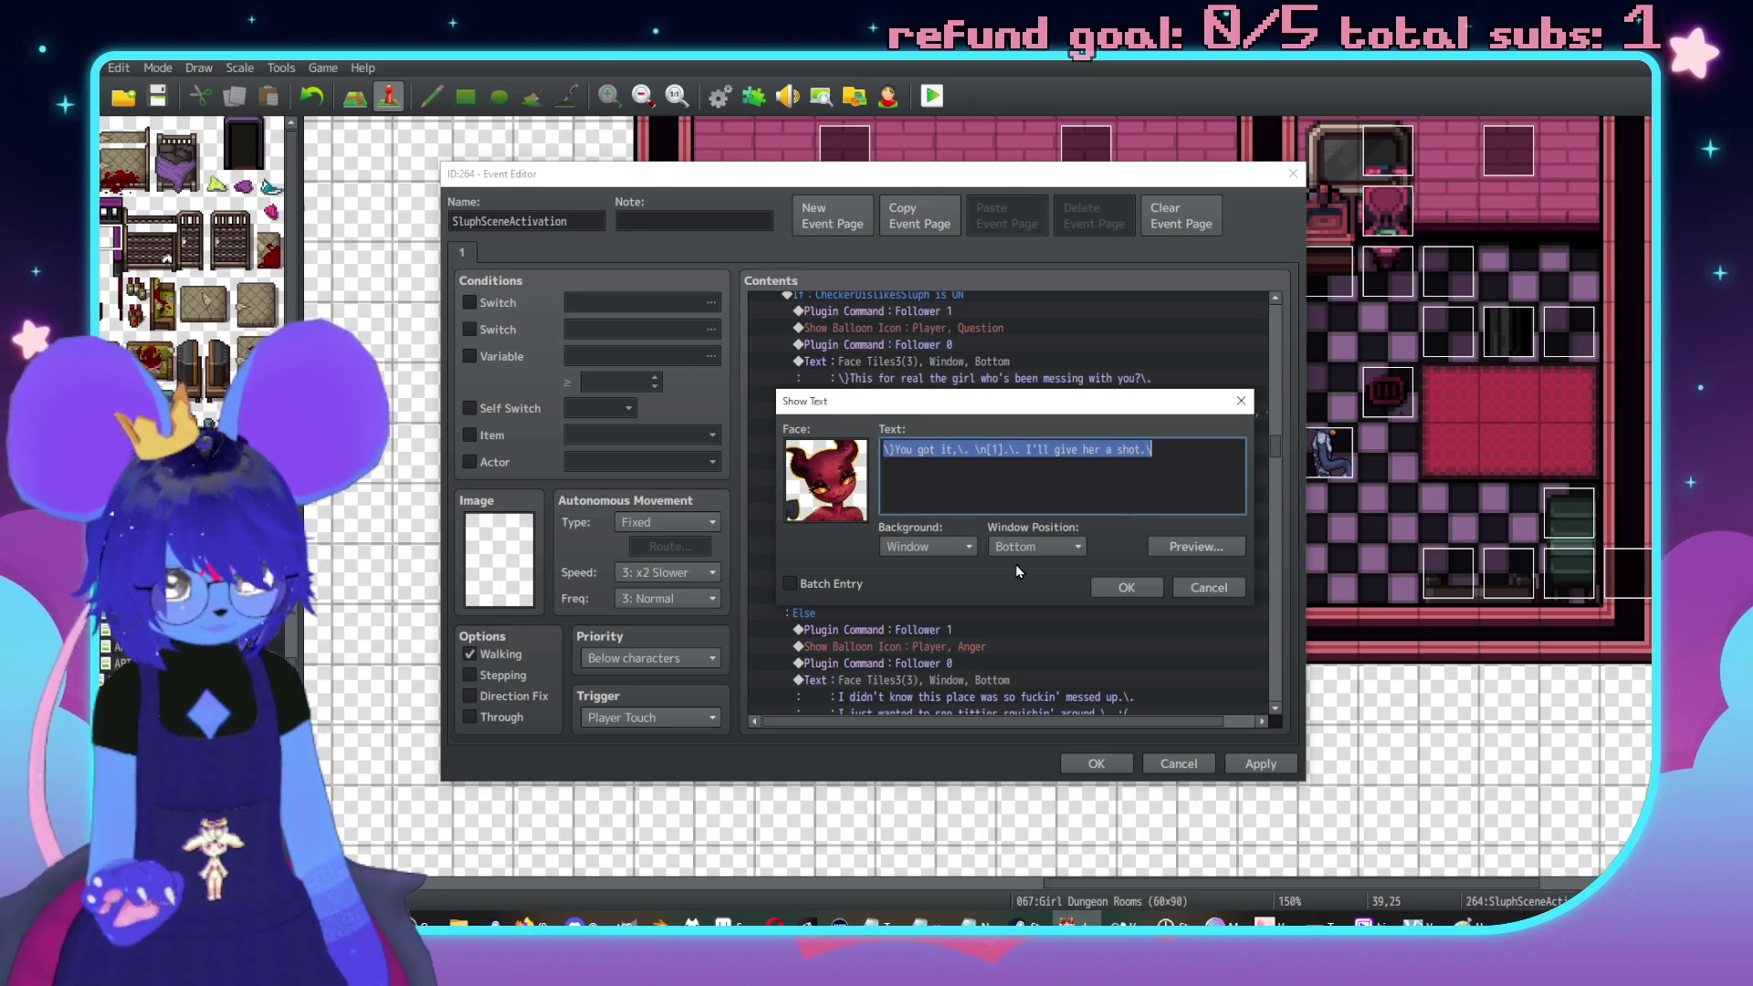
{"action": "type", "text": "\\}Got it.\\. I'll kee"}
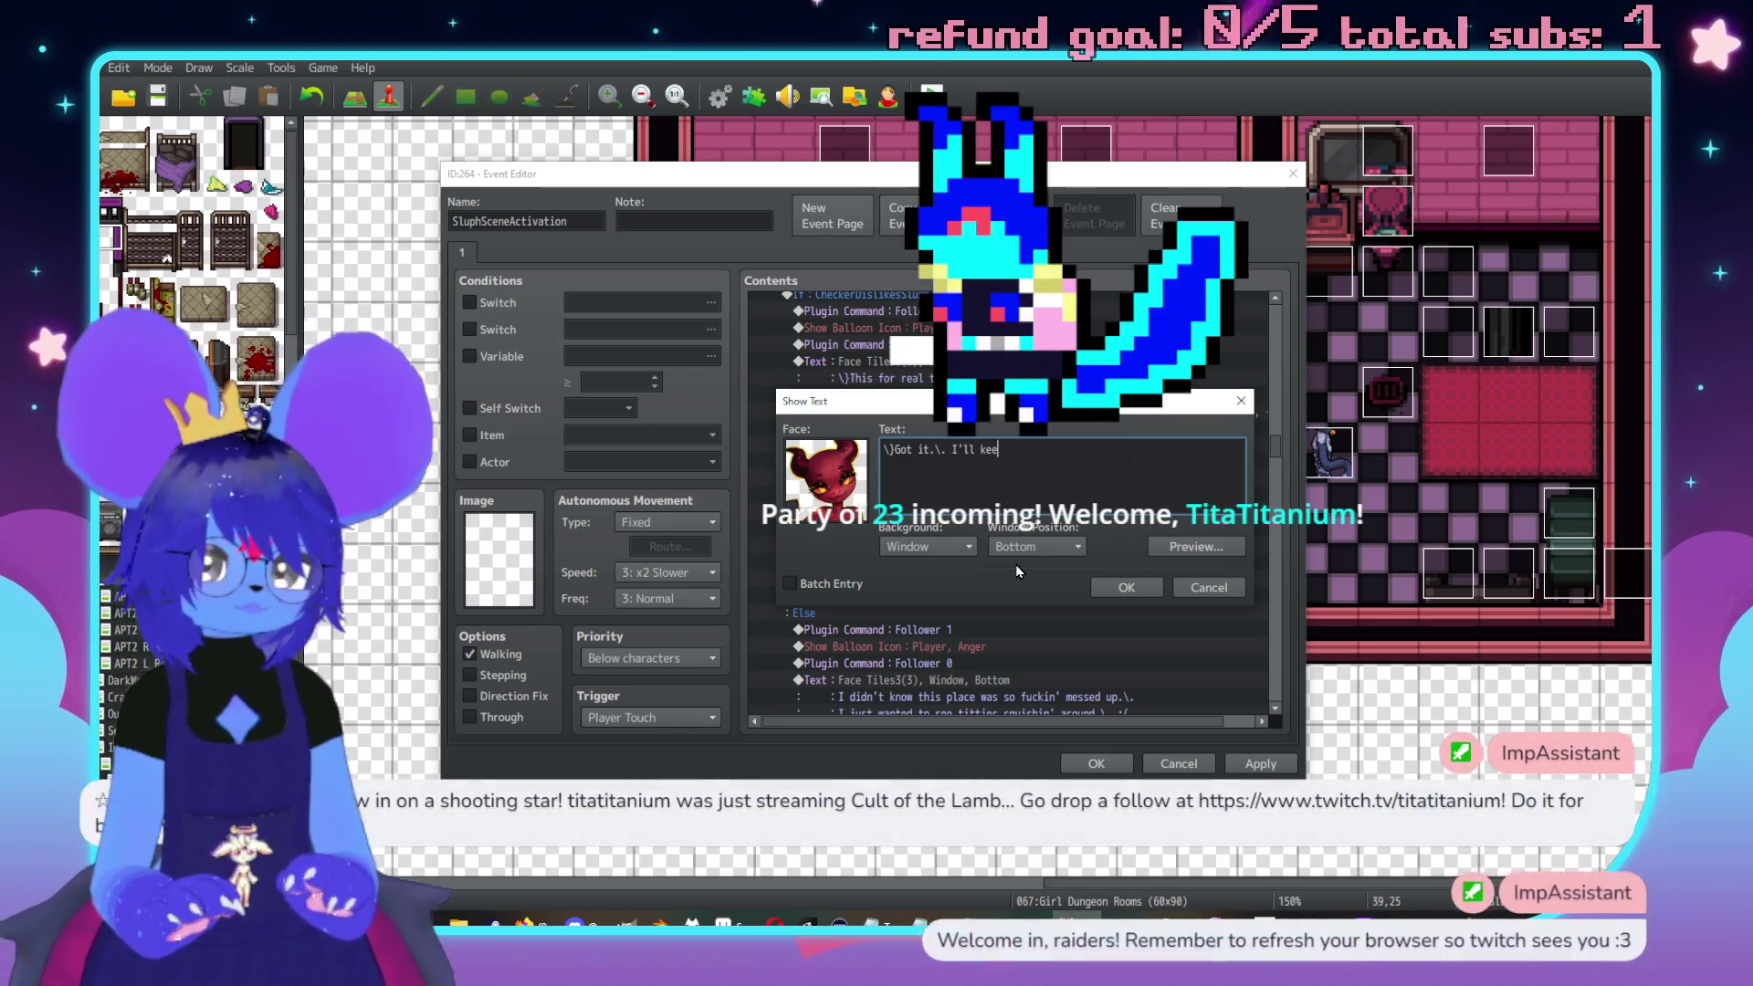
{"action": "key", "text": "BackSpace"}
{"action": "key", "text": "BackSpace"}
{"action": "key", "text": "BackSpace"}
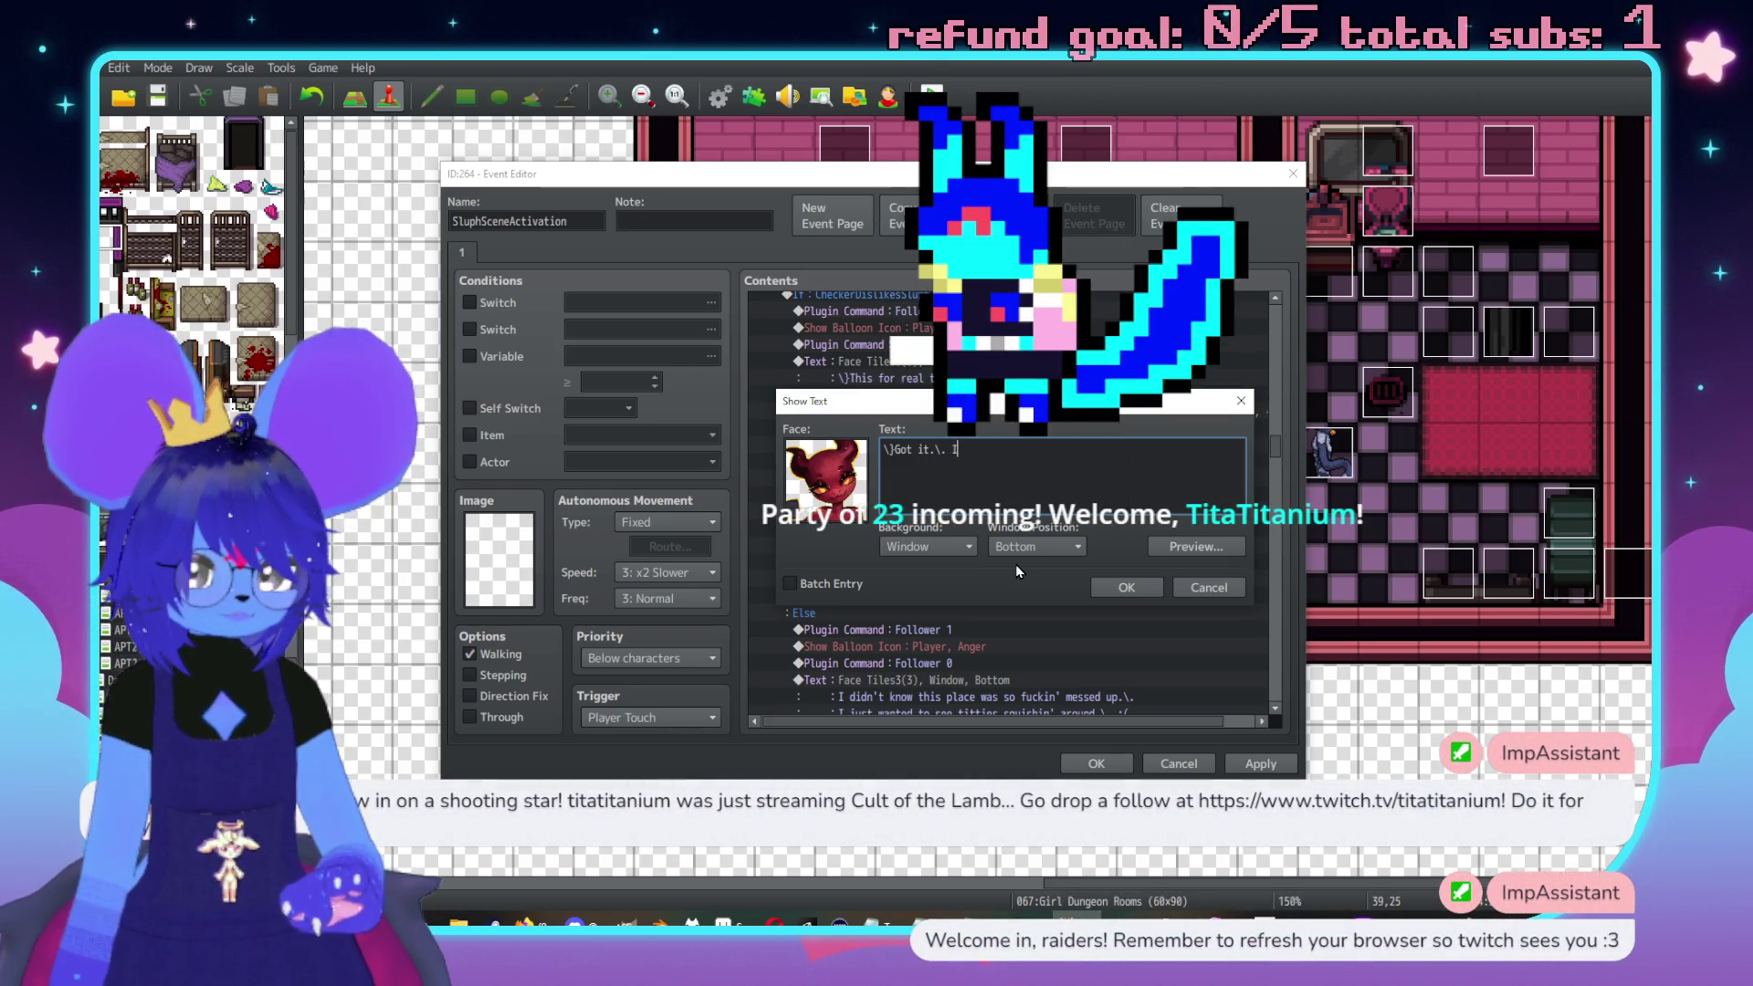
{"action": "type", "text": "got your back through"}
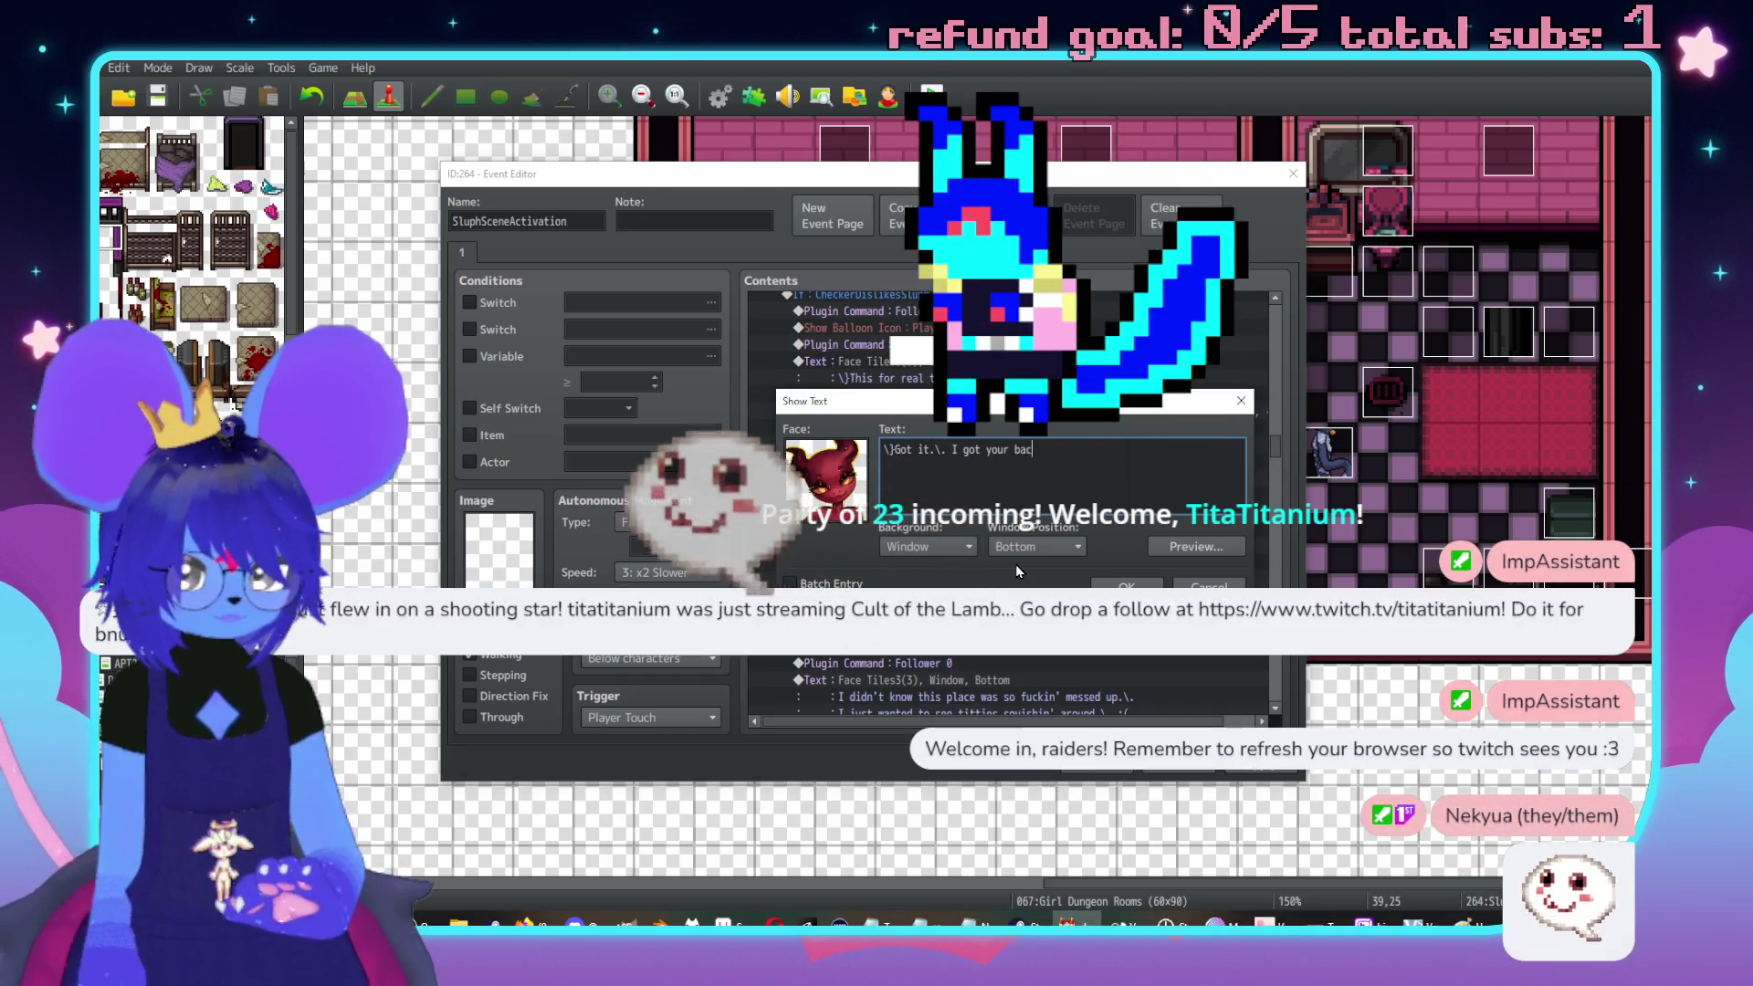
{"action": "type", "text": " it."}
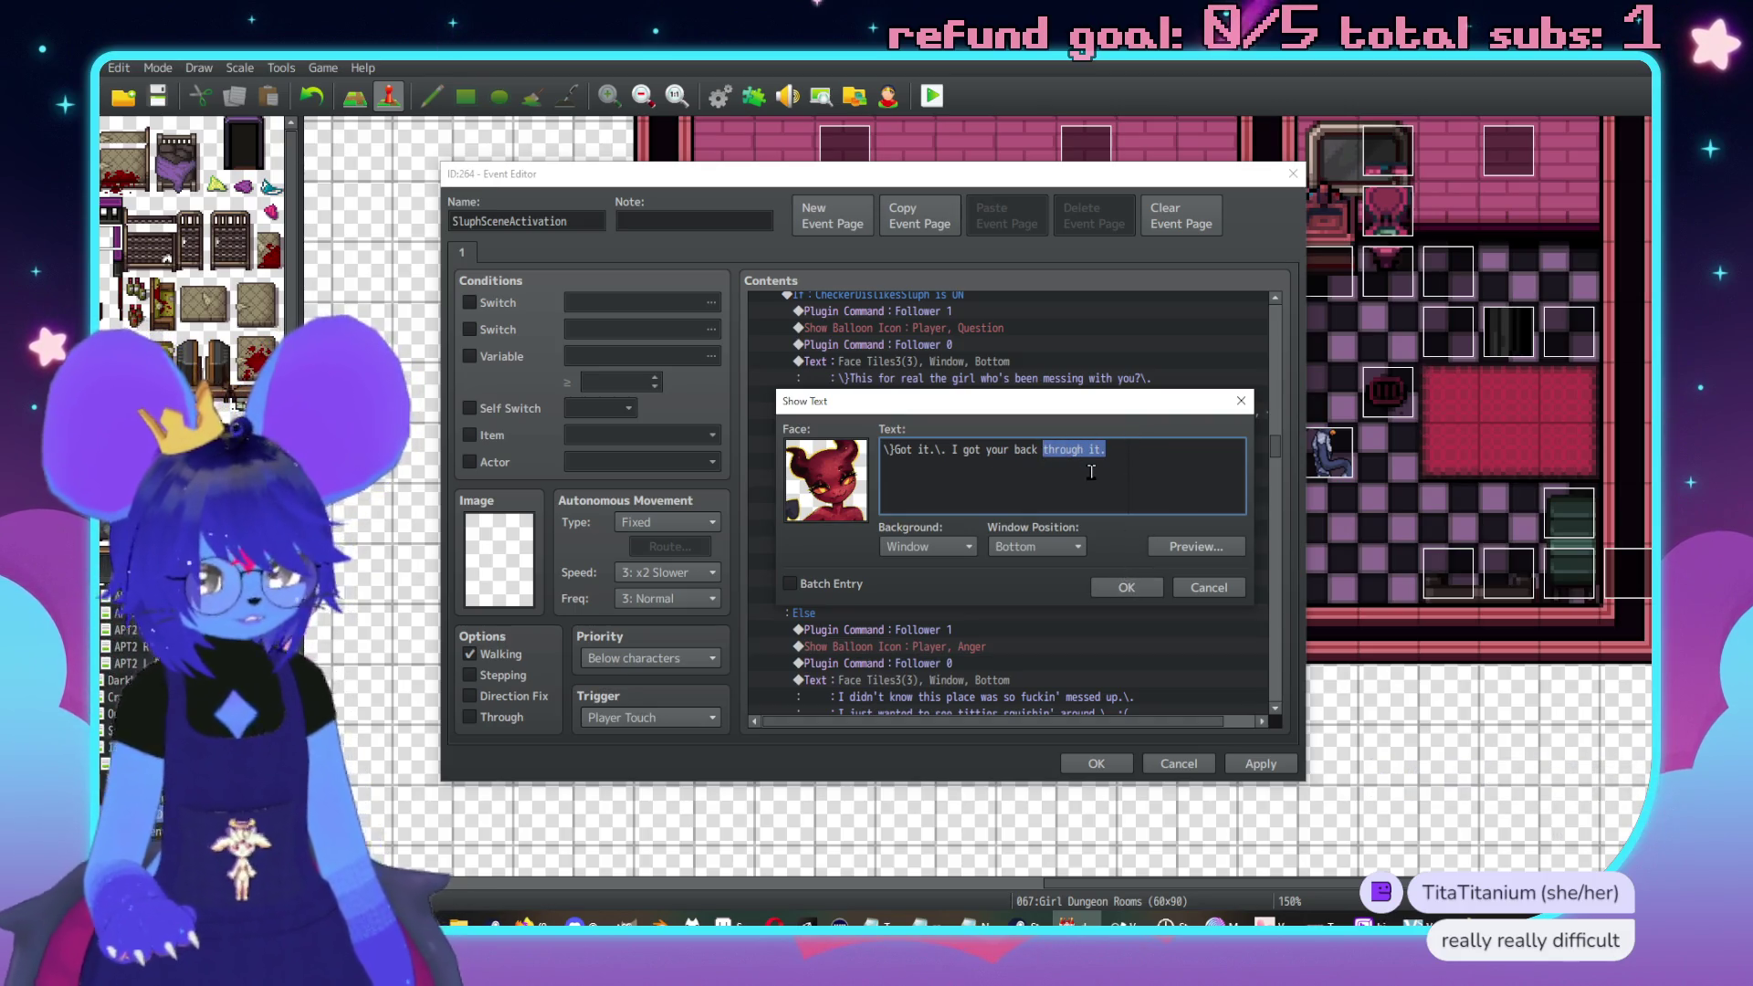
{"action": "key", "text": "BackSpace"}
{"action": "key", "text": "BackSpace"}
{"action": "type", "text": ",\\. \\n"}
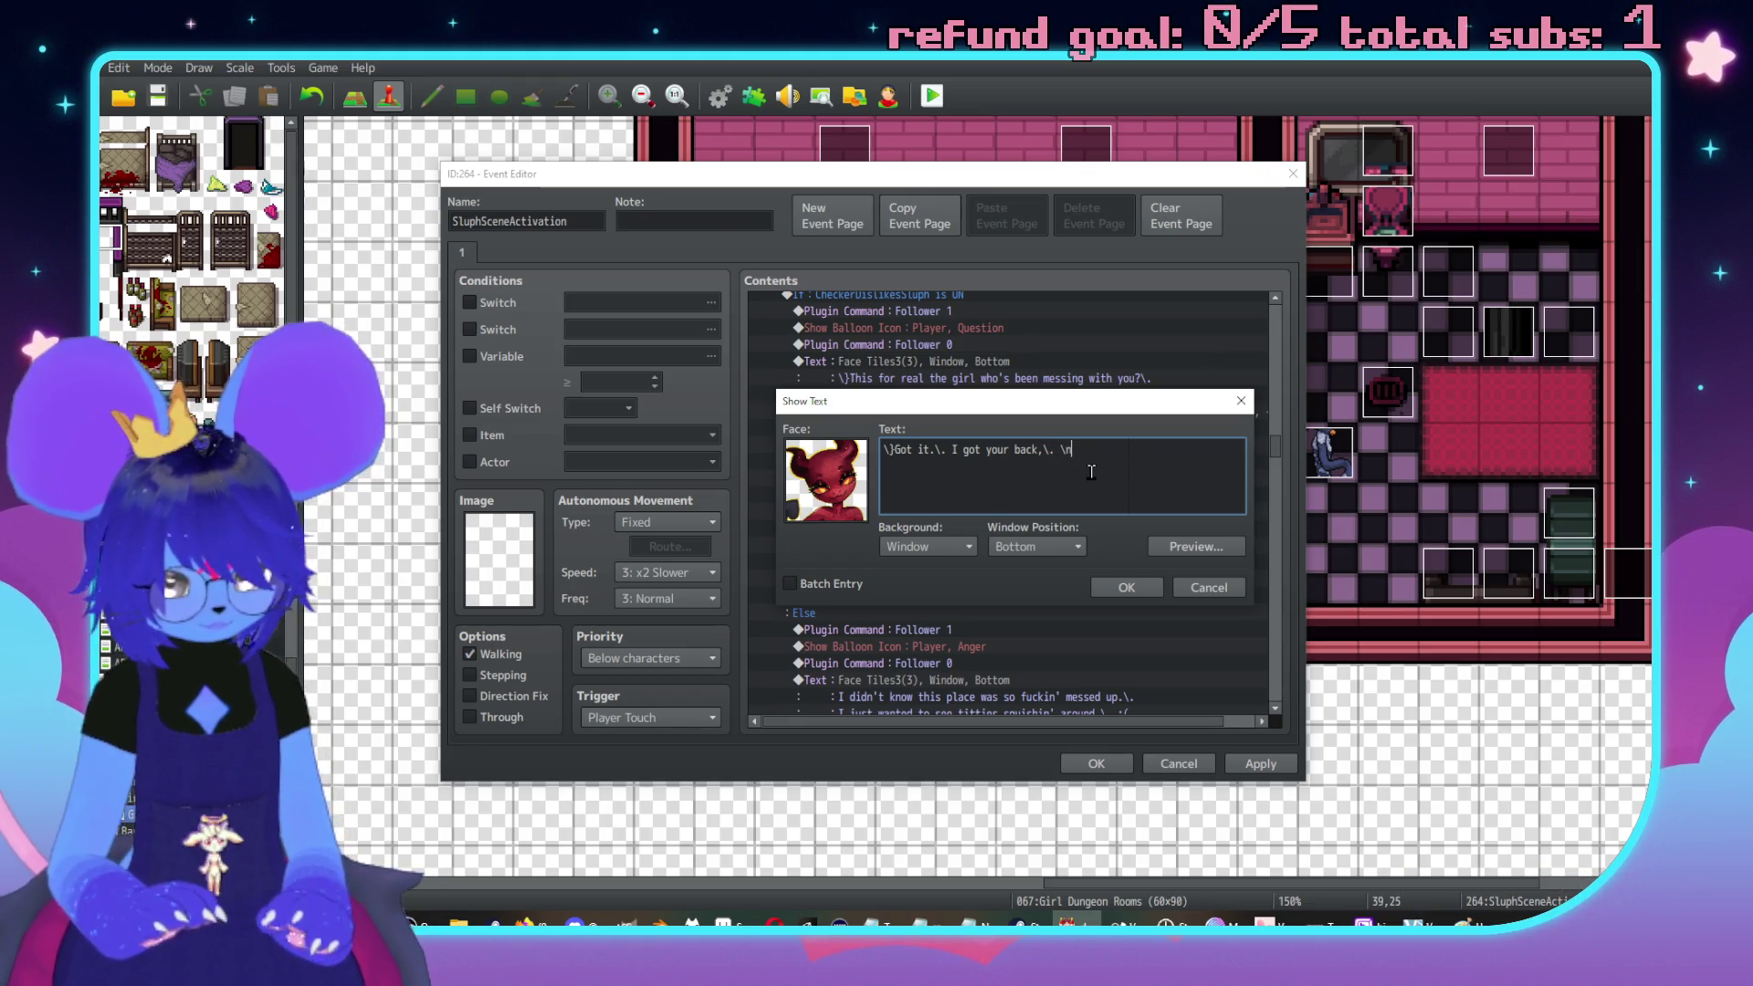
{"action": "type", "text": "[1"}
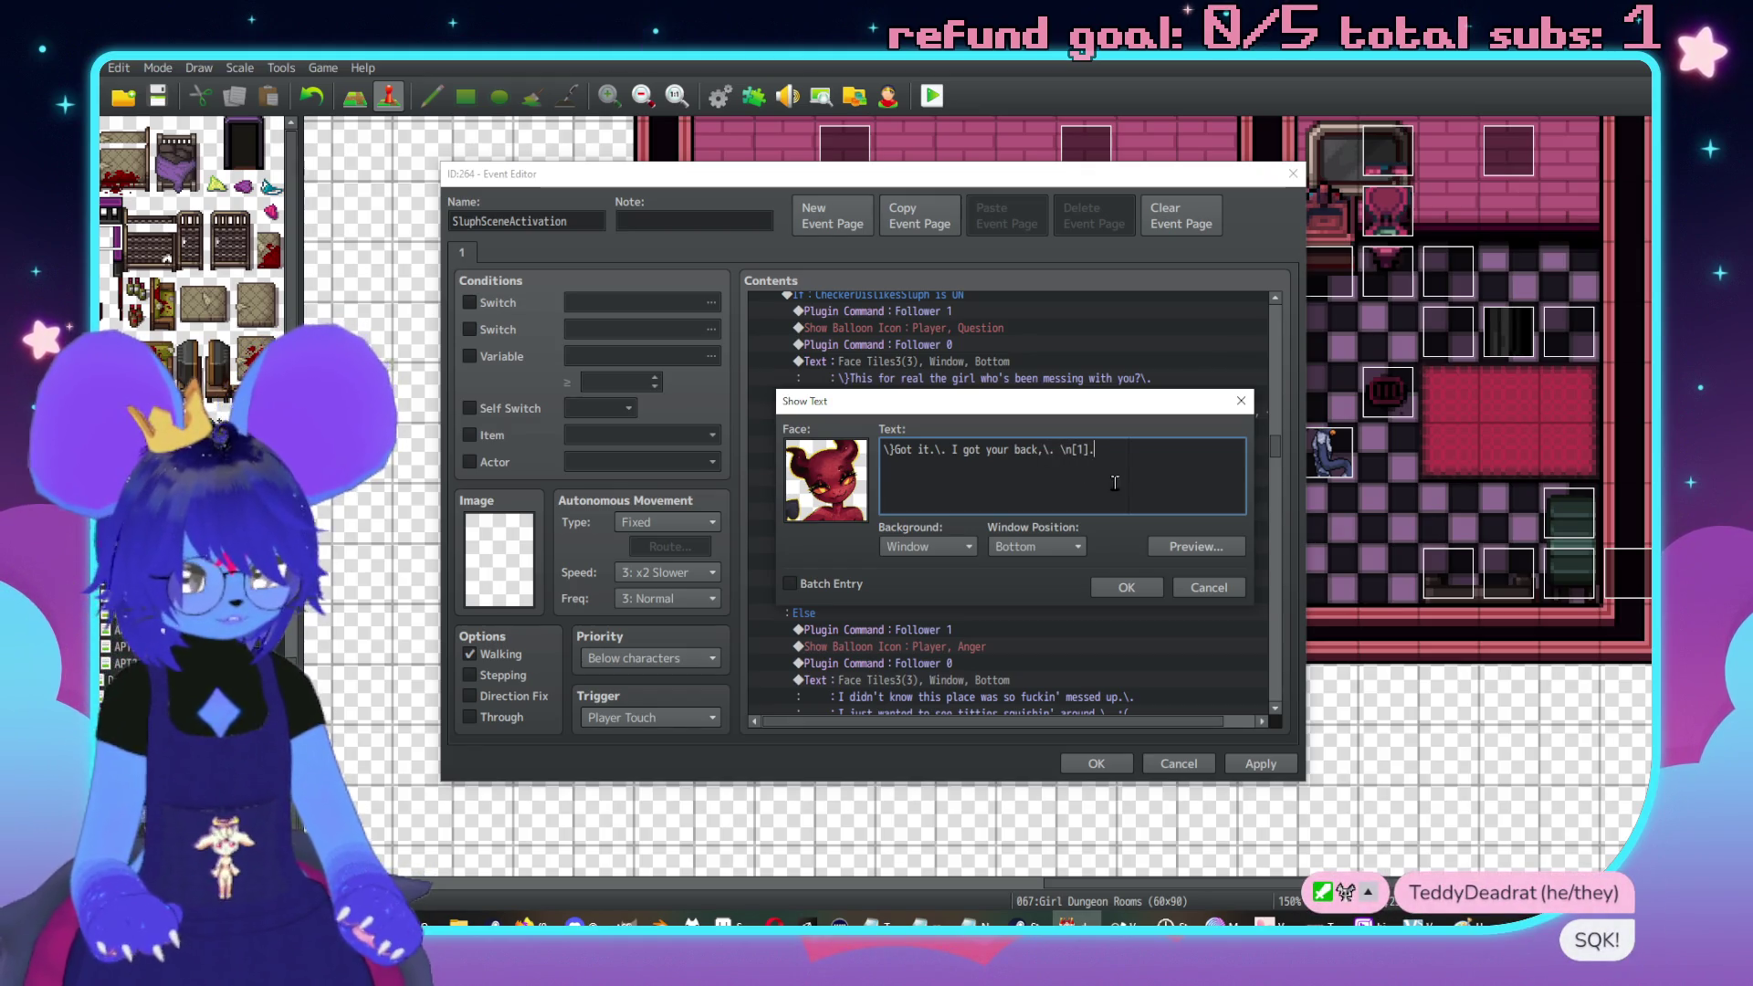
{"action": "left_click", "coordinate": [1122, 587]}
{"action": "scroll", "coordinate": [917, 424], "scroll_direction": "up", "scroll_amount": 3}
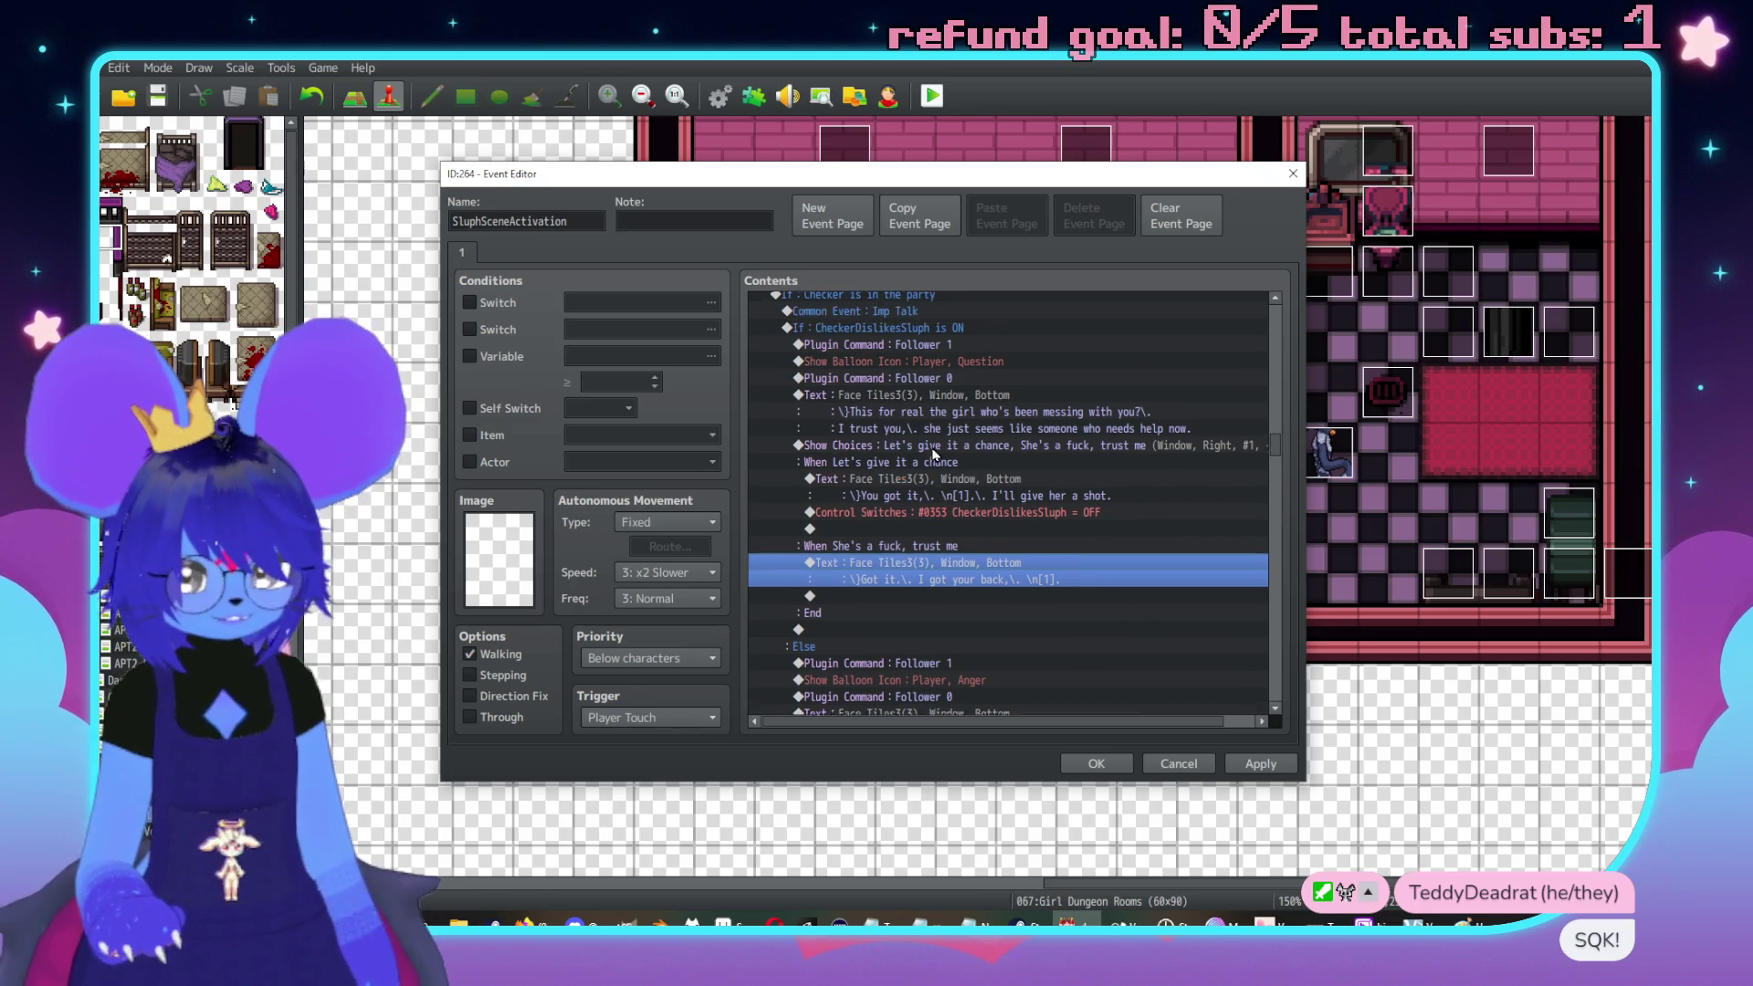
Call the Imp Talk common event right after the CheckerDislikesSluph condition block
{"action": "left_click", "coordinate": [926, 381]}
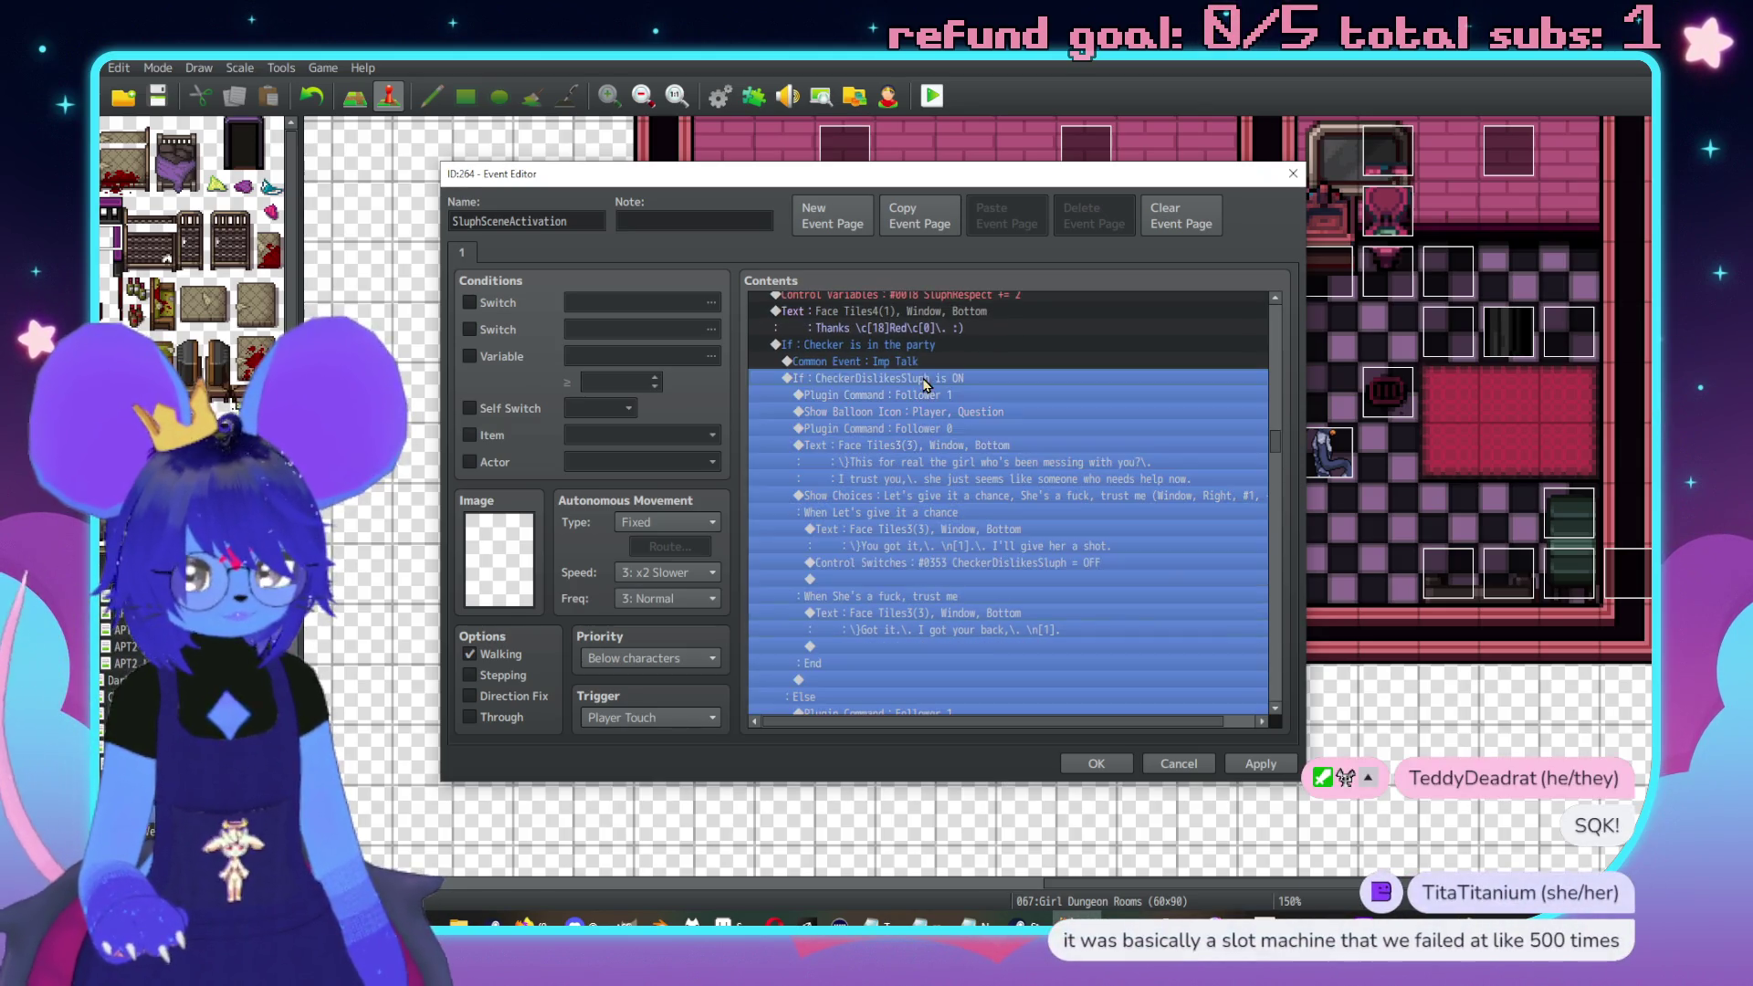
{"action": "scroll", "coordinate": [920, 392], "scroll_direction": "down", "scroll_amount": 5}
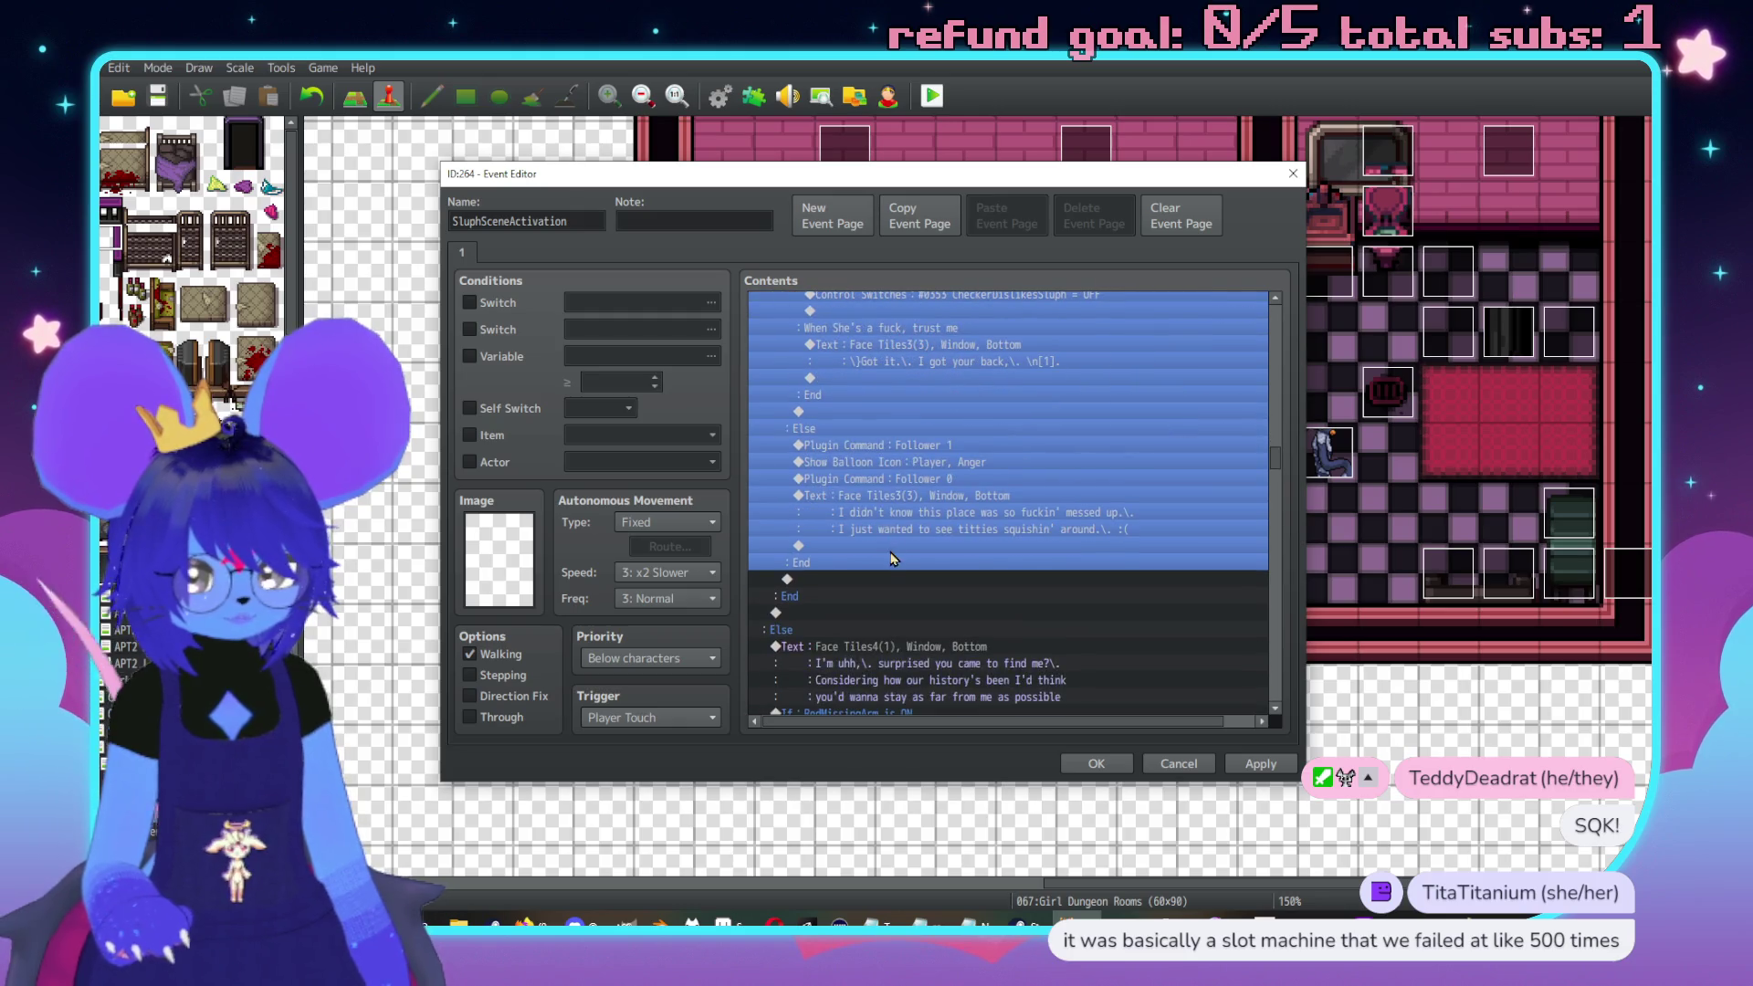
{"action": "scroll", "coordinate": [904, 538], "scroll_direction": "up", "scroll_amount": 4}
{"action": "left_click", "coordinate": [919, 515]}
{"action": "left_click", "coordinate": [918, 430]}
{"action": "scroll", "coordinate": [915, 340], "scroll_direction": "up", "scroll_amount": 1}
{"action": "left_click", "coordinate": [910, 344]}
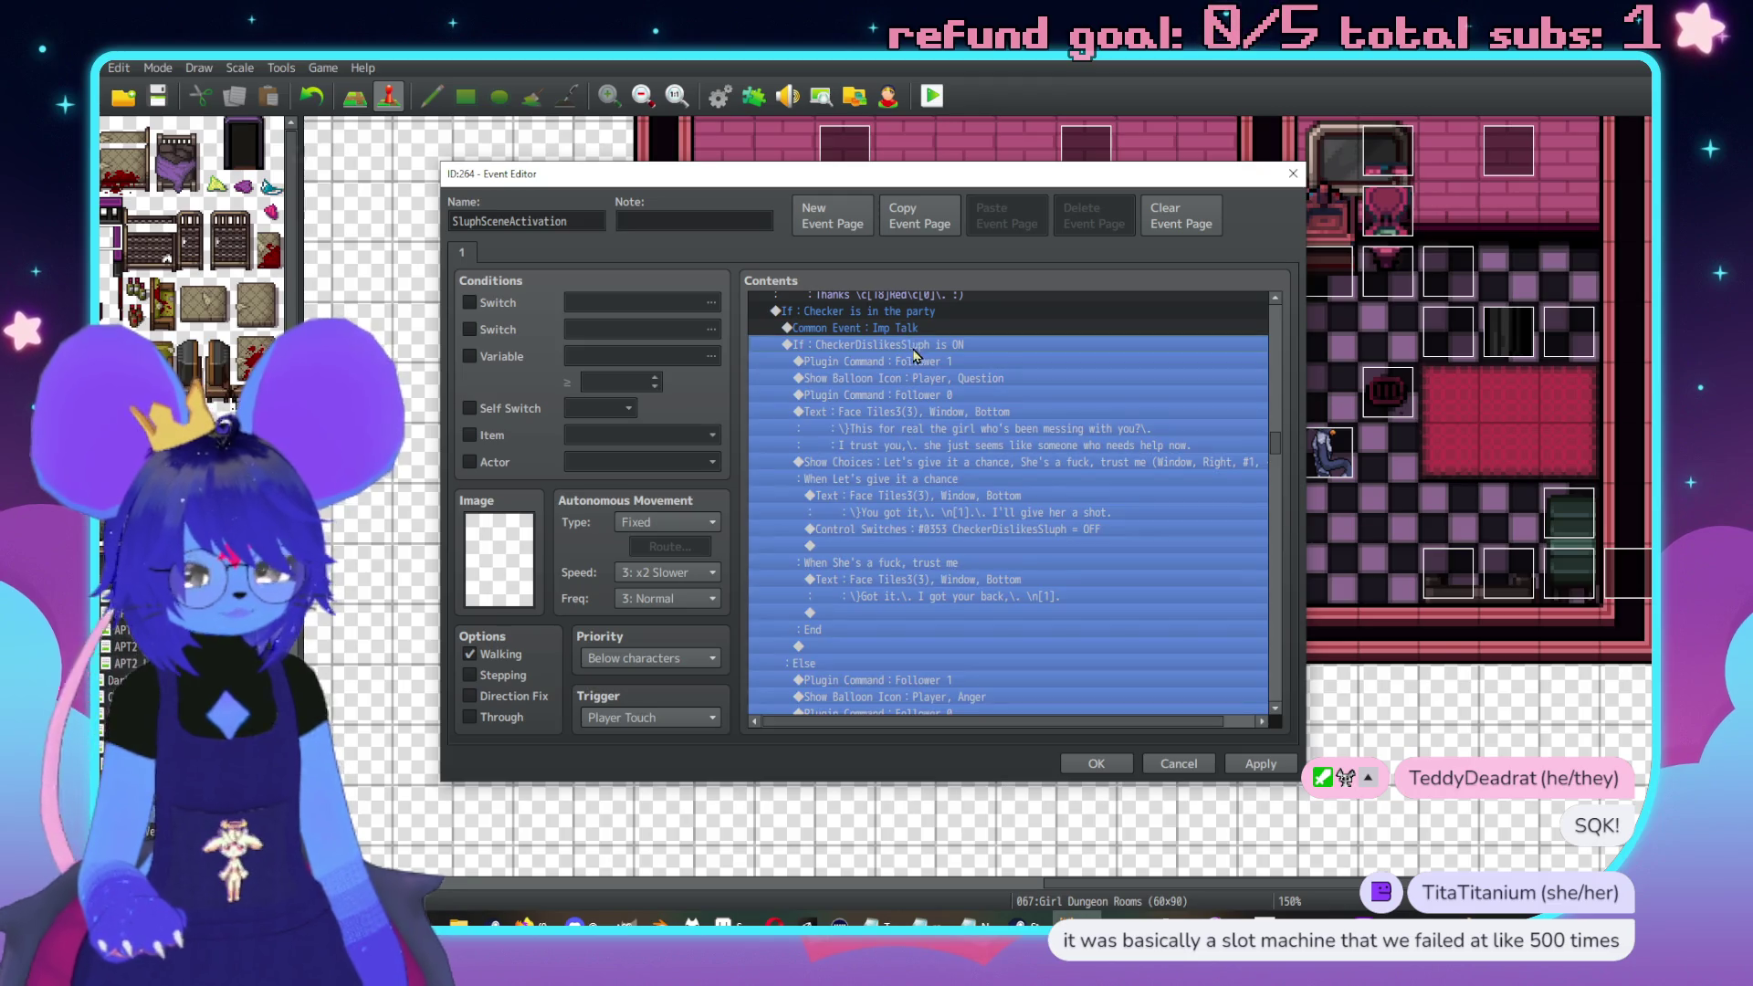
{"action": "scroll", "coordinate": [845, 593], "scroll_direction": "down", "scroll_amount": 5}
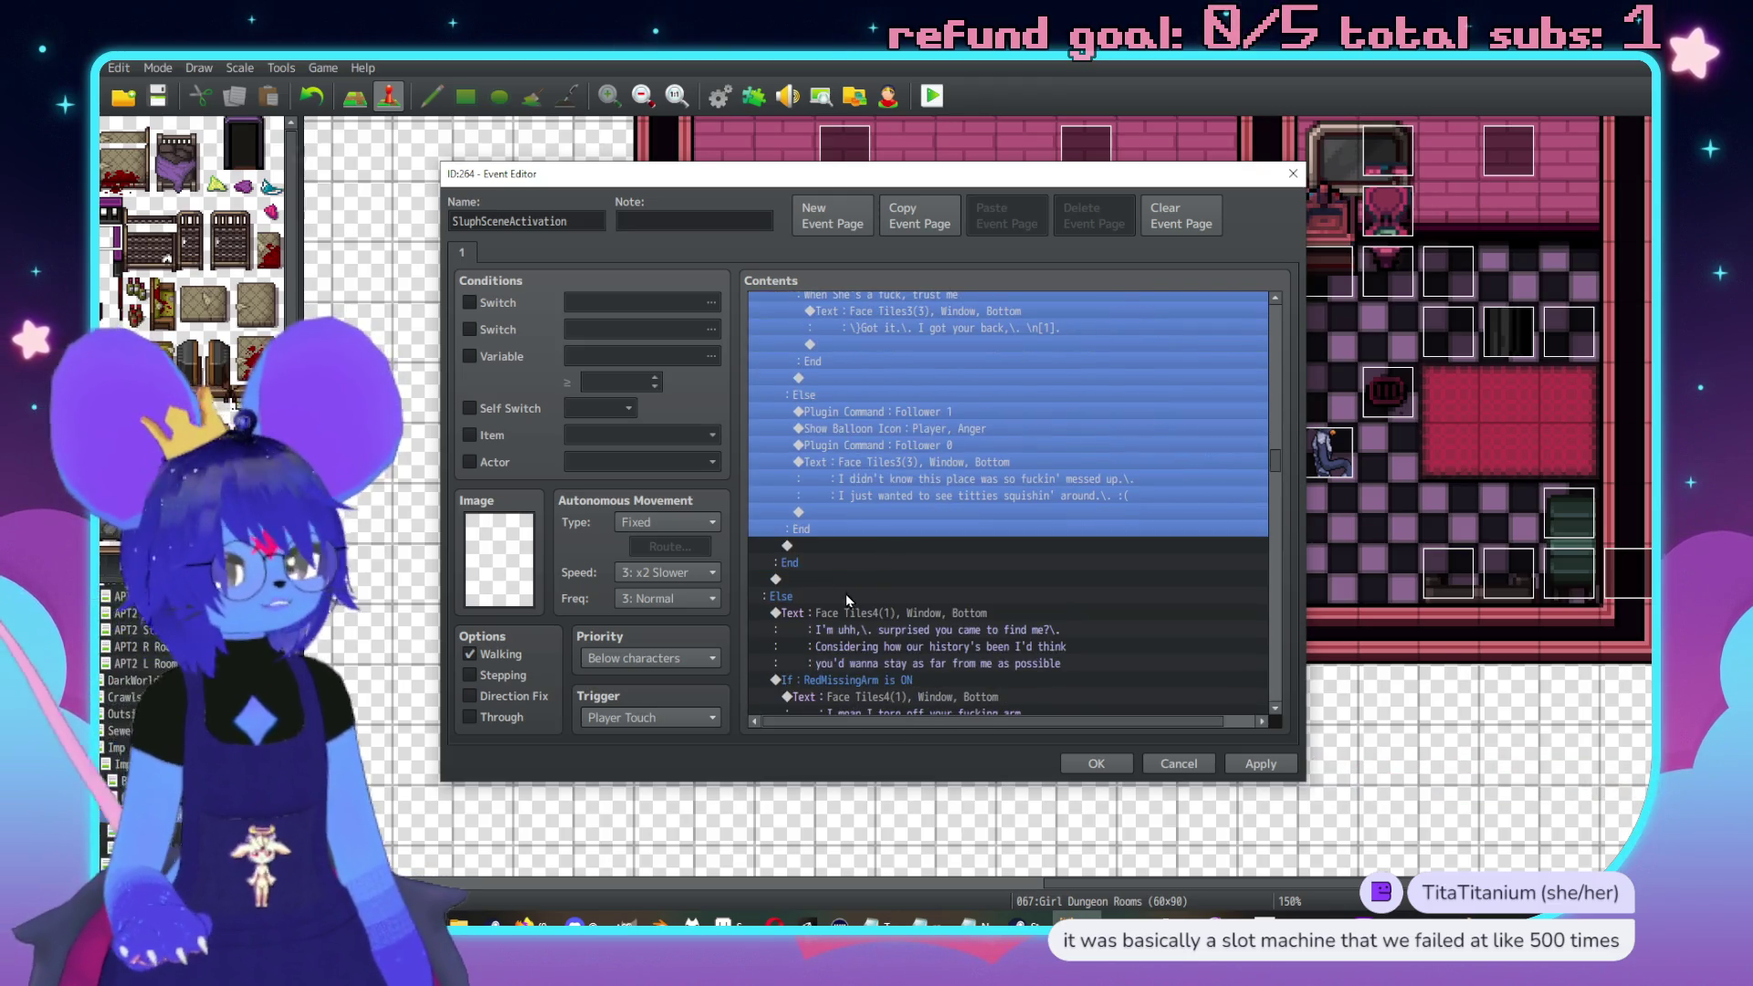
{"action": "double_click", "coordinate": [846, 548]}
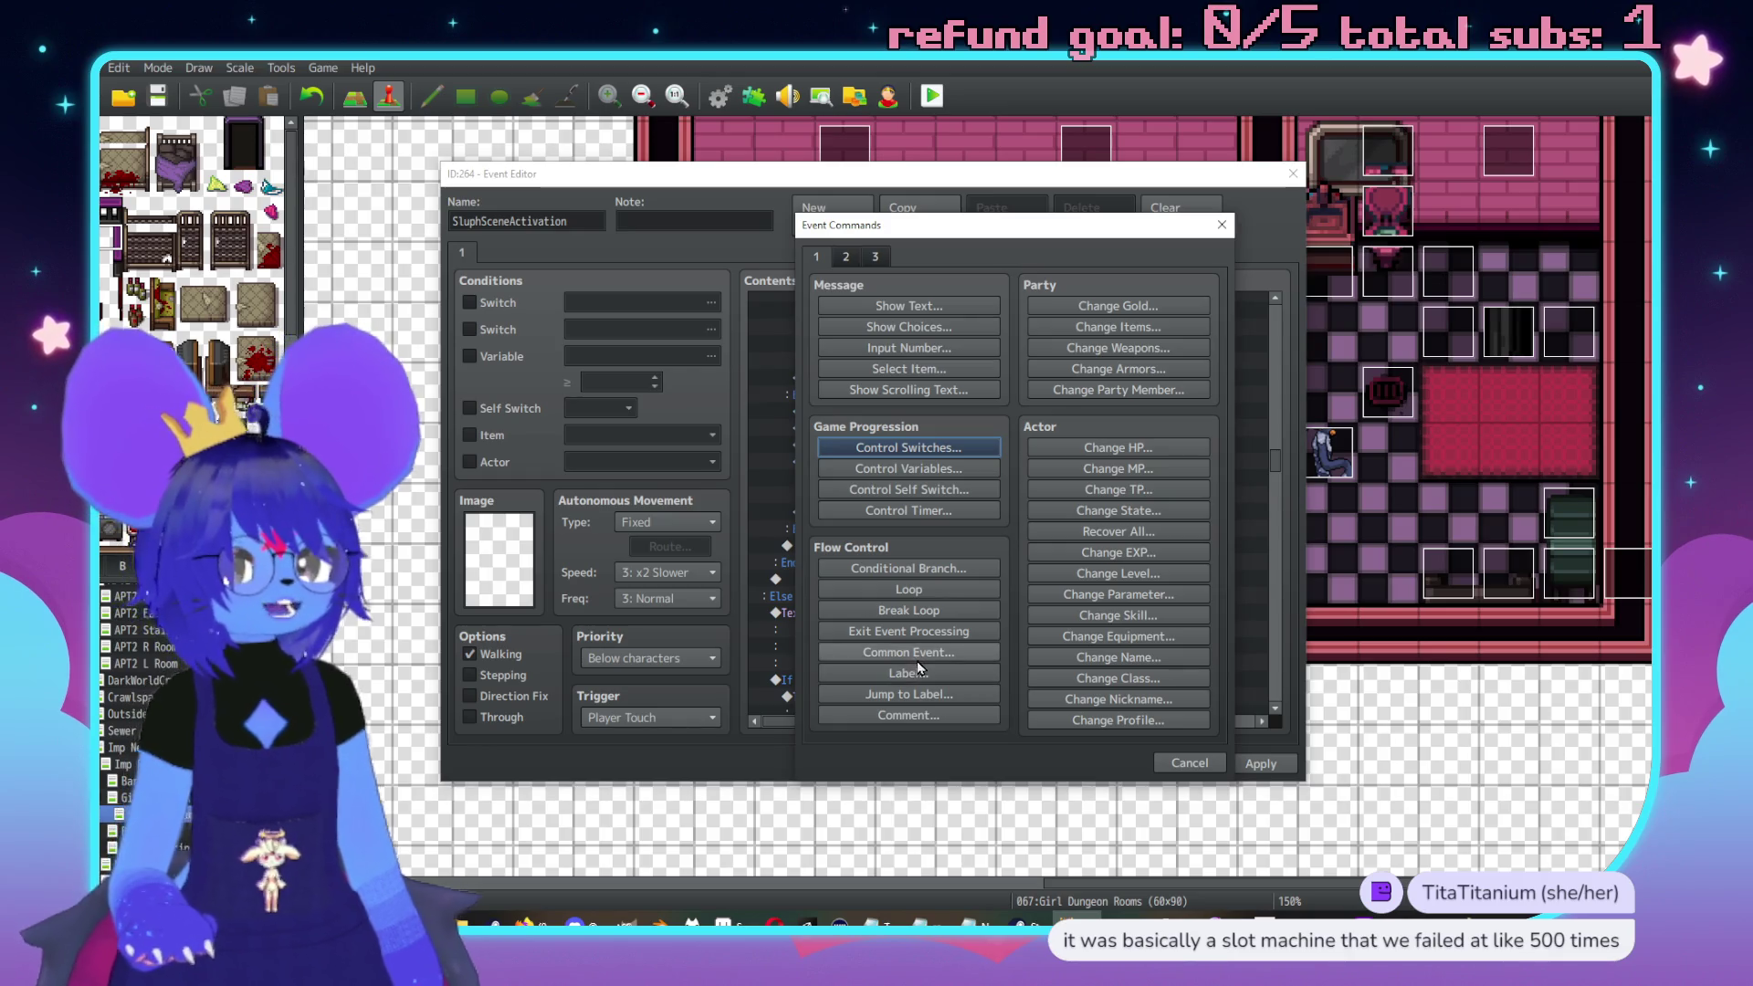
{"action": "left_click", "coordinate": [909, 652]}
{"action": "left_click", "coordinate": [963, 500]}
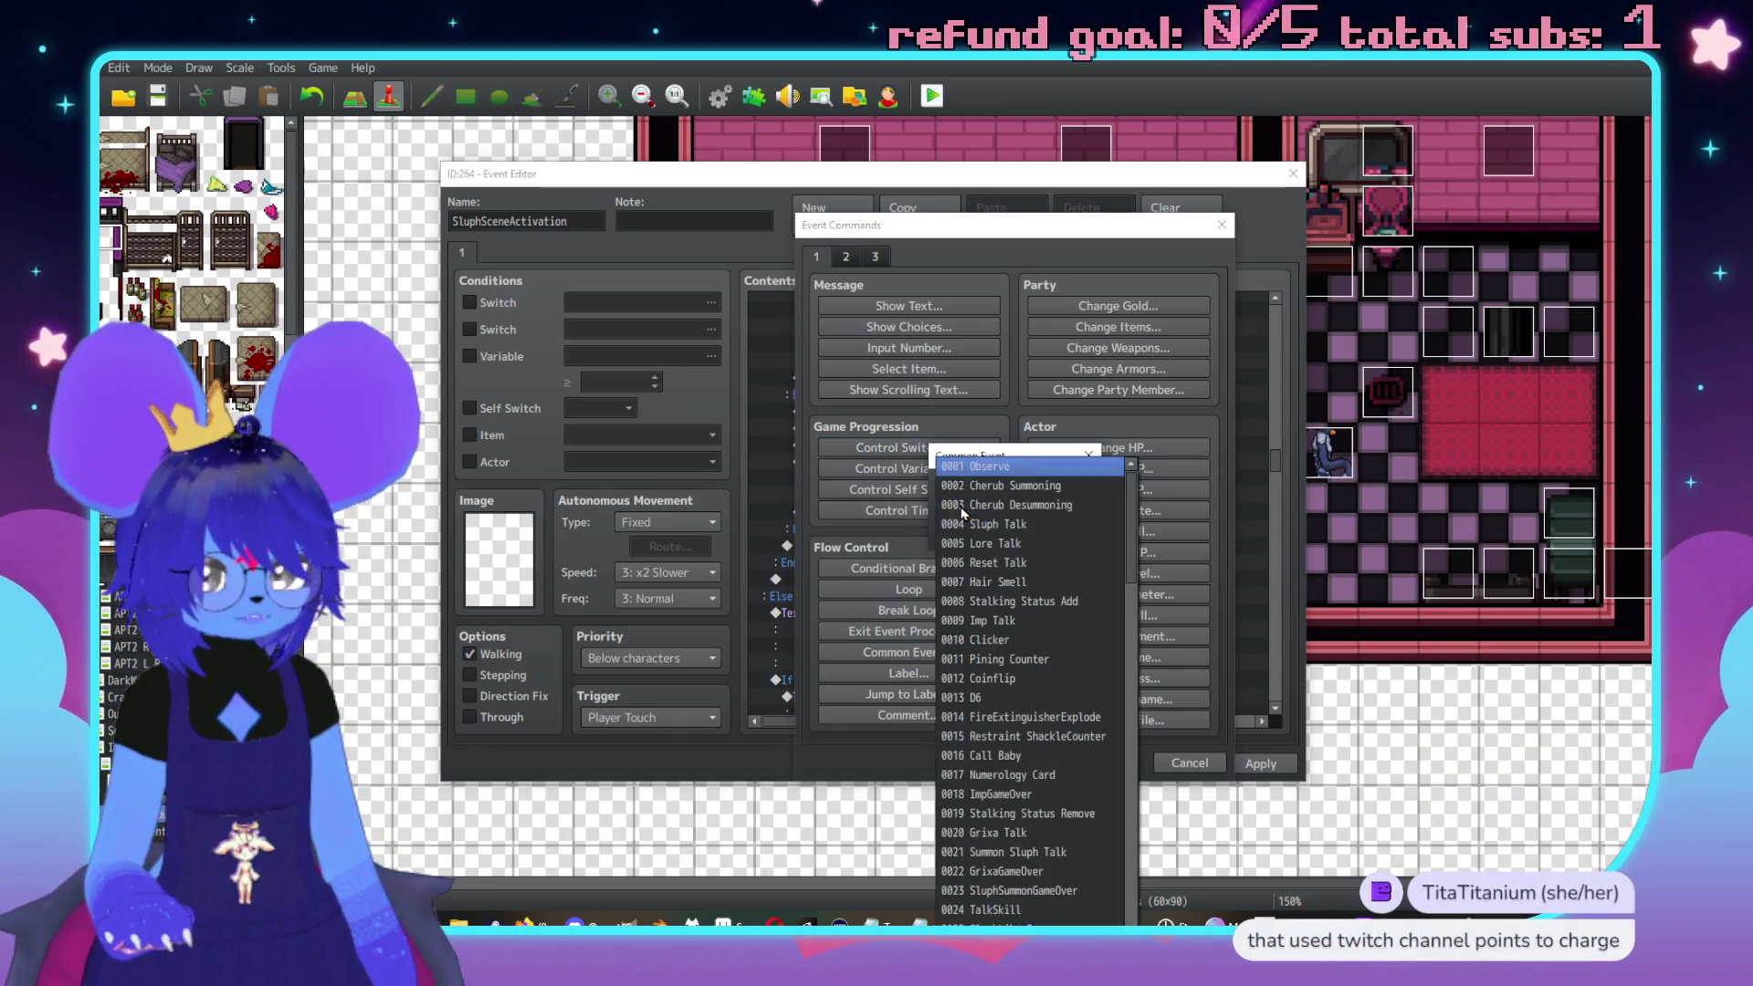
{"action": "left_click", "coordinate": [977, 533]}
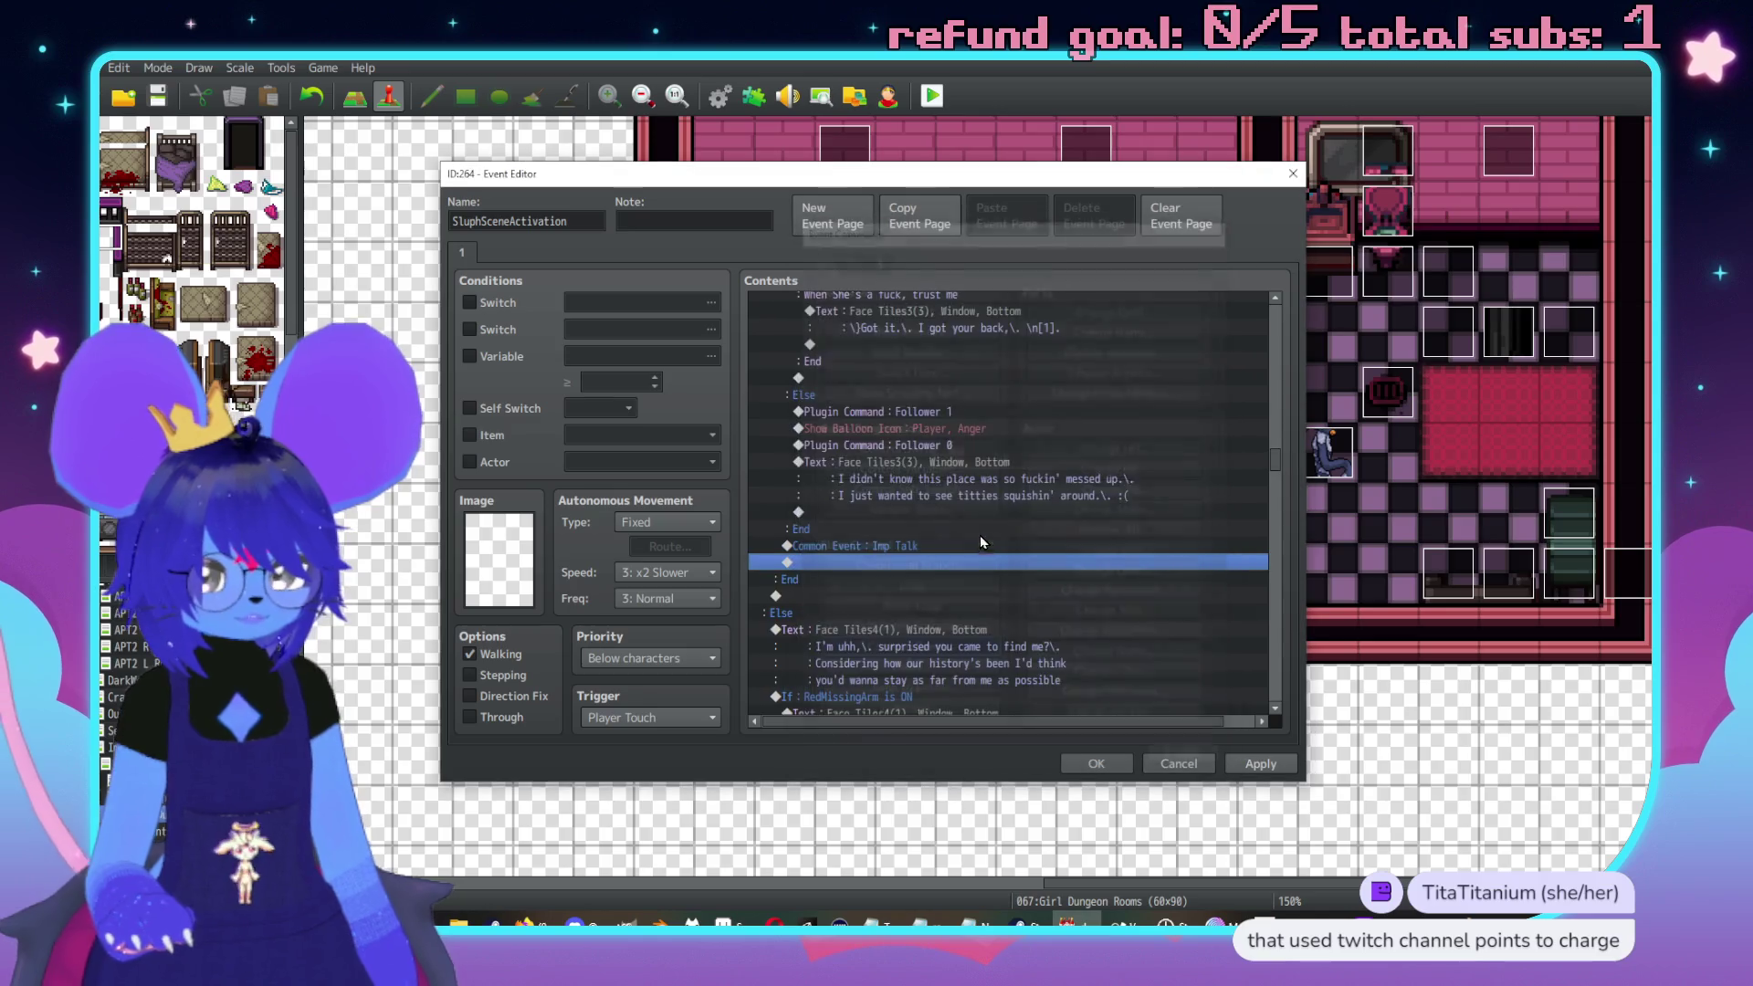
Review the Checker-in-the-party branch and start a new command line after it
{"action": "scroll", "coordinate": [967, 550], "scroll_direction": "down", "scroll_amount": 2}
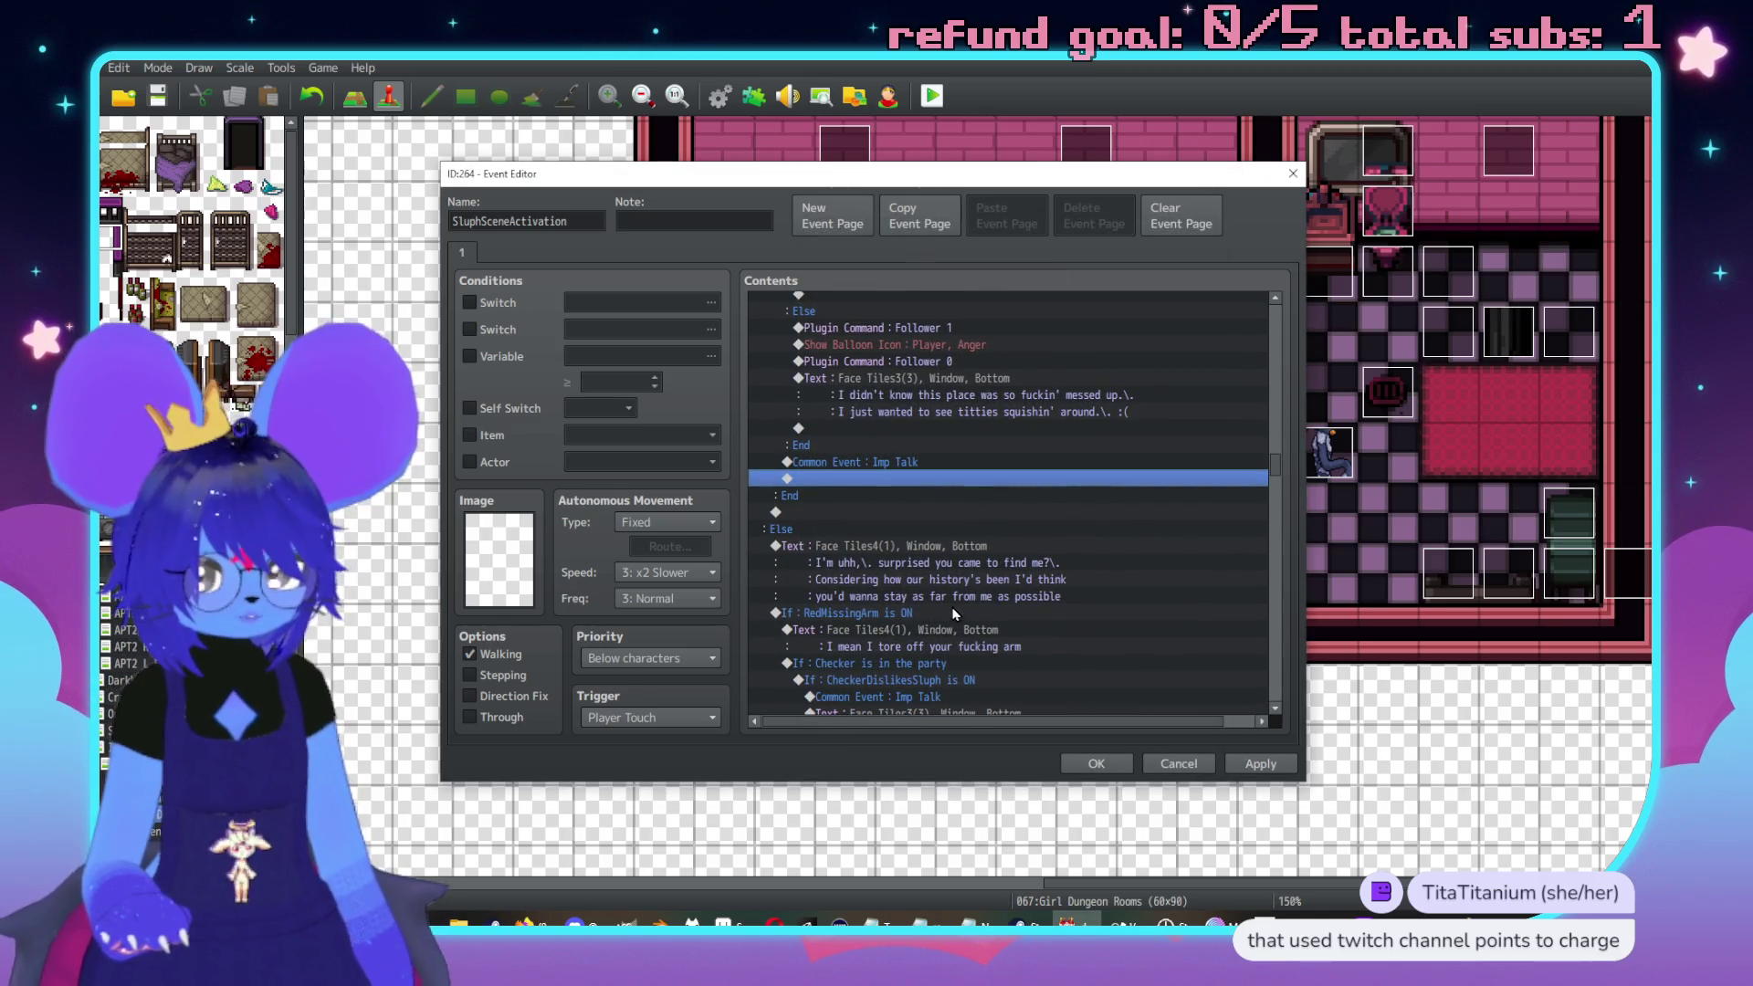
{"action": "scroll", "coordinate": [922, 568], "scroll_direction": "up", "scroll_amount": 10}
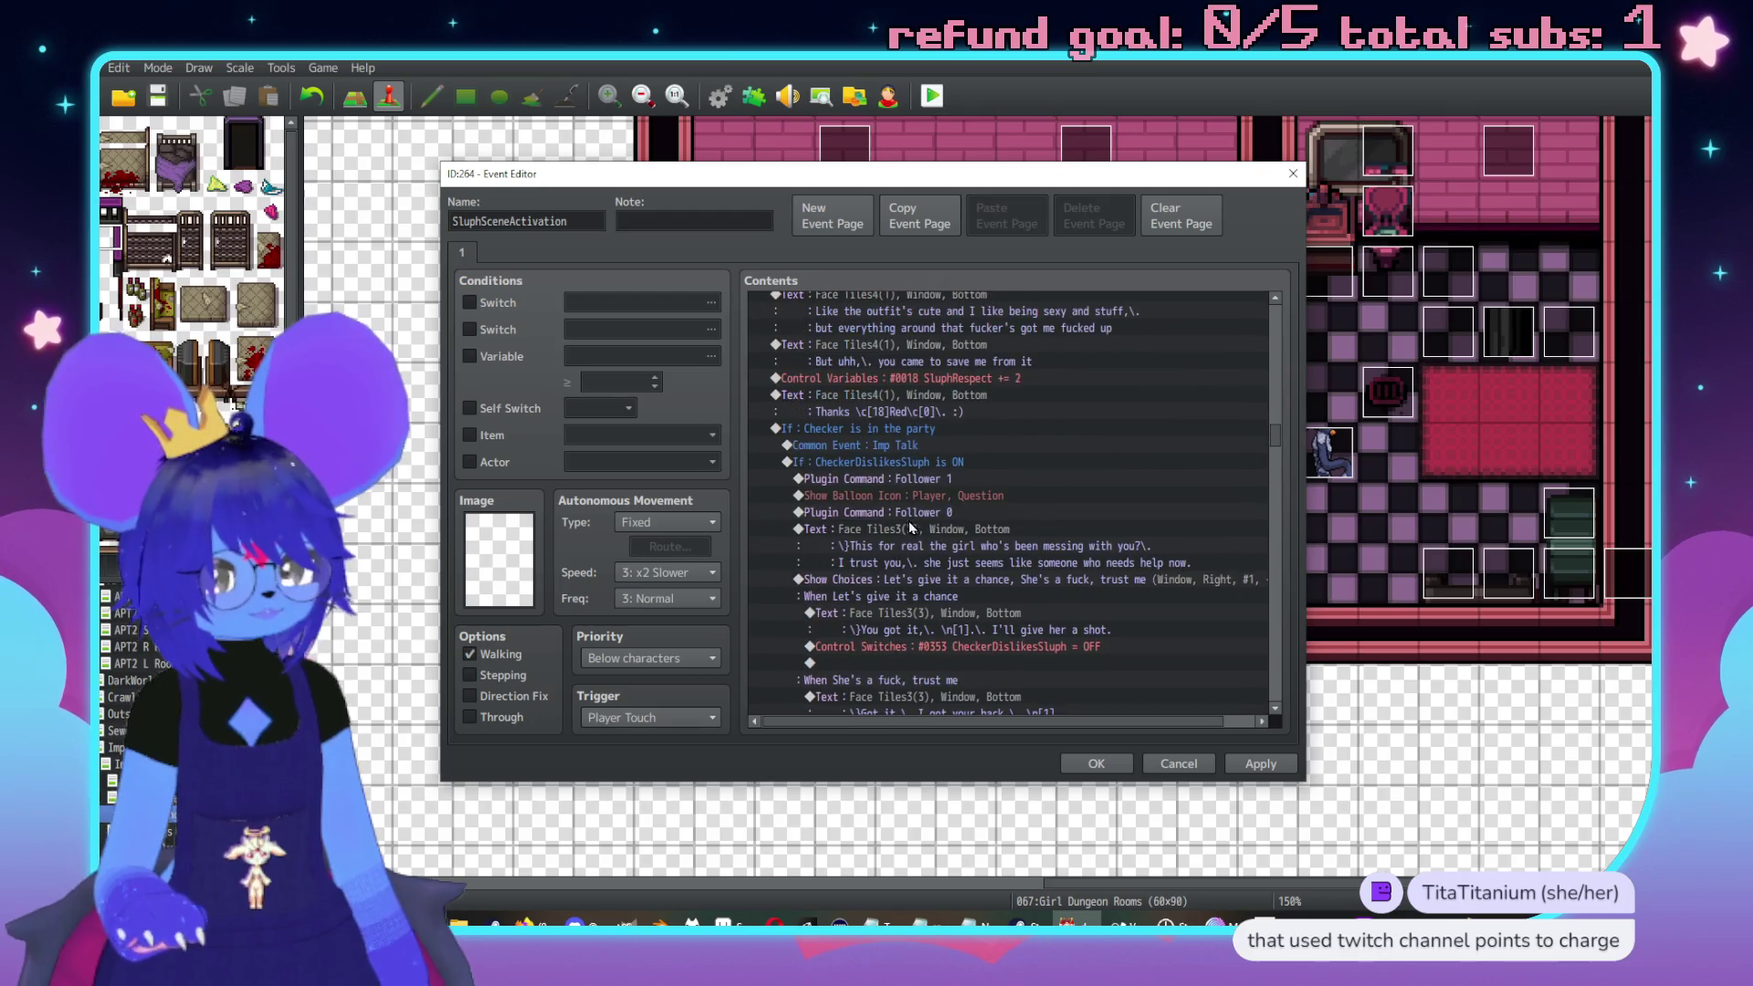
{"action": "left_click", "coordinate": [866, 434]}
{"action": "scroll", "coordinate": [1008, 593], "scroll_direction": "down", "scroll_amount": 10}
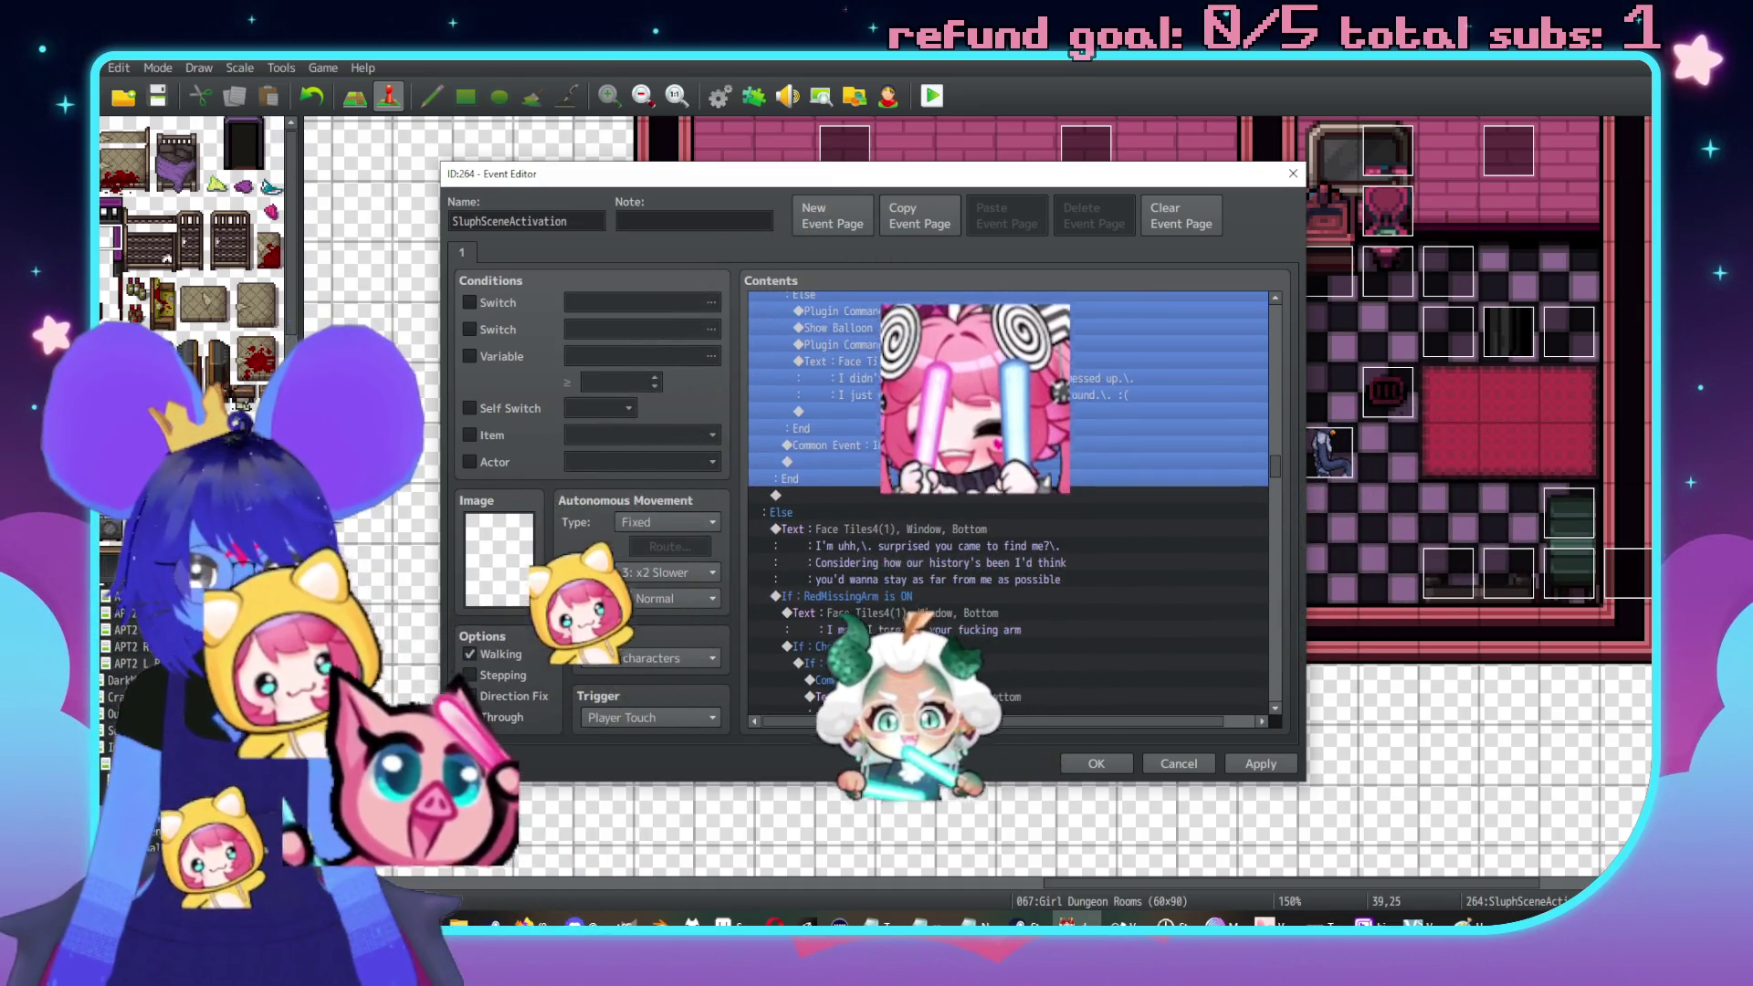
{"action": "scroll", "coordinate": [966, 512], "scroll_direction": "up", "scroll_amount": 9}
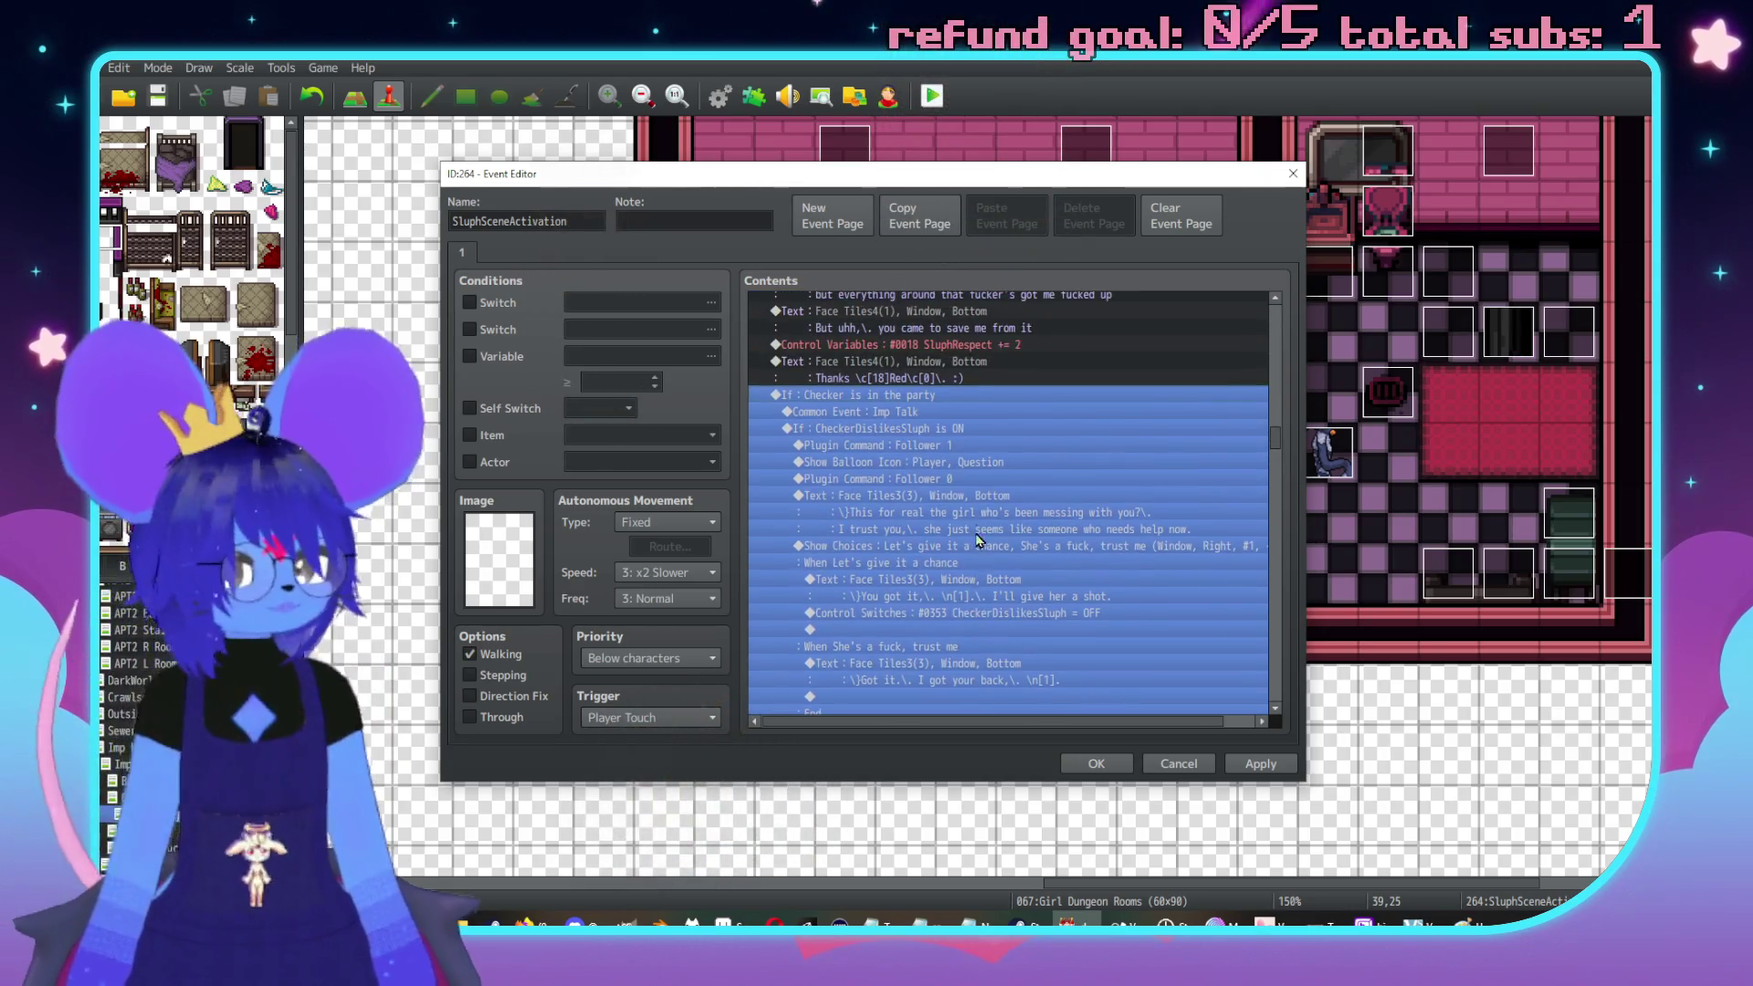
{"action": "scroll", "coordinate": [977, 540], "scroll_direction": "down", "scroll_amount": 8}
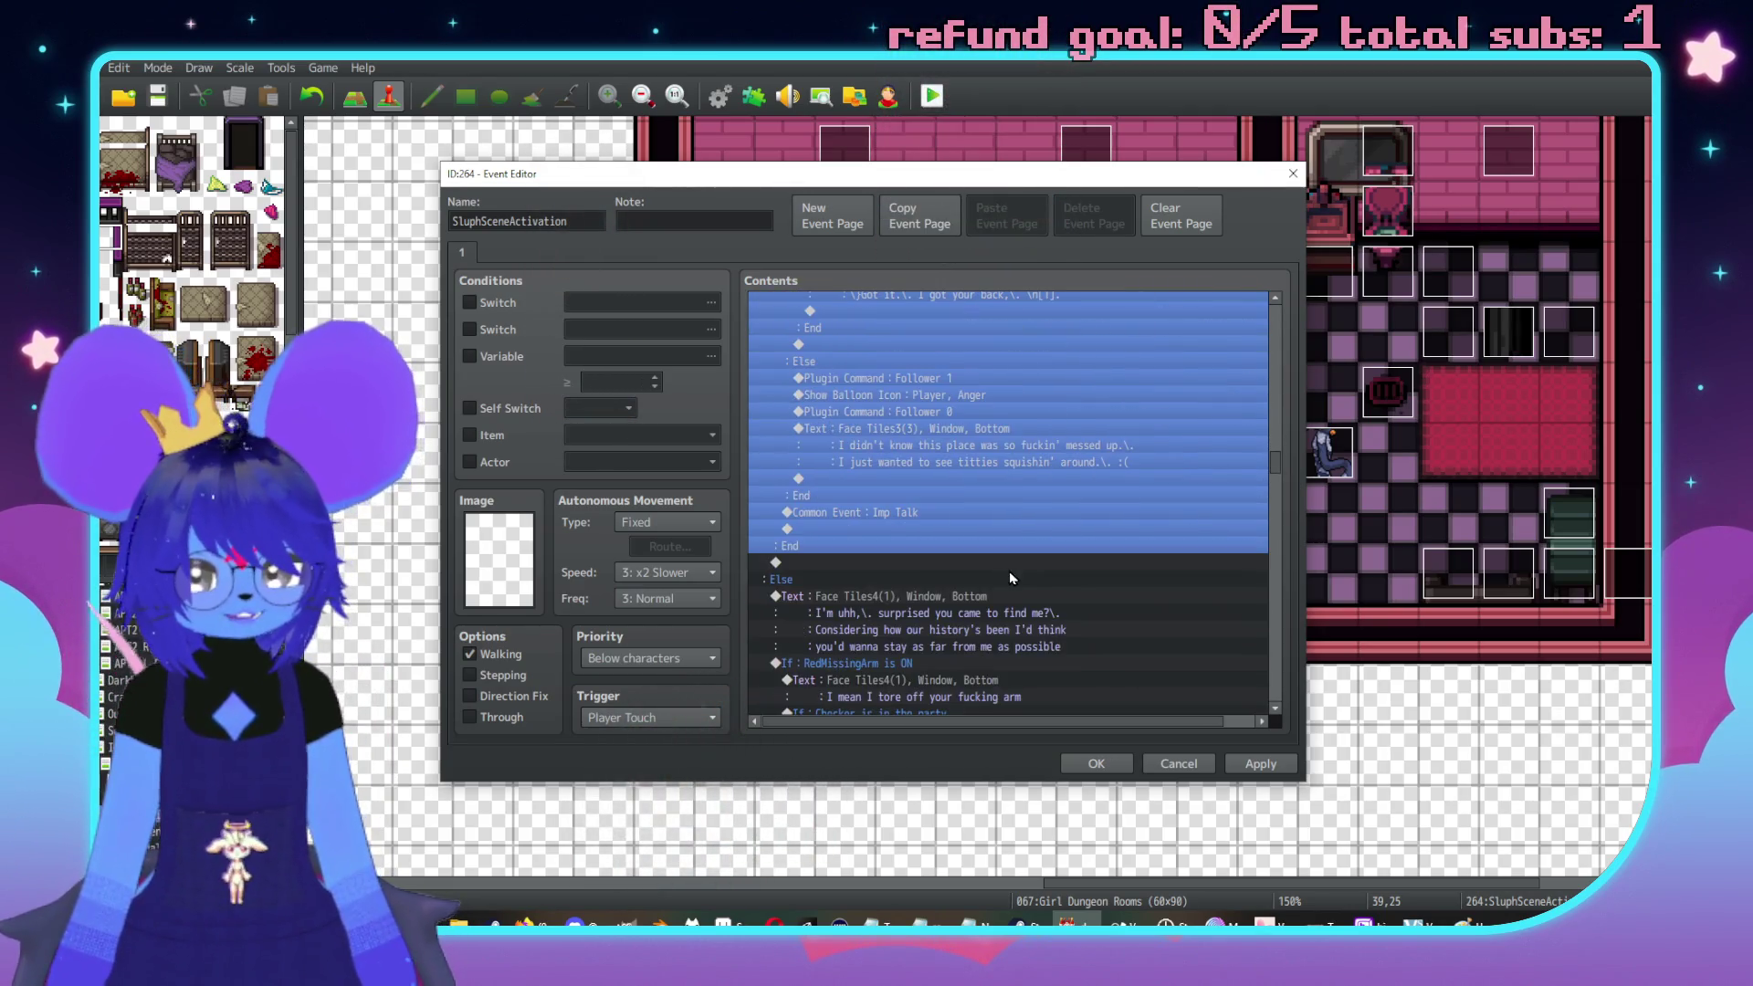
{"action": "double_click", "coordinate": [895, 564]}
Add a Face Tiles4 message reading 'Uhh,\. I'm all set to go if you are'
{"action": "key", "text": "Return"}
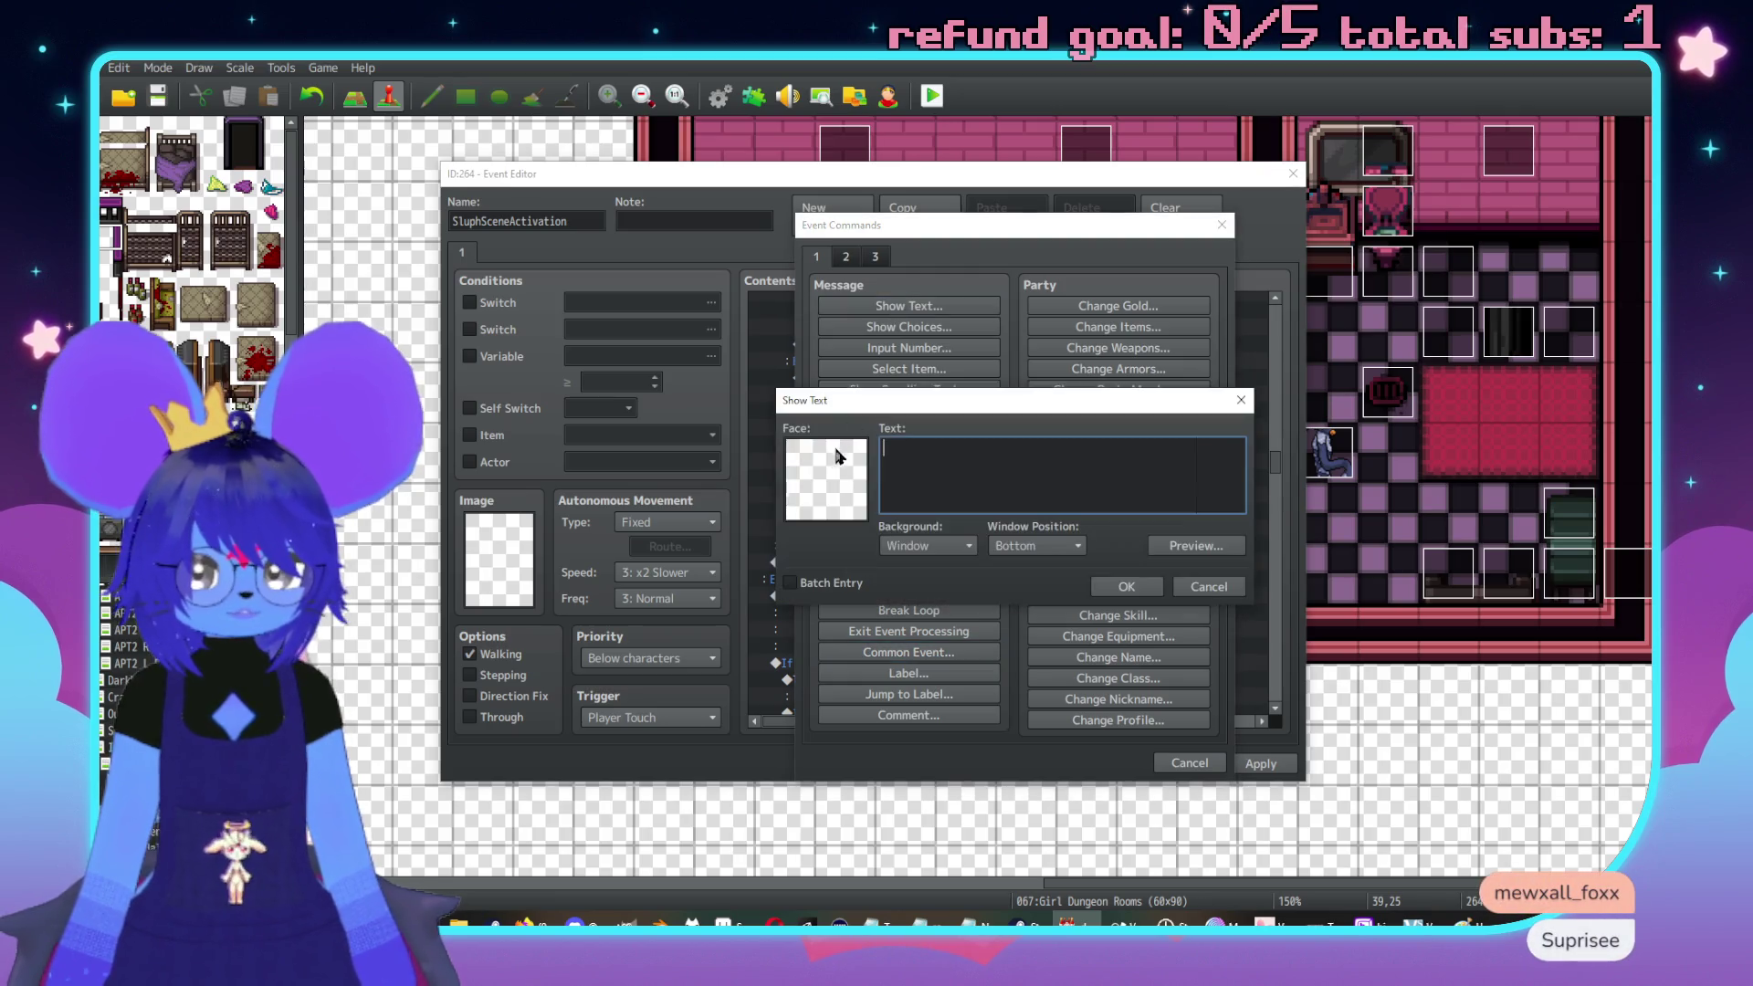
{"action": "double_click", "coordinate": [838, 454]}
{"action": "left_click", "coordinate": [816, 389]}
{"action": "left_click", "coordinate": [816, 403]}
{"action": "double_click", "coordinate": [1027, 379]}
{"action": "type", "text": "Uhh,\\. I"}
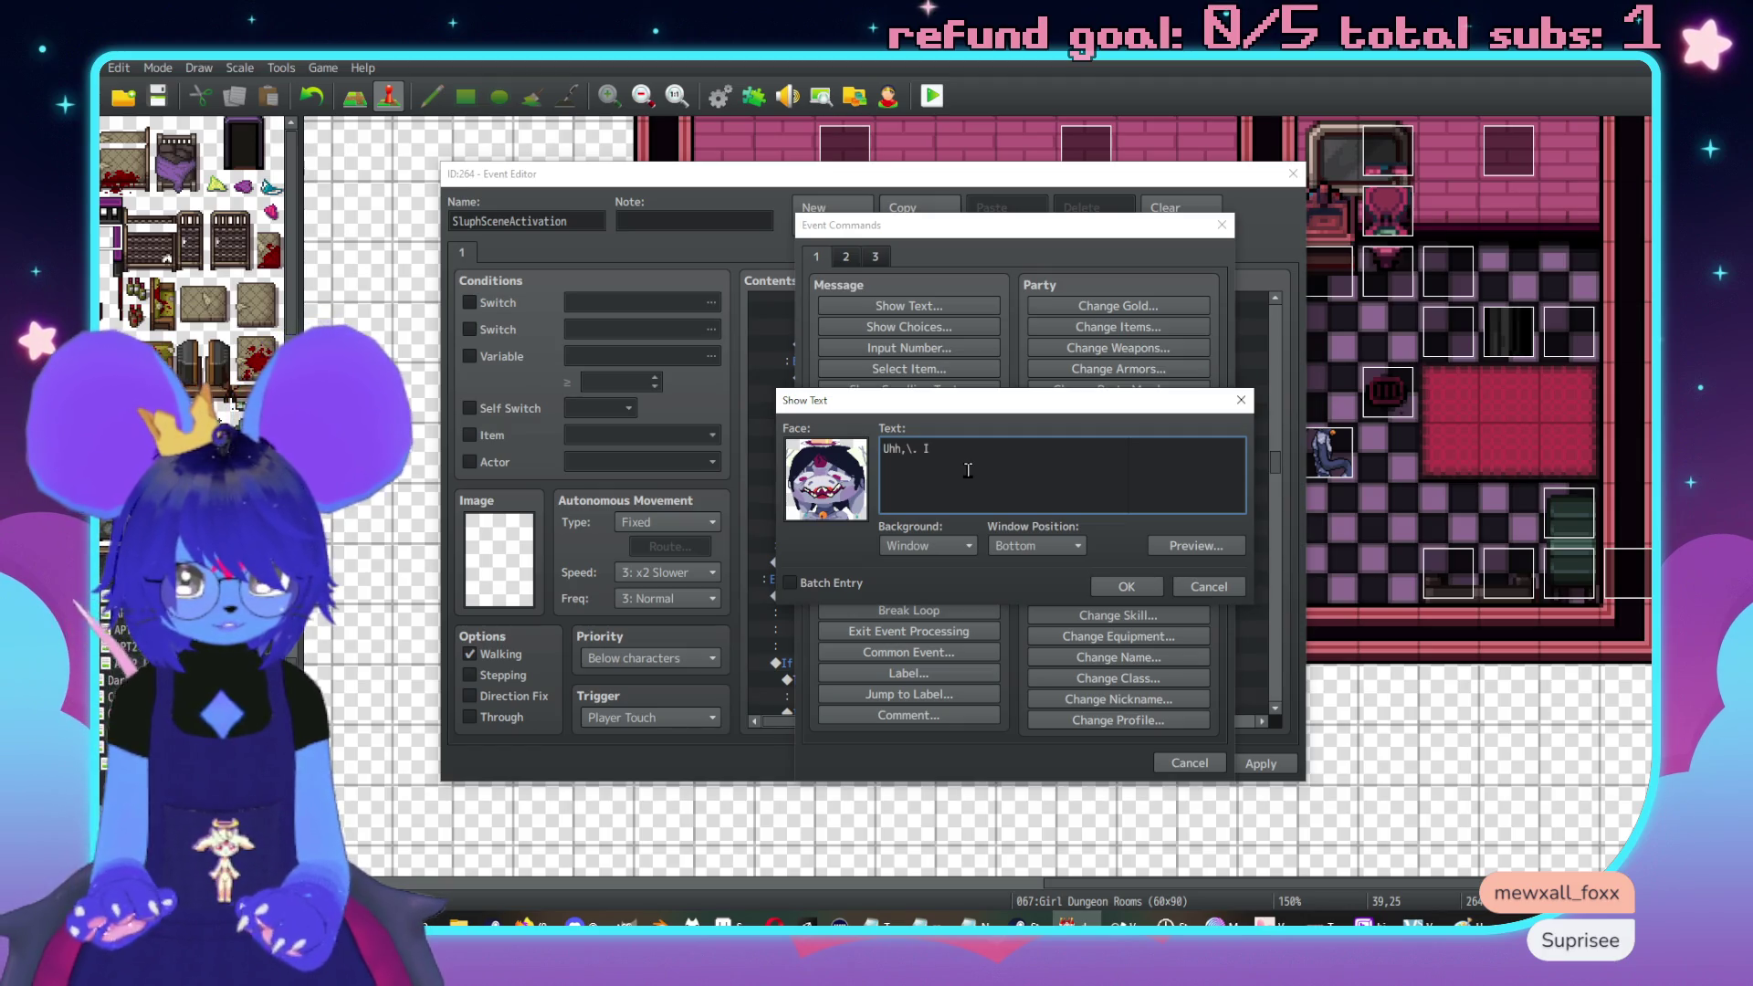
{"action": "type", "text": "'m all set to go if you are,"}
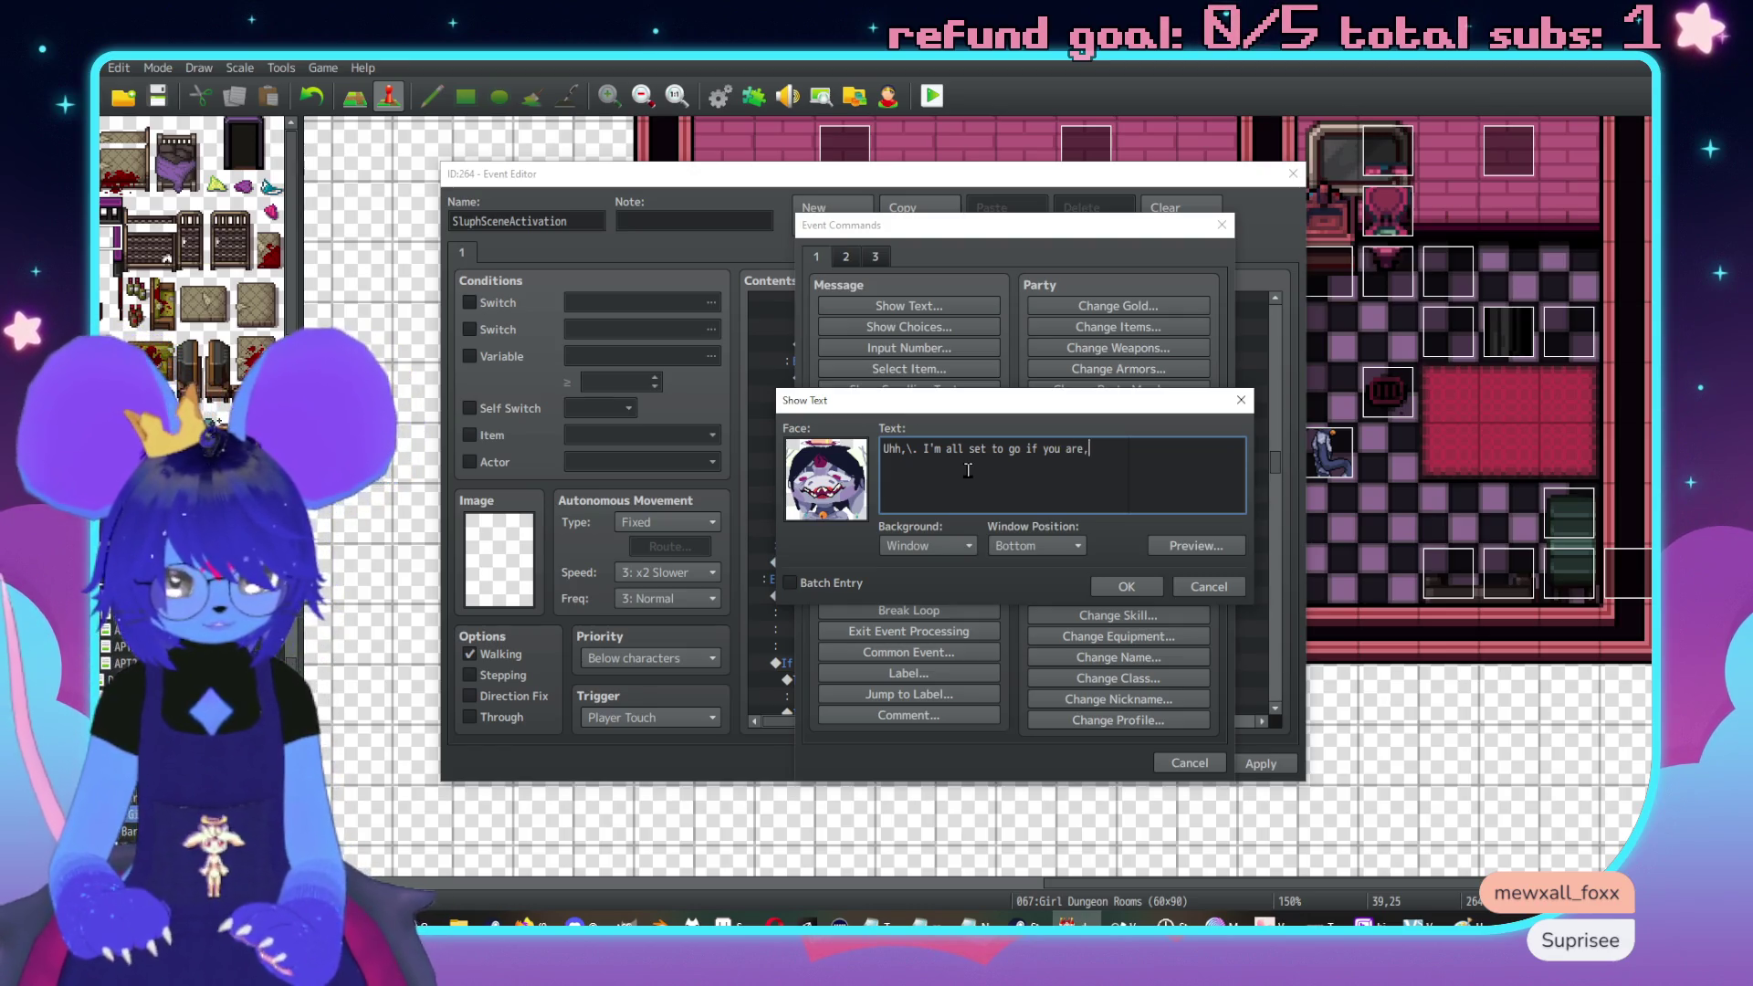
{"action": "key", "text": "BackSpace"}
{"action": "left_click", "coordinate": [1126, 586]}
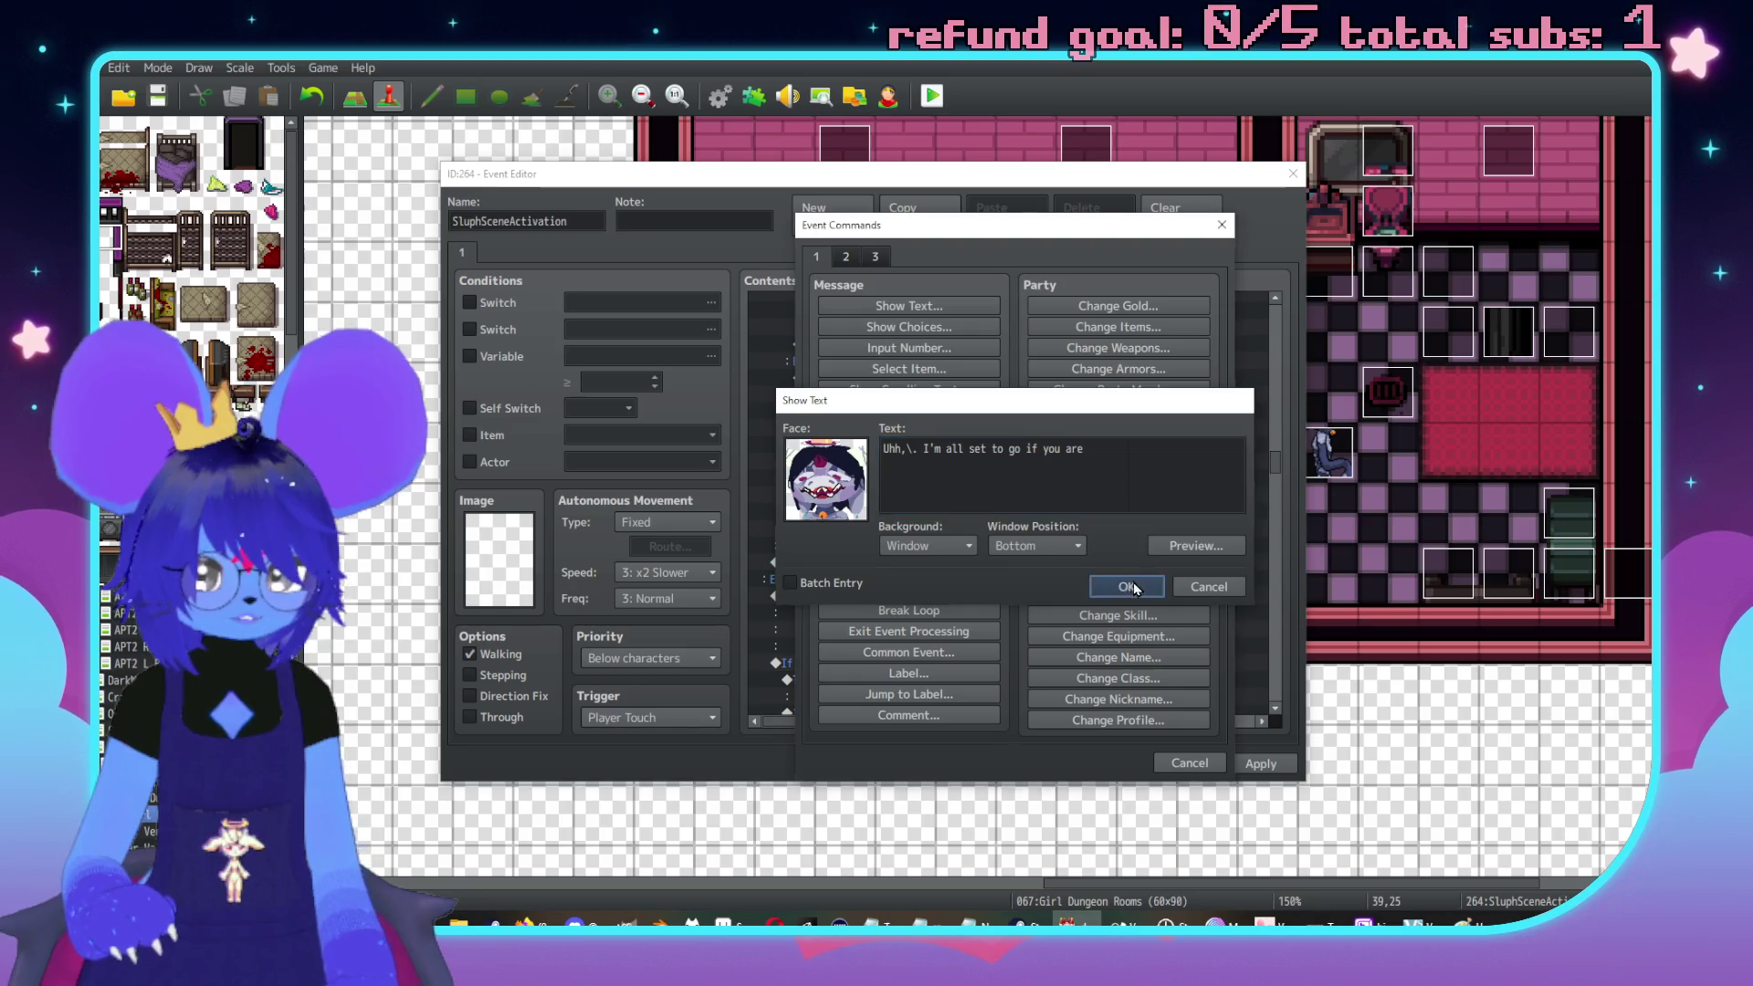
Begin a comment reading 'Questions (Respect)'
{"action": "double_click", "coordinate": [907, 497]}
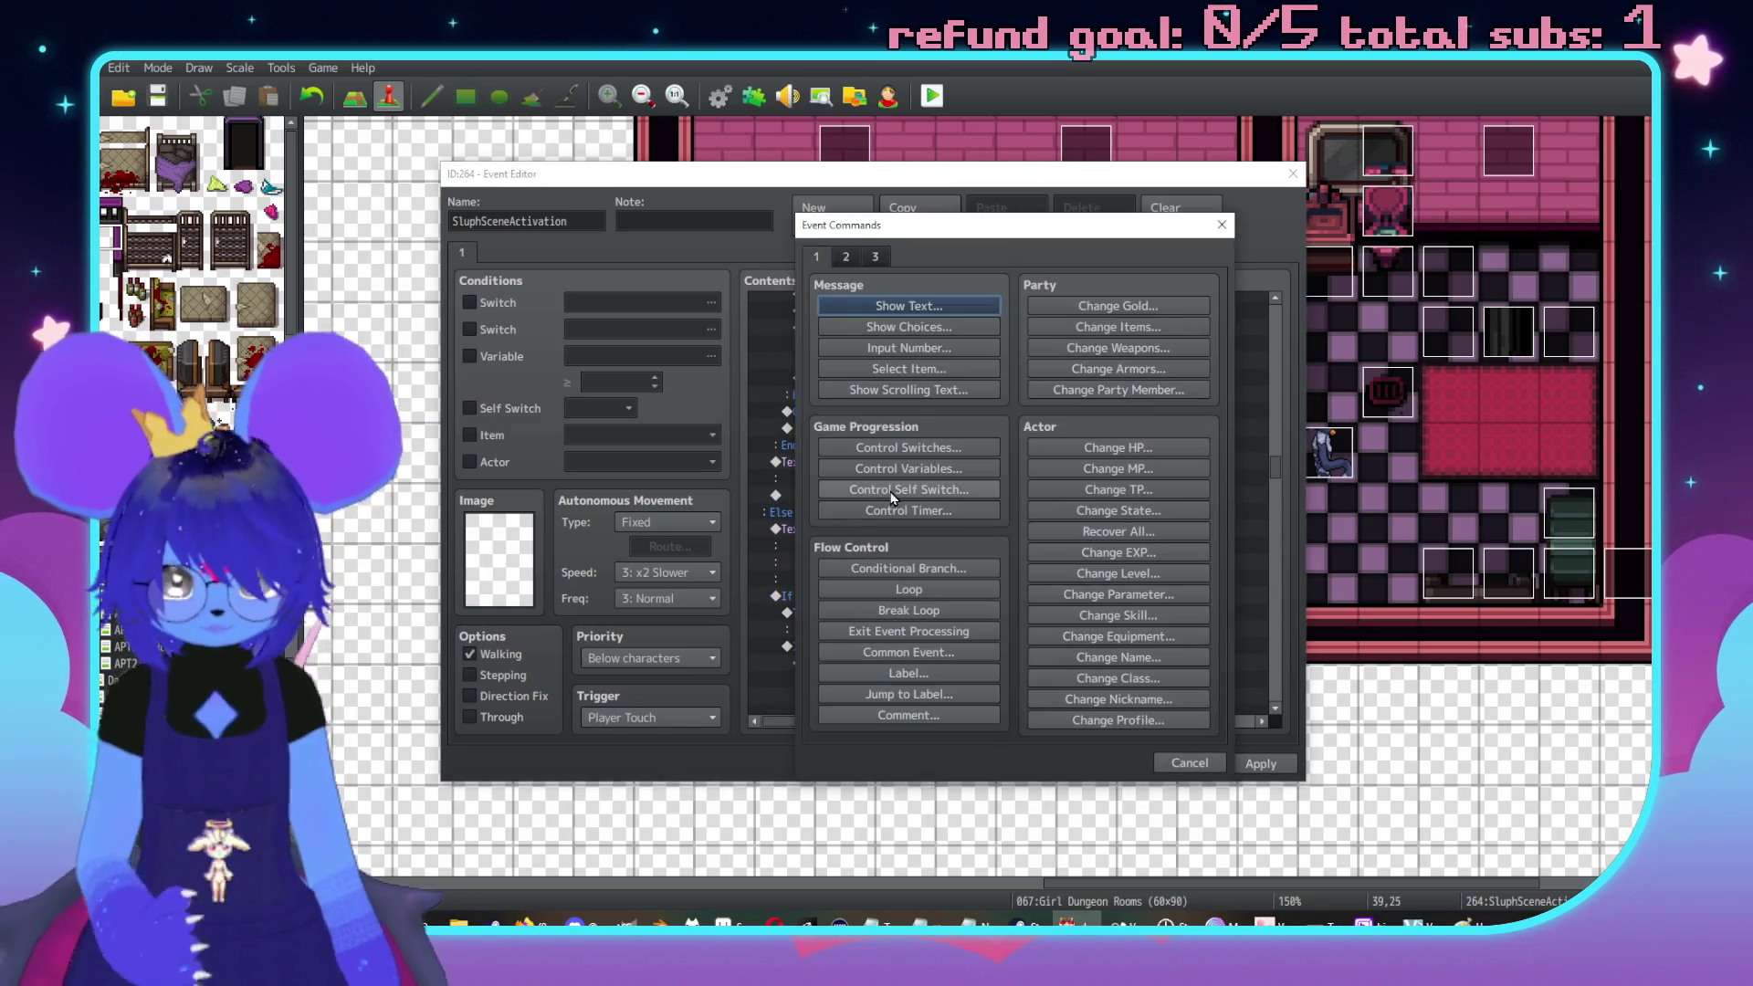
{"action": "left_click", "coordinate": [891, 721]}
{"action": "type", "text": "ues"}
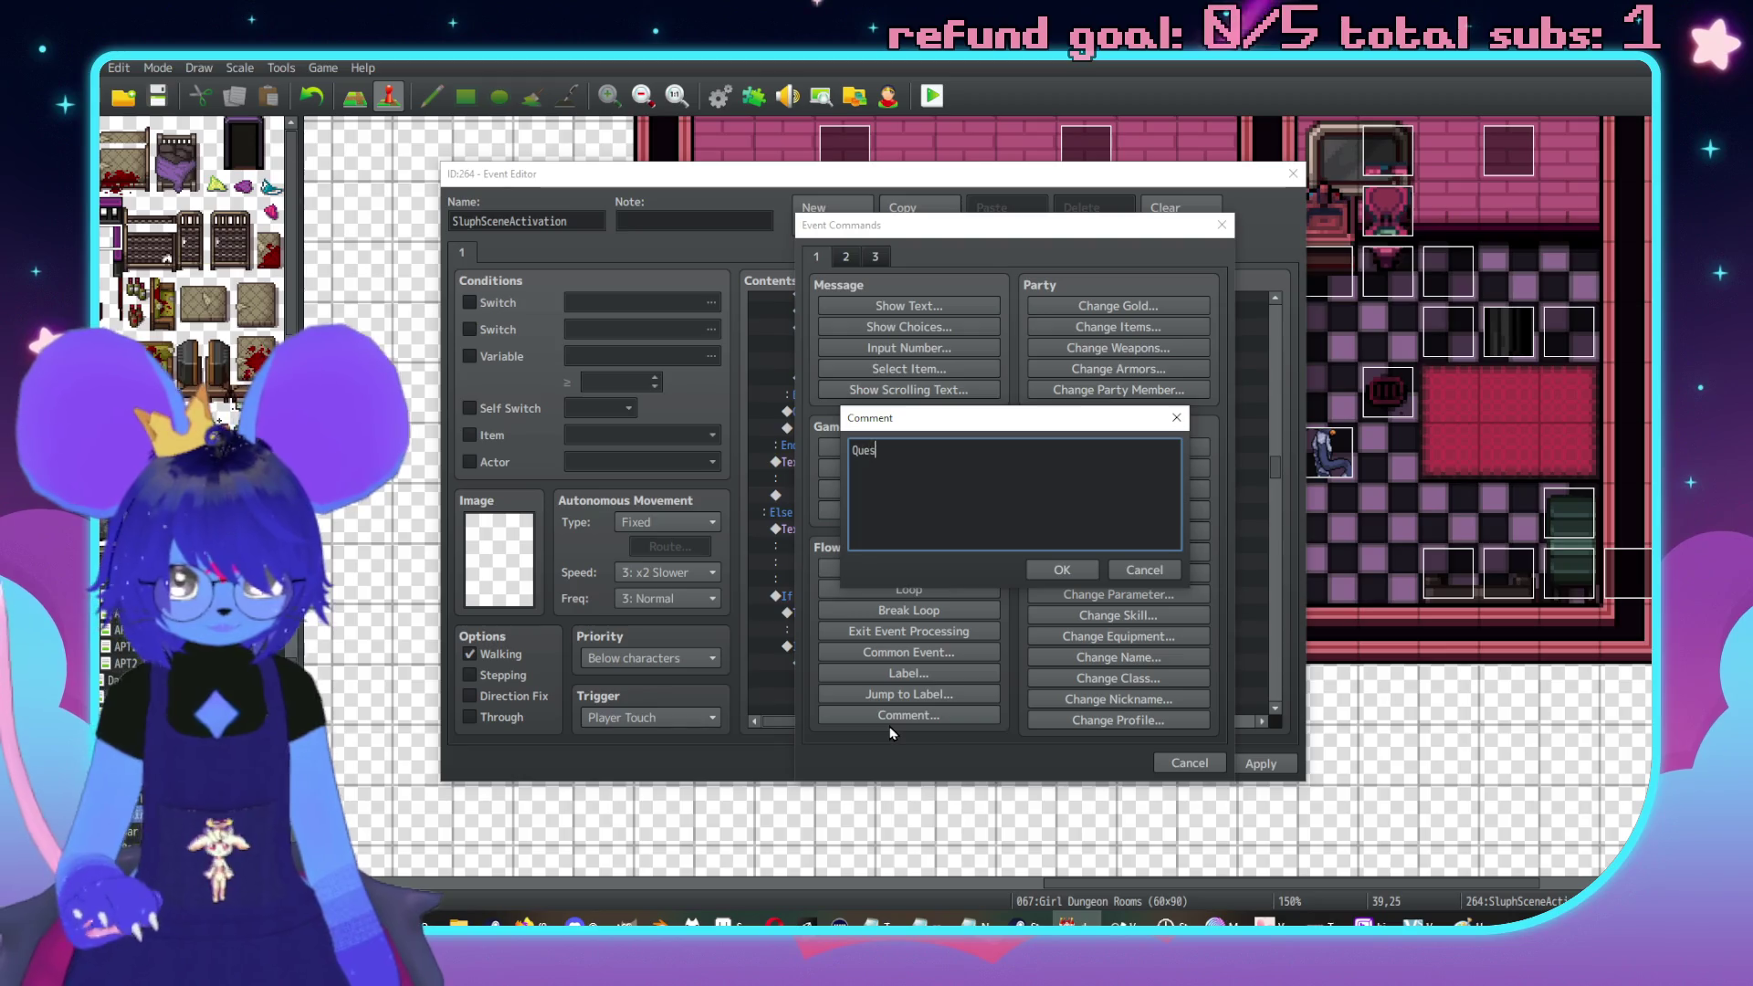
{"action": "type", "text": "tions (Respect"}
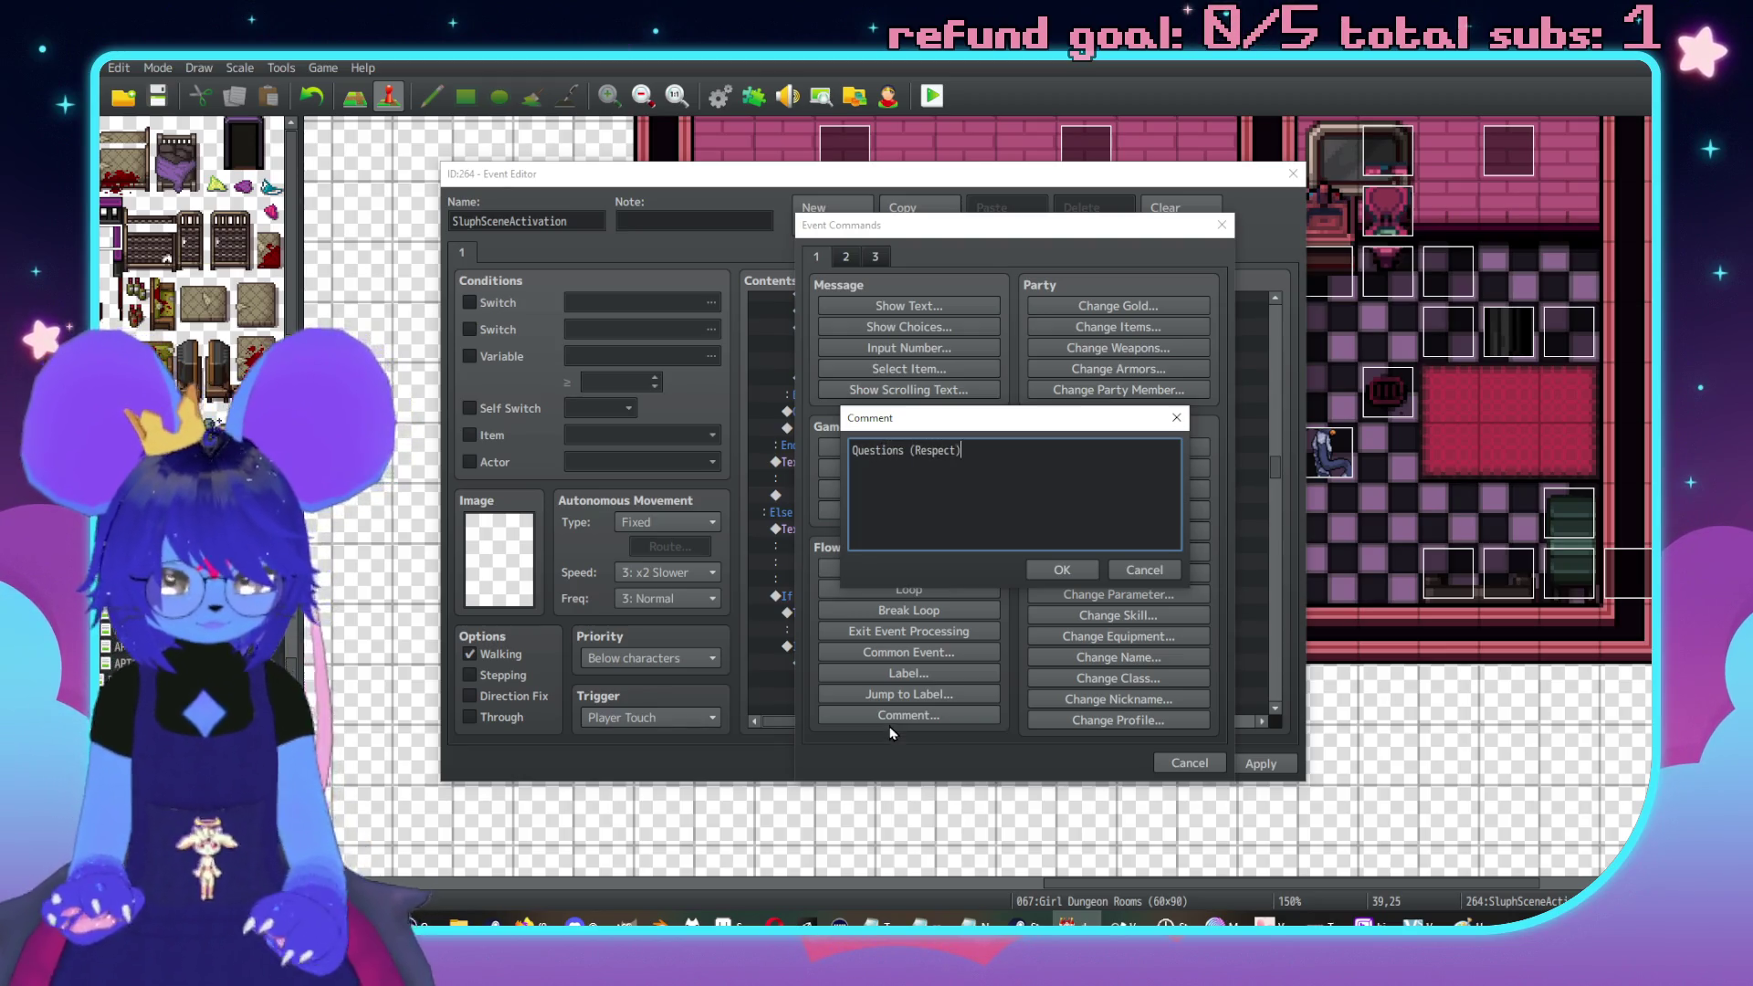
Confirm the Questions (Respect) comment and start a choice menu with 'I'm ready to go', cancel disallowed
{"action": "left_click", "coordinate": [1055, 568]}
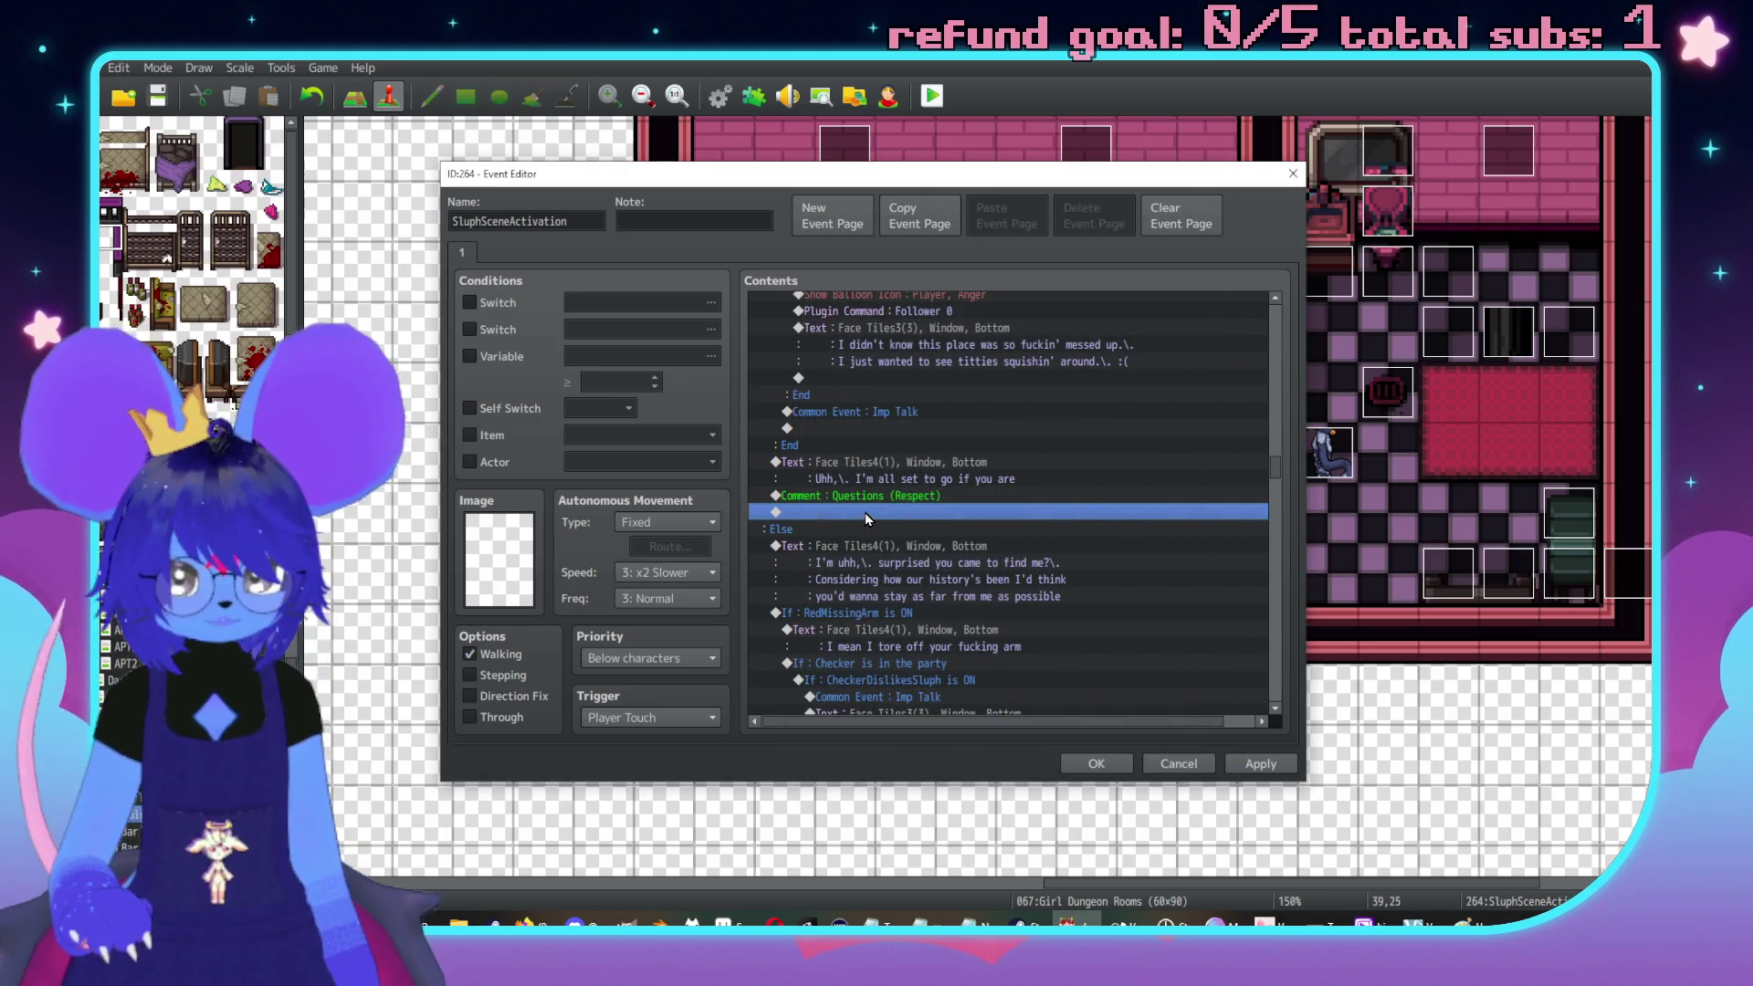
{"action": "double_click", "coordinate": [864, 512]}
{"action": "left_click_drag", "start_coordinate": [913, 228], "coordinate": [1252, 239]}
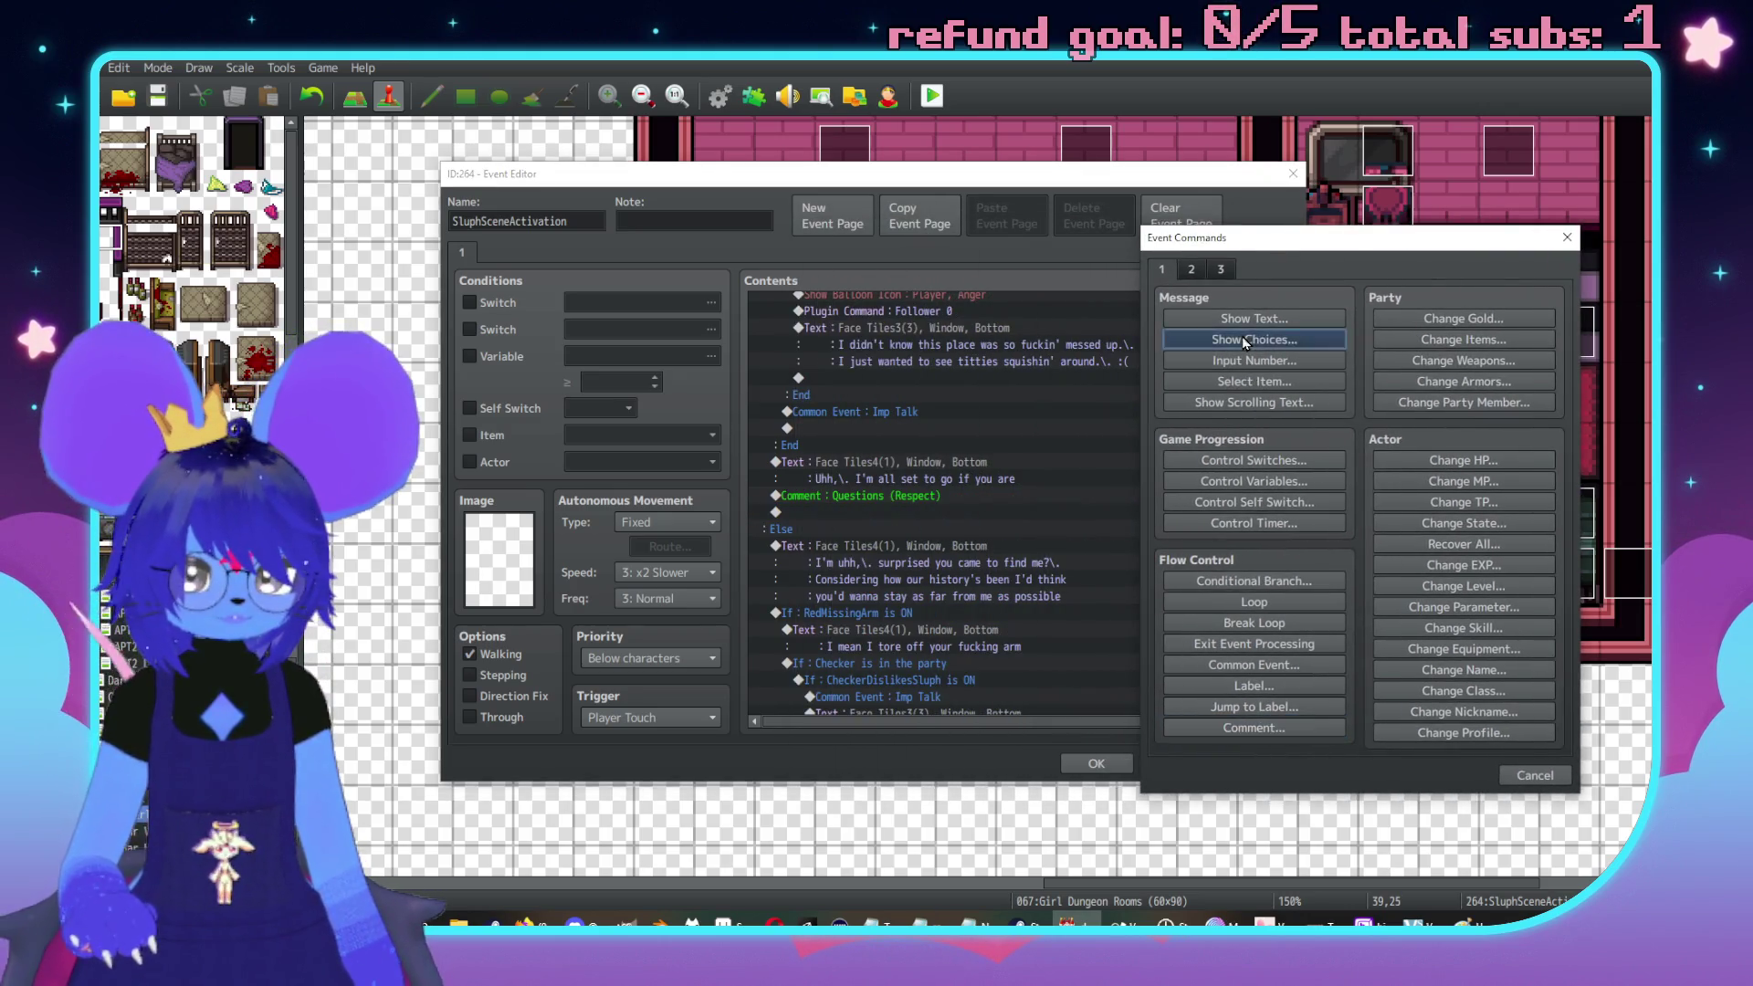
{"action": "left_click", "coordinate": [1243, 340]}
{"action": "type", "text": "I'm r"}
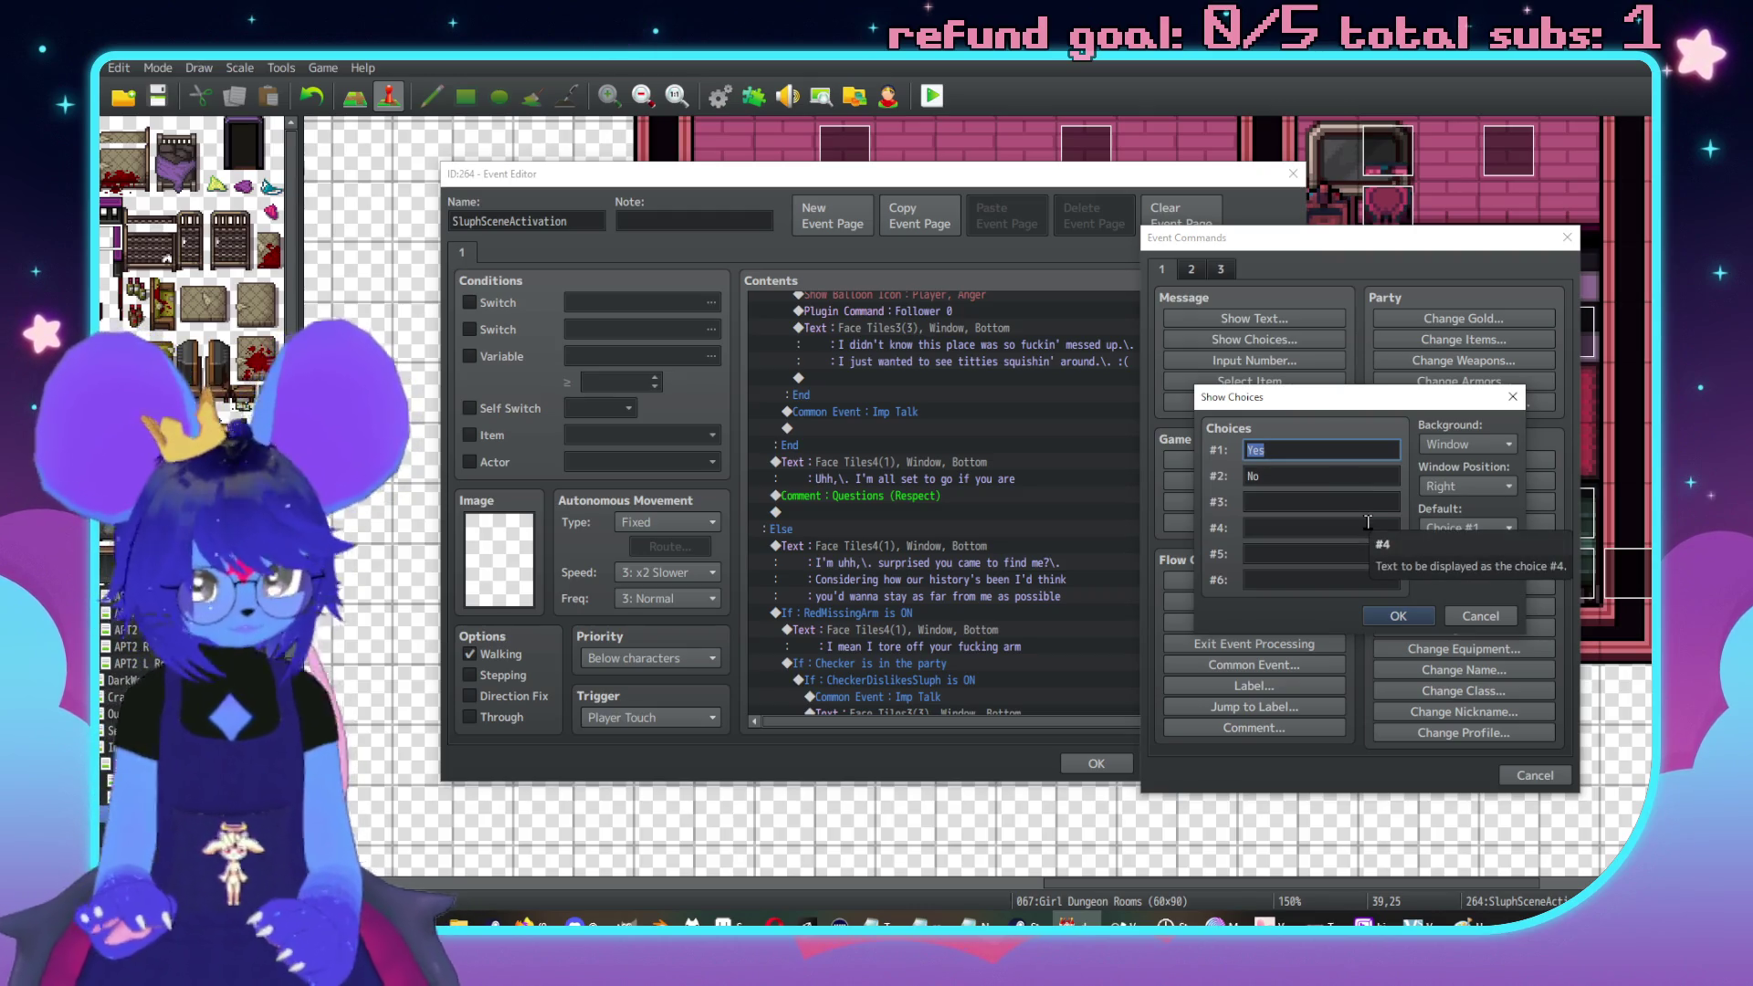
{"action": "type", "text": "eady t"}
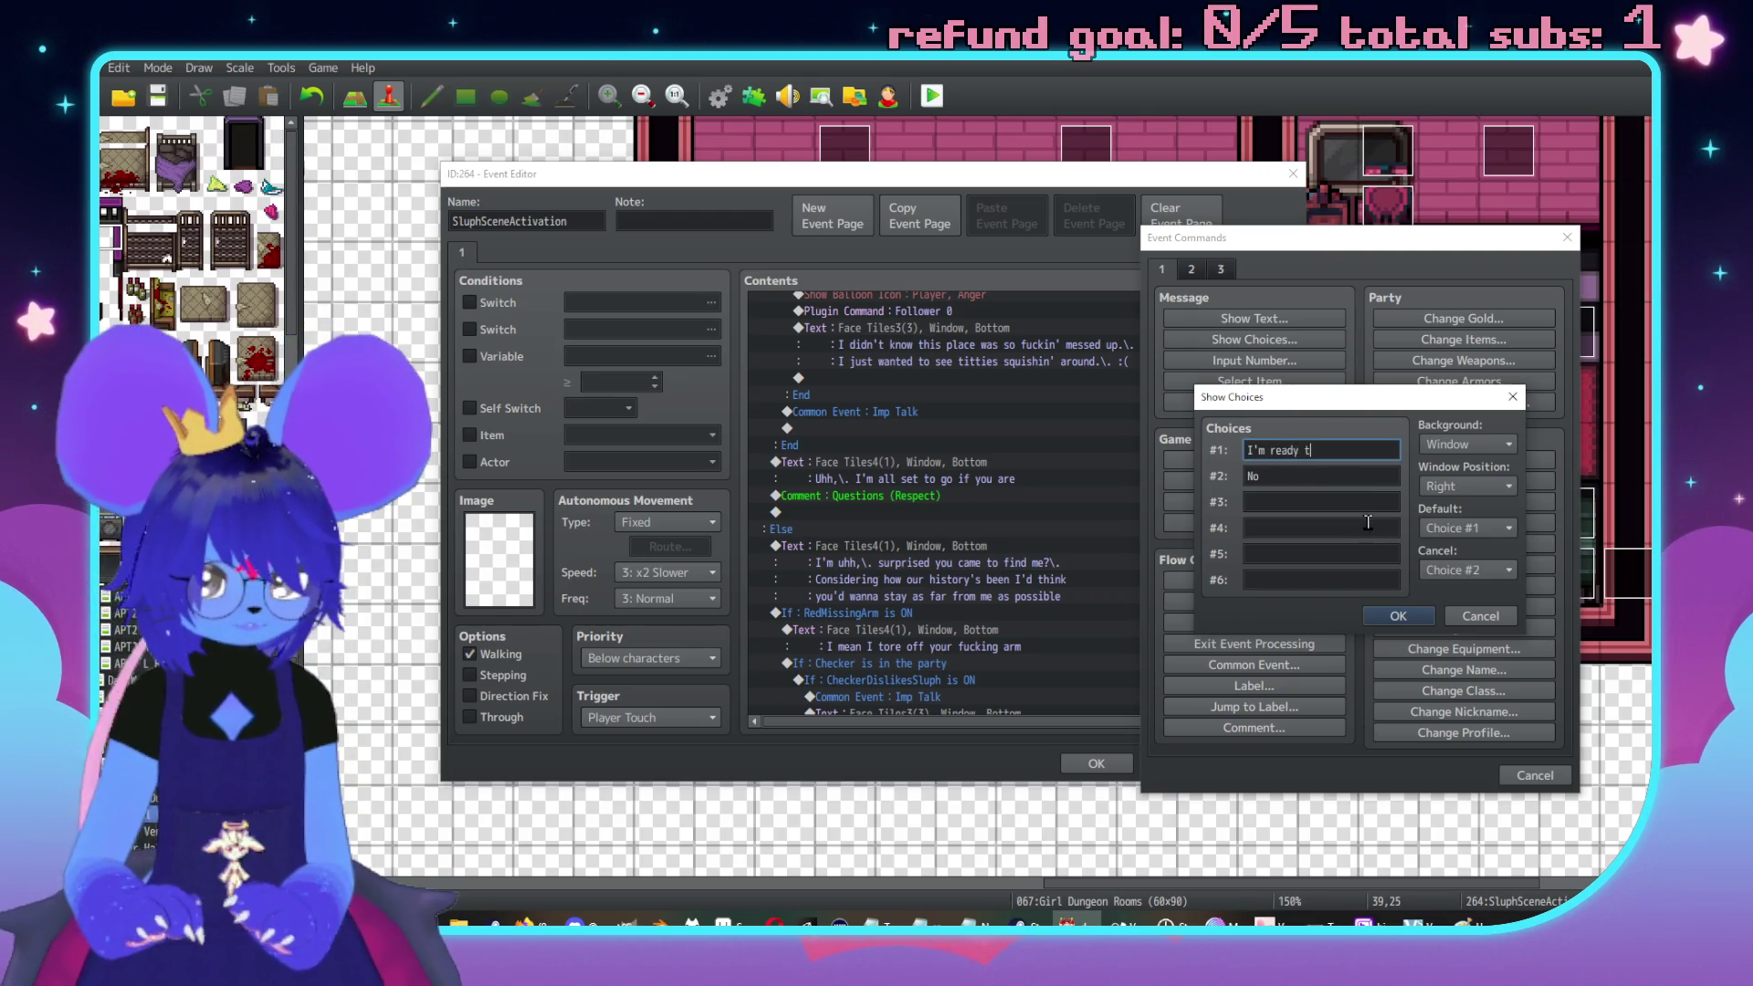
{"action": "type", "text": "o go"}
{"action": "key", "text": "Tab"}
{"action": "type", "text": "Are you okay"}
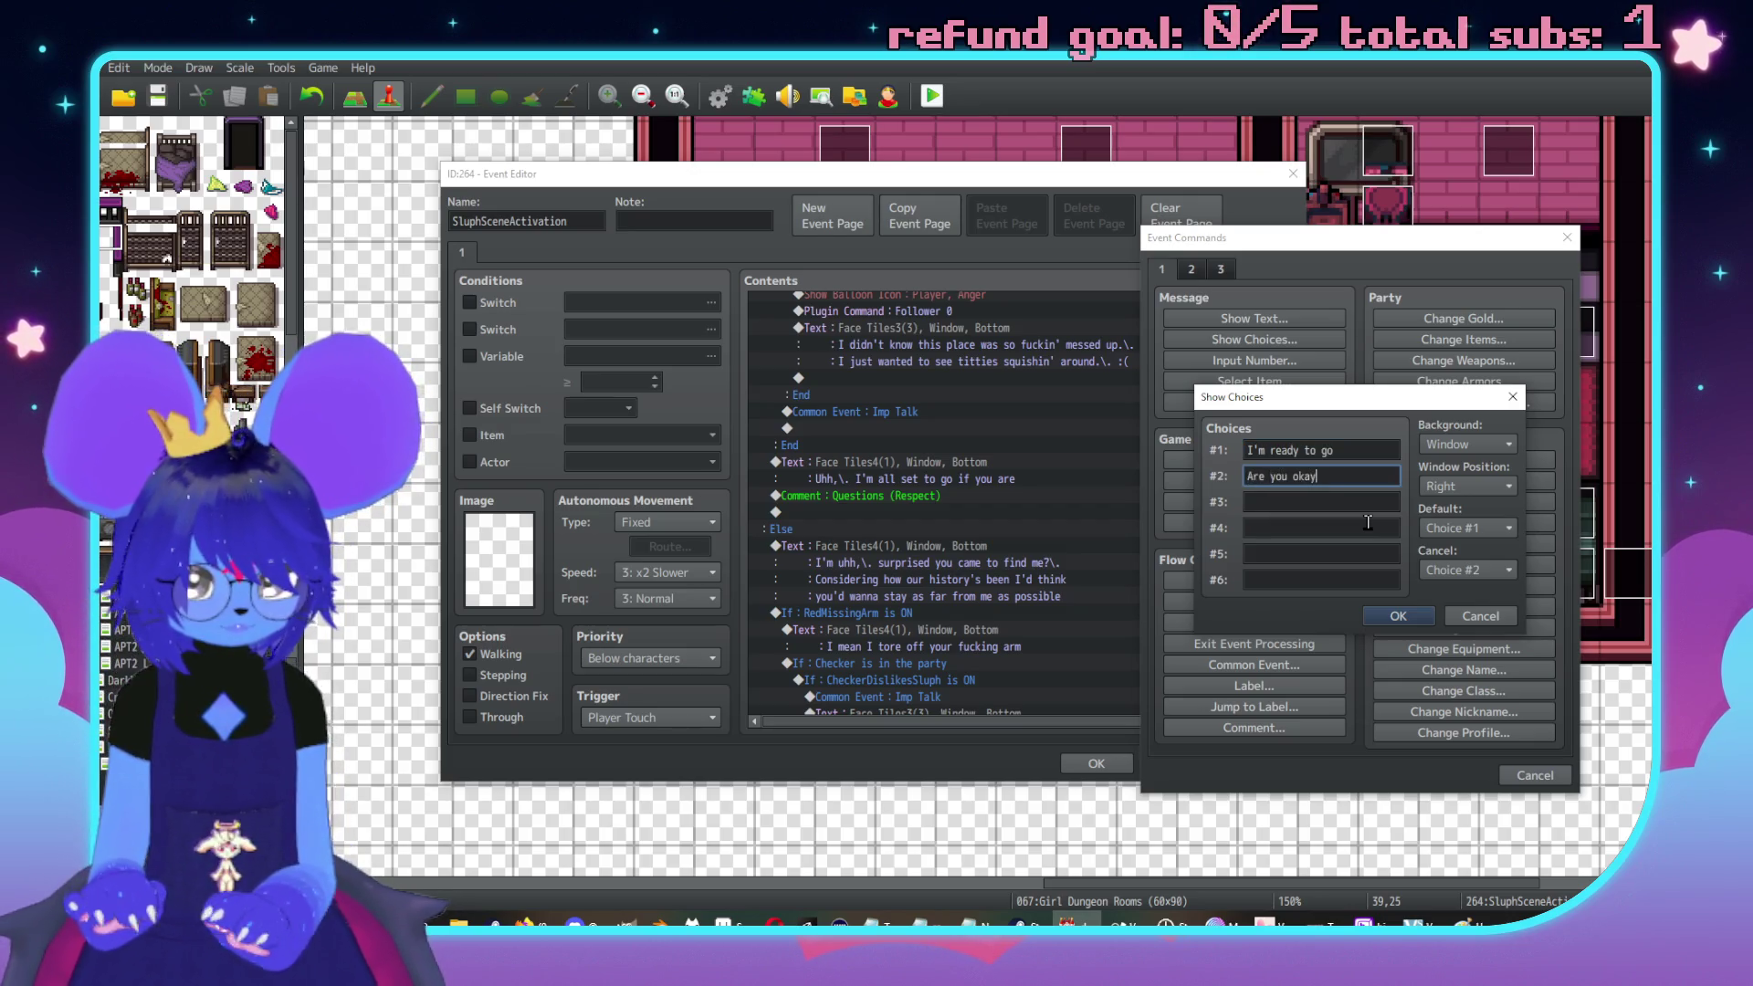
{"action": "key", "text": "Tab"}
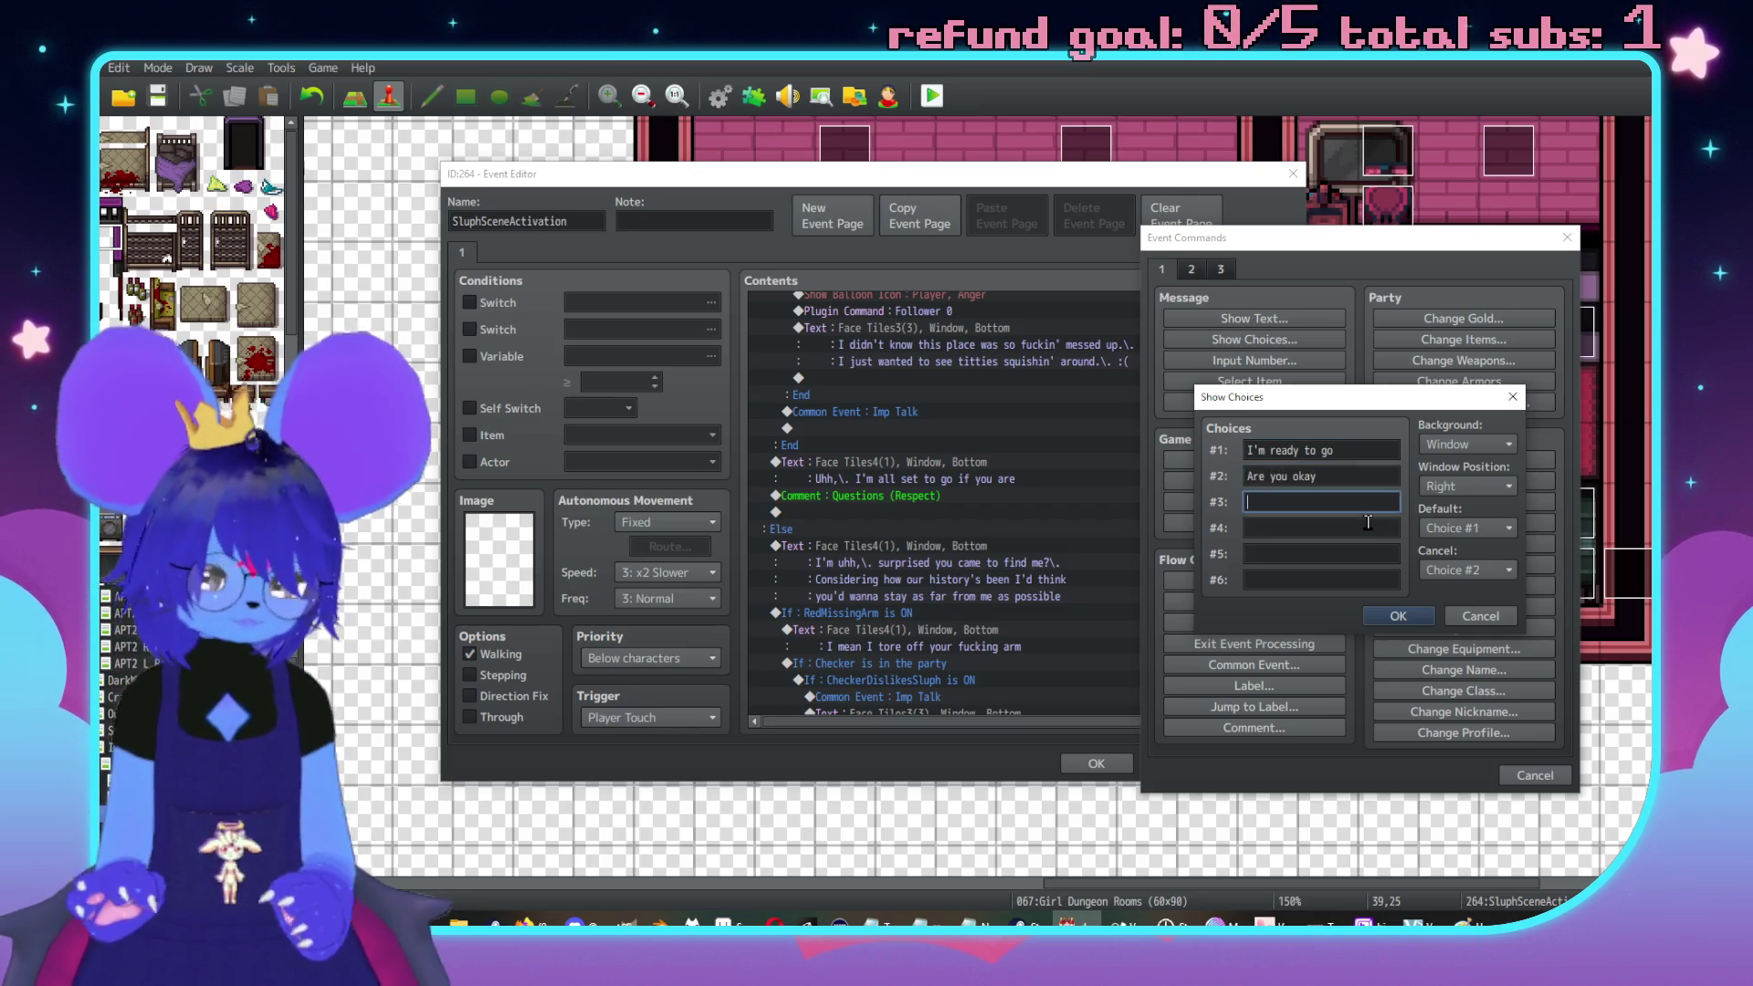
{"action": "left_click", "coordinate": [1449, 569]}
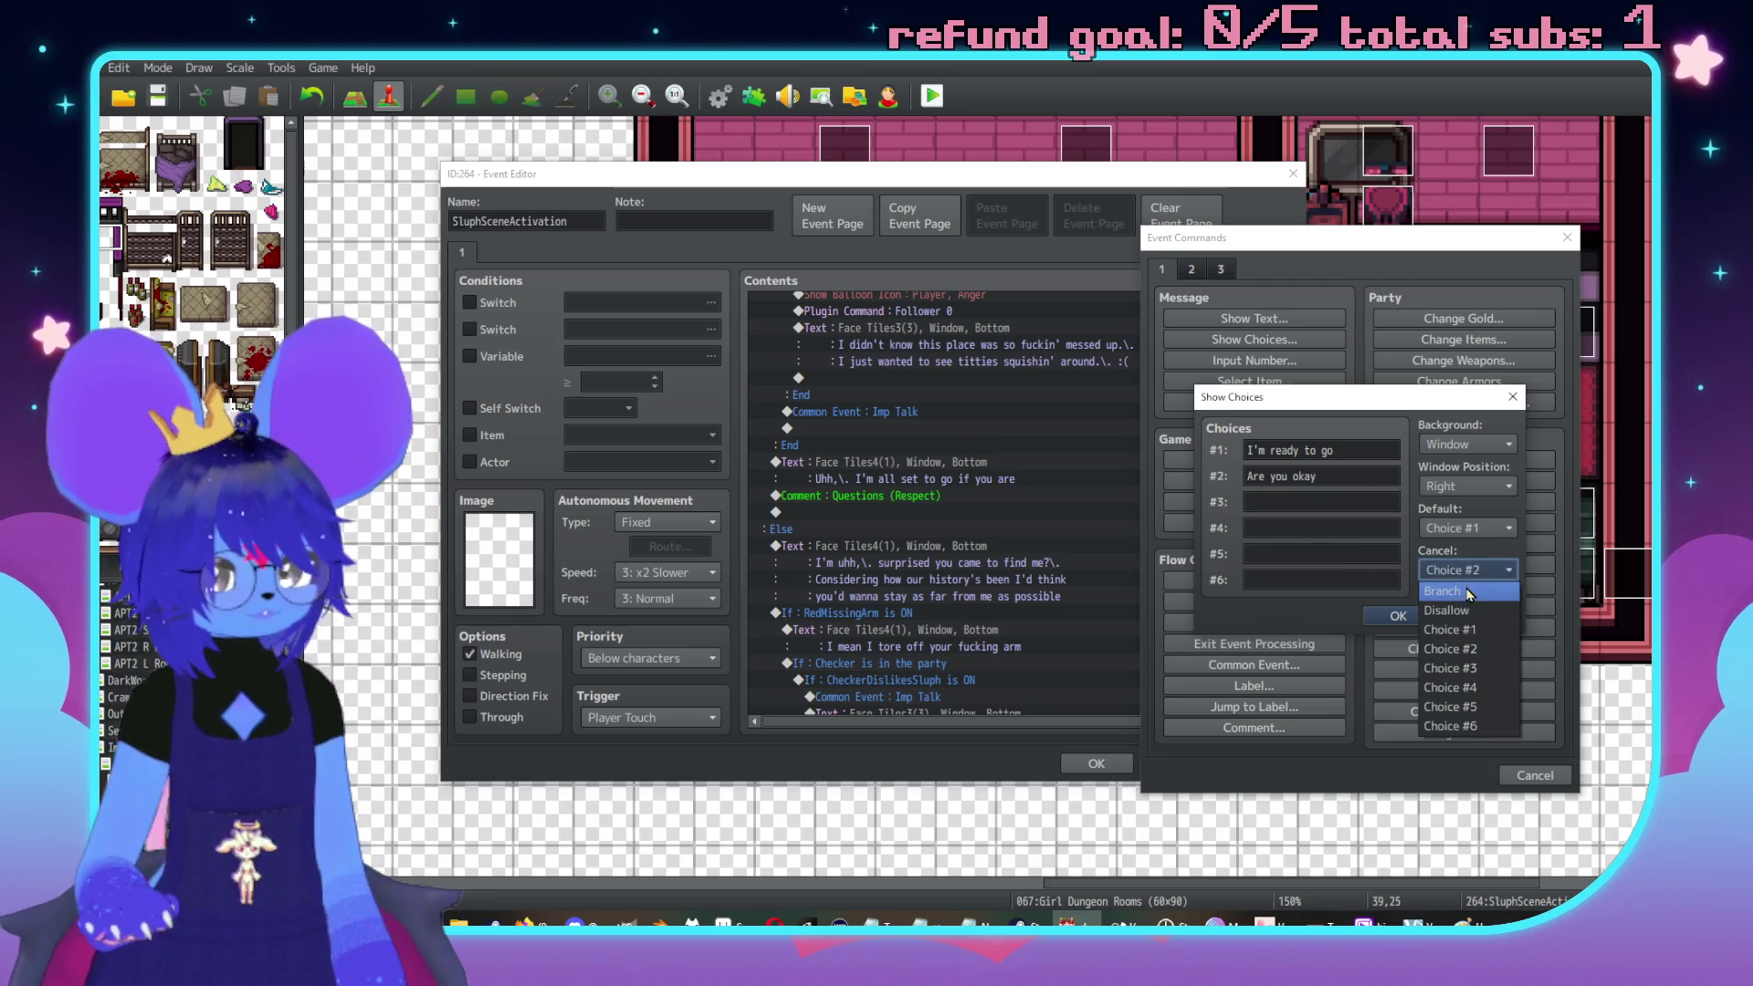
{"action": "left_click", "coordinate": [1452, 592]}
Order the choices: Are you okay, What is this place, Your outfit is cute, I'm ready to go
{"action": "left_click", "coordinate": [1290, 466]}
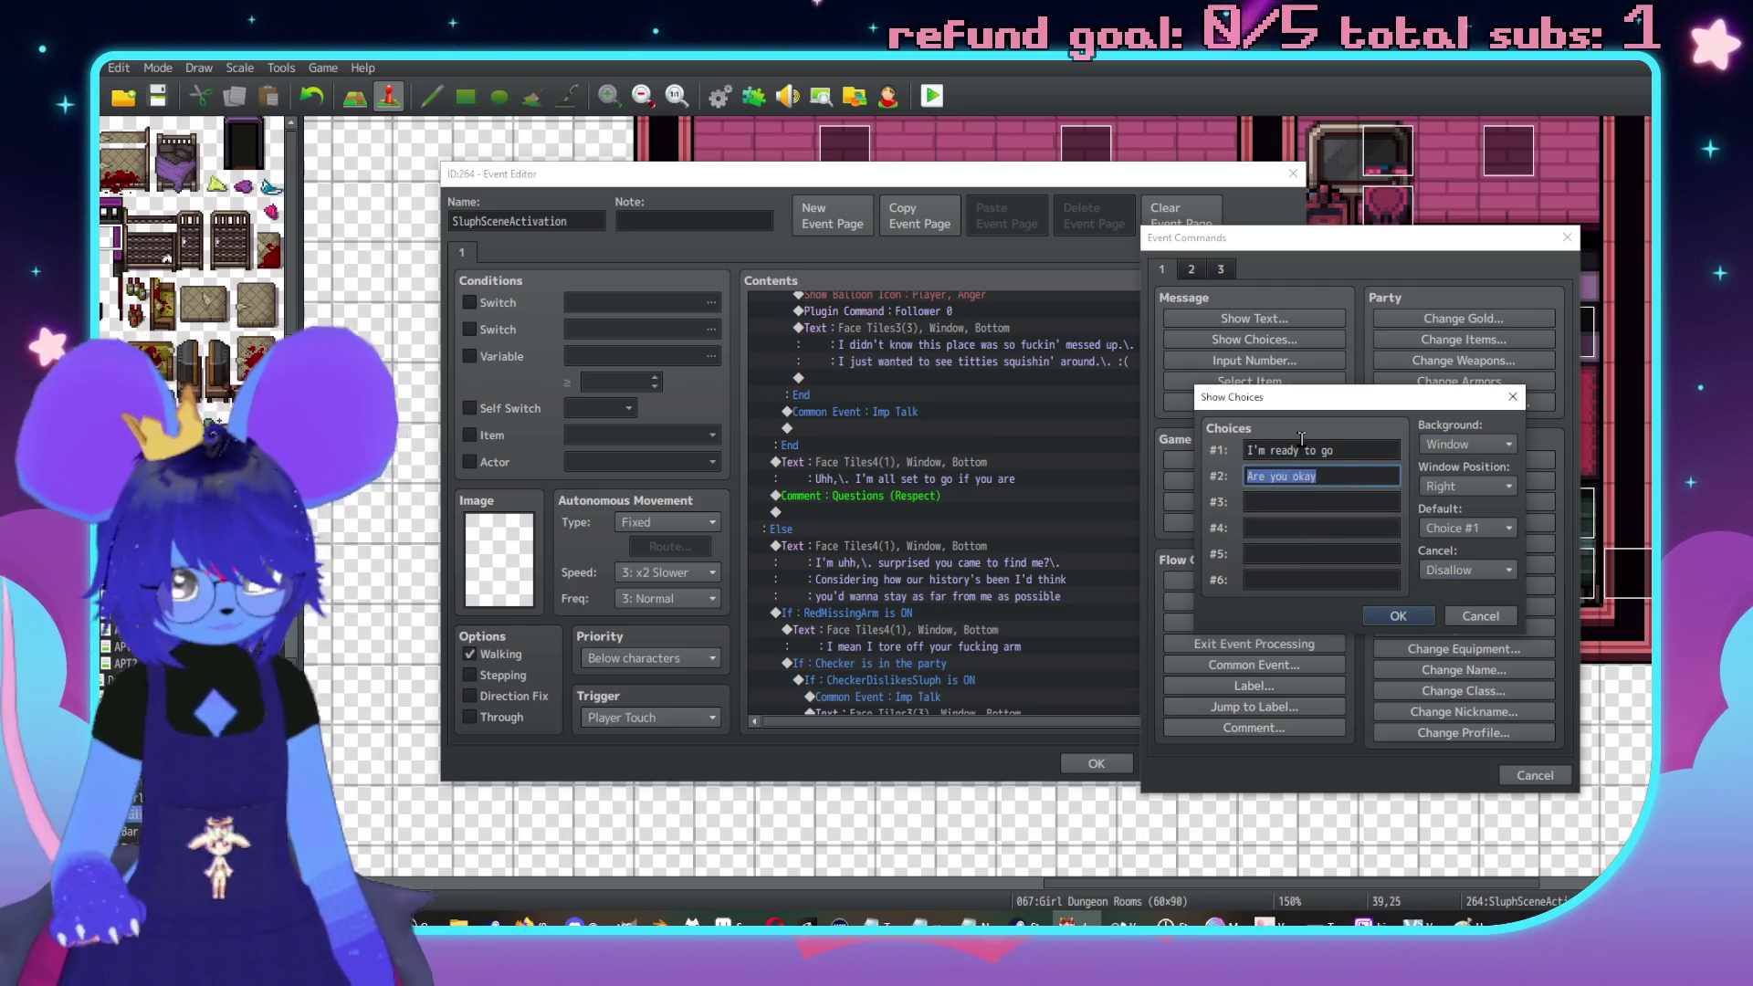
{"action": "left_click", "coordinate": [1345, 451]}
{"action": "key", "text": "ctrl+x"}
{"action": "left_click", "coordinate": [1286, 527]}
{"action": "key", "text": "ctrl+v"}
{"action": "left_click", "coordinate": [1333, 477]}
{"action": "key", "text": "ctrl+x"}
{"action": "left_click", "coordinate": [1327, 451]}
{"action": "key", "text": "ctrl+v"}
{"action": "left_click", "coordinate": [1352, 533]}
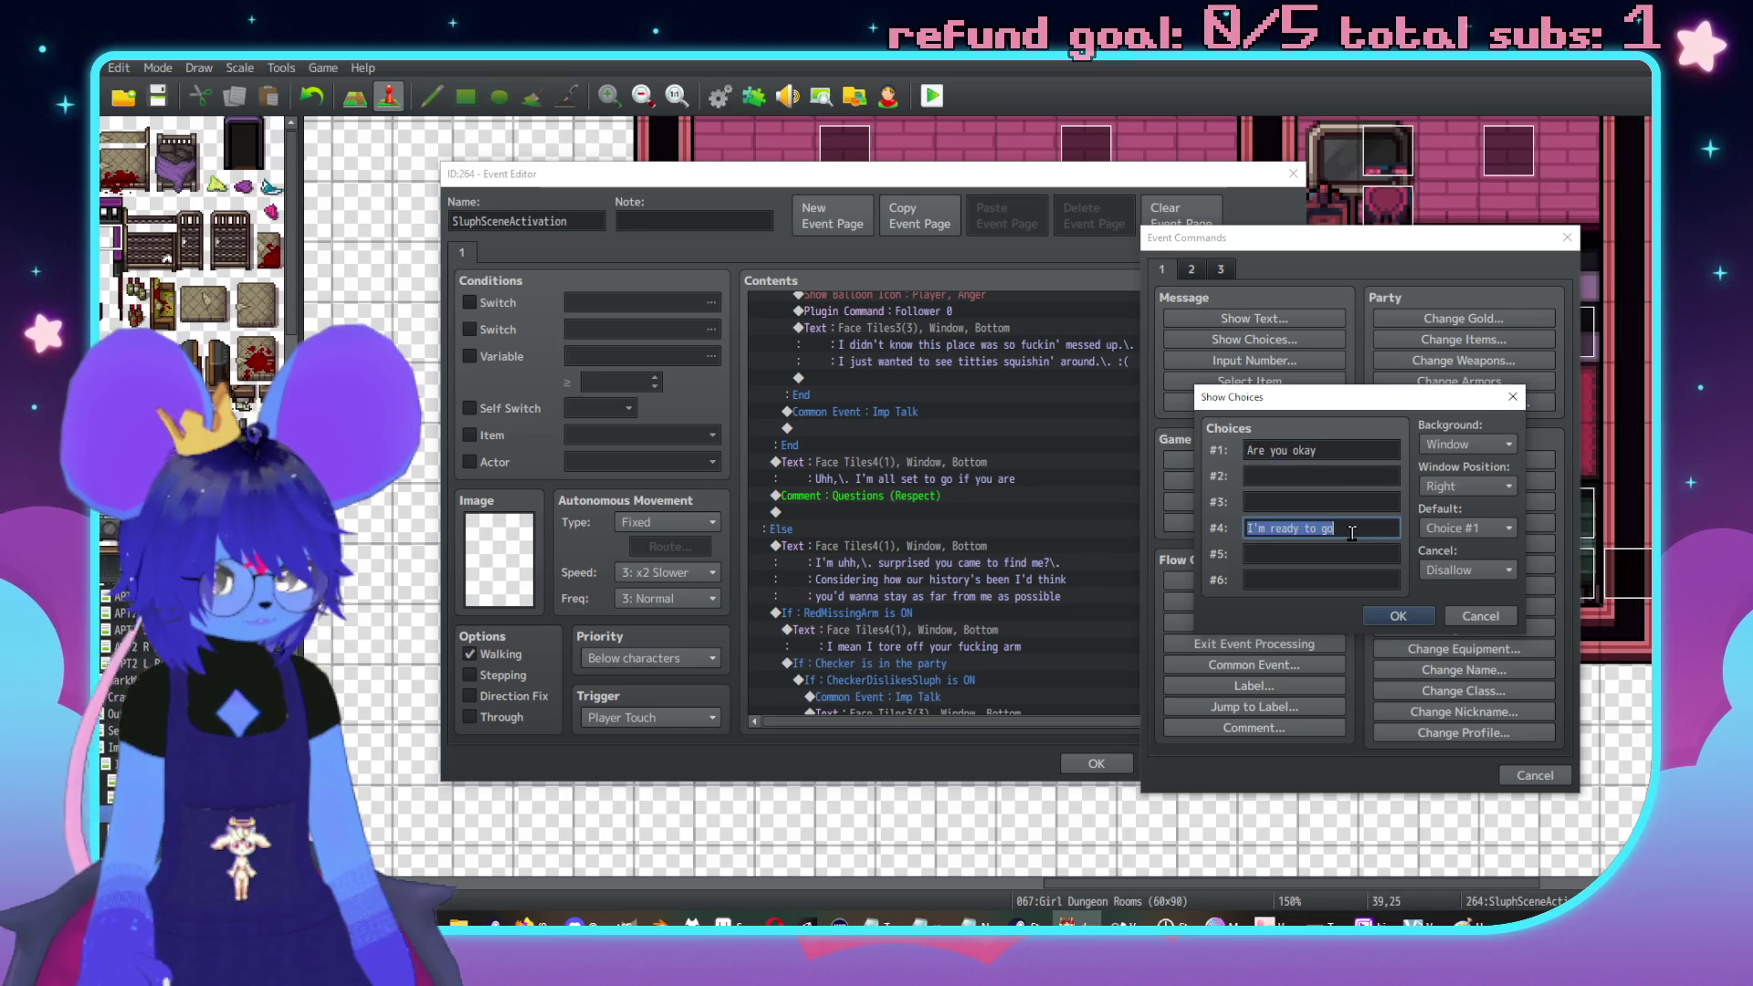
{"action": "left_click", "coordinate": [1298, 477]}
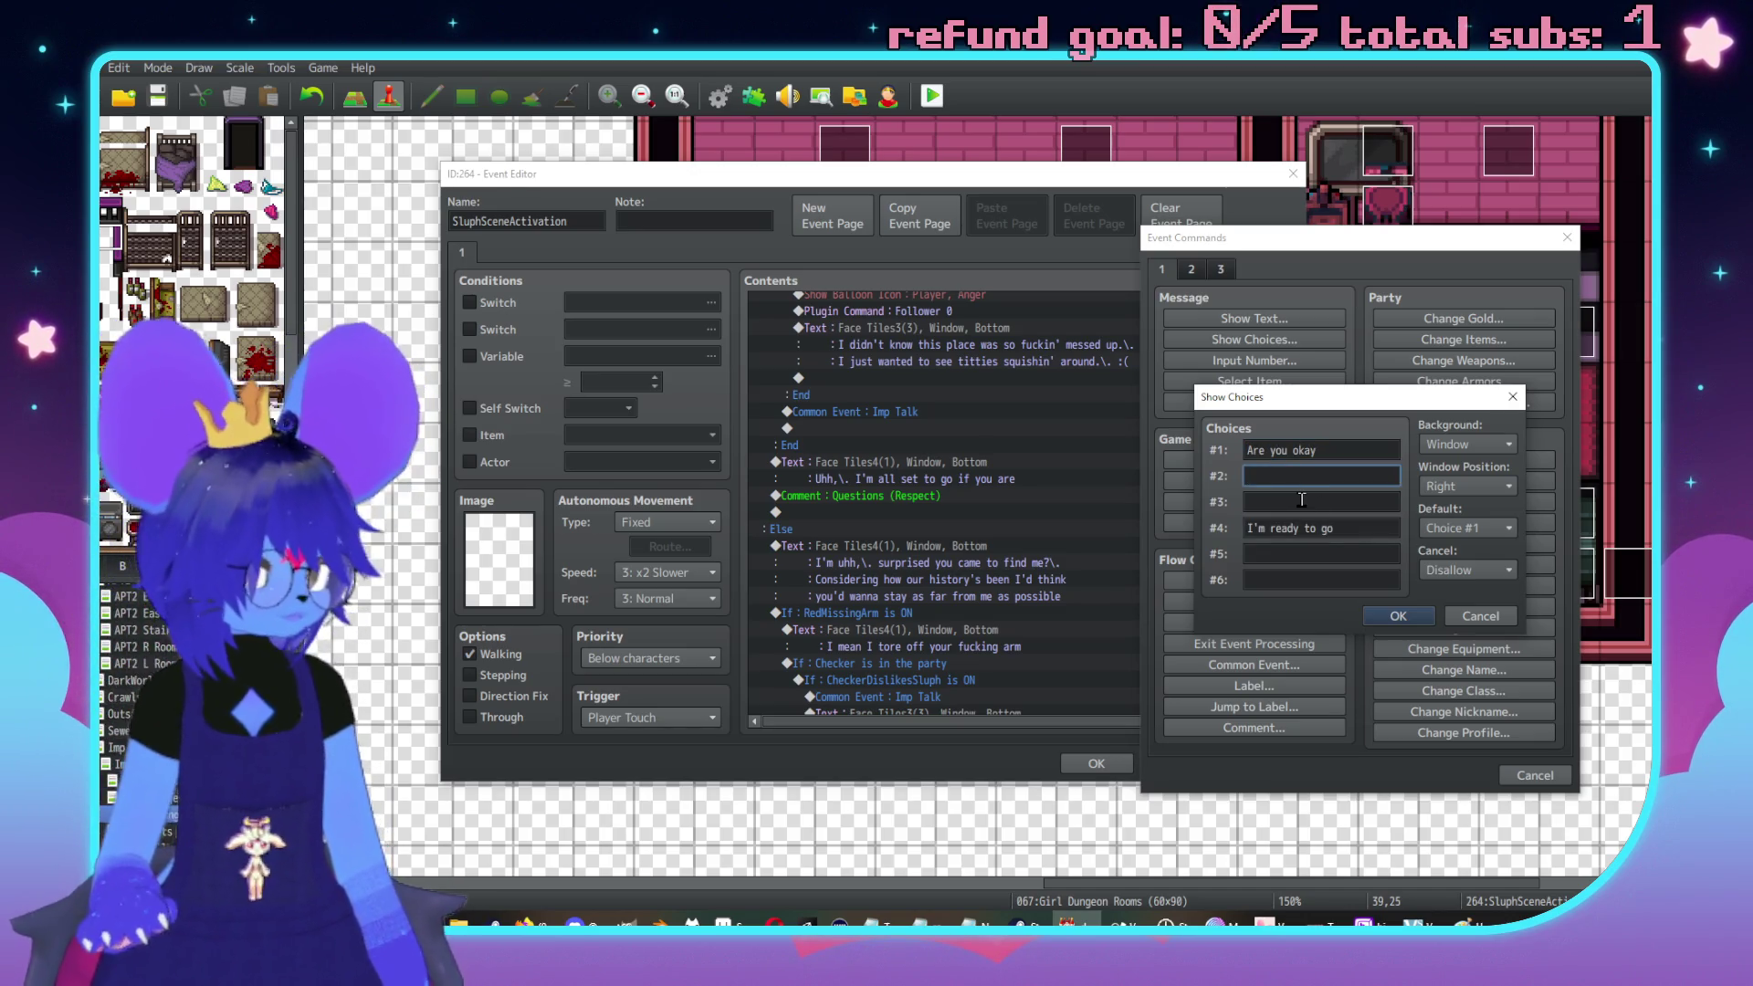
{"action": "type", "text": "What is this place"}
{"action": "left_click", "coordinate": [1302, 499]}
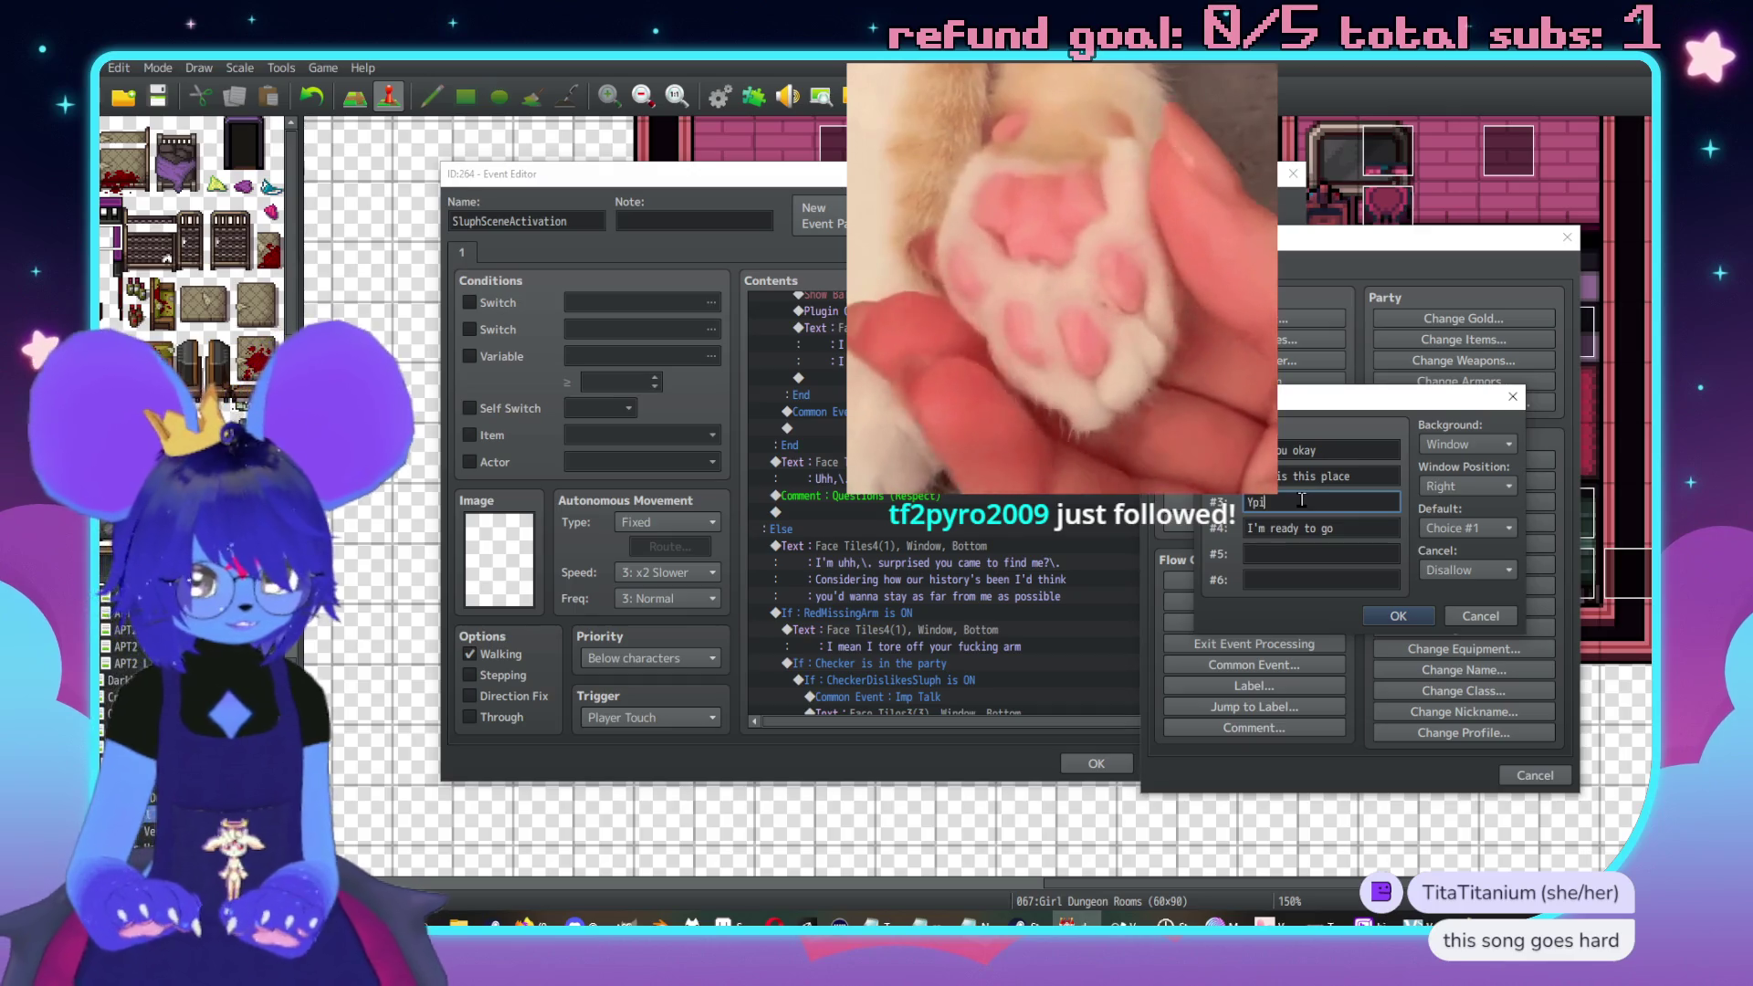
{"action": "type", "text": "Your outf"}
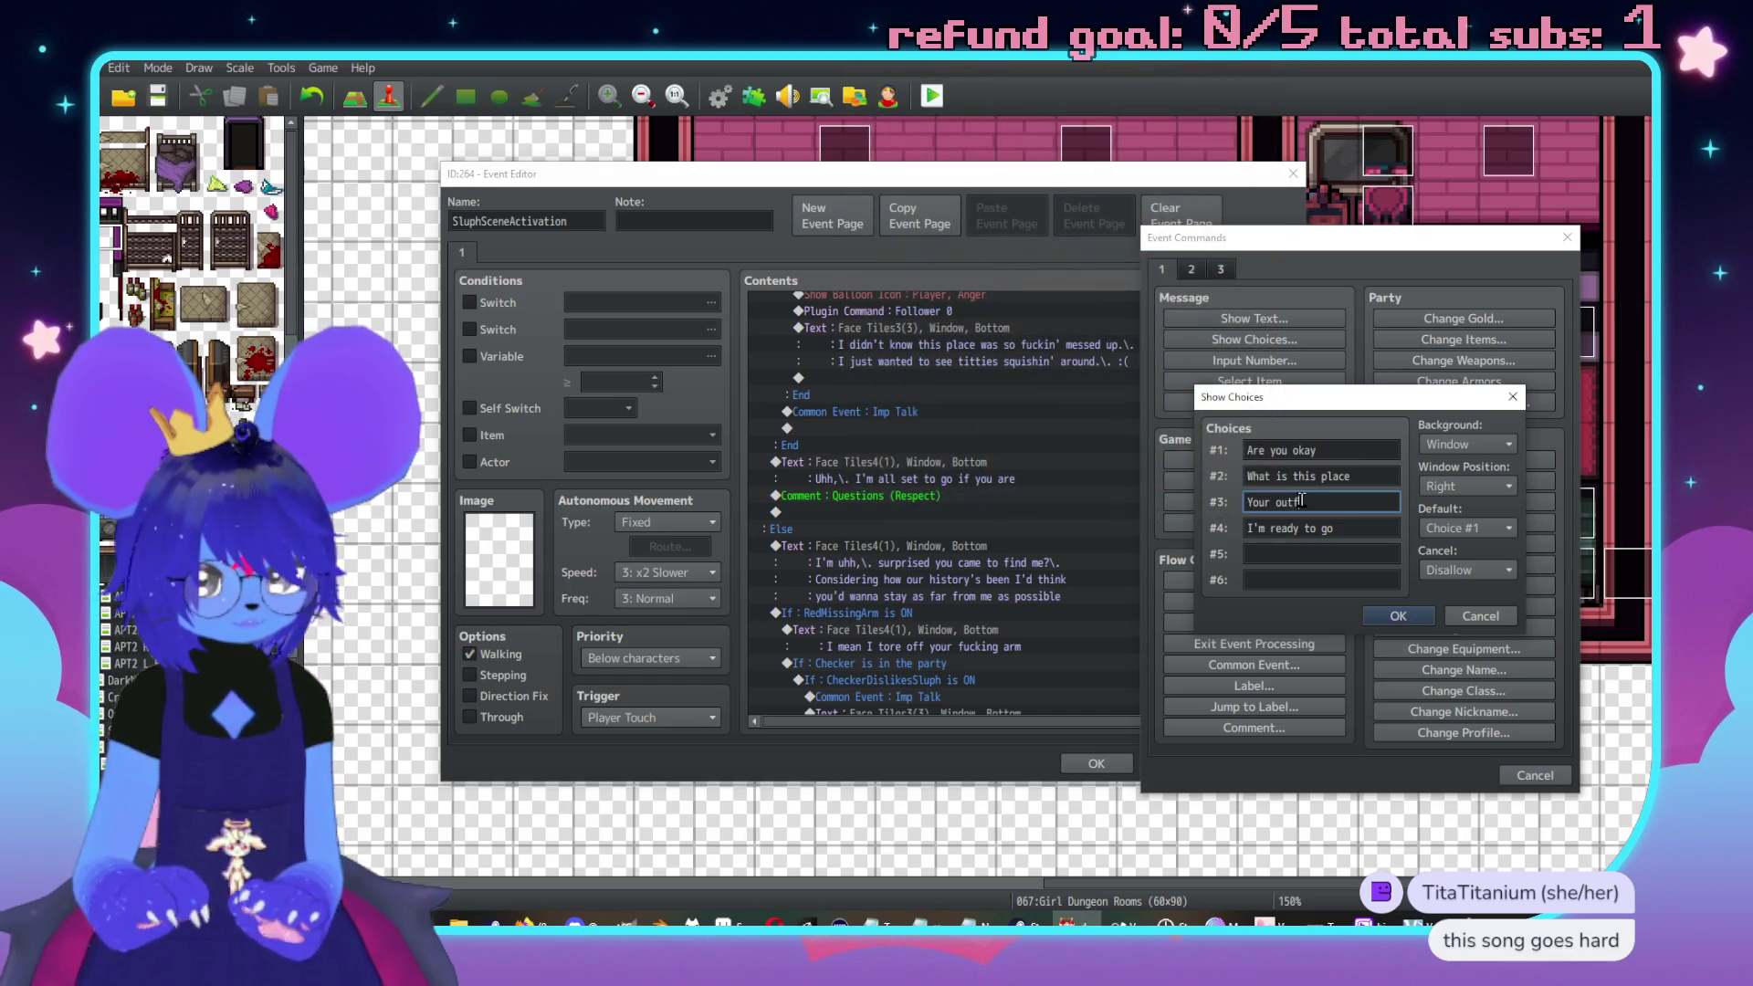
{"action": "type", "text": "it is cute"}
{"action": "key", "text": "Return"}
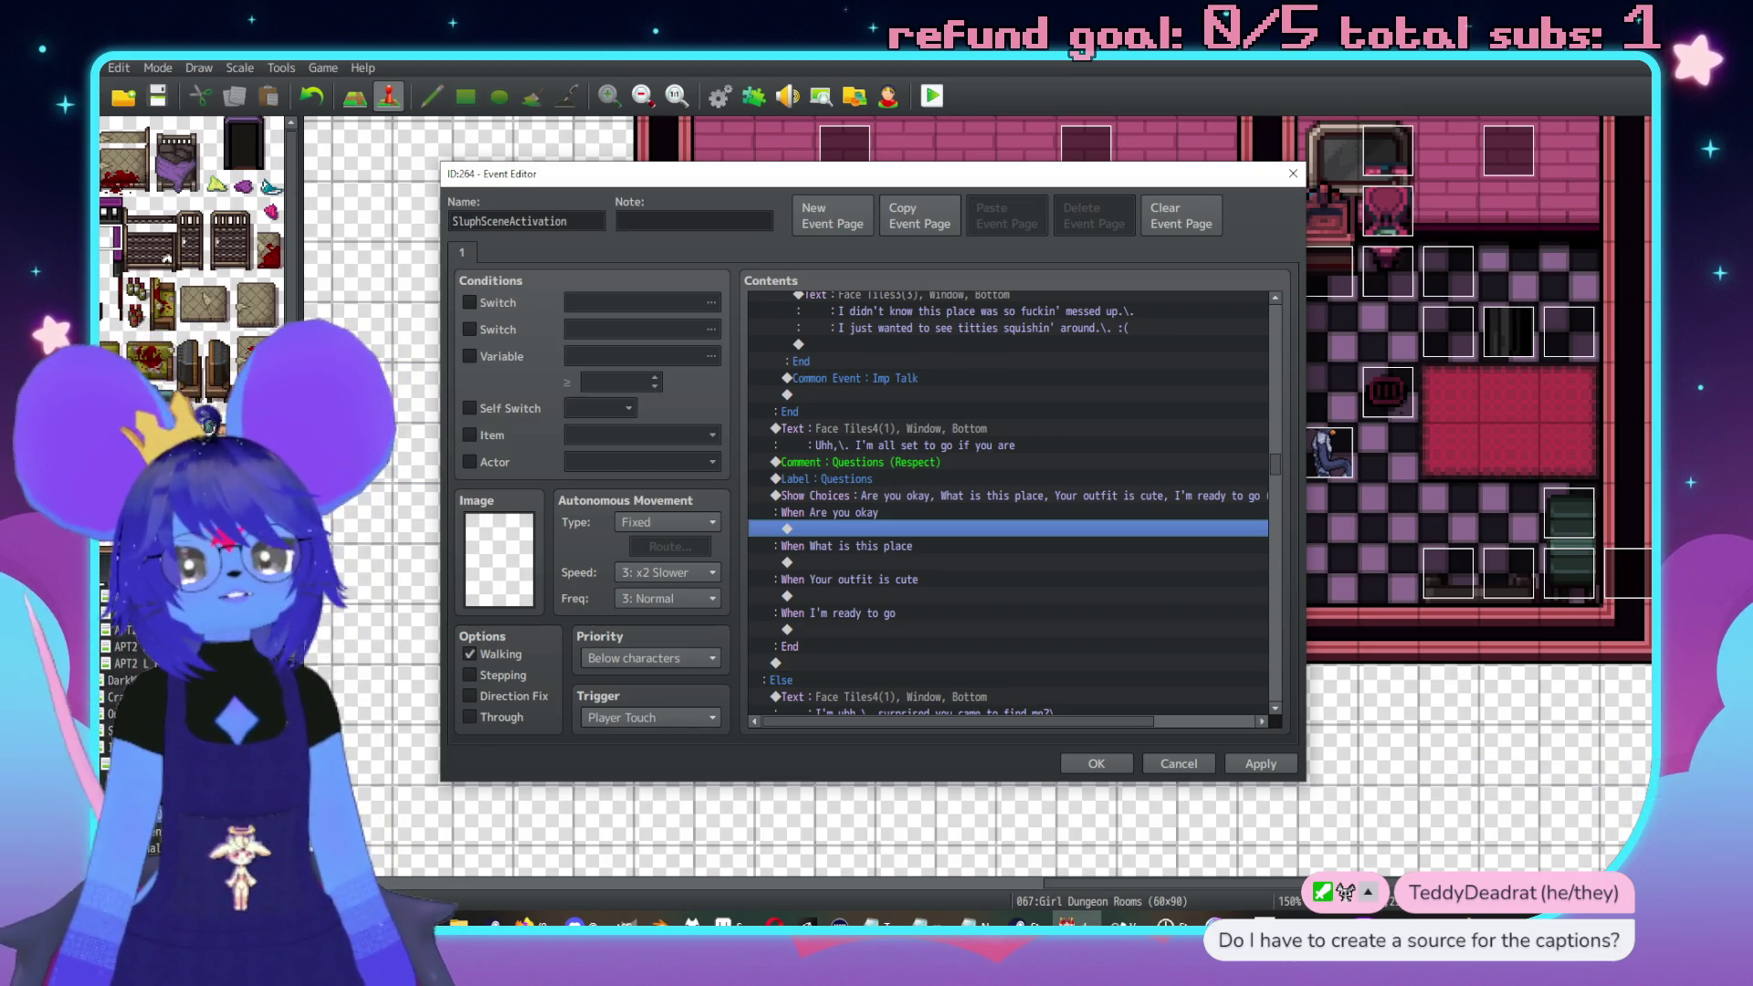
Select the empty line under the Are you okay choice
{"action": "key", "text": "alt+Tab"}
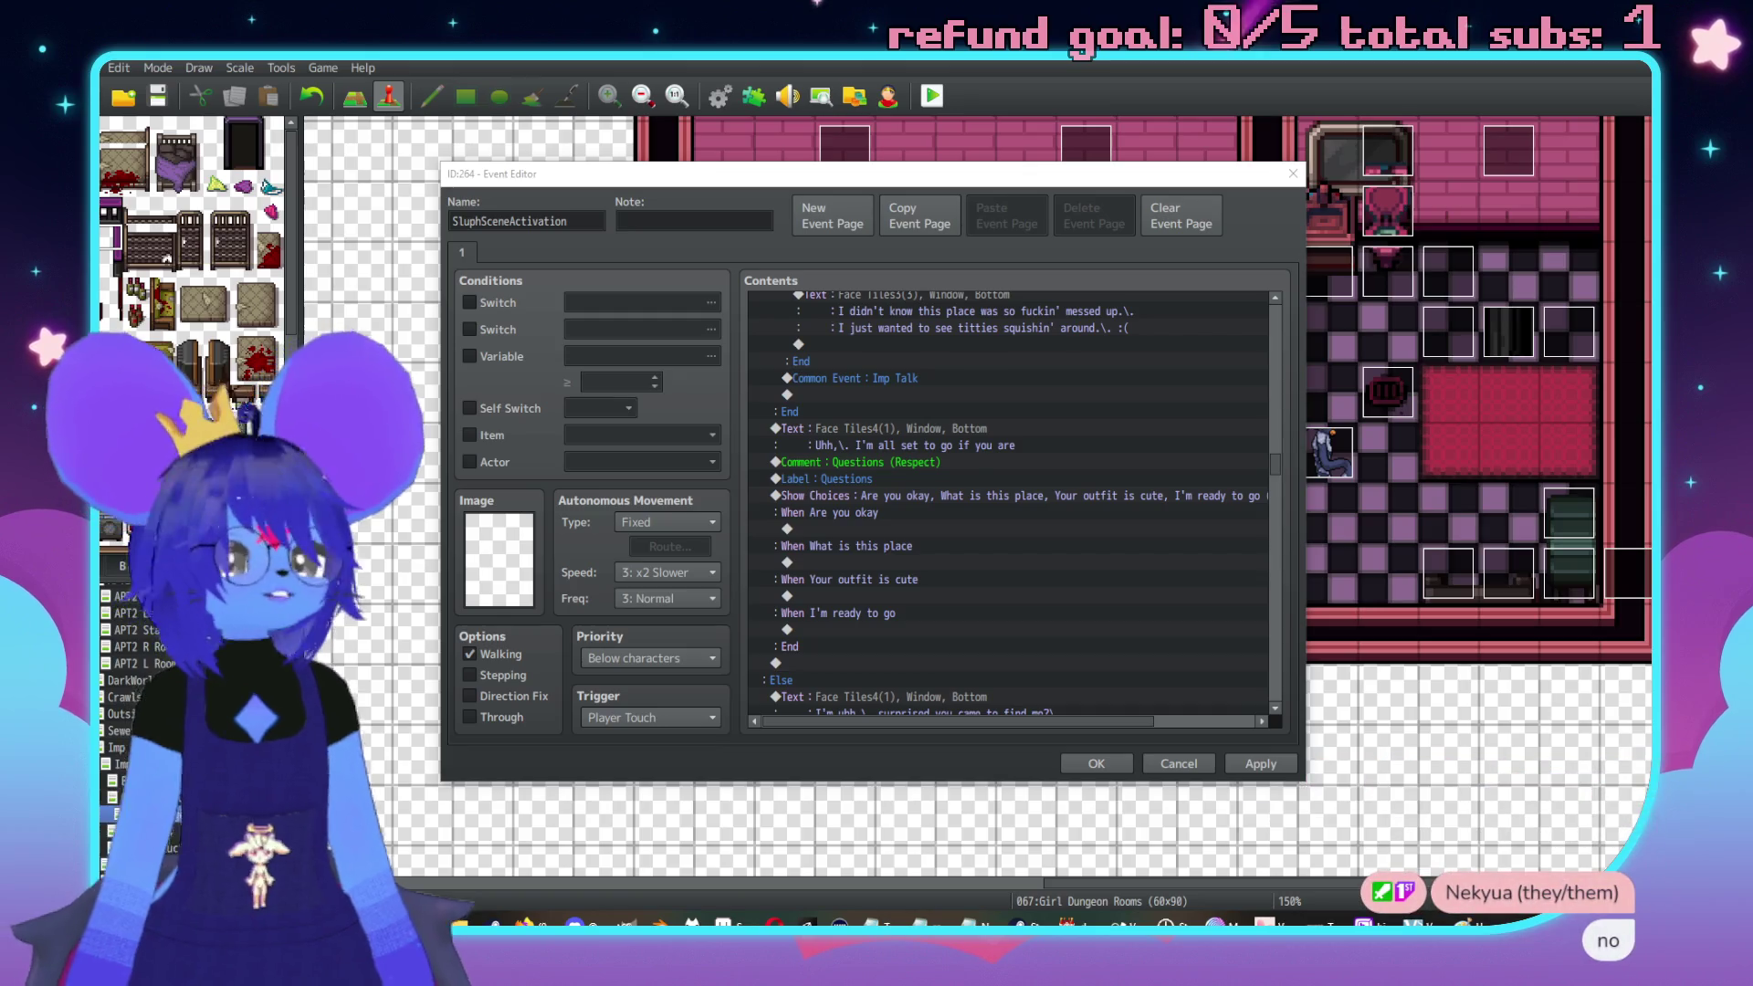
{"action": "left_click", "coordinate": [924, 531]}
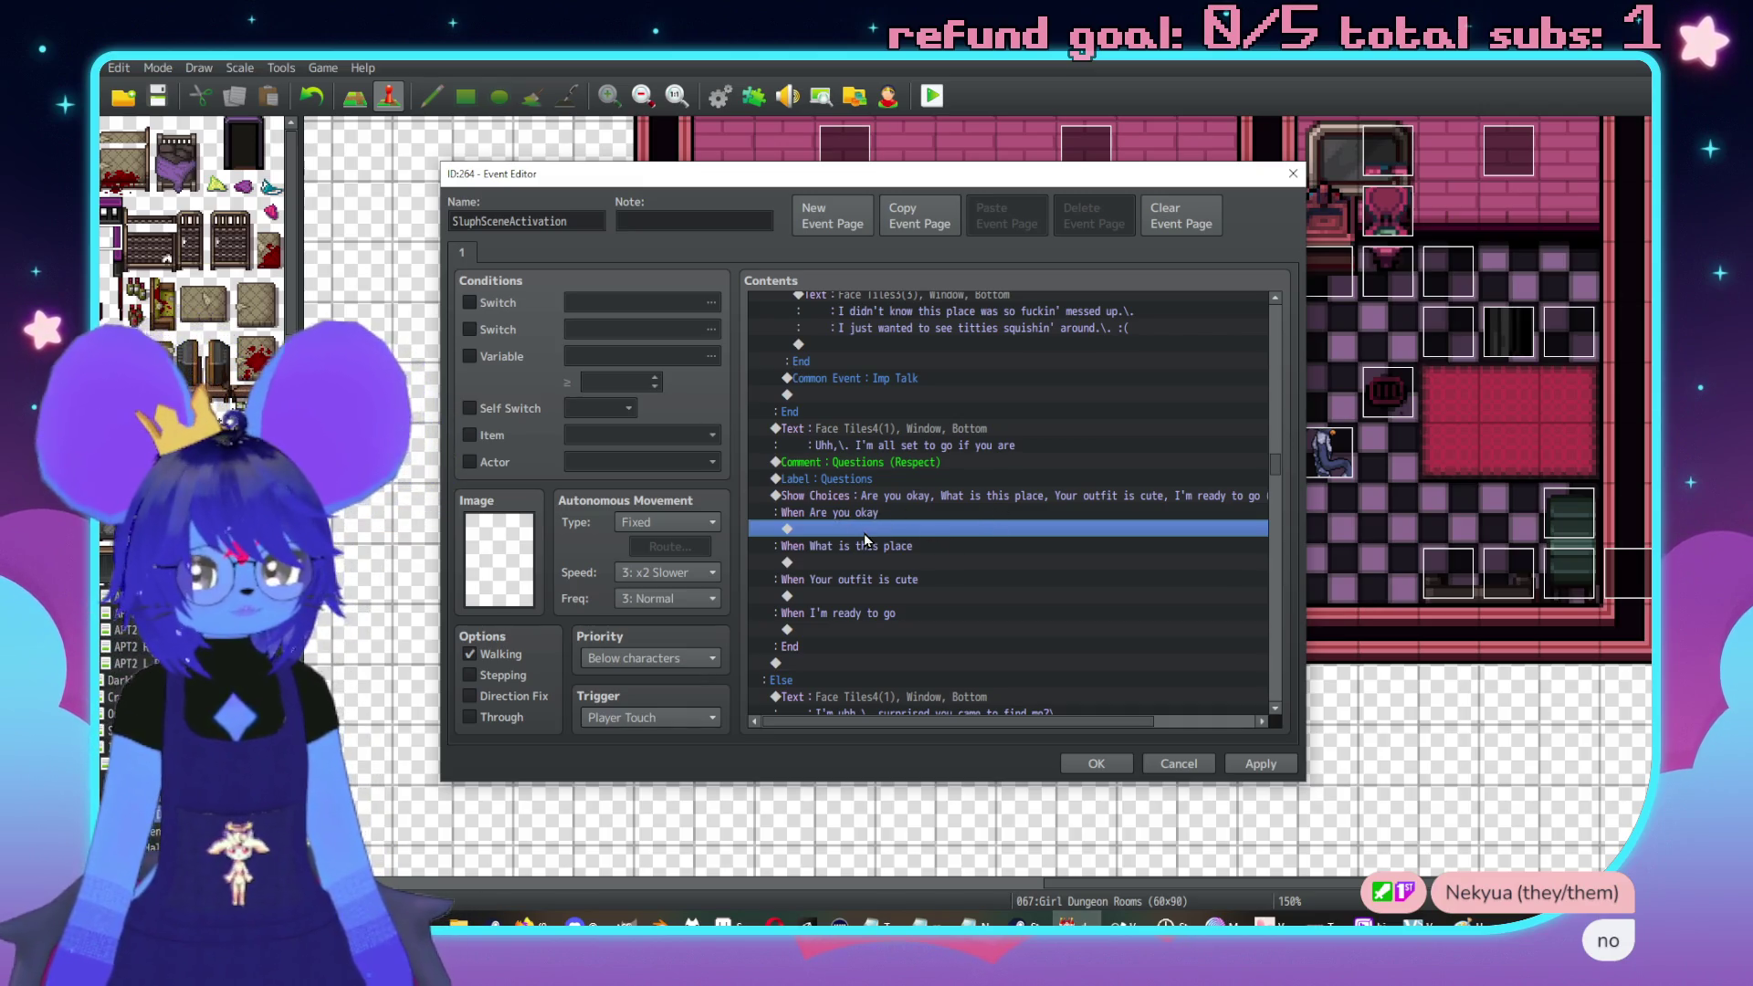
Add a portrait reply 'Aw\. you care!\. Gayyy' under the Are you okay choice
{"action": "double_click", "coordinate": [864, 533]}
{"action": "left_click", "coordinate": [897, 306]}
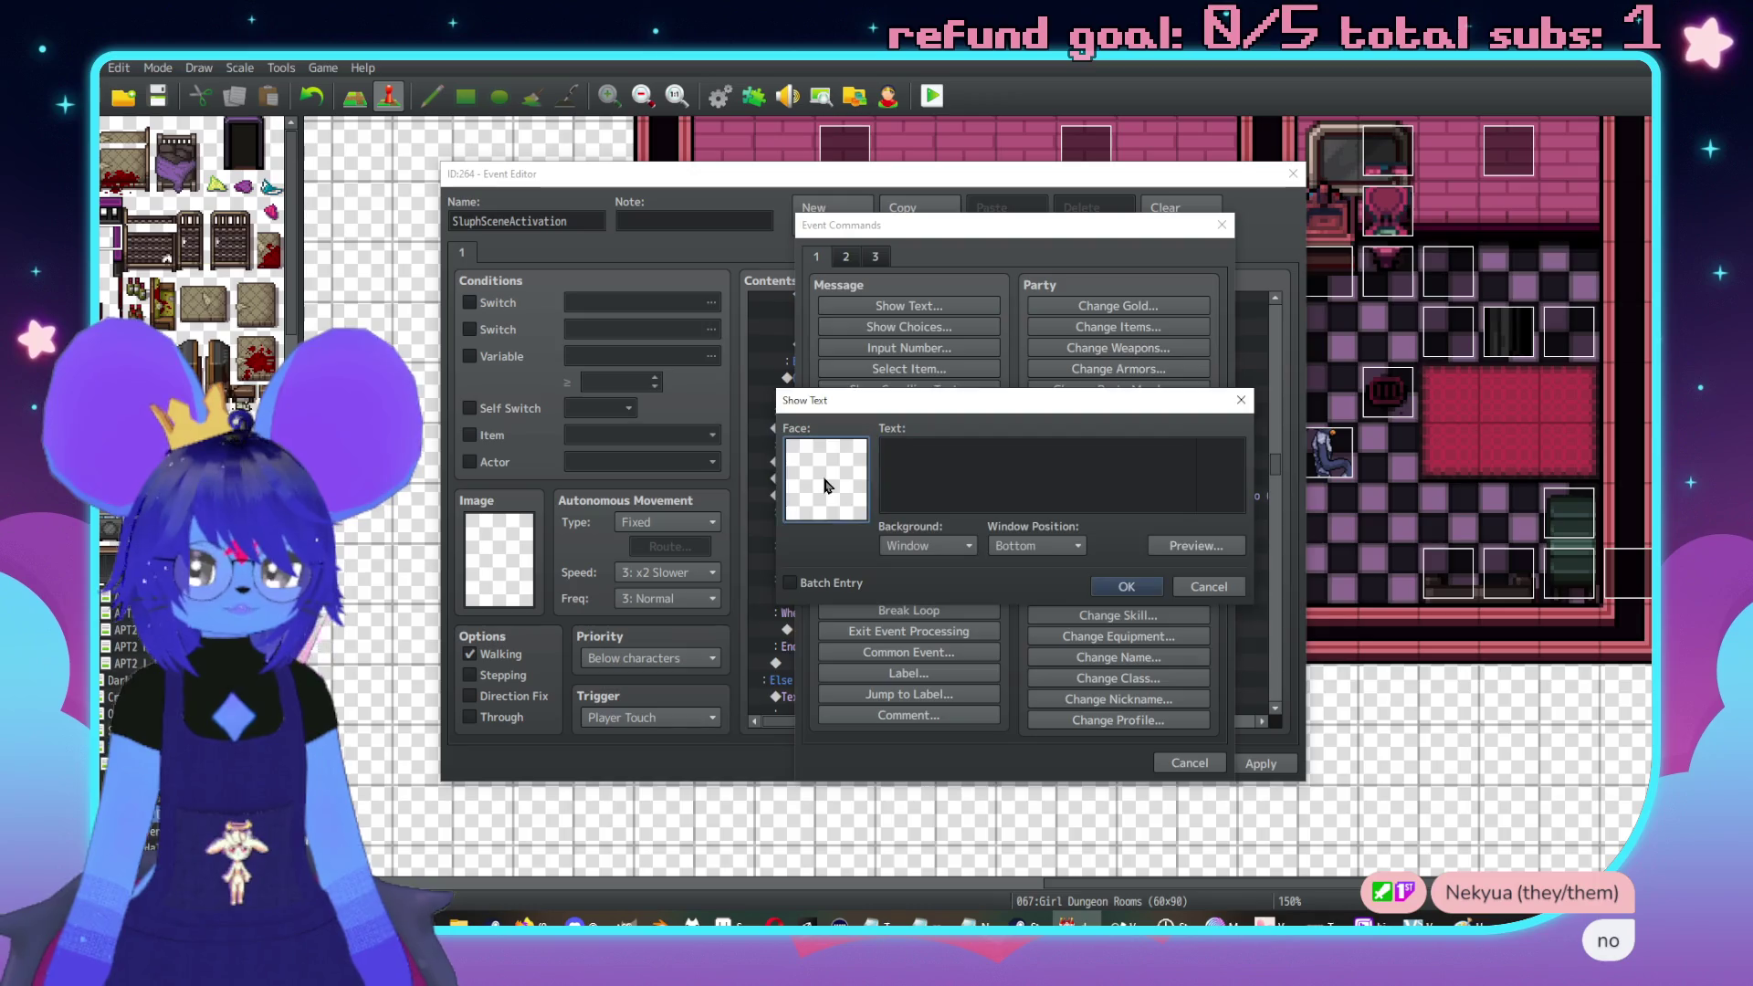
{"action": "double_click", "coordinate": [825, 484]}
{"action": "left_click", "coordinate": [802, 398]}
{"action": "double_click", "coordinate": [945, 356]}
{"action": "left_click", "coordinate": [978, 487]}
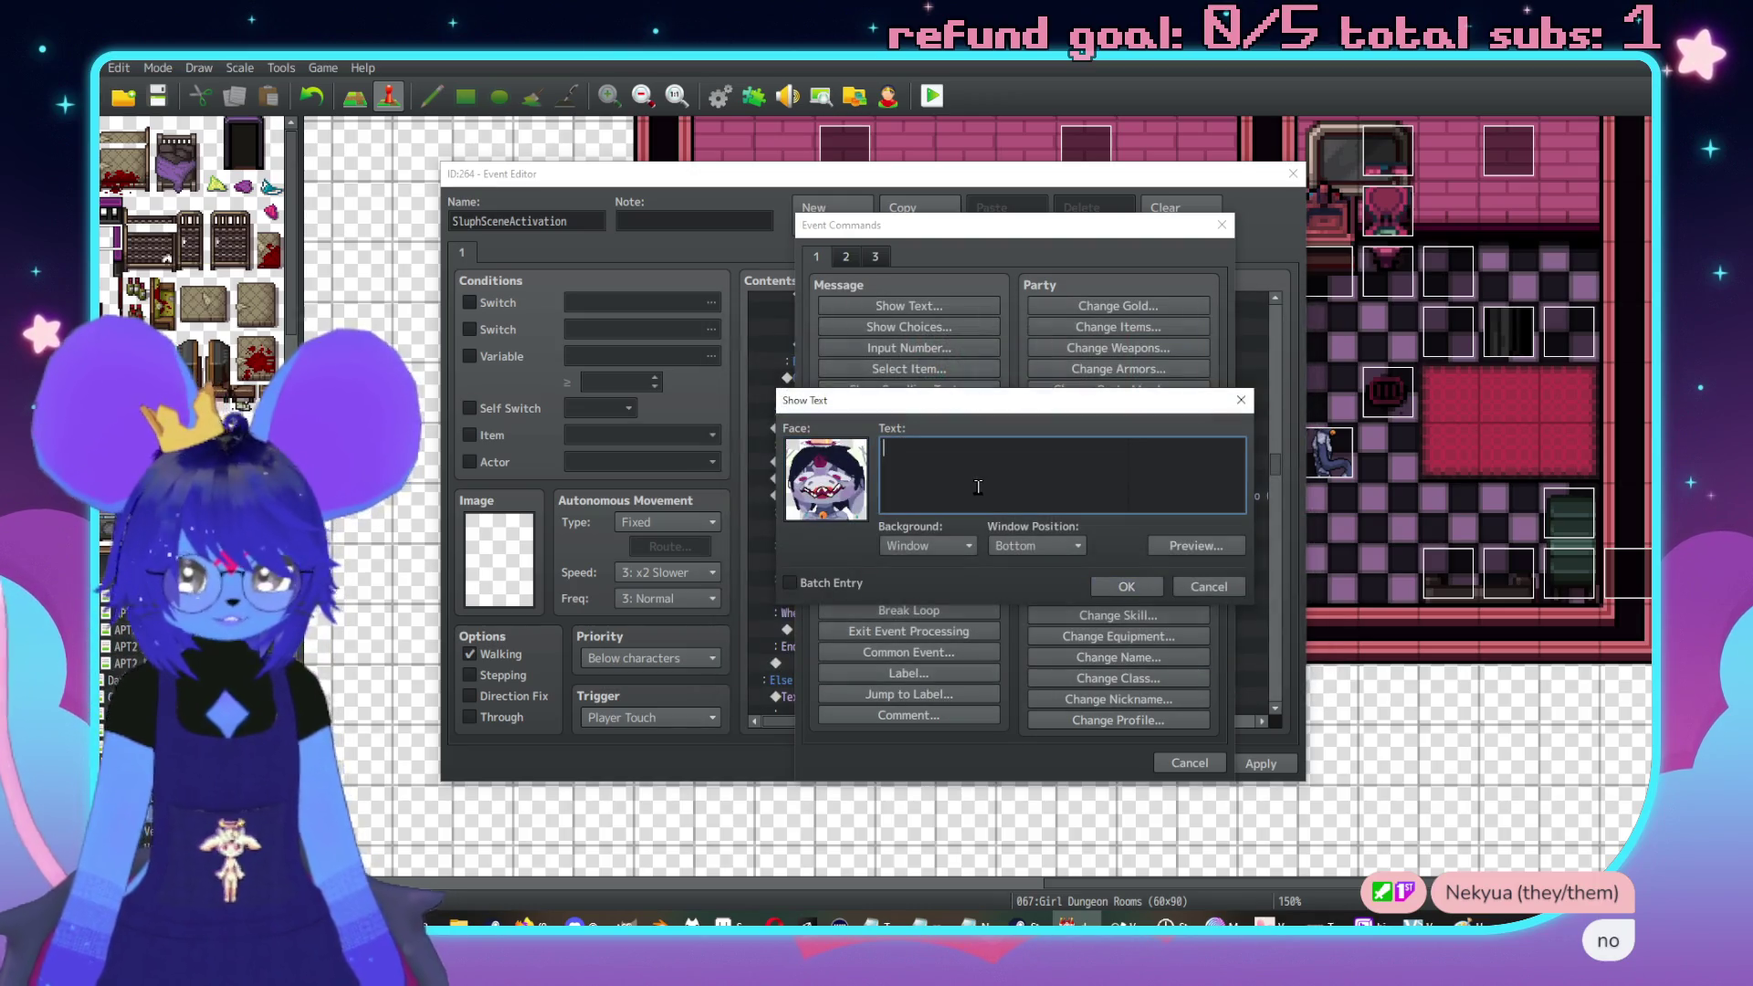
{"action": "type", "text": "Aw"}
{"action": "key", "text": "BackSpace"}
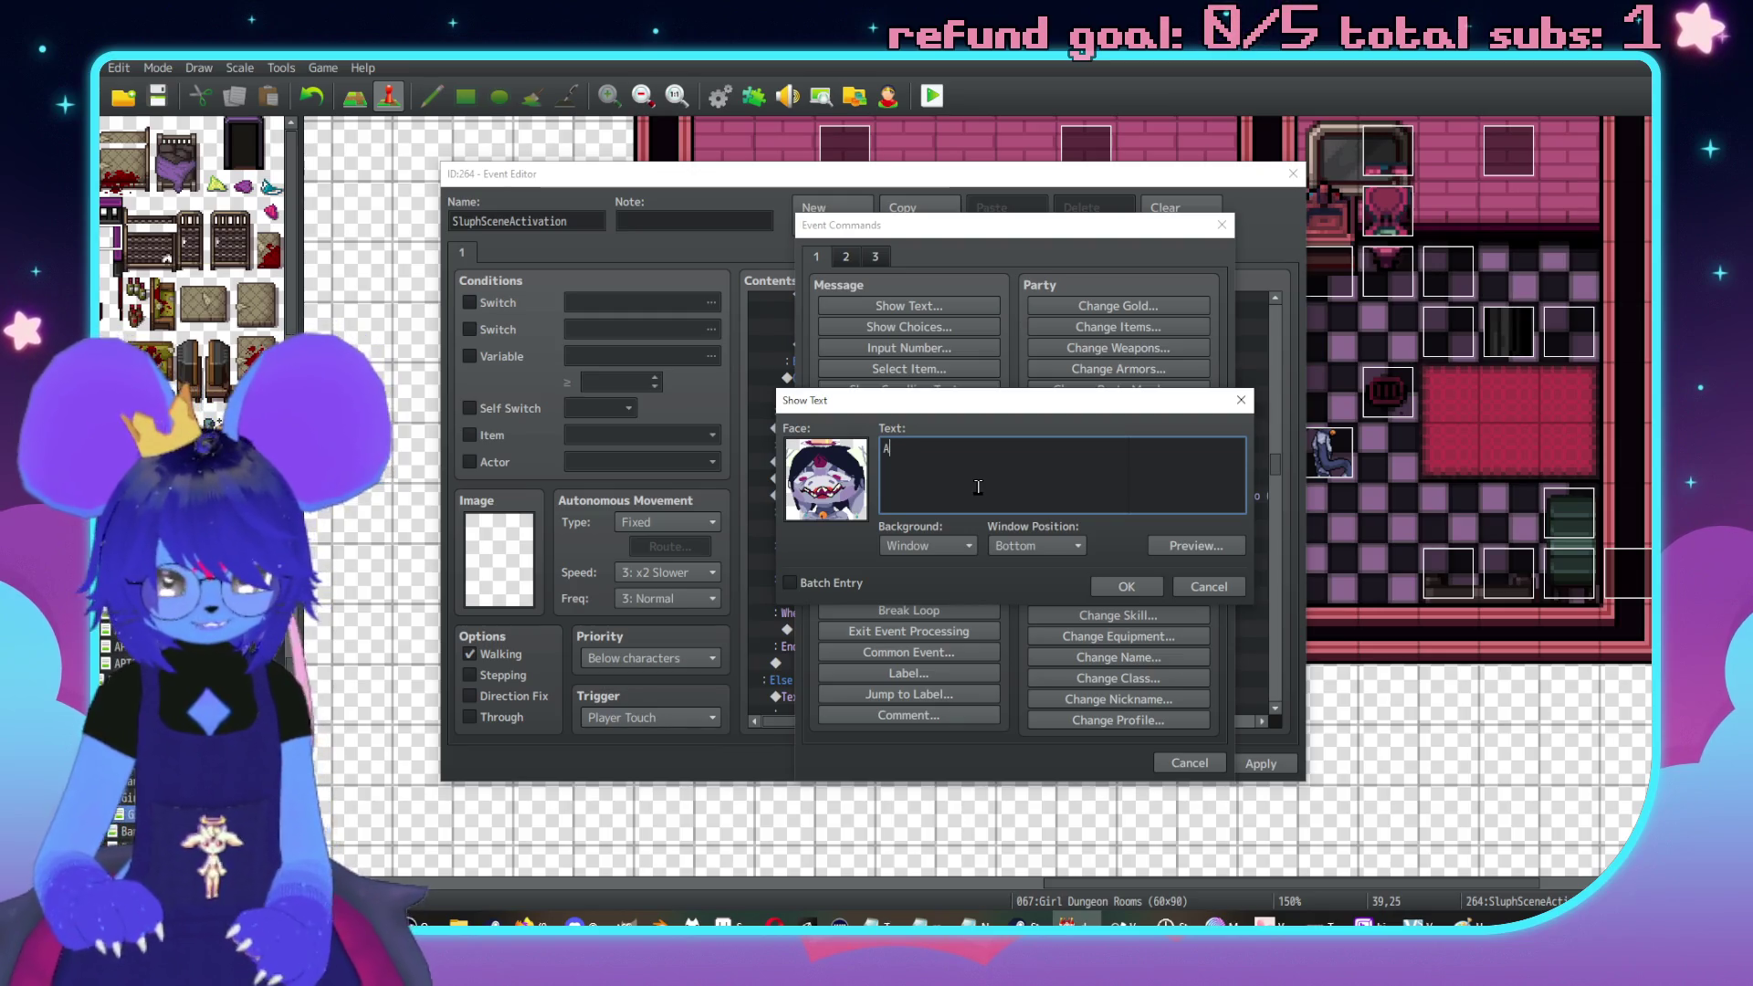
{"action": "type", "text": "hu\\.hue,\\. "}
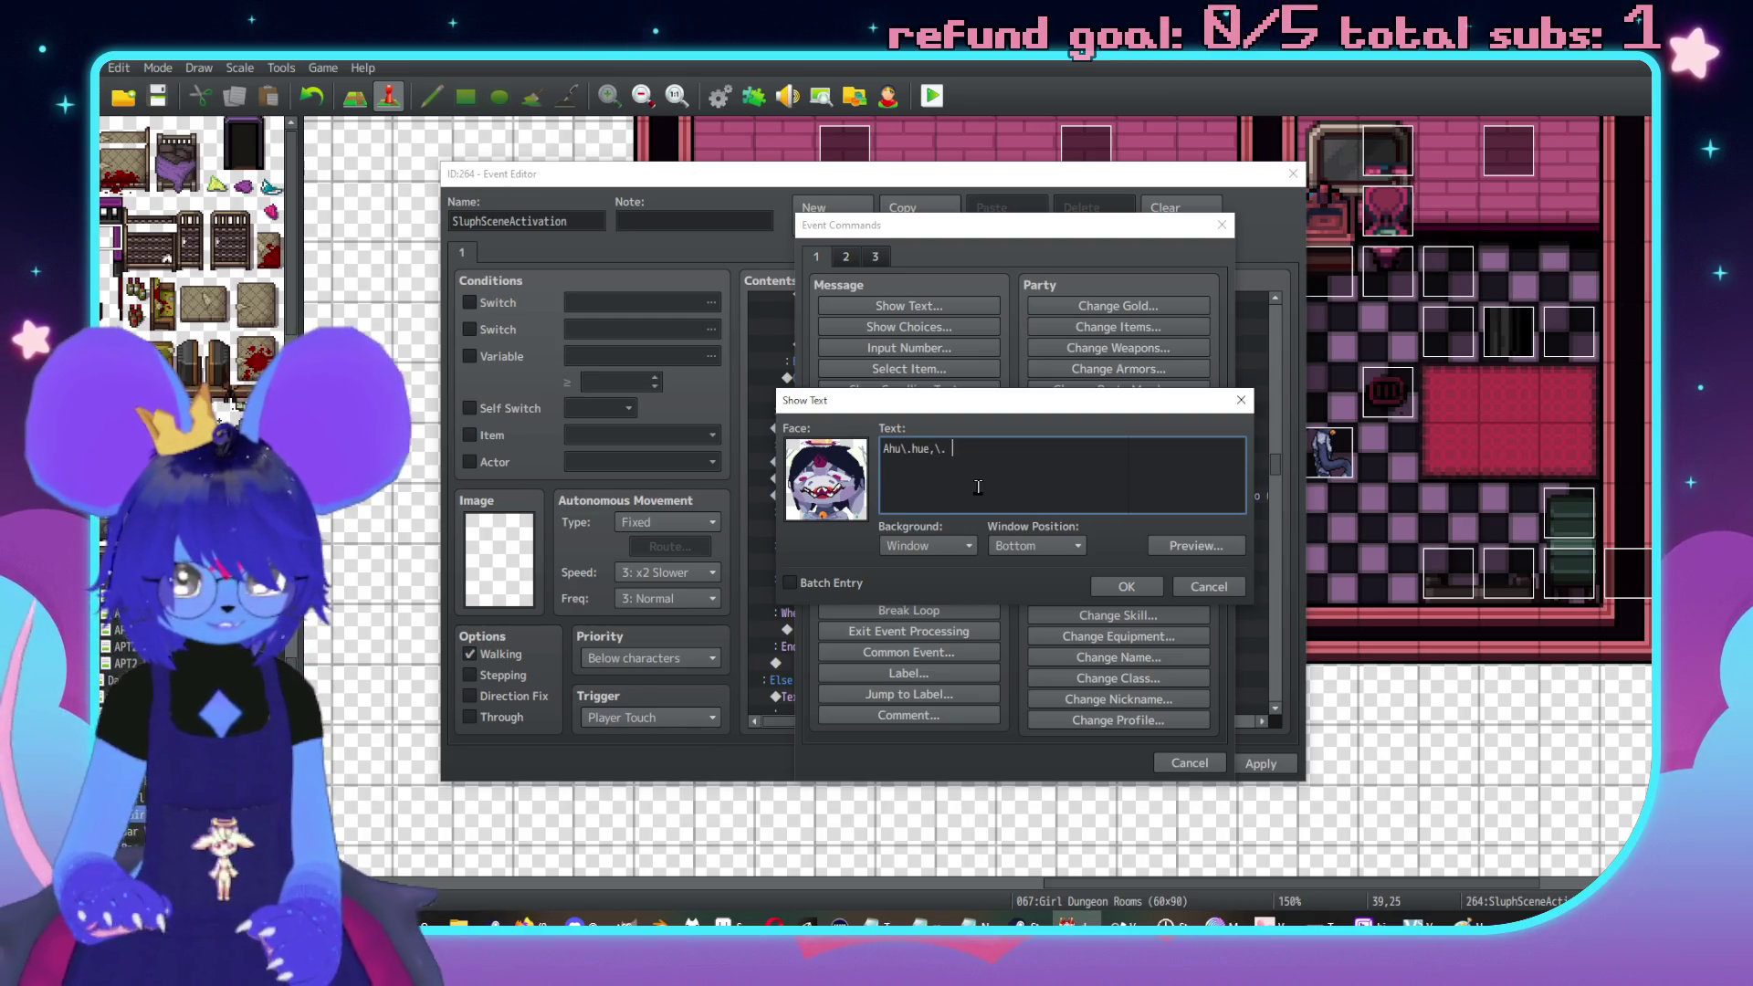
{"action": "type", "text": "you care!\\. Gay"}
{"action": "left_click", "coordinate": [1125, 586]}
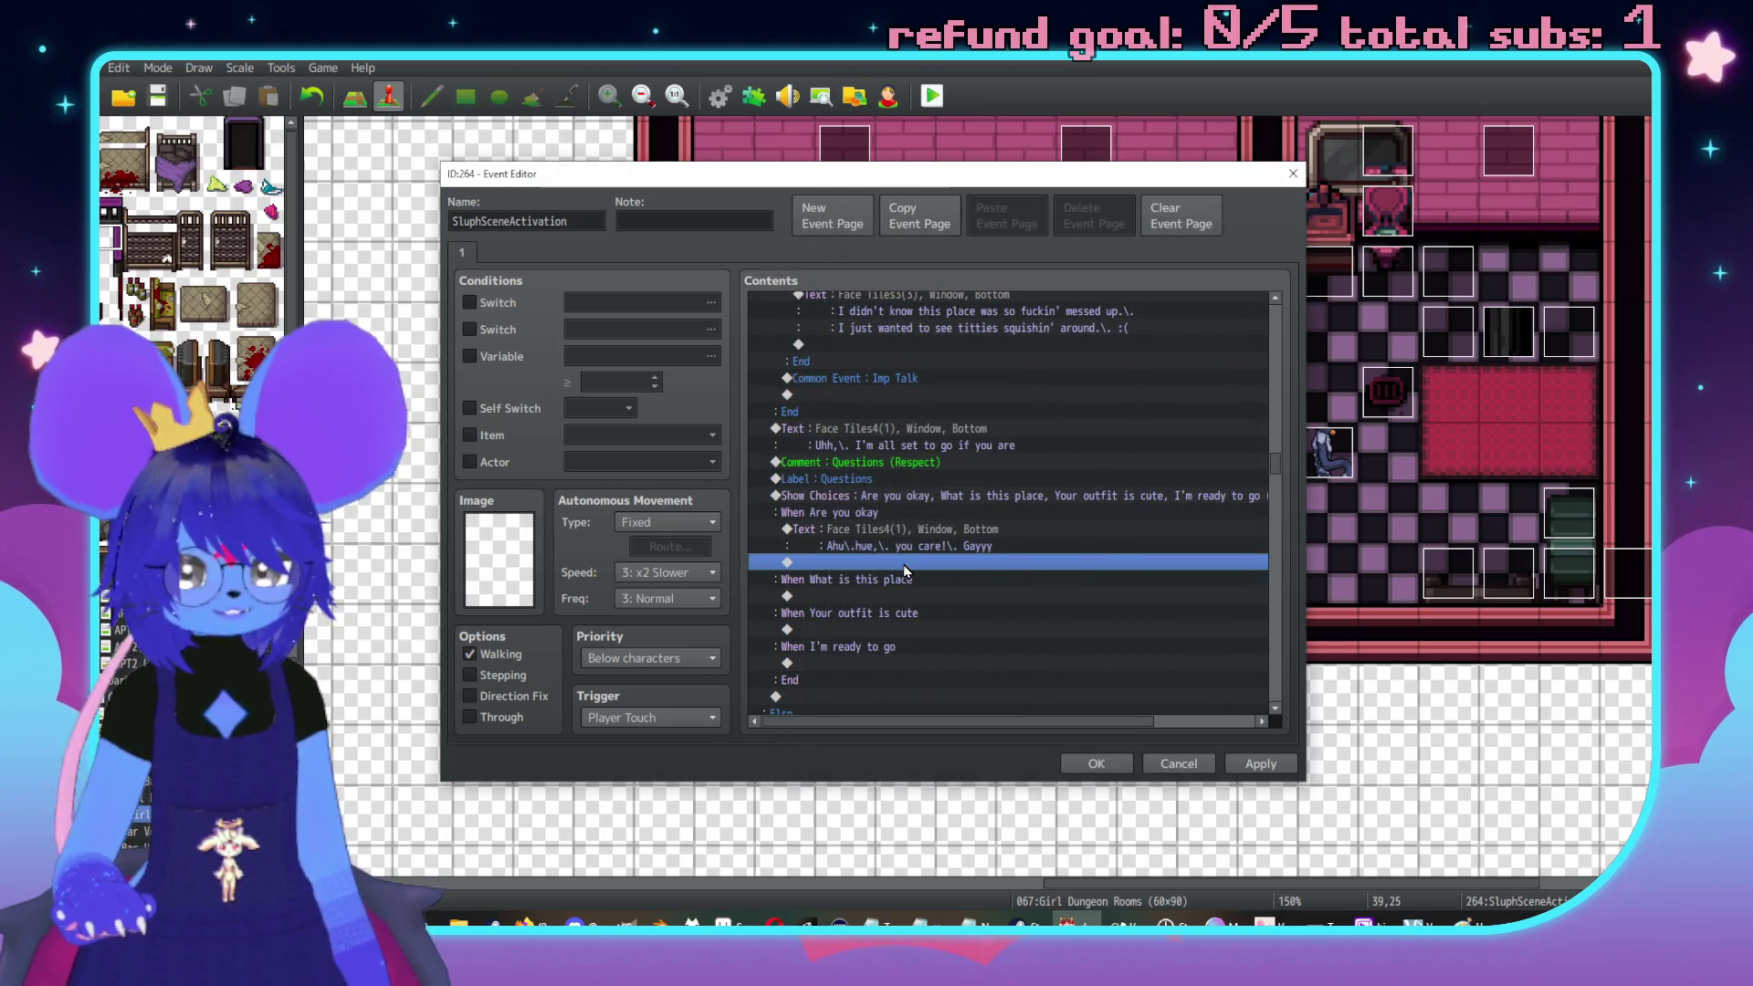
Add a three-line Face Tiles4 second-face reply starting 'Yeah I'm dealing fine,\. I just know'
{"action": "double_click", "coordinate": [906, 571]}
{"action": "key", "text": "Return"}
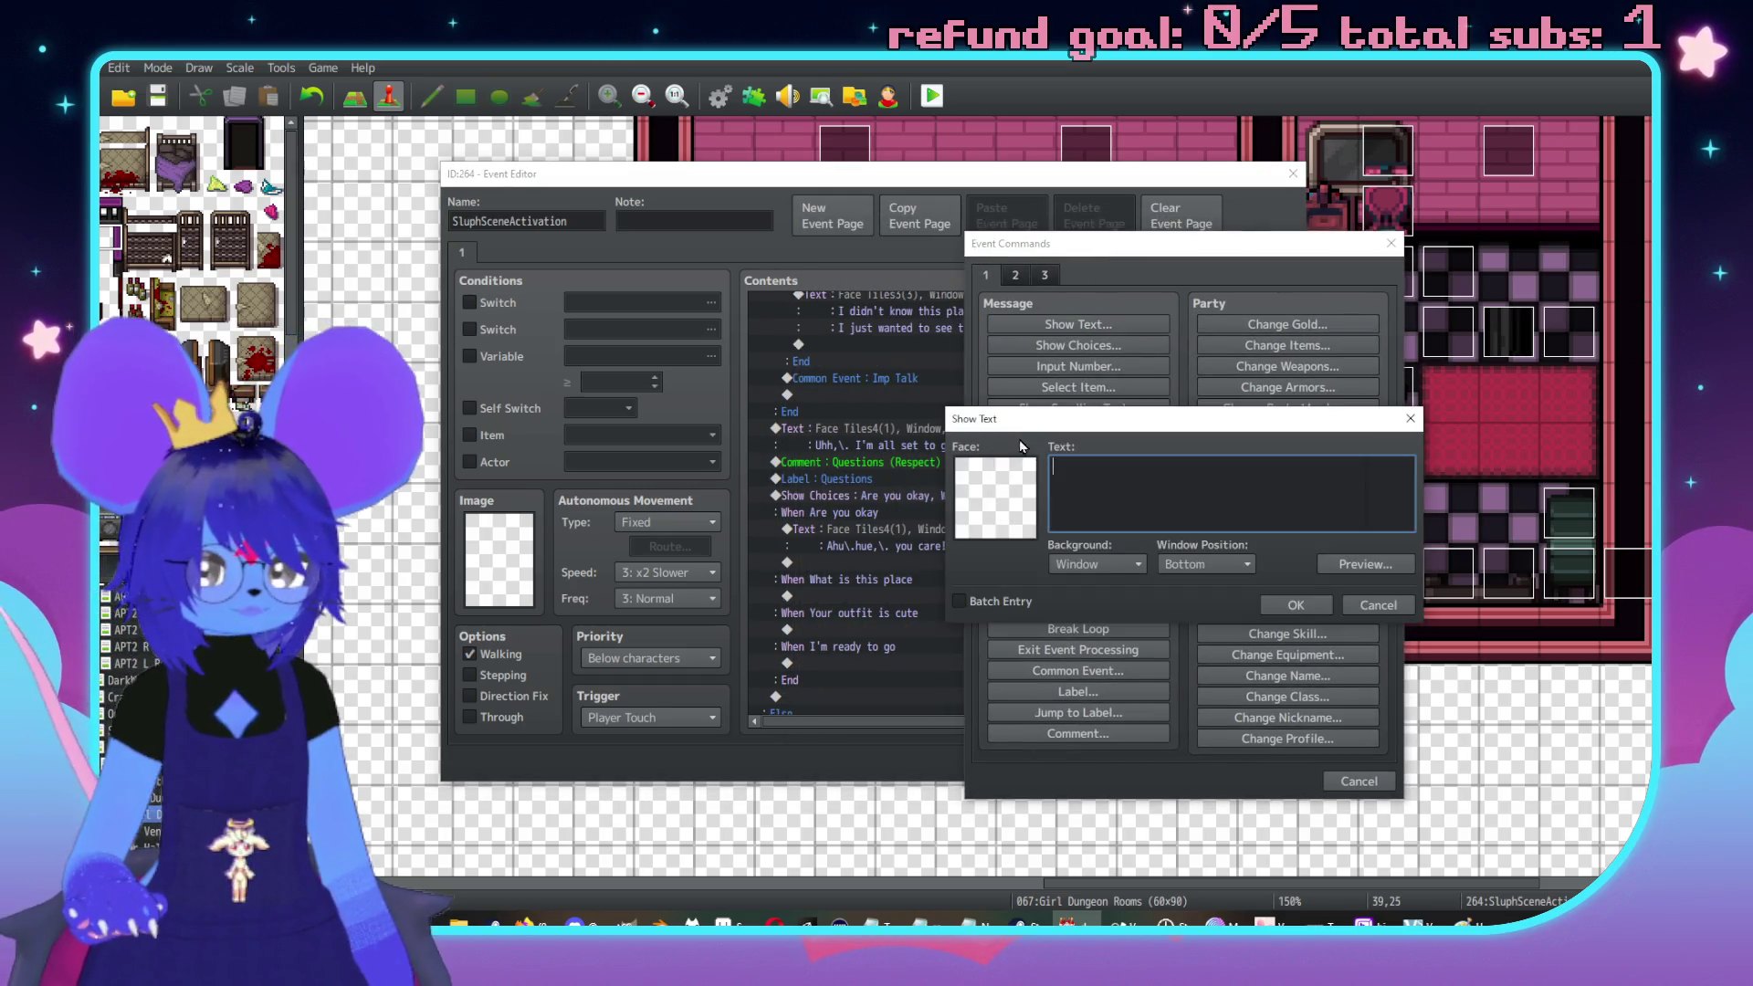
{"action": "double_click", "coordinate": [997, 531]}
{"action": "left_click", "coordinate": [929, 420]}
{"action": "left_click", "coordinate": [1191, 393]}
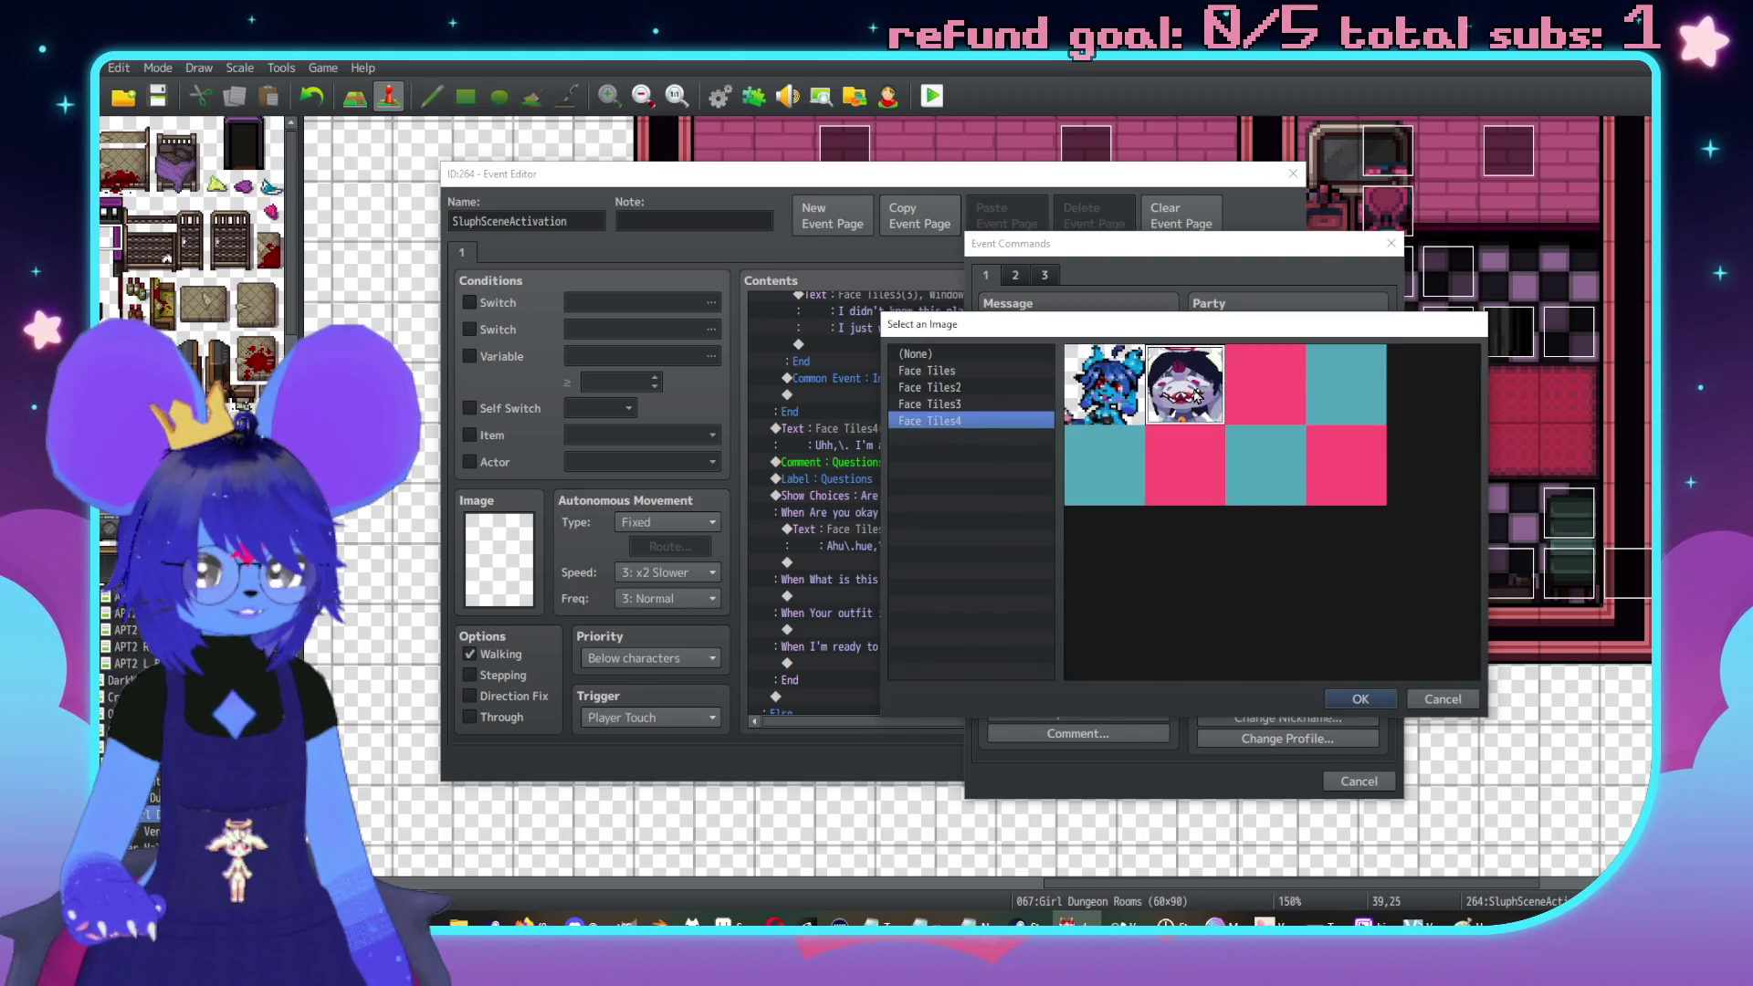
{"action": "double_click", "coordinate": [1196, 395]}
{"action": "type", "text": "Yeah "}
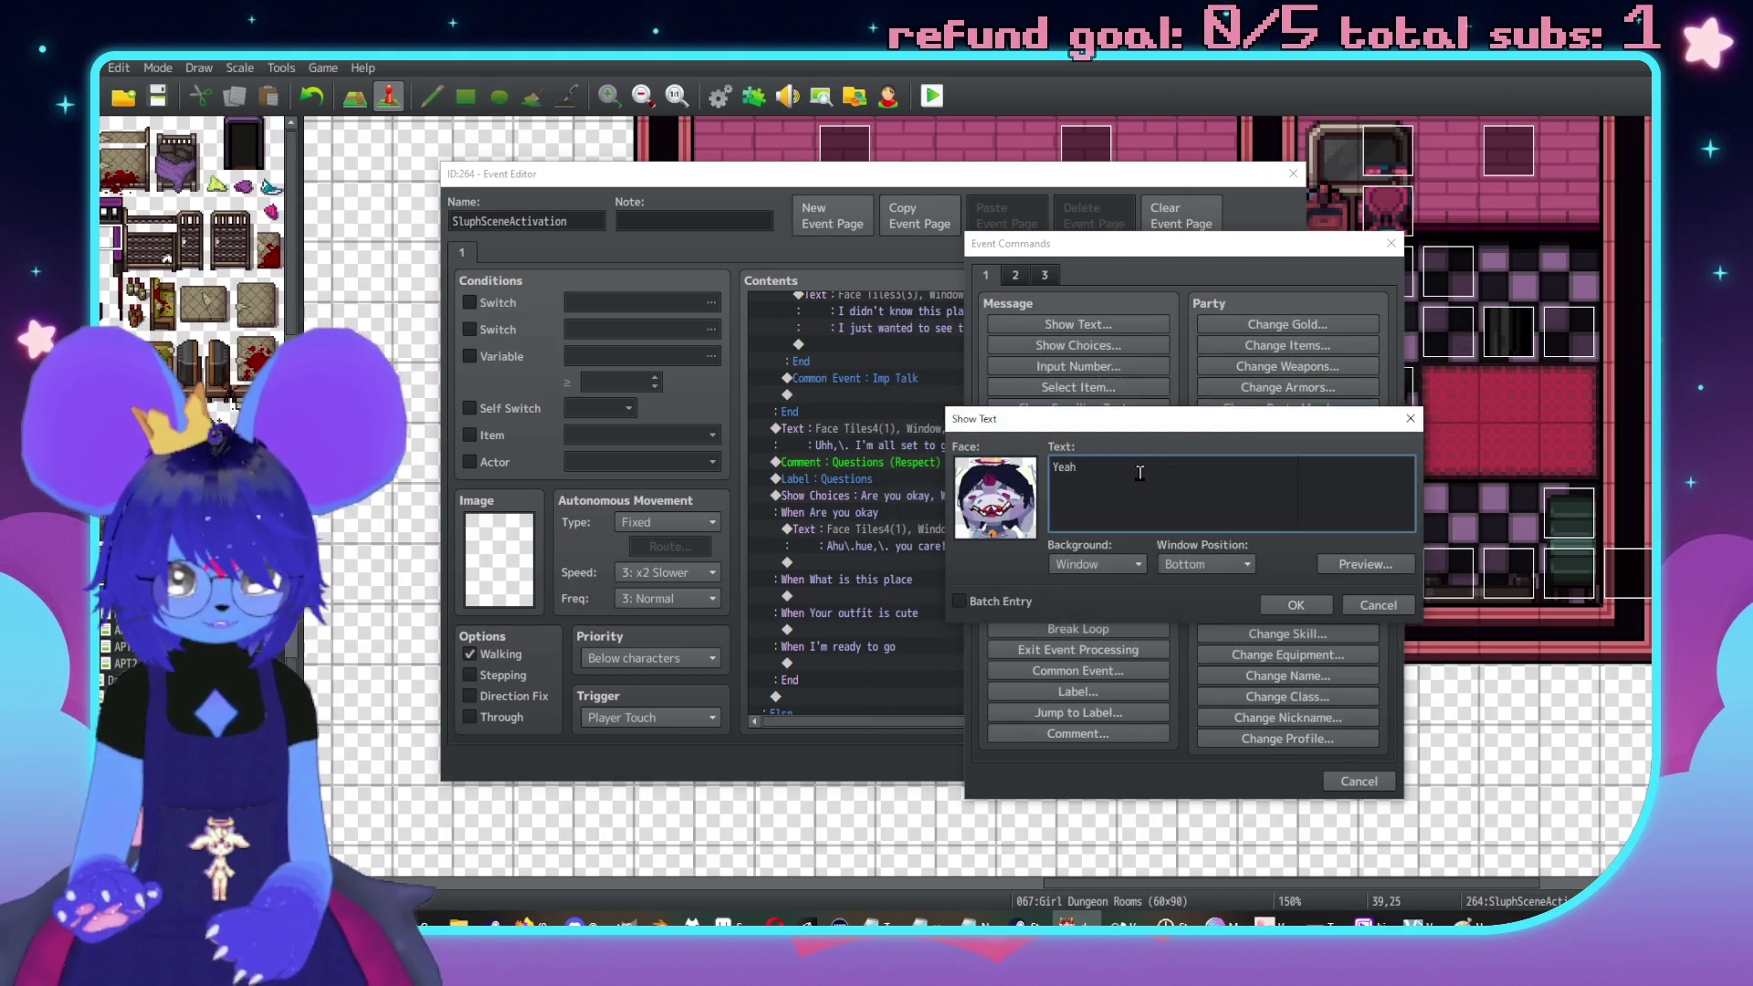
{"action": "type", "text": "I'm dealin"}
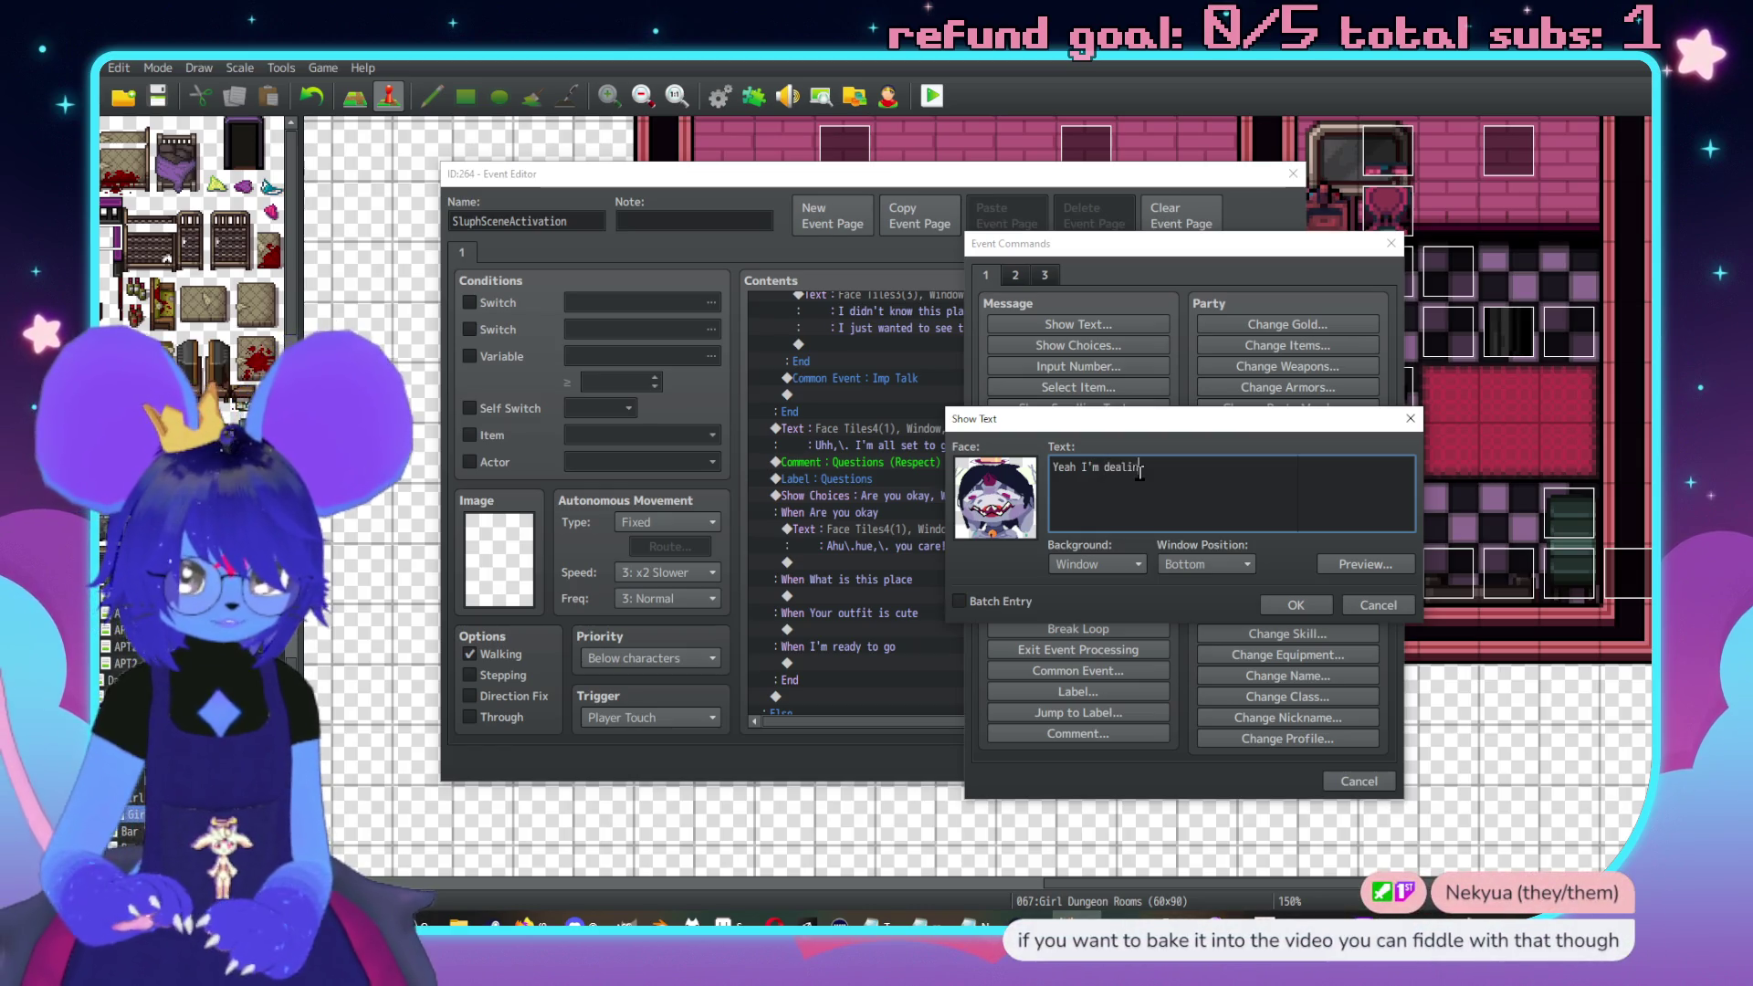
{"action": "type", "text": "g fine,\\. I just "}
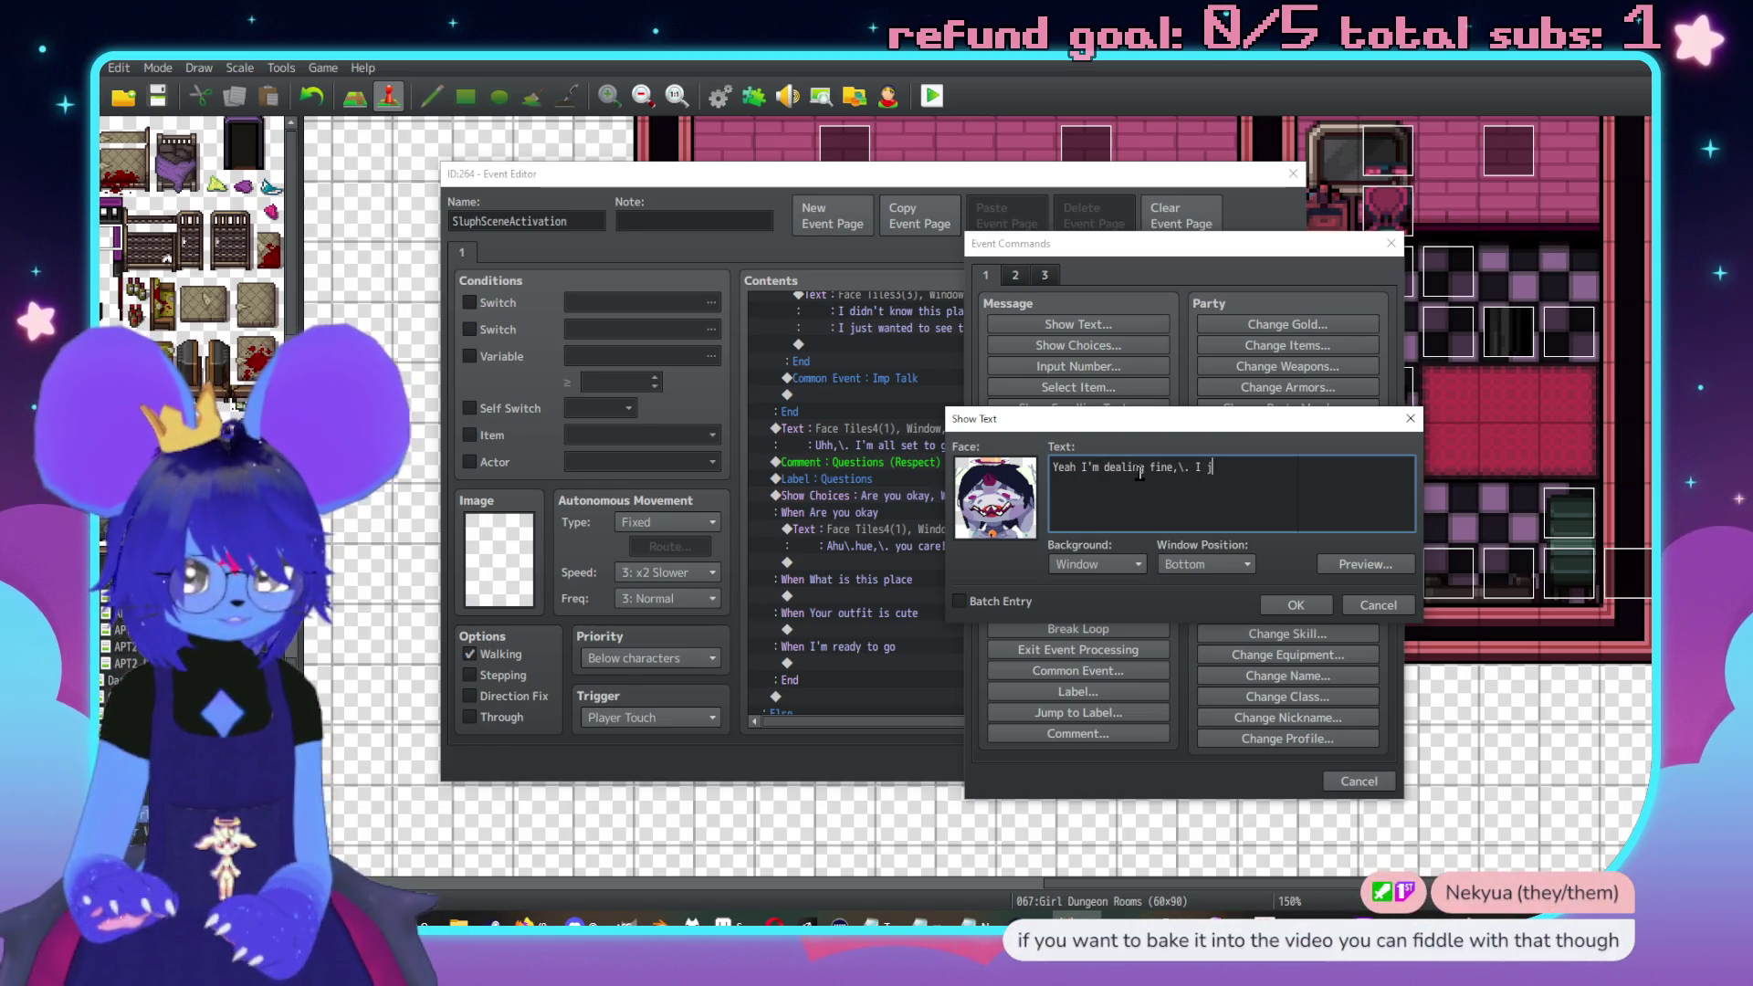
{"action": "type", "text": "know I got"}
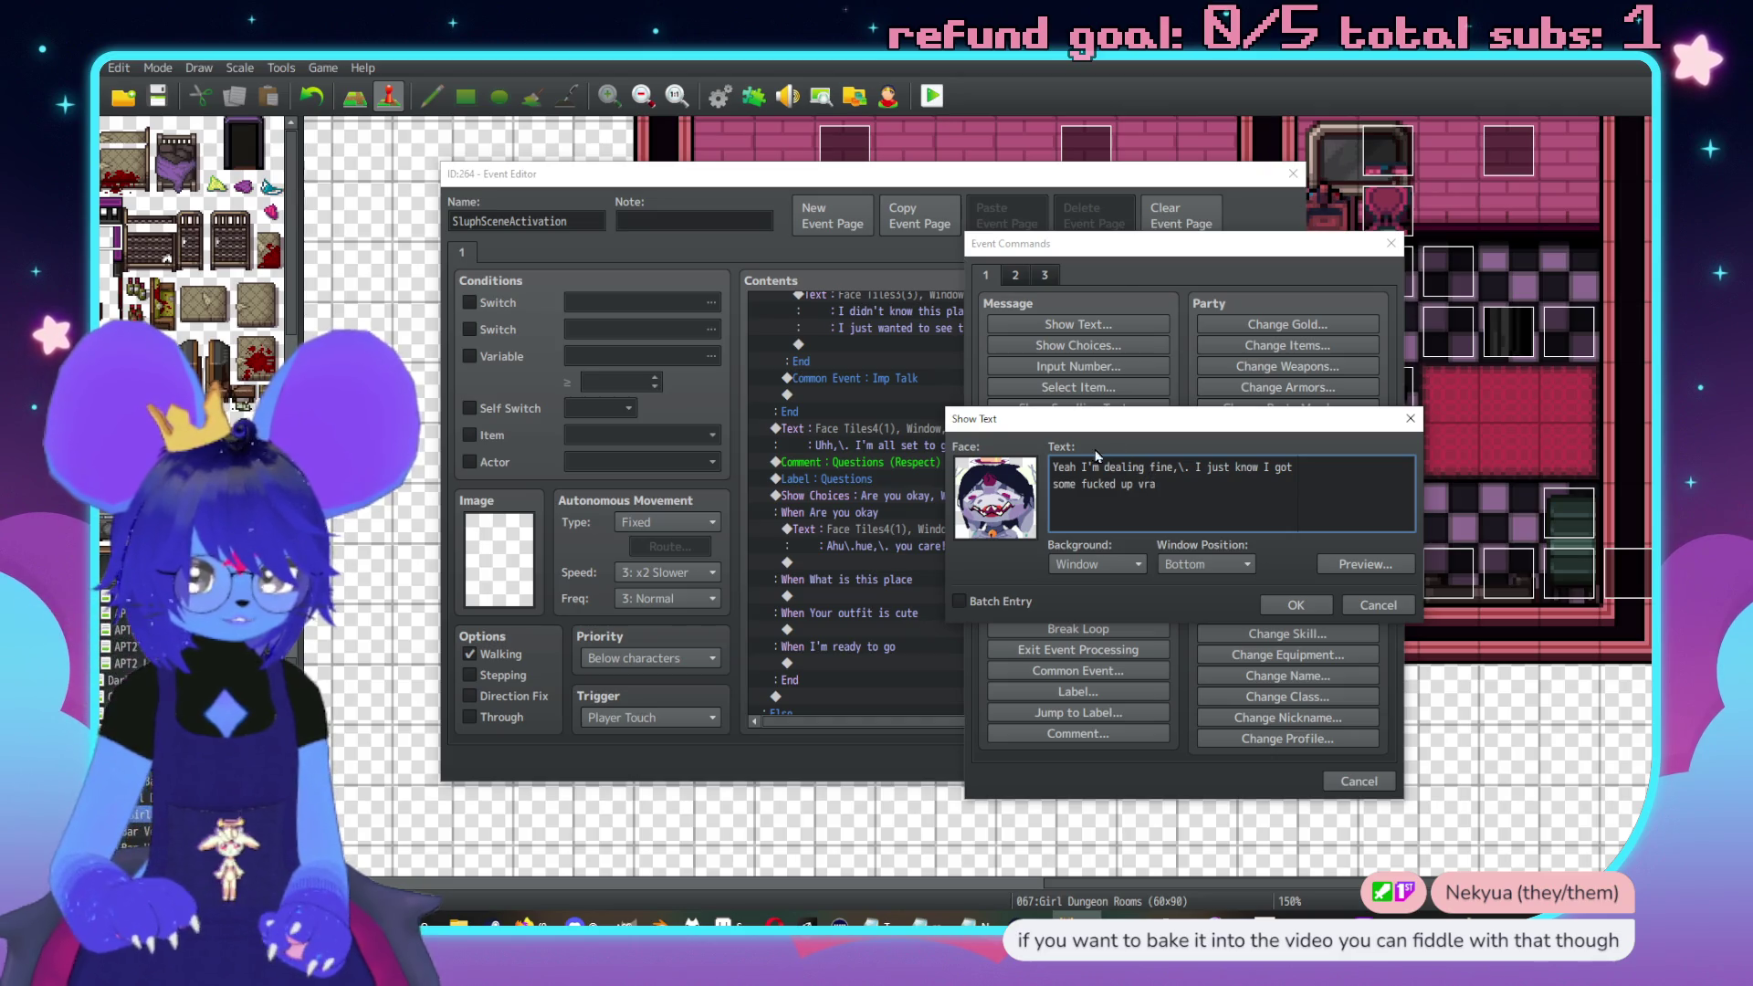
{"action": "key", "text": "BackSpace"}
{"action": "key", "text": "BackSpace"}
{"action": "key", "text": "BackSpace"}
{"action": "type", "text": "brain stuff from getting used"}
{"action": "key", "text": "Return"}
{"action": "type", "text": "b"}
{"action": "type", "text": "y the fuc"}
{"action": "type", "text": "ker who runs this"}
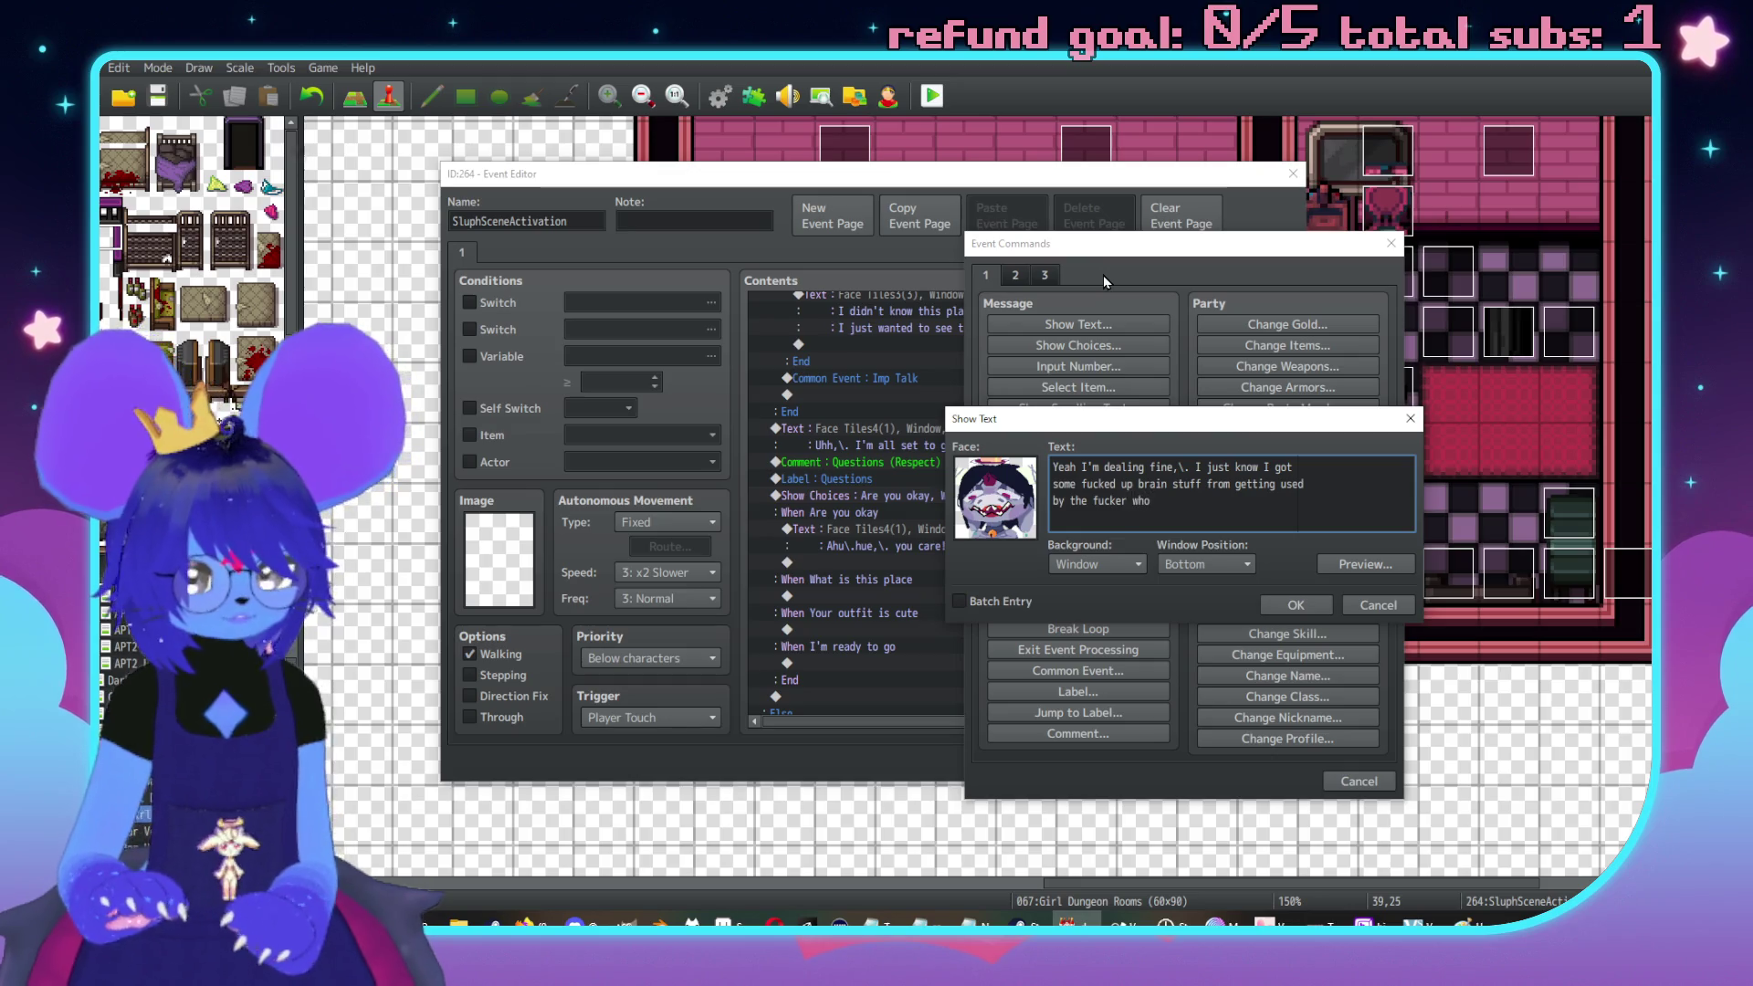
{"action": "key", "text": "BackSpace"}
{"action": "key", "text": "BackSpace"}
{"action": "key", "text": "BackSpace"}
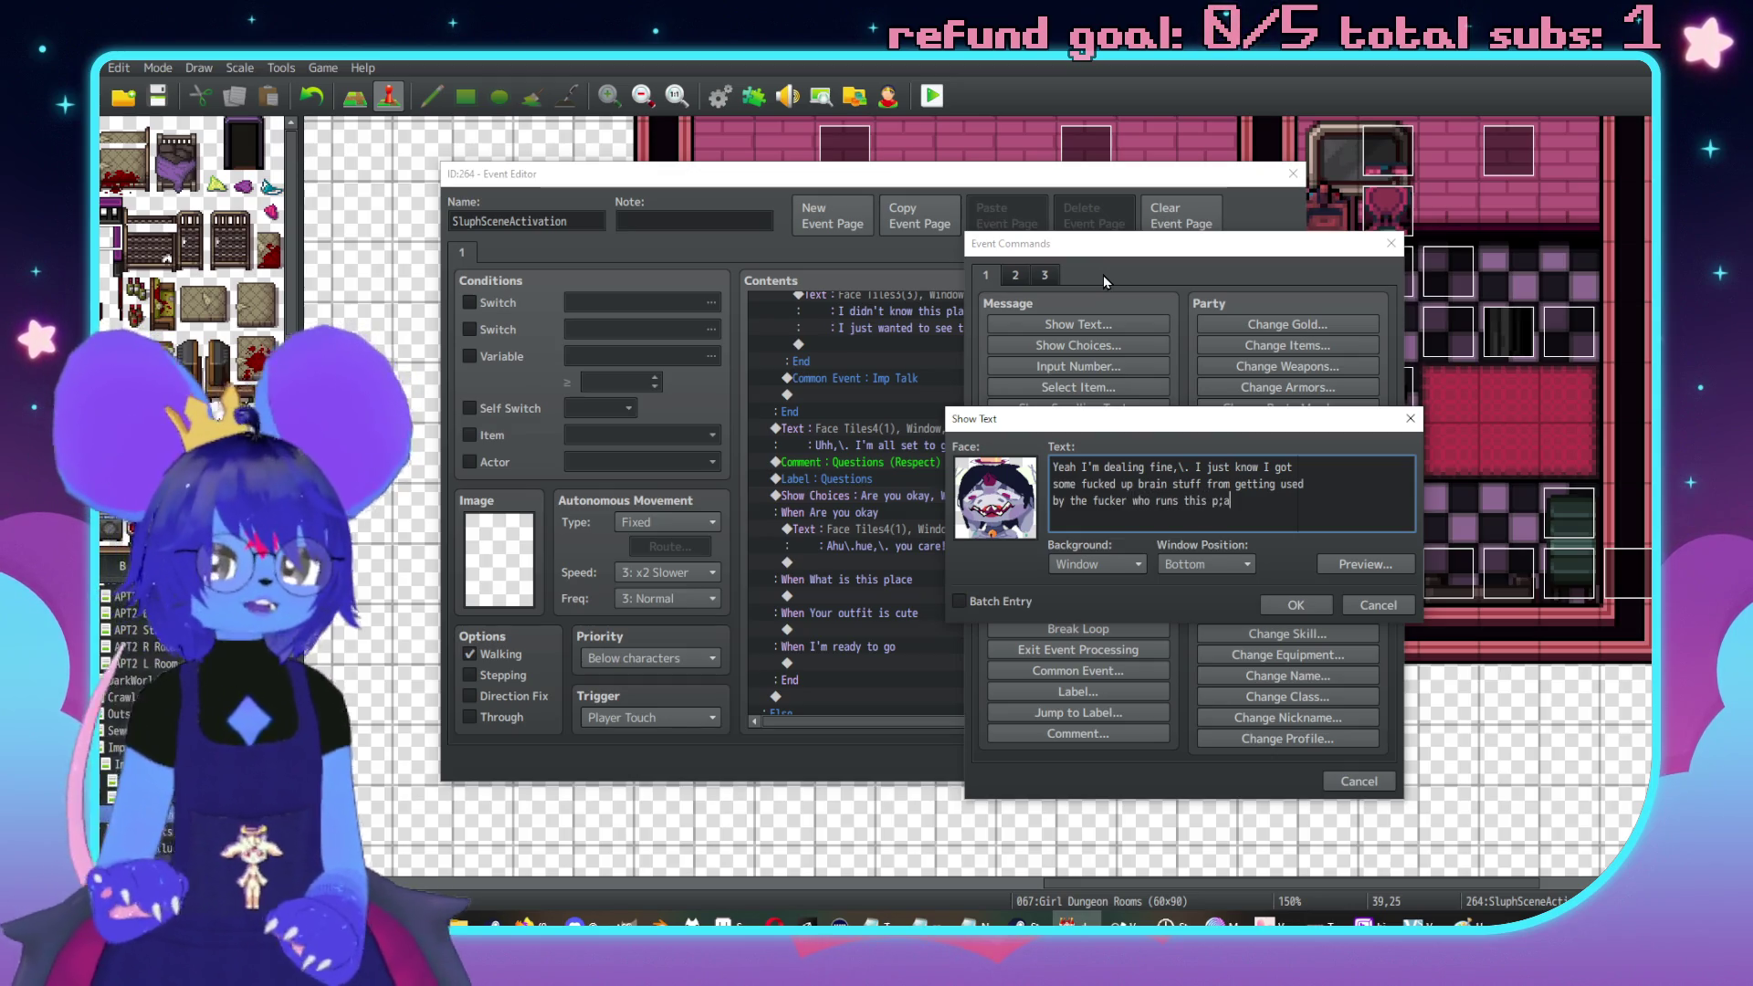
{"action": "type", "text": "s this place"}
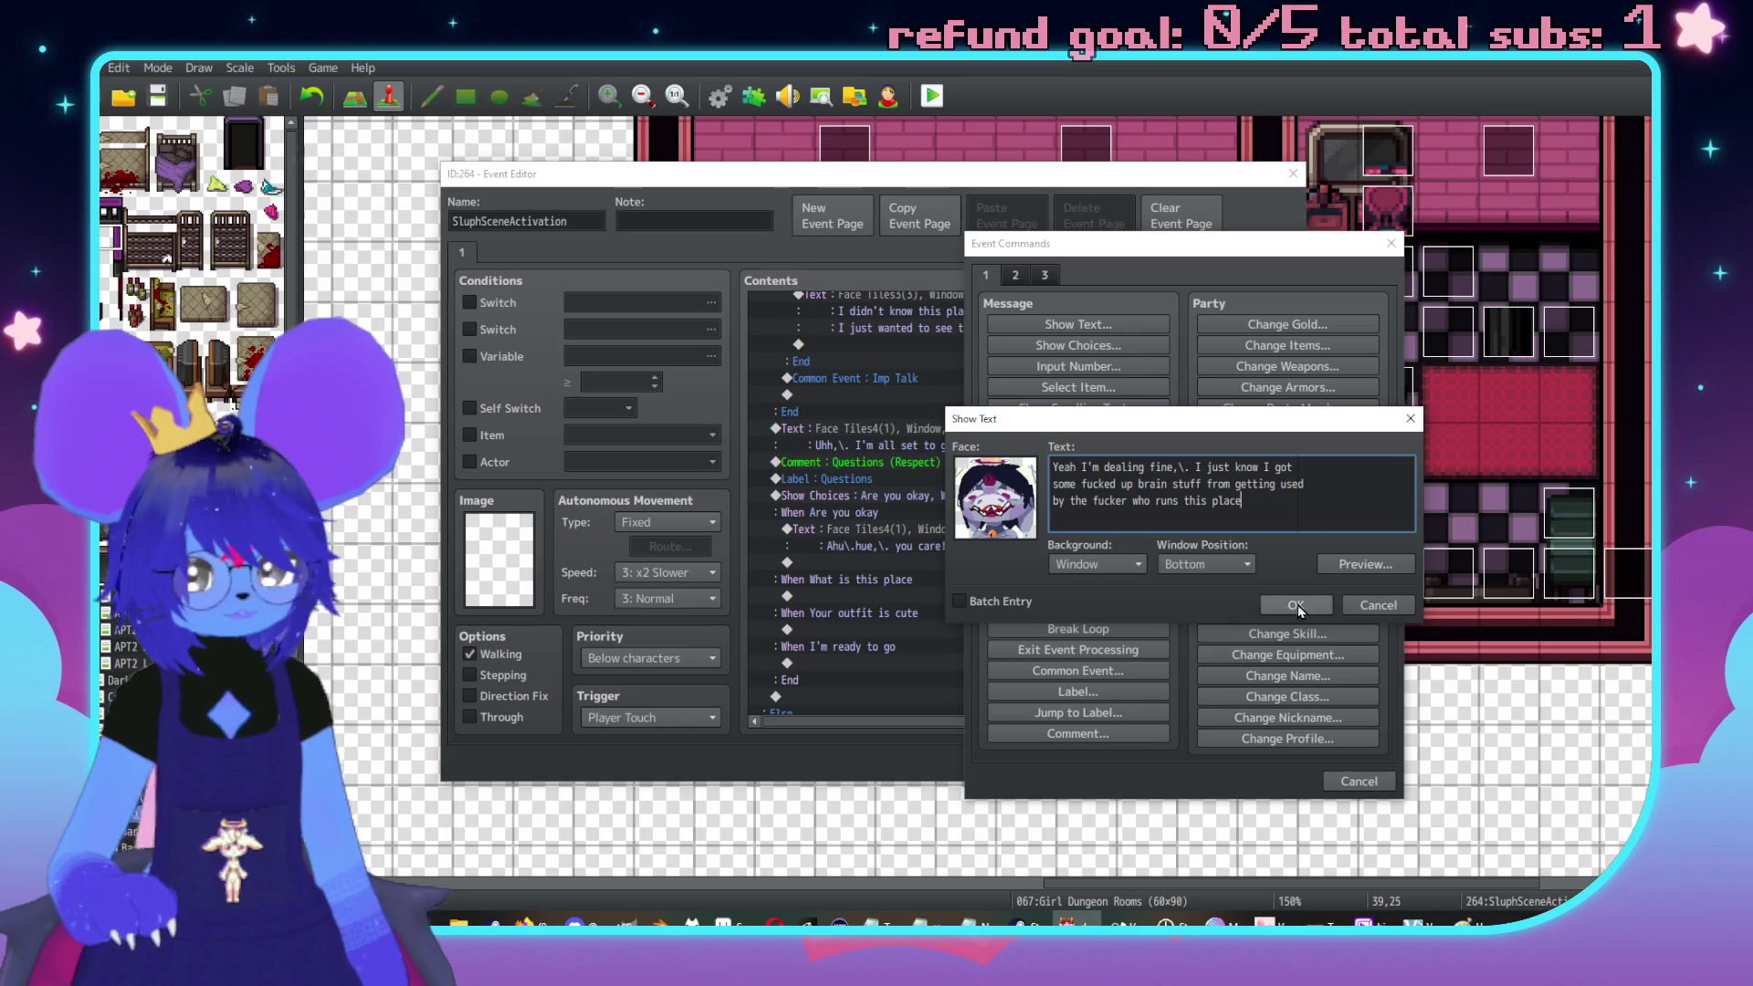
{"action": "left_click", "coordinate": [1297, 604]}
{"action": "scroll", "coordinate": [1005, 548], "scroll_direction": "down", "scroll_amount": 1}
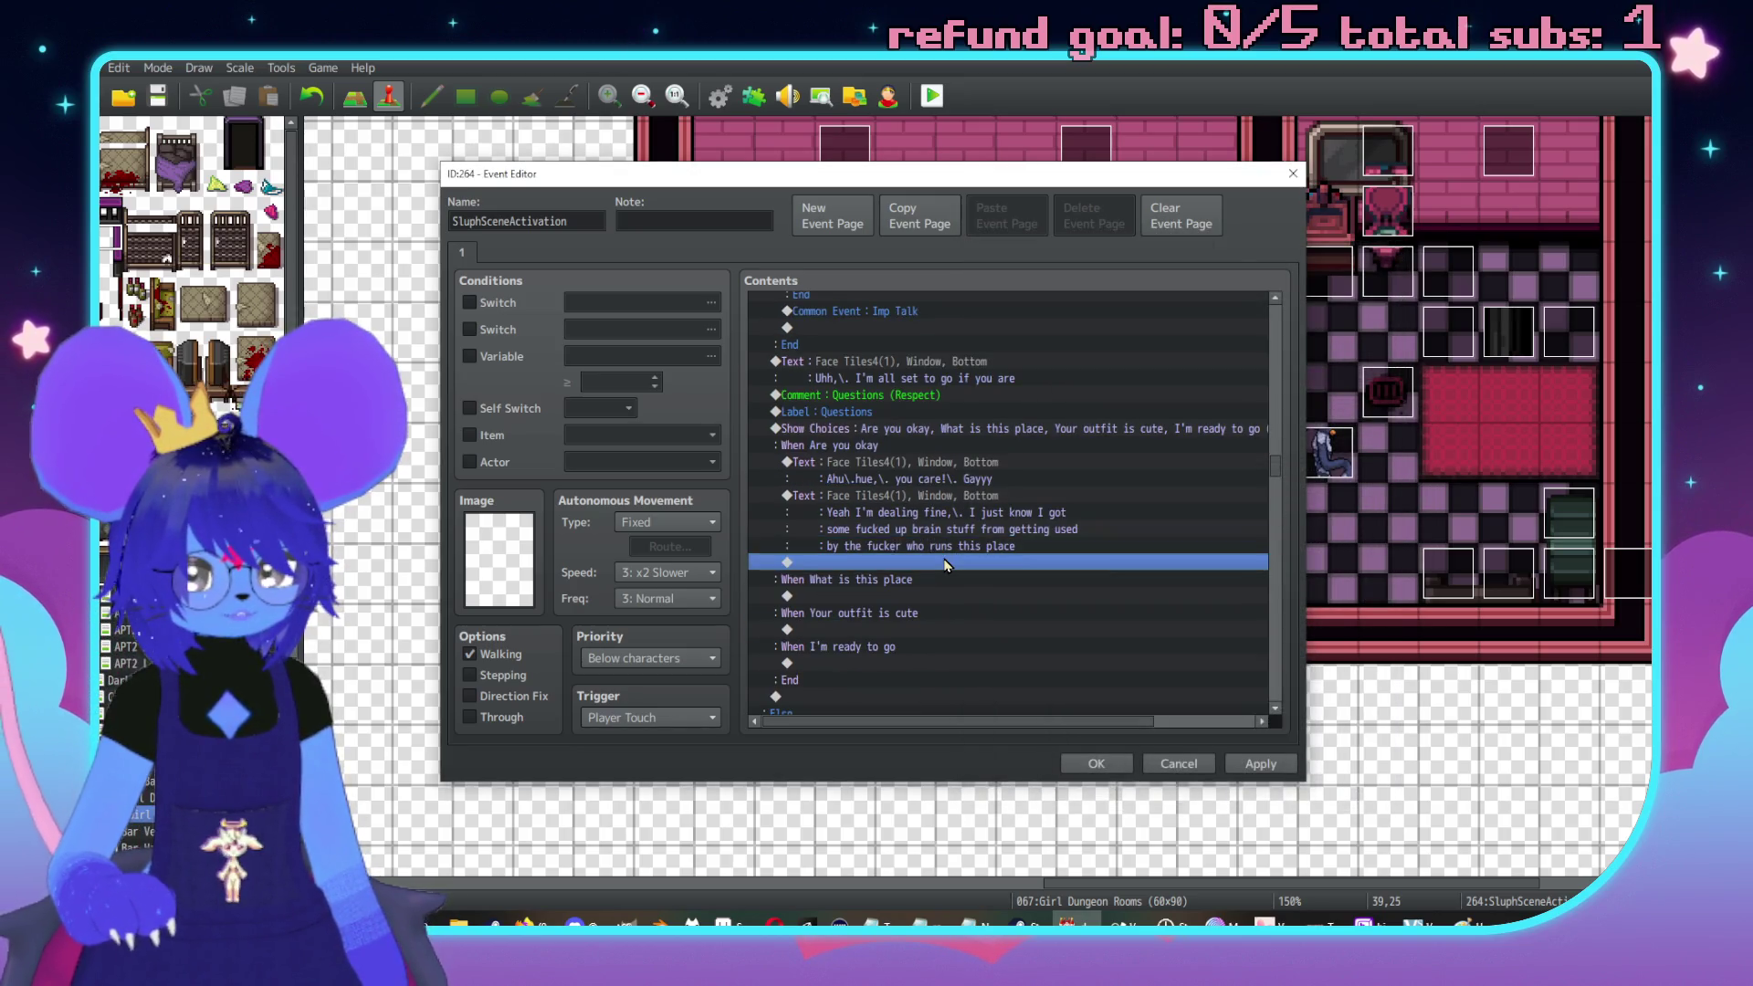
Add a Face Tiles4 second-face message beginning 'I can handle it'
{"action": "double_click", "coordinate": [961, 561]}
{"action": "left_click", "coordinate": [931, 311]}
{"action": "double_click", "coordinate": [826, 456]}
{"action": "left_click", "coordinate": [816, 385]}
{"action": "left_click", "coordinate": [816, 402]}
{"action": "double_click", "coordinate": [996, 399]}
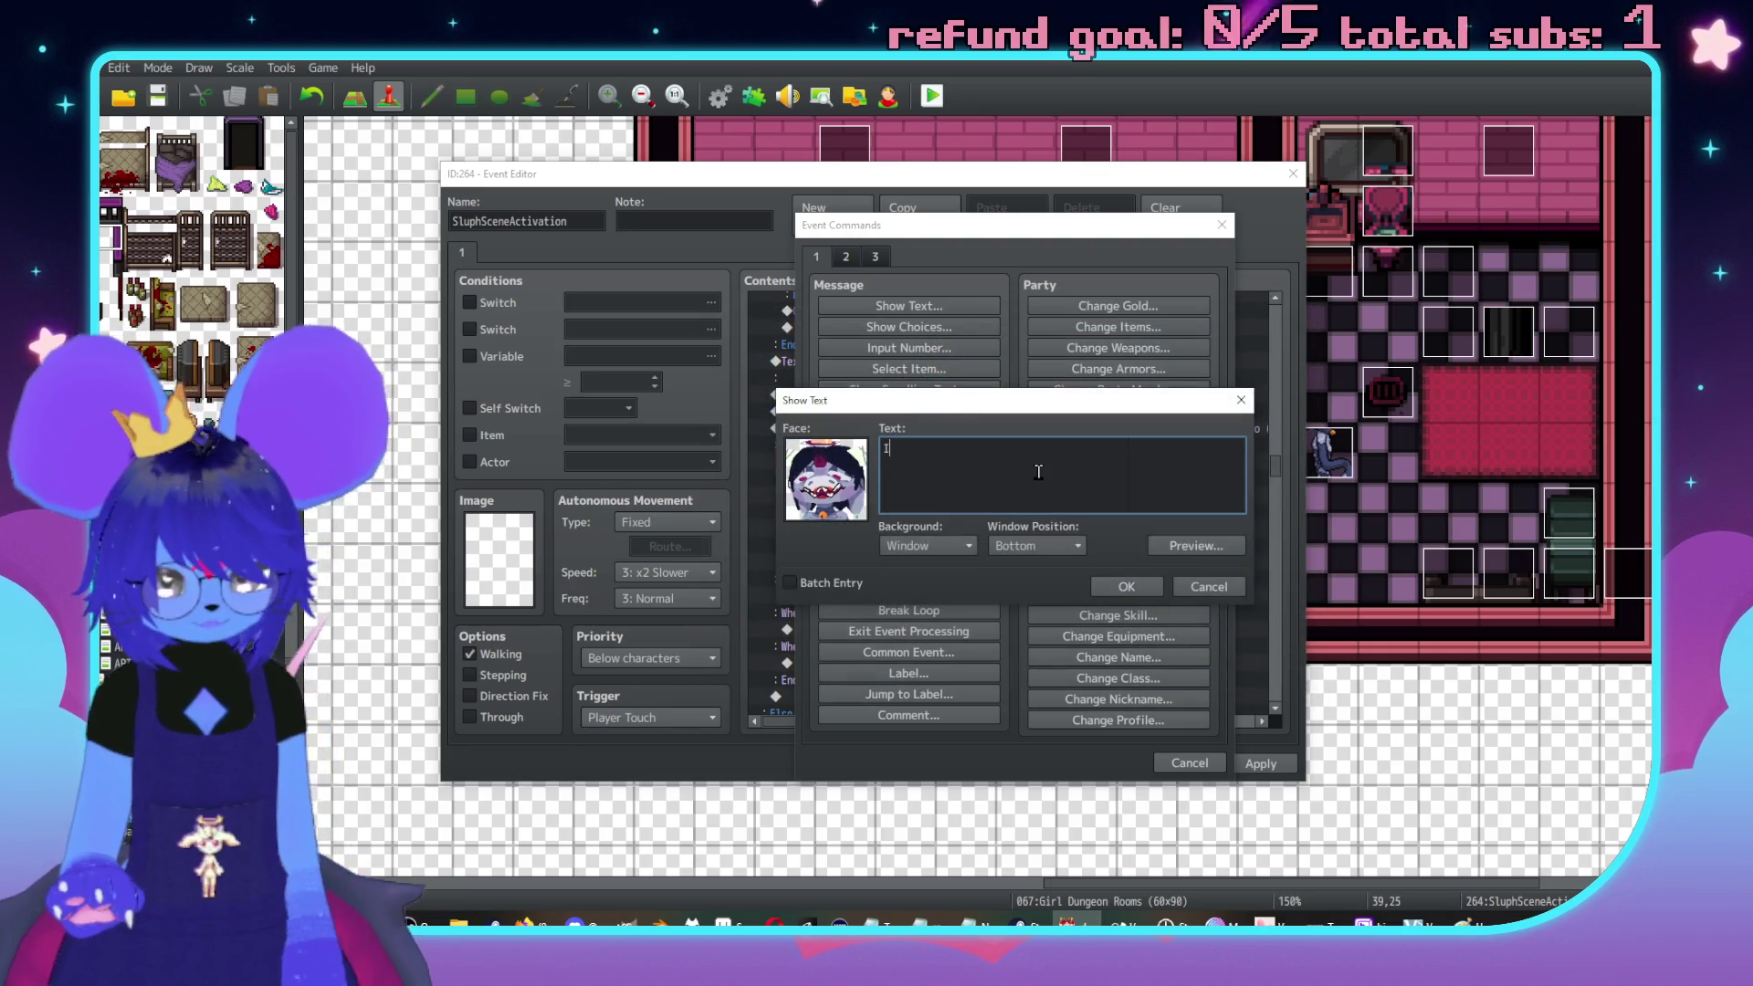
{"action": "type", "text": "I can handle it"}
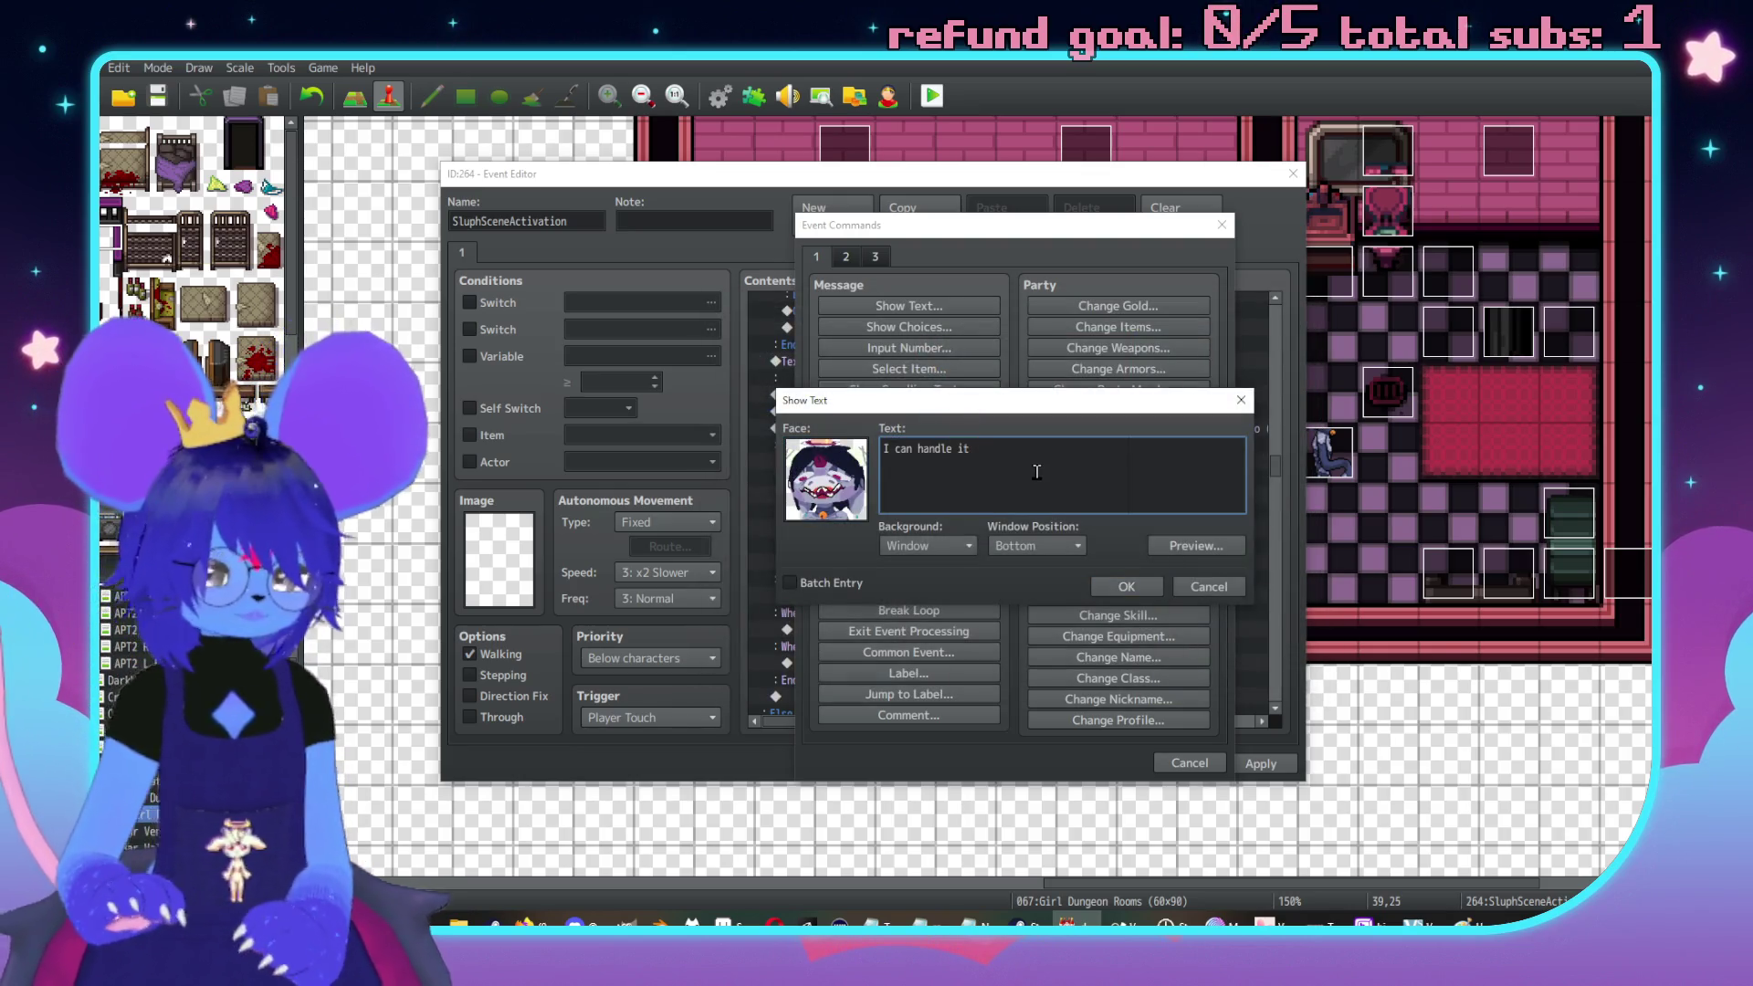
{"action": "left_click", "coordinate": [1137, 590]}
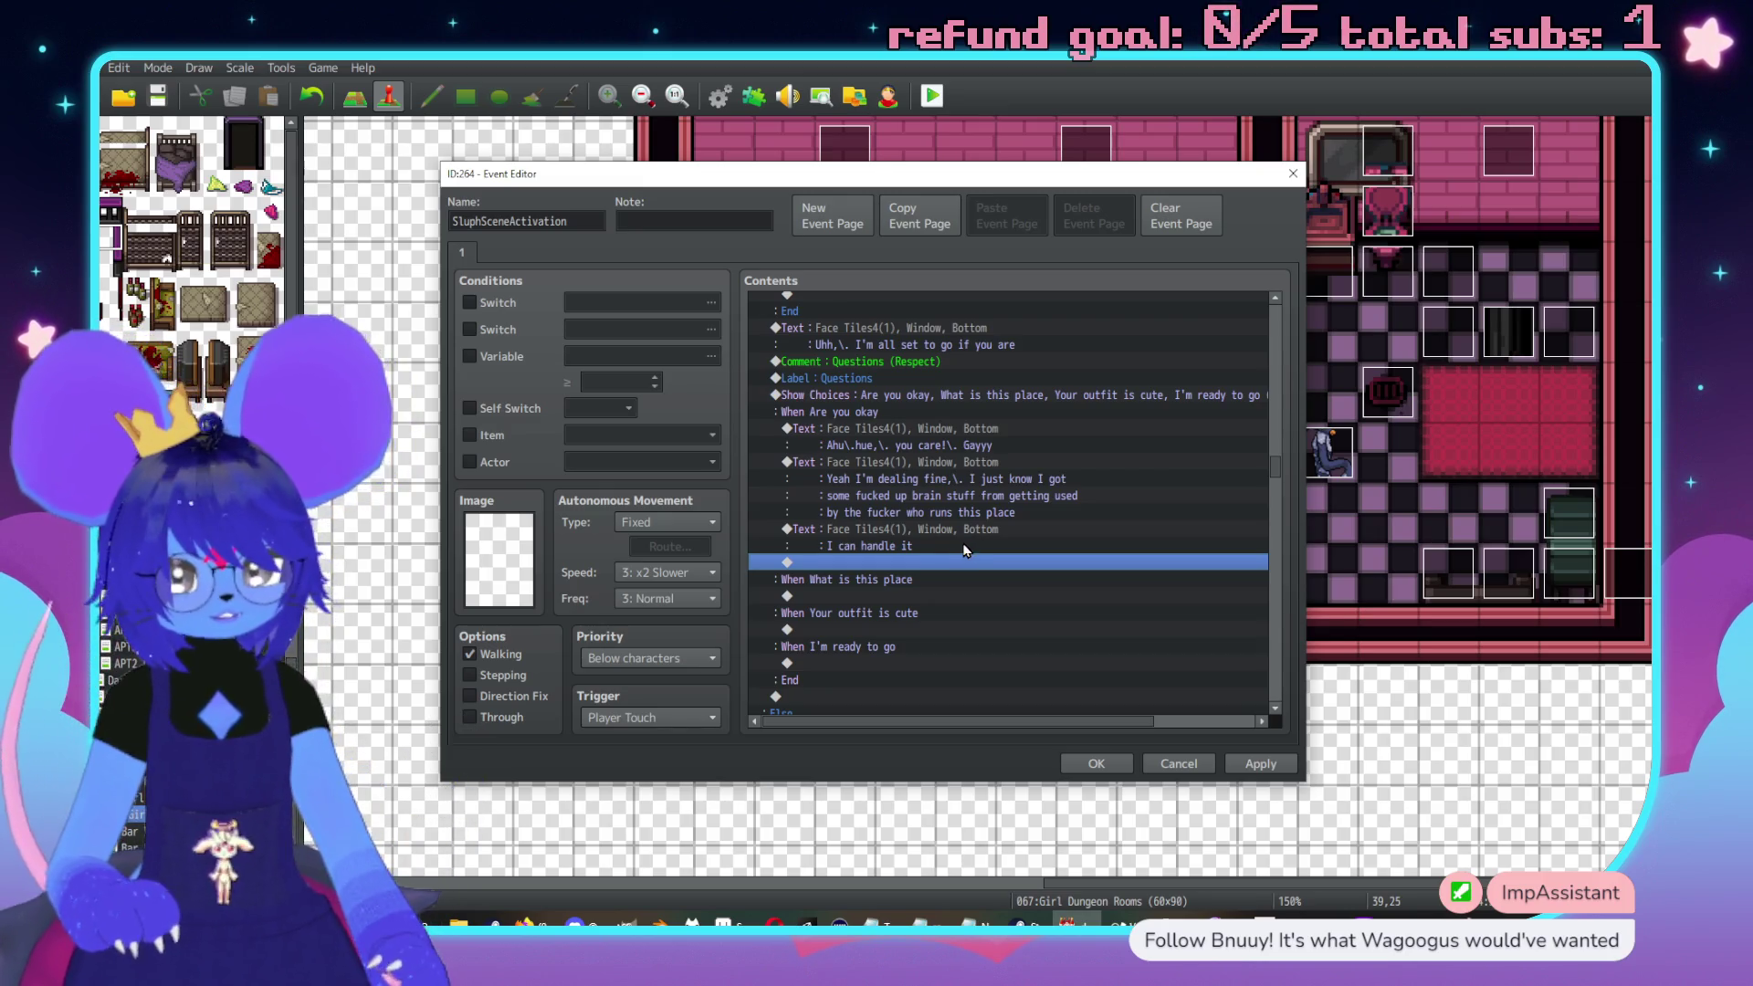
Extend that message to read 'I can handle it,\. for real'
{"action": "double_click", "coordinate": [928, 564]}
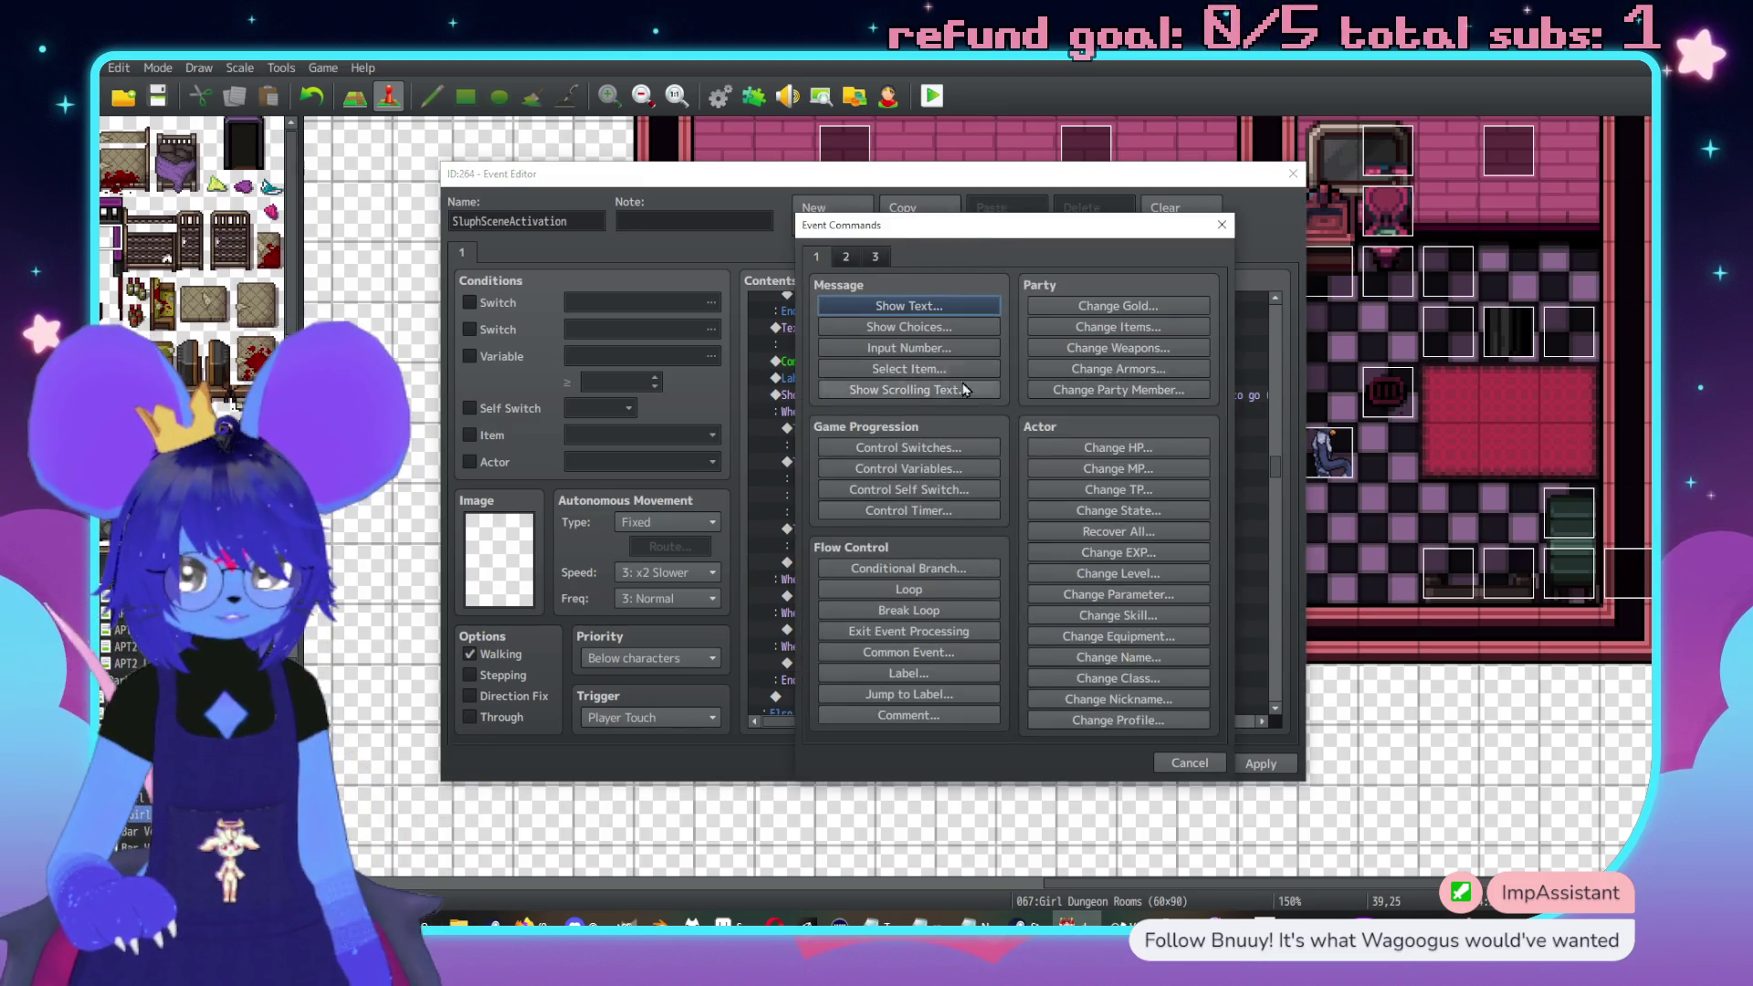
{"action": "left_click_drag", "start_coordinate": [1031, 240], "coordinate": [1078, 241]}
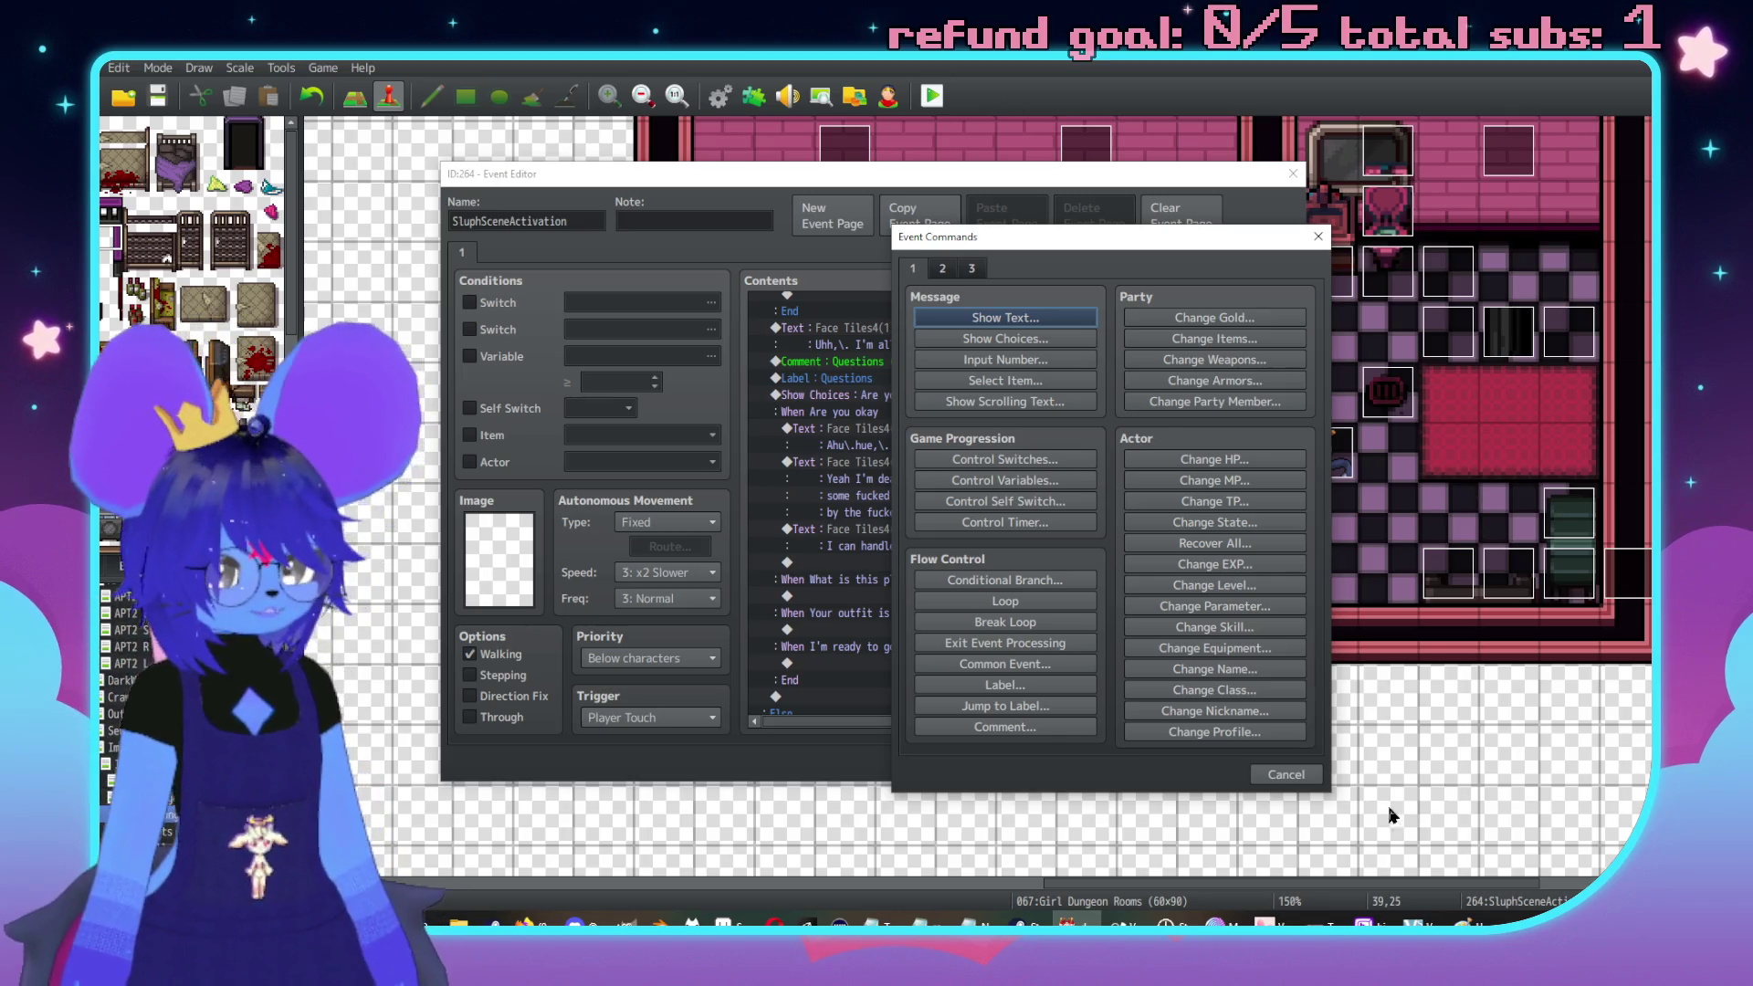
{"action": "left_click", "coordinate": [1287, 772]}
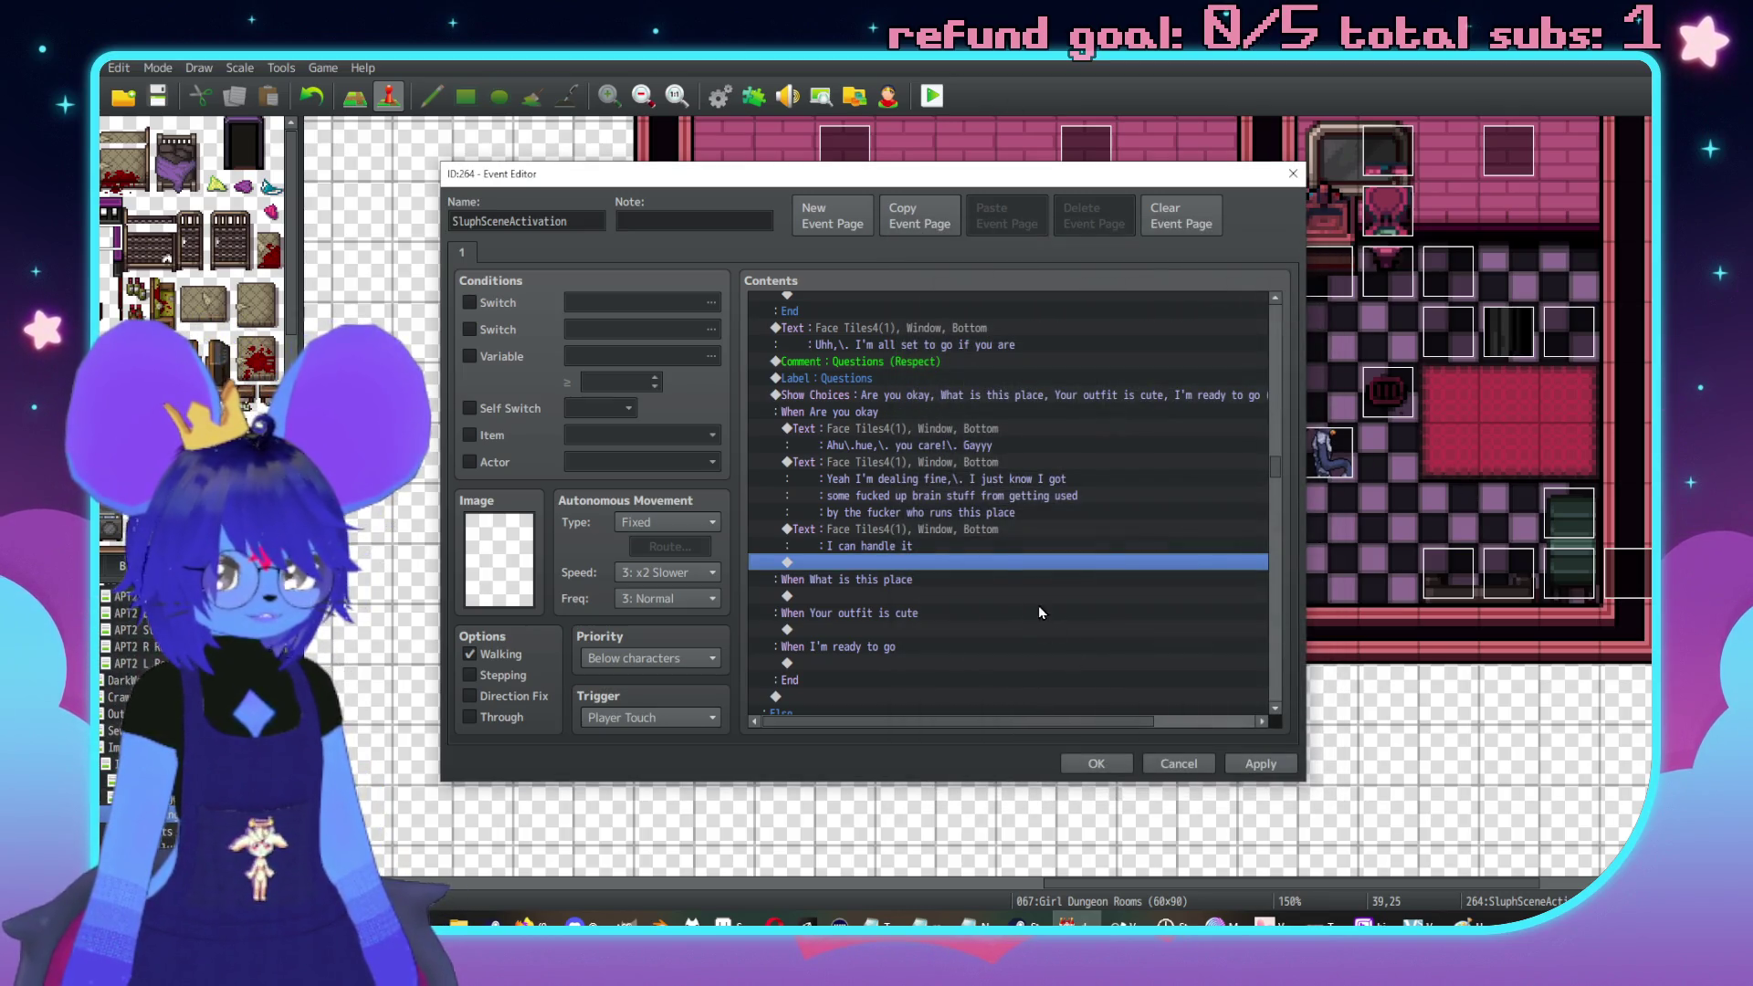
{"action": "double_click", "coordinate": [950, 537]}
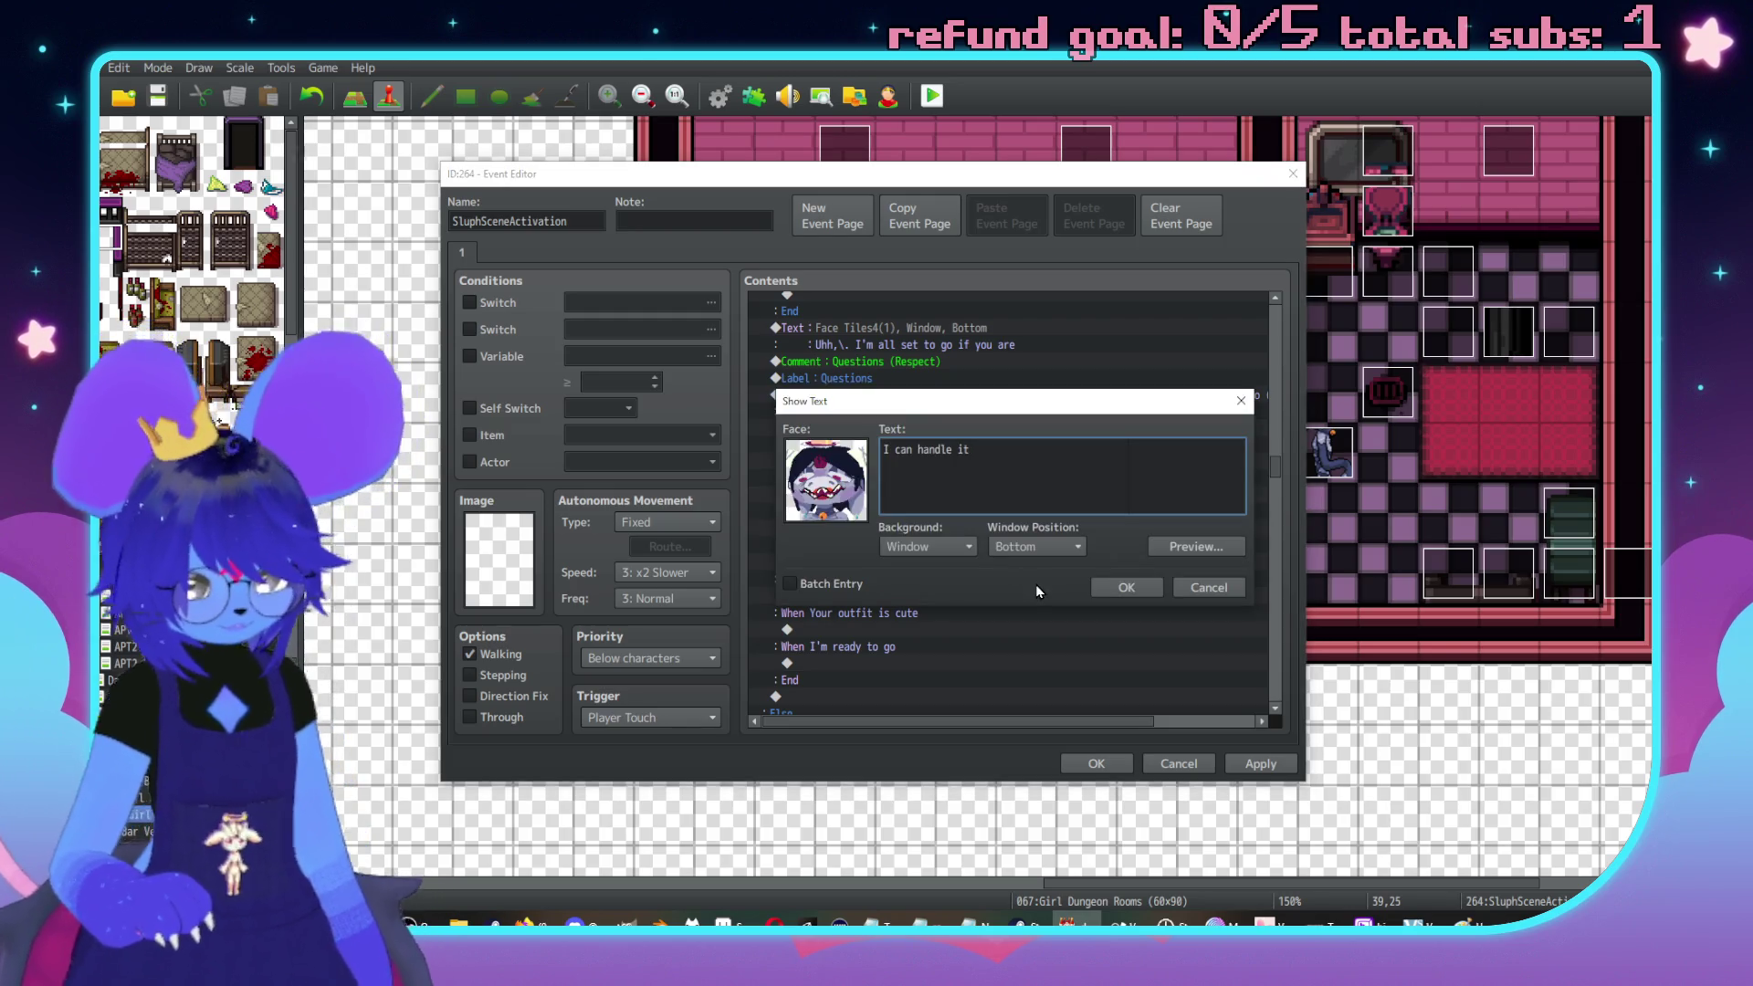
{"action": "type", "text": ",\\. for real"}
{"action": "left_click", "coordinate": [1125, 587]}
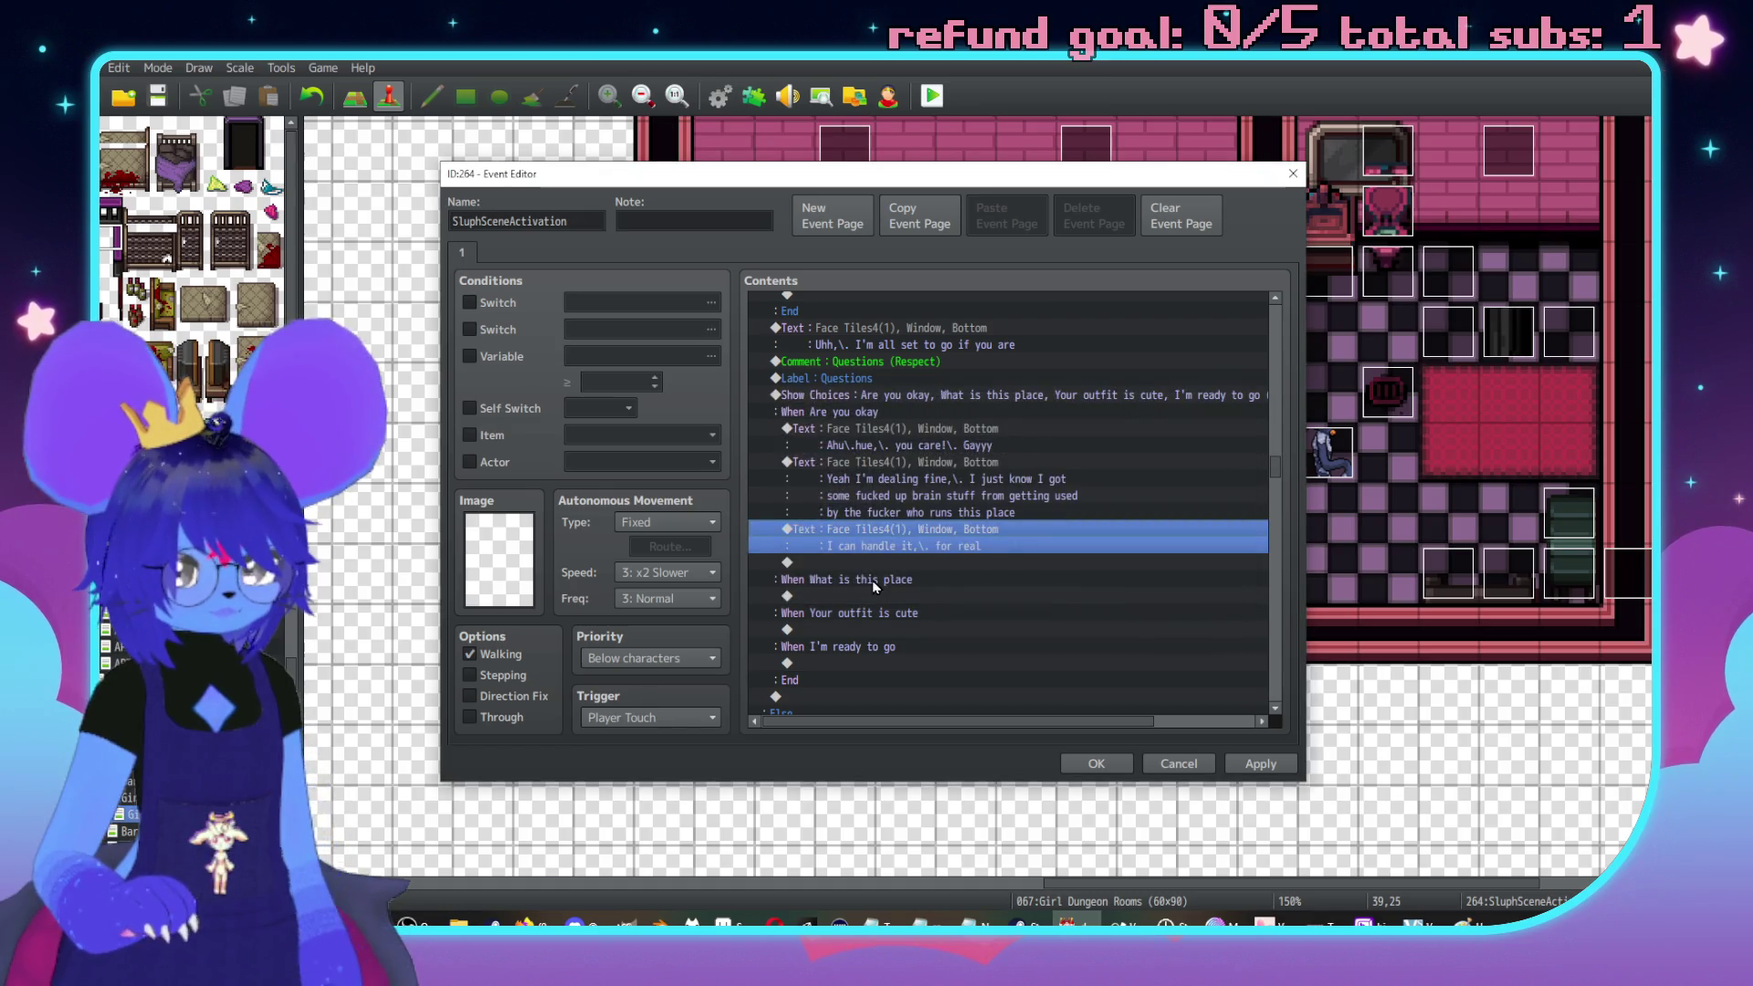
{"action": "double_click", "coordinate": [868, 558]}
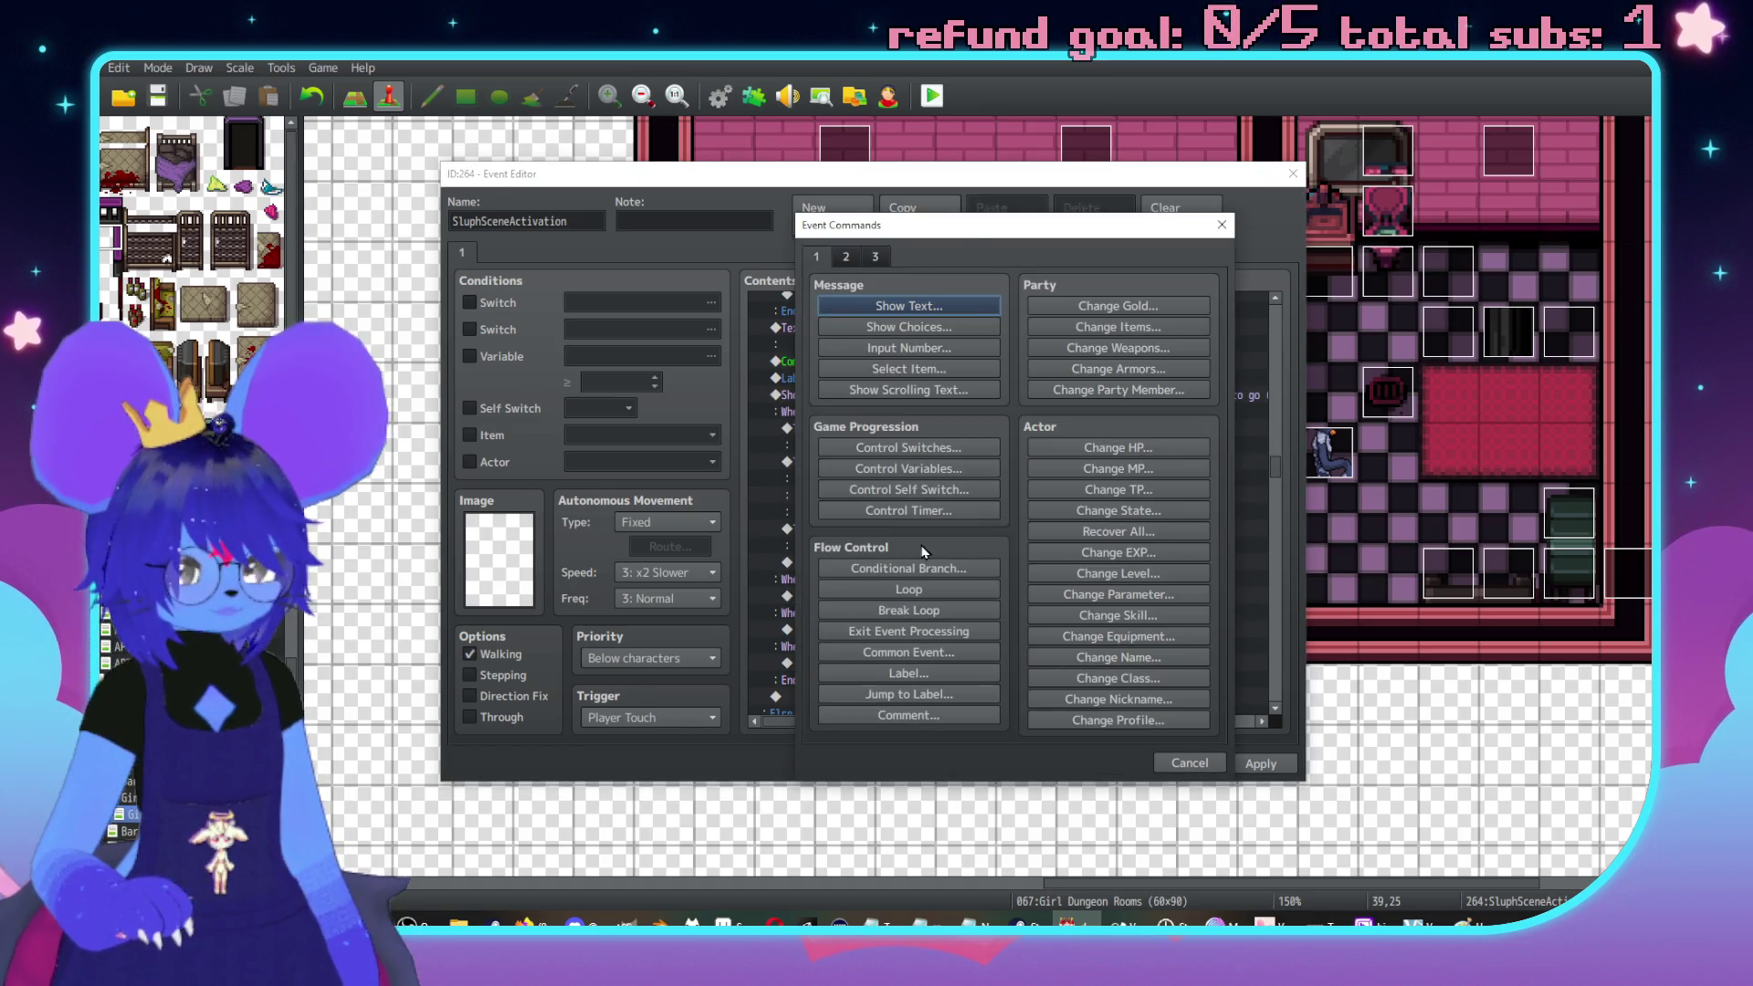
Add a Jump to Label 'Questions' command at the end of the 'Are you okay' branch
{"action": "left_click_drag", "start_coordinate": [1061, 228], "coordinate": [1231, 202]}
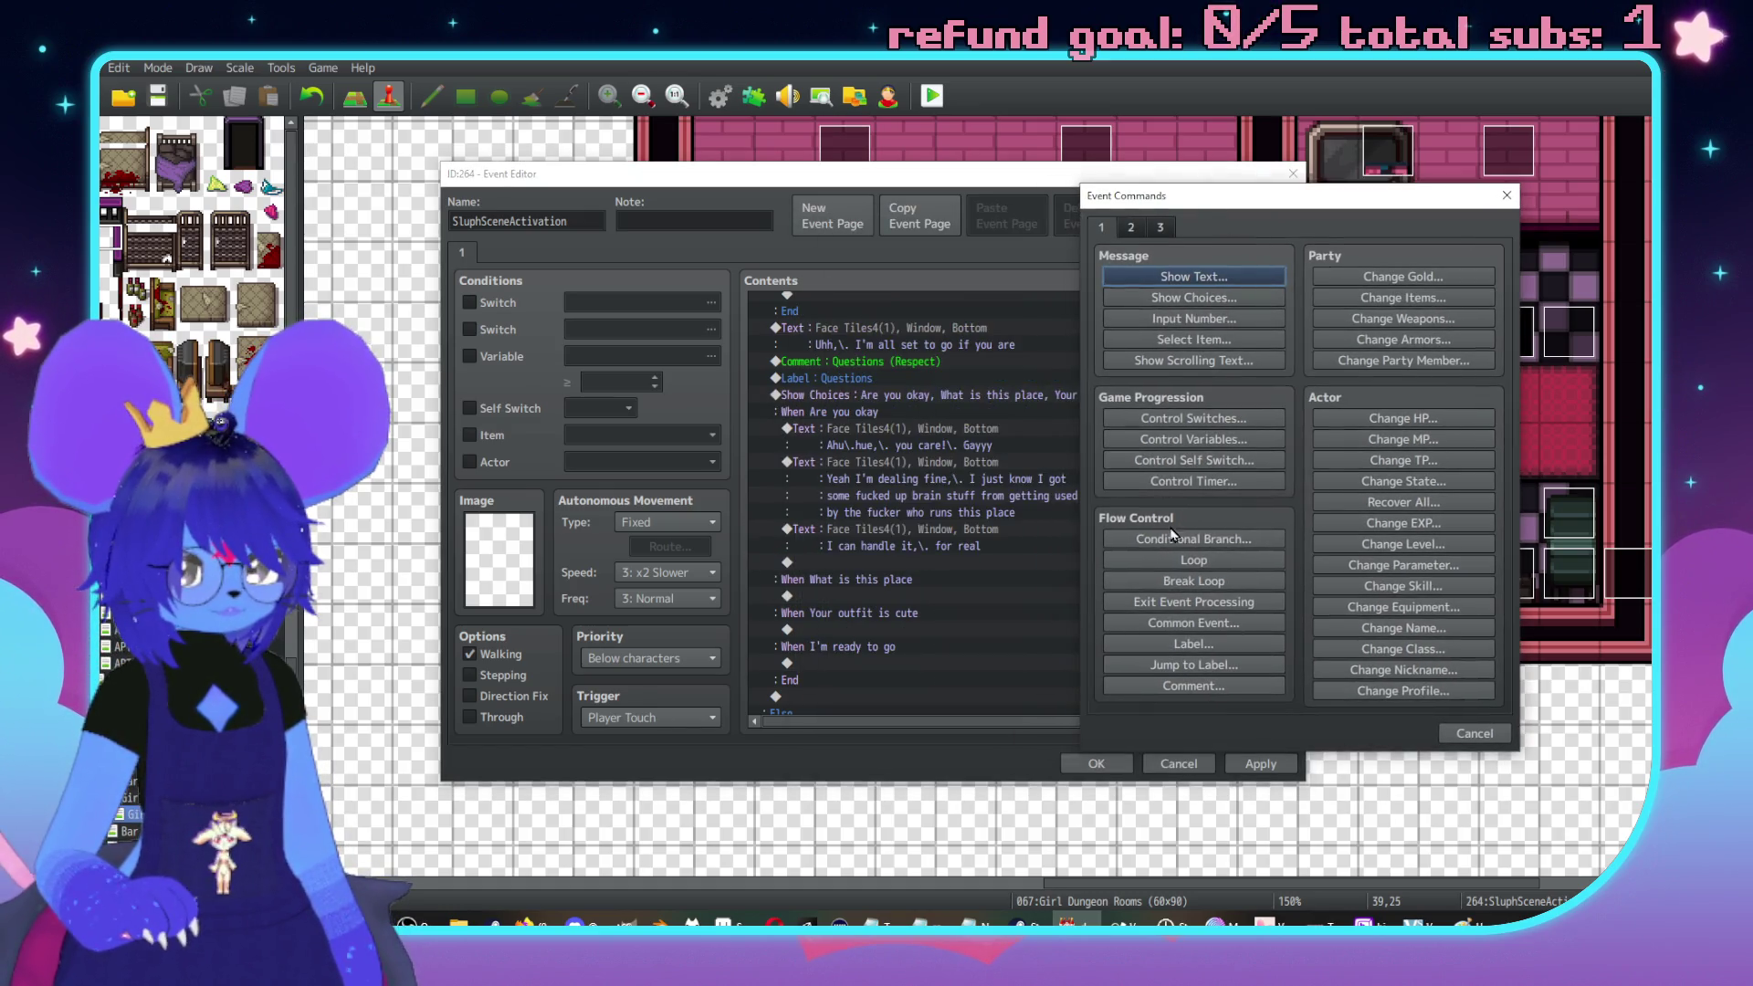
{"action": "left_click", "coordinate": [1187, 669]}
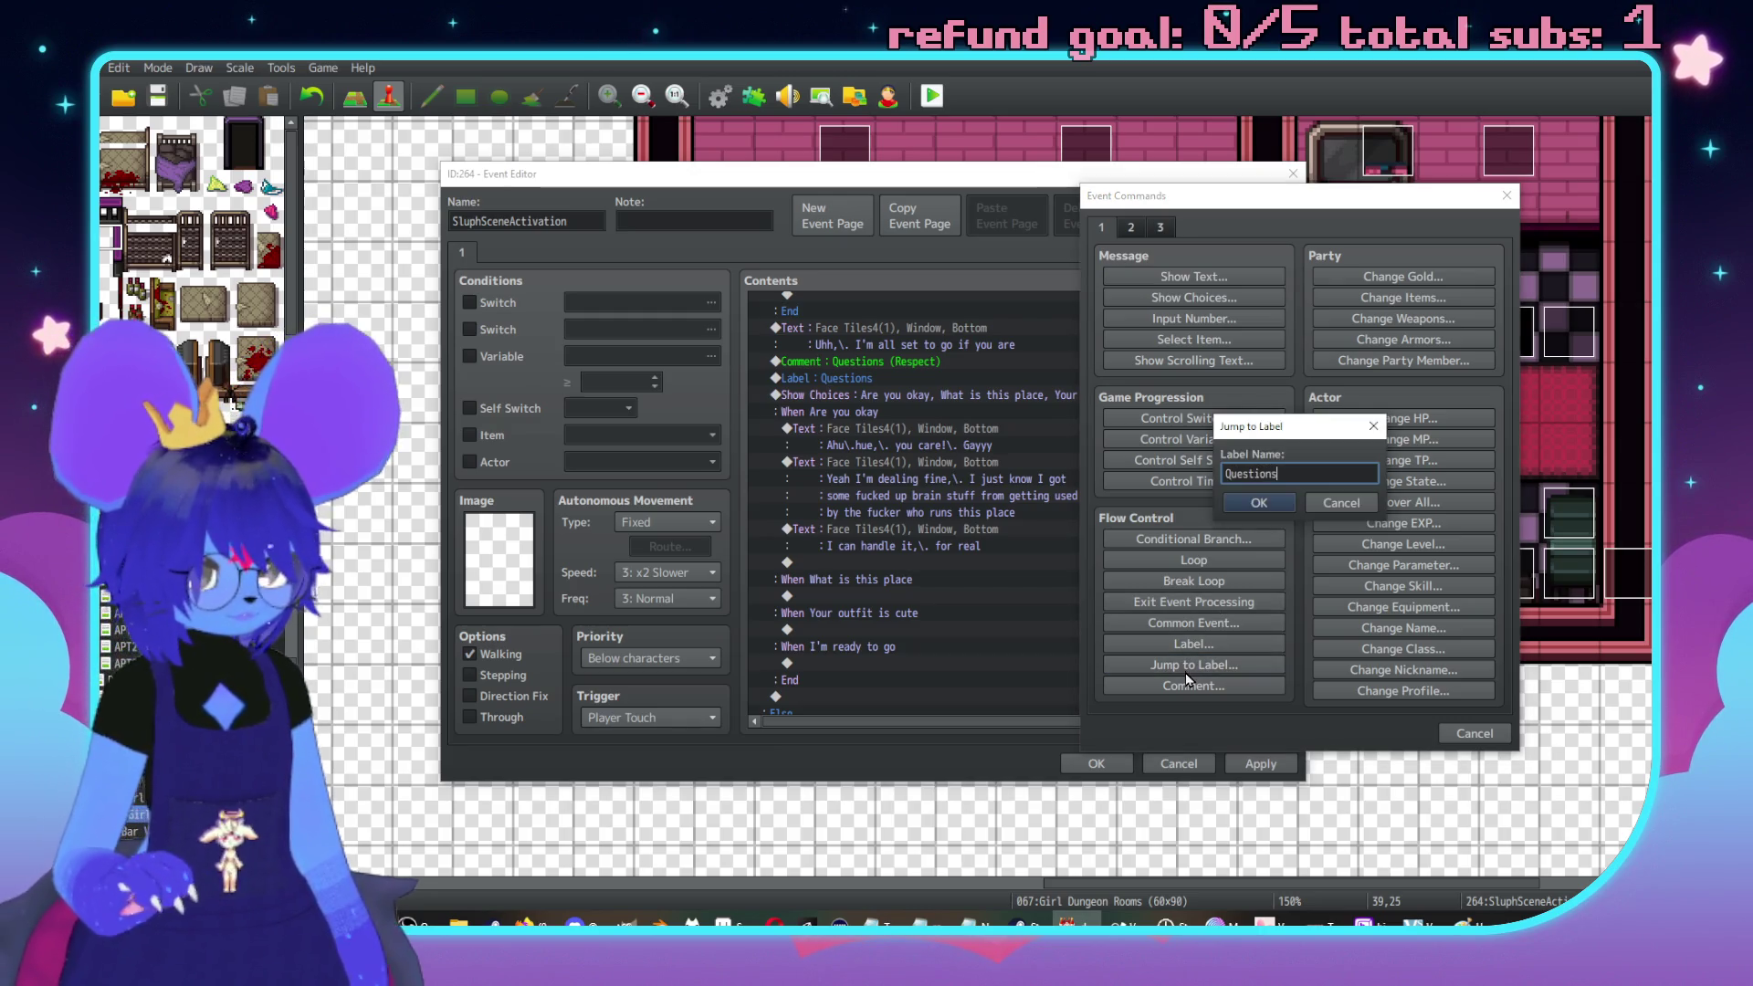
{"action": "left_click", "coordinate": [1258, 503]}
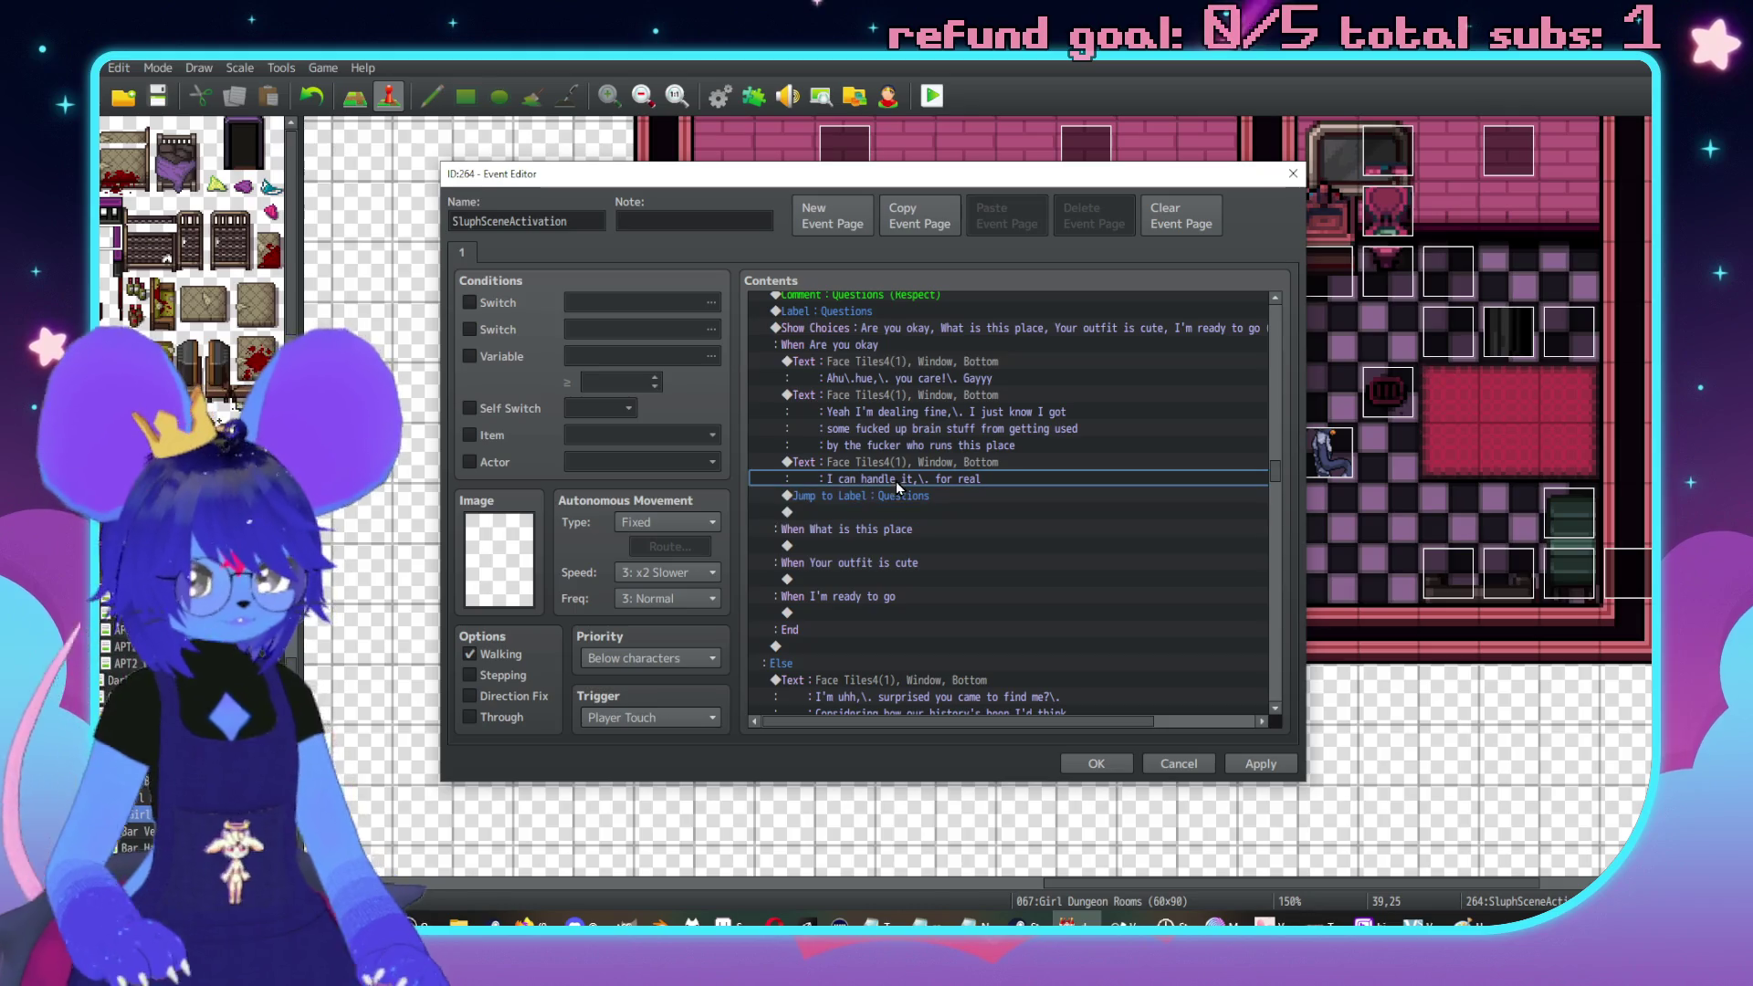
Copy that jump and paste it under the 'What is this place' and 'Your outfit is cute' branches
{"action": "key", "text": "ctrl+c"}
{"action": "left_click", "coordinate": [873, 545]}
{"action": "key", "text": "ctrl+v"}
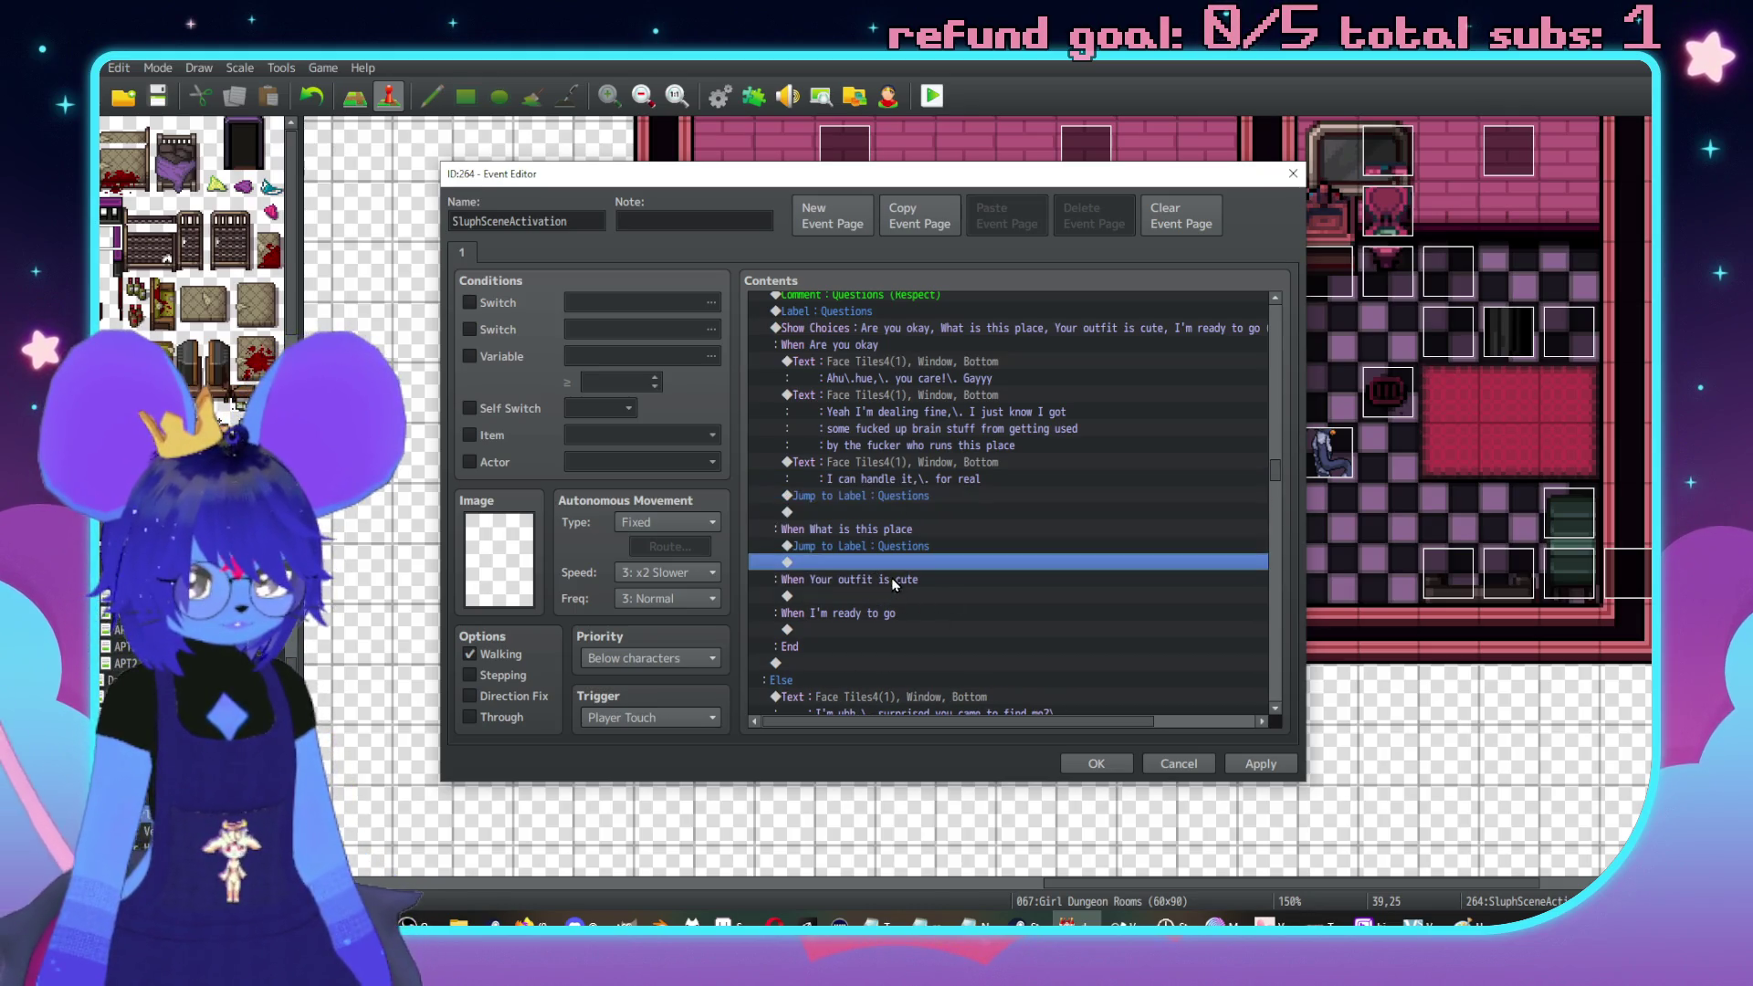
{"action": "left_click", "coordinate": [888, 597]}
{"action": "key", "text": "ctrl+v"}
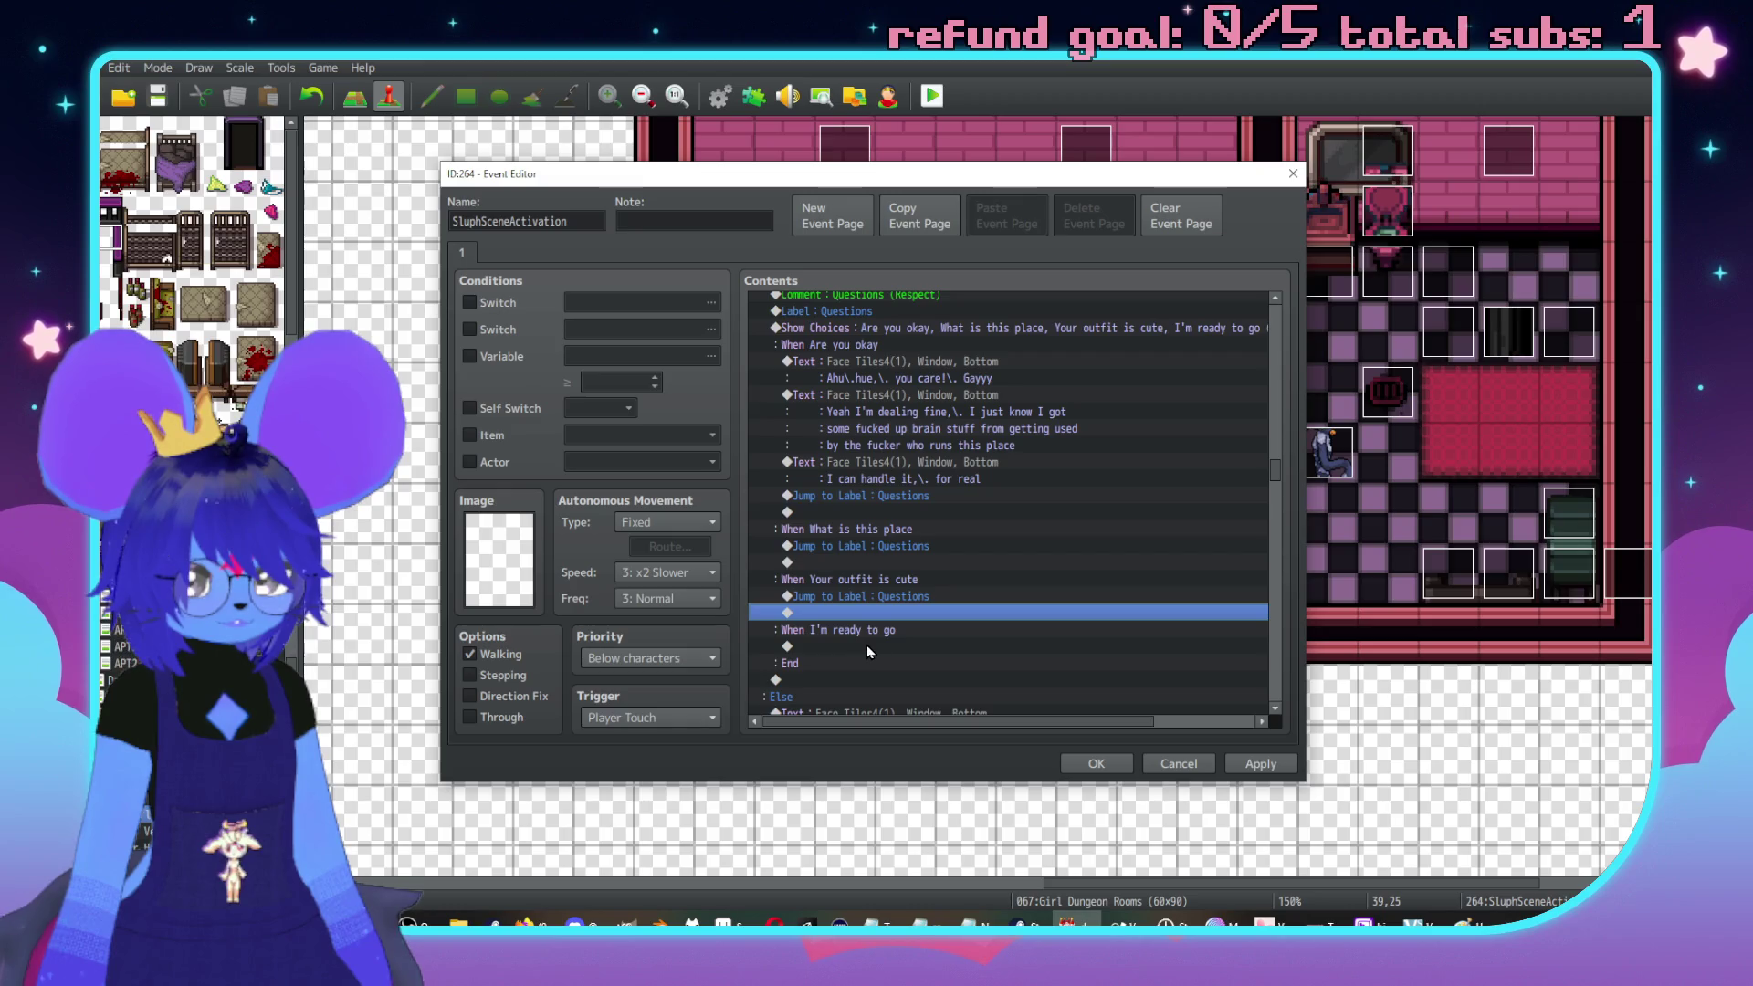
{"action": "scroll", "coordinate": [843, 609], "scroll_direction": "down", "scroll_amount": 1}
{"action": "scroll", "coordinate": [840, 610], "scroll_direction": "up", "scroll_amount": 1}
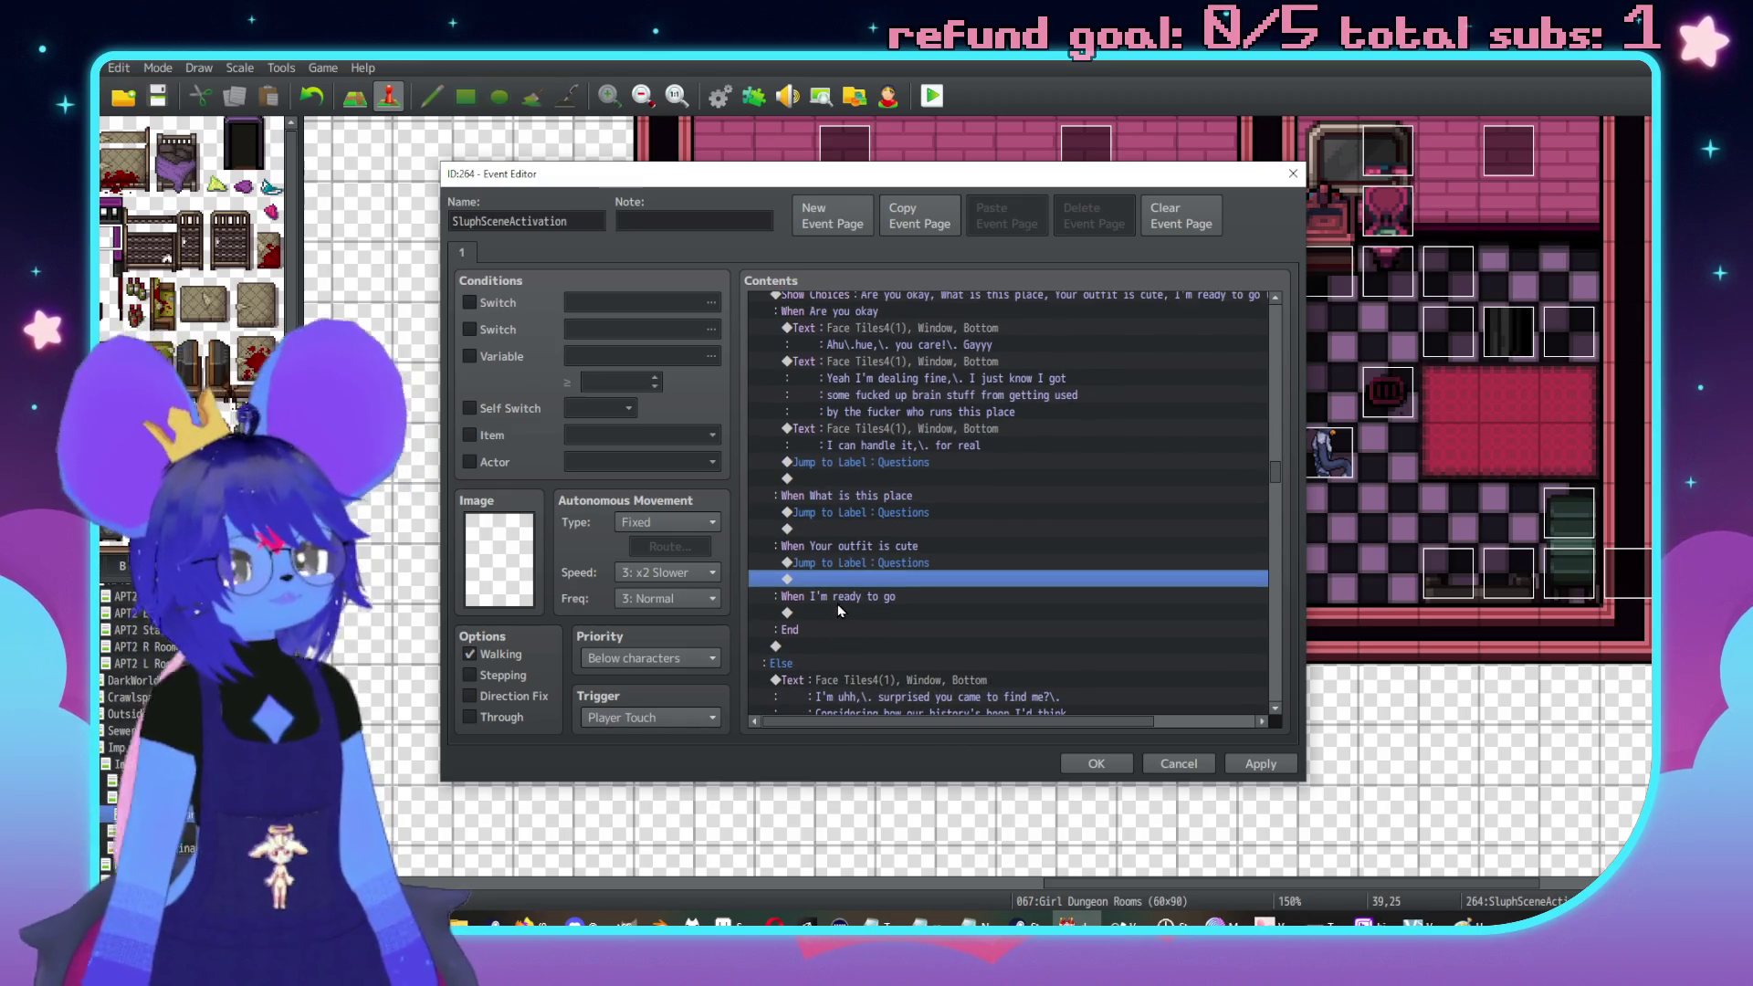
{"action": "scroll", "coordinate": [858, 594], "scroll_direction": "down", "scroll_amount": 2}
{"action": "scroll", "coordinate": [913, 557], "scroll_direction": "down", "scroll_amount": 10}
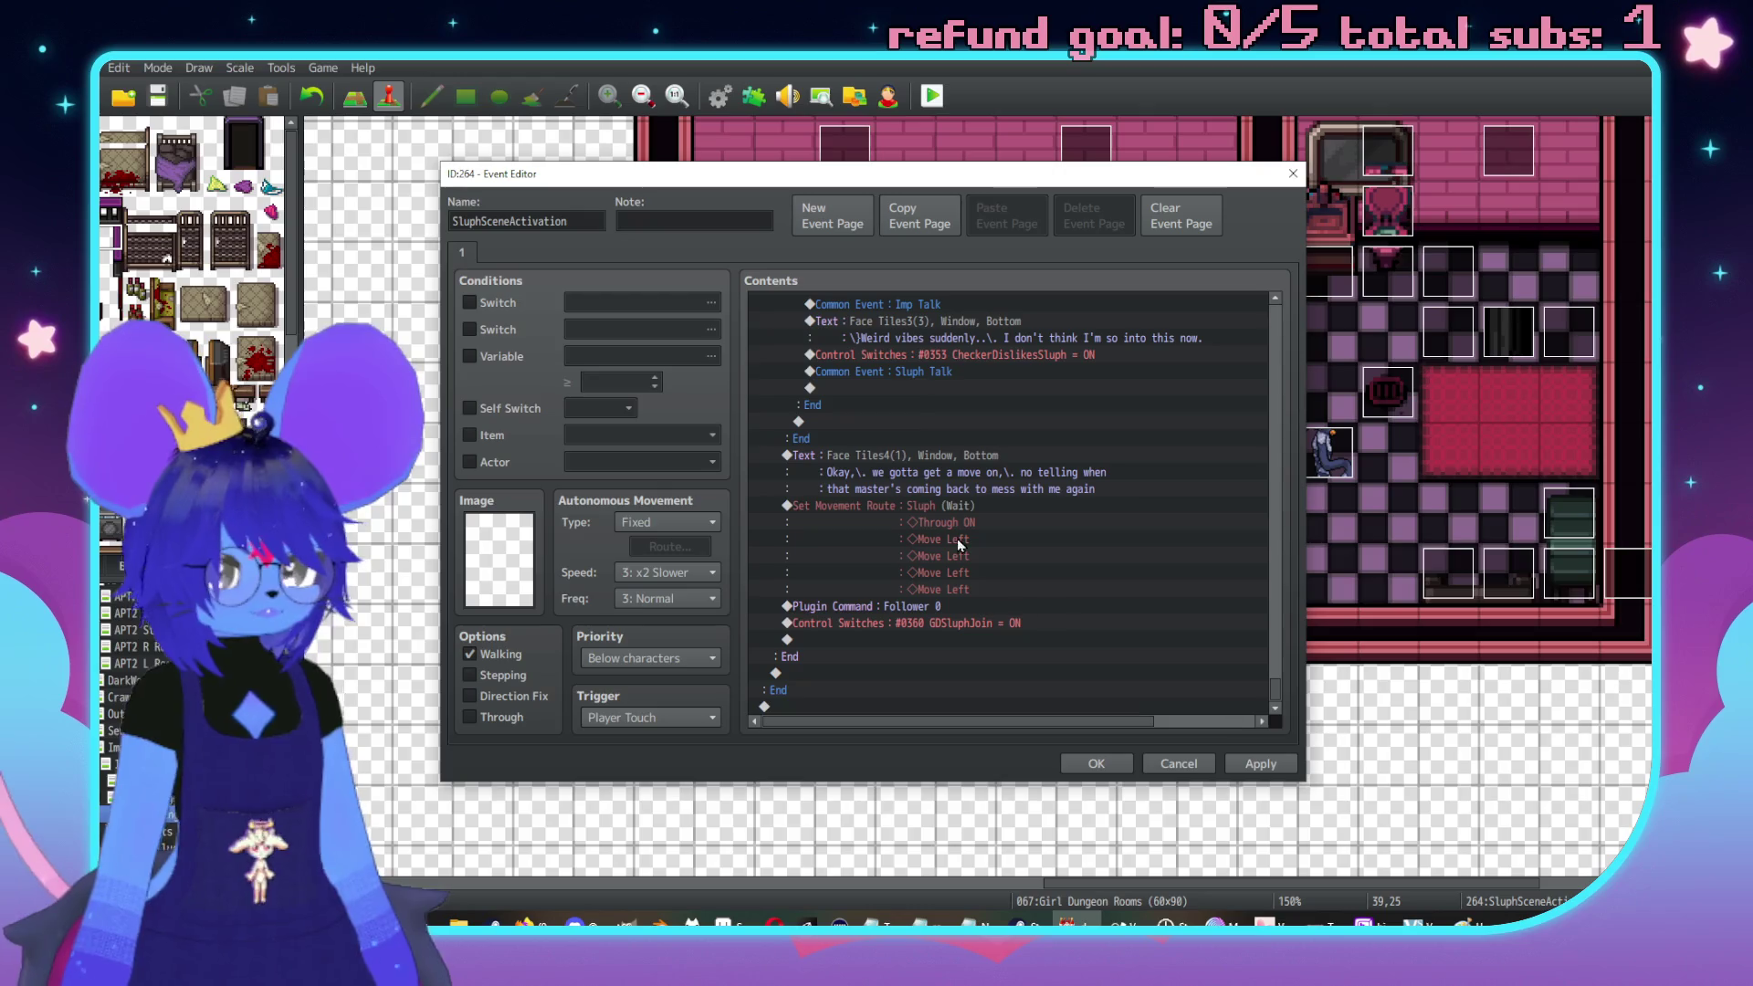
{"action": "left_click", "coordinate": [924, 503]}
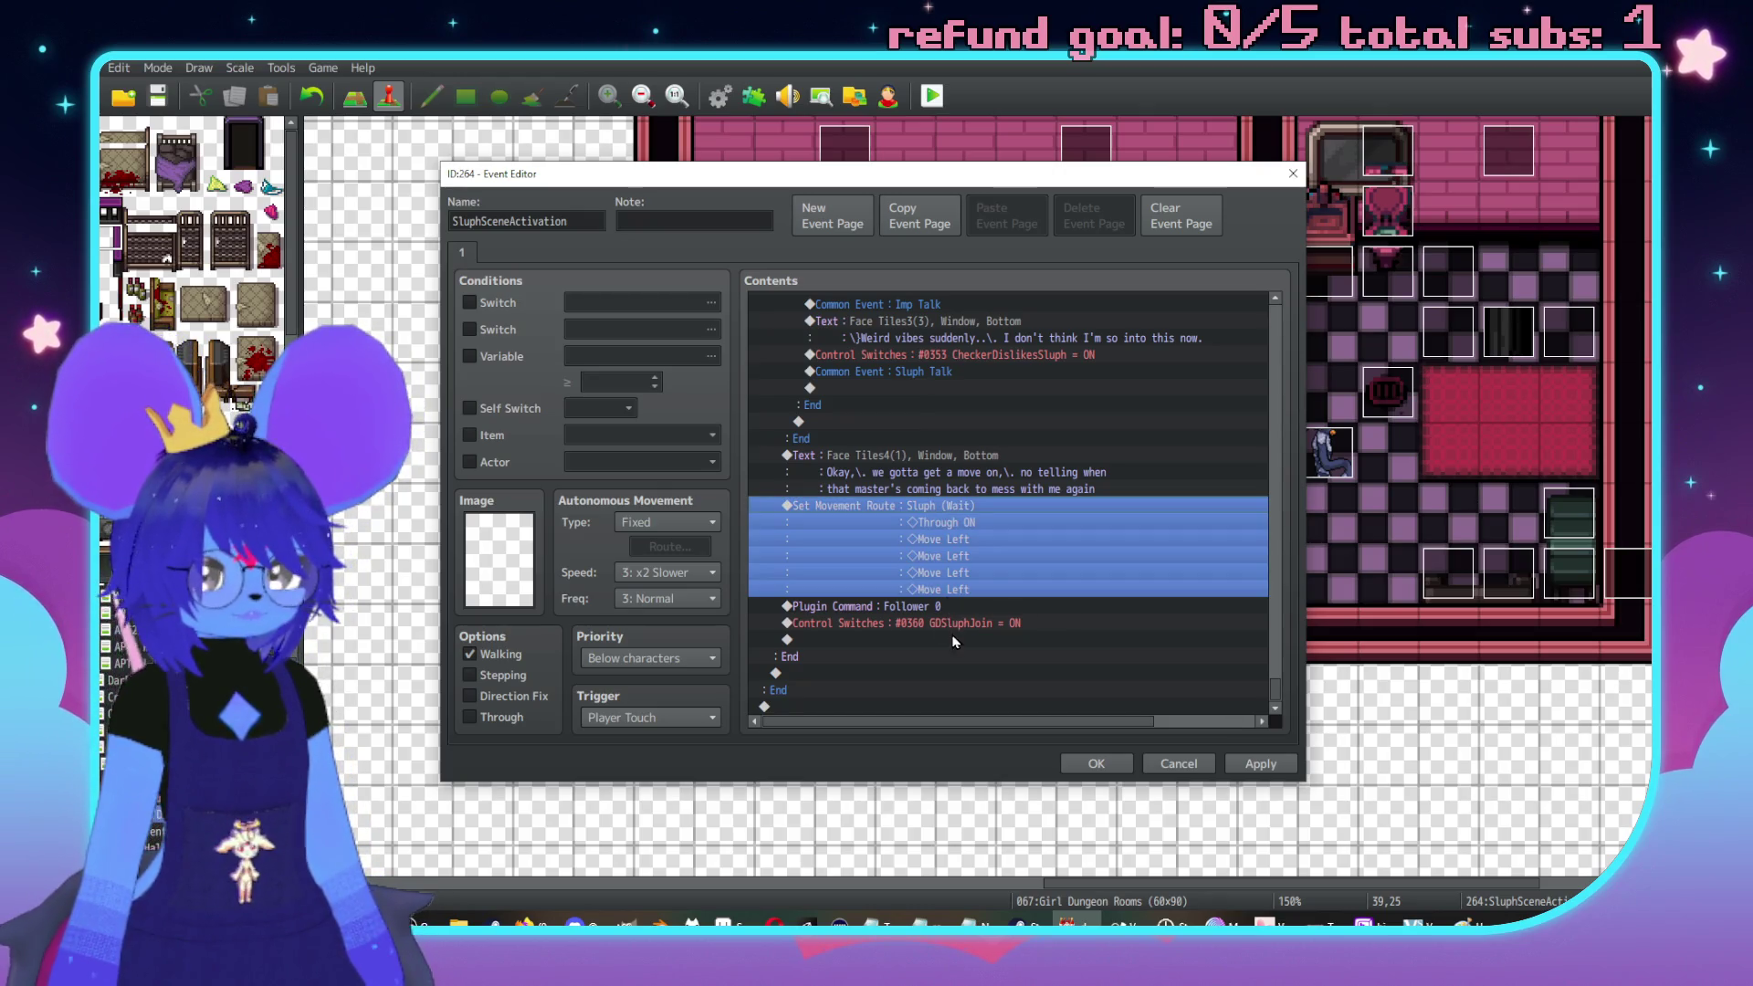
Review the Sluph event's command list, then switch to the OBS Closed Captioning Plugin 0.28 release page
{"action": "left_click", "coordinate": [966, 622], "text": "shift"}
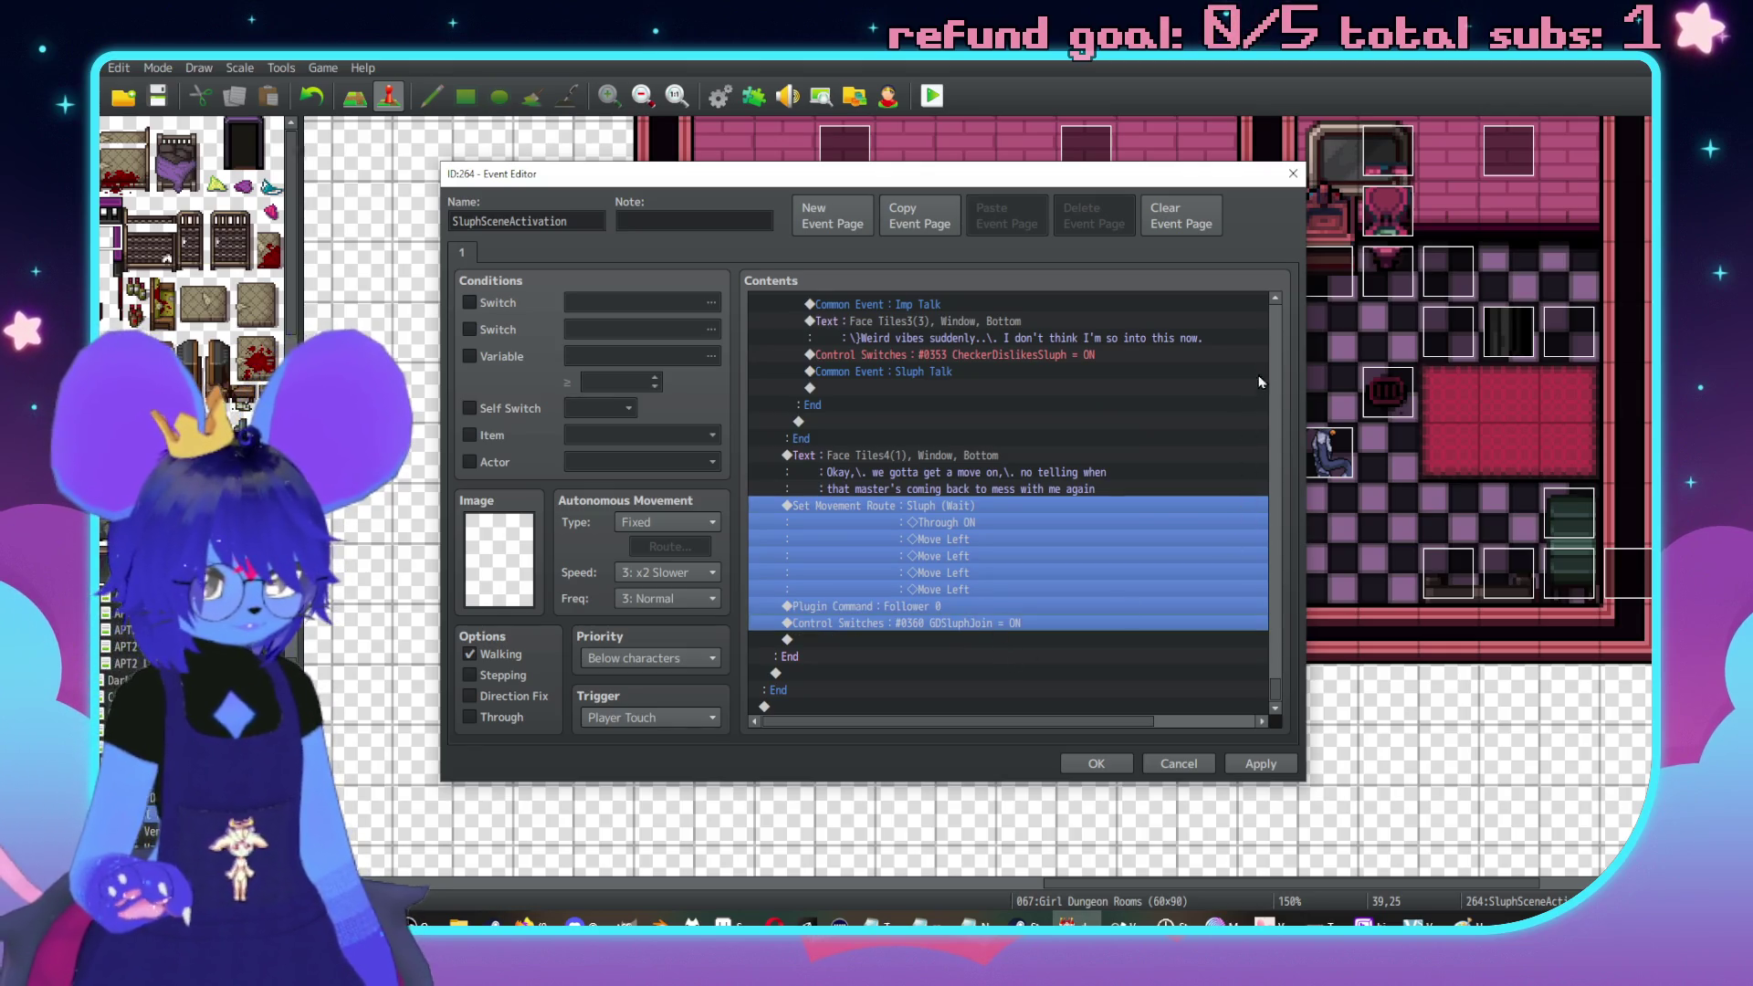
{"action": "scroll", "coordinate": [1272, 348], "scroll_direction": "up", "scroll_amount": 10}
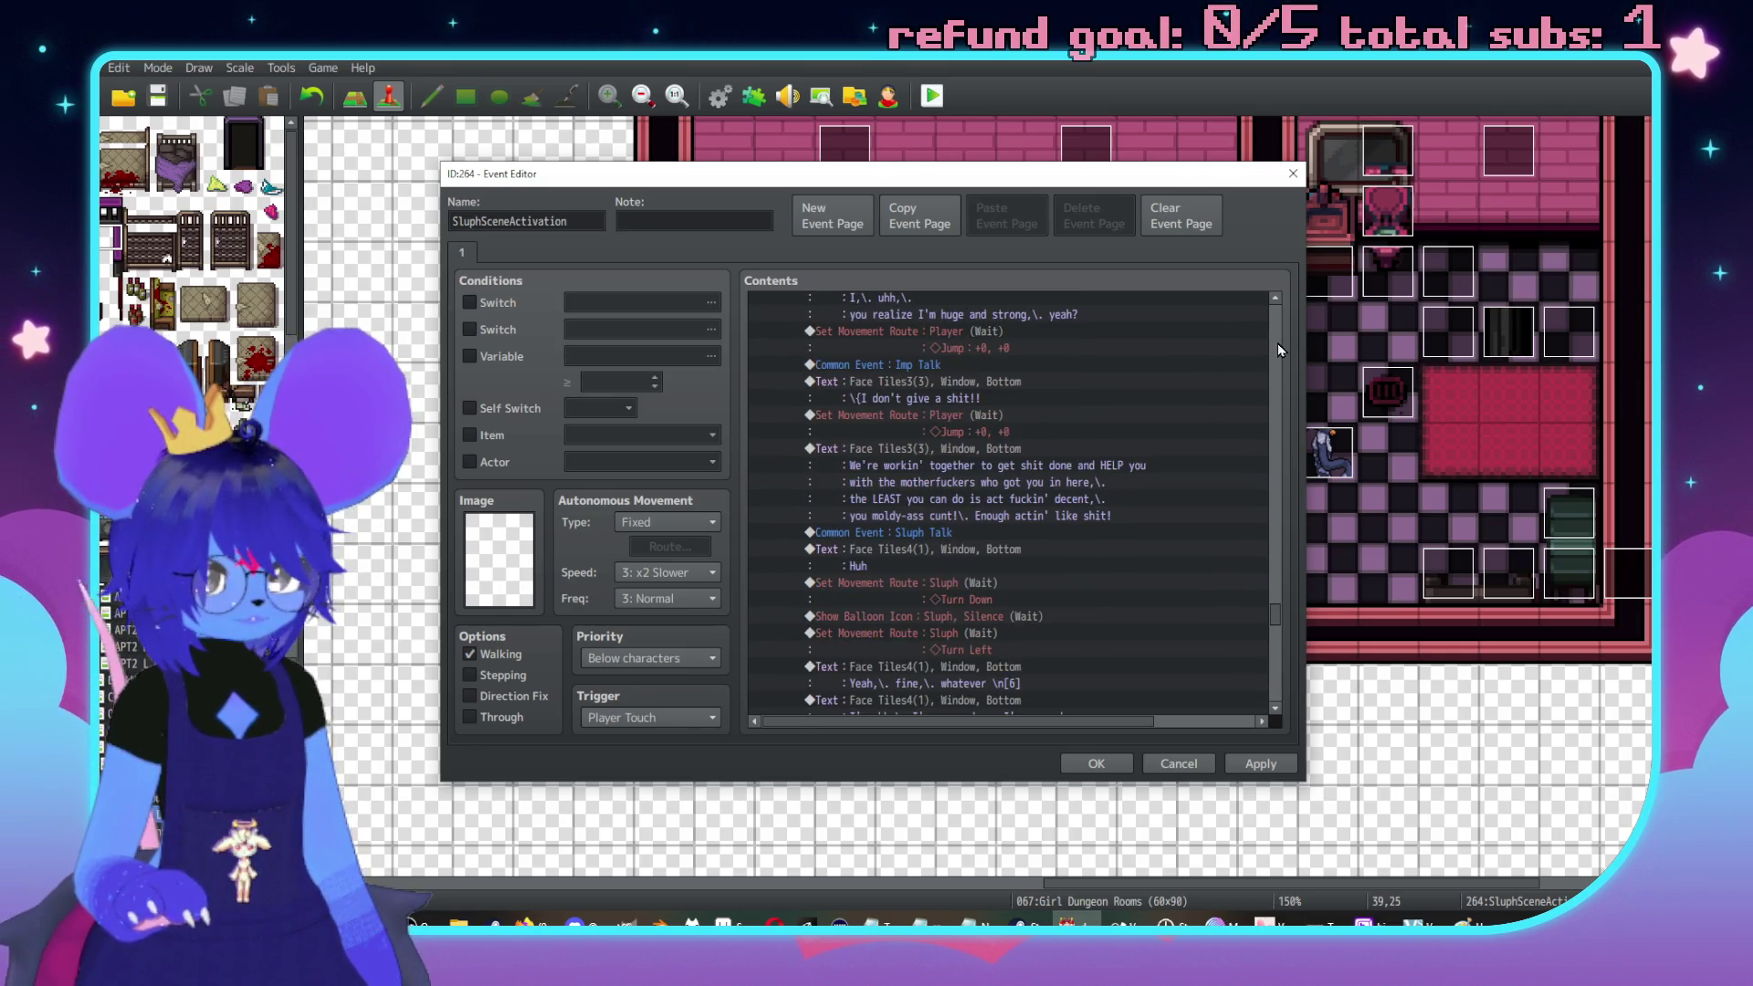
{"action": "scroll", "coordinate": [1236, 442], "scroll_direction": "down", "scroll_amount": 8}
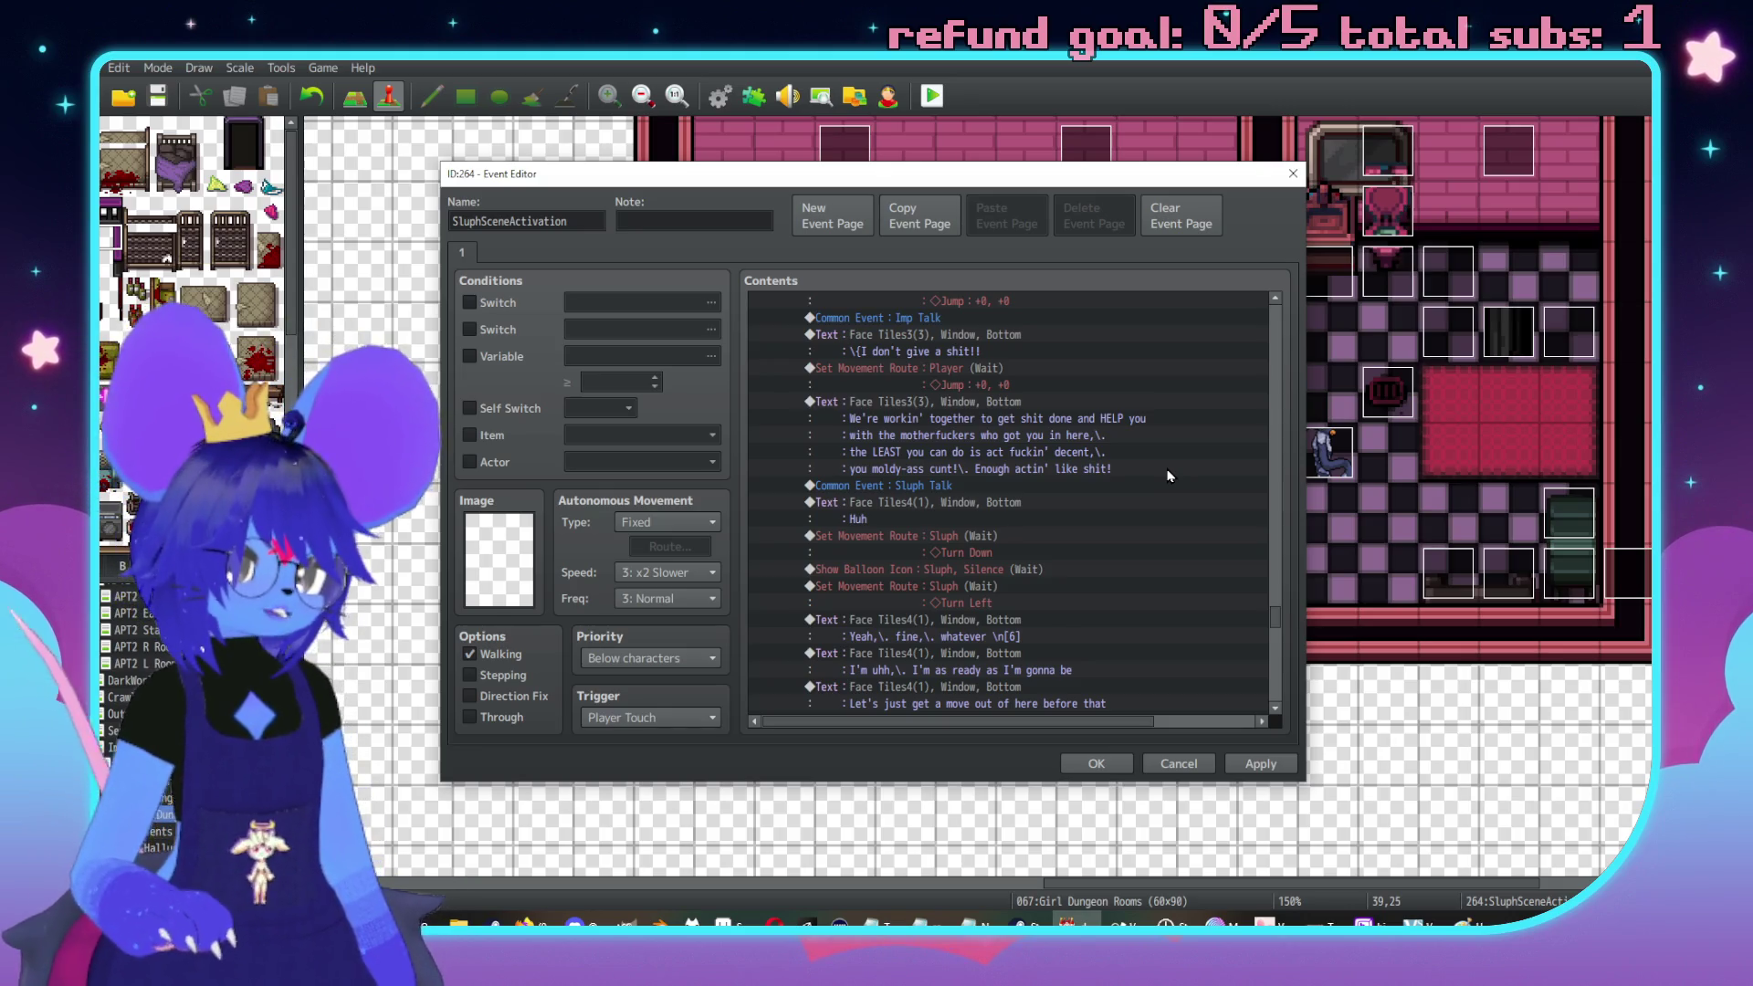
{"action": "scroll", "coordinate": [1047, 601], "scroll_direction": "up", "scroll_amount": 6}
{"action": "scroll", "coordinate": [1037, 607], "scroll_direction": "up", "scroll_amount": 5}
{"action": "scroll", "coordinate": [943, 558], "scroll_direction": "up", "scroll_amount": 5}
{"action": "scroll", "coordinate": [943, 555], "scroll_direction": "up", "scroll_amount": 6}
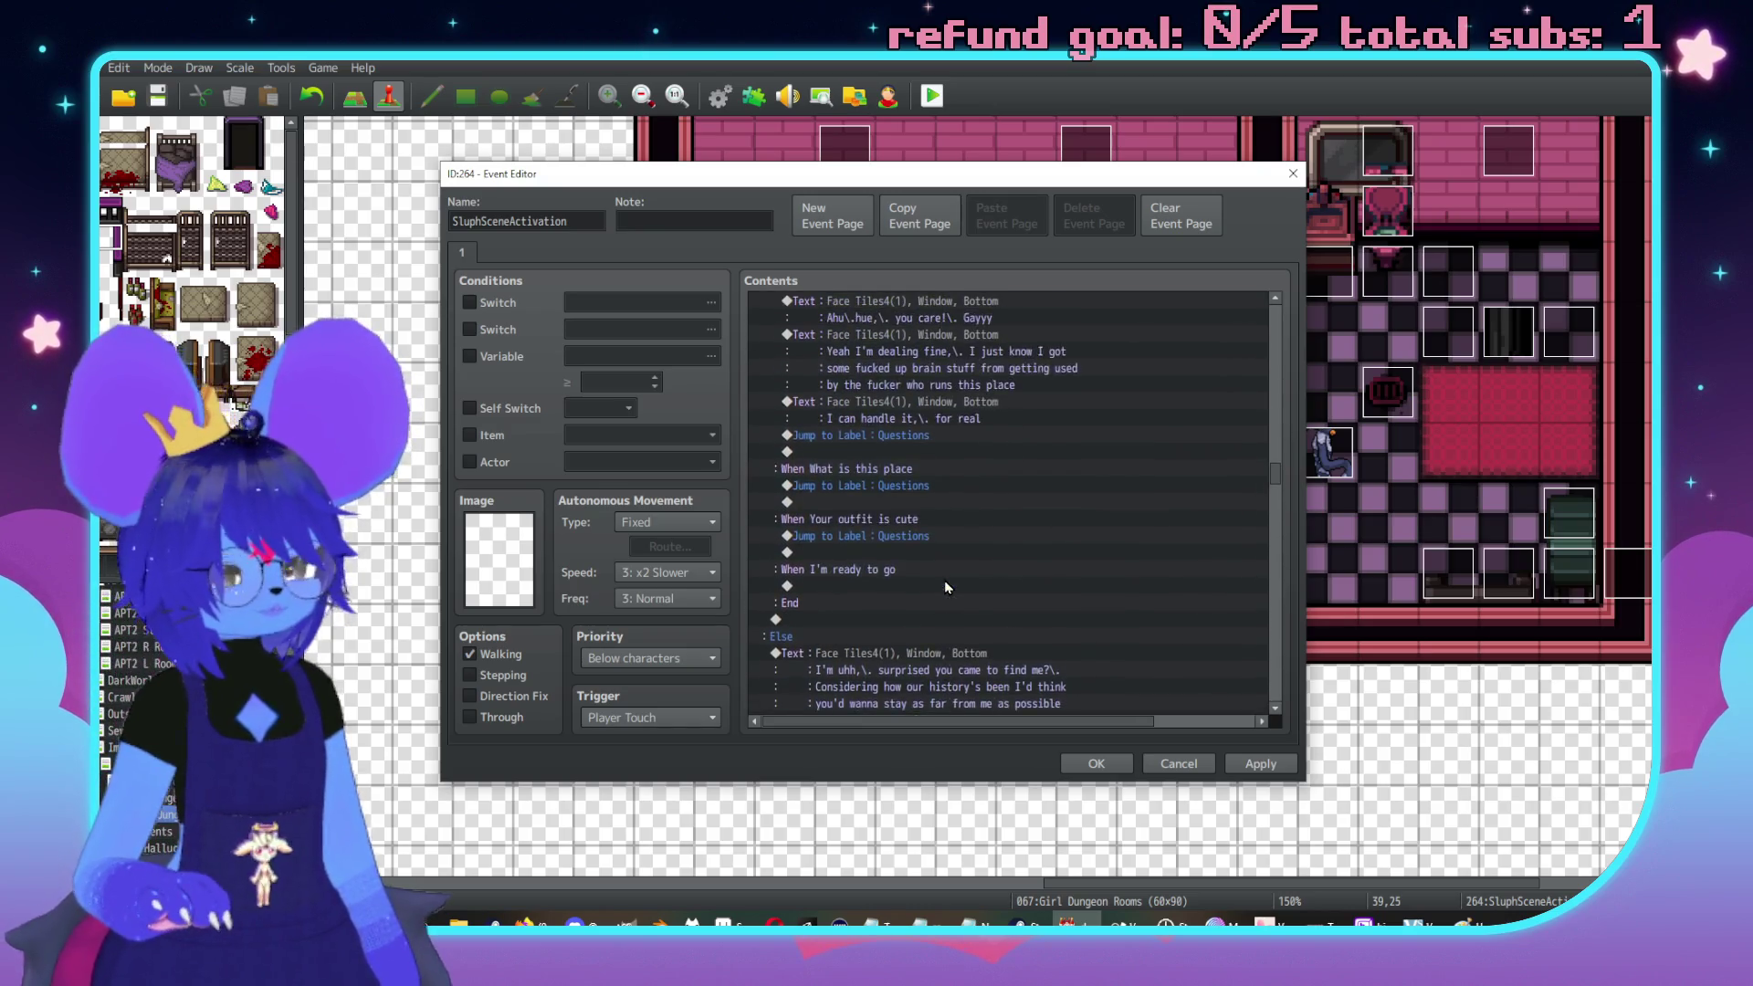
{"action": "scroll", "coordinate": [944, 579], "scroll_direction": "up", "scroll_amount": 3}
{"action": "scroll", "coordinate": [1061, 445], "scroll_direction": "up", "scroll_amount": 4}
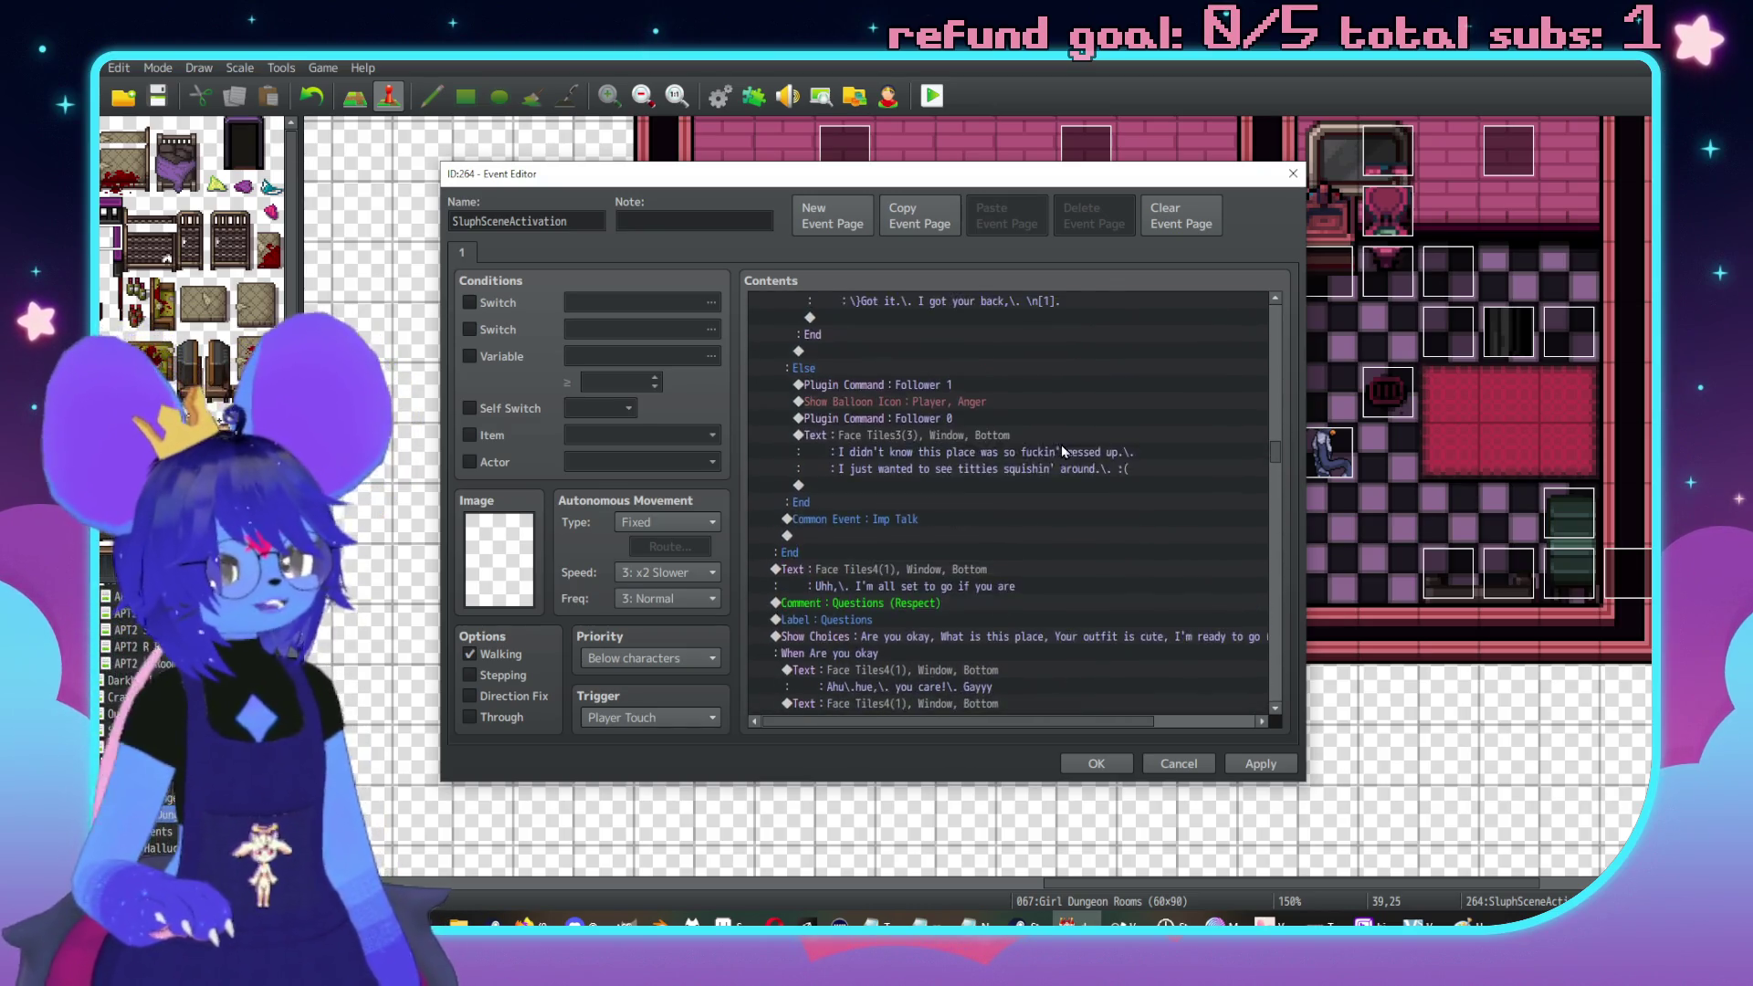
{"action": "scroll", "coordinate": [1019, 524], "scroll_direction": "up", "scroll_amount": 8}
{"action": "scroll", "coordinate": [1046, 548], "scroll_direction": "up", "scroll_amount": 10}
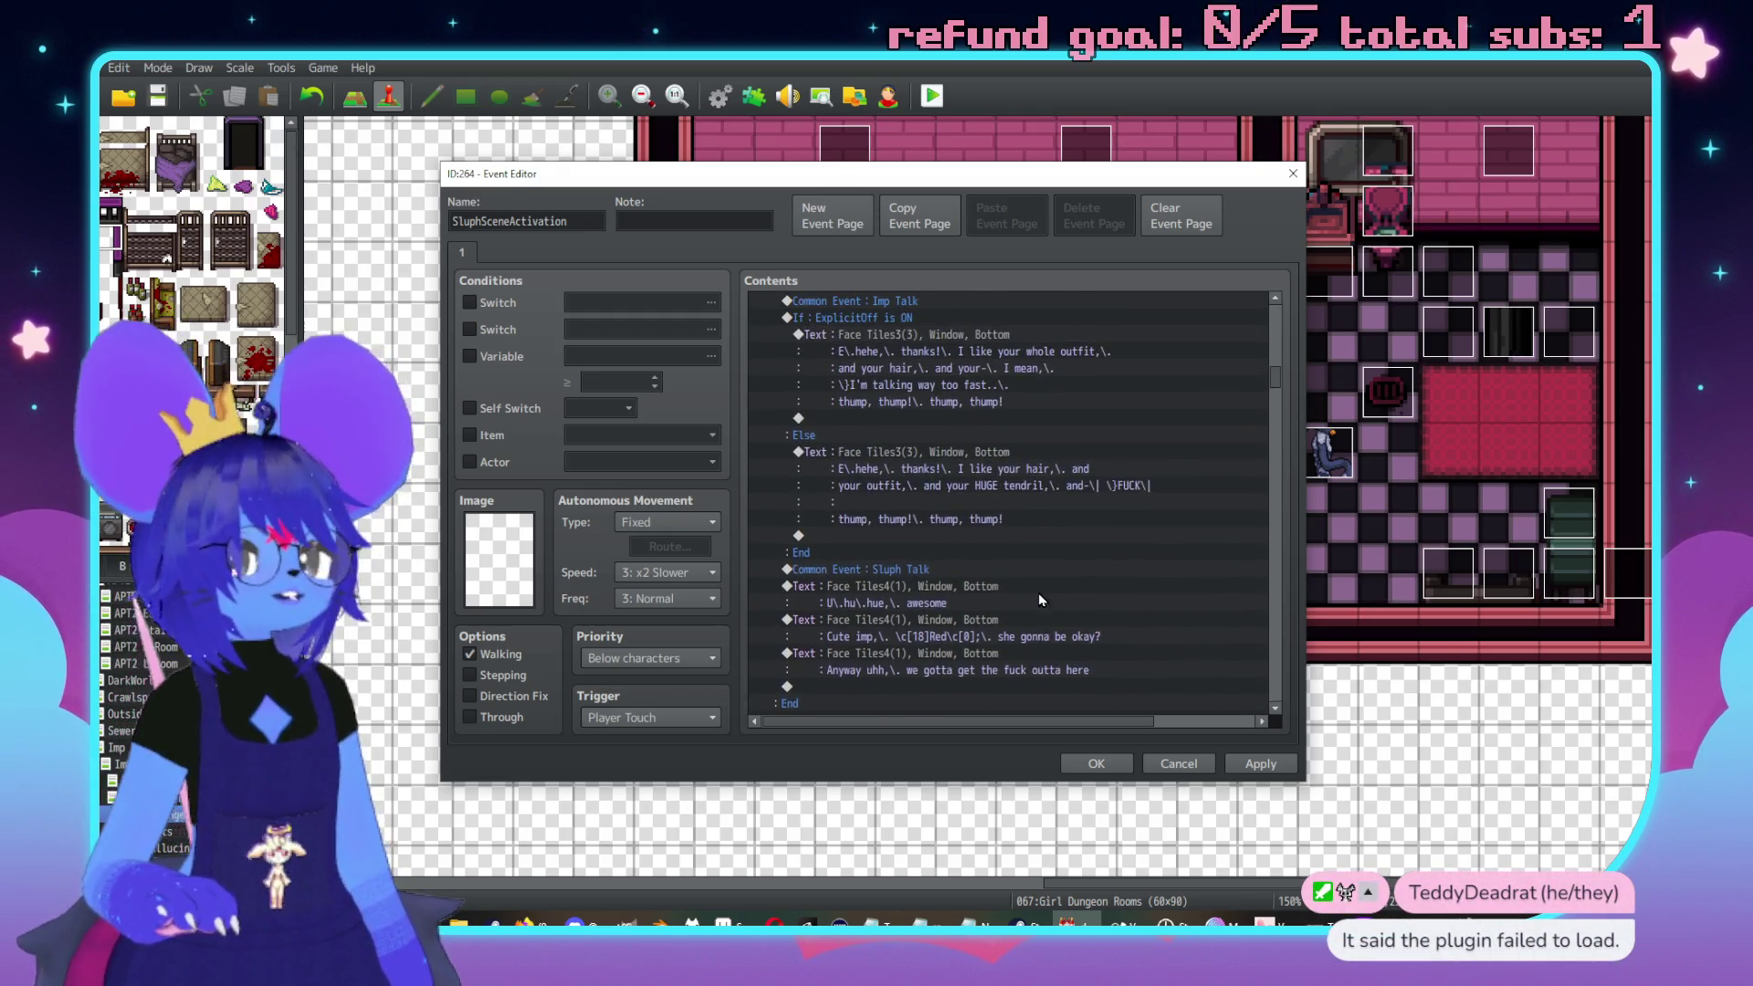
{"action": "scroll", "coordinate": [1038, 598], "scroll_direction": "up", "scroll_amount": 2}
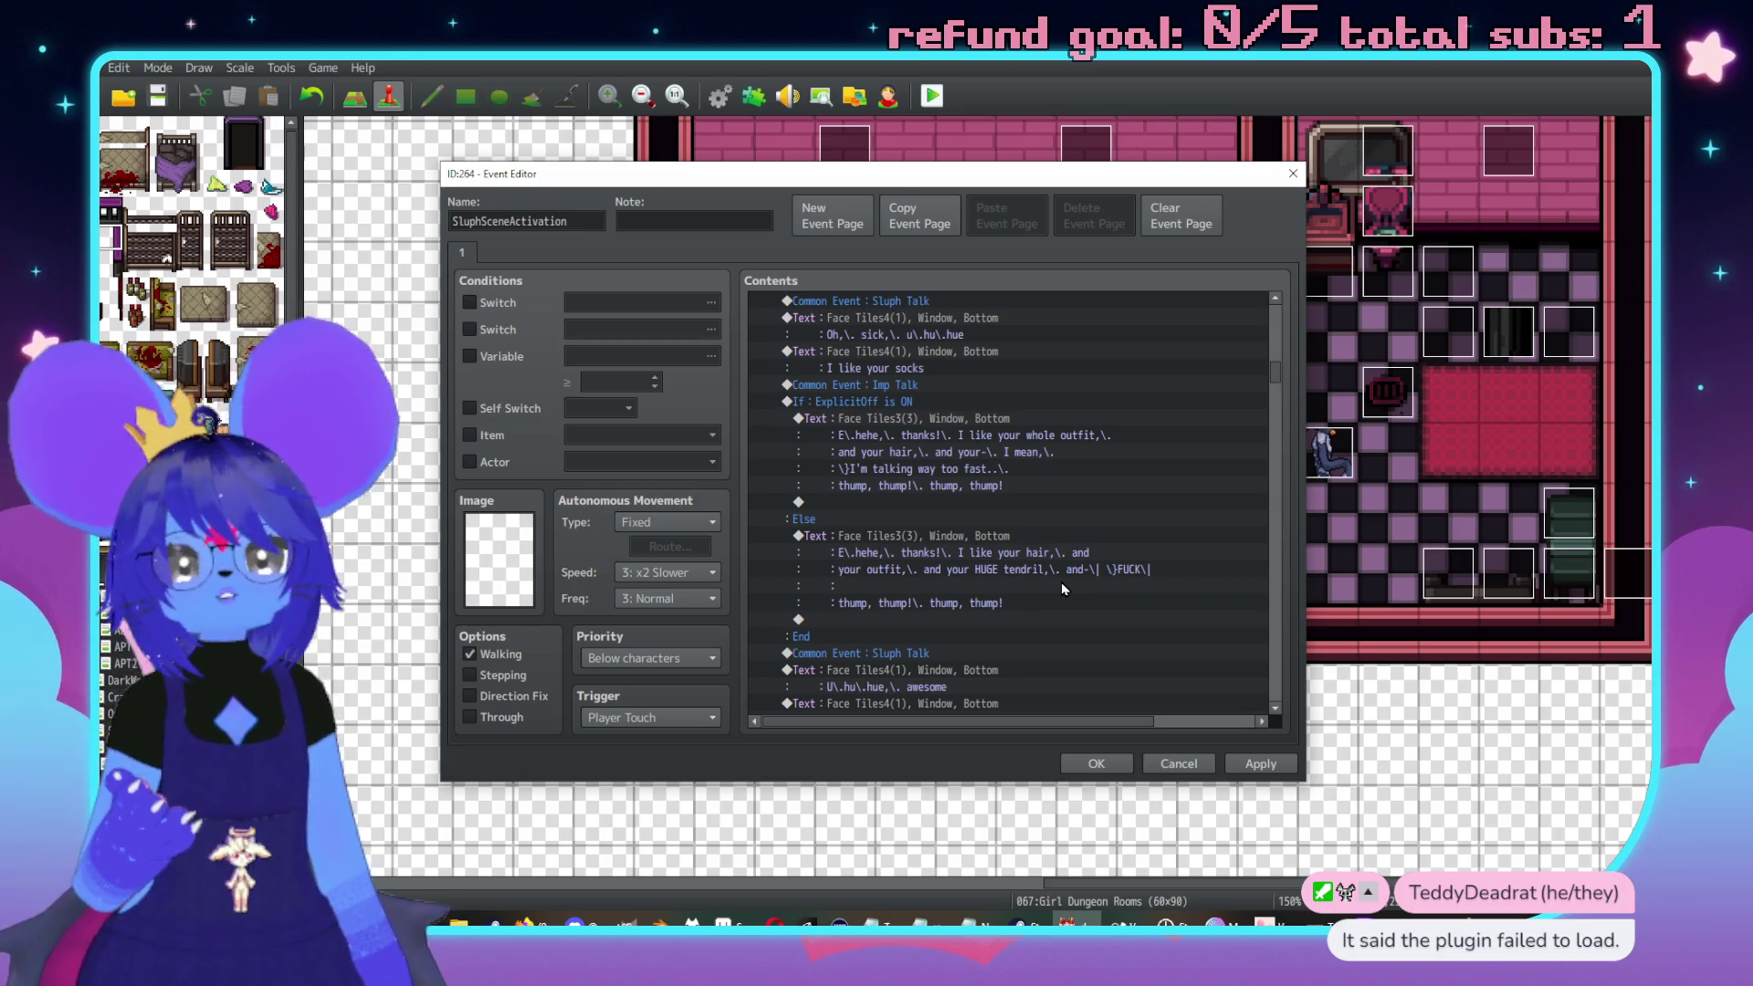
{"action": "scroll", "coordinate": [832, 517], "scroll_direction": "up", "scroll_amount": 10}
{"action": "scroll", "coordinate": [1125, 549], "scroll_direction": "down", "scroll_amount": 5}
{"action": "scroll", "coordinate": [1278, 632], "scroll_direction": "down", "scroll_amount": 5}
{"action": "scroll", "coordinate": [1278, 632], "scroll_direction": "down", "scroll_amount": 10}
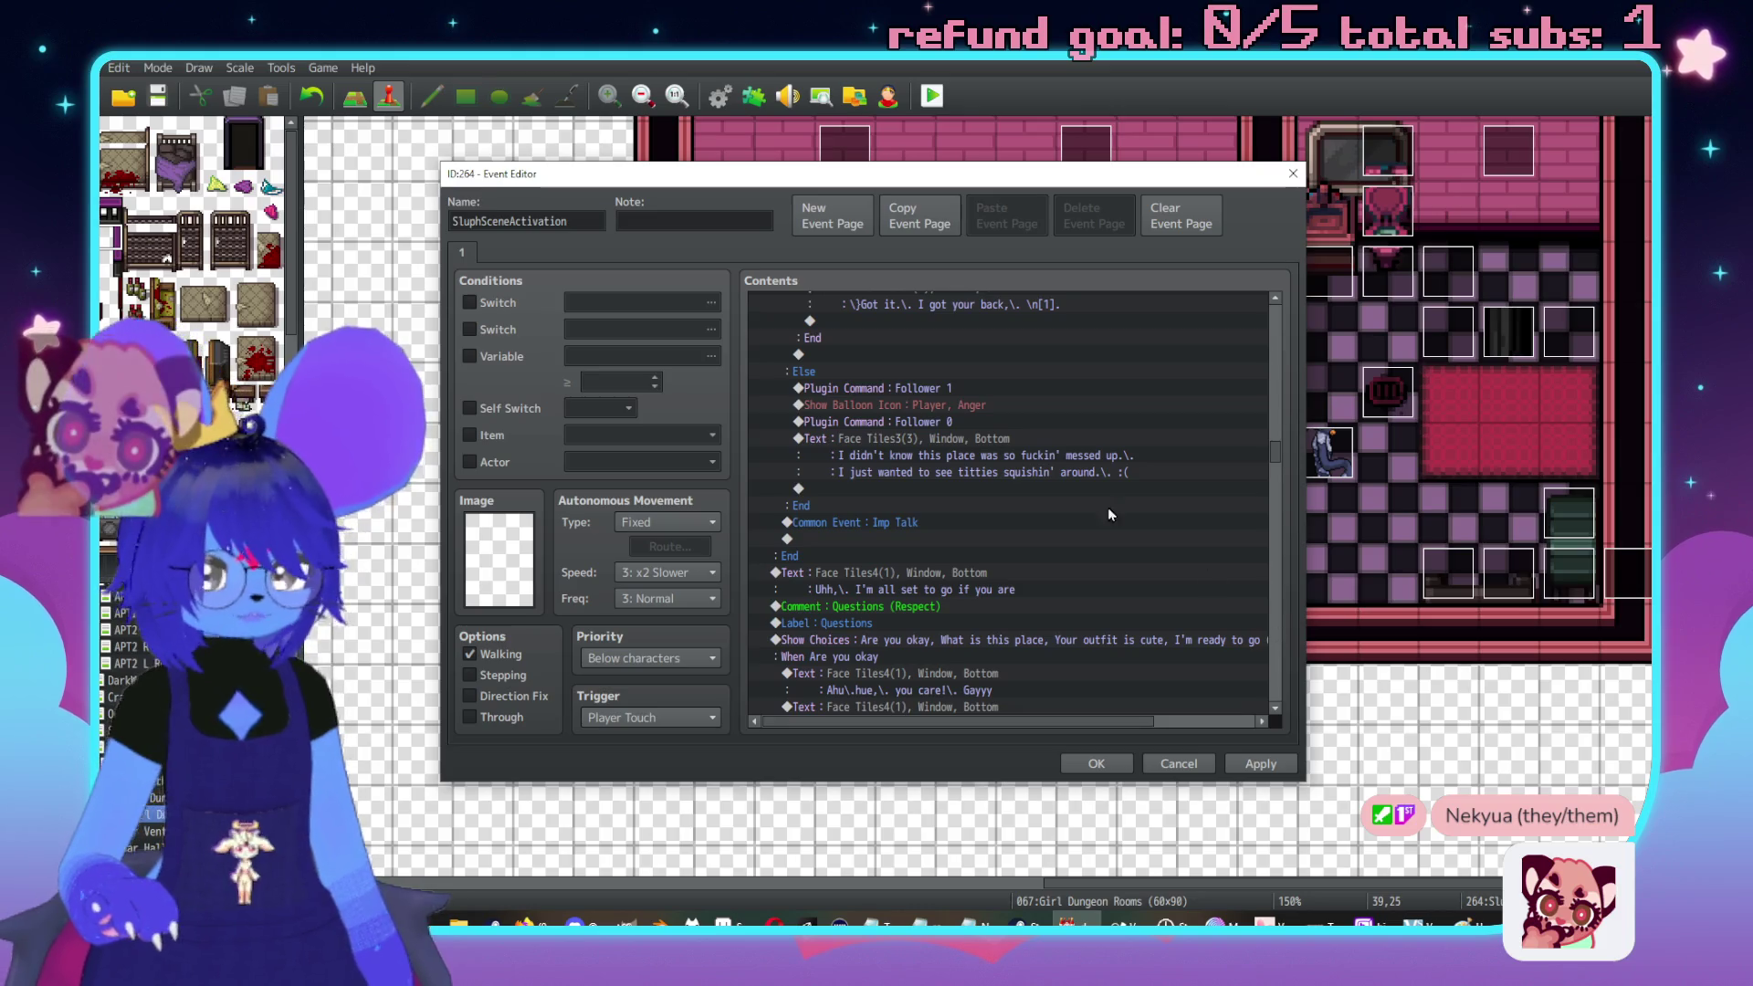
{"action": "scroll", "coordinate": [1108, 511], "scroll_direction": "down", "scroll_amount": 10}
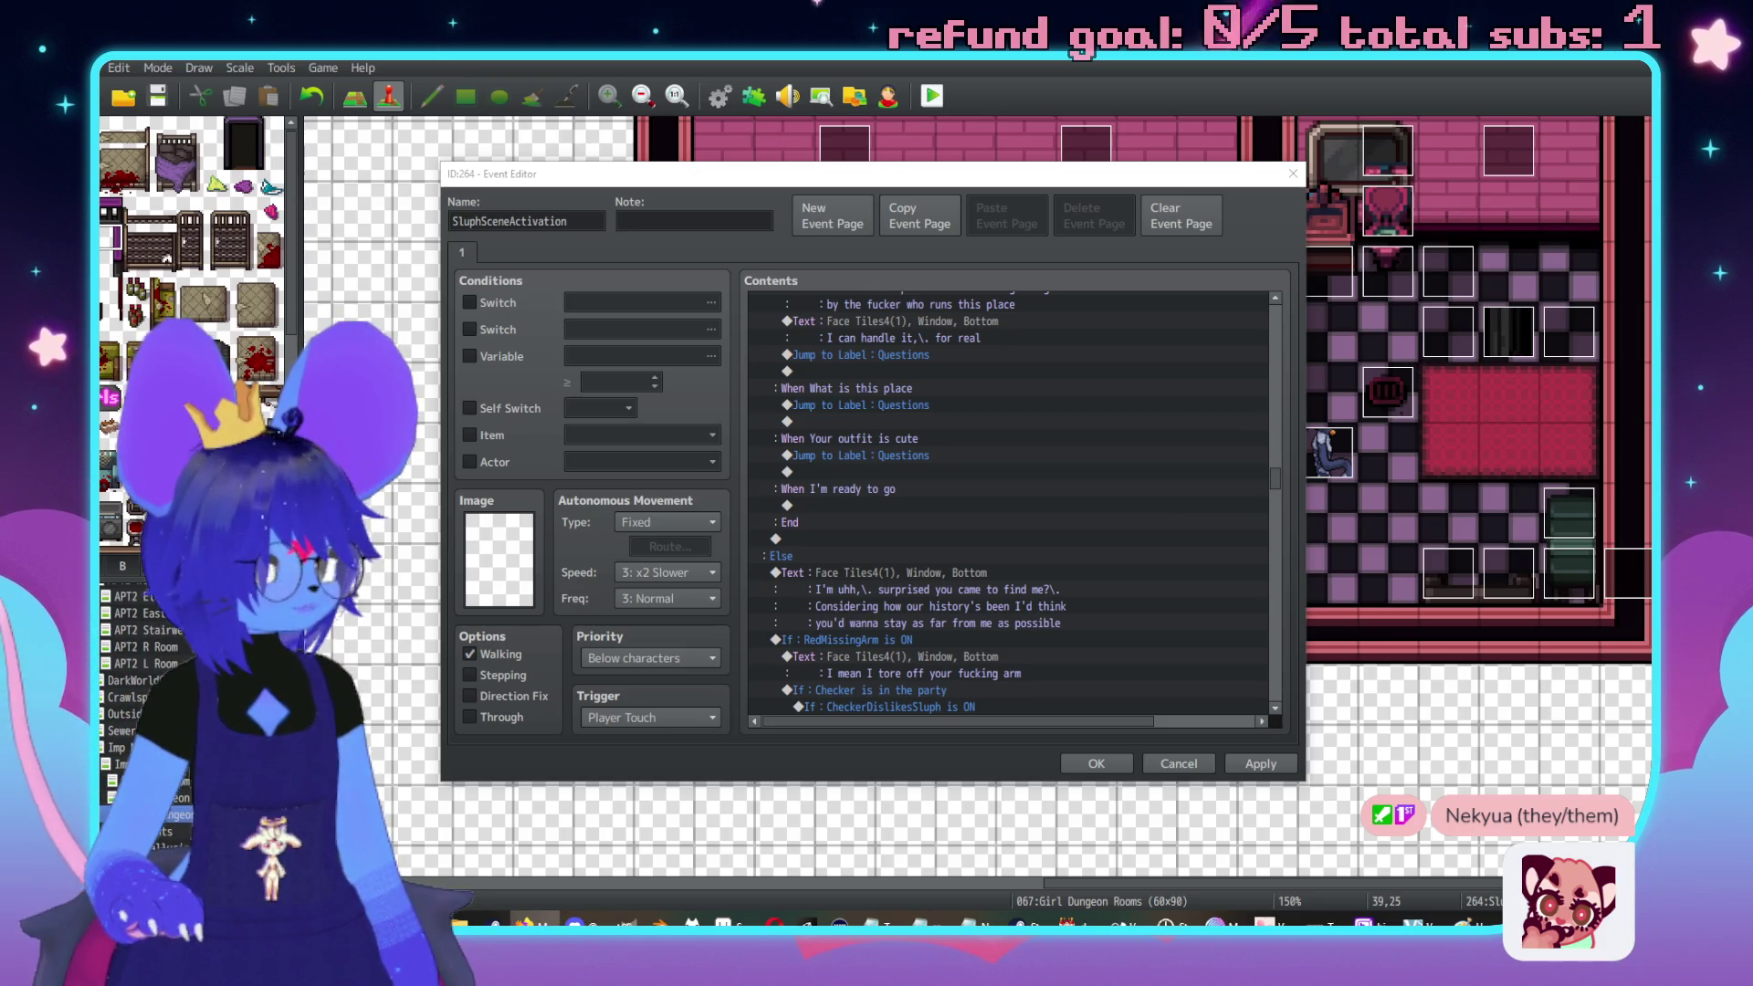
{"action": "key", "text": "alt+Tab"}
{"action": "left_click_drag", "start_coordinate": [1230, 145], "coordinate": [1154, 123]}
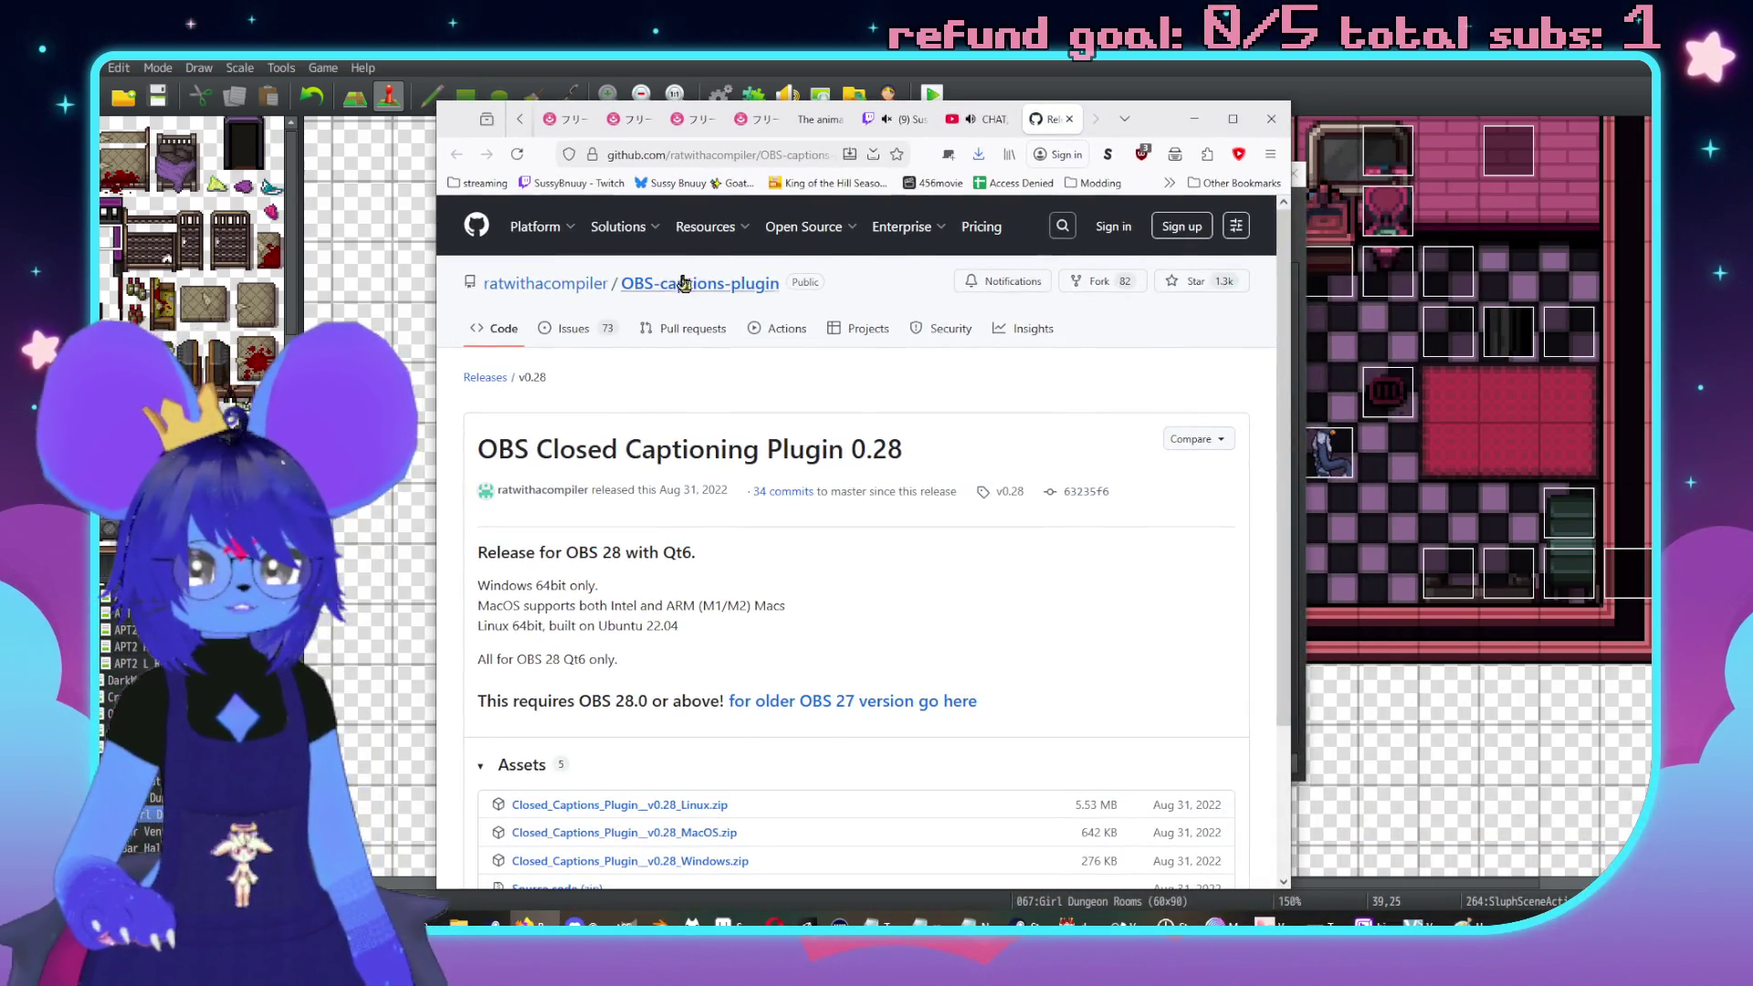
Go from the plugin author's profile to the OBS-captions-plugin repository page
{"action": "left_click", "coordinate": [566, 286]}
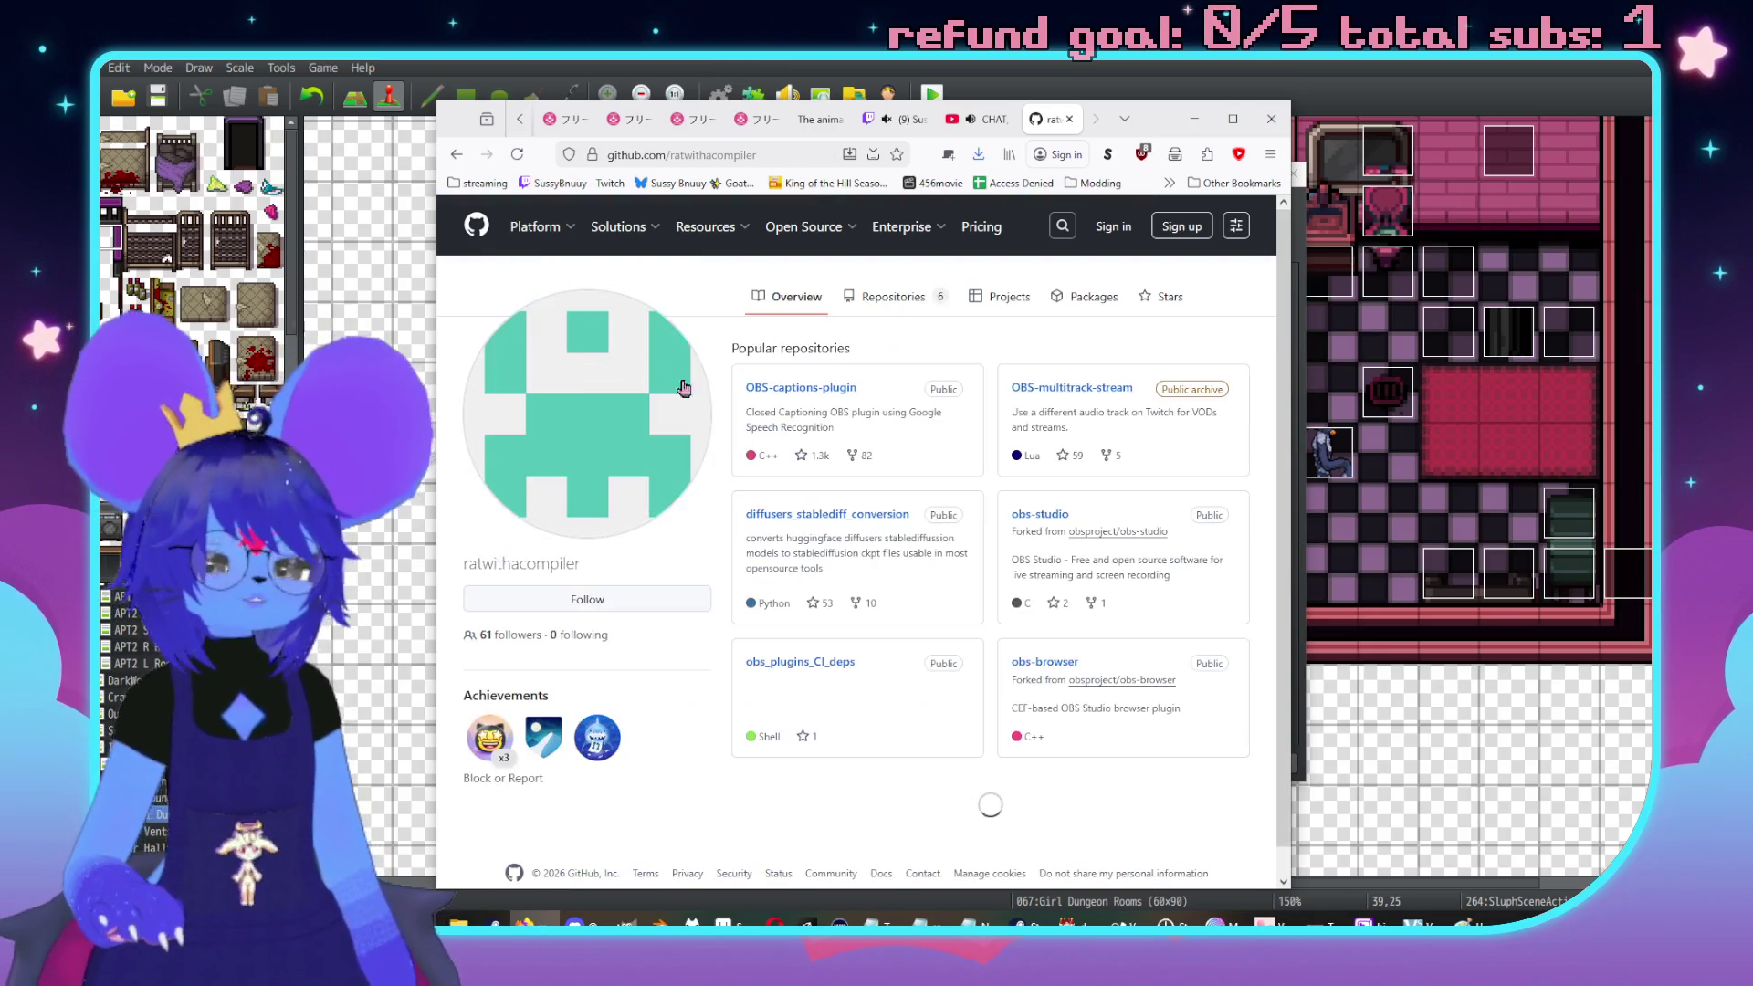
{"action": "left_click", "coordinate": [836, 388]}
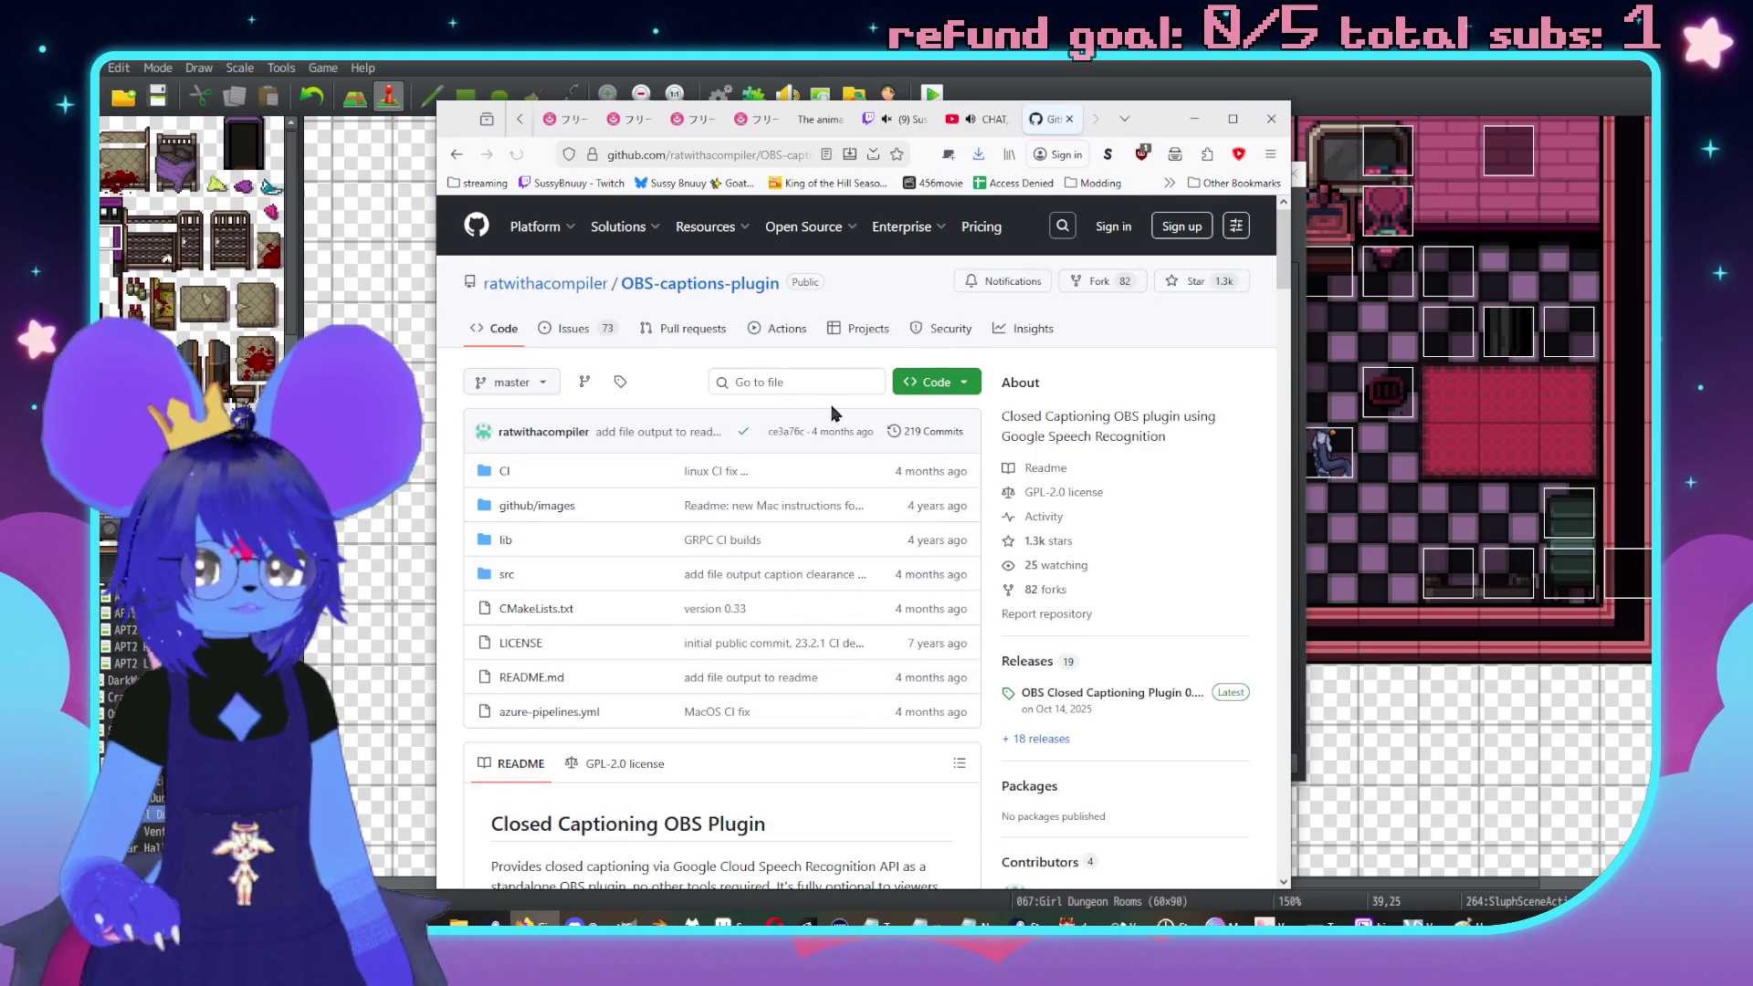
{"action": "scroll", "coordinate": [872, 497], "scroll_direction": "down", "scroll_amount": 5}
{"action": "scroll", "coordinate": [863, 543], "scroll_direction": "up", "scroll_amount": 4}
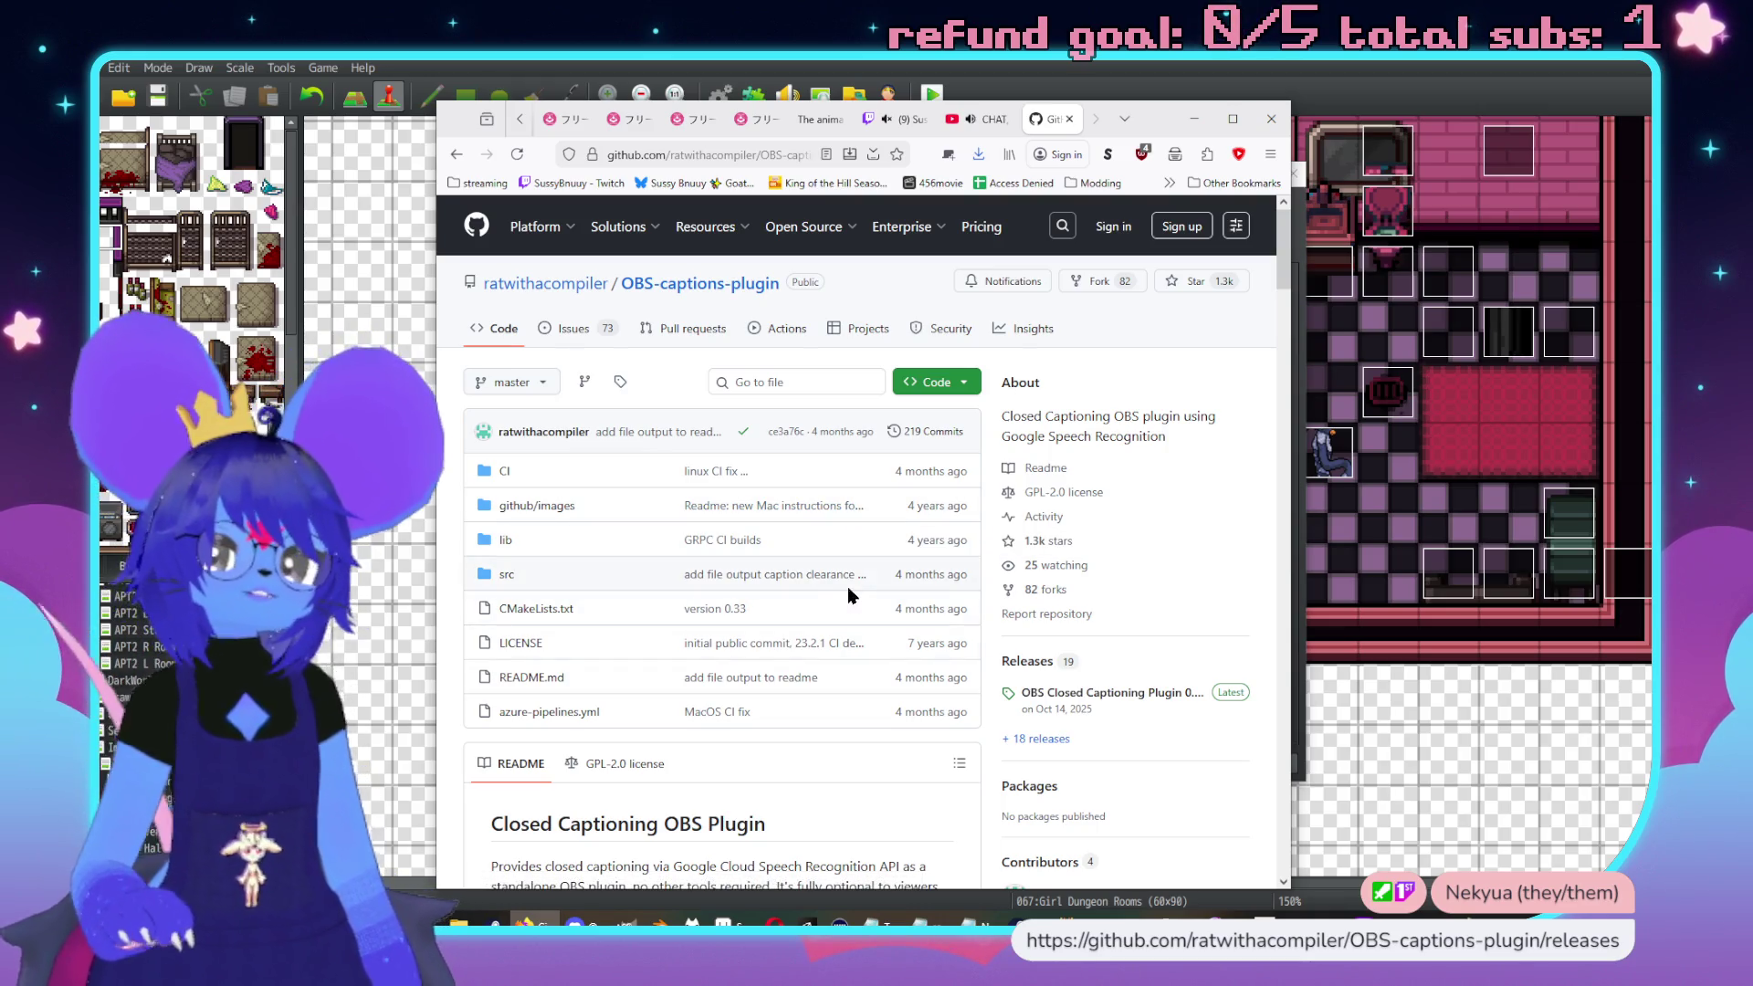
{"action": "left_click", "coordinate": [755, 155]}
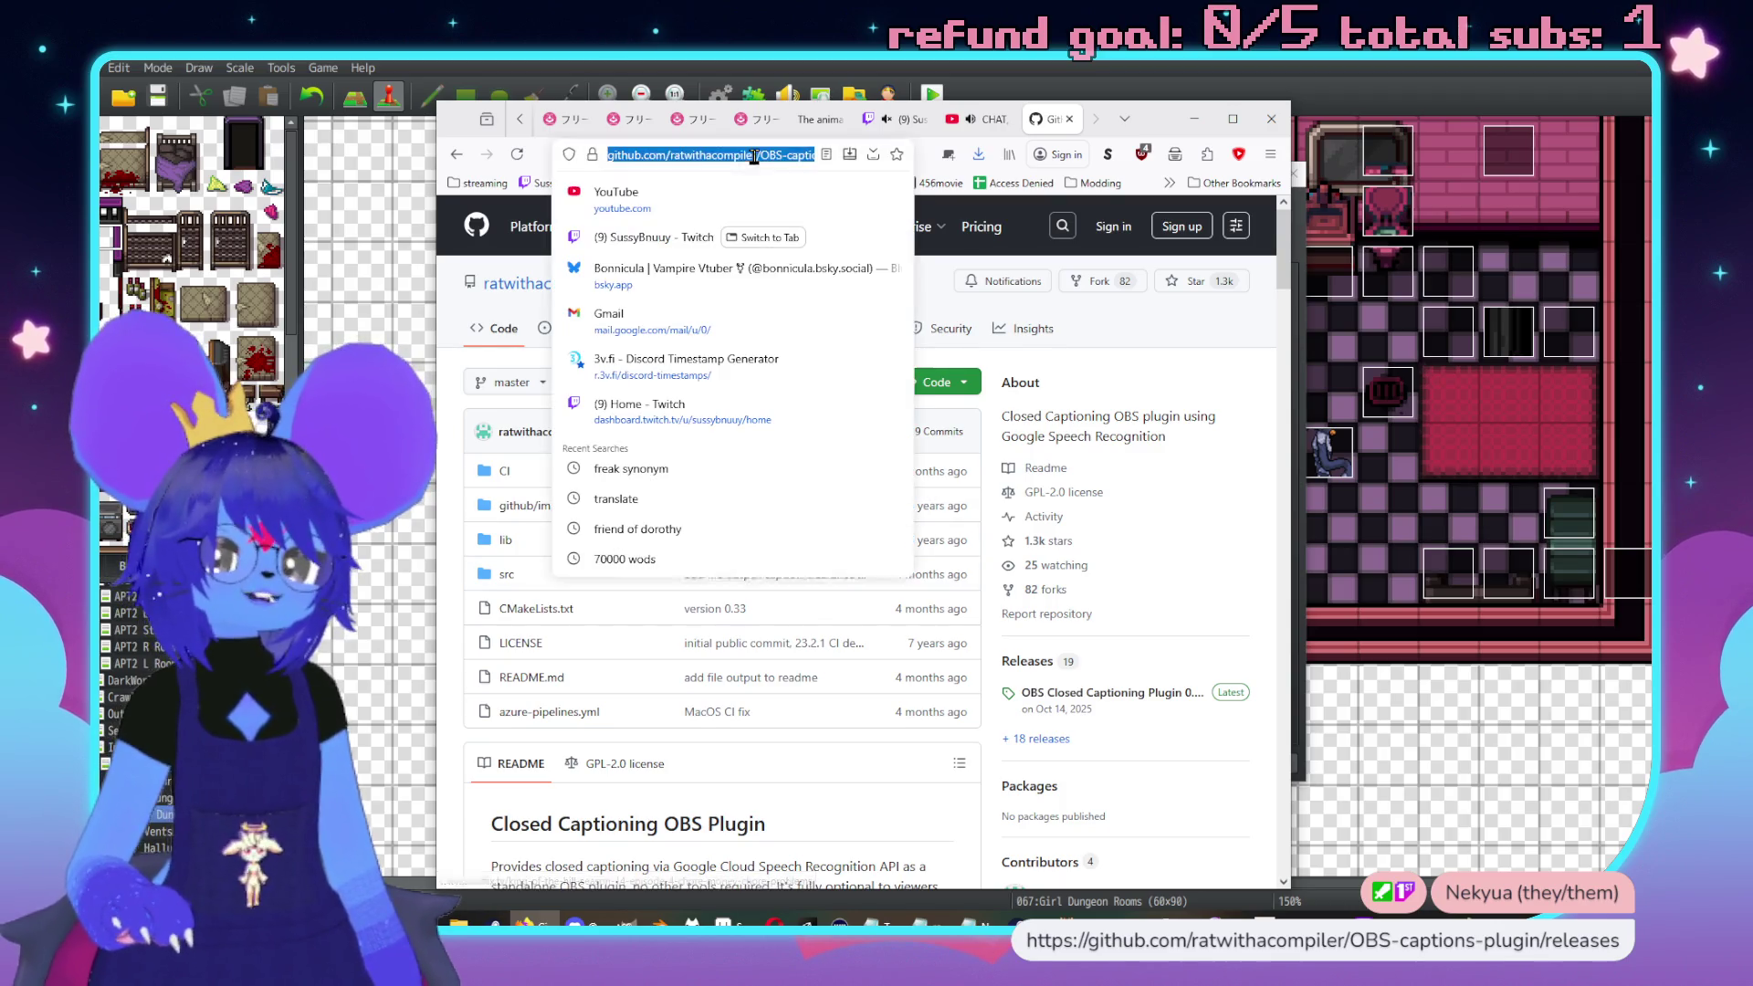
{"action": "left_click_drag", "start_coordinate": [724, 156], "coordinate": [934, 162]}
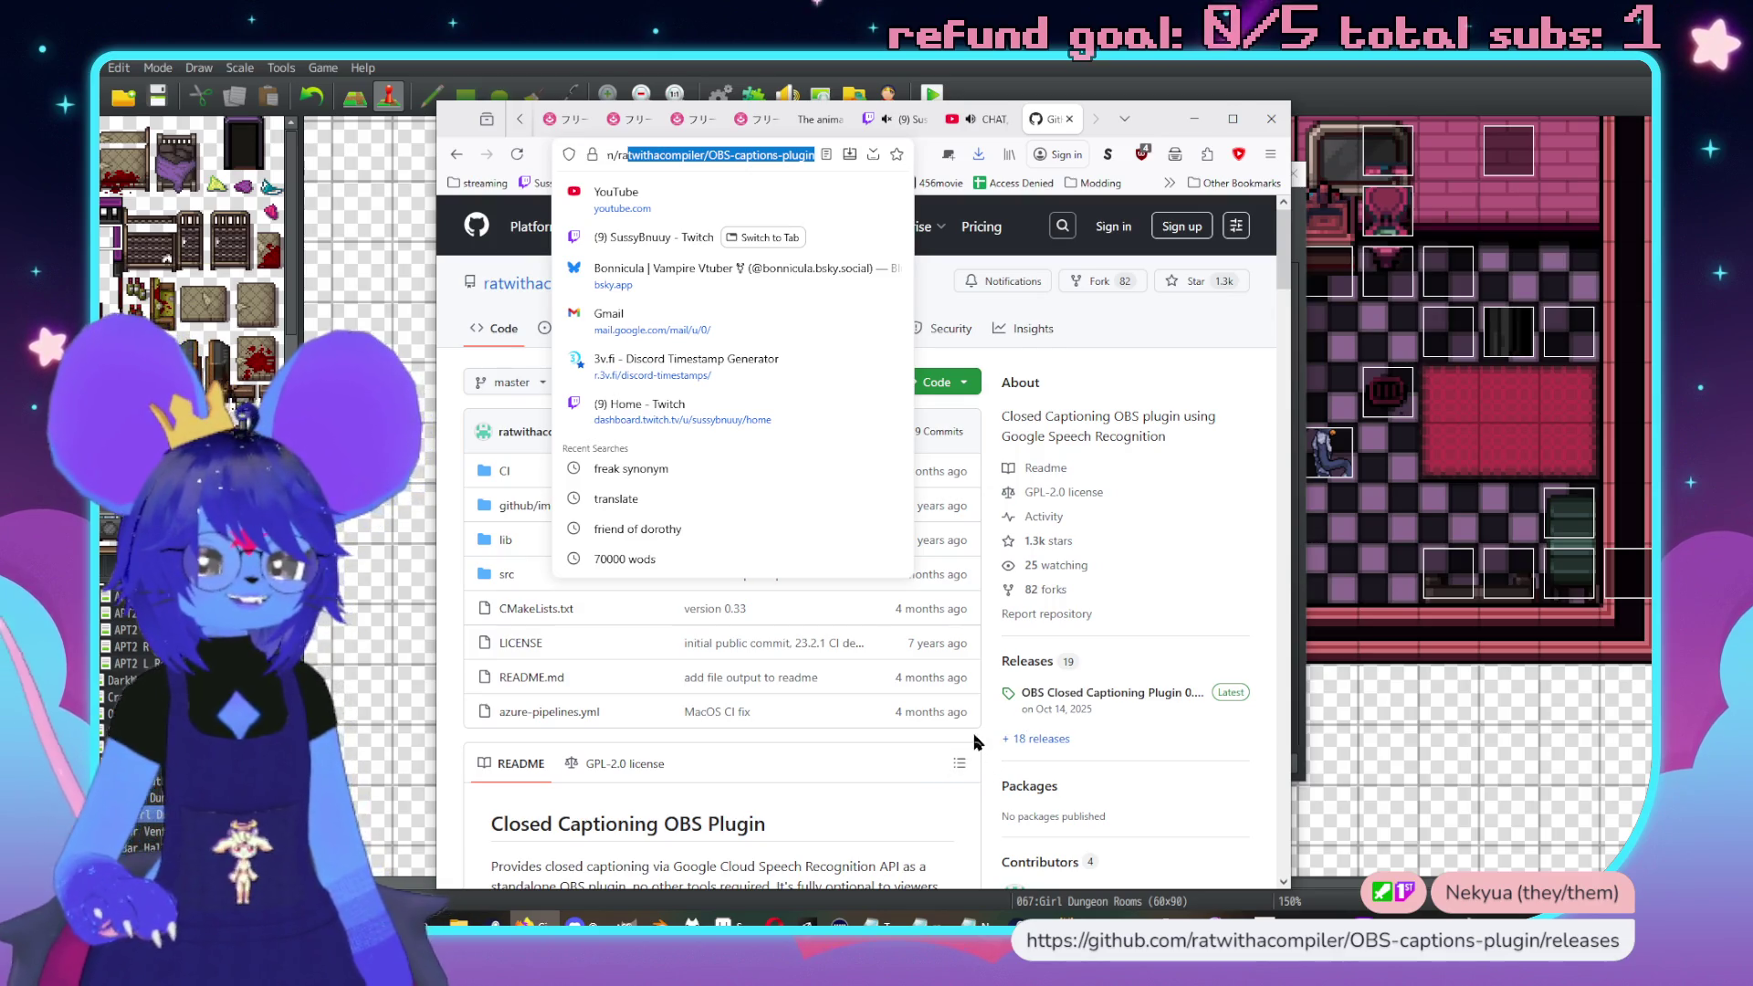
{"action": "left_click", "coordinate": [1086, 735]}
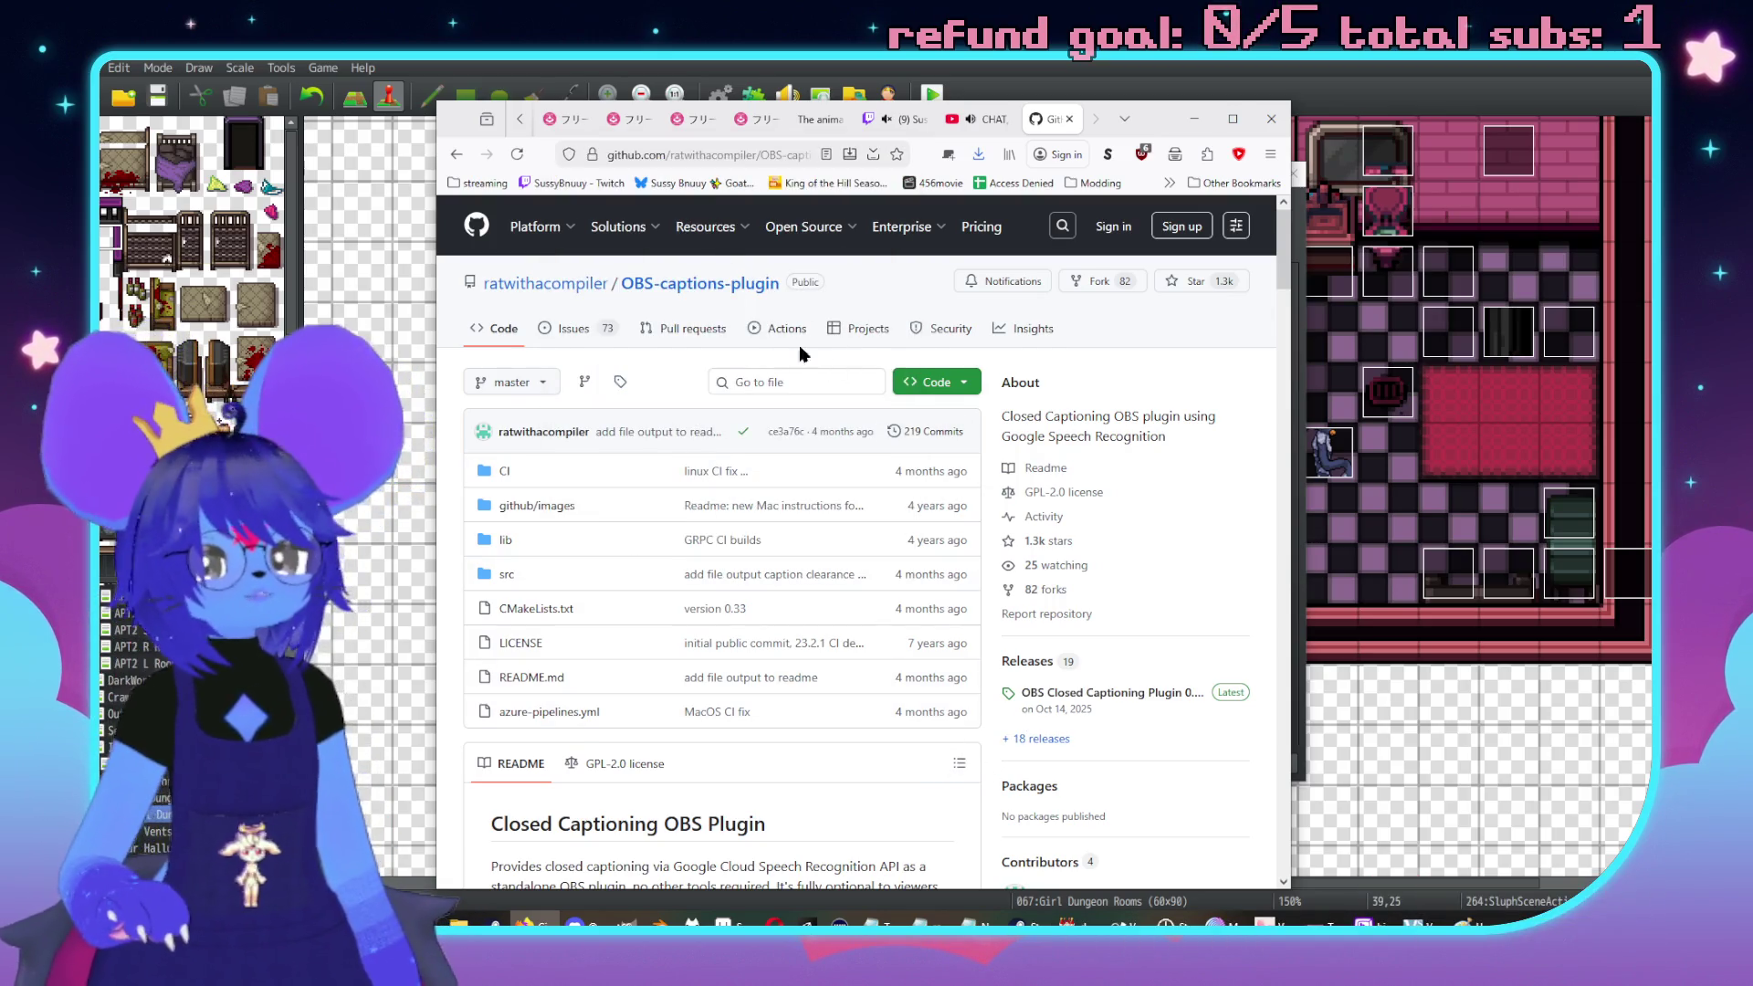
Open the 18 releases list to see the 0.33 downloads, then return to RPG Maker
{"action": "scroll", "coordinate": [857, 475], "scroll_direction": "down", "scroll_amount": 3}
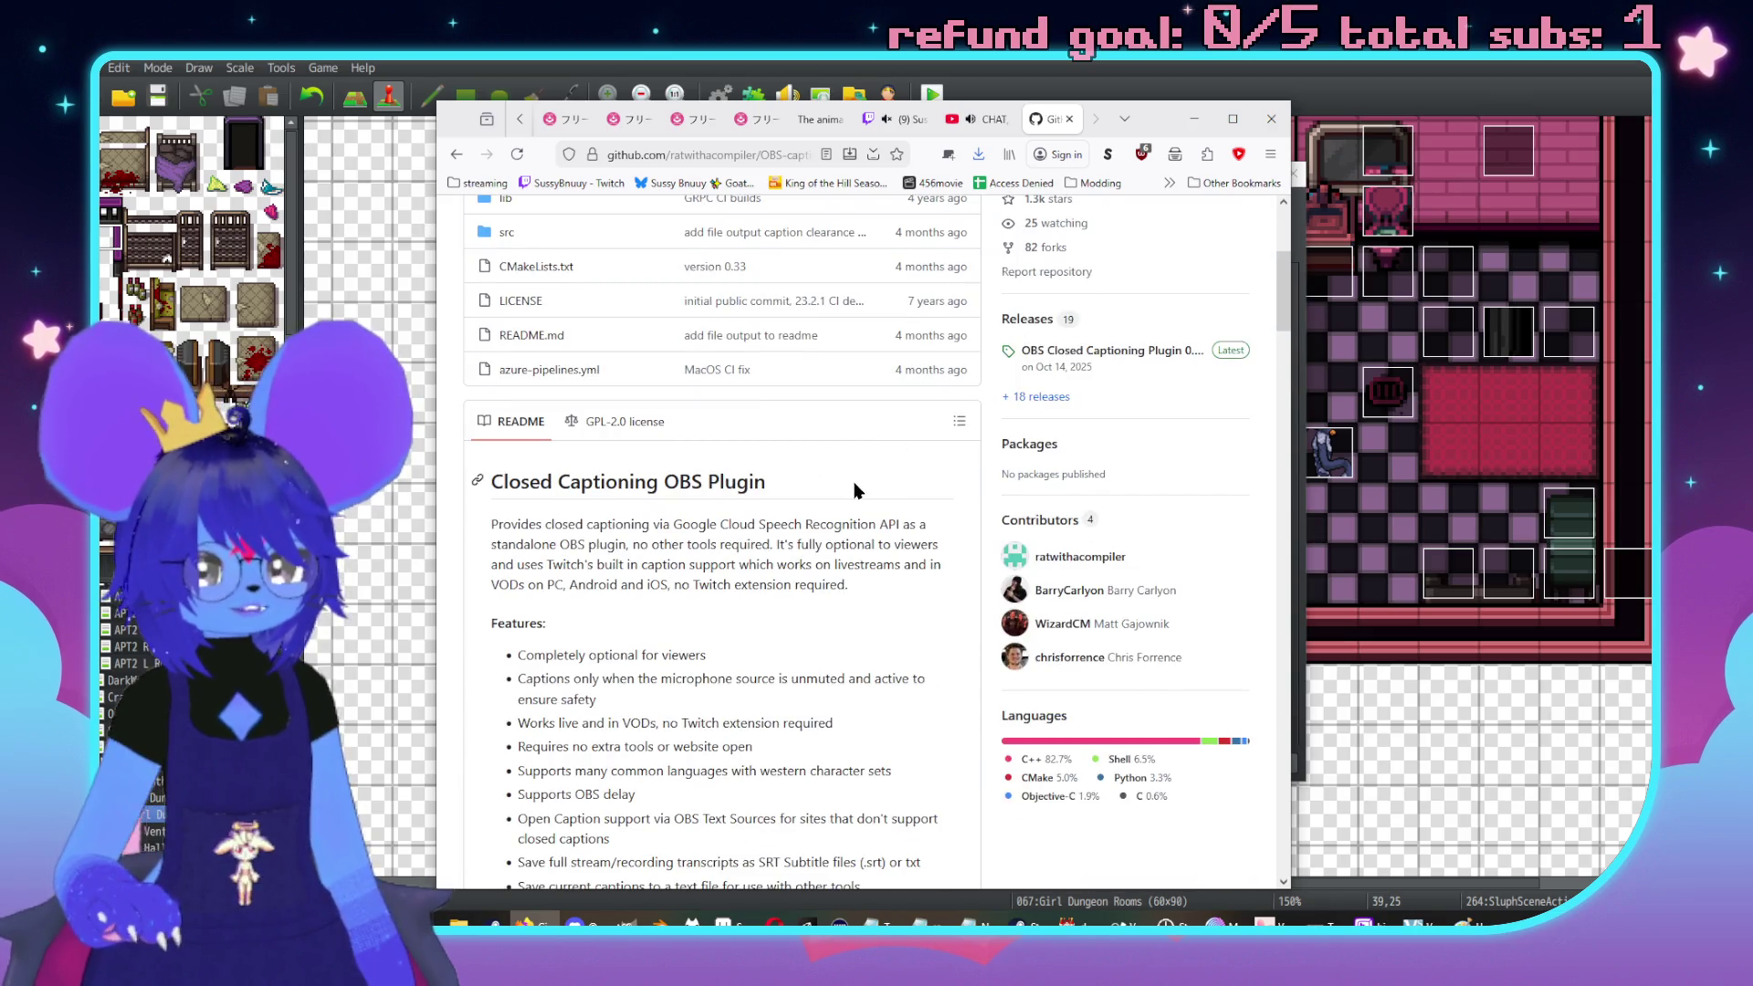
{"action": "left_click", "coordinate": [1048, 398]}
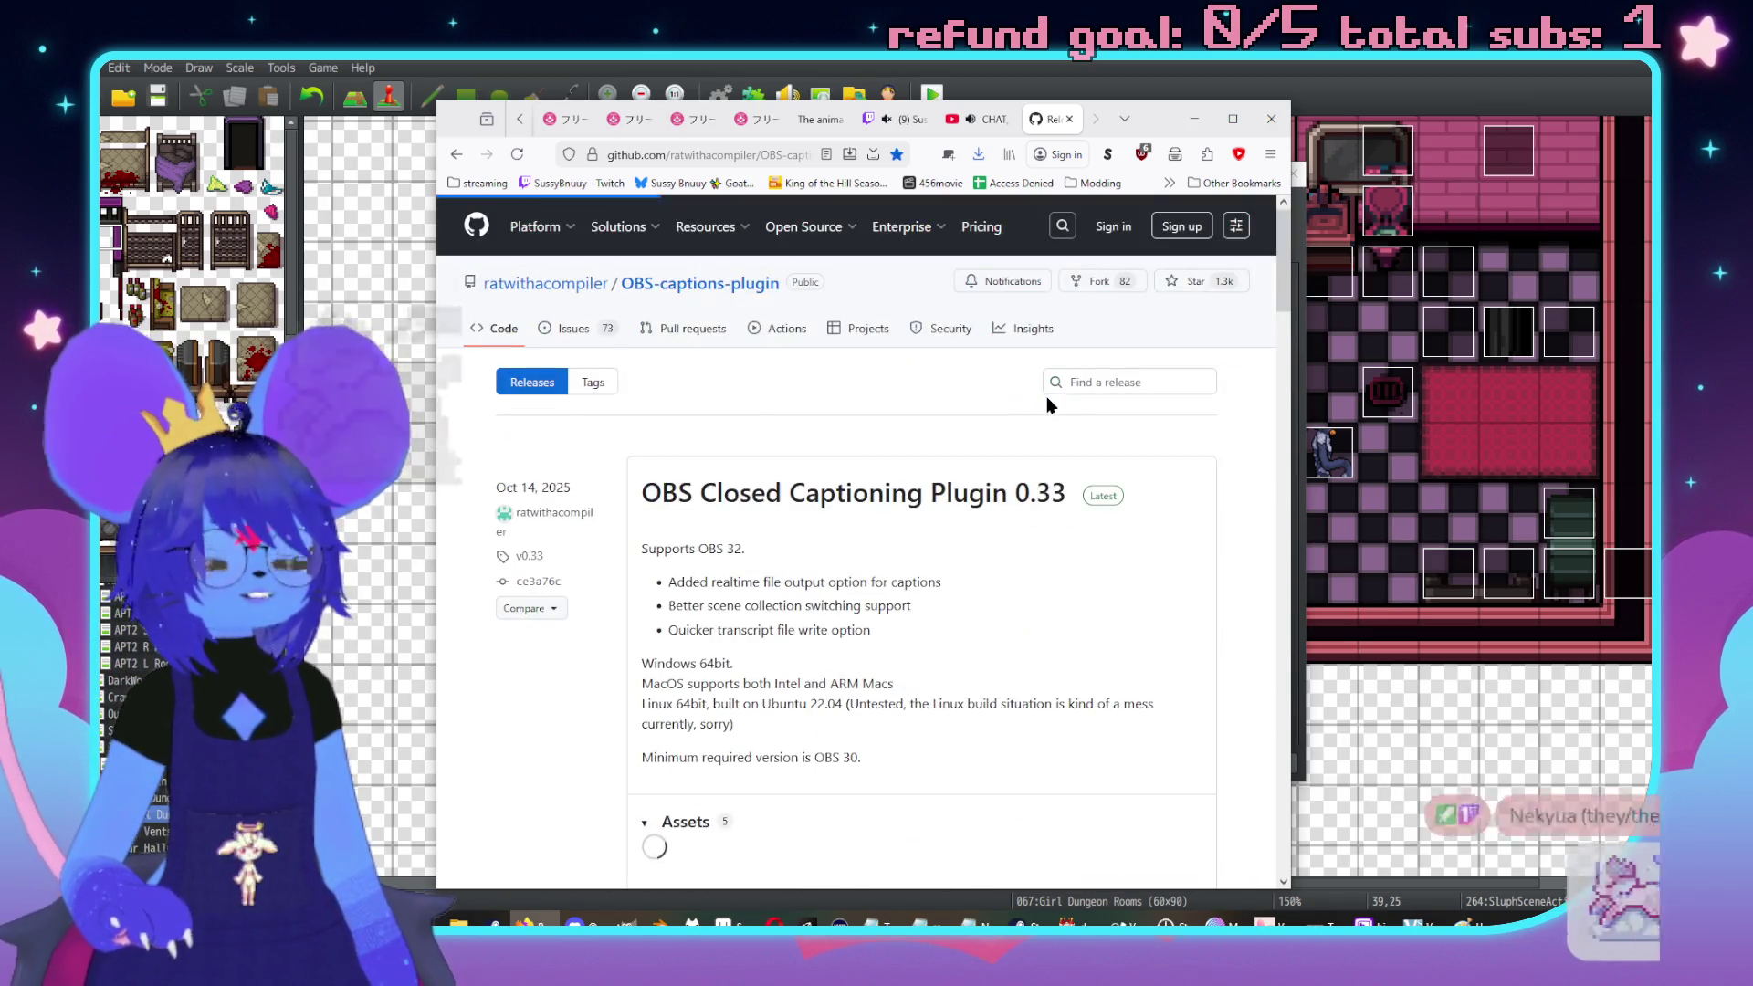
{"action": "scroll", "coordinate": [795, 457], "scroll_direction": "down", "scroll_amount": 4}
{"action": "scroll", "coordinate": [1066, 562], "scroll_direction": "up", "scroll_amount": 1}
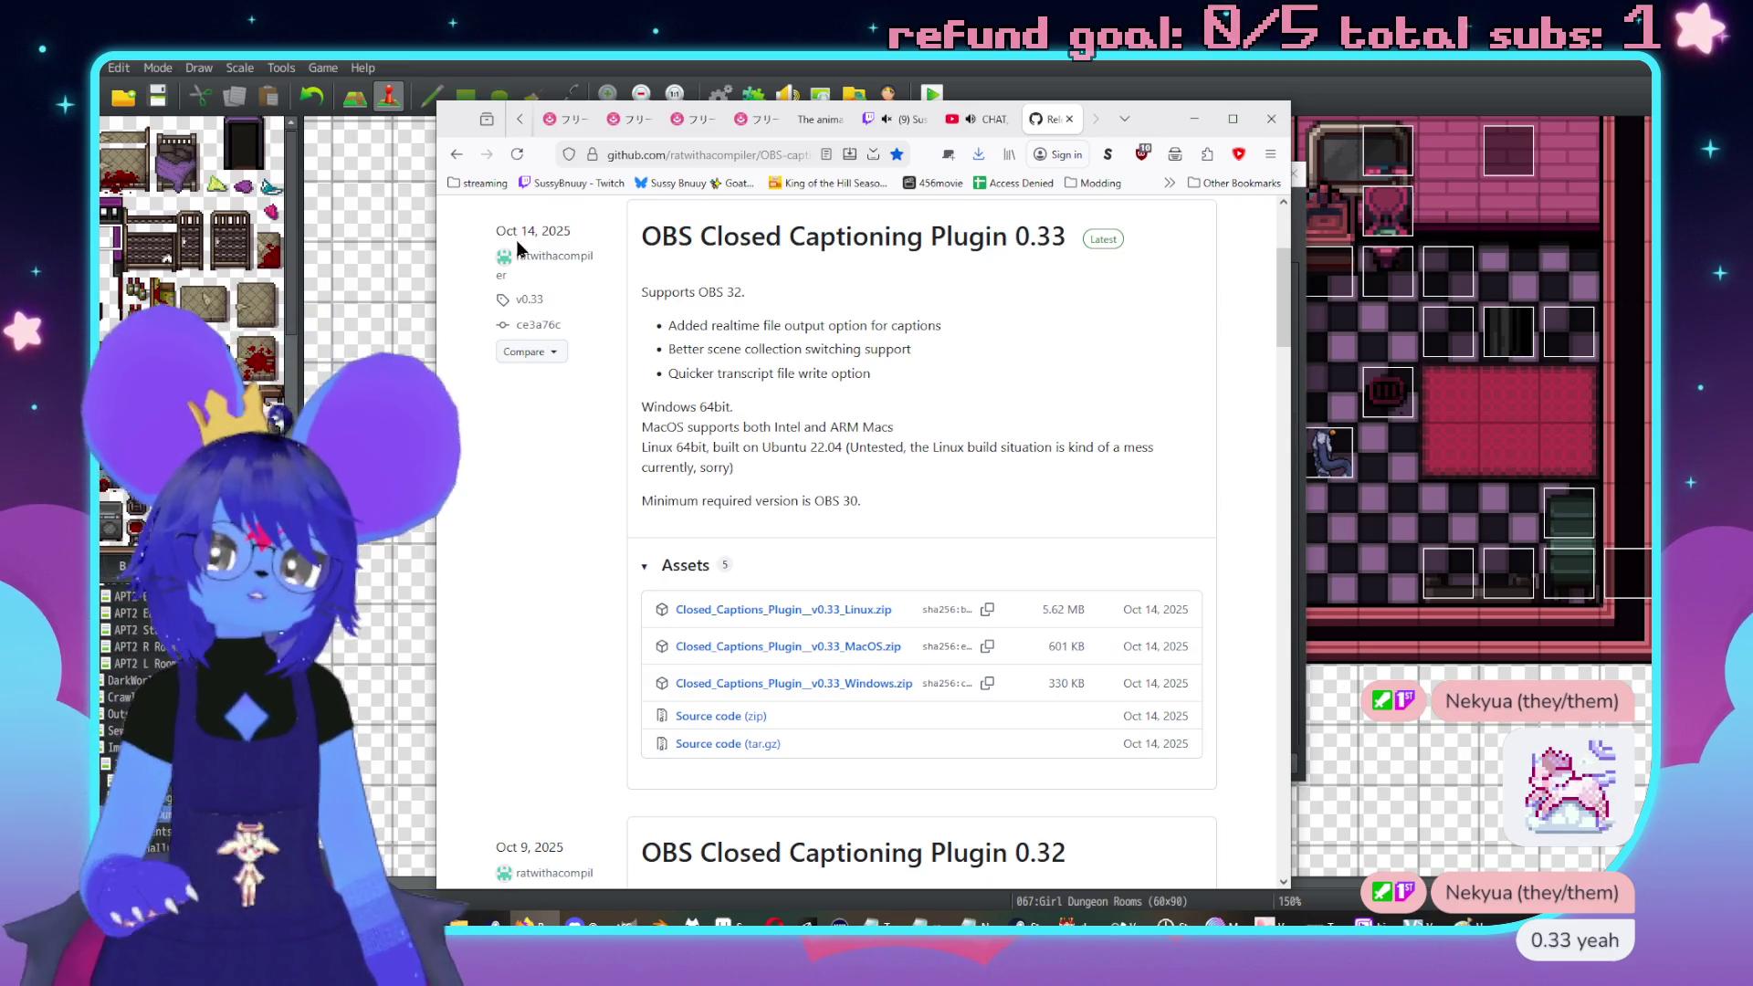
{"action": "key", "text": "alt+Tab"}
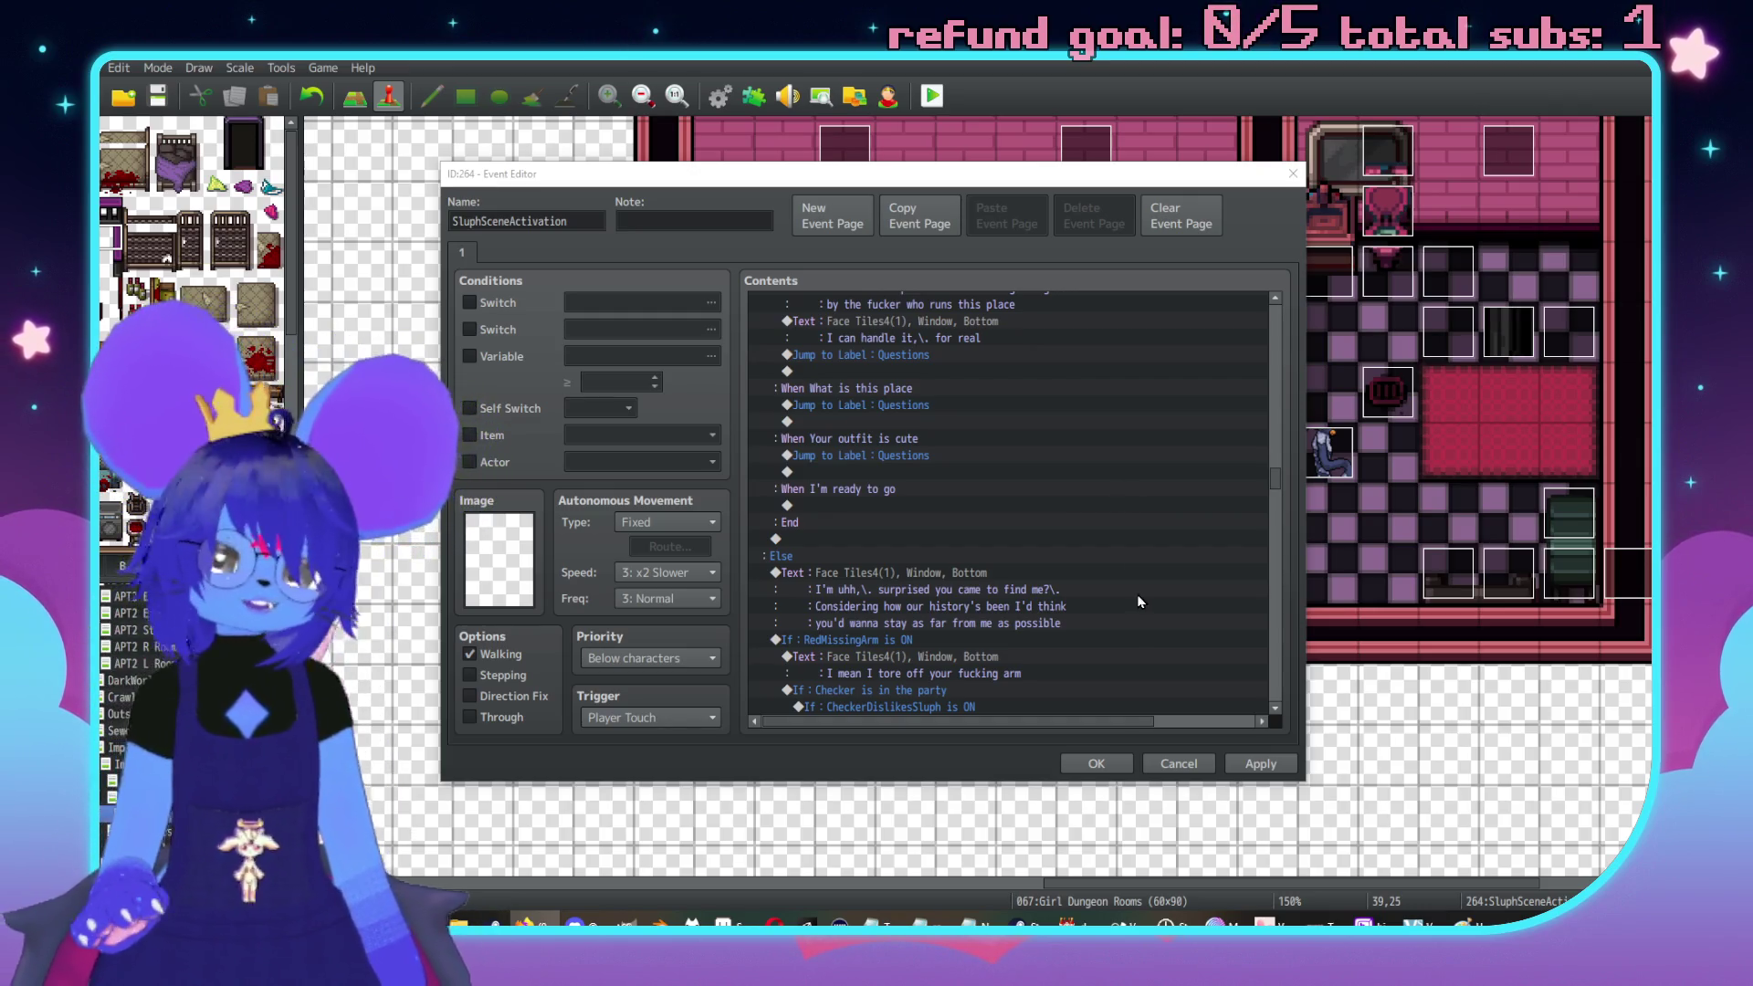
Insert a Show Text message in the outfit branch using Sluph's Face Tiles4 portrait
{"action": "scroll", "coordinate": [924, 540], "scroll_direction": "up", "scroll_amount": 5}
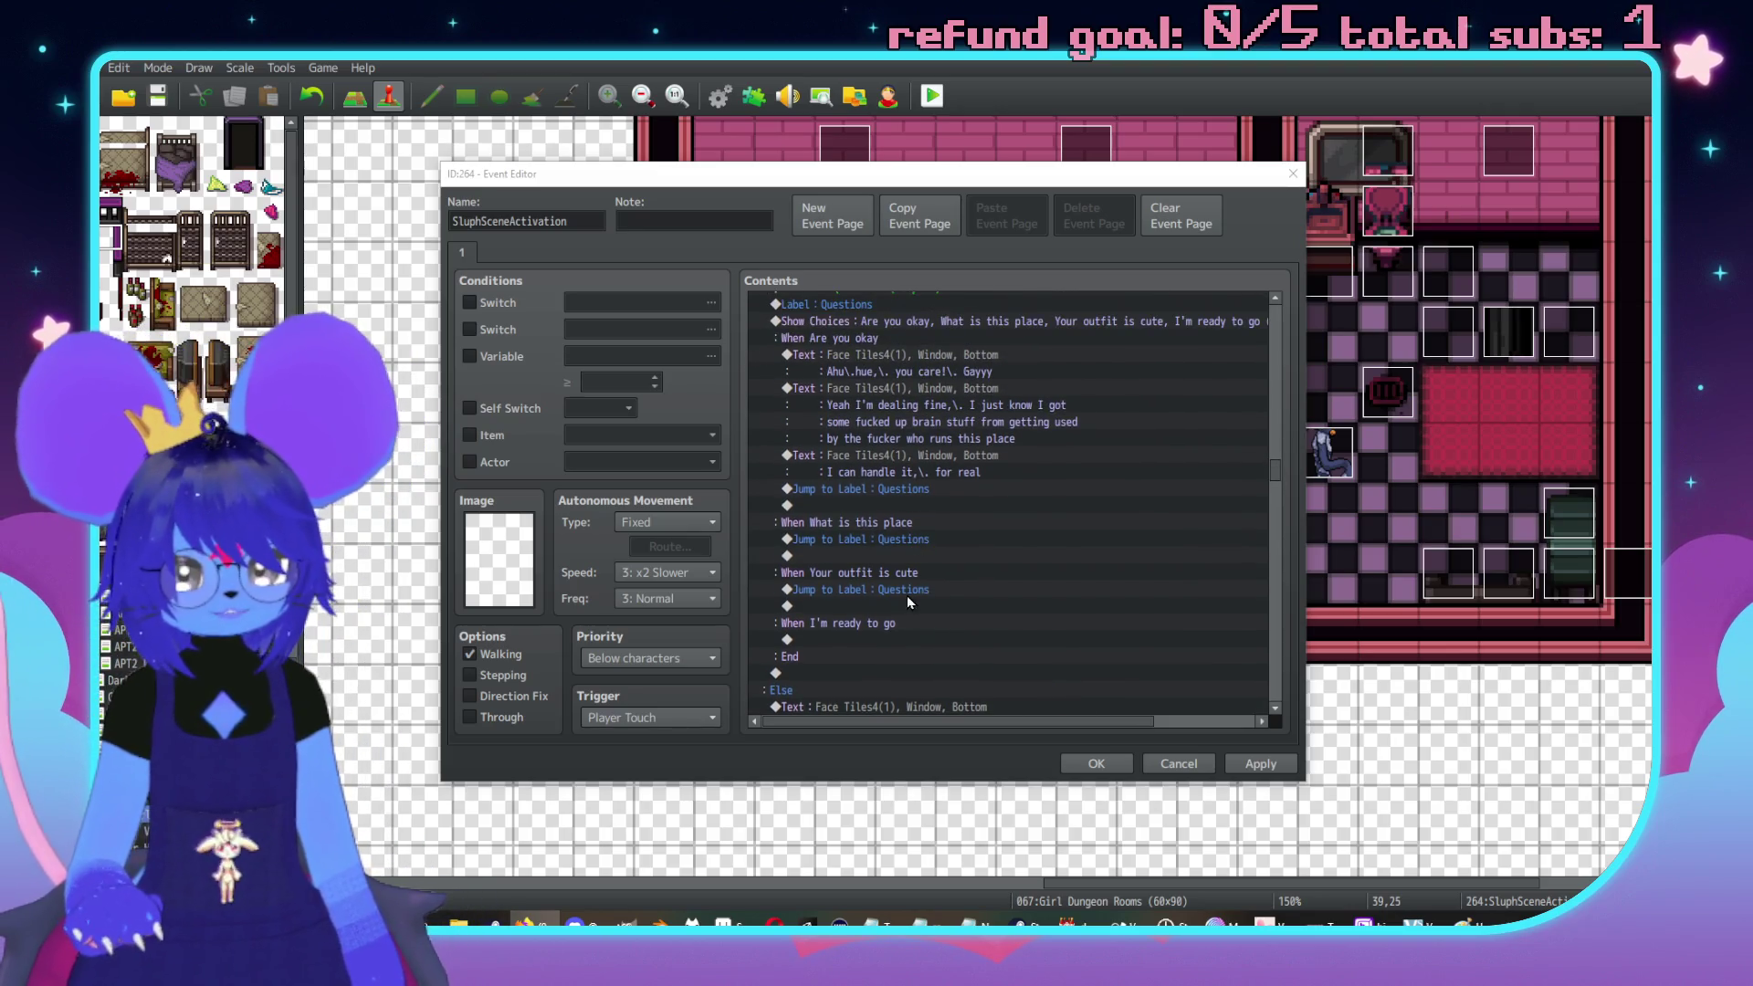
{"action": "double_click", "coordinate": [907, 596]}
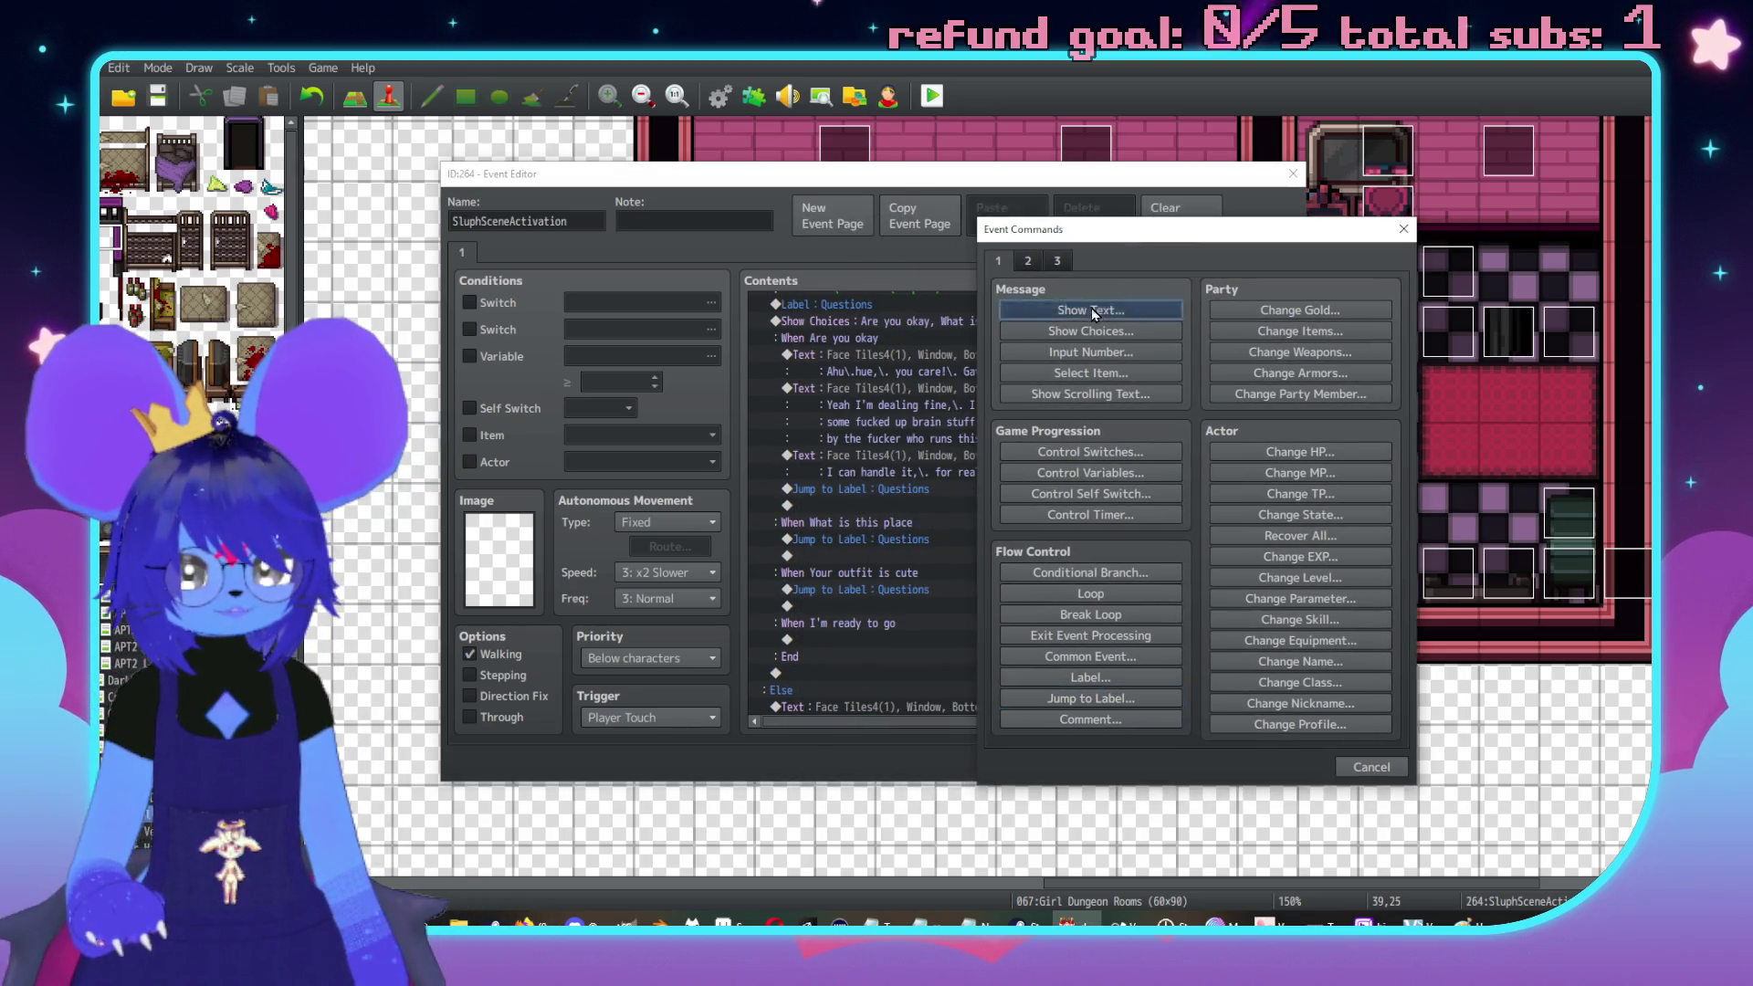
{"action": "left_click", "coordinate": [1092, 310]}
{"action": "double_click", "coordinate": [1002, 508]}
{"action": "left_click", "coordinate": [949, 387]}
{"action": "left_click", "coordinate": [949, 403]}
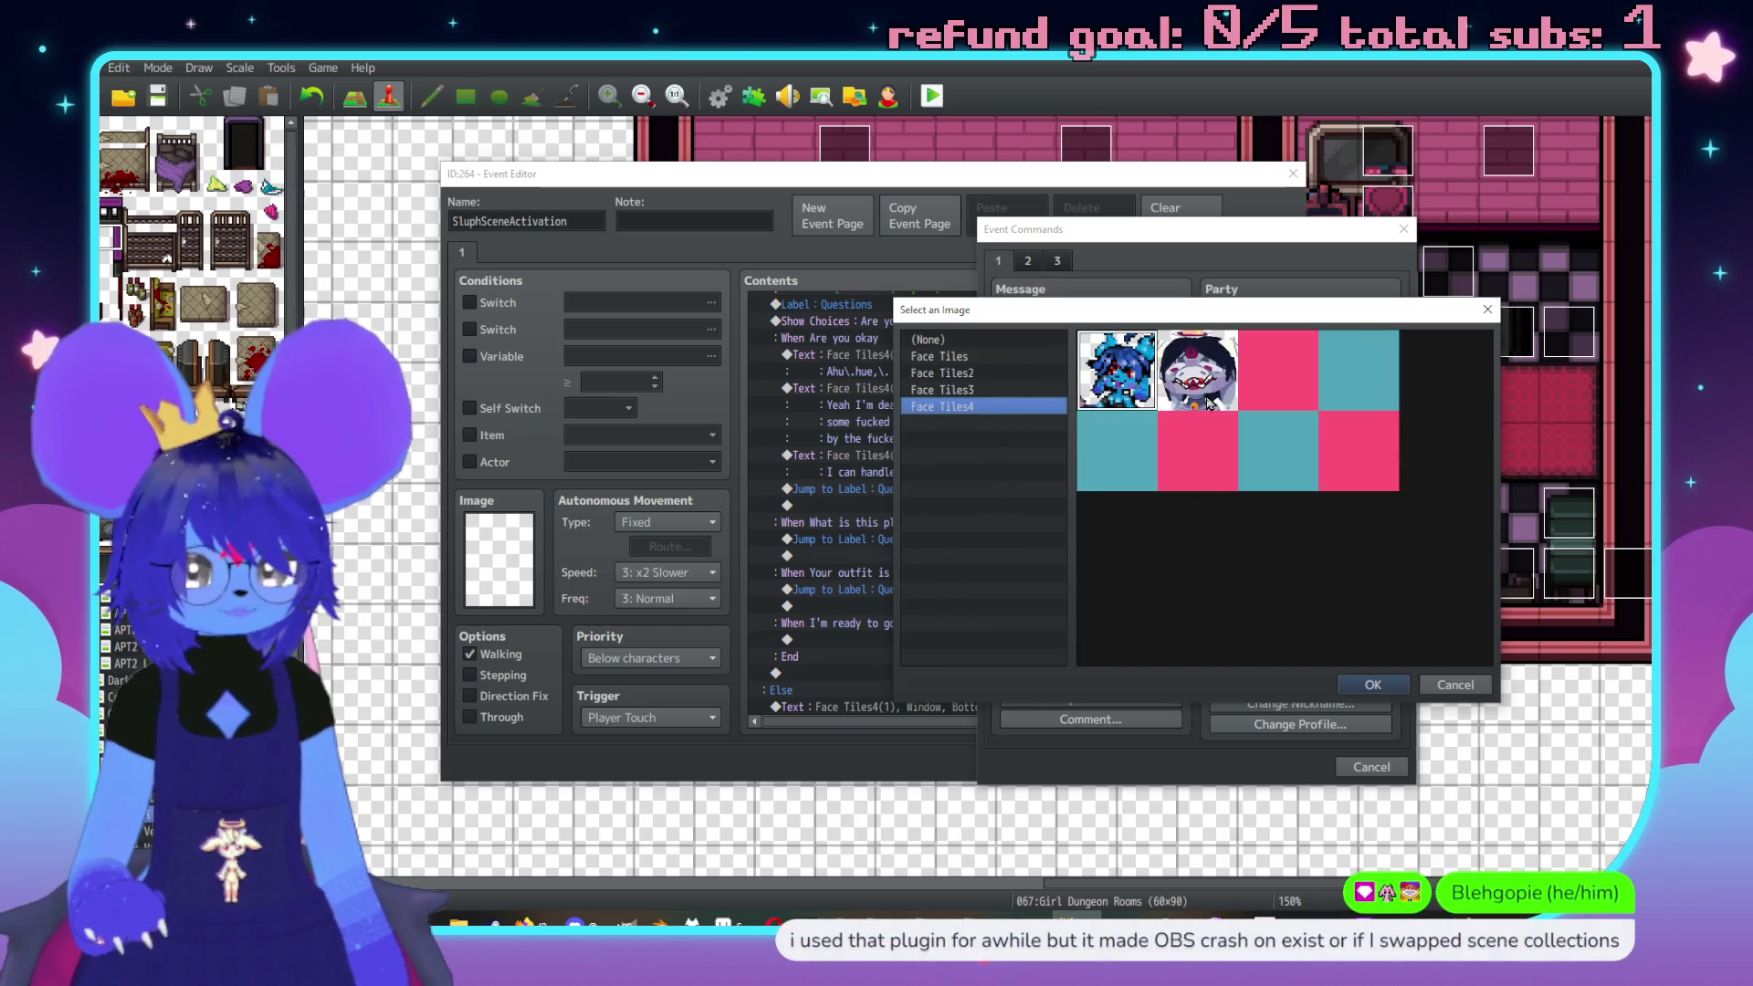
{"action": "double_click", "coordinate": [1190, 396]}
Write Sluph's reply ending 'It makes me feel like, unusually feminine' and confirm it
{"action": "left_click", "coordinate": [1148, 472]}
{"action": "type", "text": "U"}
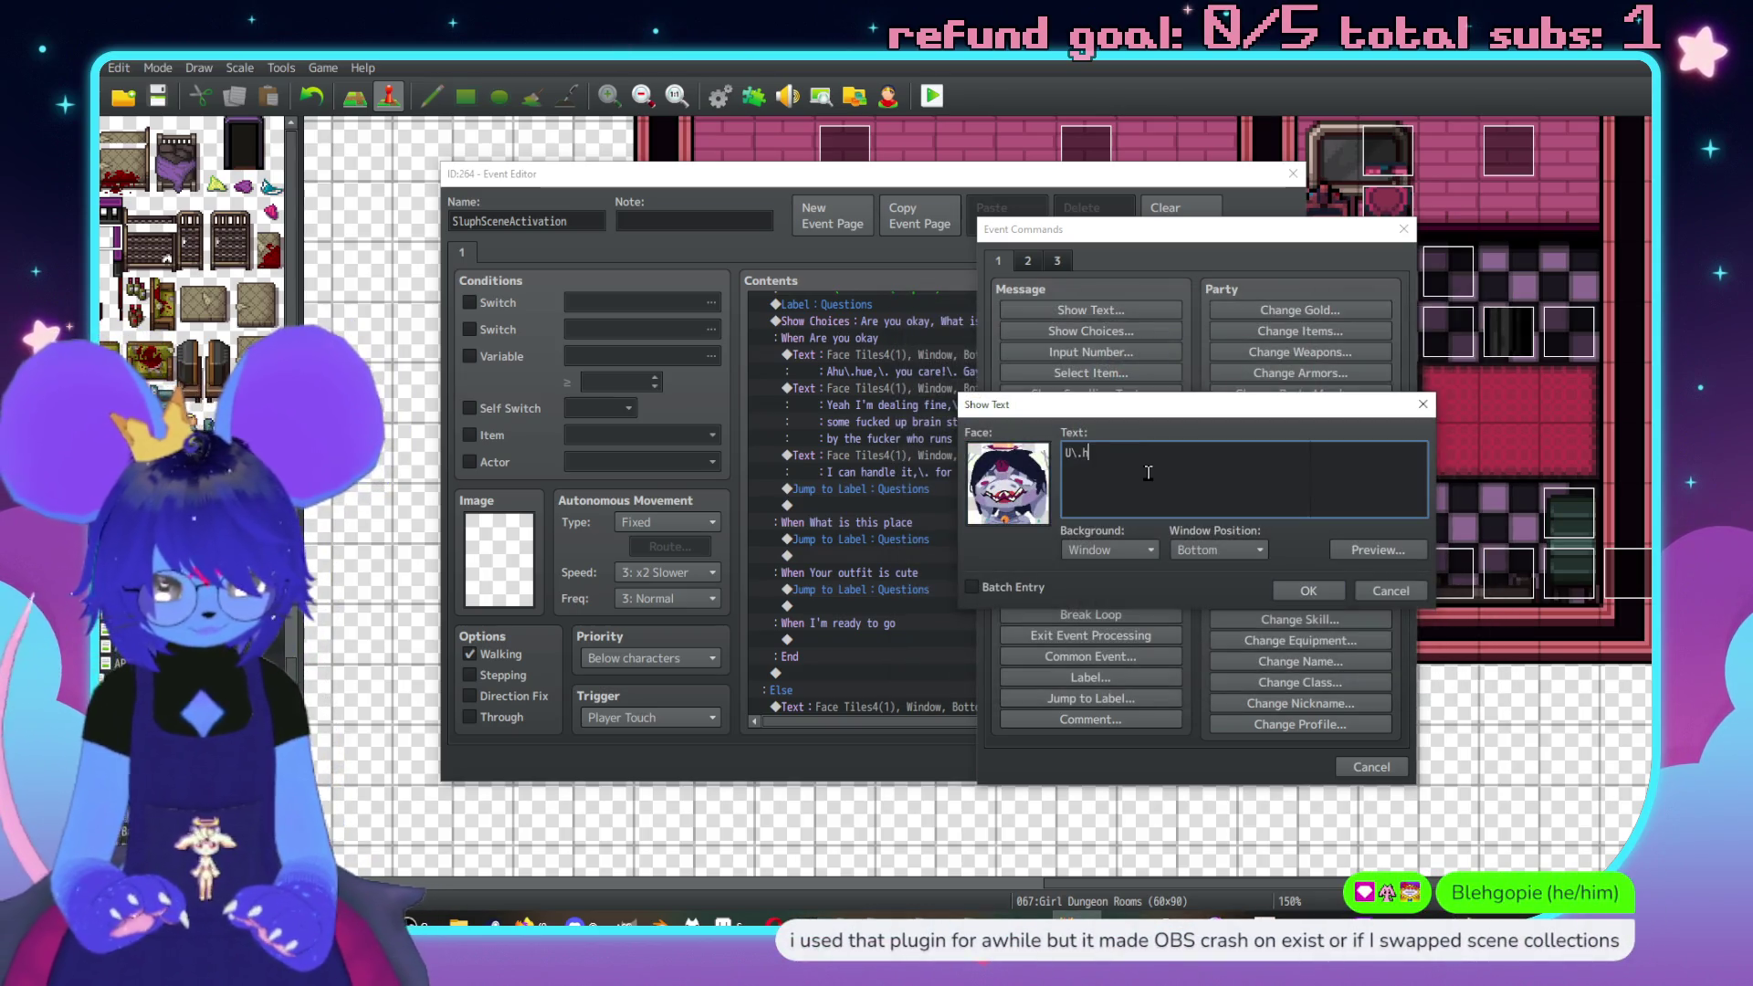
{"action": "type", "text": "\\.hue,\\"}
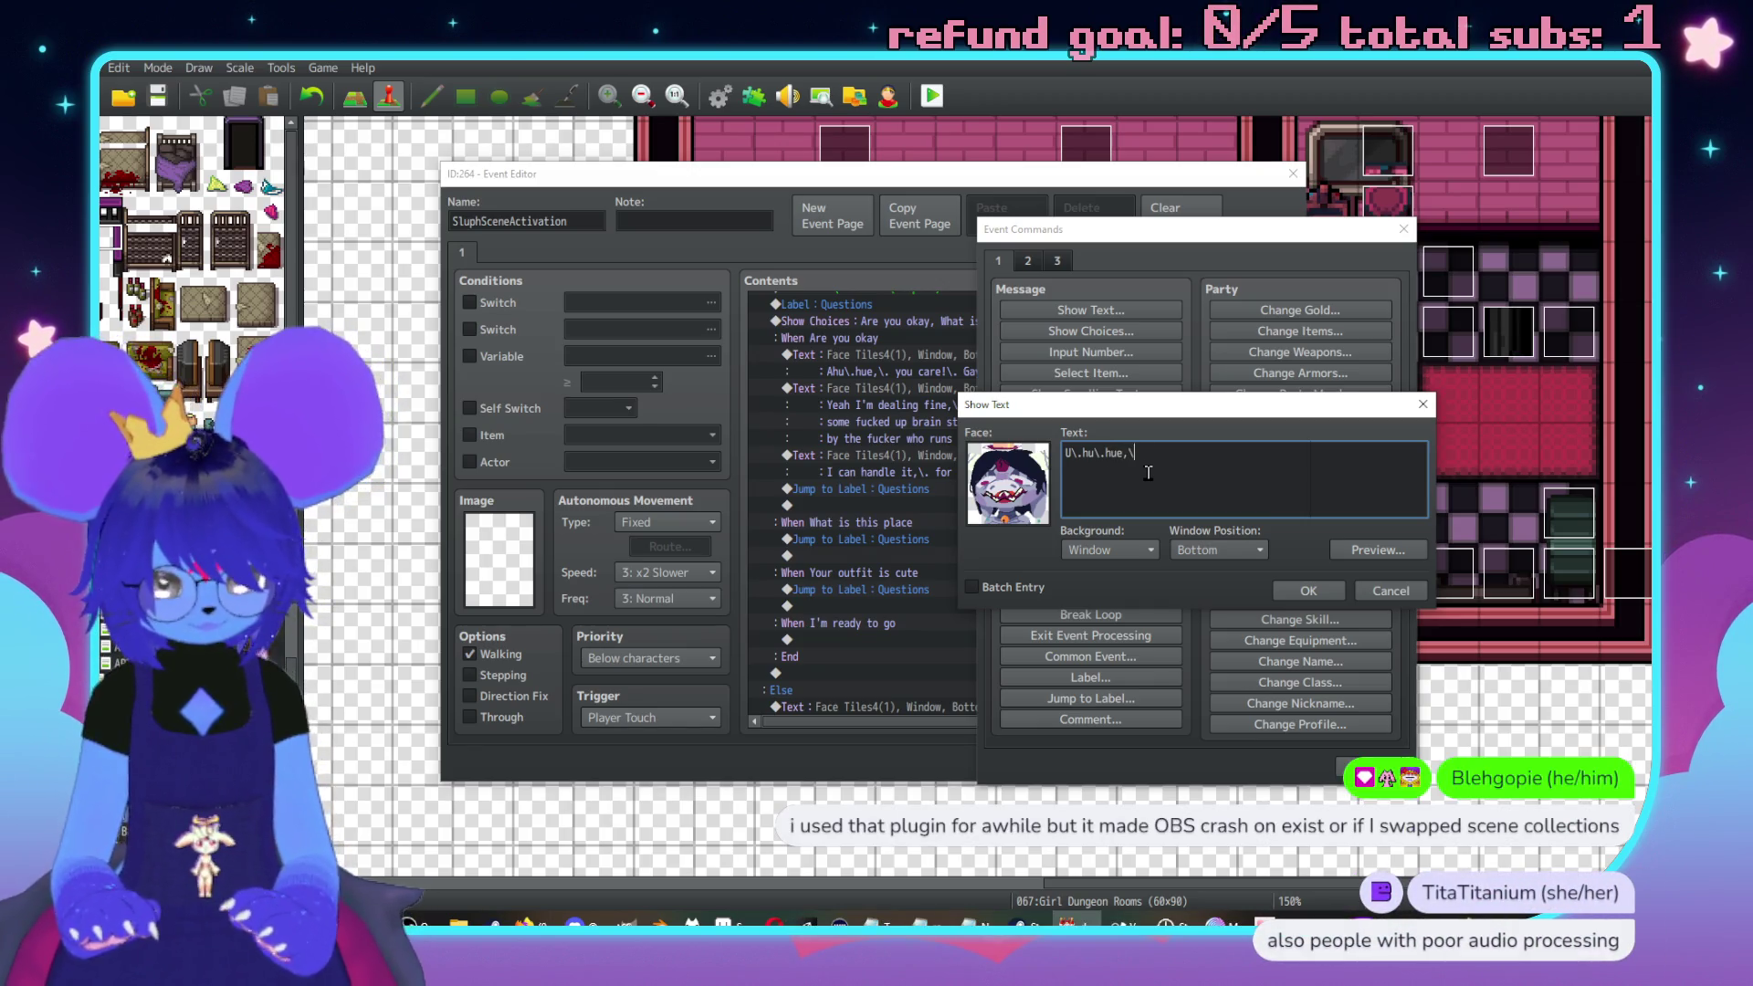
{"action": "type", "text": ". isn't it?\\. It makes "}
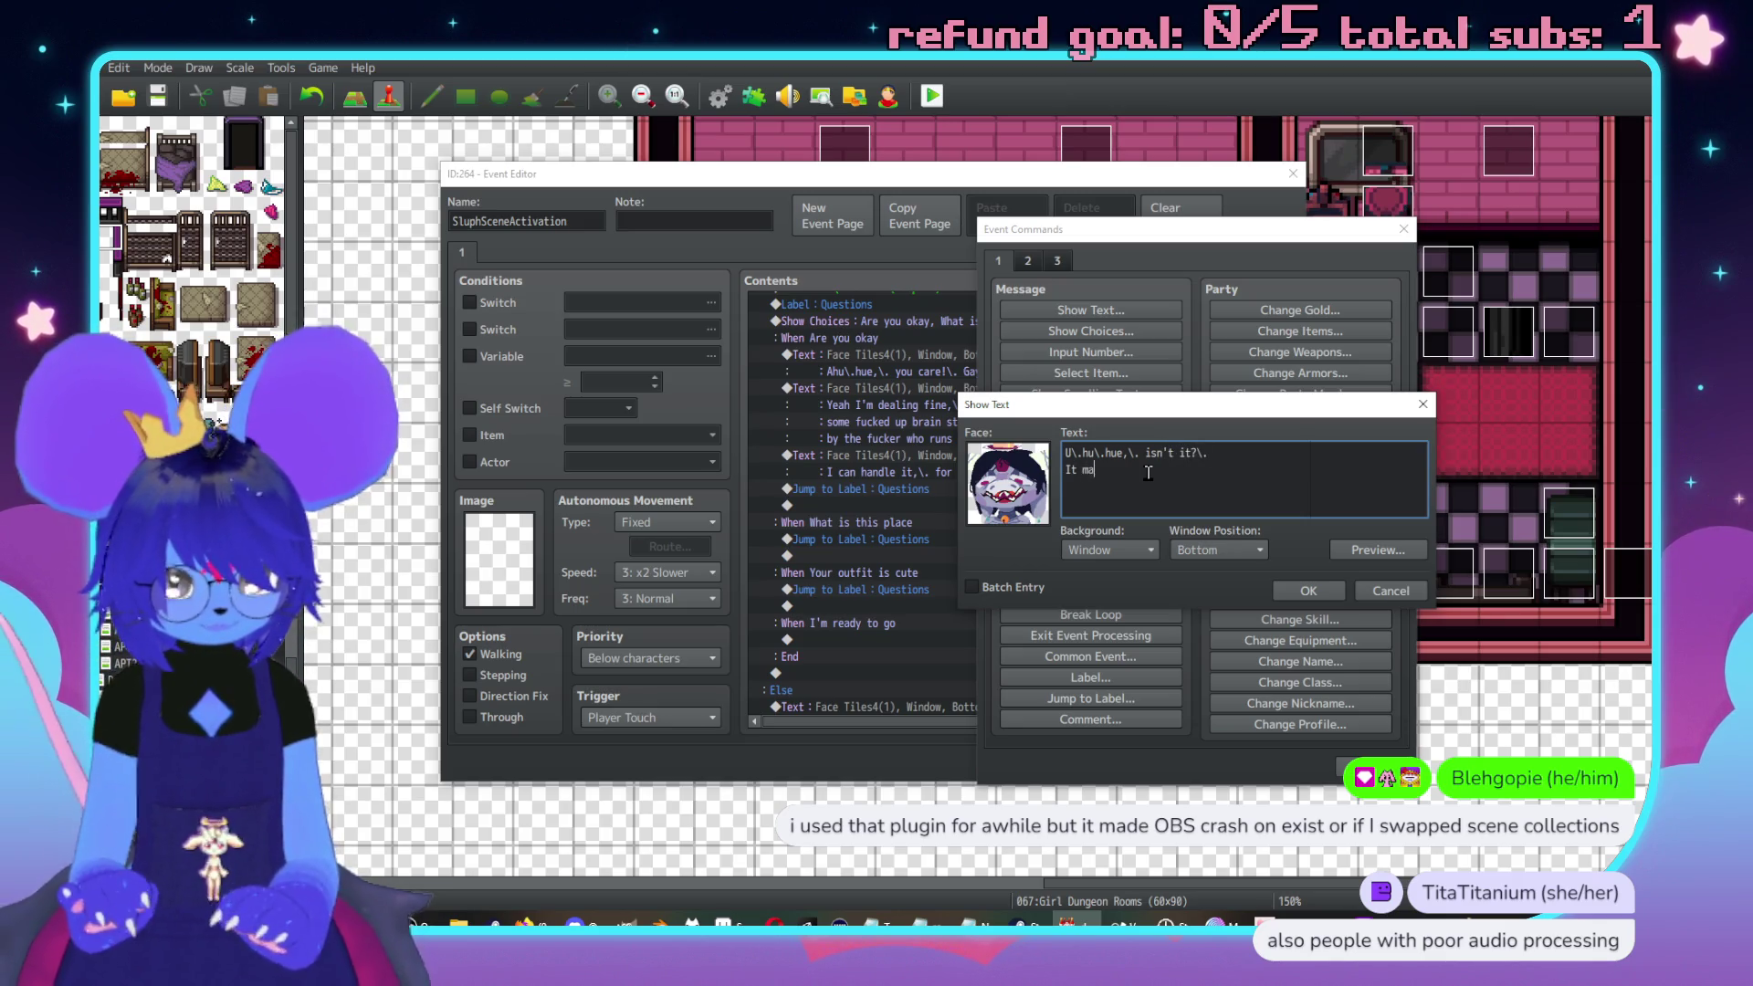
{"action": "type", "text": "me feel like,\\. unusually"}
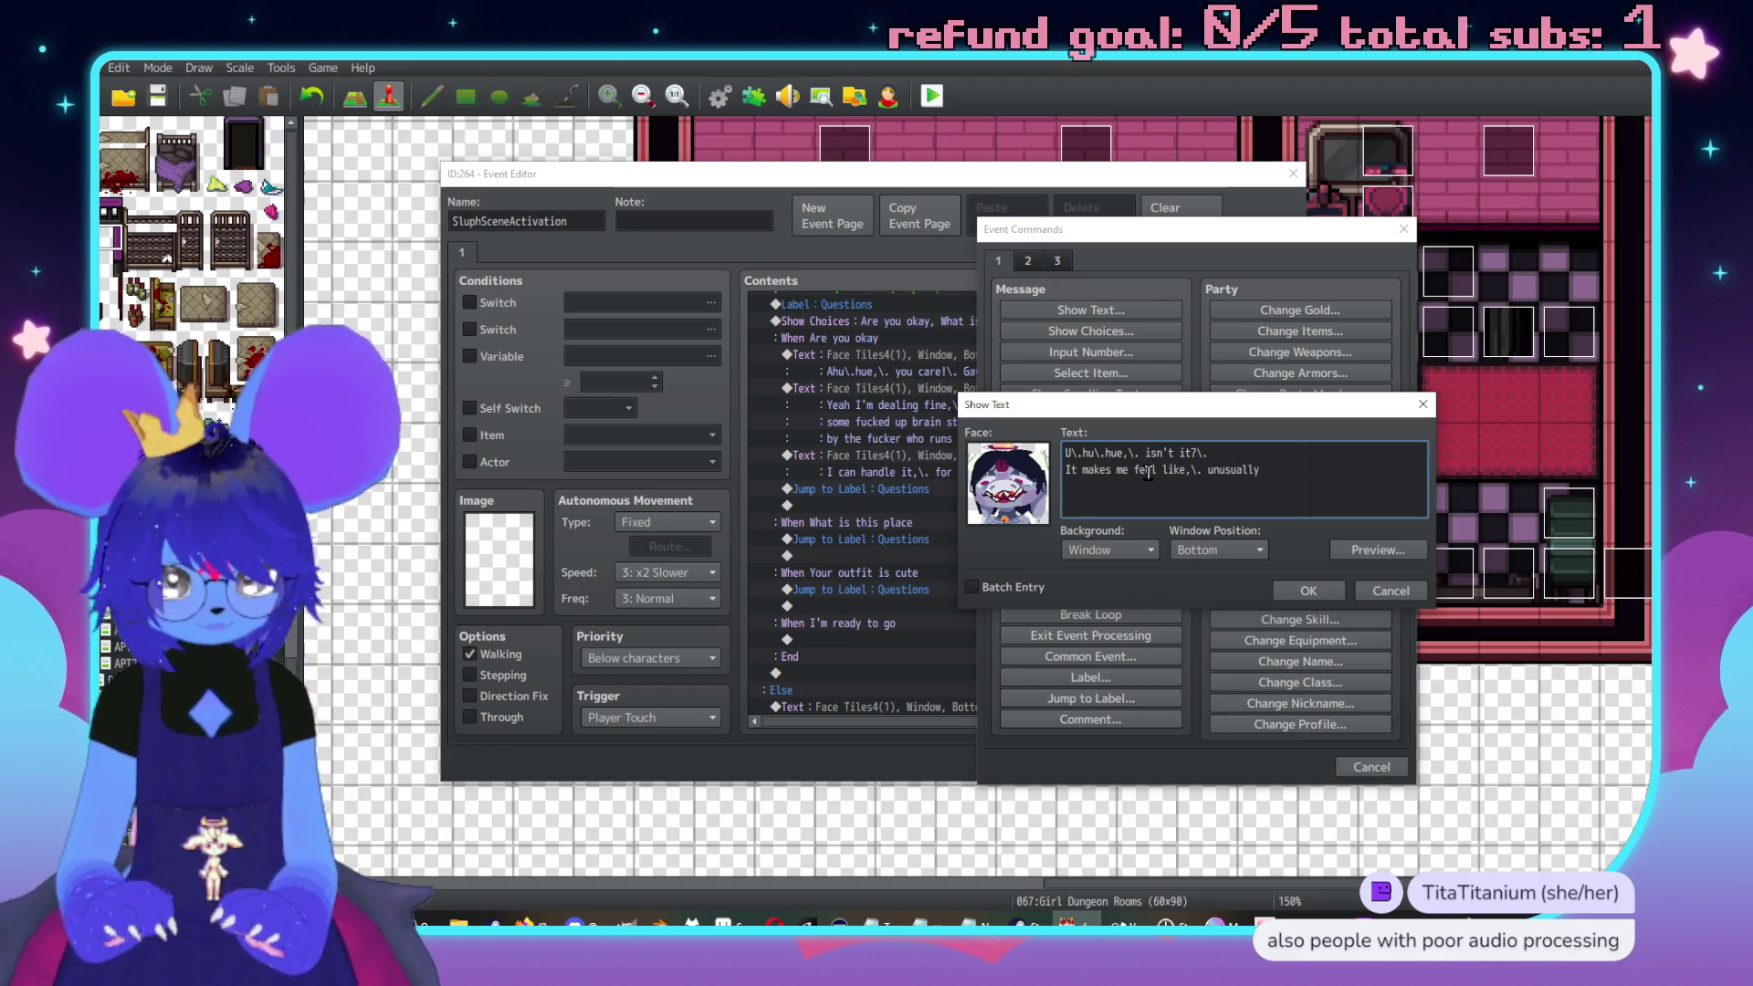
{"action": "type", "text": " feminine"}
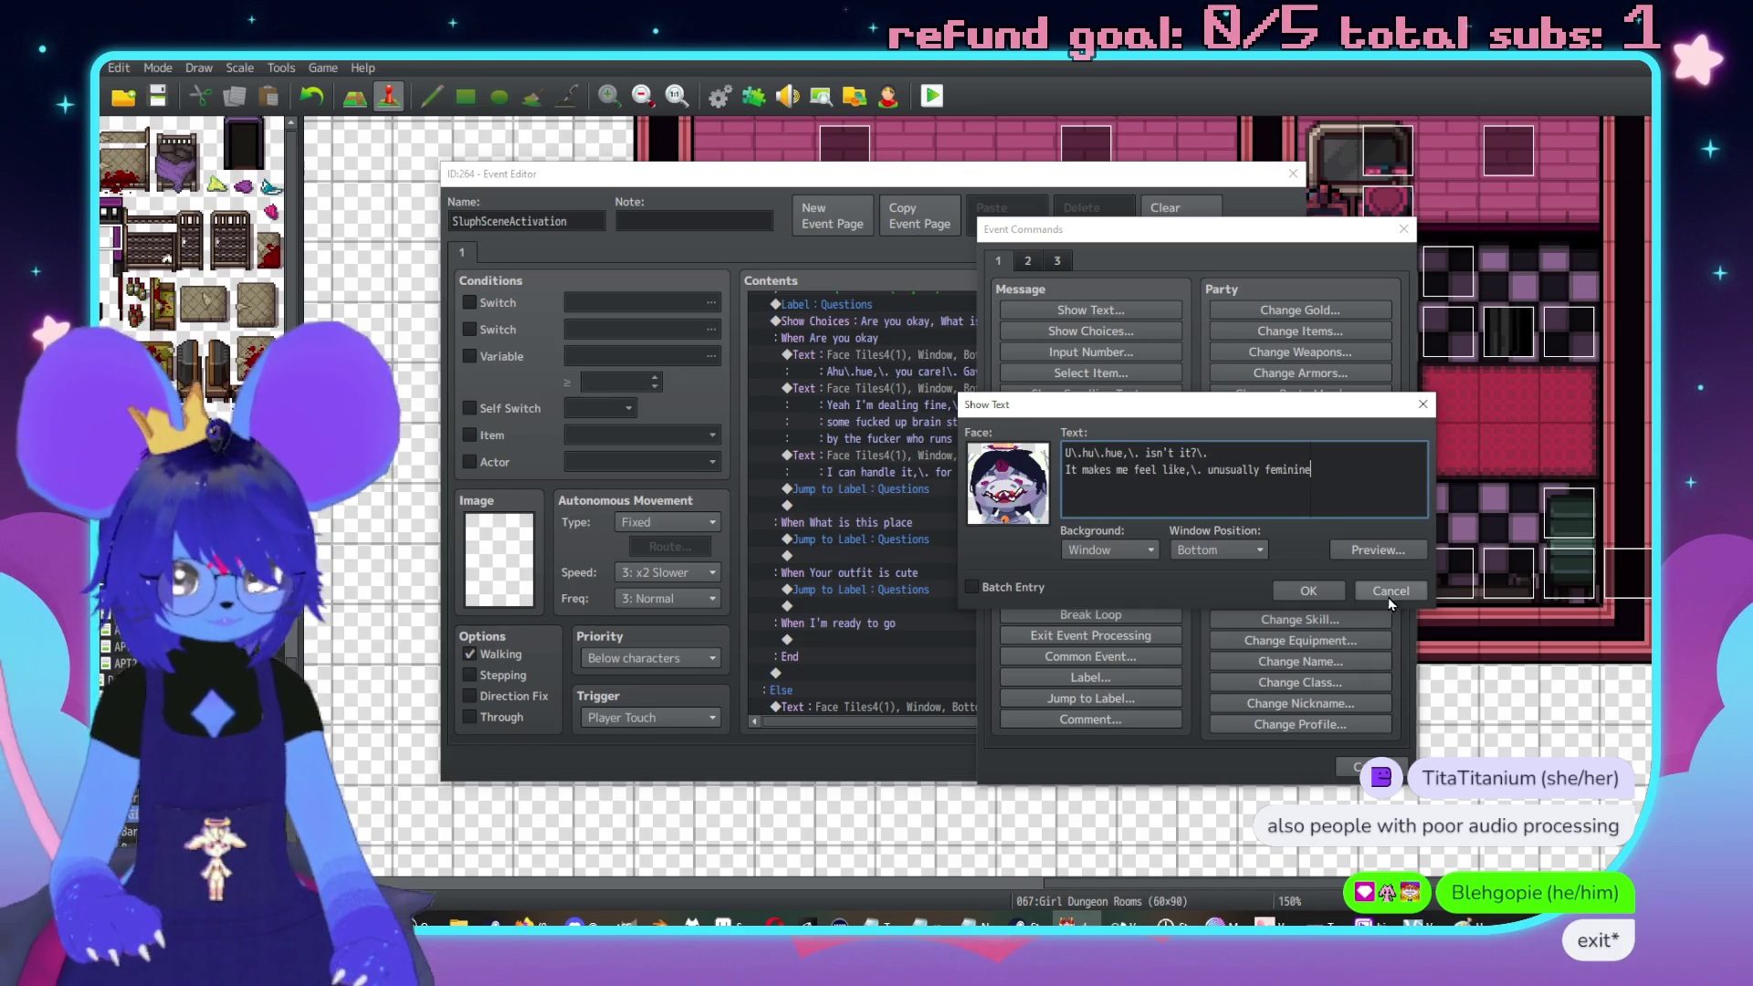
{"action": "left_click", "coordinate": [1308, 590]}
{"action": "left_click", "coordinate": [902, 557]}
{"action": "key", "text": "Insert"}
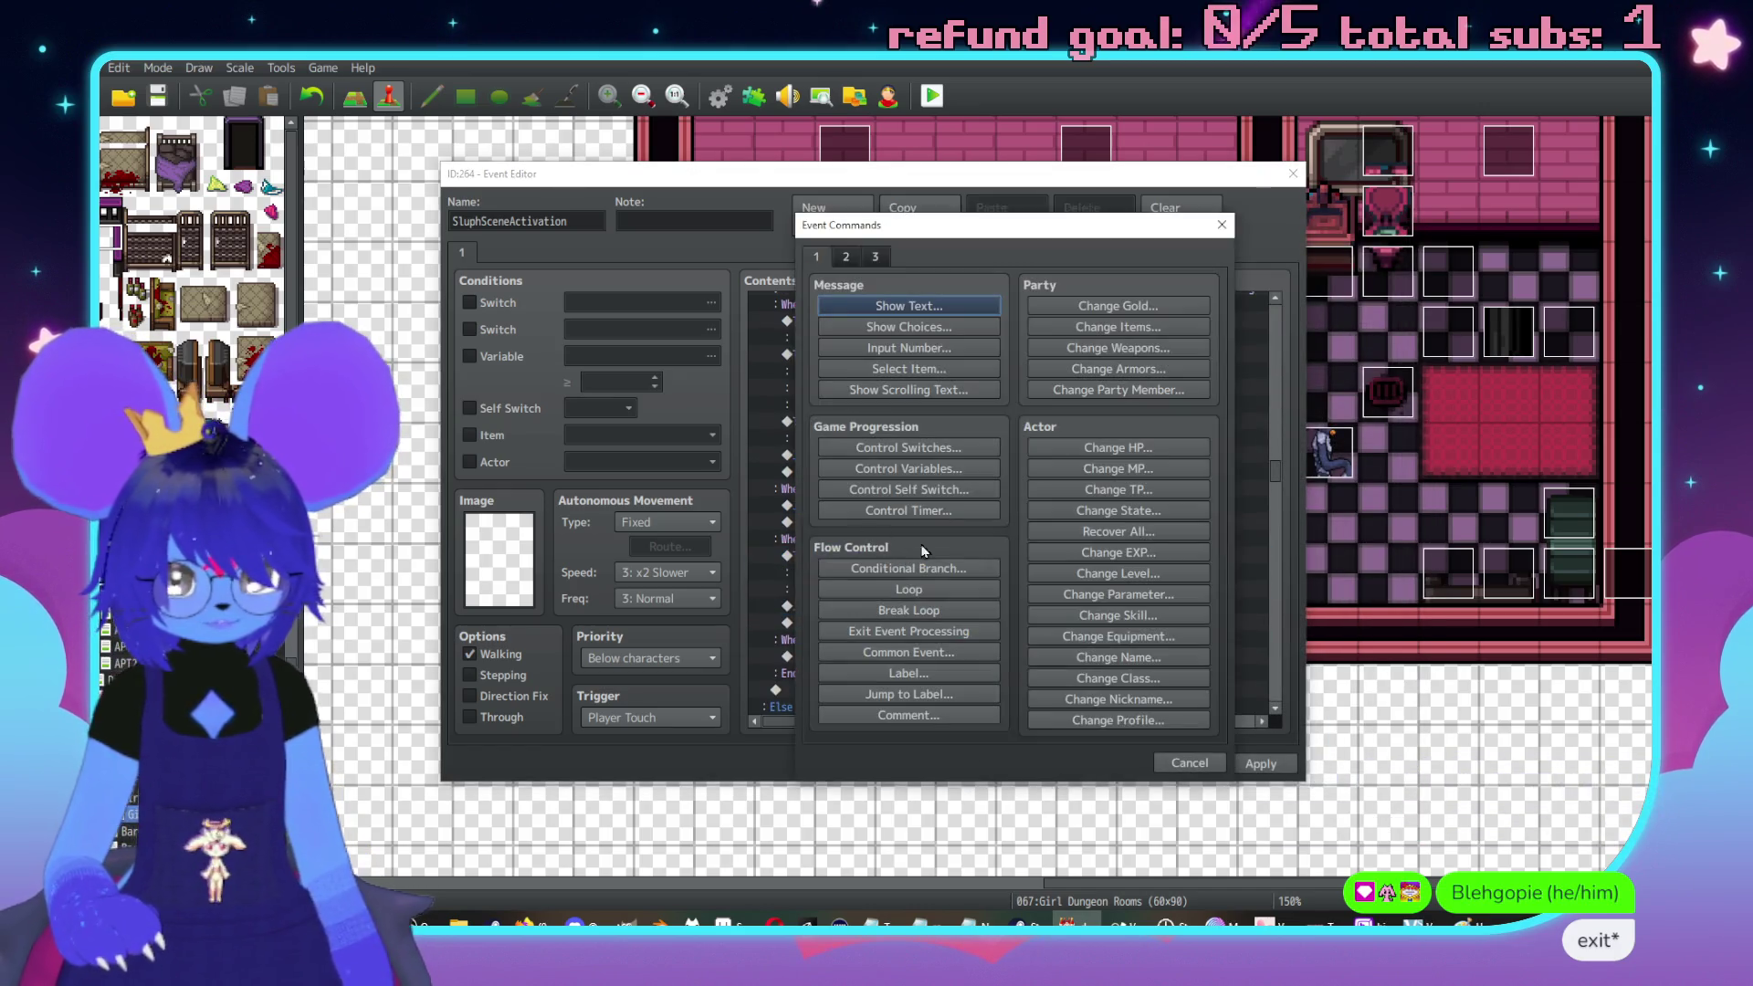
Add a Control Variables command adding constant 1 to variable 0005 AVOIDANCE
{"action": "left_click", "coordinate": [925, 473]}
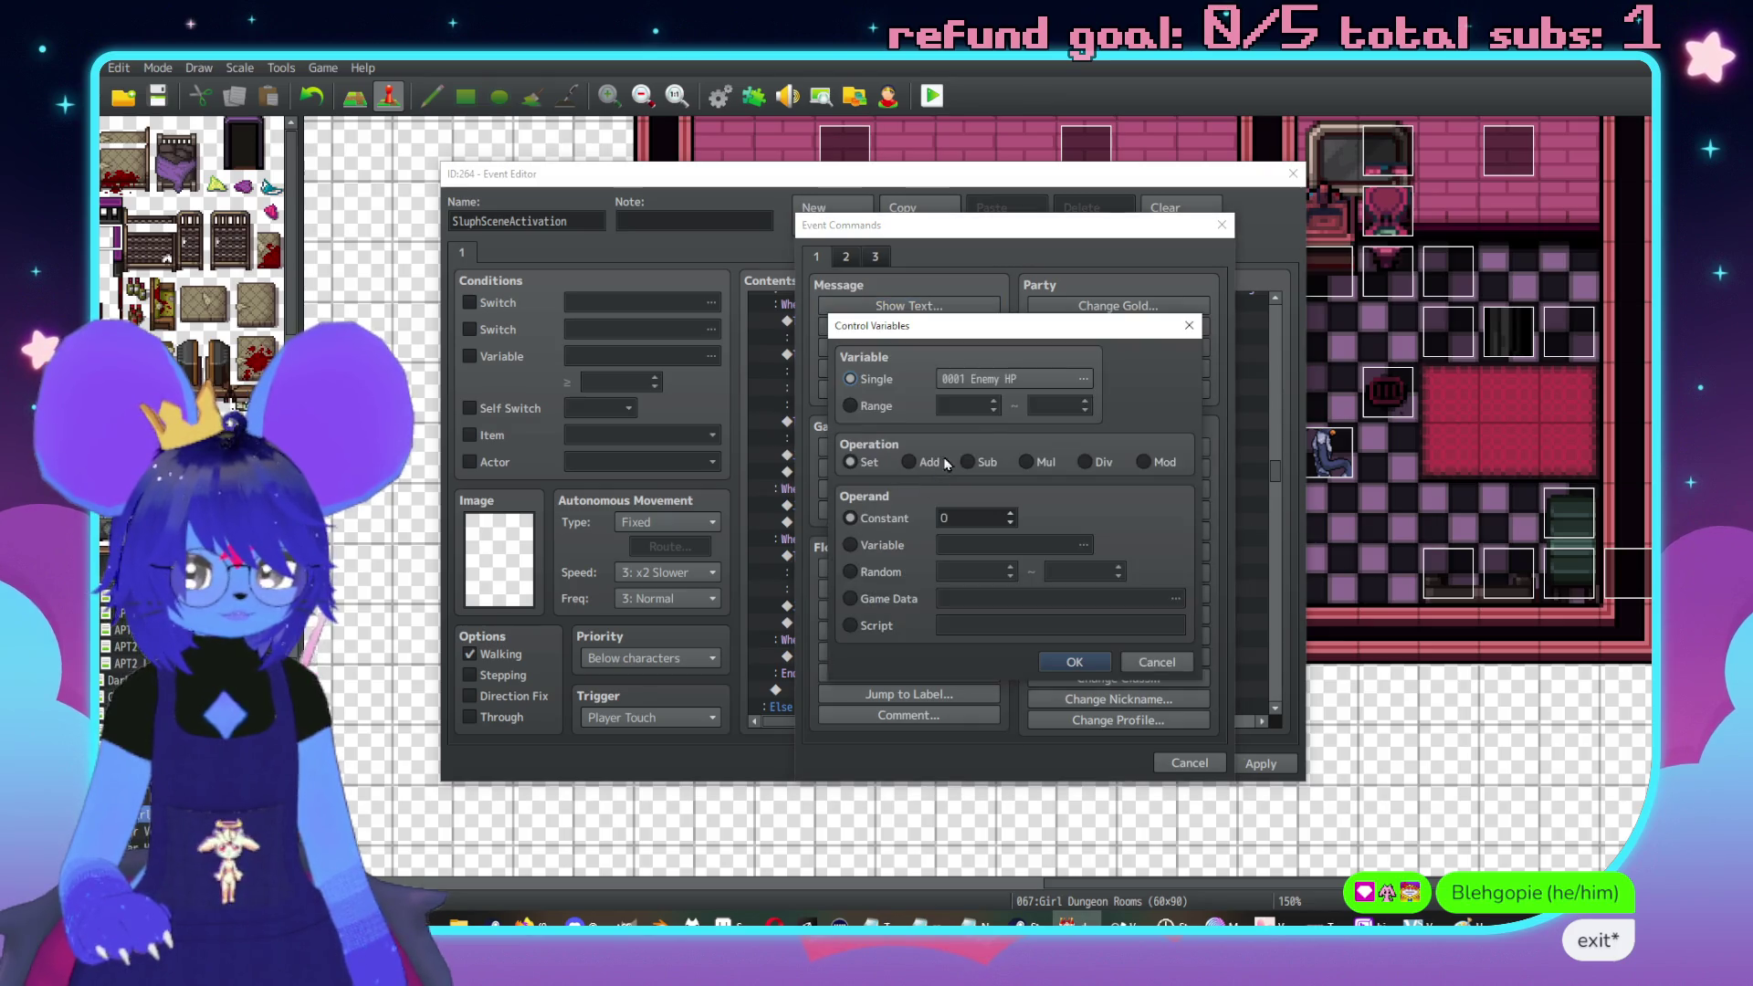
{"action": "left_click", "coordinate": [967, 376]}
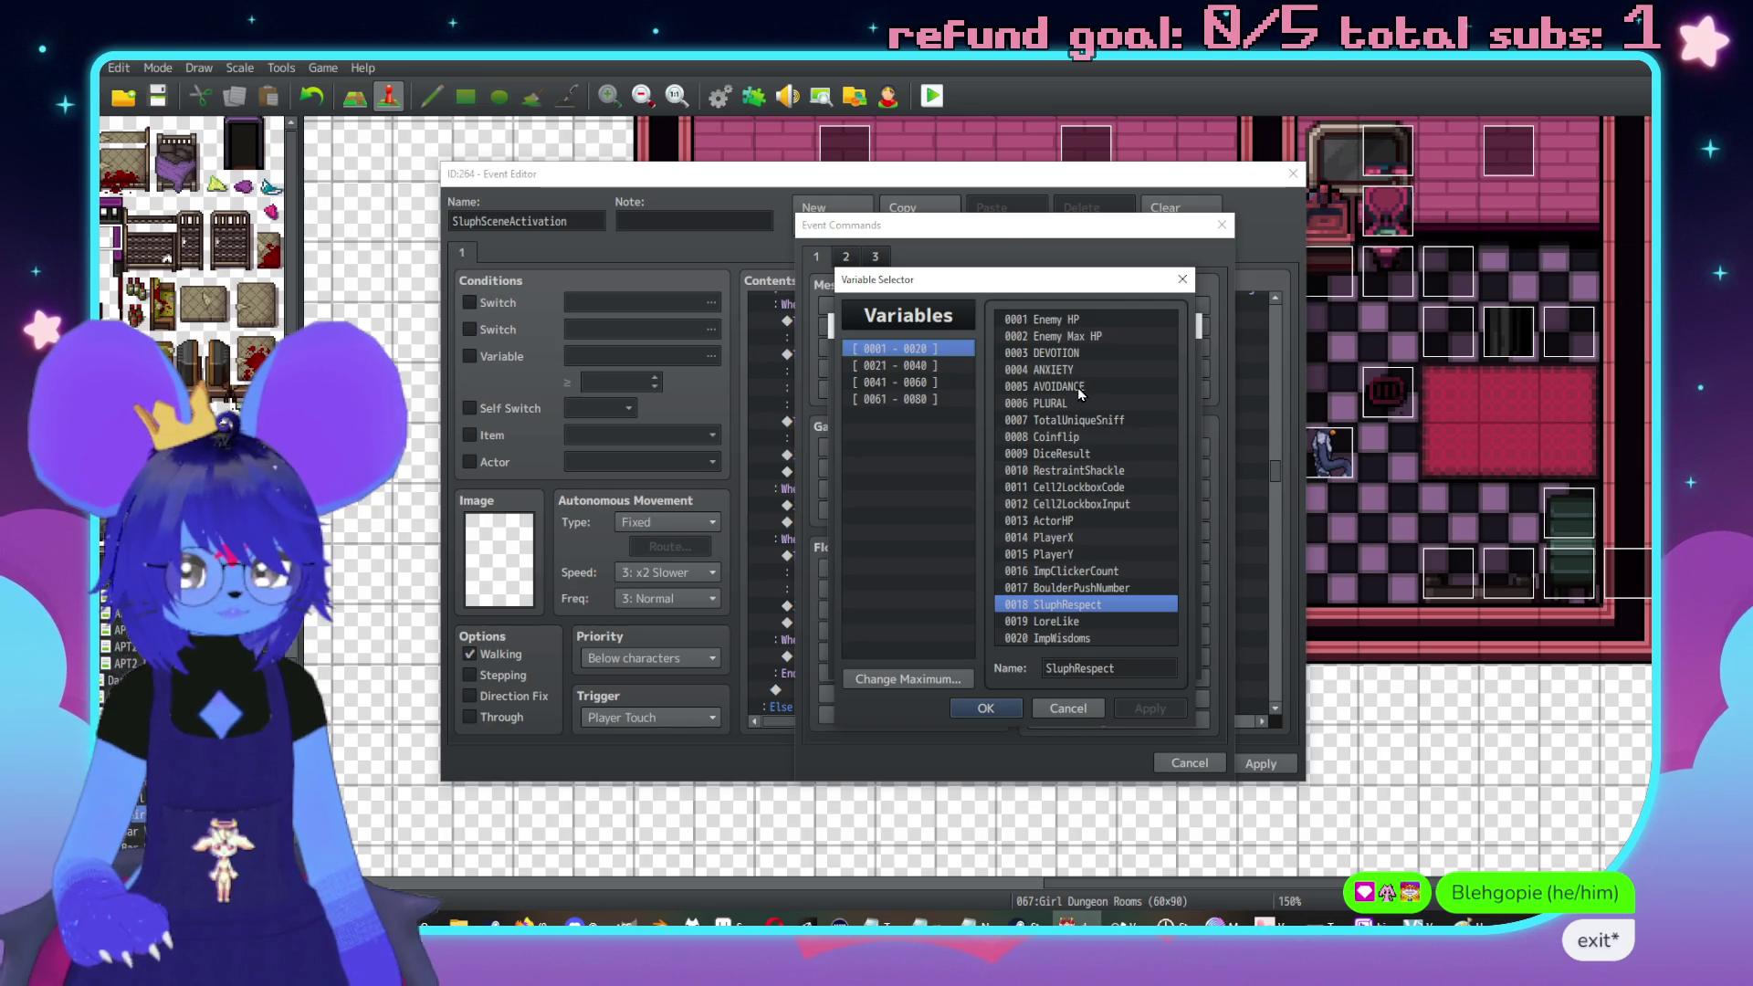
{"action": "double_click", "coordinate": [1080, 393]}
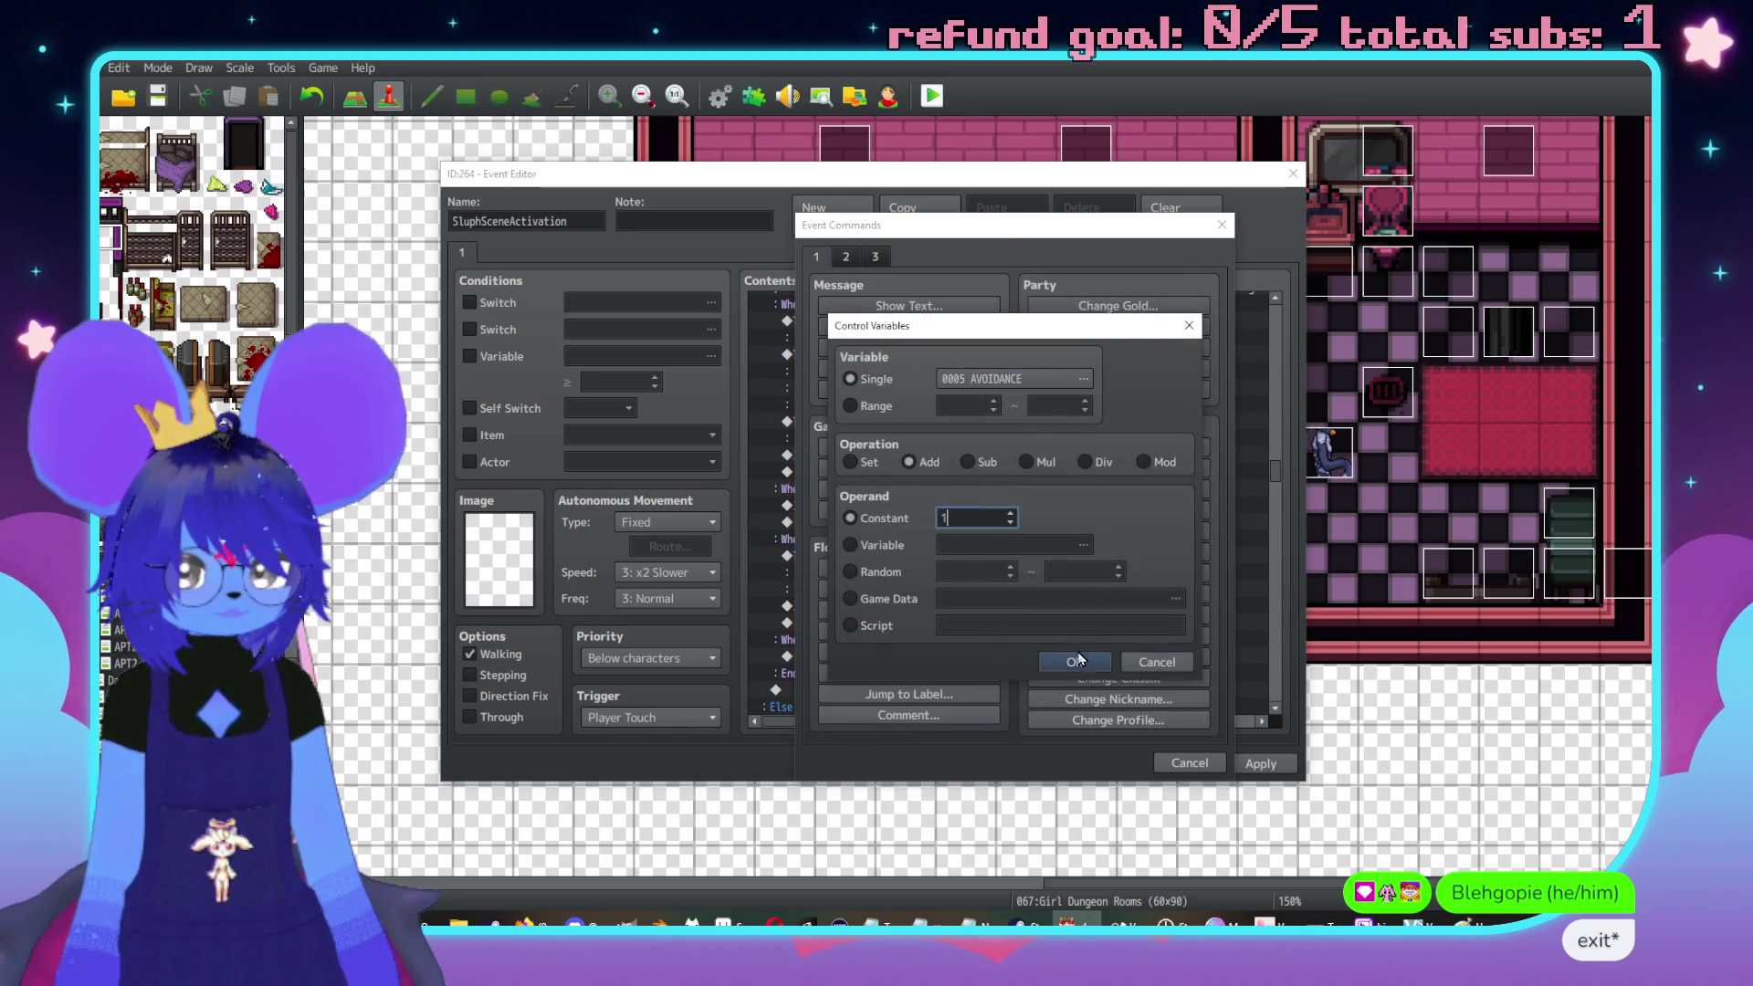
{"action": "left_click", "coordinate": [1076, 661]}
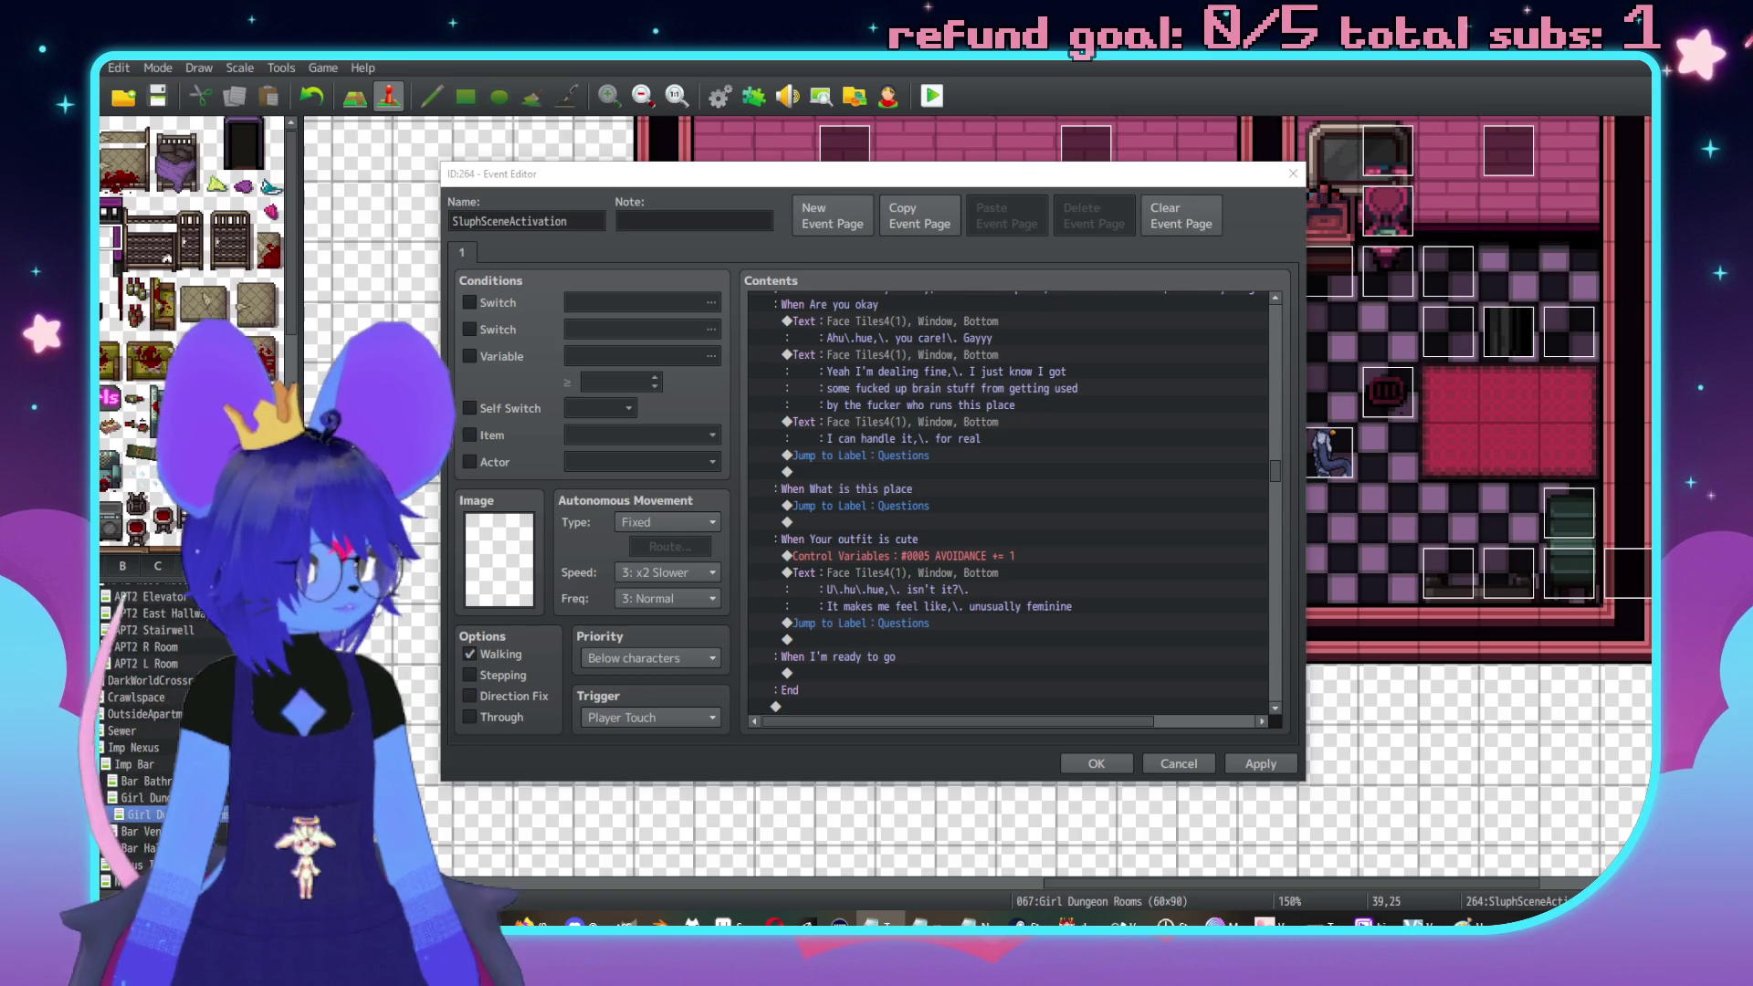
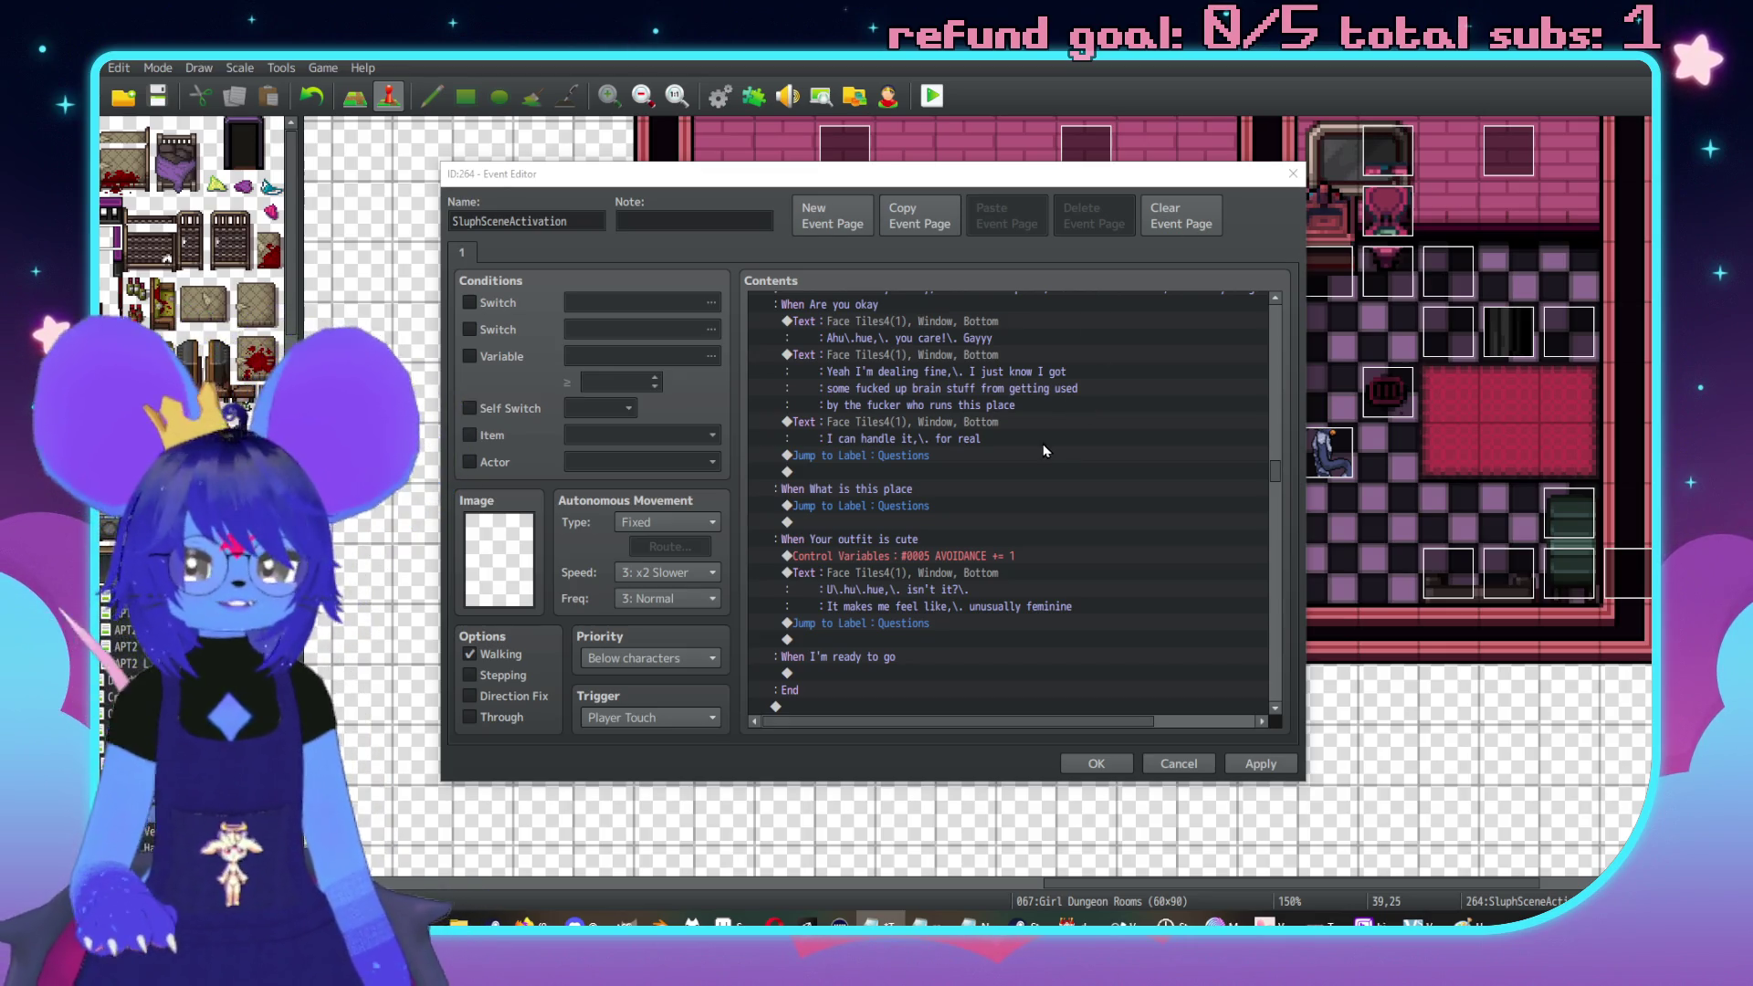
Reword the outfit reply to '…really feminine and kinda super sexy', rewrapping its lines
{"action": "scroll", "coordinate": [1060, 516], "scroll_direction": "down", "scroll_amount": 1}
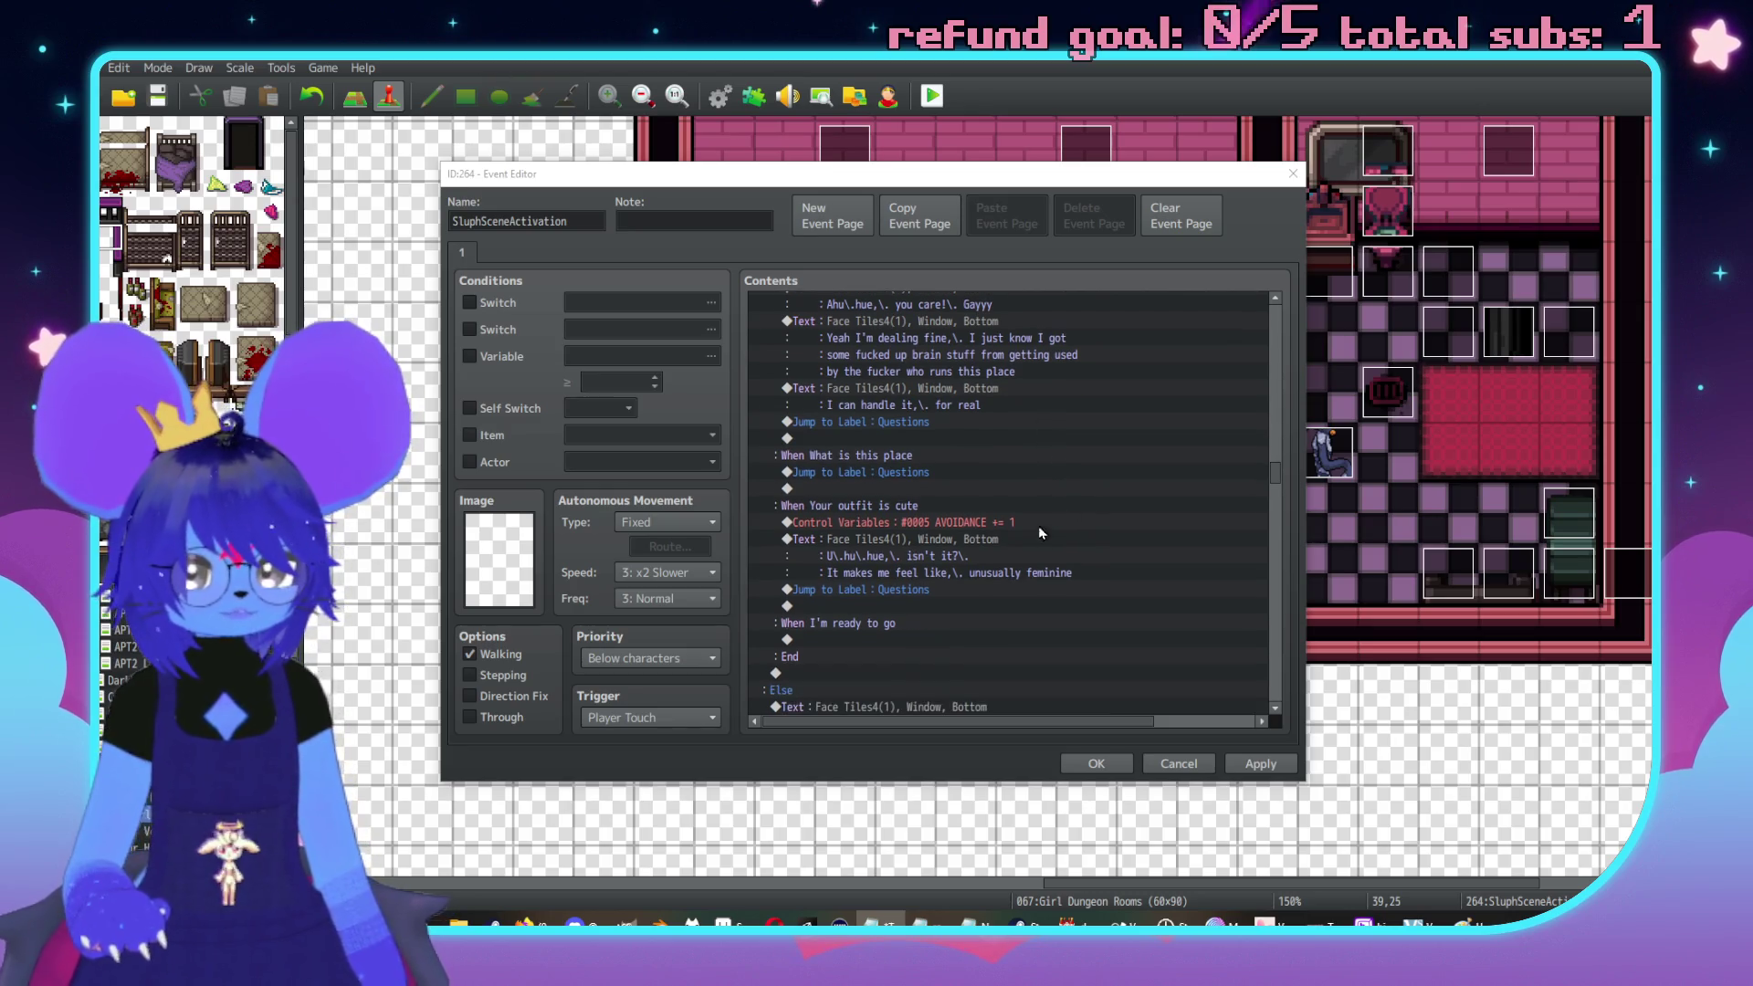
{"action": "double_click", "coordinate": [1013, 543]}
{"action": "left_click_drag", "start_coordinate": [1085, 468], "coordinate": [1025, 468]}
{"action": "type", "text": "really feminine and"}
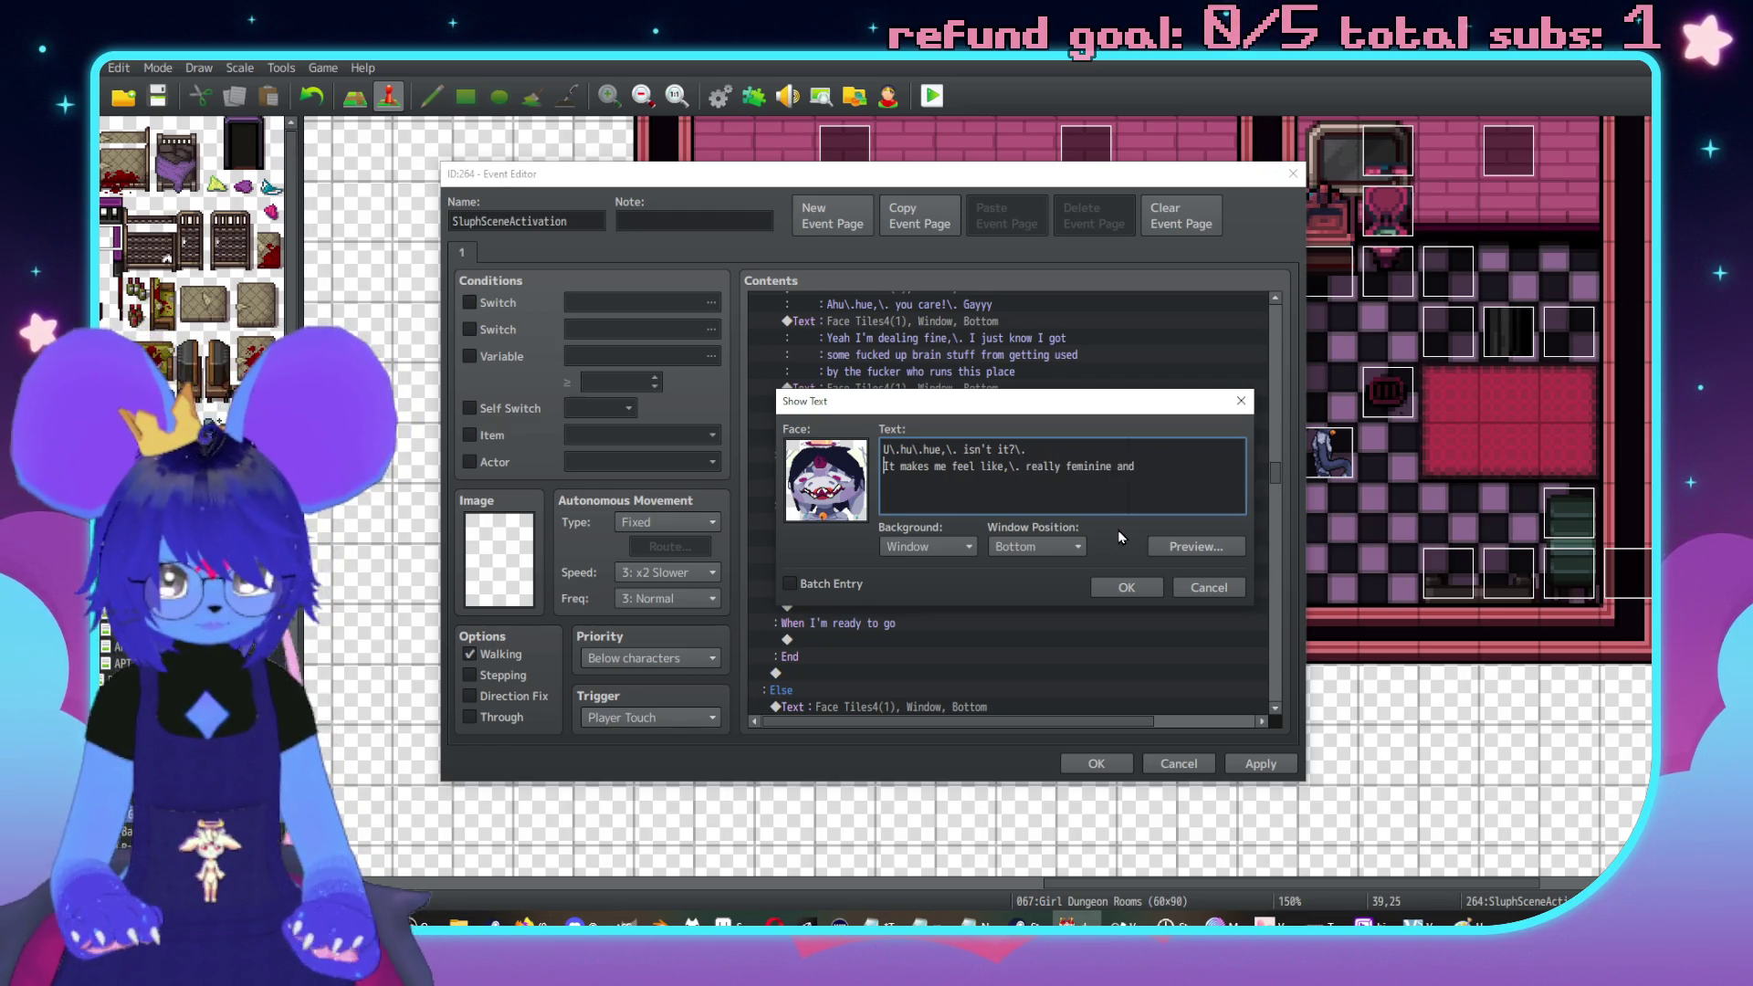
{"action": "key", "text": "Home"}
{"action": "key", "text": "BackSpace"}
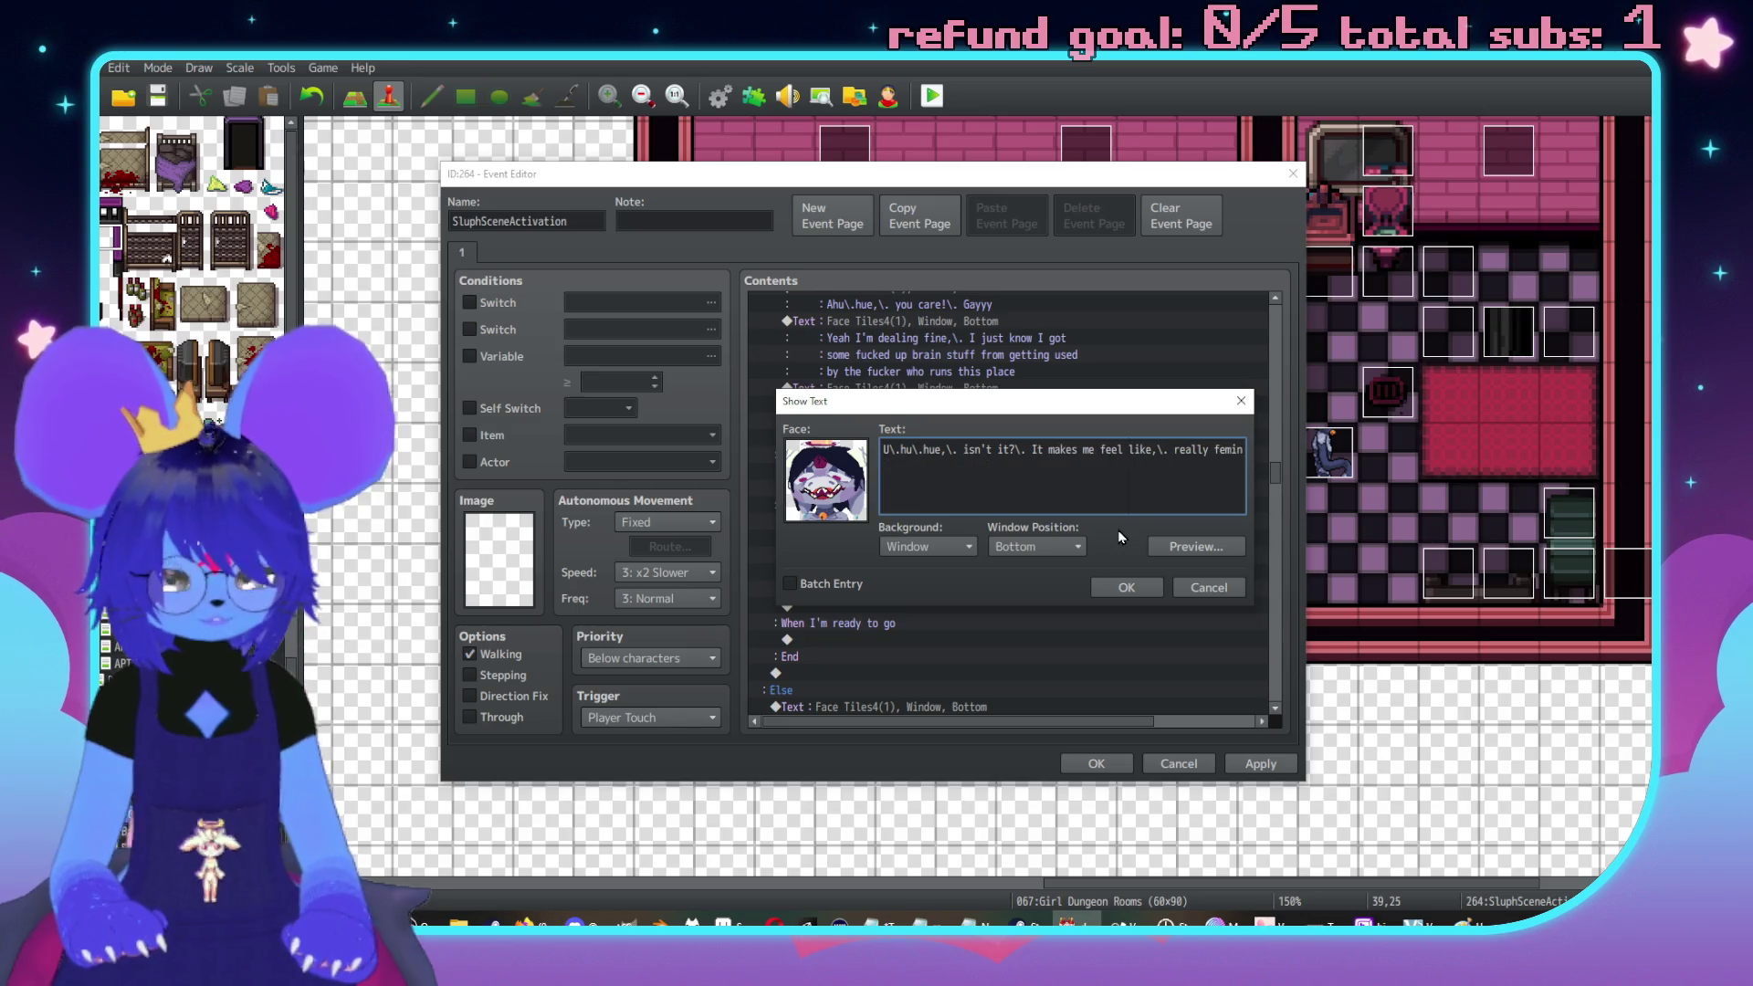
{"action": "key", "text": "Return"}
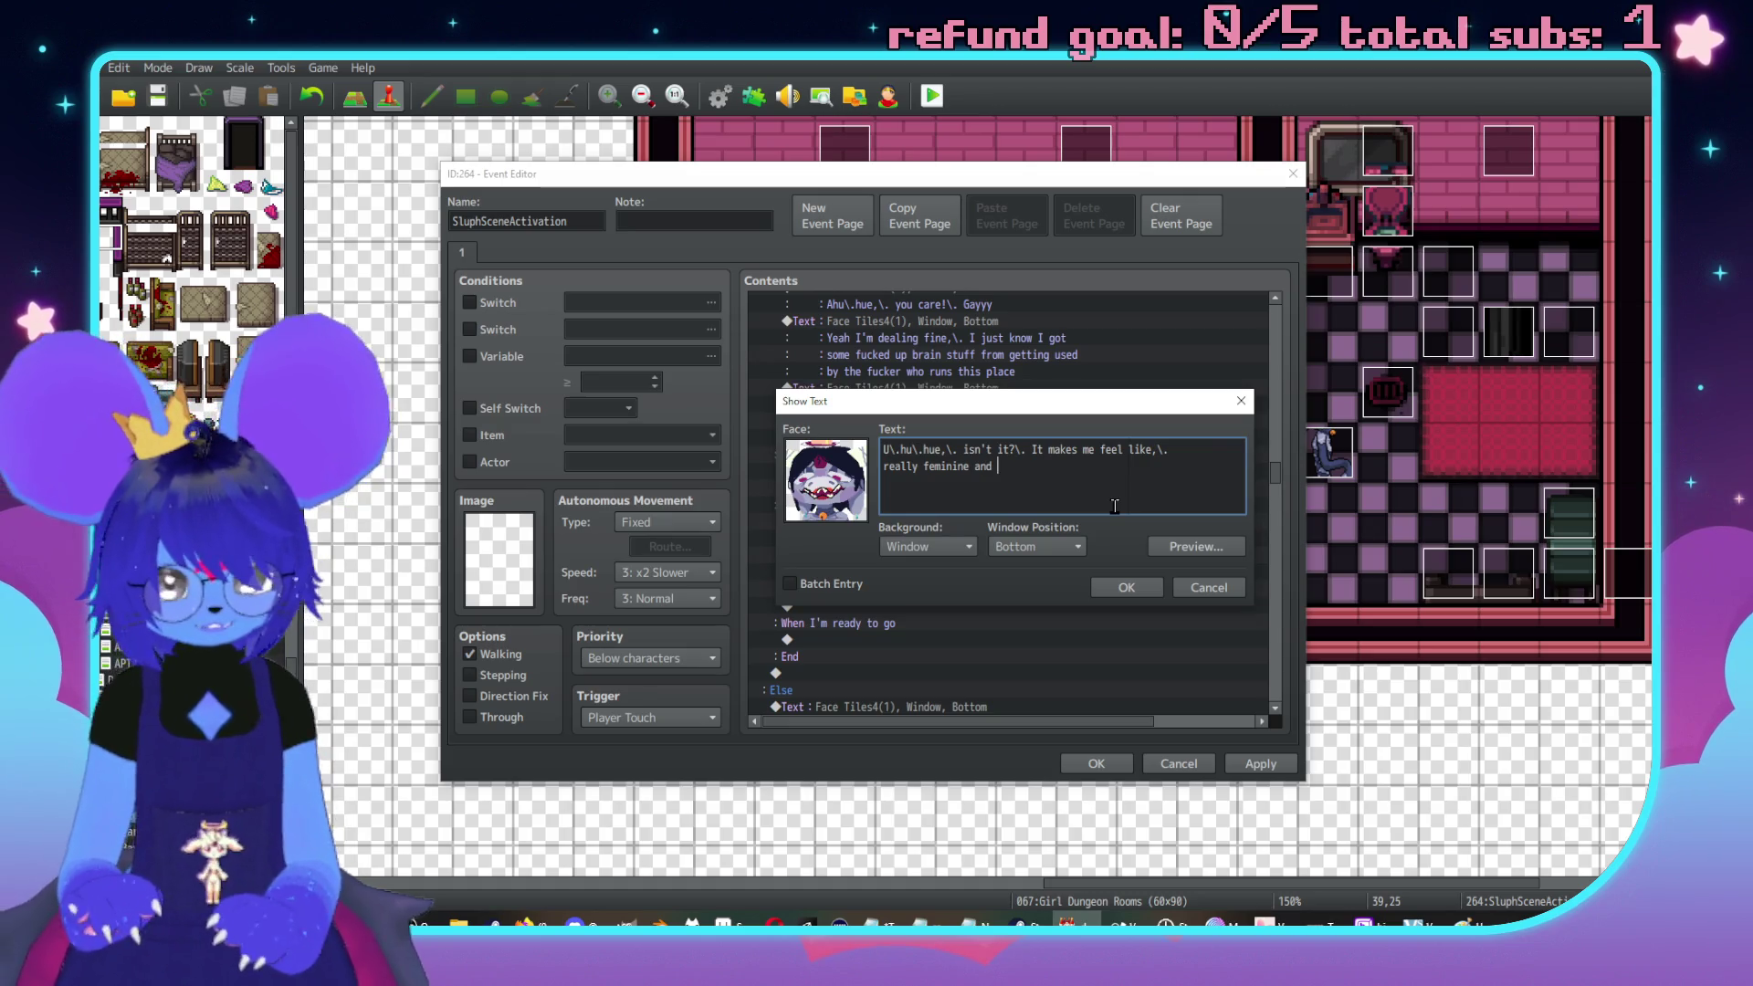
{"action": "type", "text": "kinda super se"}
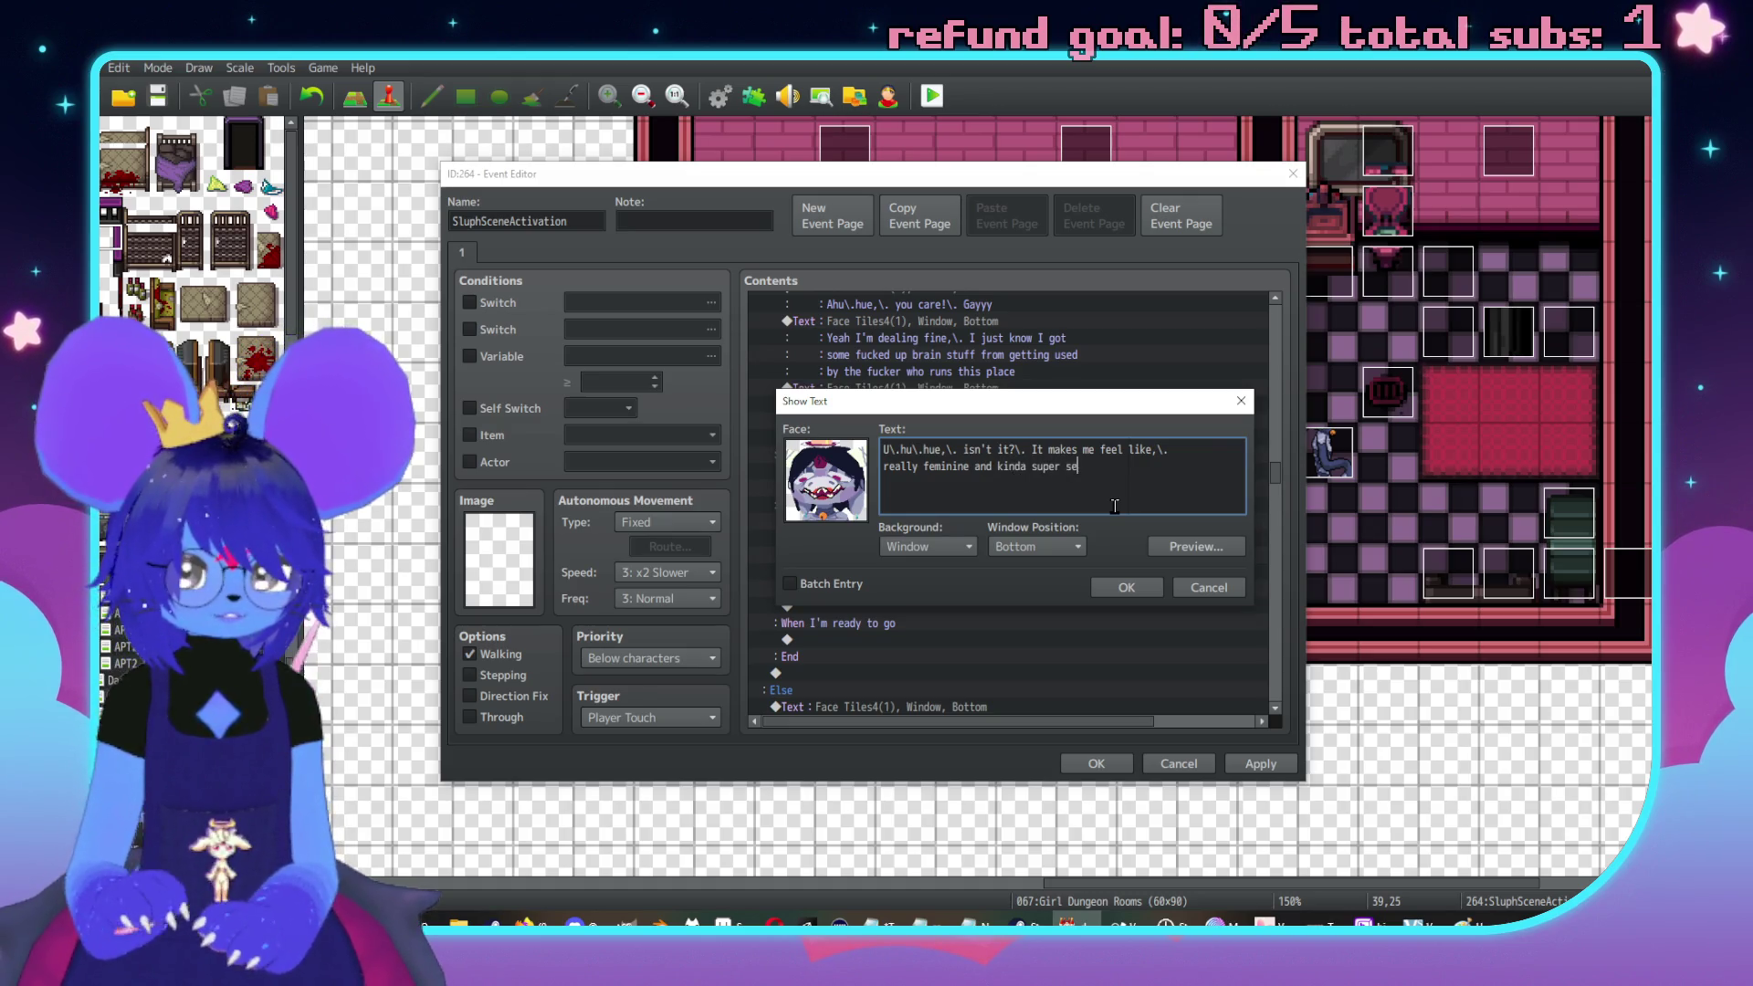
{"action": "left_click", "coordinate": [1123, 588]}
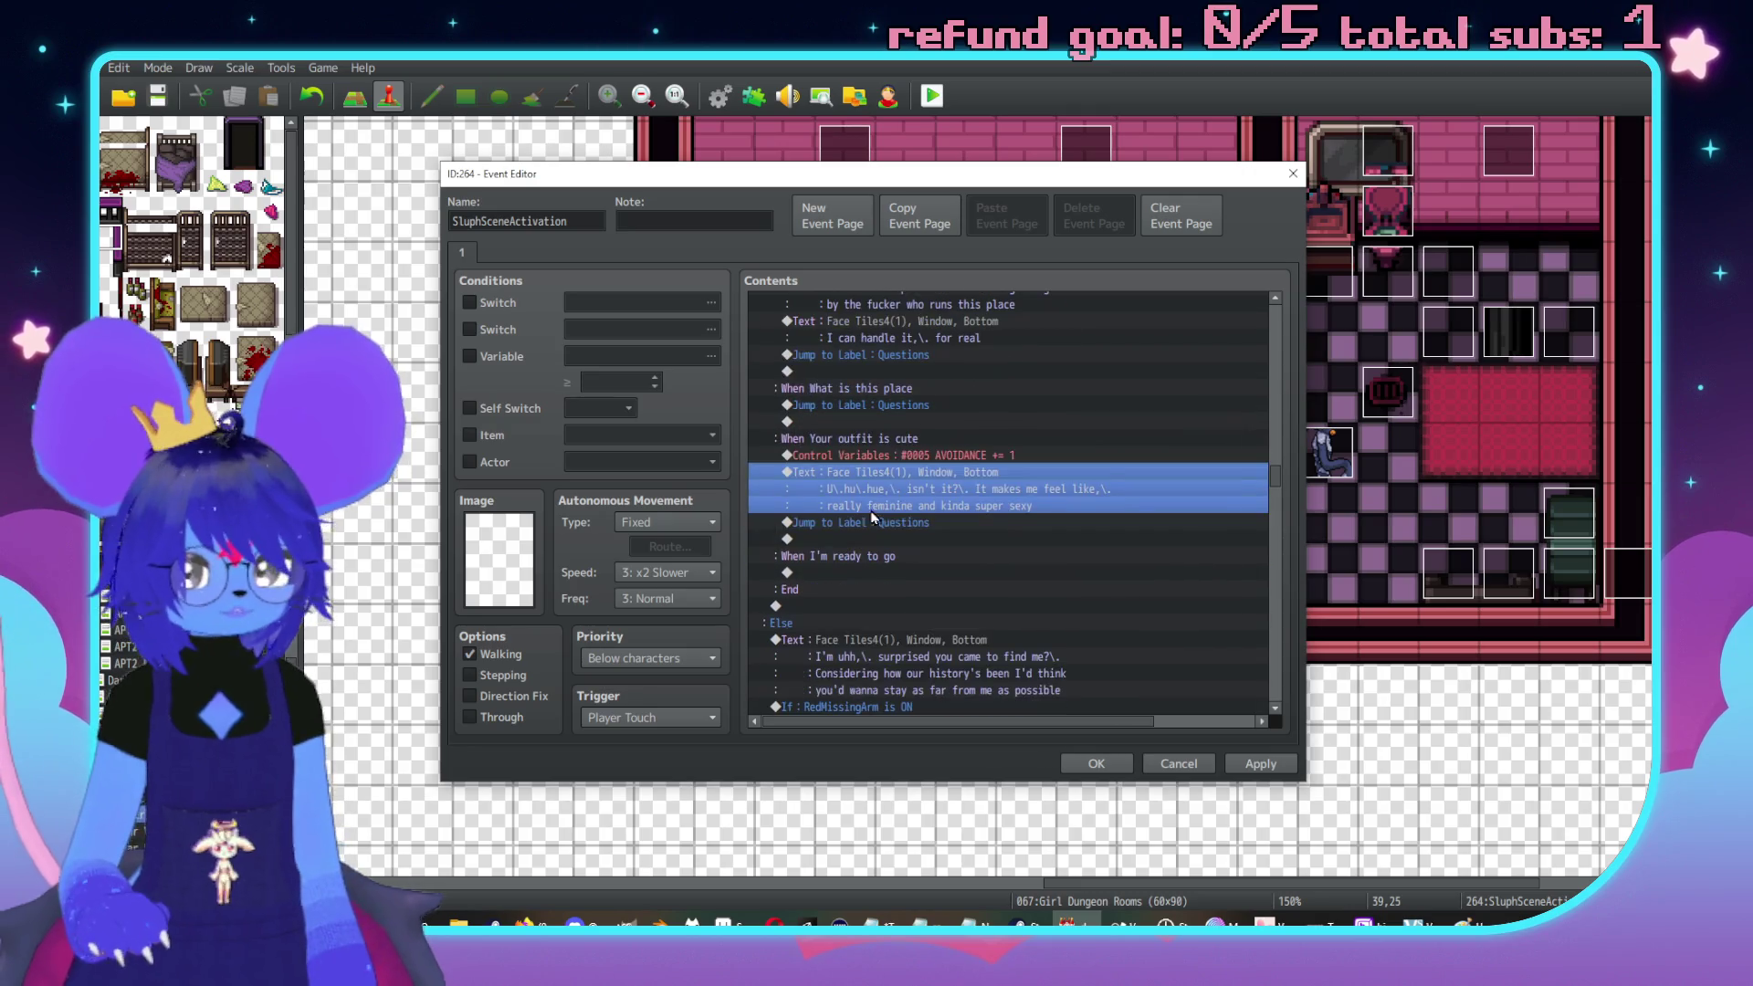
Insert a new Show Text below the outfit reply using the Face Tiles4 character face
{"action": "key", "text": "Down"}
{"action": "key", "text": "Return"}
{"action": "left_click_drag", "start_coordinate": [991, 228], "coordinate": [1318, 238]}
{"action": "left_click", "coordinate": [1235, 316]}
{"action": "double_click", "coordinate": [1176, 465]}
{"action": "left_click", "coordinate": [1110, 415]}
{"action": "double_click", "coordinate": [1343, 376]}
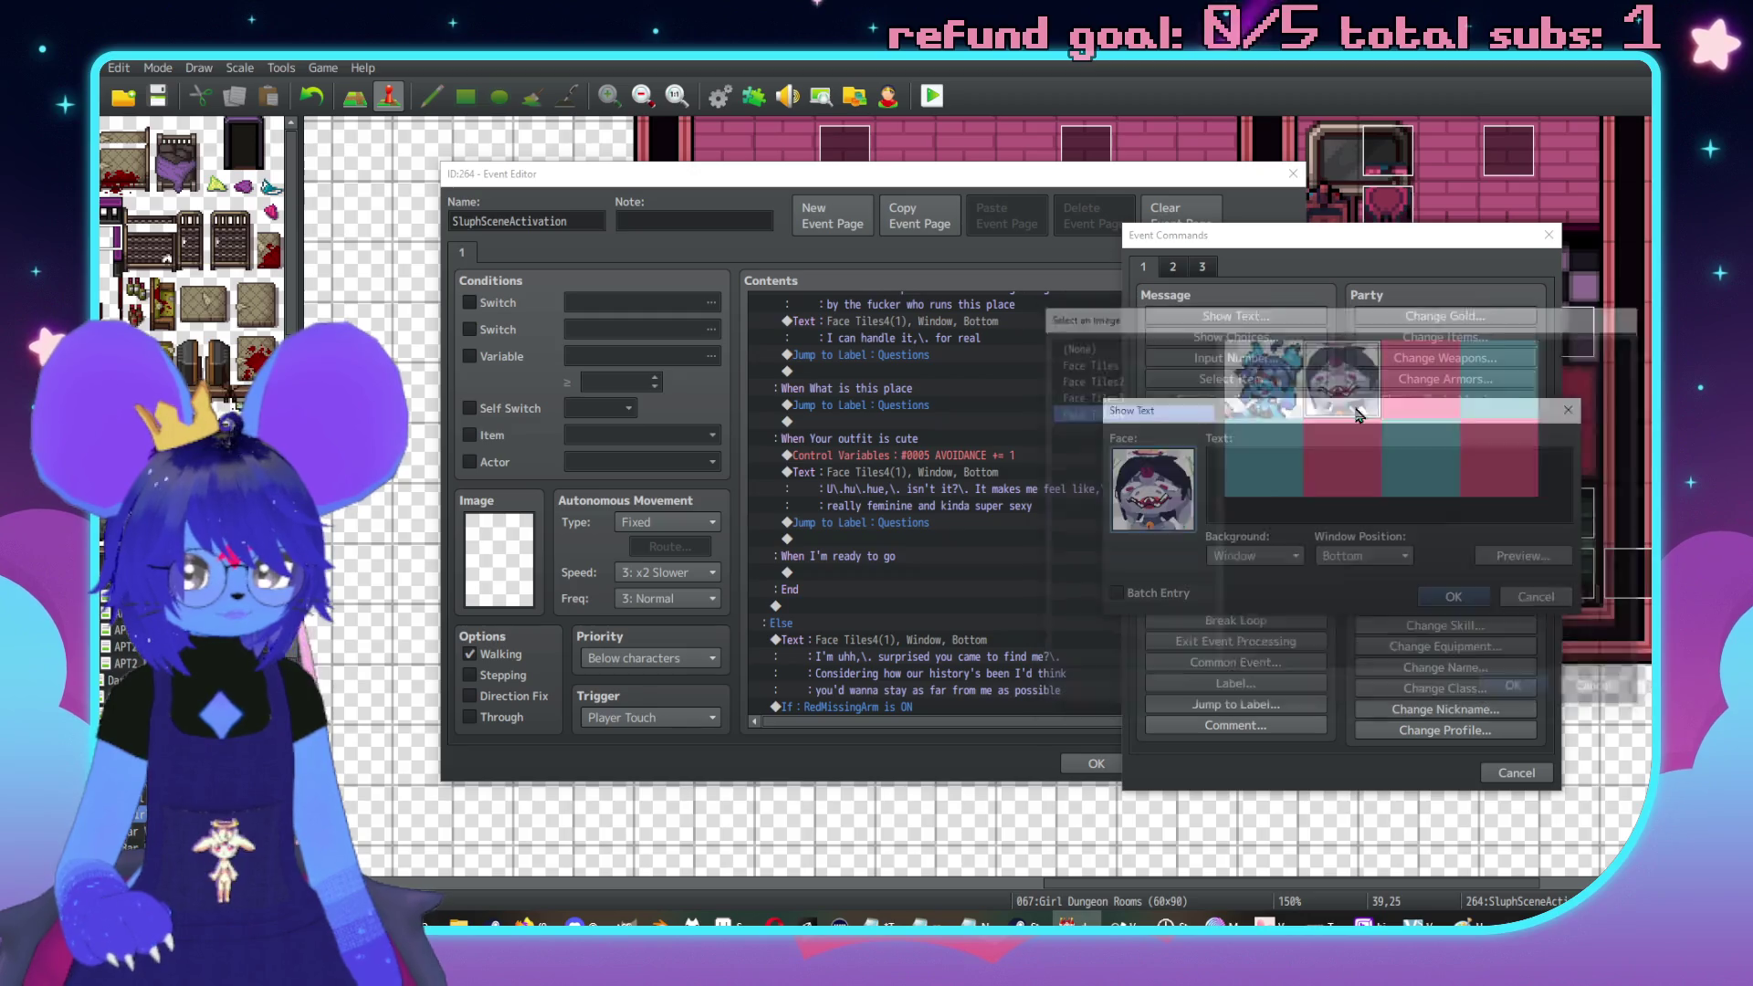
Write the two-line 'If it wasn't warm here… really cold' message, breaking after 'cold', and confirm
{"action": "type", "text": "I wanna switch back"}
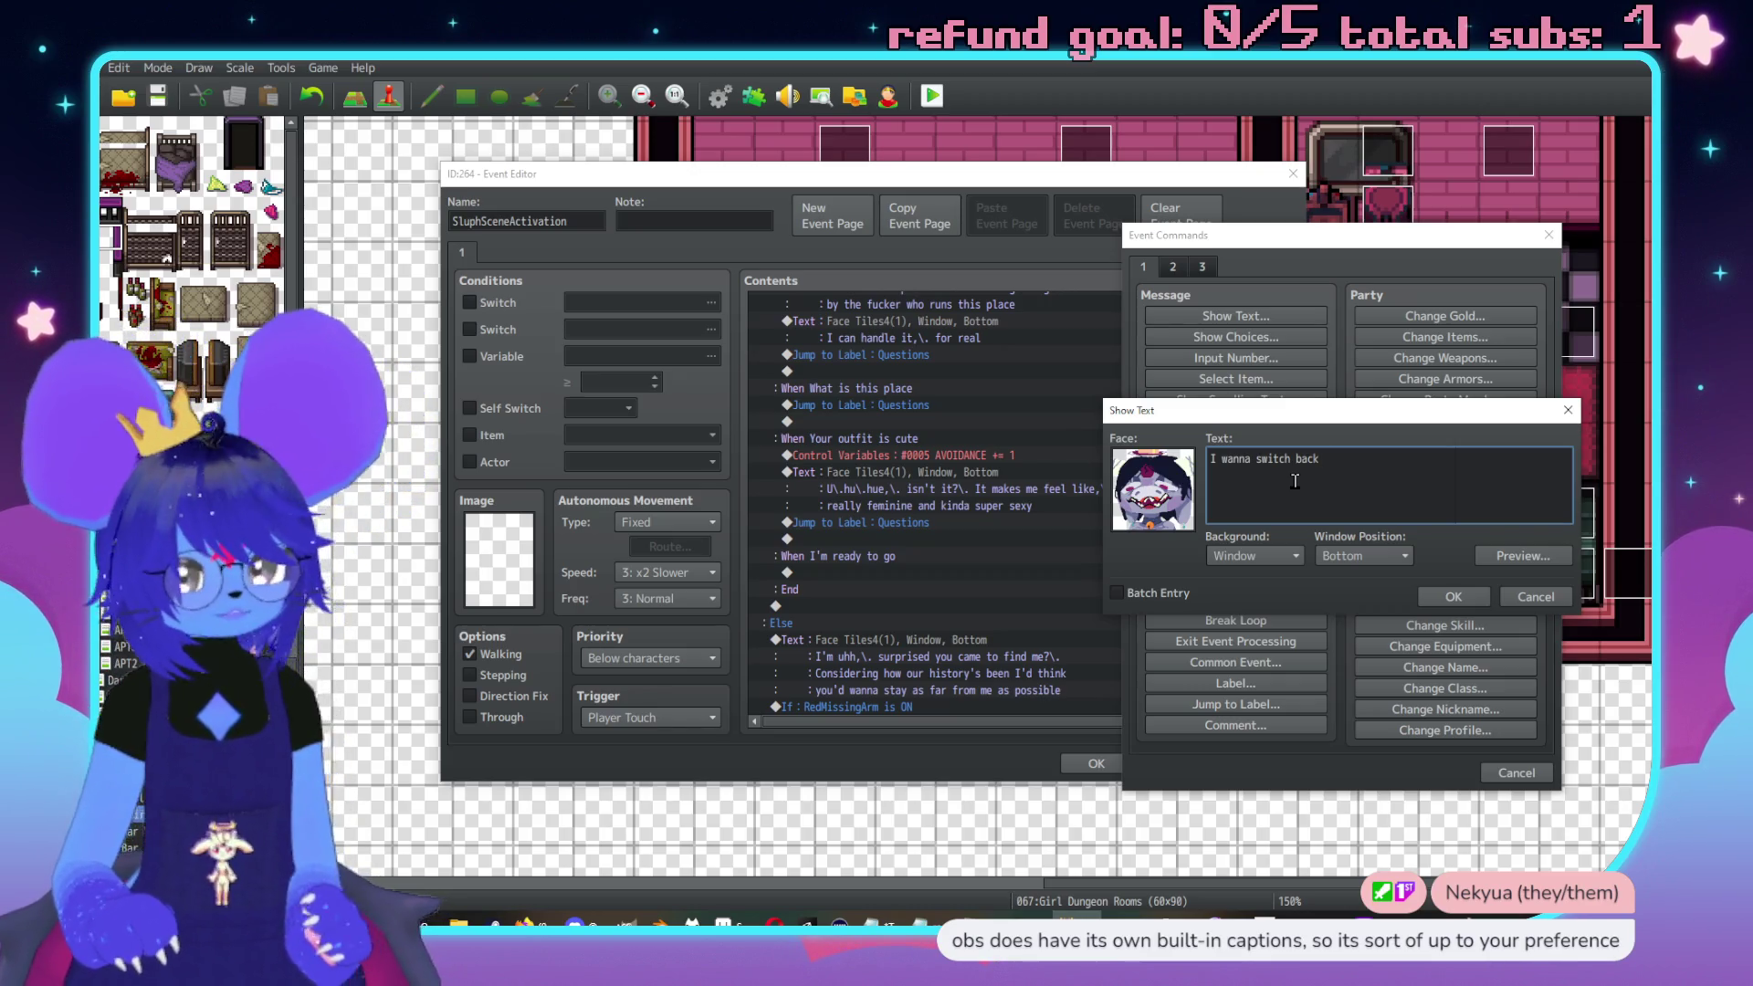
{"action": "key", "text": "BackSpace"}
{"action": "key", "text": "BackSpace"}
{"action": "key", "text": "BackSpace"}
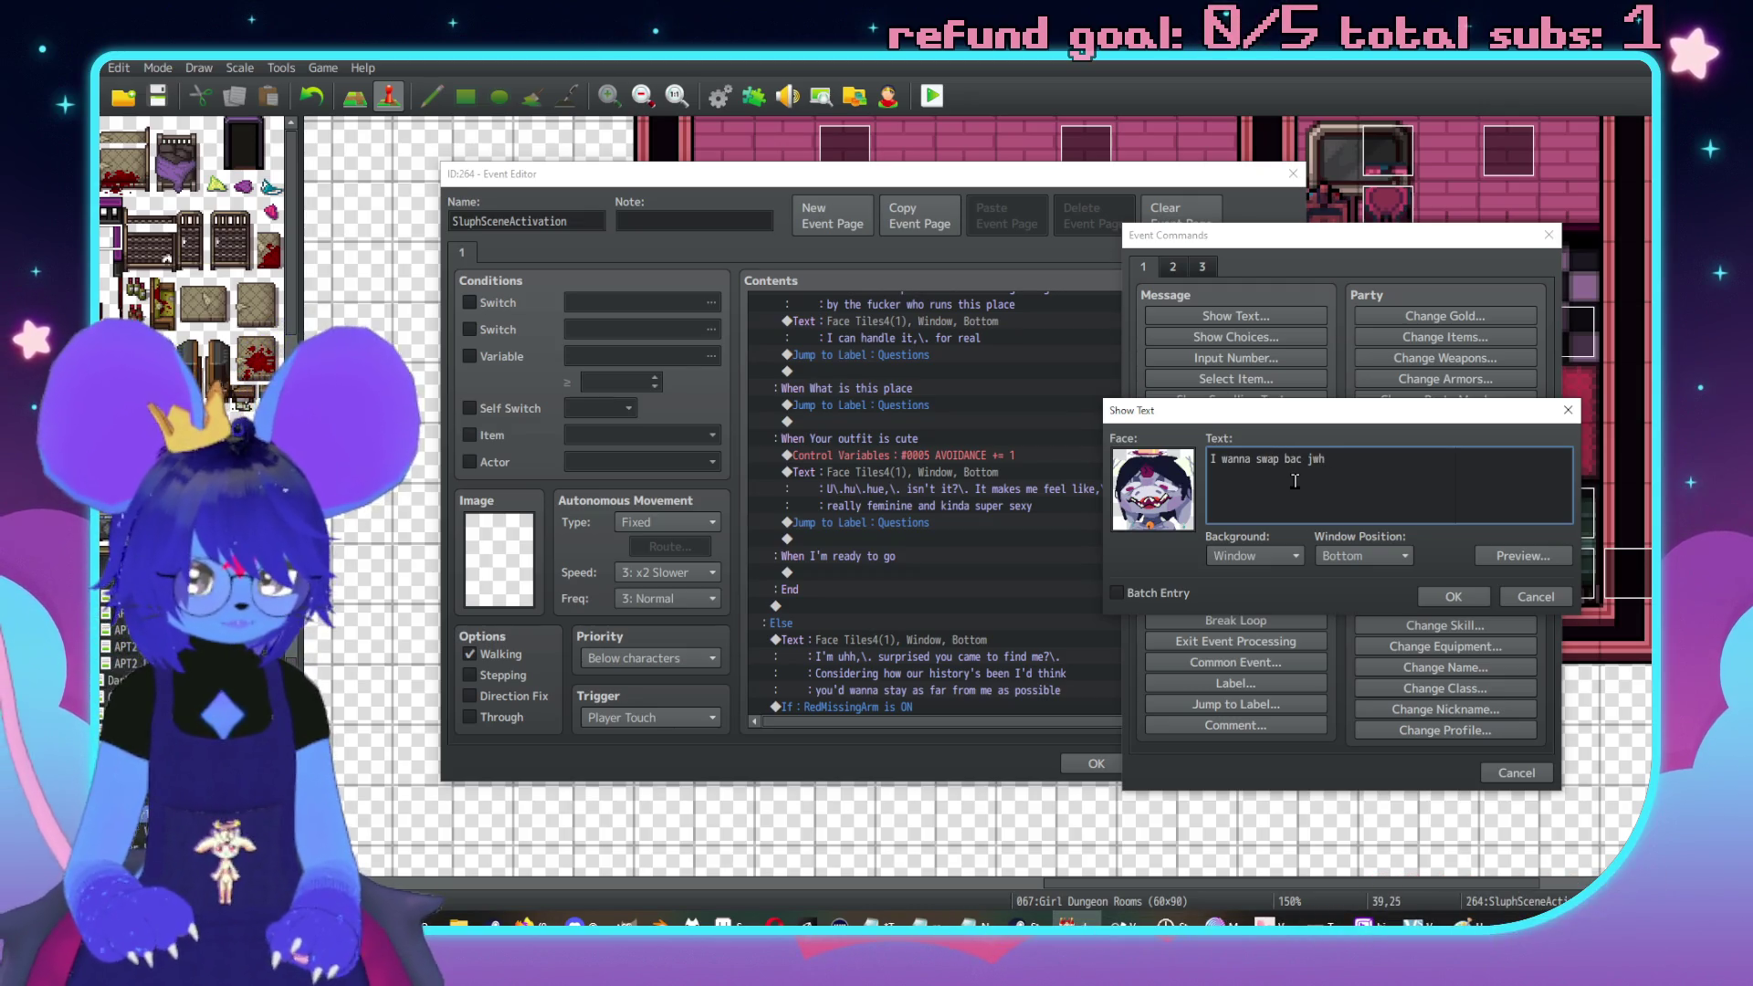
{"action": "key", "text": "BackSpace"}
{"action": "key", "text": "BackSpace"}
{"action": "key", "text": "BackSpace"}
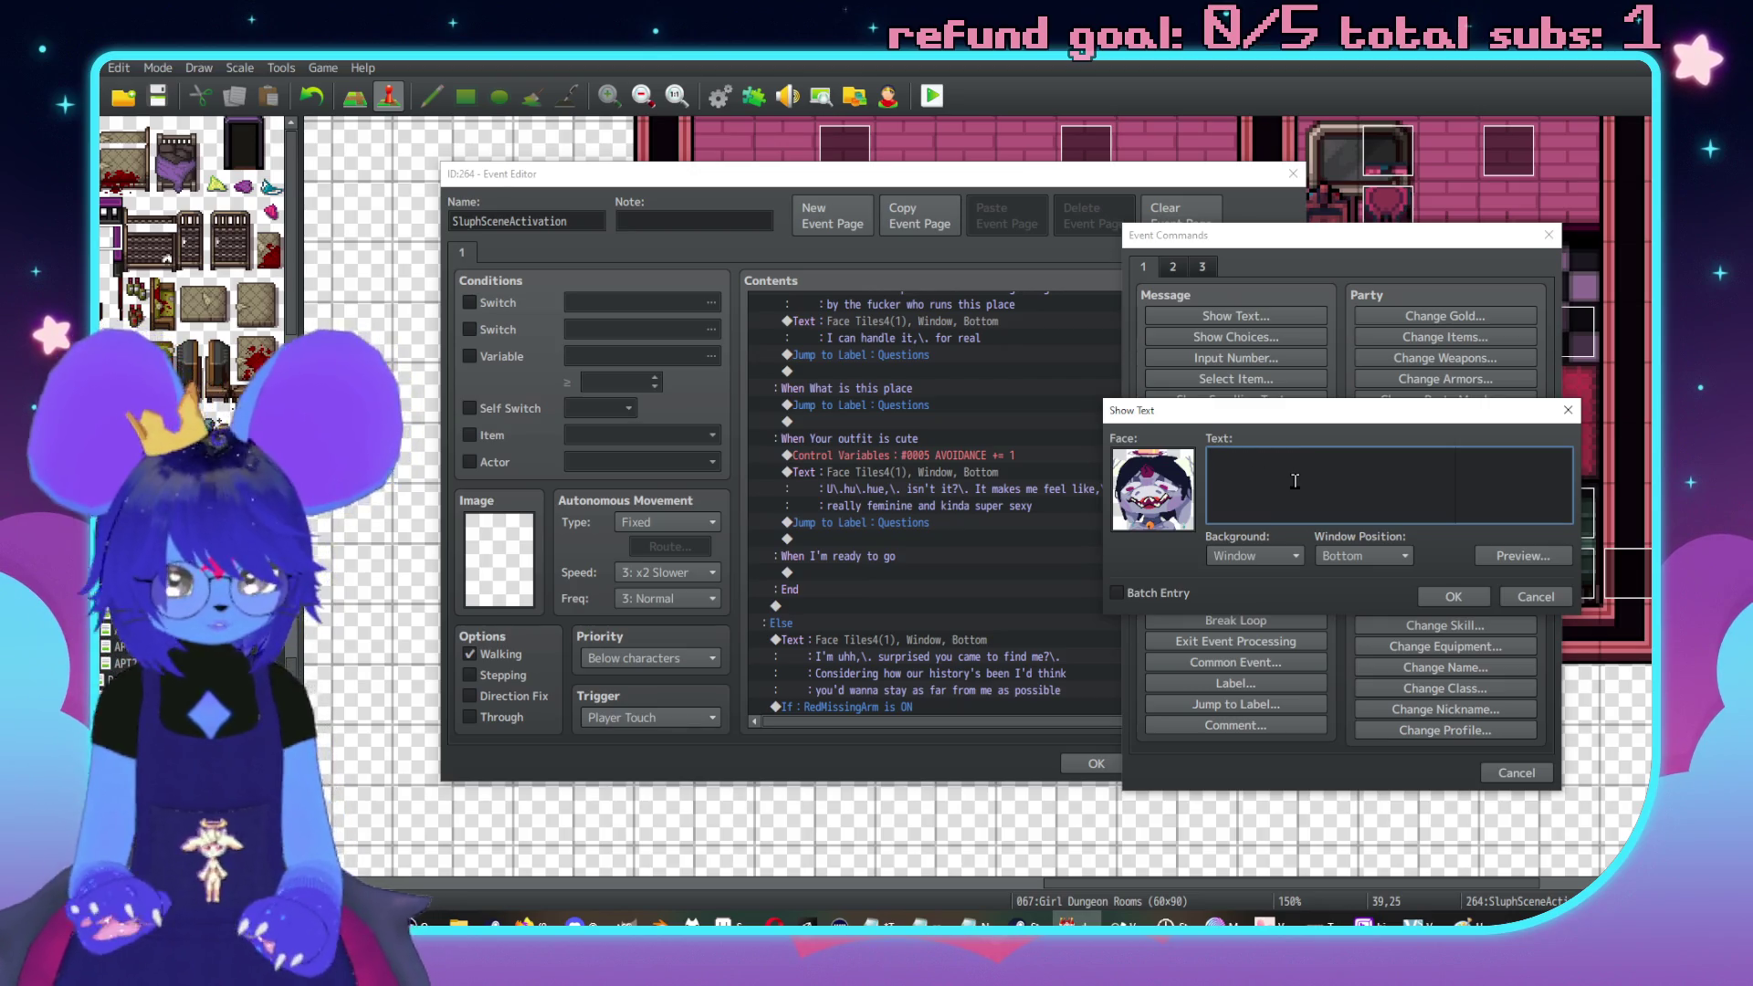
{"action": "type", "text": "I'll"}
{"action": "key", "text": "BackSpace"}
{"action": "key", "text": "BackSpace"}
{"action": "key", "text": "BackSpace"}
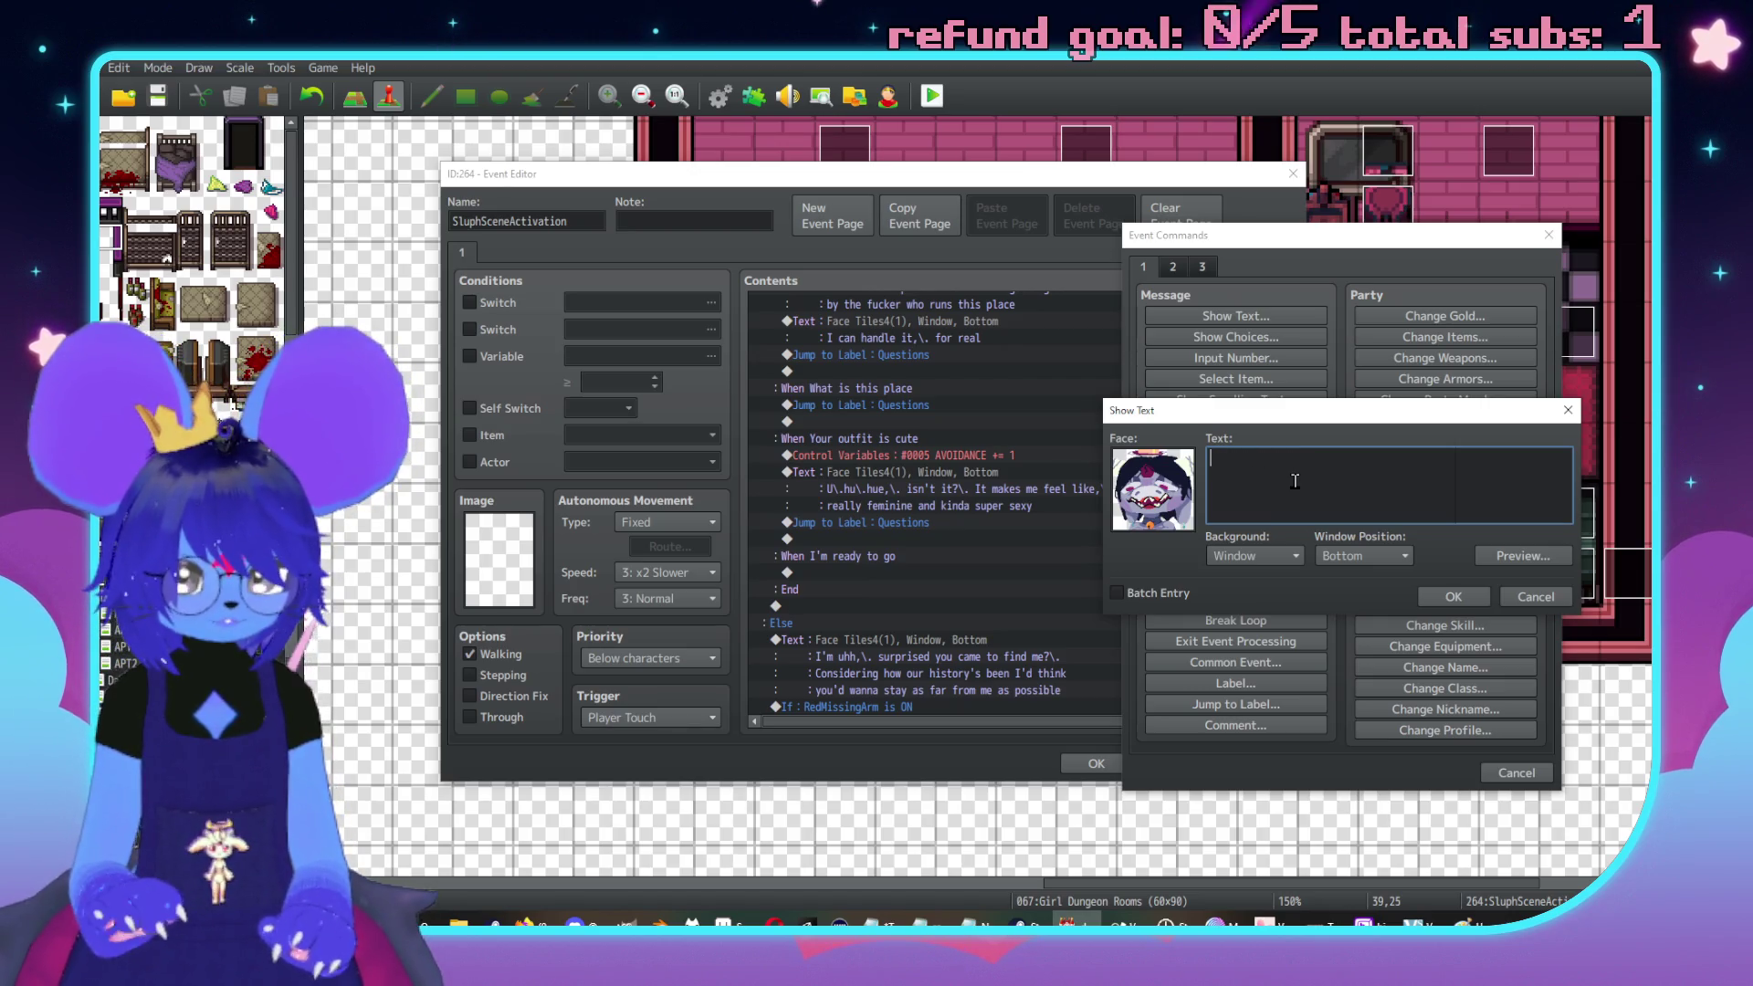
{"action": "type", "text": "f it wasn't w"}
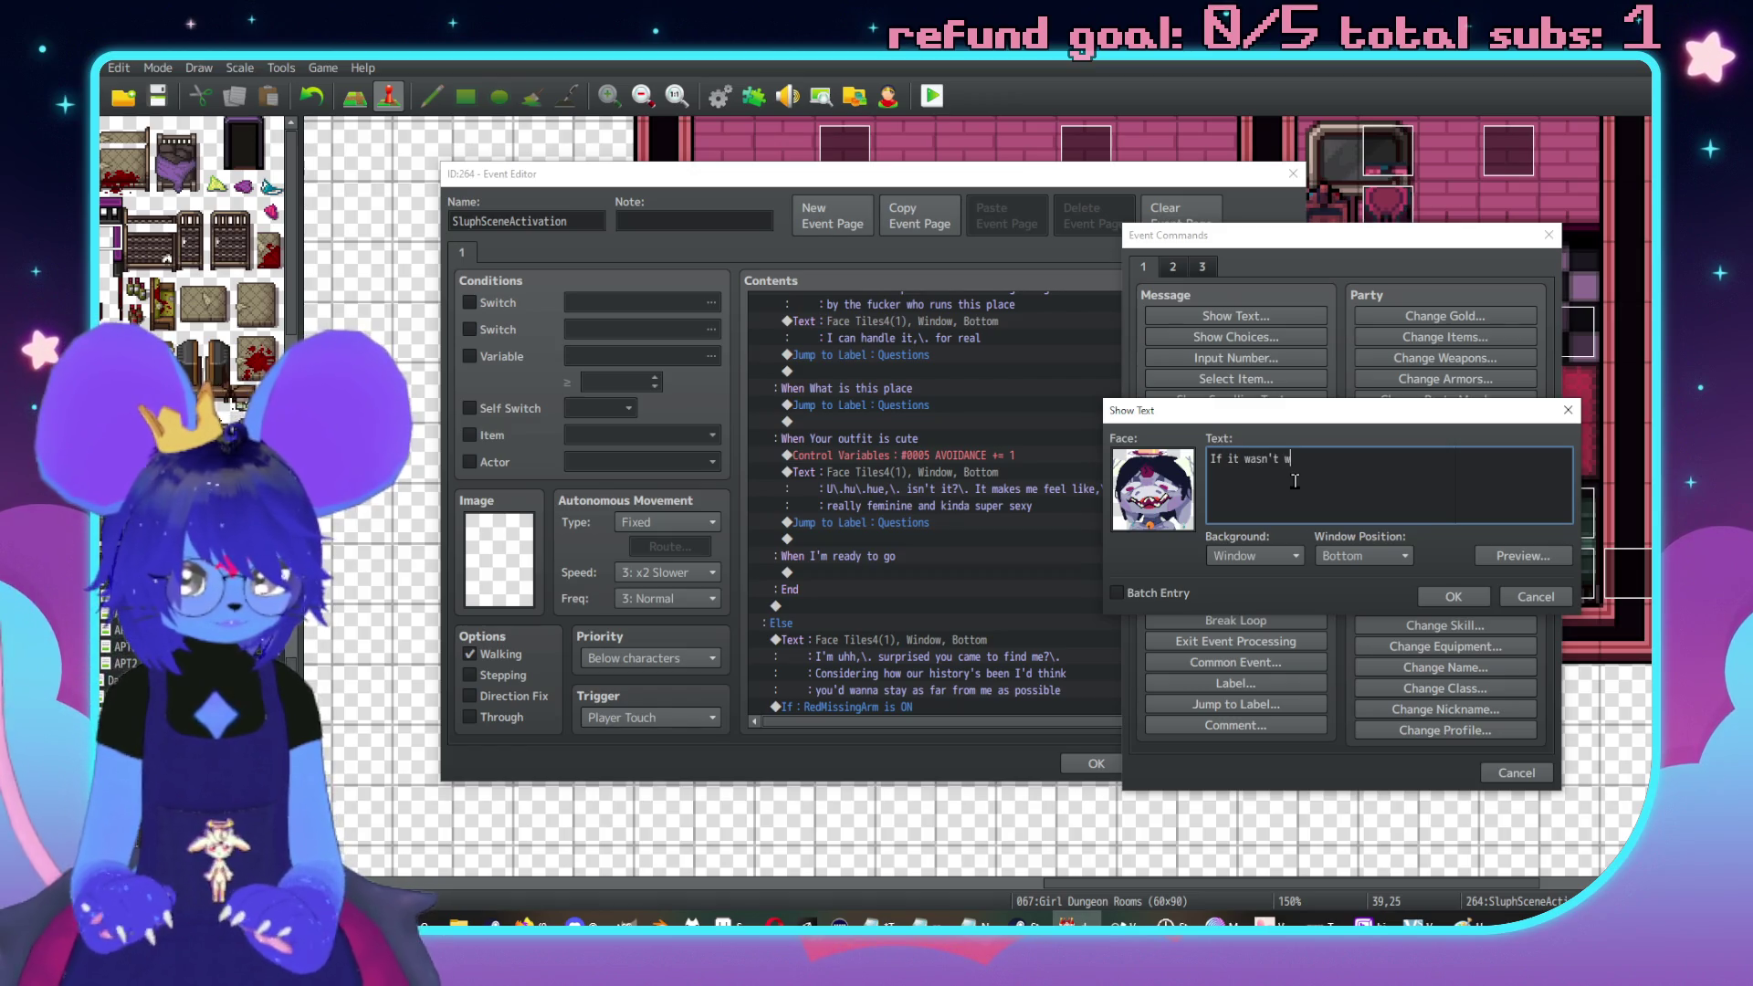
{"action": "type", "text": "arm e"}
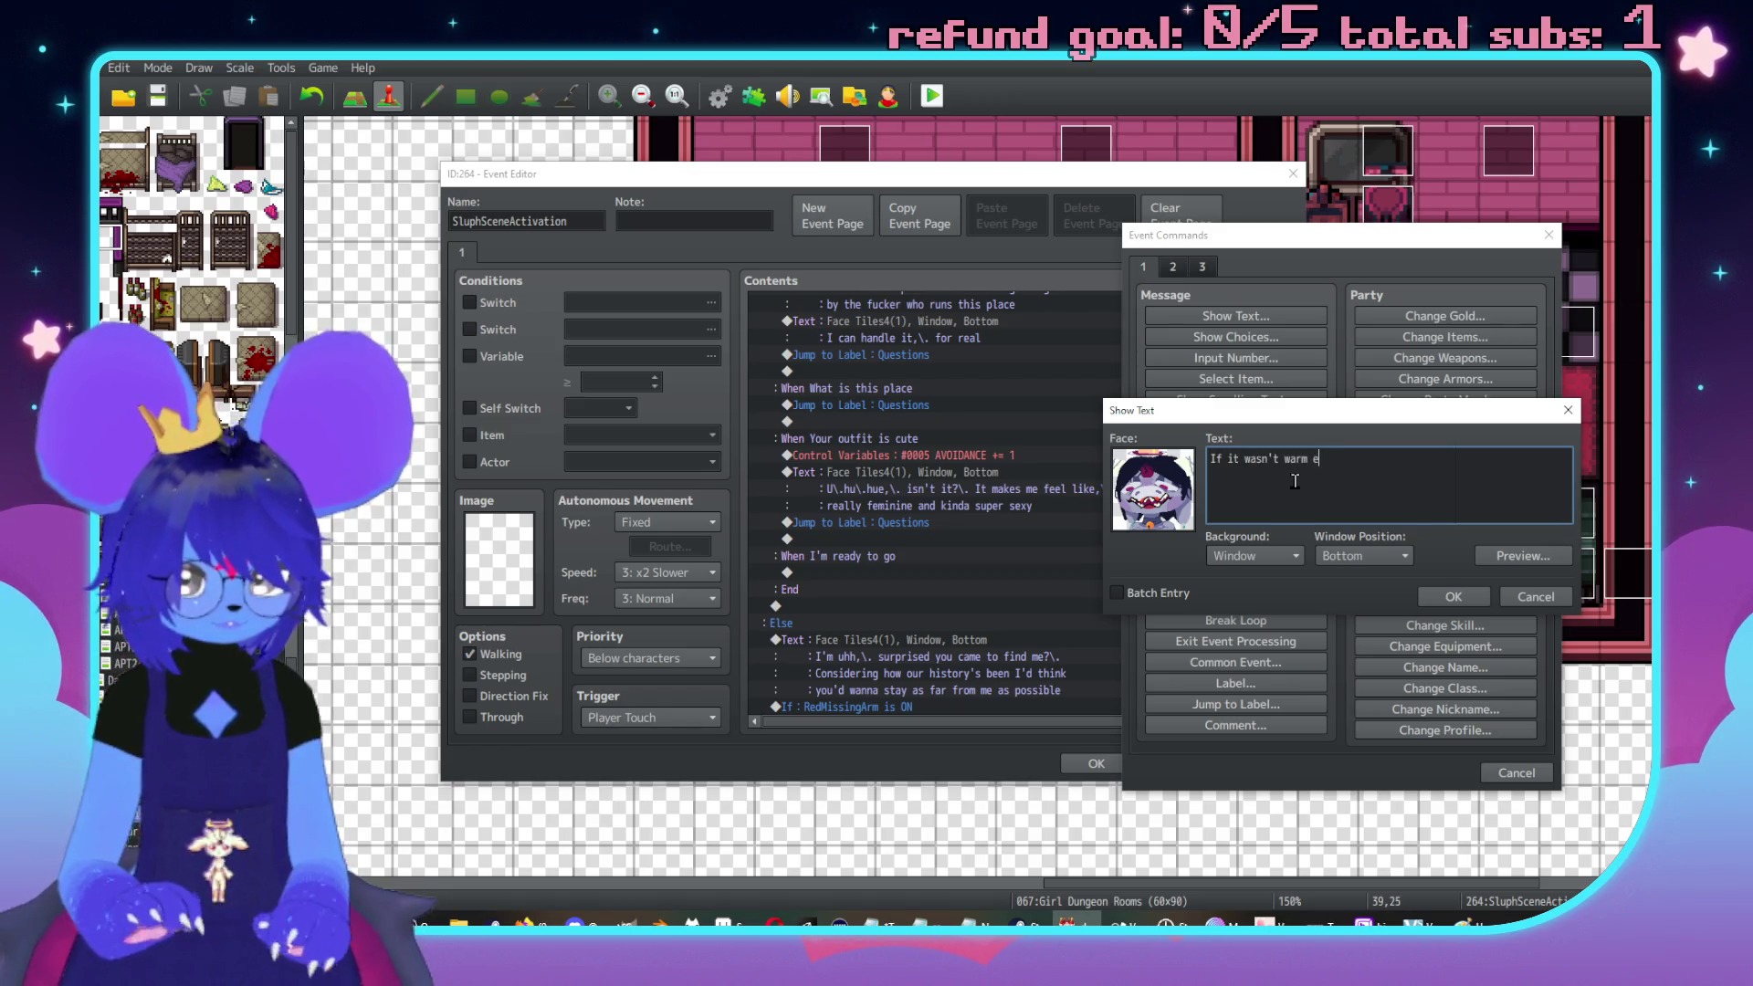
{"action": "key", "text": "BackSpace"}
{"action": "type", "text": "here my ass would be"}
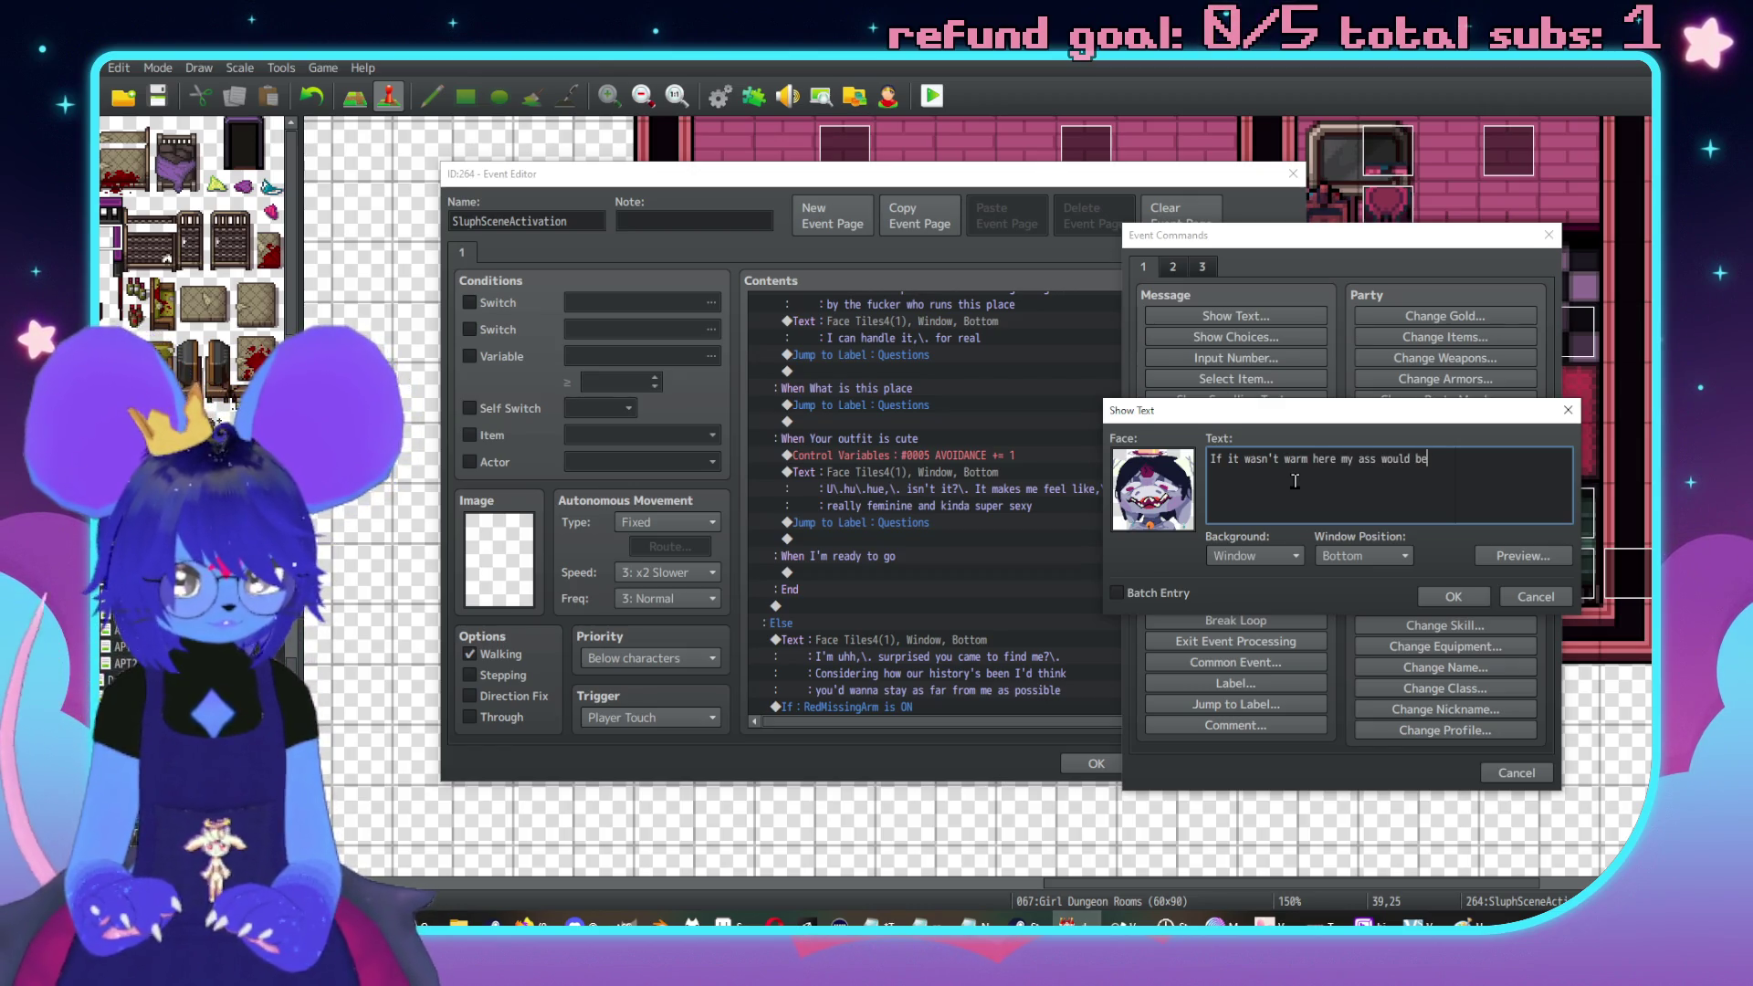
{"action": "type", "text": " really"}
{"action": "key", "text": "Return"}
{"action": "type", "text": "cold,\\. so "}
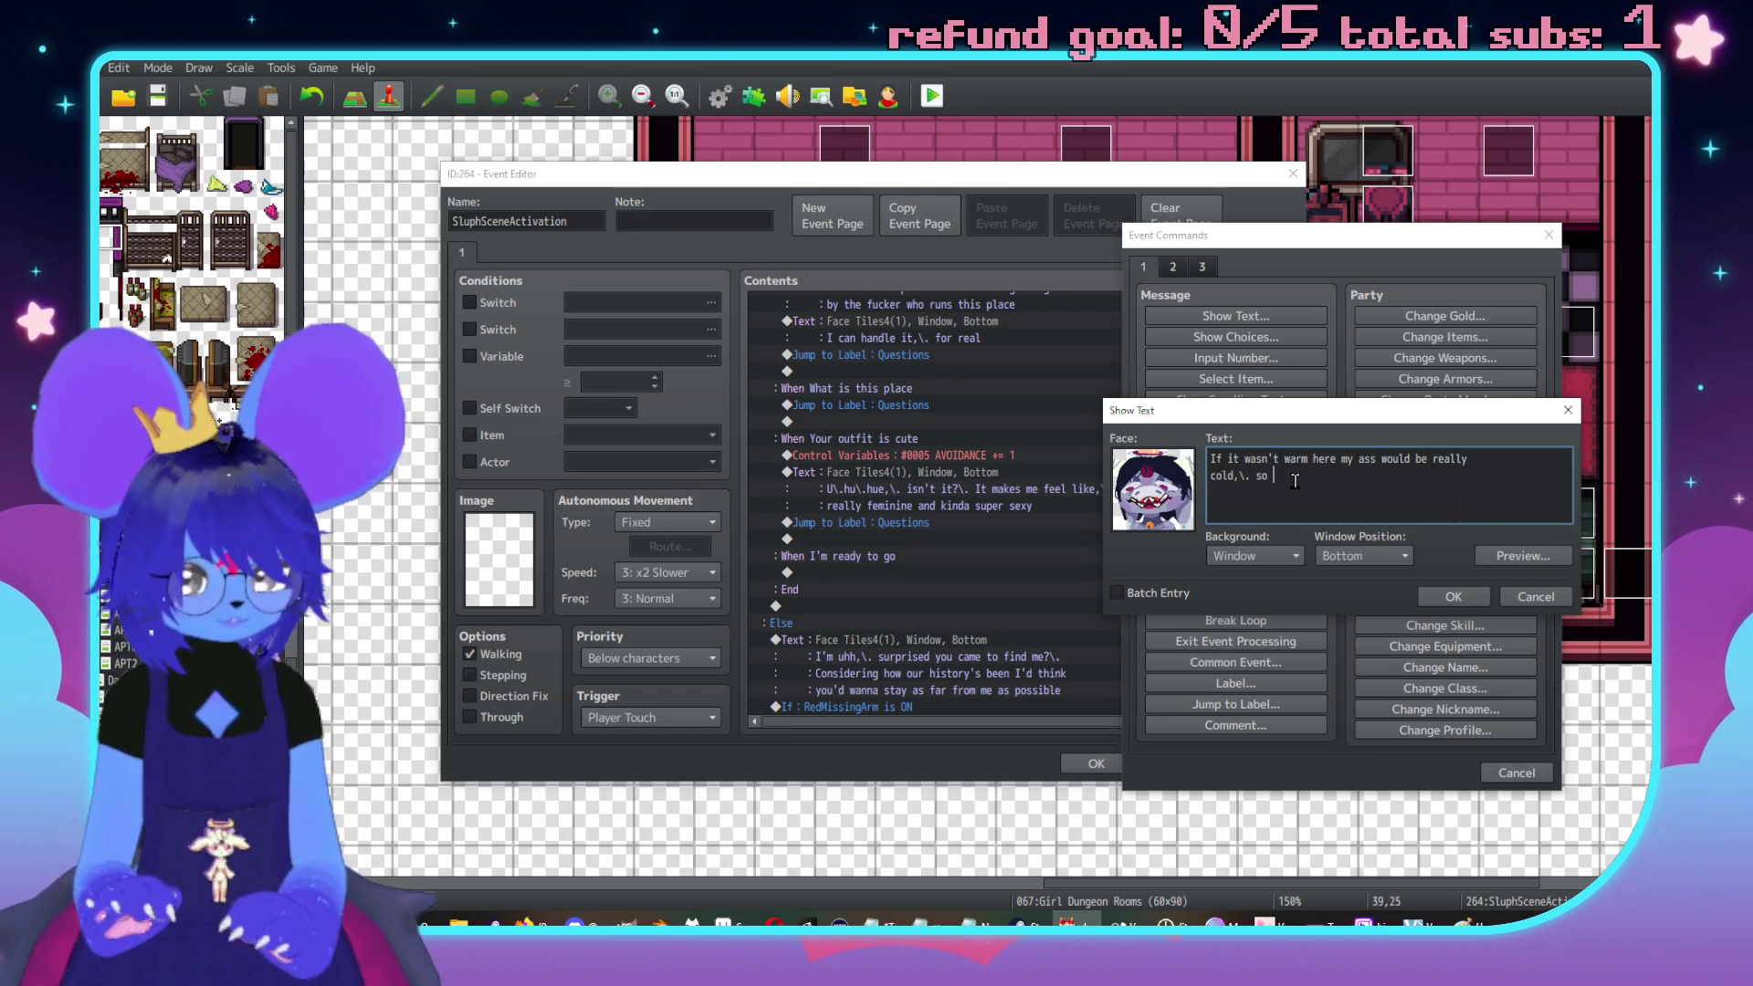
{"action": "type", "text": "I'm gonna swap back when we"}
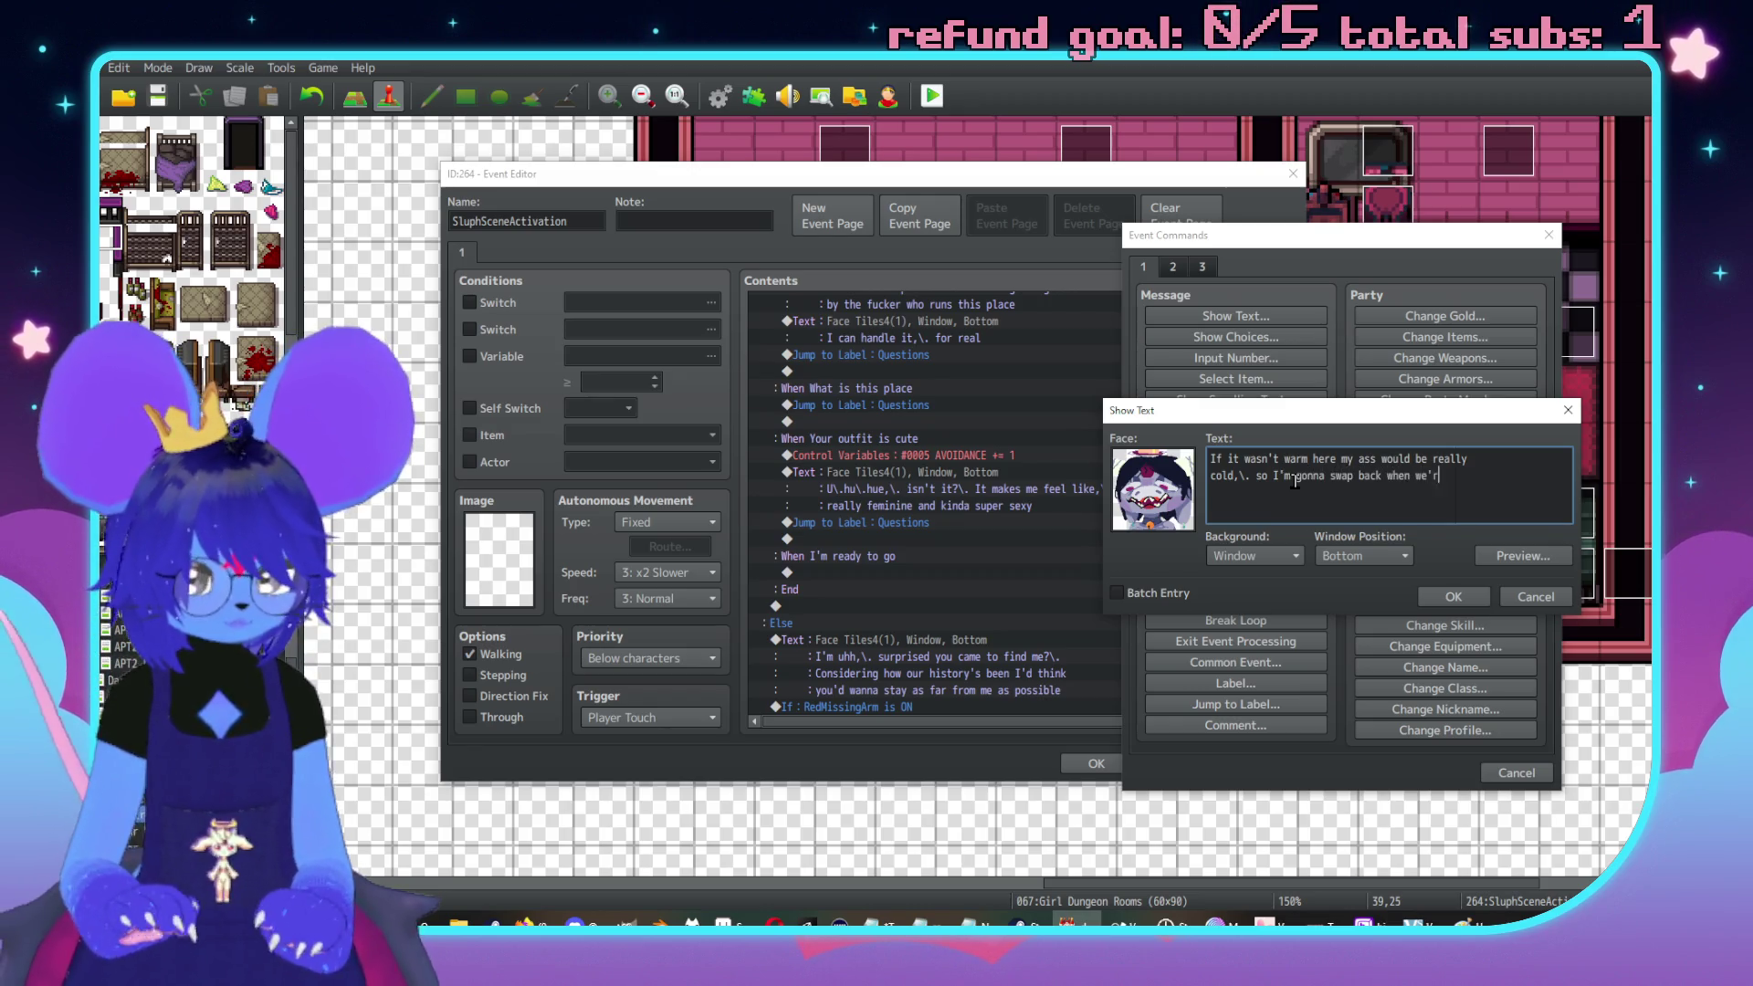
{"action": "type", "text": "re"}
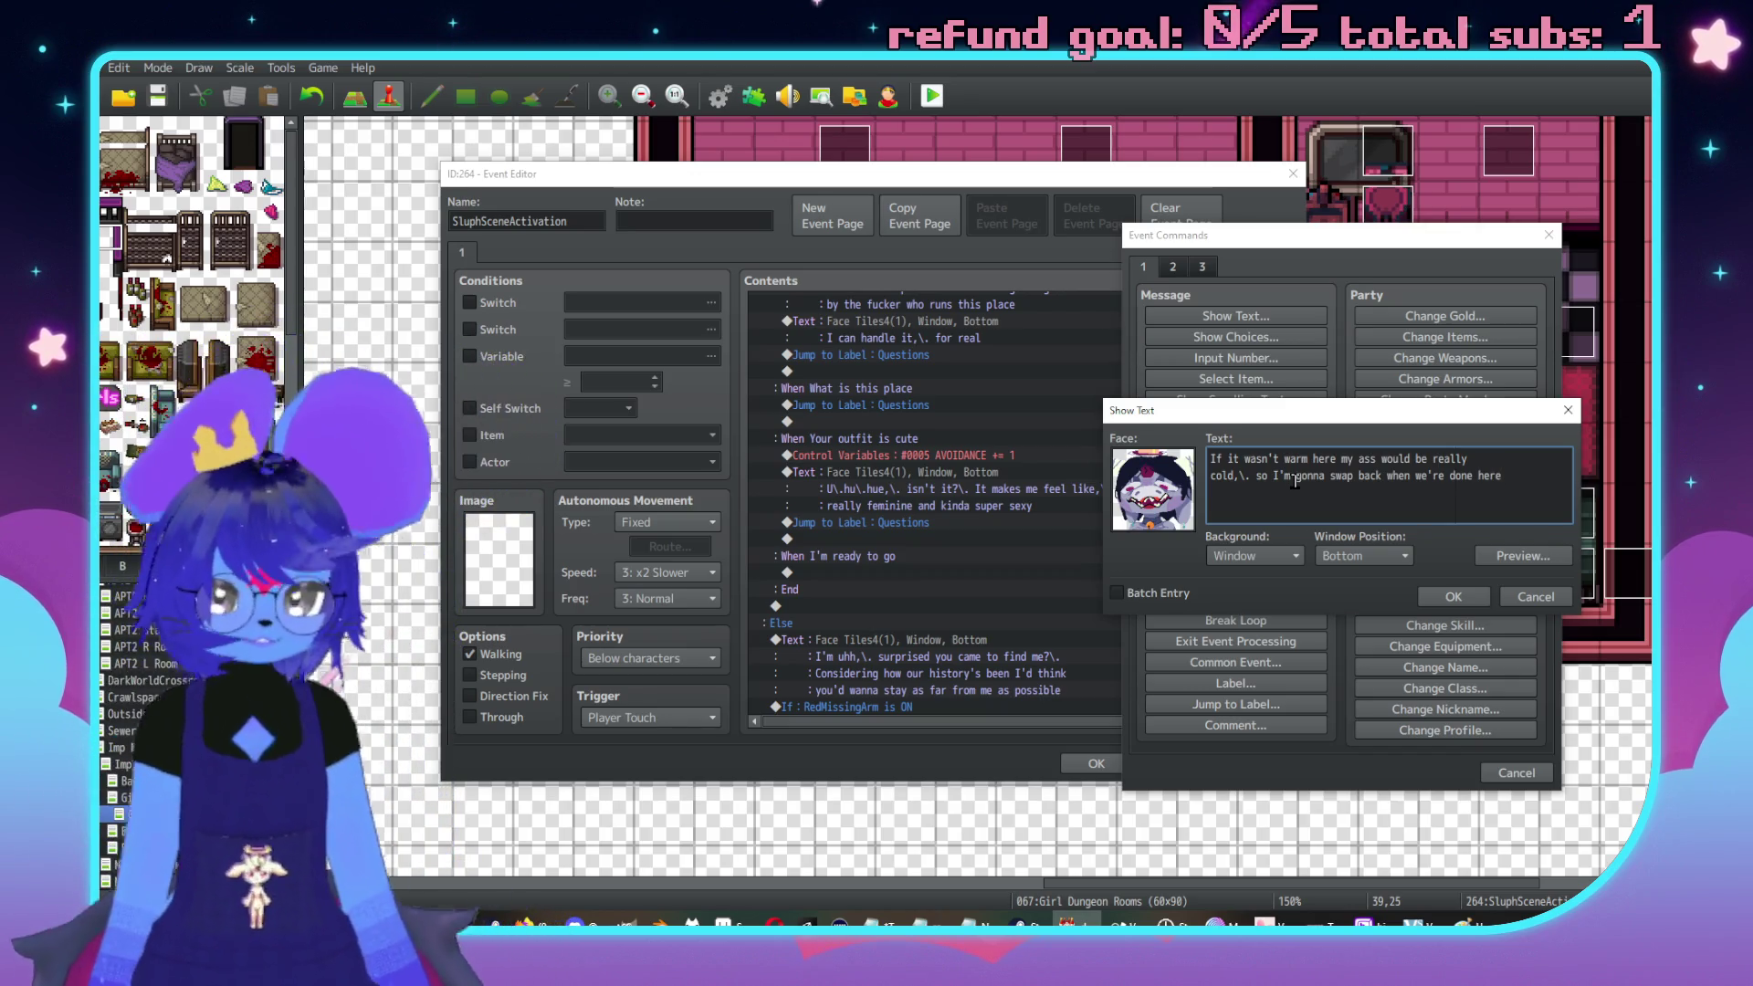
{"action": "left_click", "coordinate": [1521, 449]}
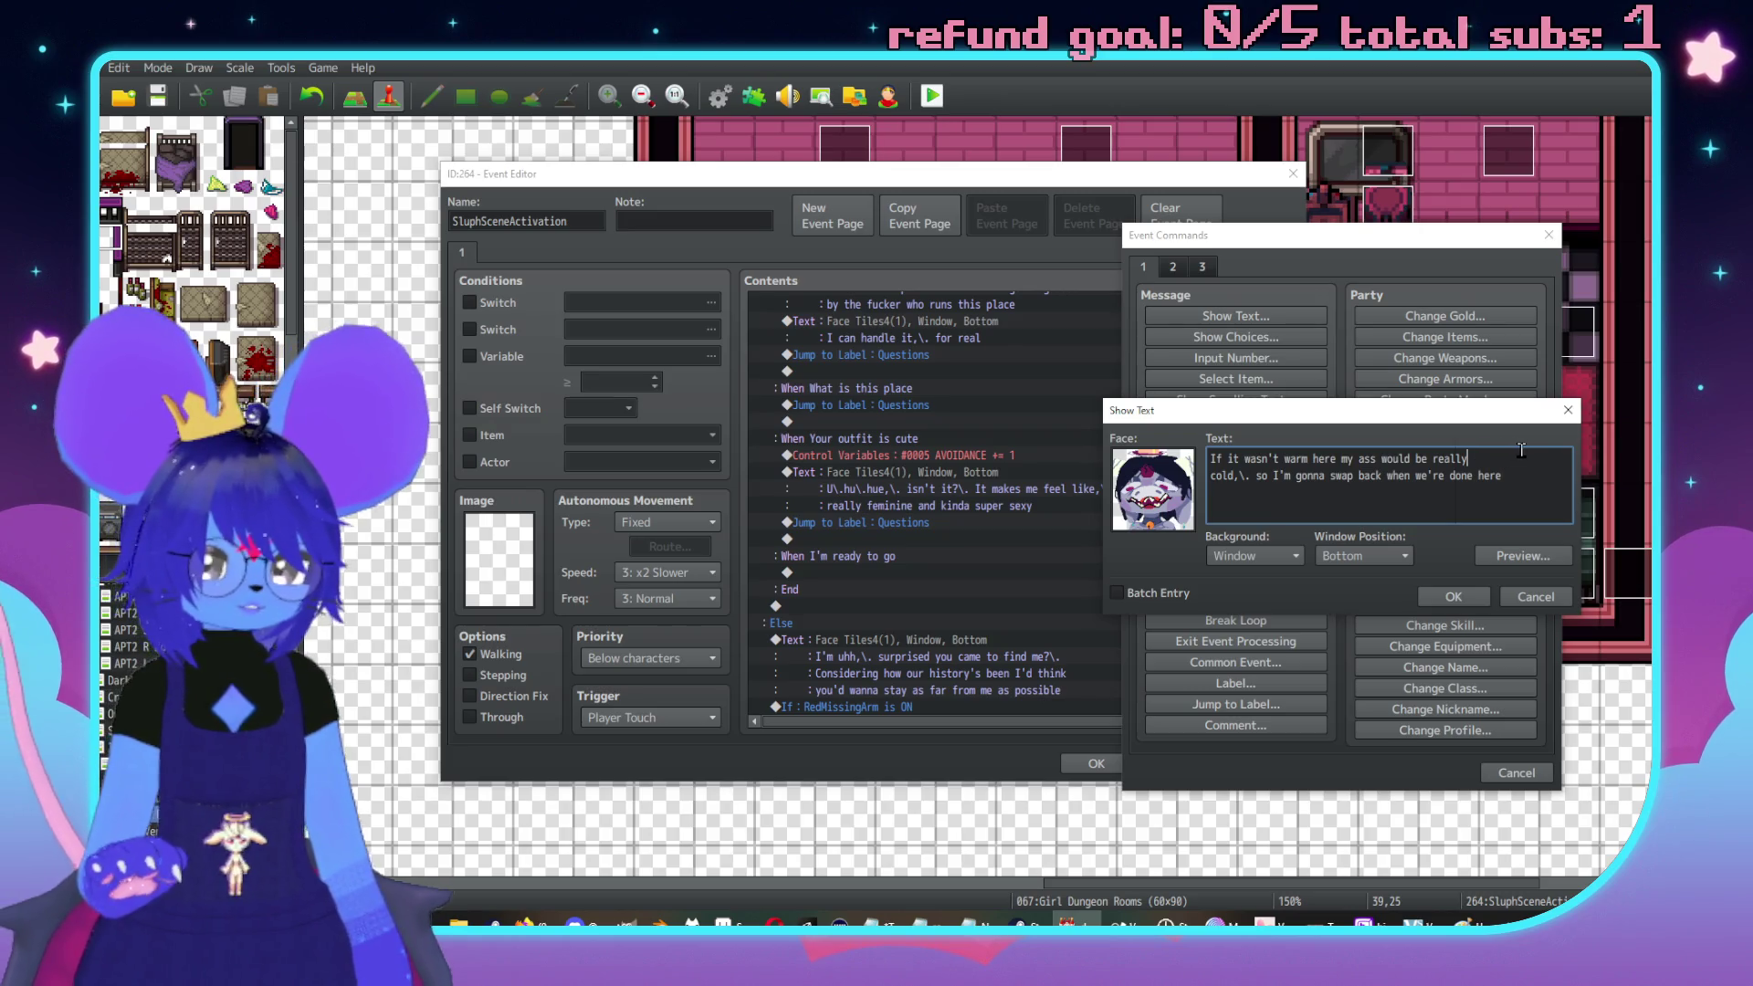
{"action": "key", "text": "Delete"}
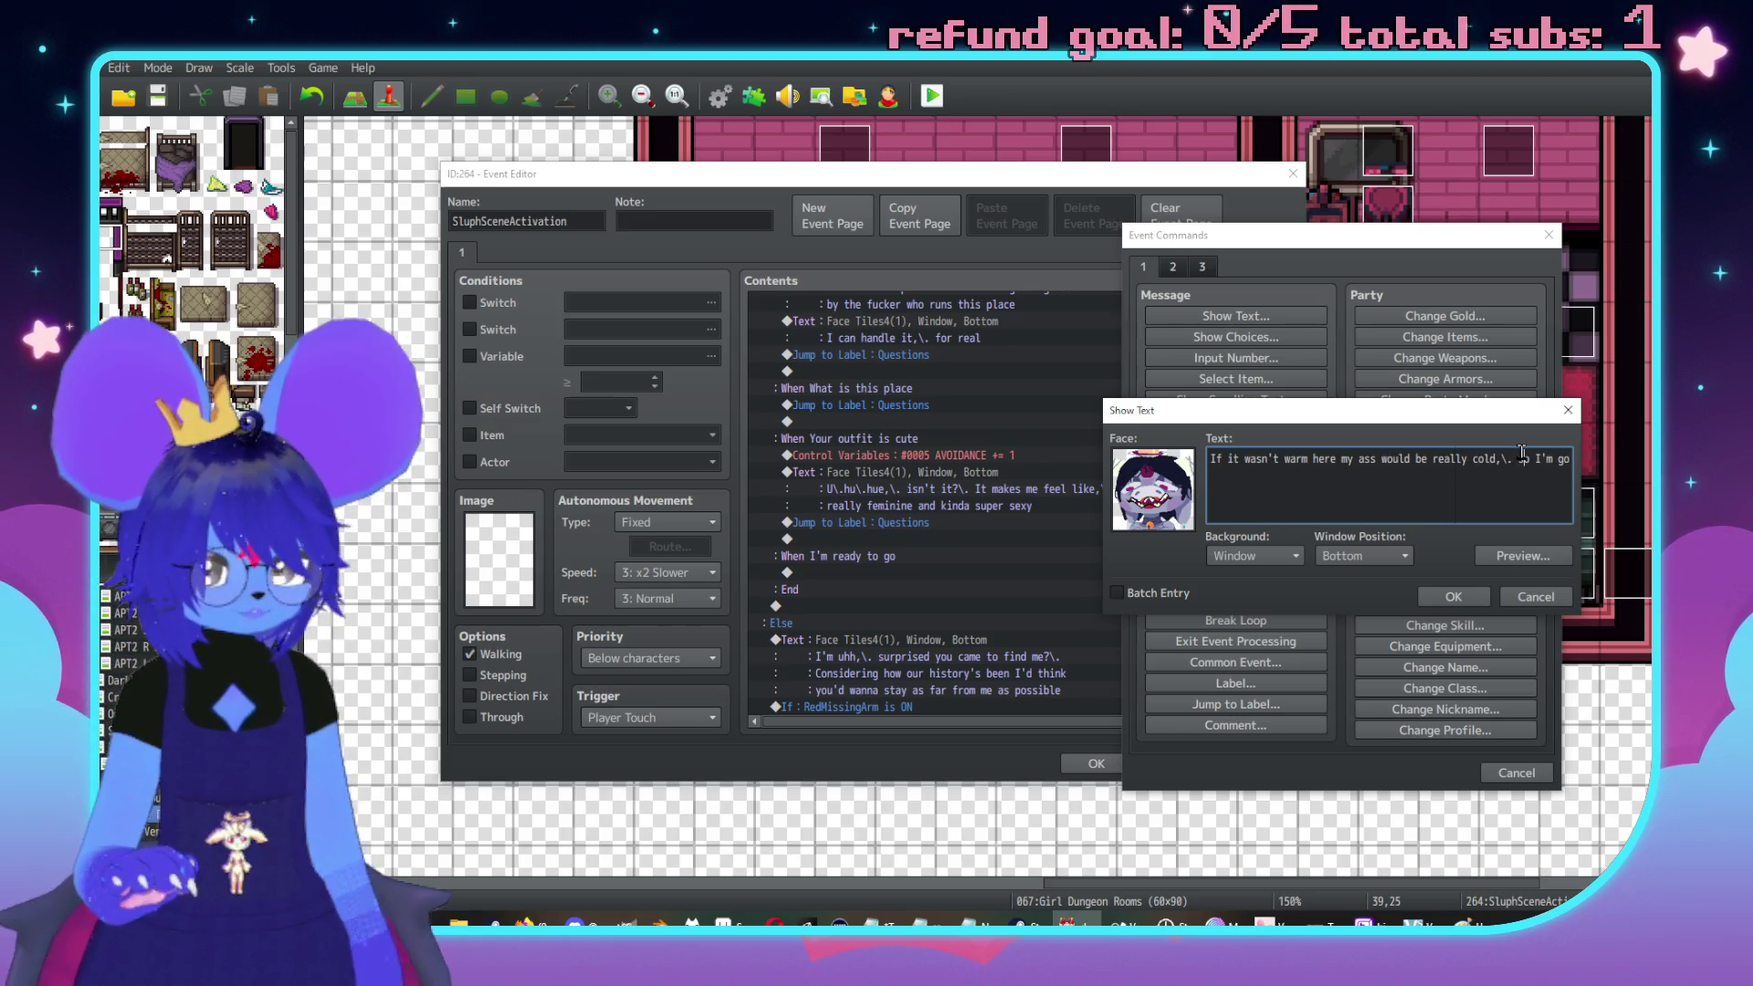
{"action": "left_click", "coordinate": [1521, 454]}
{"action": "key", "text": "Return"}
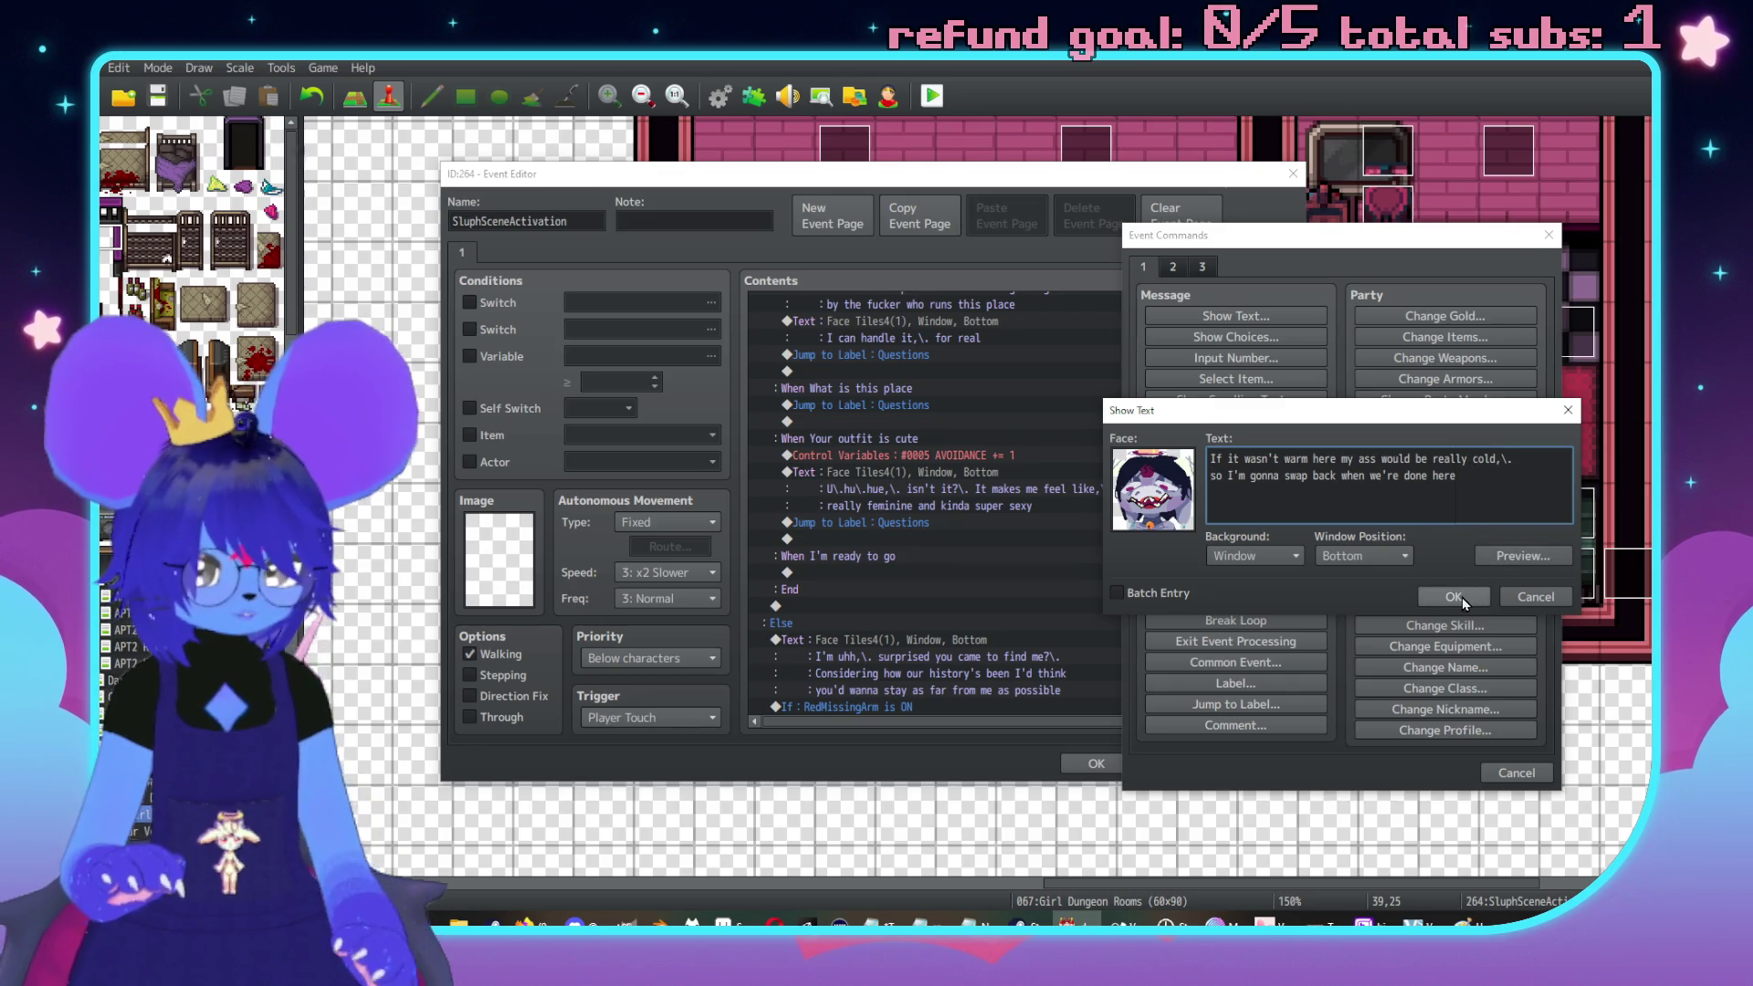
{"action": "left_click", "coordinate": [1454, 596]}
{"action": "scroll", "coordinate": [919, 555], "scroll_direction": "down", "scroll_amount": 1}
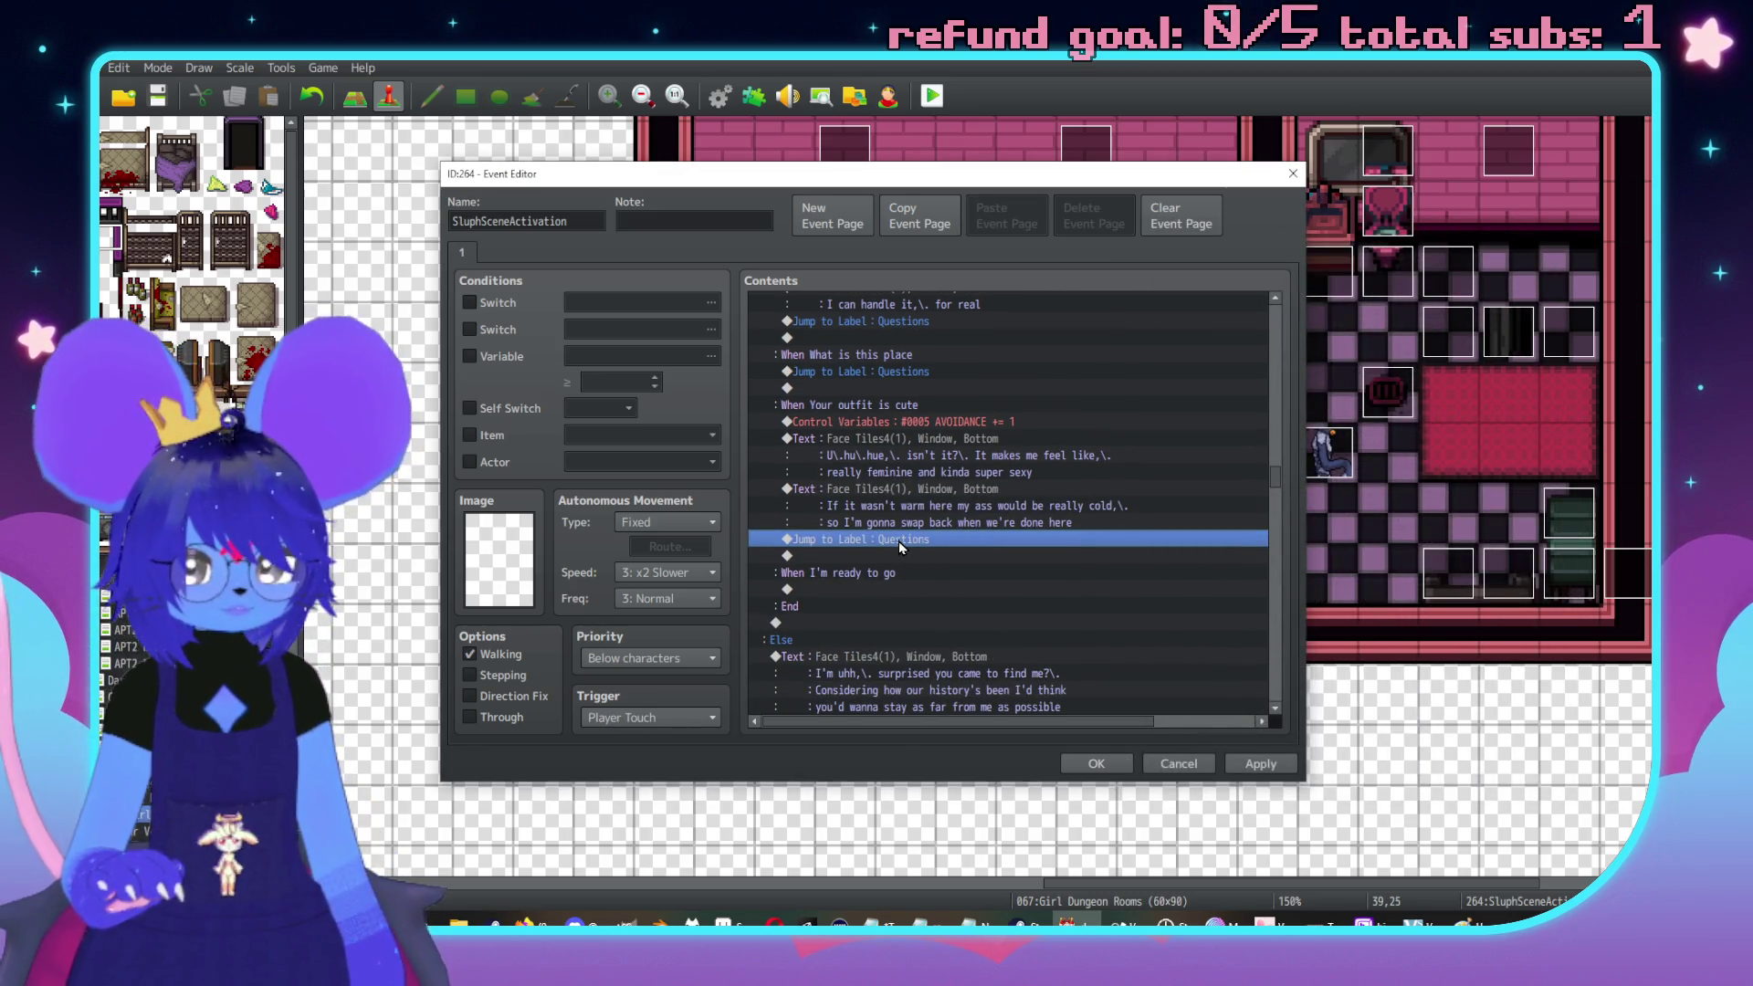
Add a Conditional Branch testing that switch 0164 NoUnderwear is ON
{"action": "double_click", "coordinate": [898, 550]}
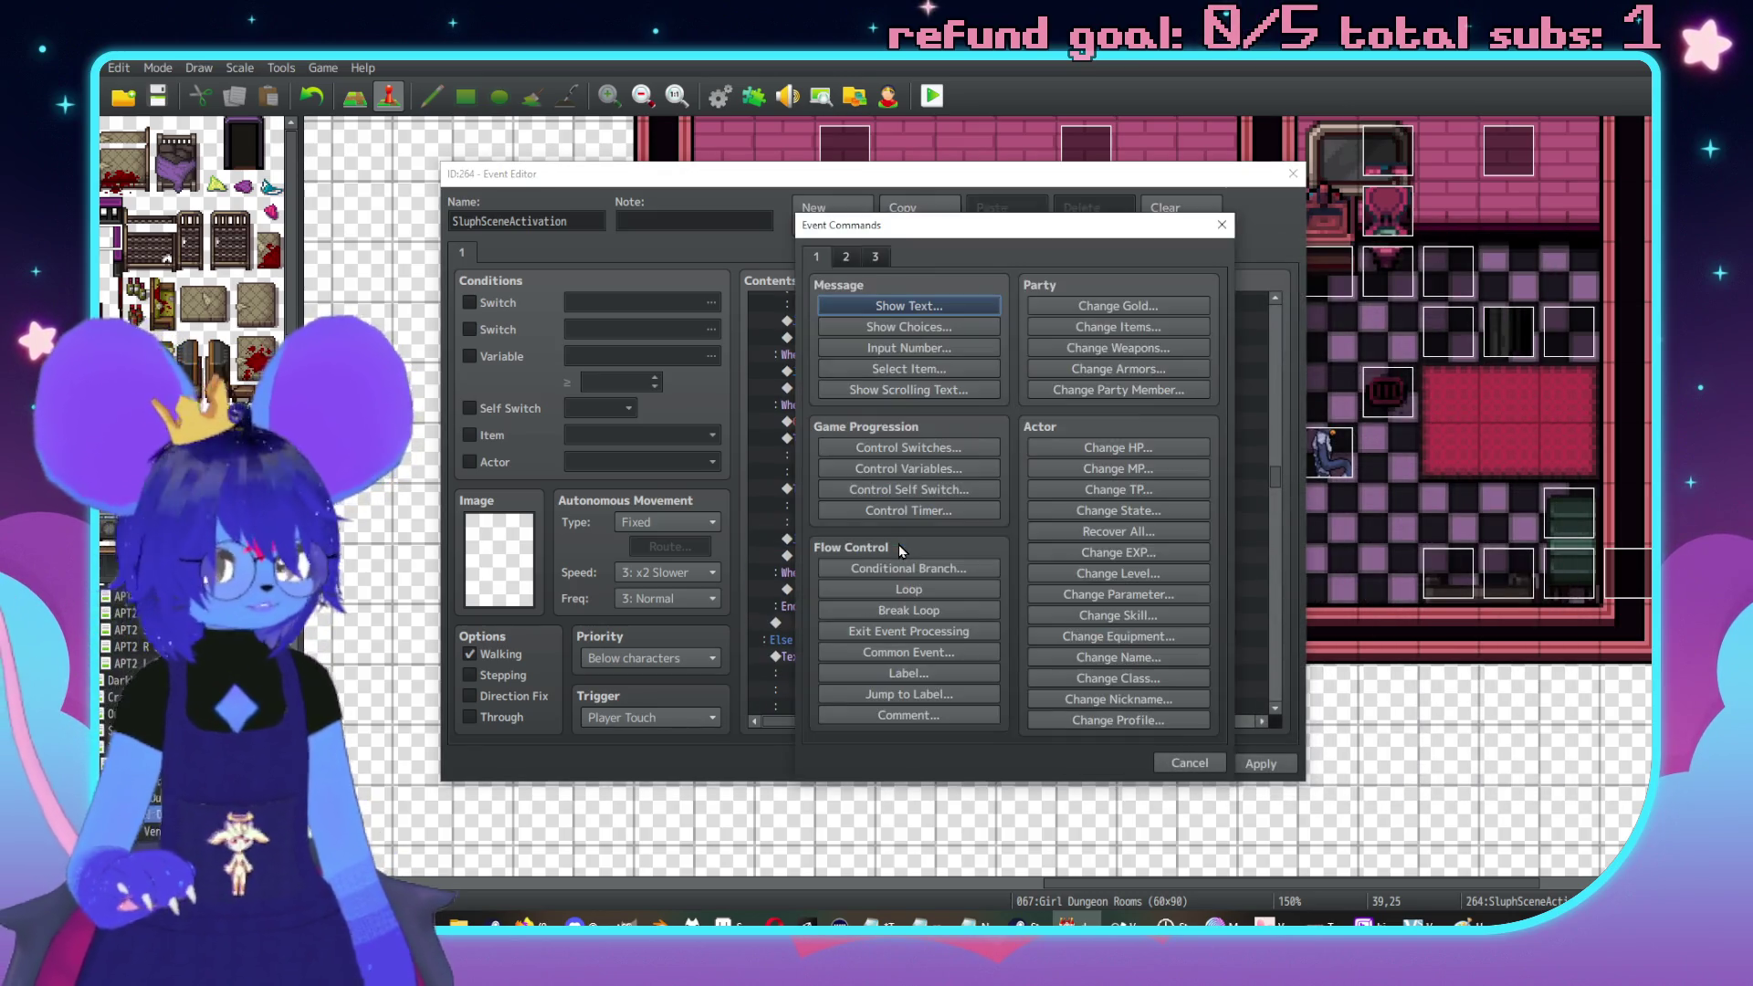
{"action": "left_click", "coordinate": [941, 568]}
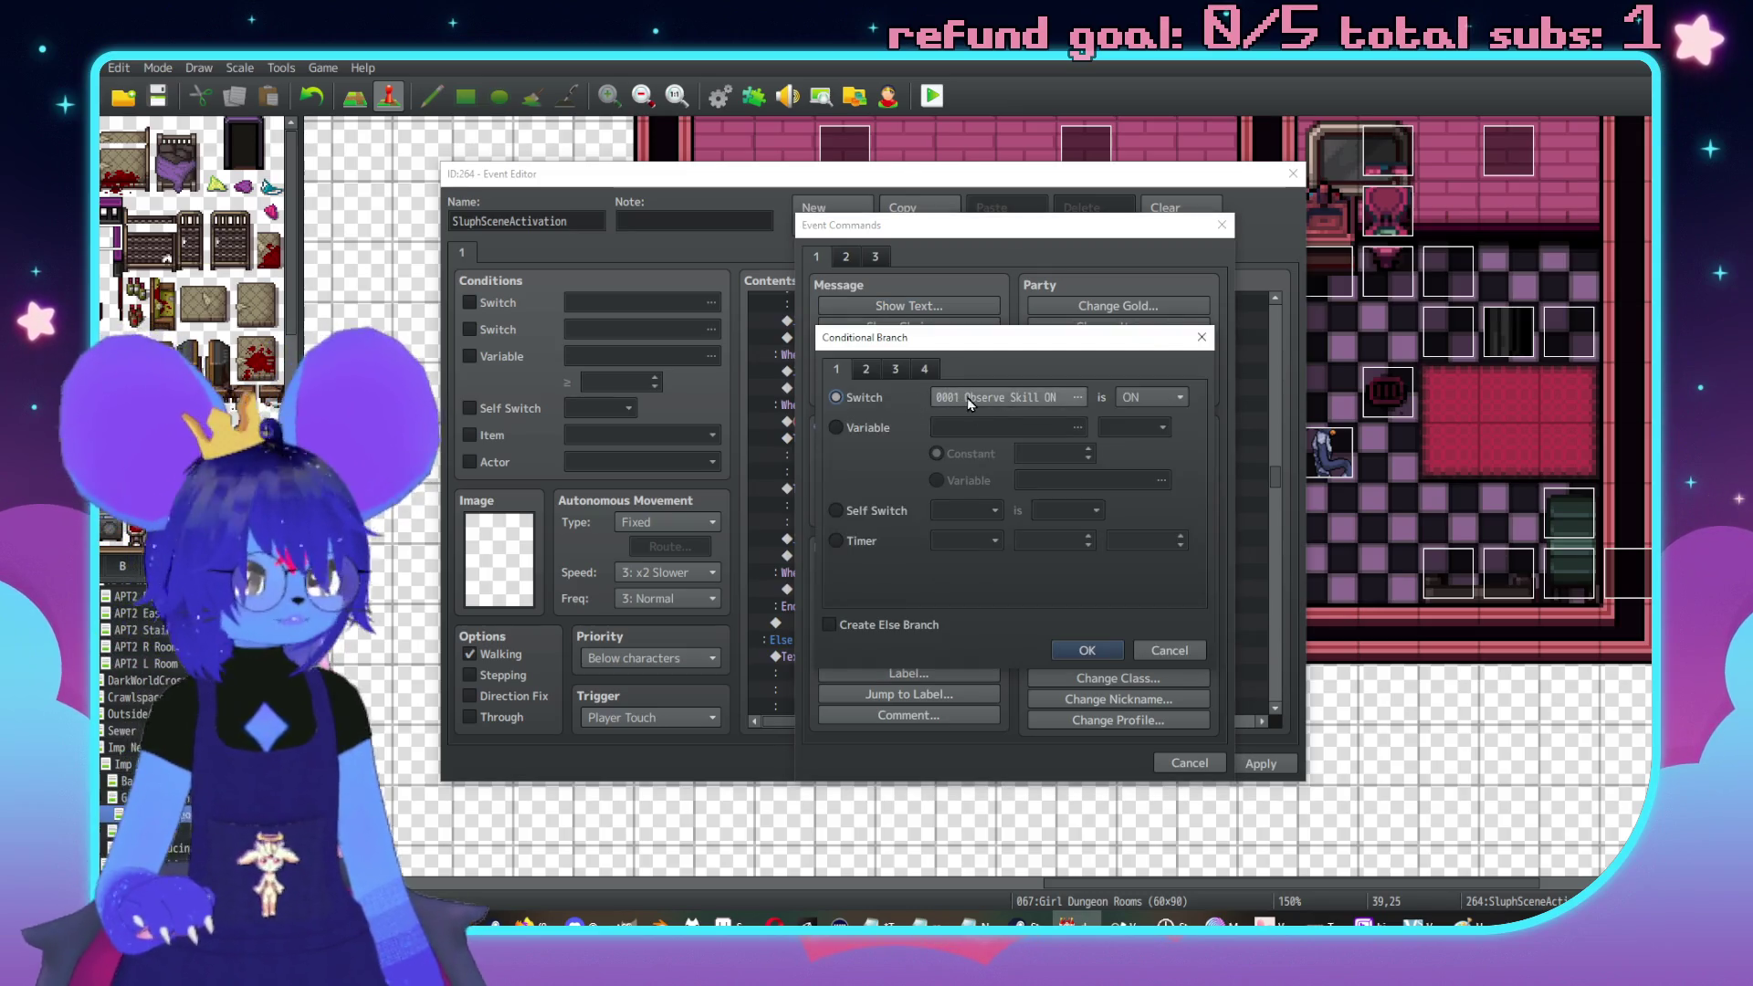
{"action": "key", "text": "alt+Tab"}
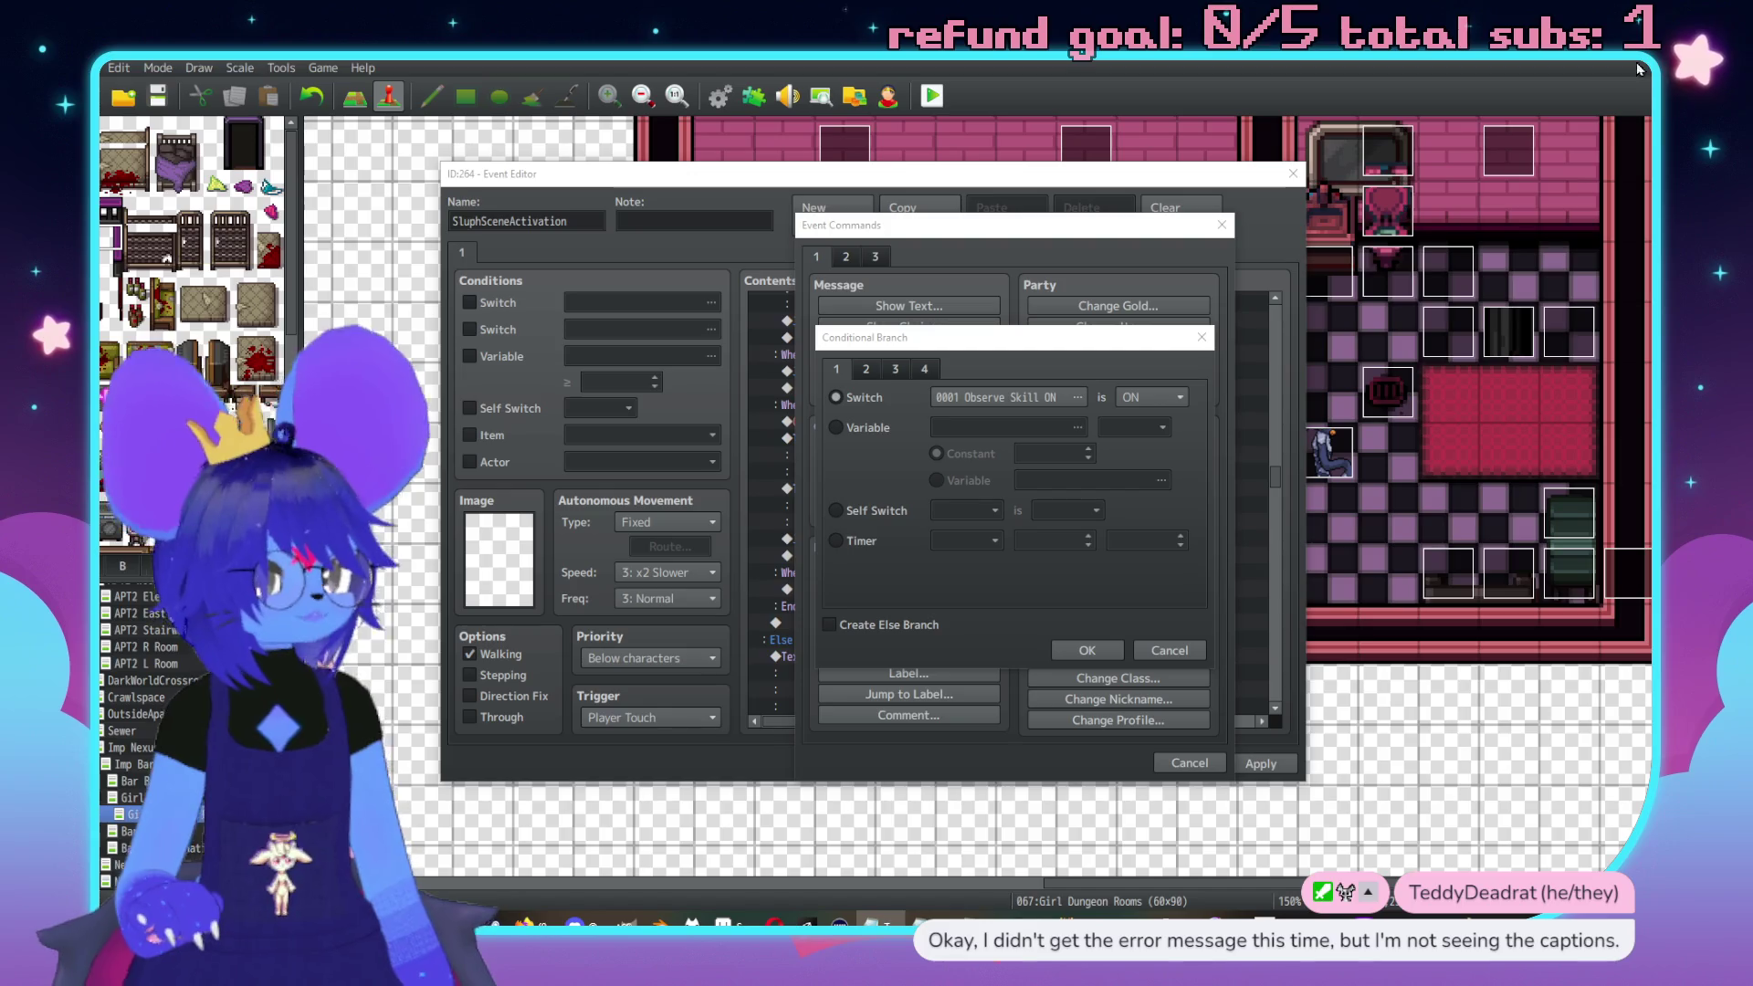
{"action": "left_click", "coordinate": [1004, 397]}
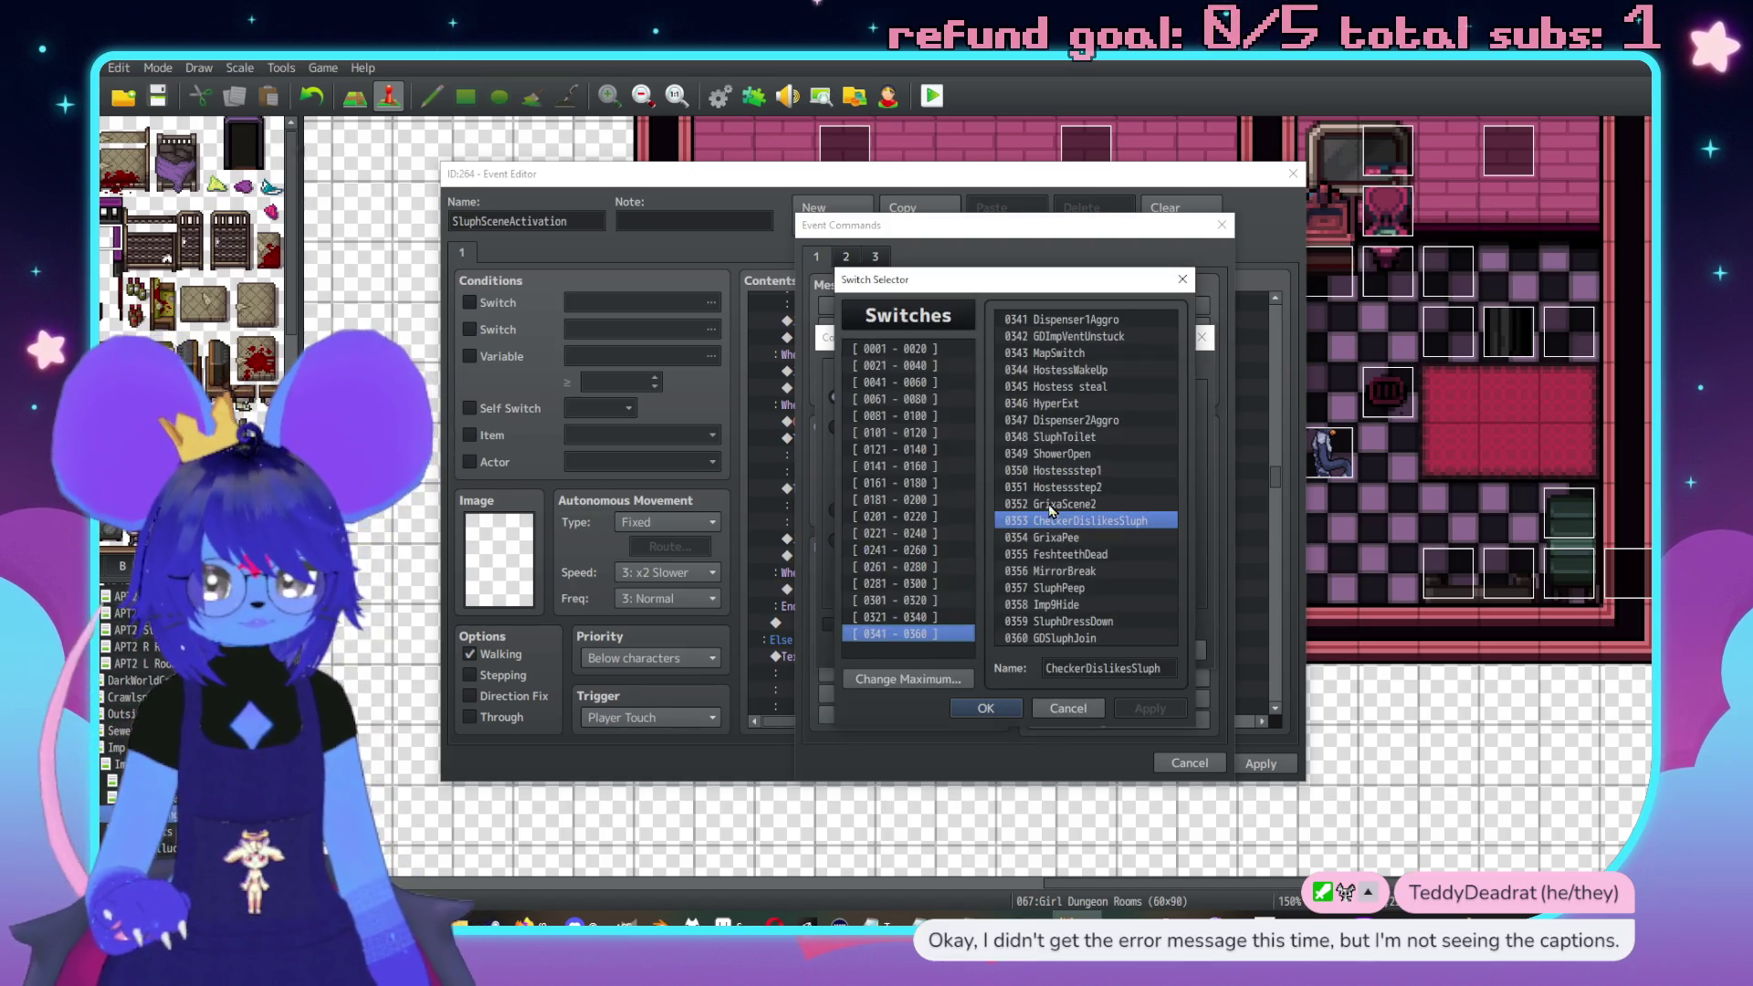
{"action": "left_click", "coordinate": [936, 482]}
{"action": "double_click", "coordinate": [1064, 369]}
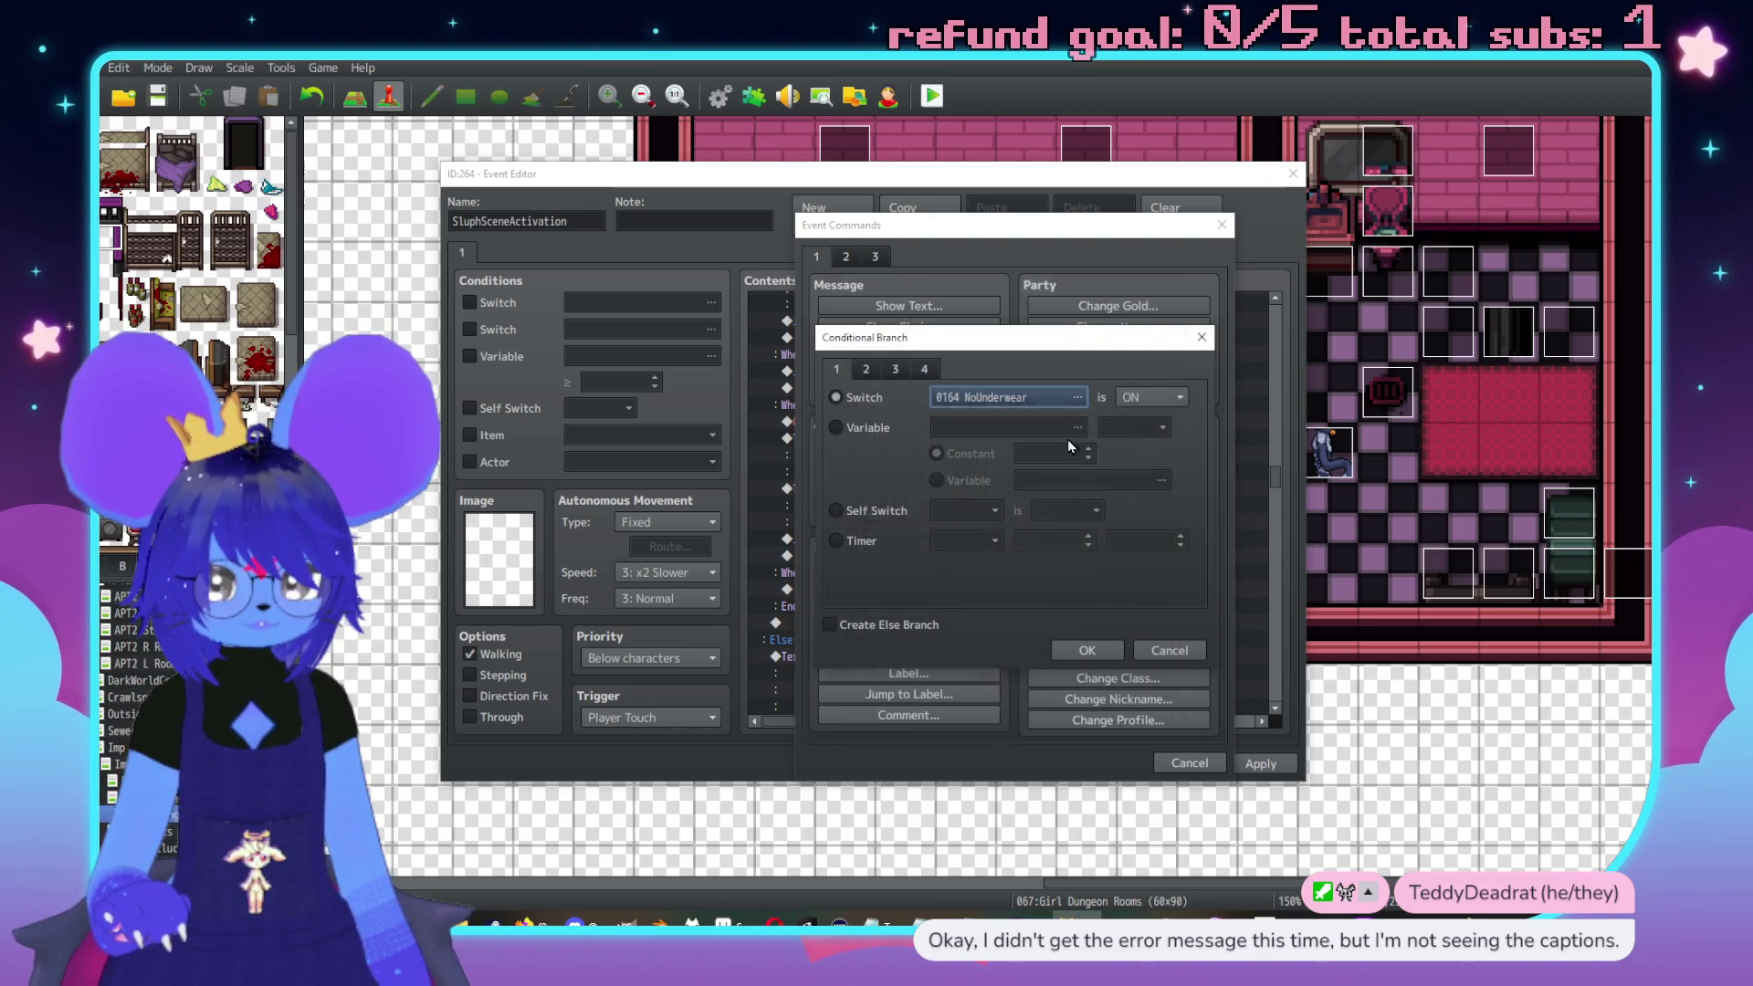
{"action": "left_click", "coordinate": [1091, 652]}
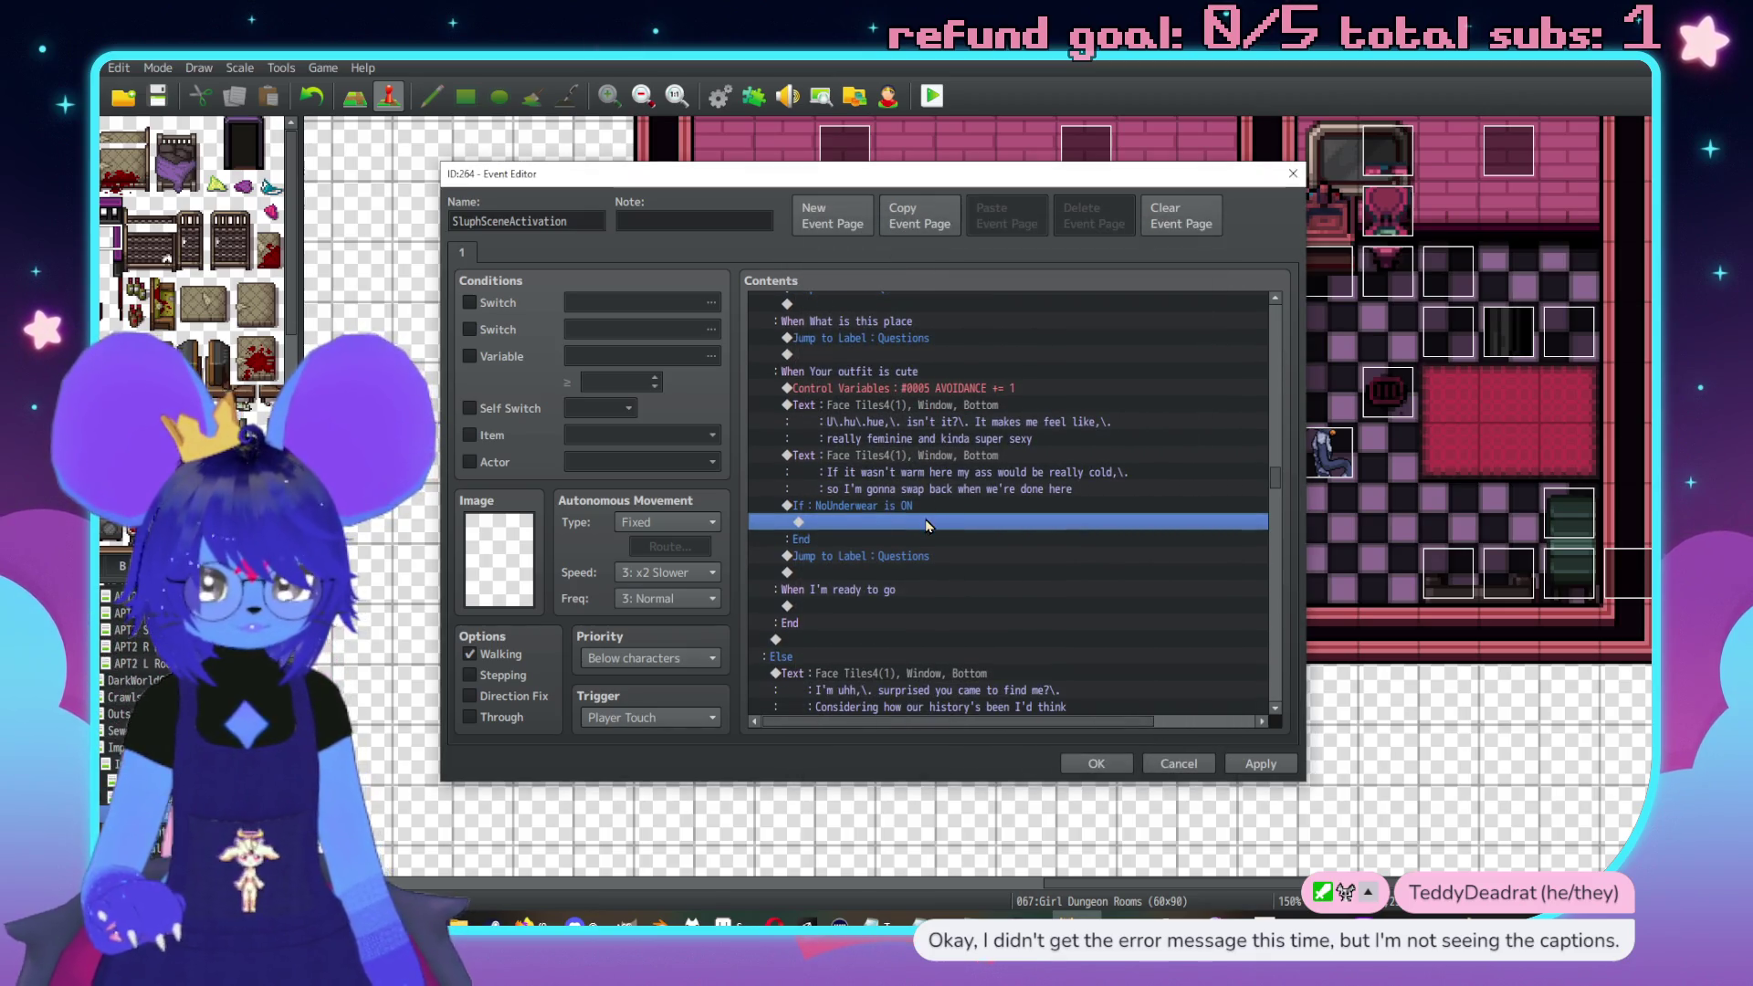
Add a Show Text with the Face Tiles4 face inside the NoUnderwear branch
{"action": "double_click", "coordinate": [929, 521]}
{"action": "left_click", "coordinate": [899, 306]}
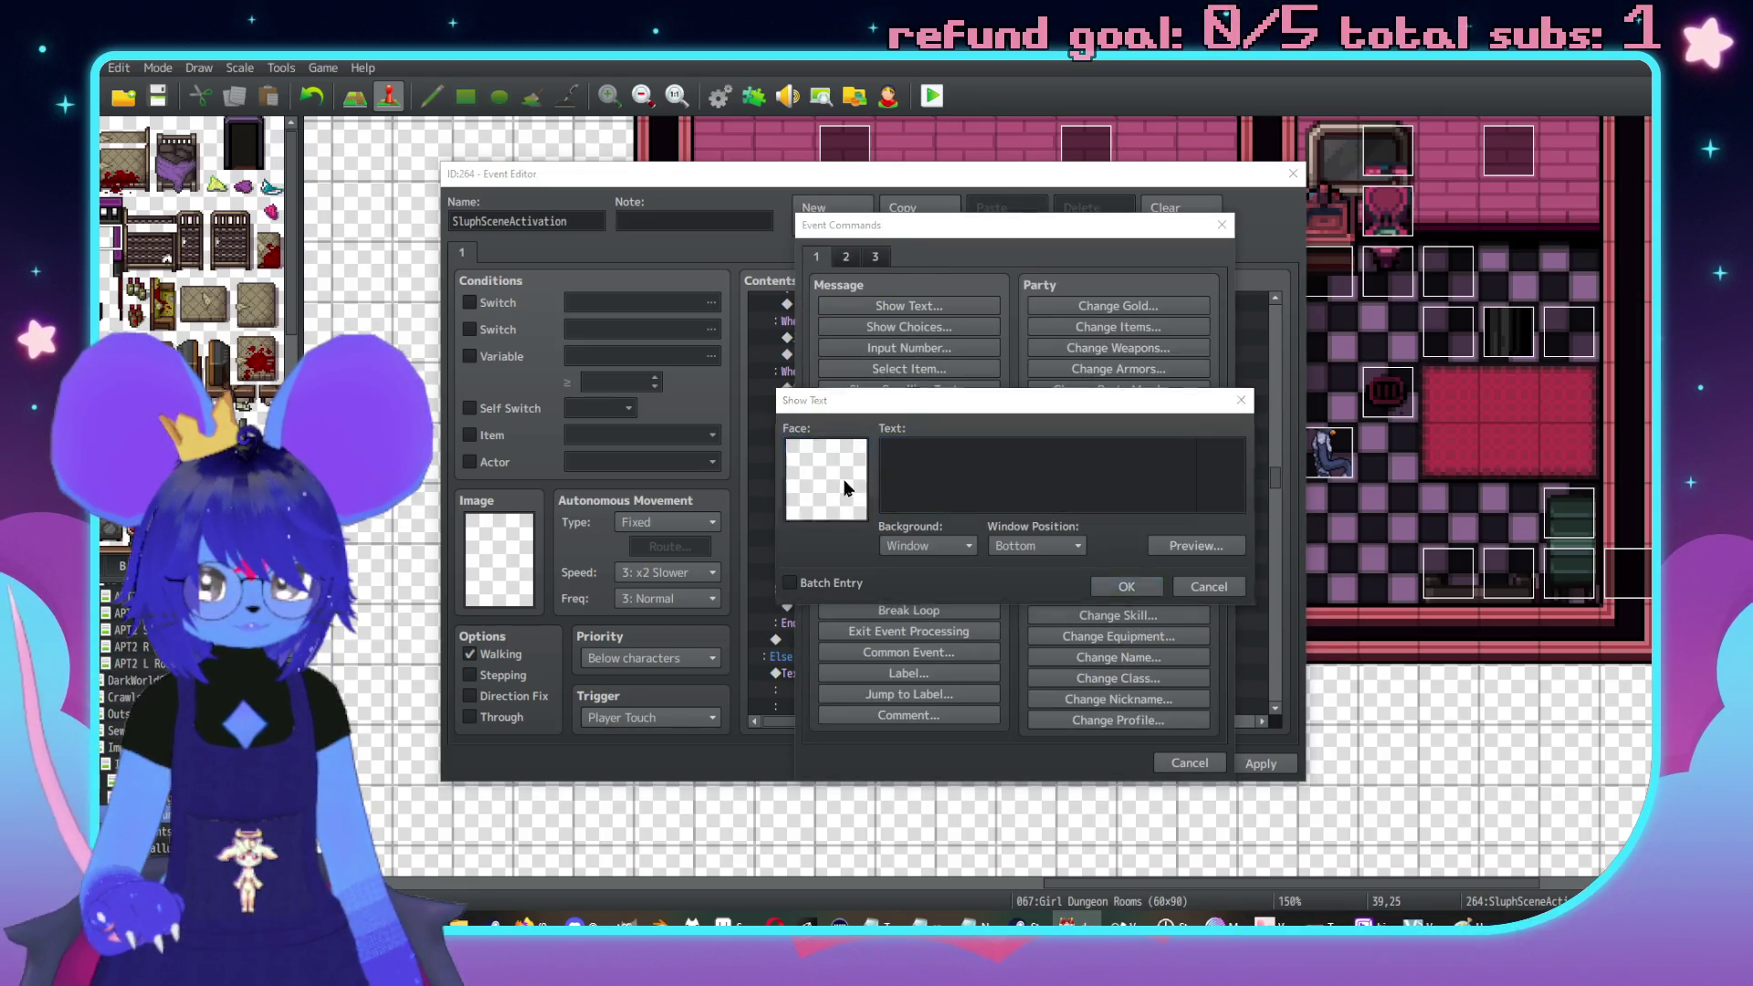
{"action": "double_click", "coordinate": [849, 489]}
{"action": "left_click", "coordinate": [776, 401]}
{"action": "double_click", "coordinate": [1004, 365]}
Write 'Speaking of which, is your ass still cold \c[18]Red\c[0]?', preview it, and confirm
{"action": "left_click", "coordinate": [981, 460]}
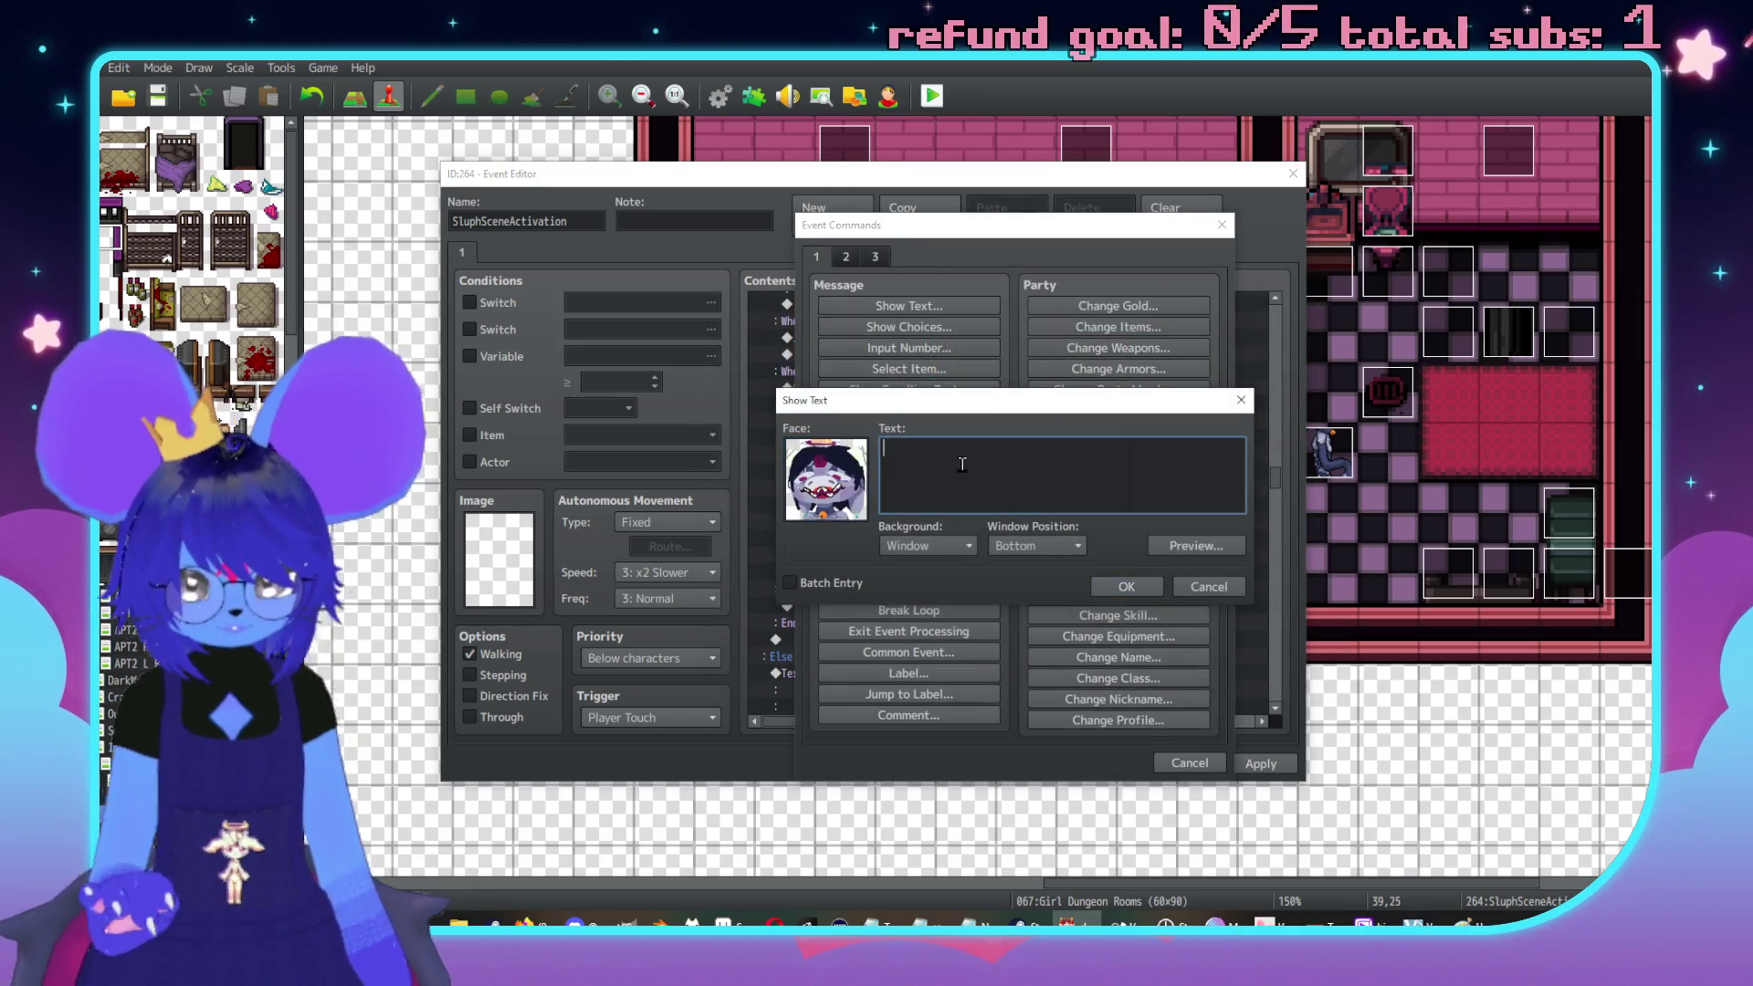
{"action": "type", "text": "Speaking of which,"}
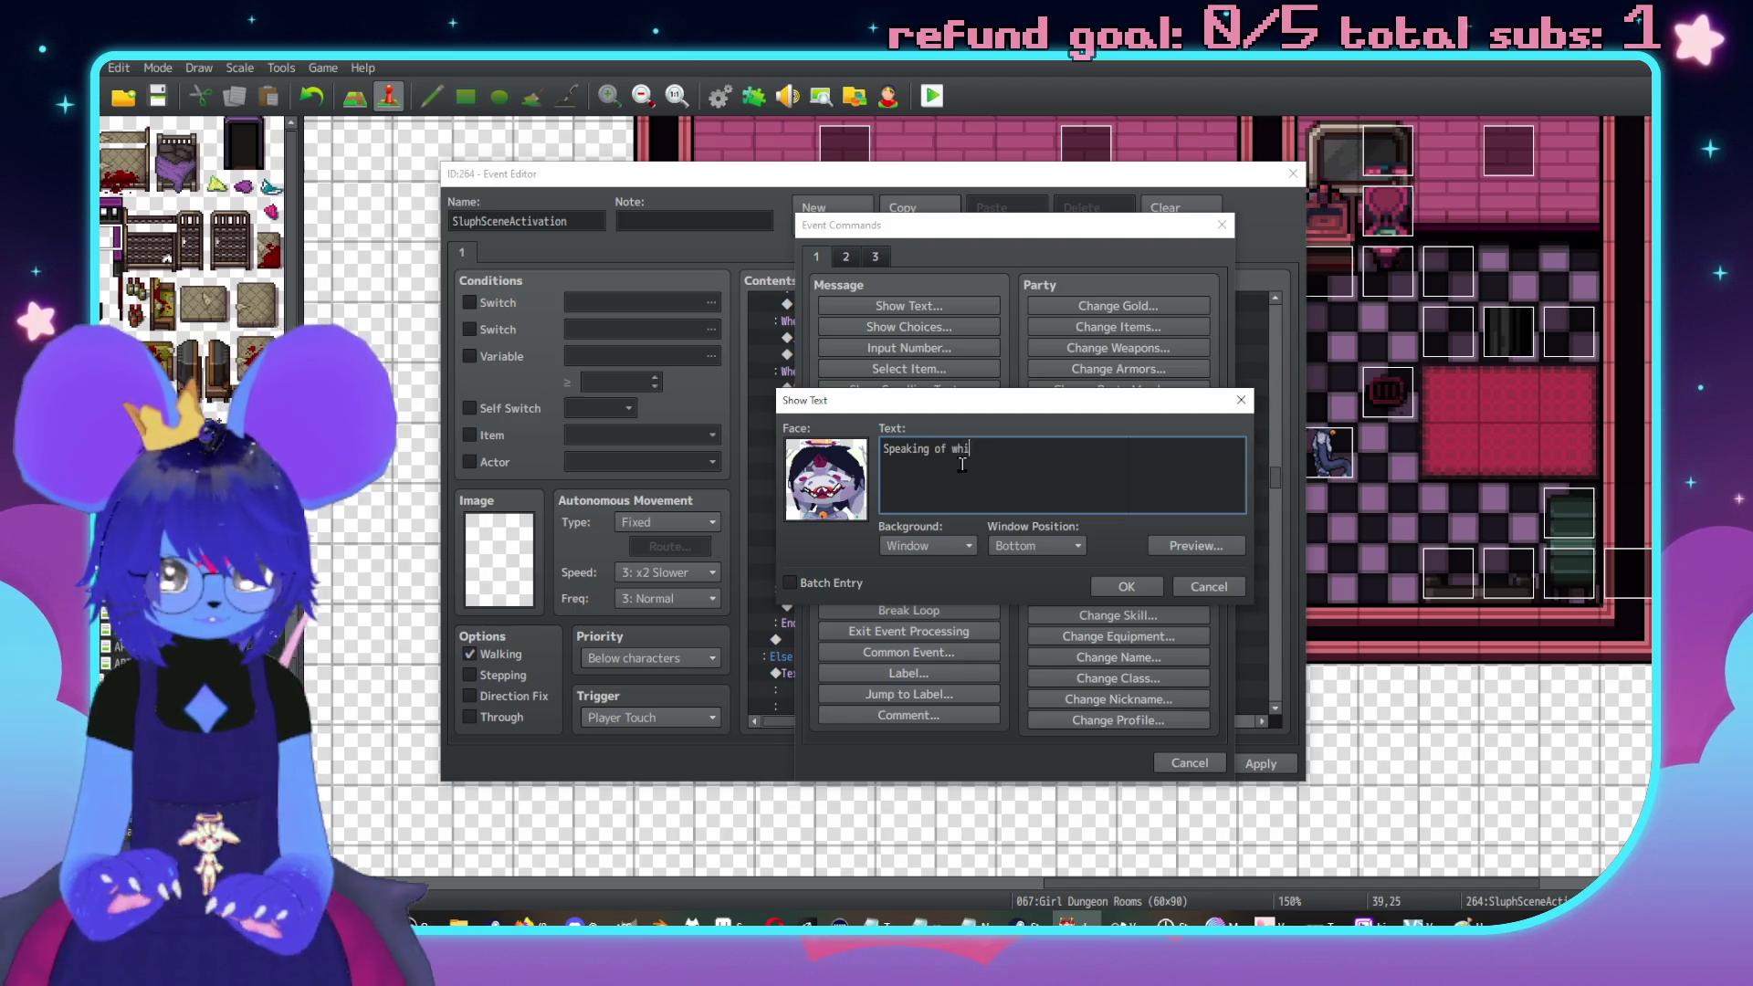
{"action": "type", "text": "\\. is your"}
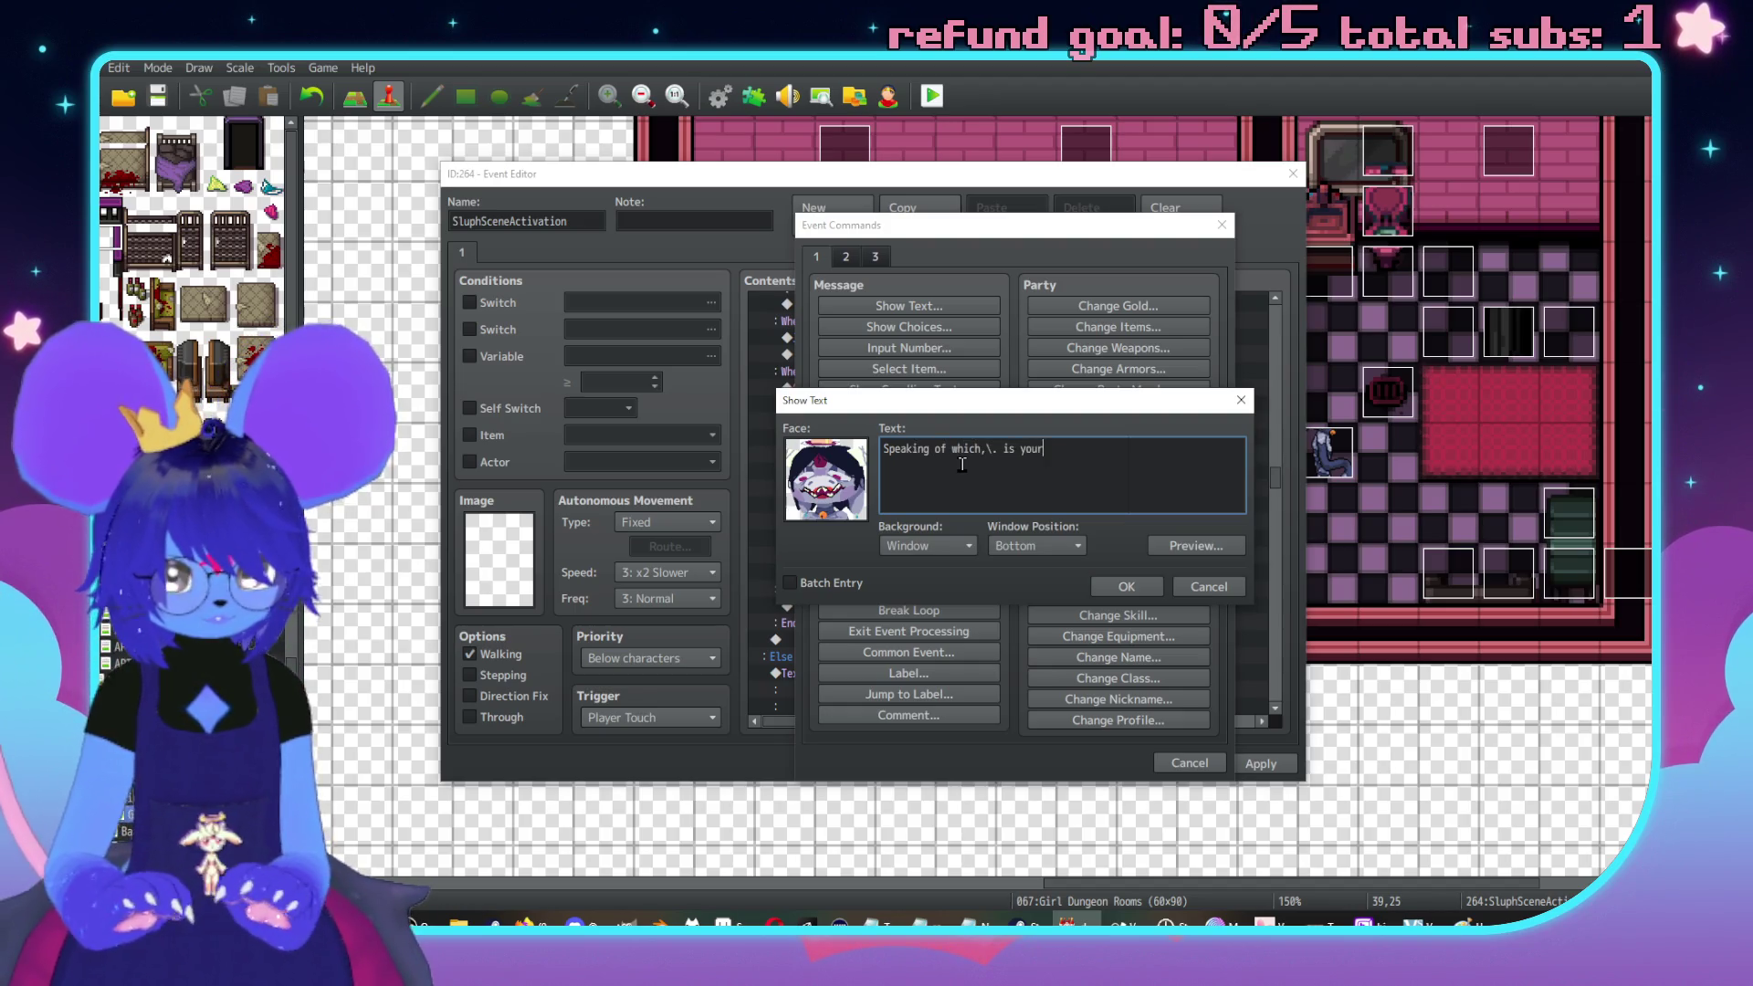
{"action": "type", "text": " ass still cold "}
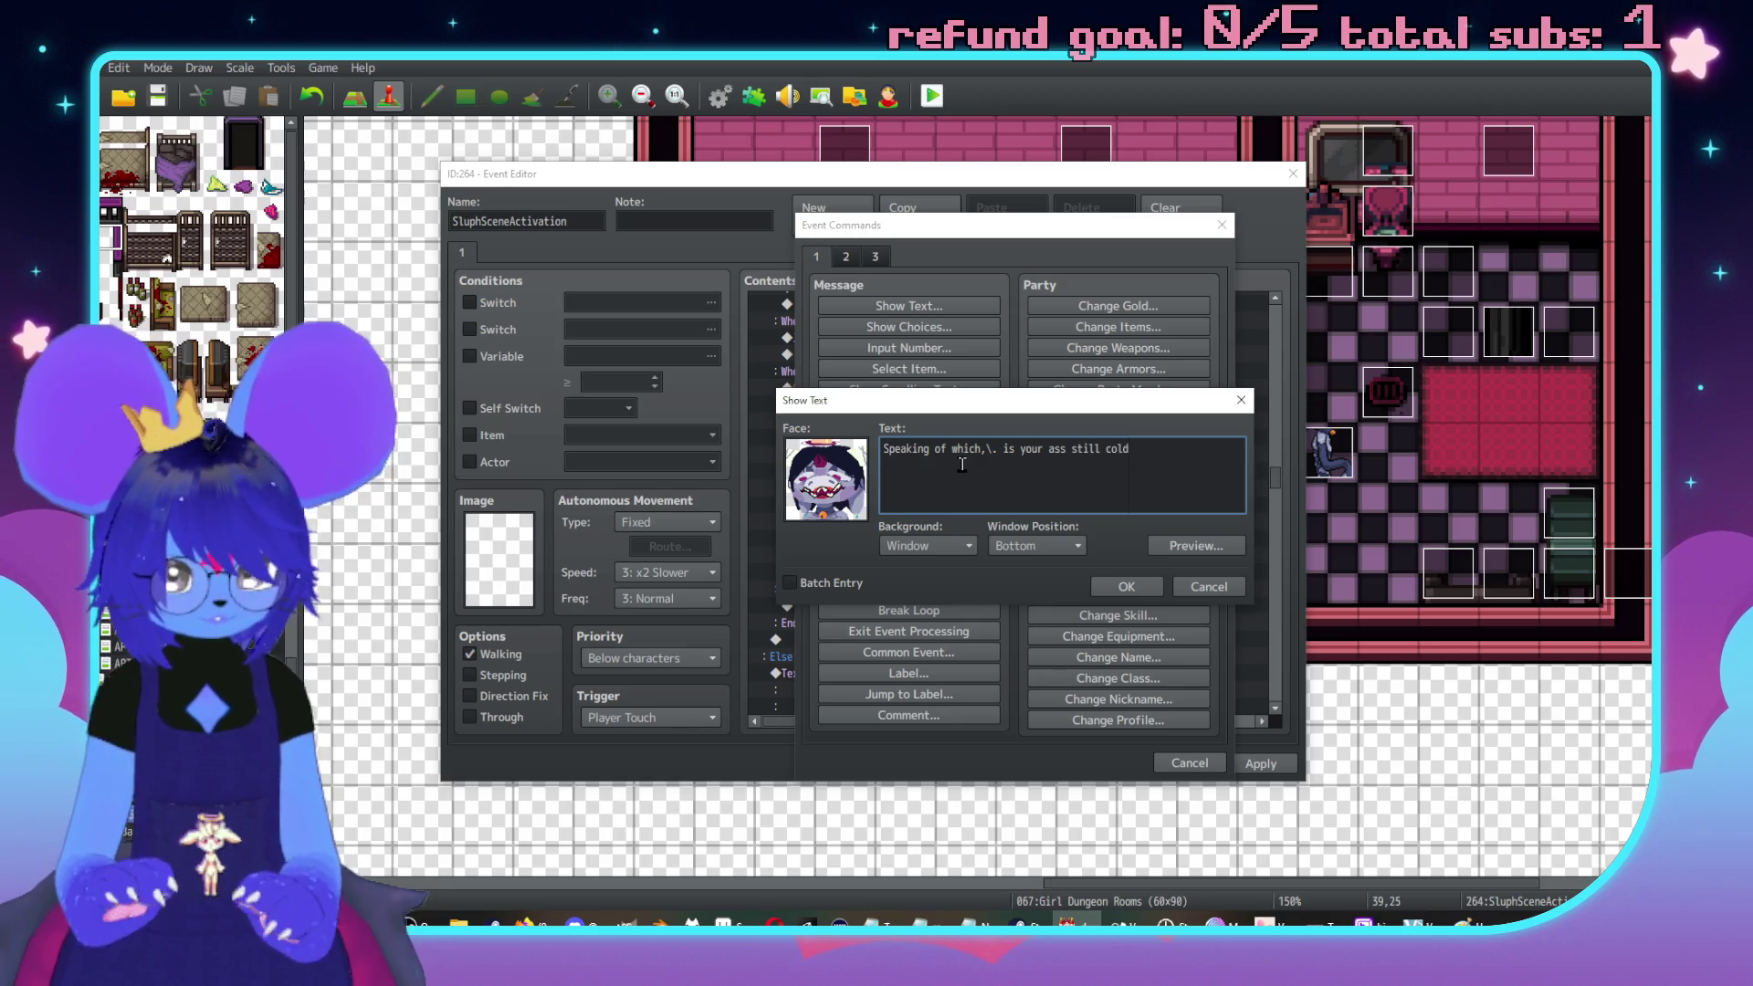
{"action": "type", "text": "\\c[18]Red\\c[0]?\\. U\\.hu\\.huhu\\.hue"}
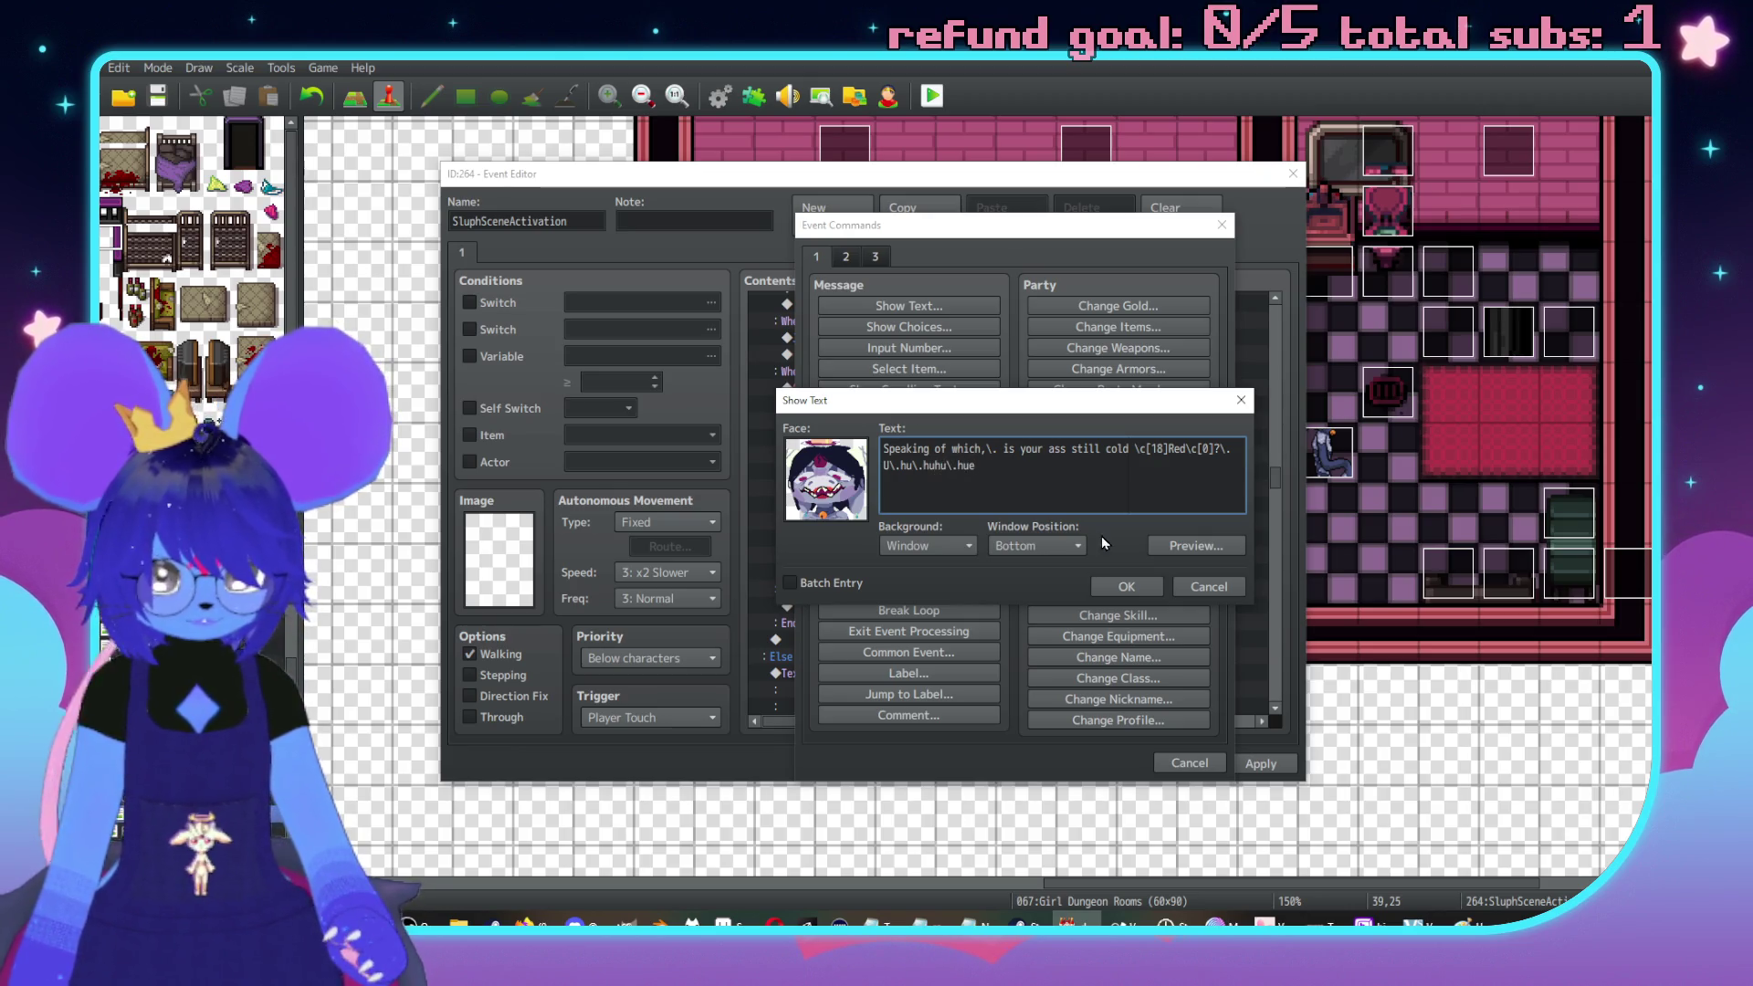
{"action": "left_click", "coordinate": [1187, 546]}
{"action": "left_click", "coordinate": [1165, 455]}
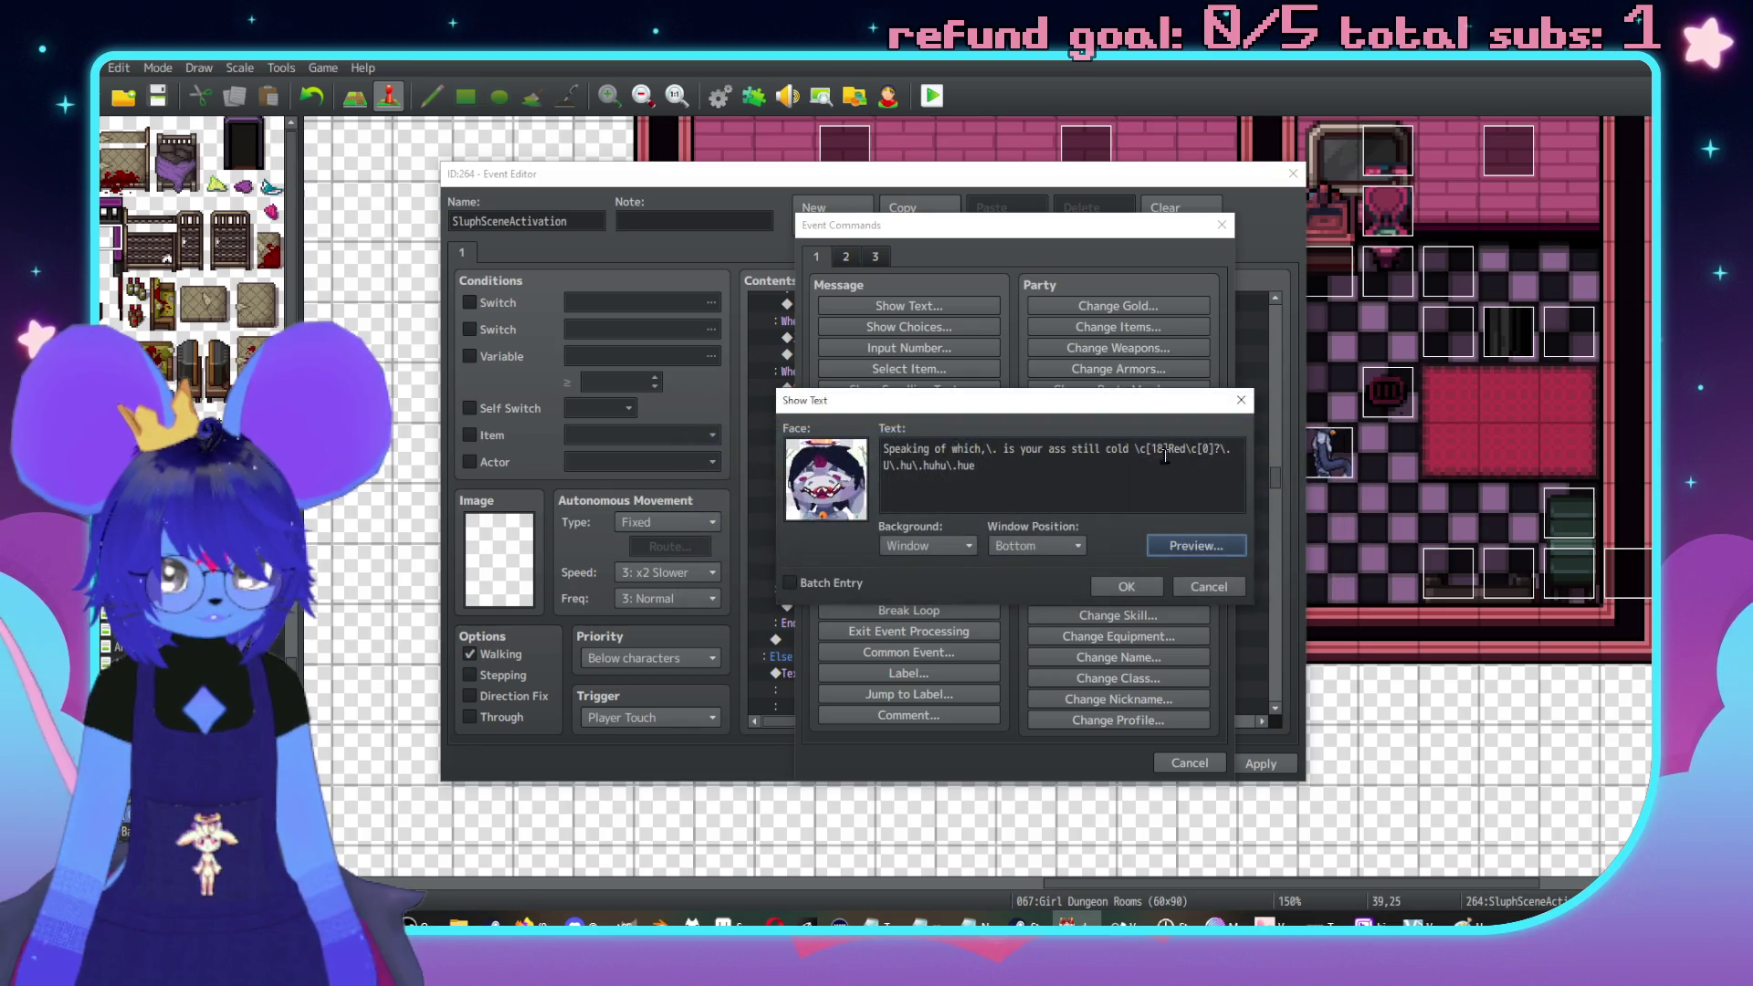
{"action": "left_click", "coordinate": [1126, 587]}
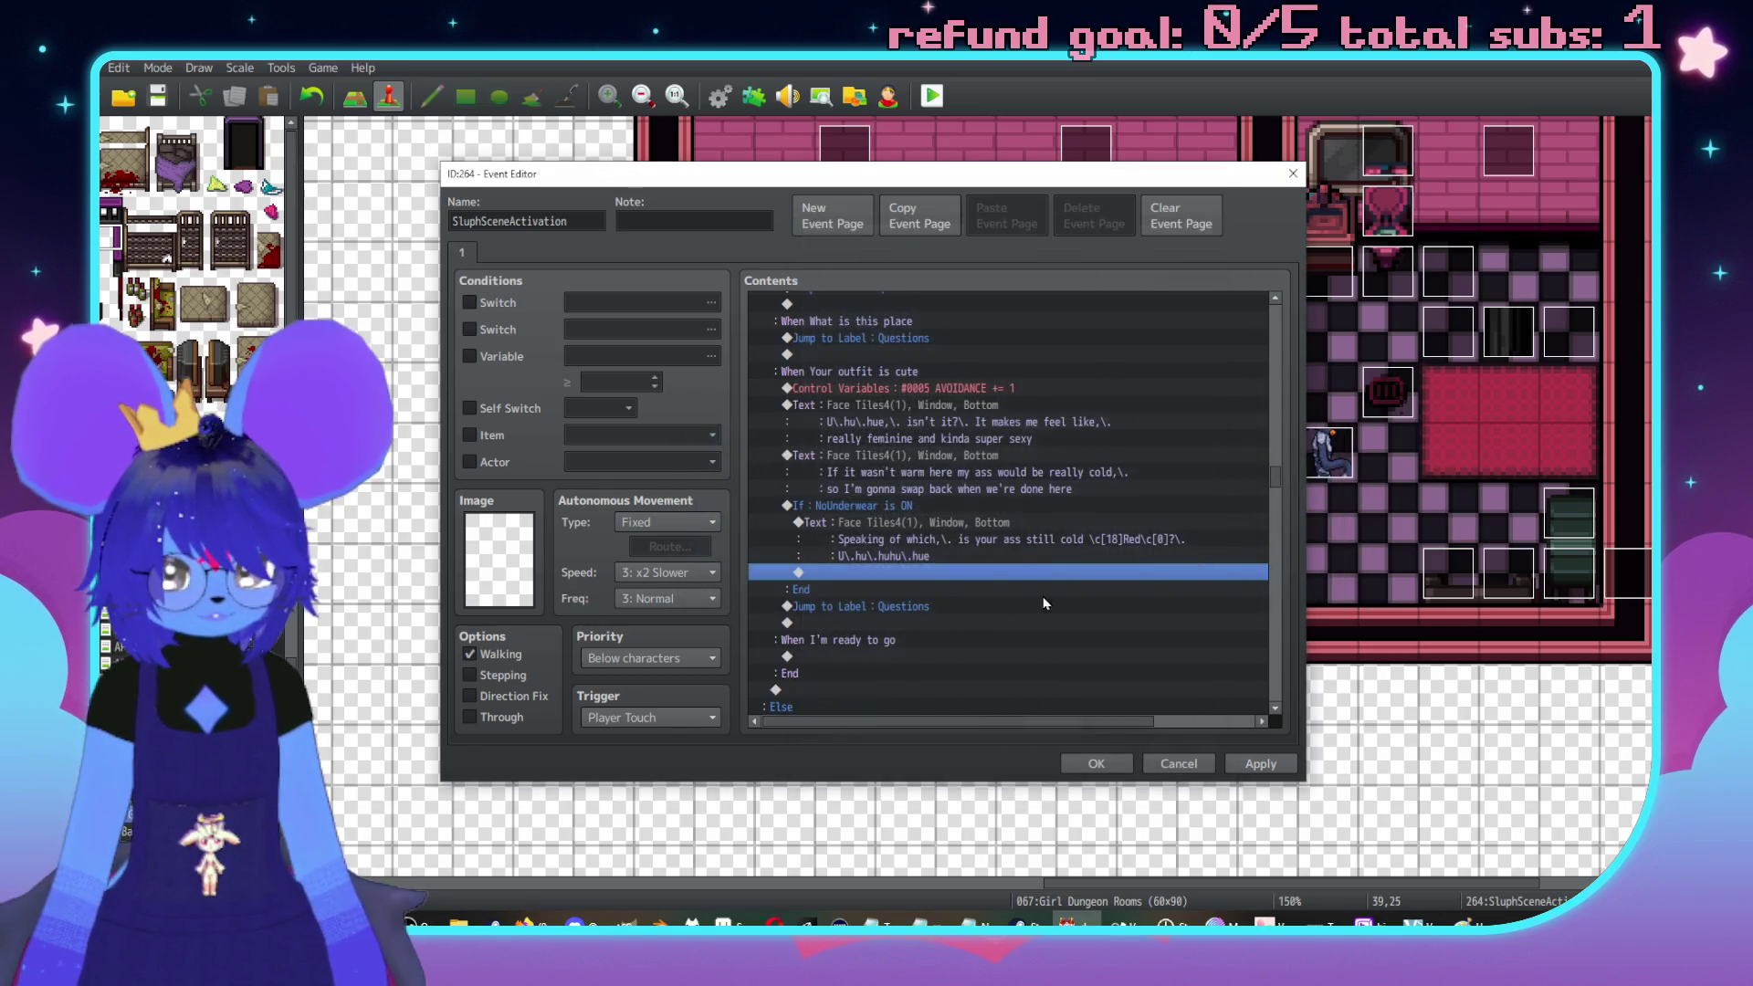
{"action": "left_click", "coordinate": [925, 541]}
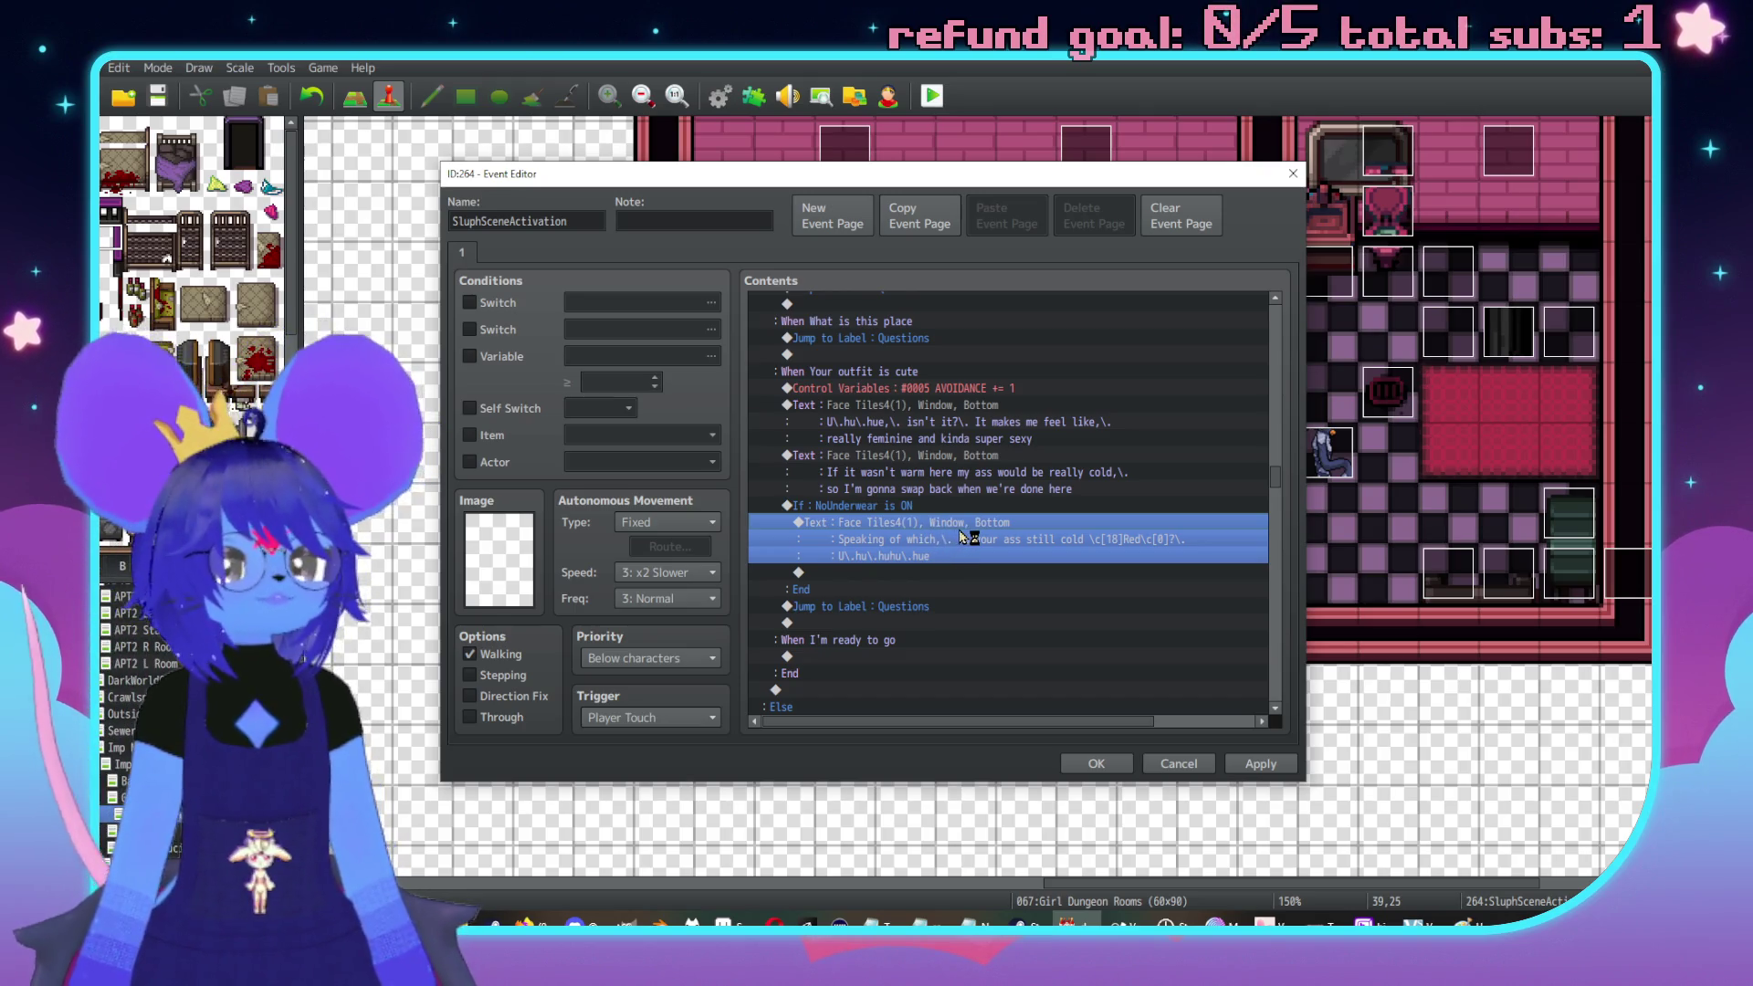
{"action": "double_click", "coordinate": [971, 538]}
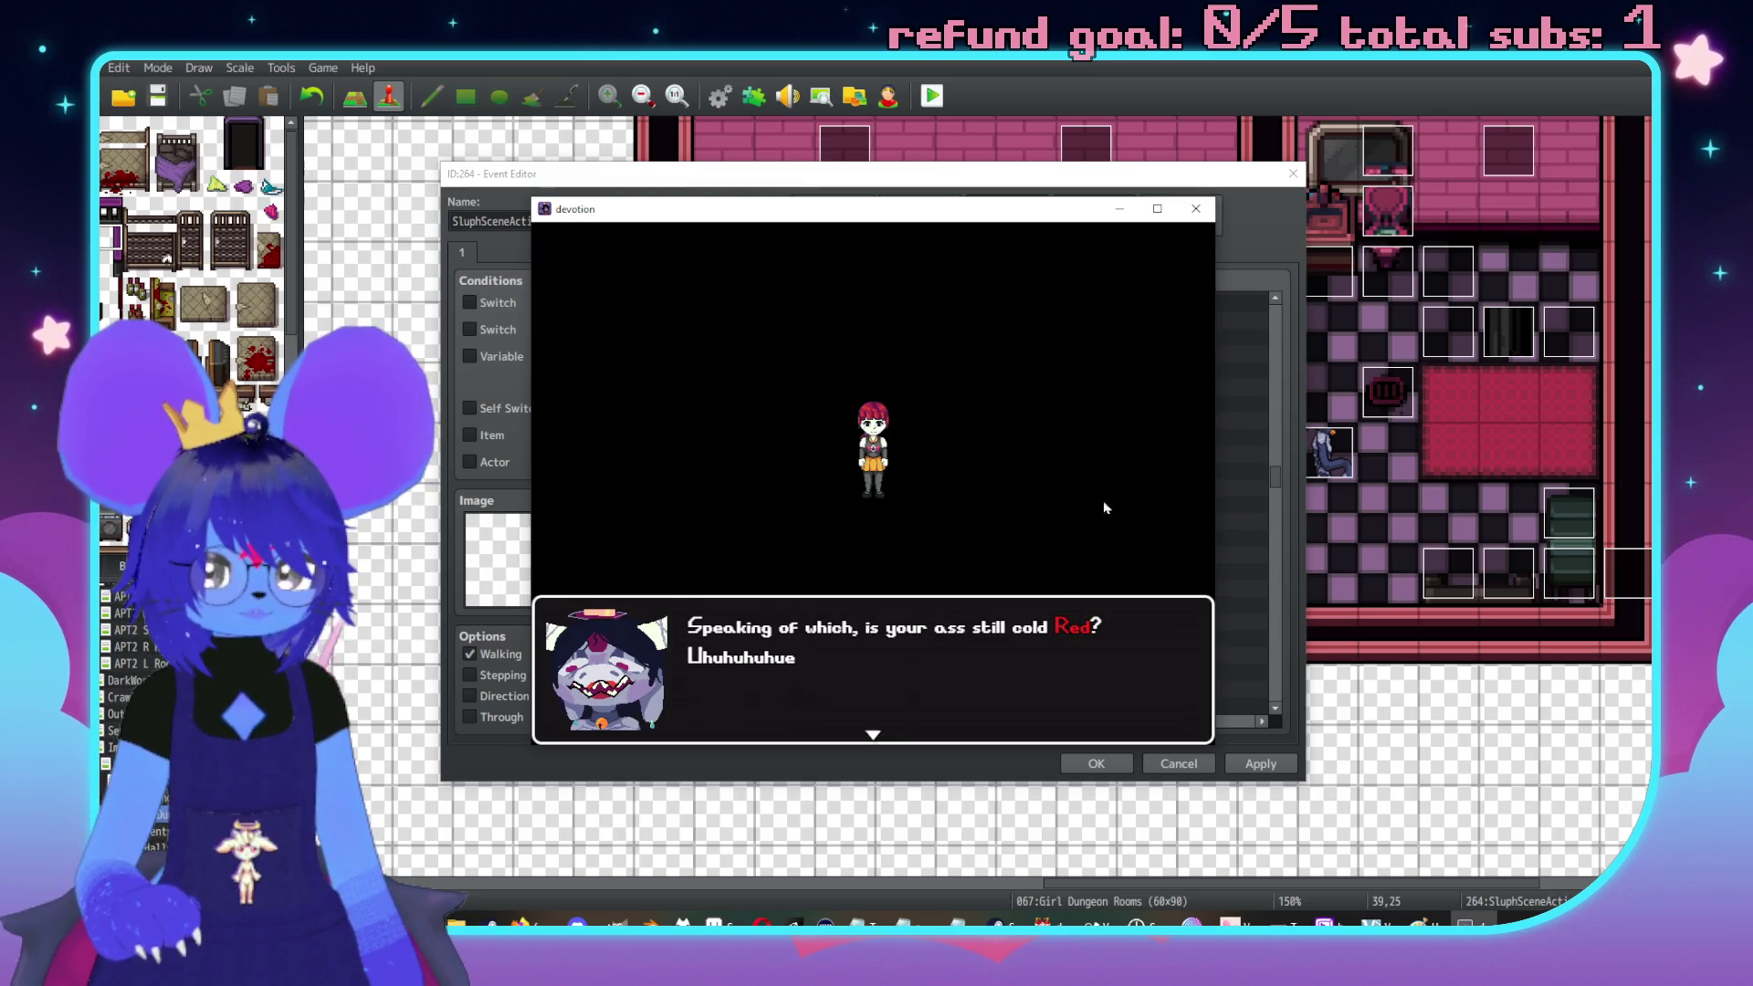
{"action": "left_click", "coordinate": [1195, 208]}
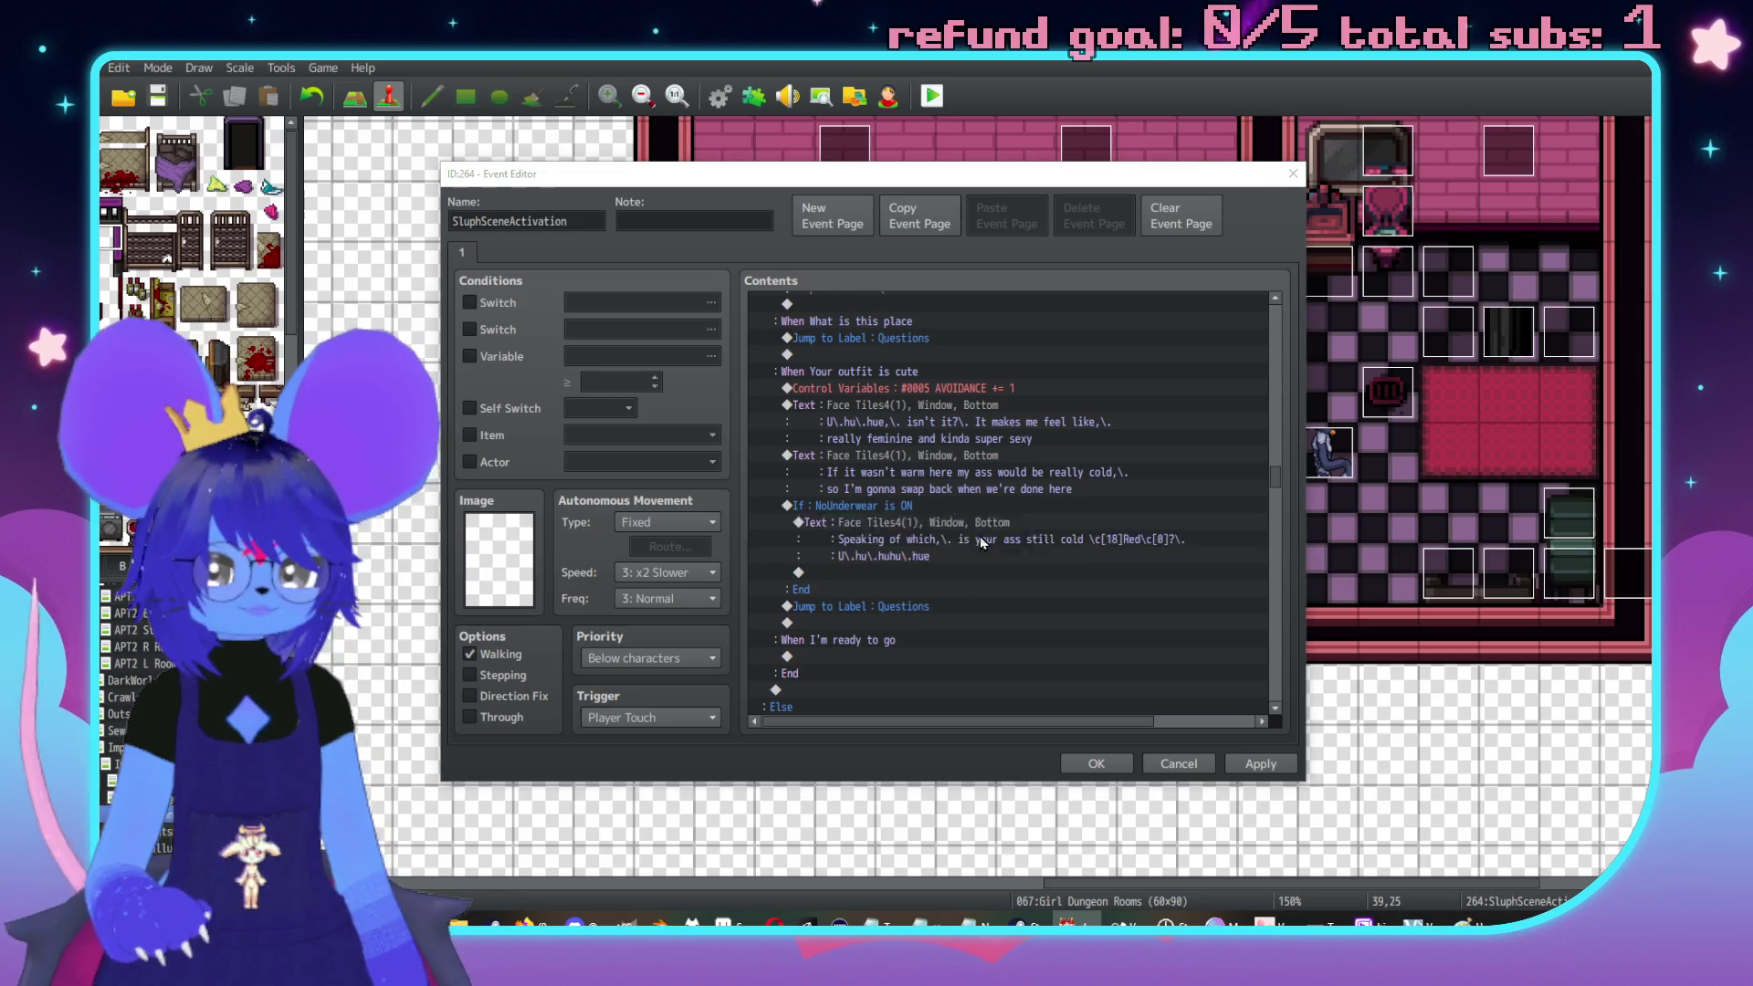
Append 'because of the underwear?' to the line and add a Common Event call to Imp Talk
{"action": "type", "text": "because of th"}
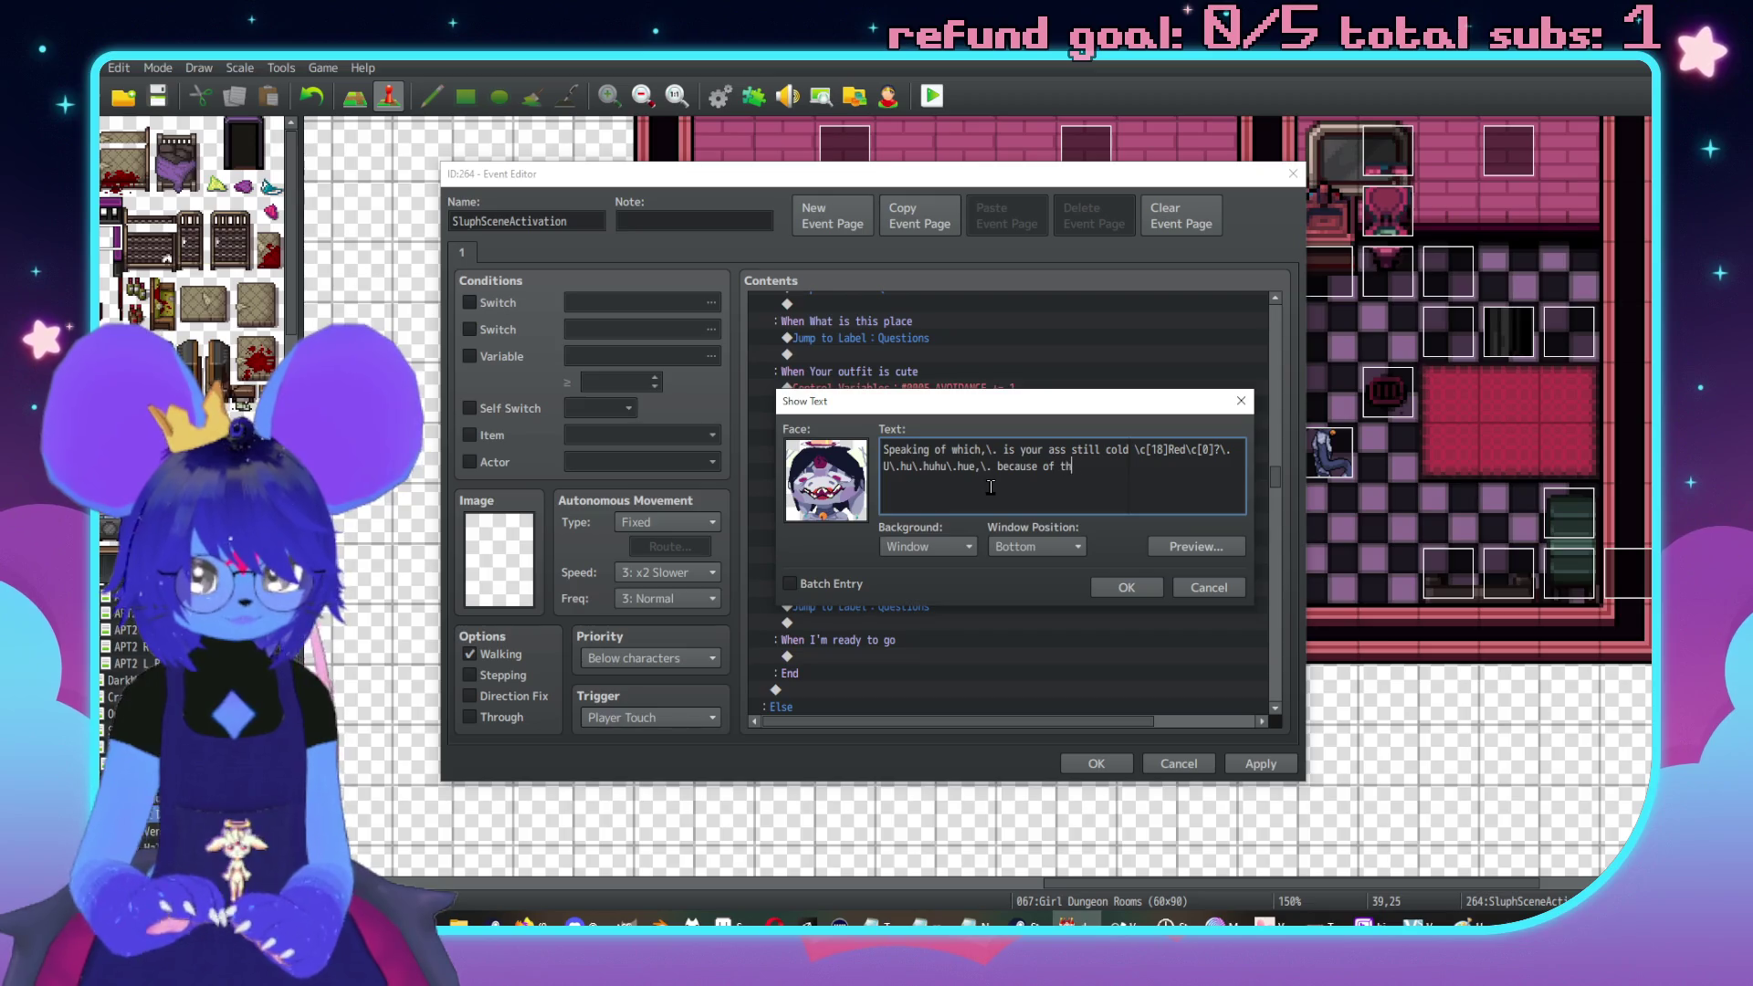
{"action": "type", "text": "e underwear?"}
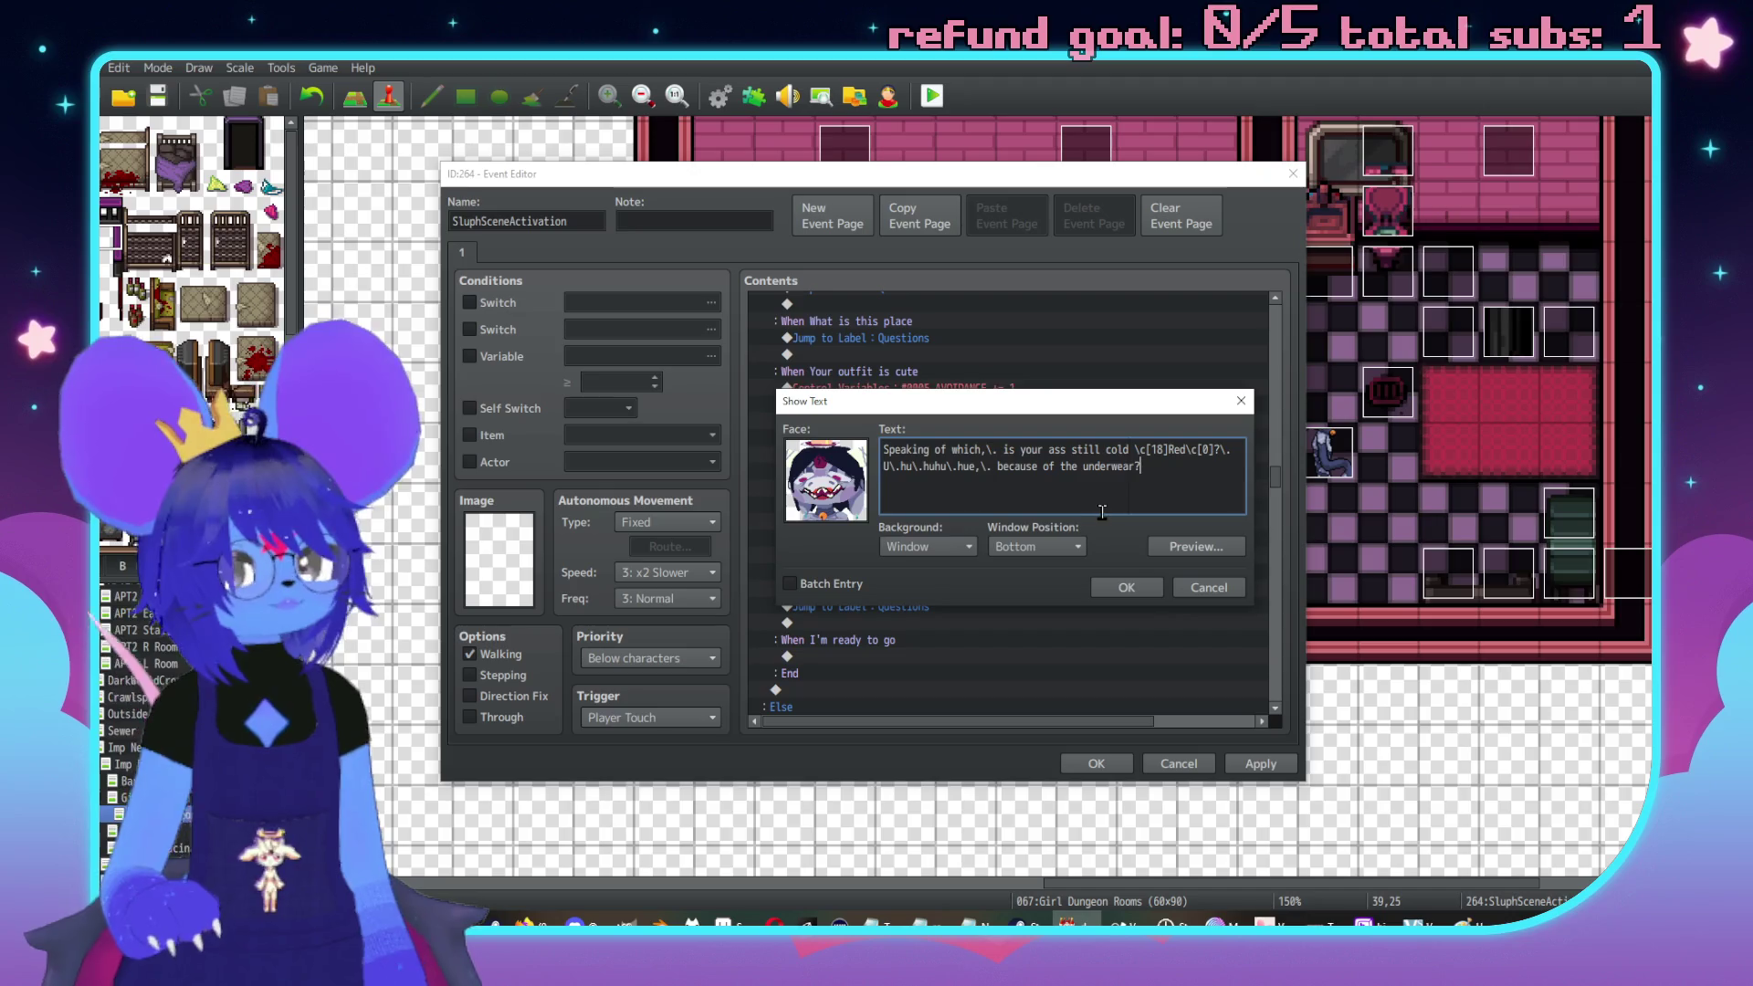
{"action": "left_click", "coordinate": [1137, 593]}
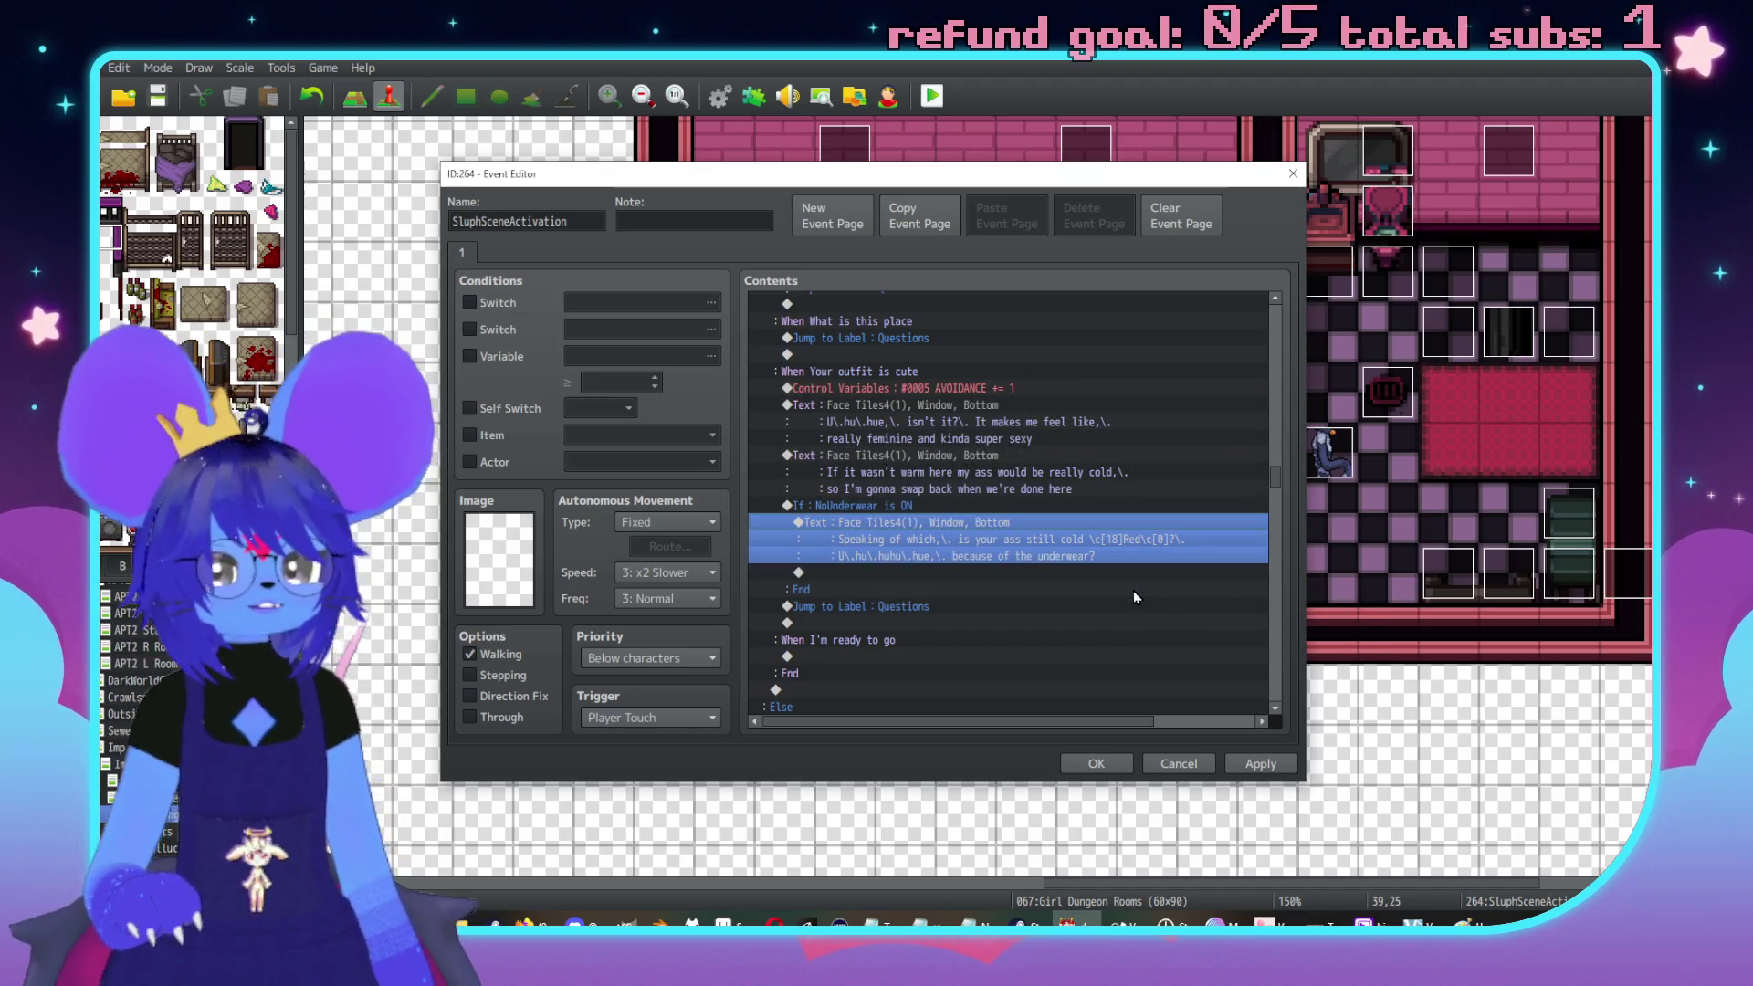
{"action": "double_click", "coordinate": [999, 573]}
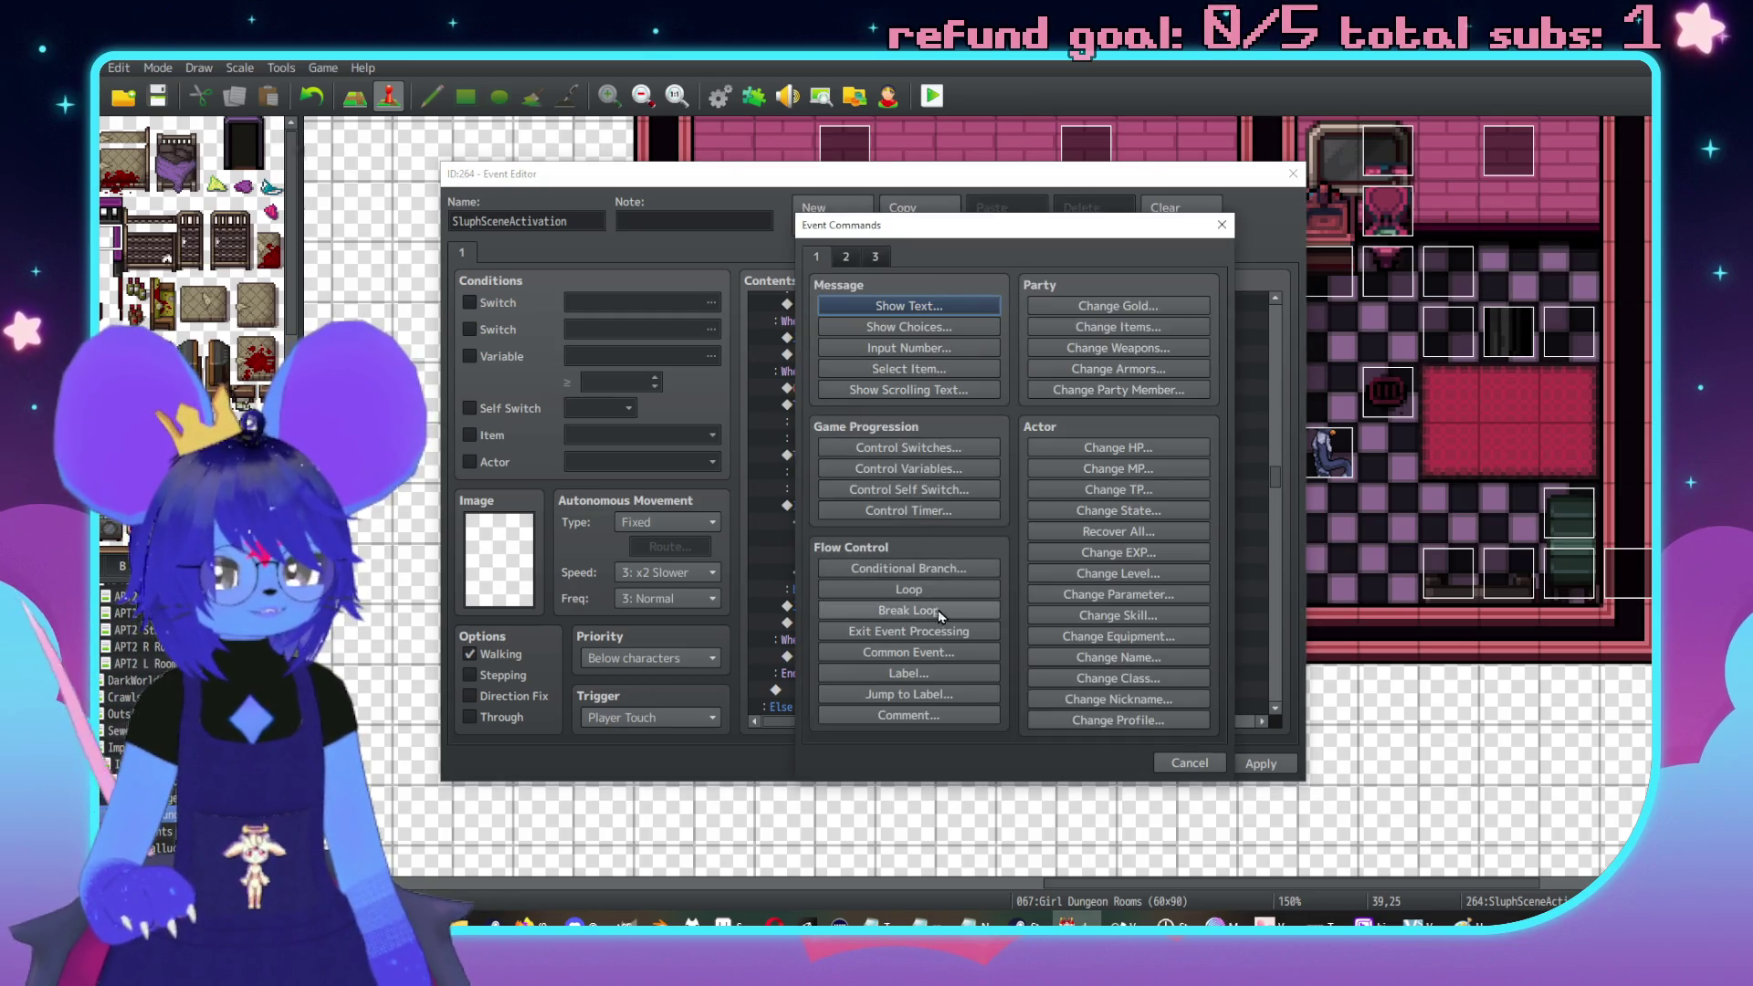
{"action": "left_click", "coordinate": [909, 652]}
{"action": "left_click", "coordinate": [1022, 505]}
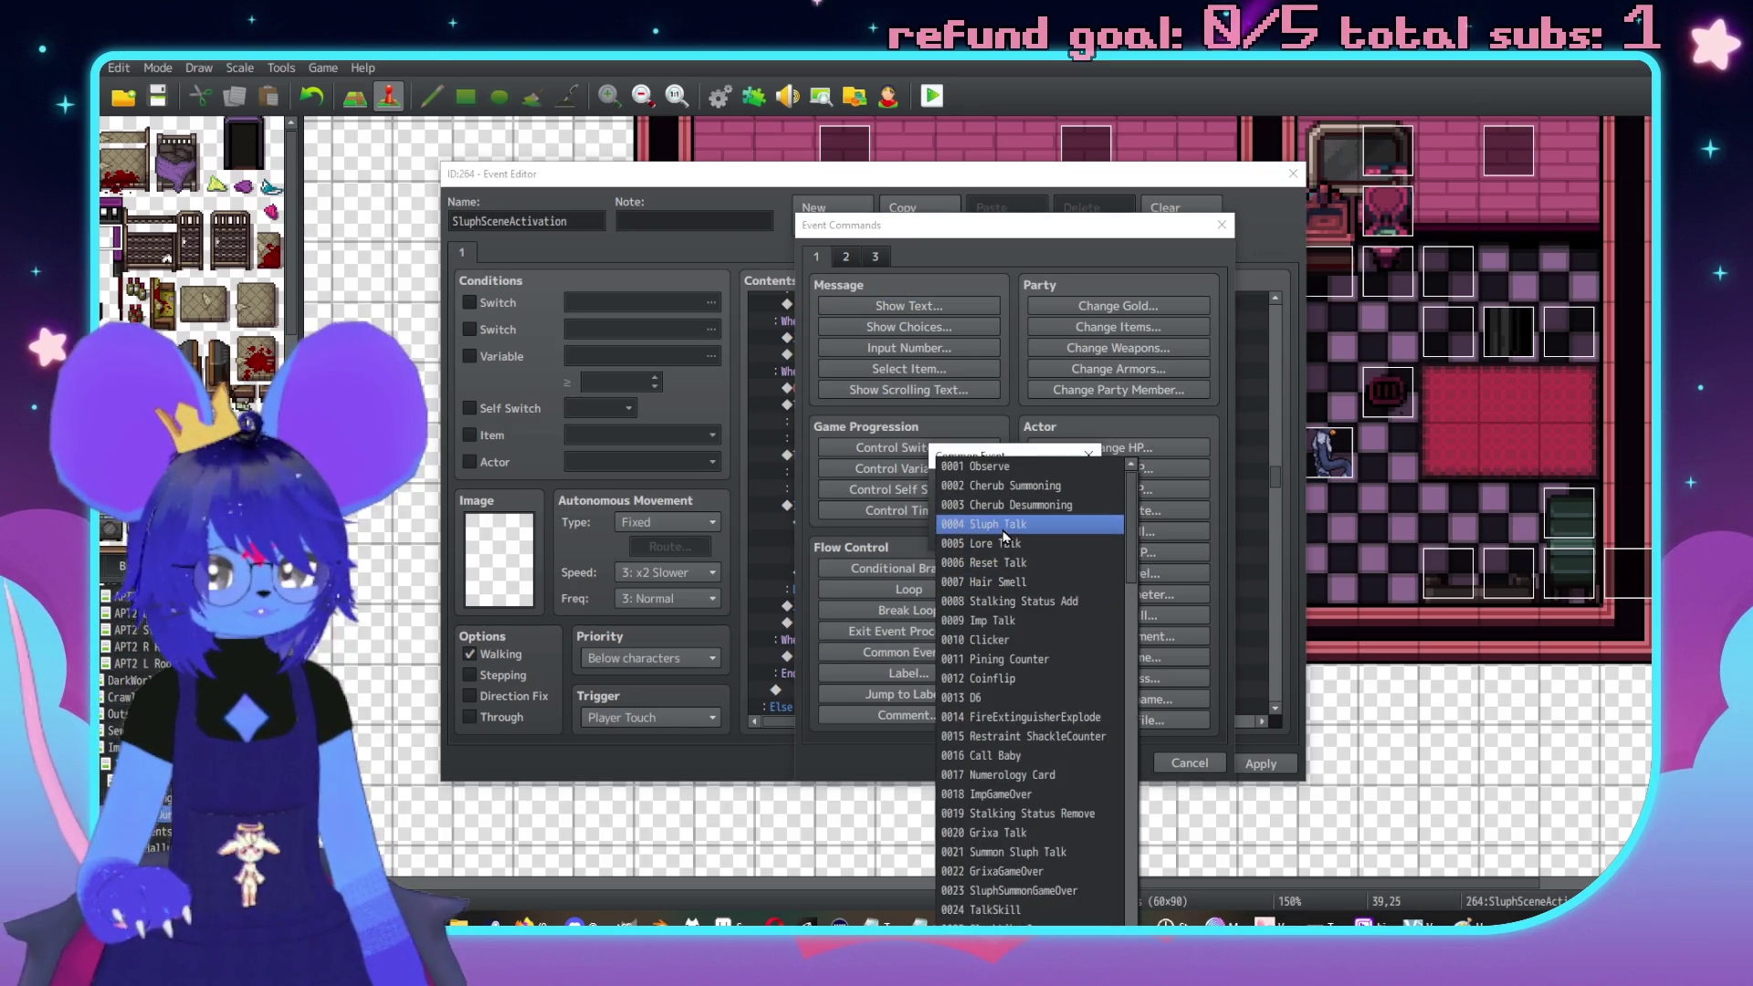
{"action": "left_click", "coordinate": [1005, 620]}
{"action": "left_click", "coordinate": [1010, 535]}
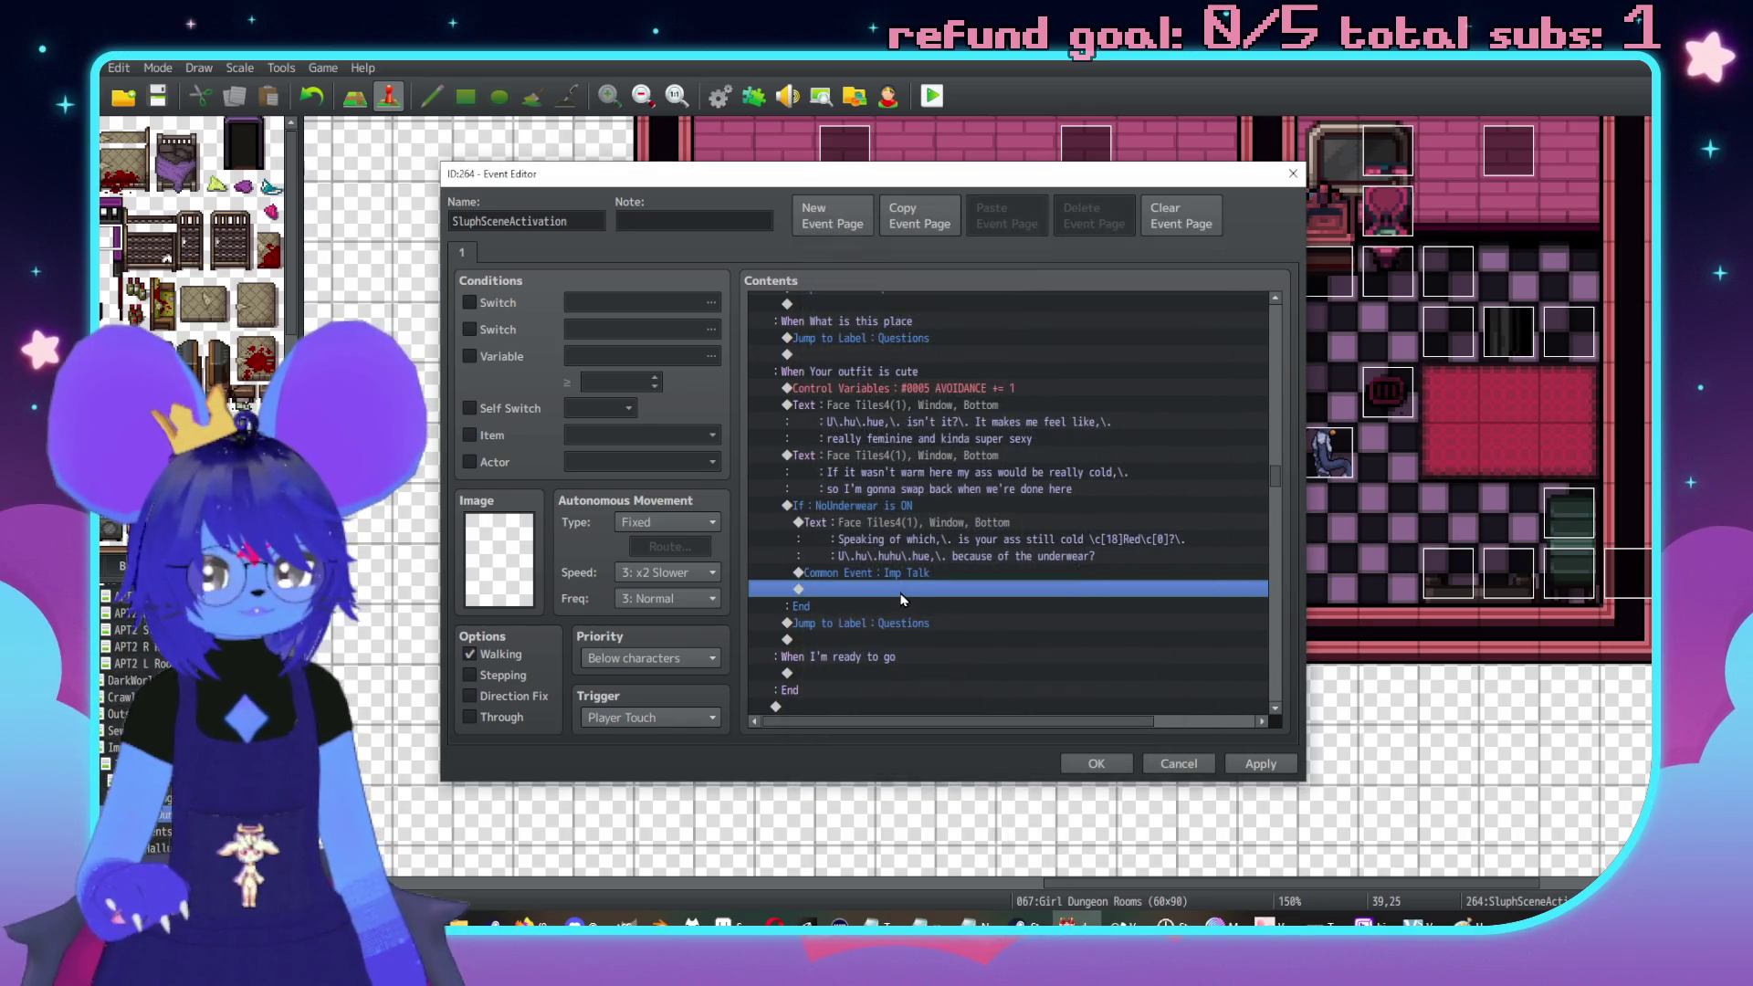
Above Imp Talk, insert a Conditional Branch checking that actor Checker is in the party
{"action": "key", "text": "Up"}
{"action": "double_click", "coordinate": [893, 589]}
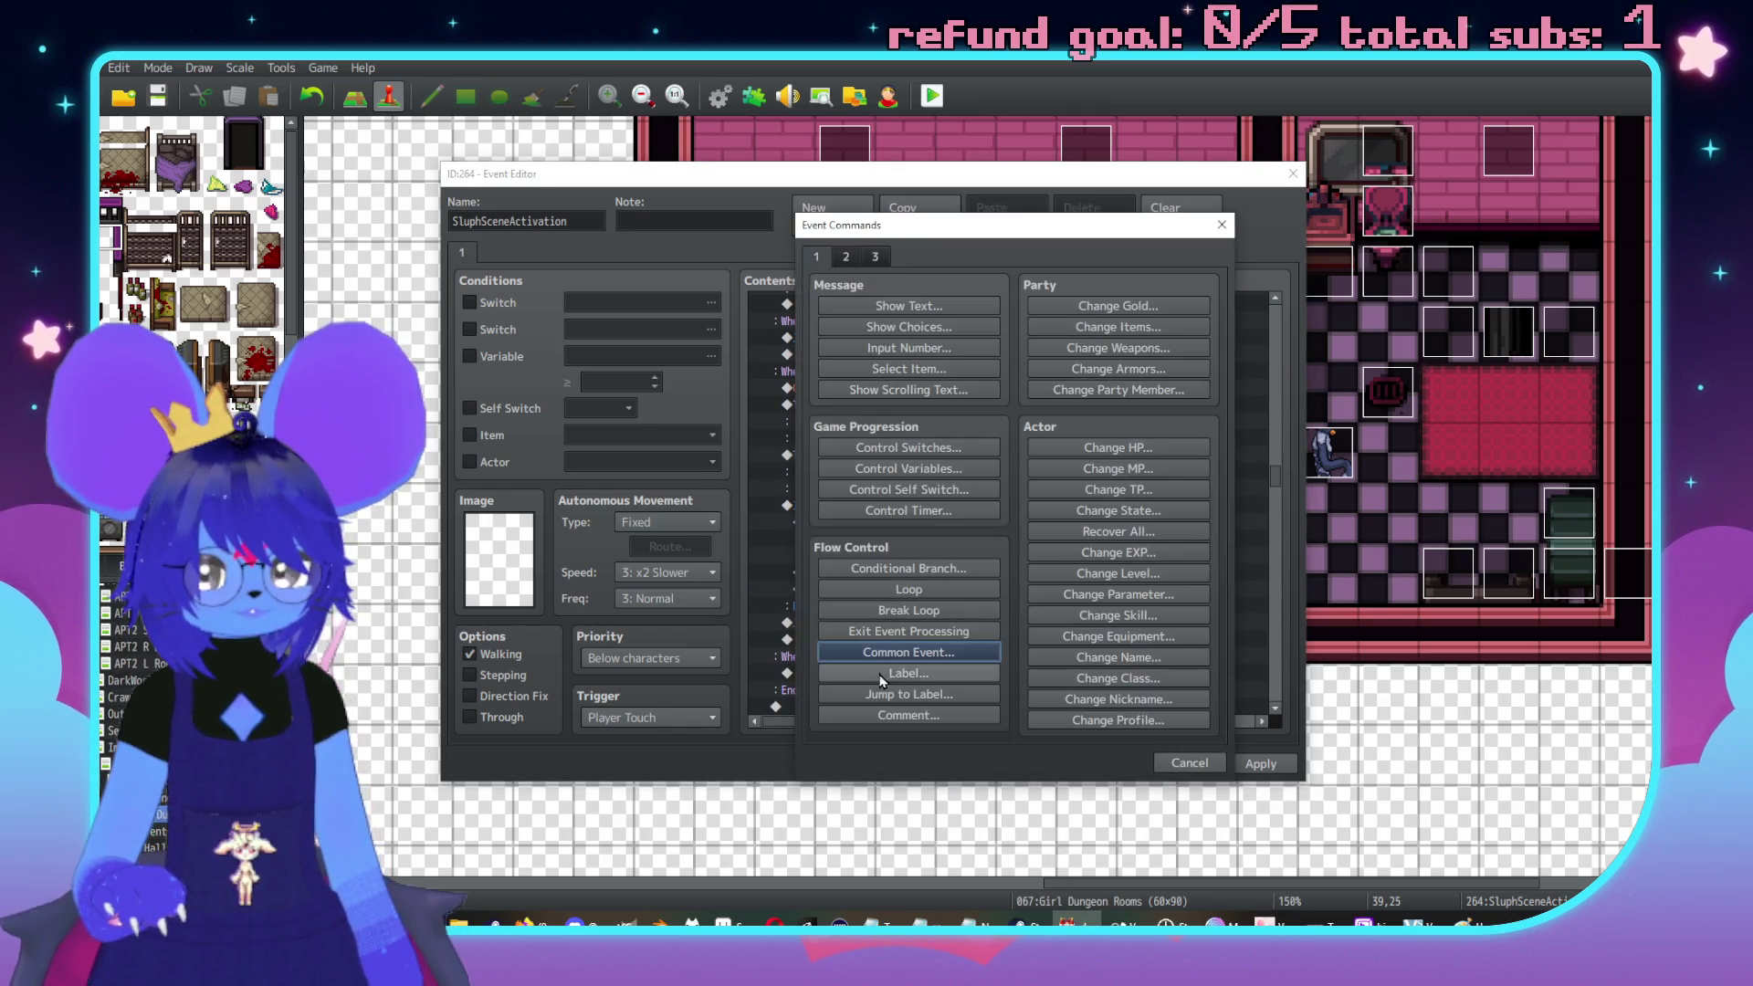
{"action": "left_click", "coordinate": [909, 568]}
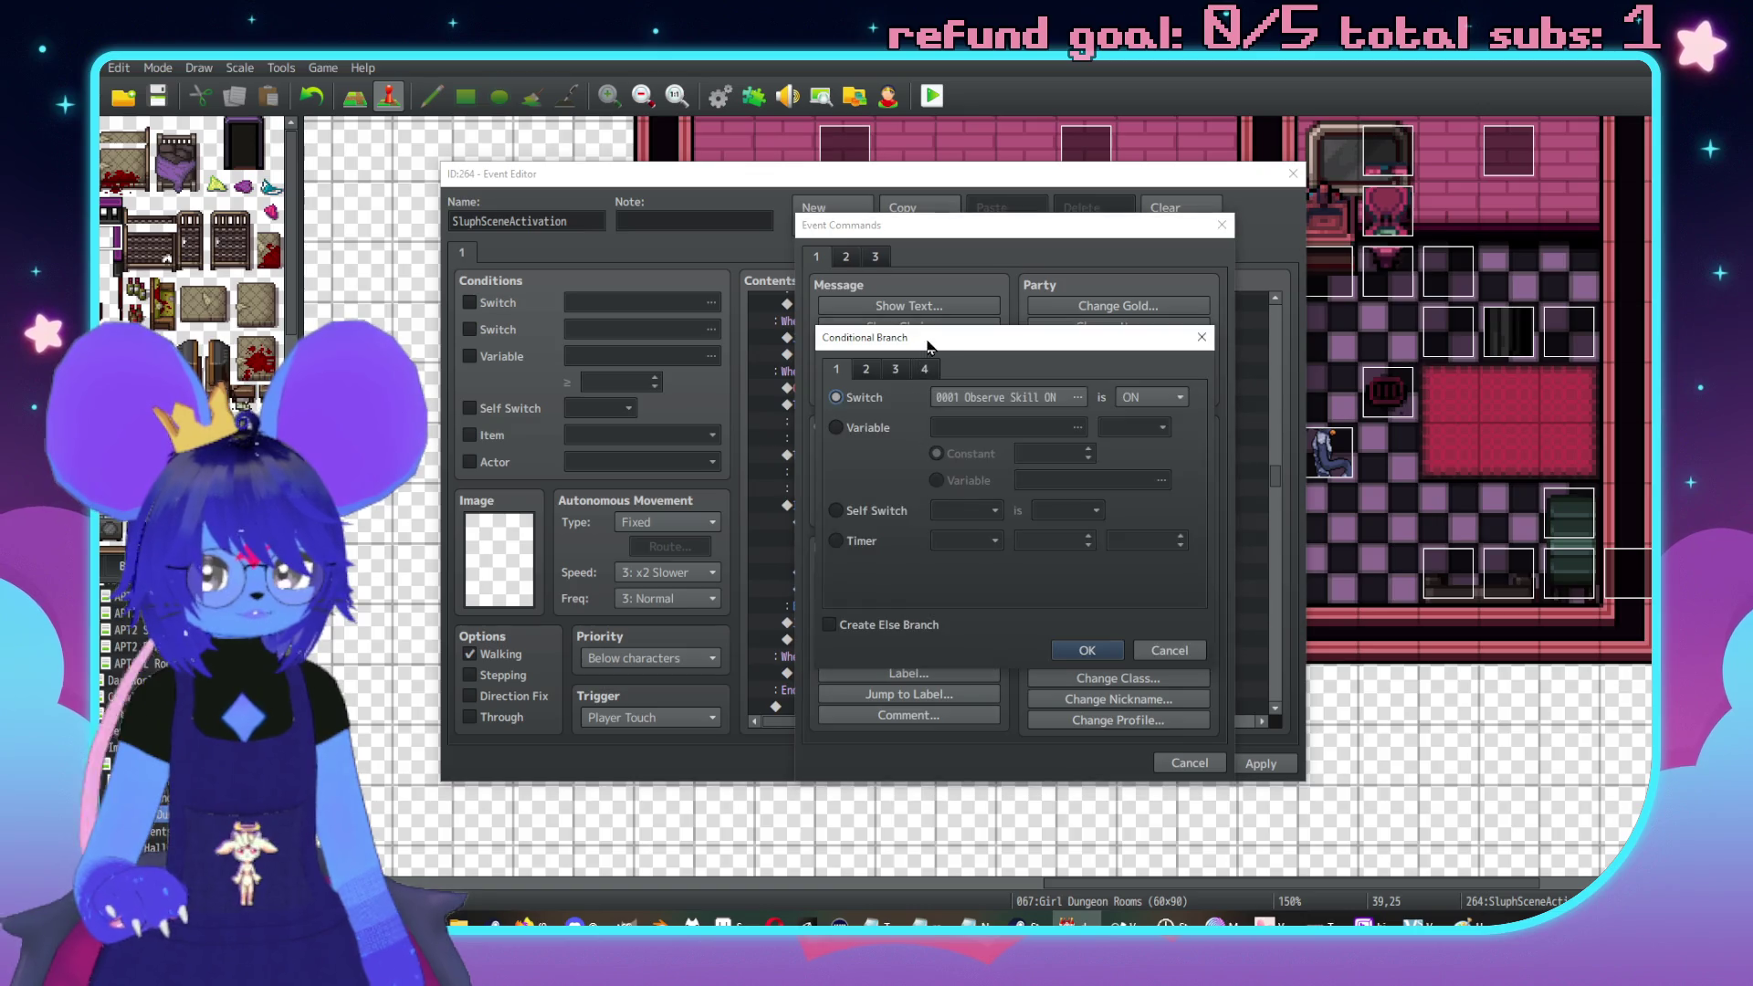
{"action": "left_click", "coordinate": [865, 369]}
{"action": "left_click", "coordinate": [1008, 397]}
{"action": "left_click", "coordinate": [979, 518]}
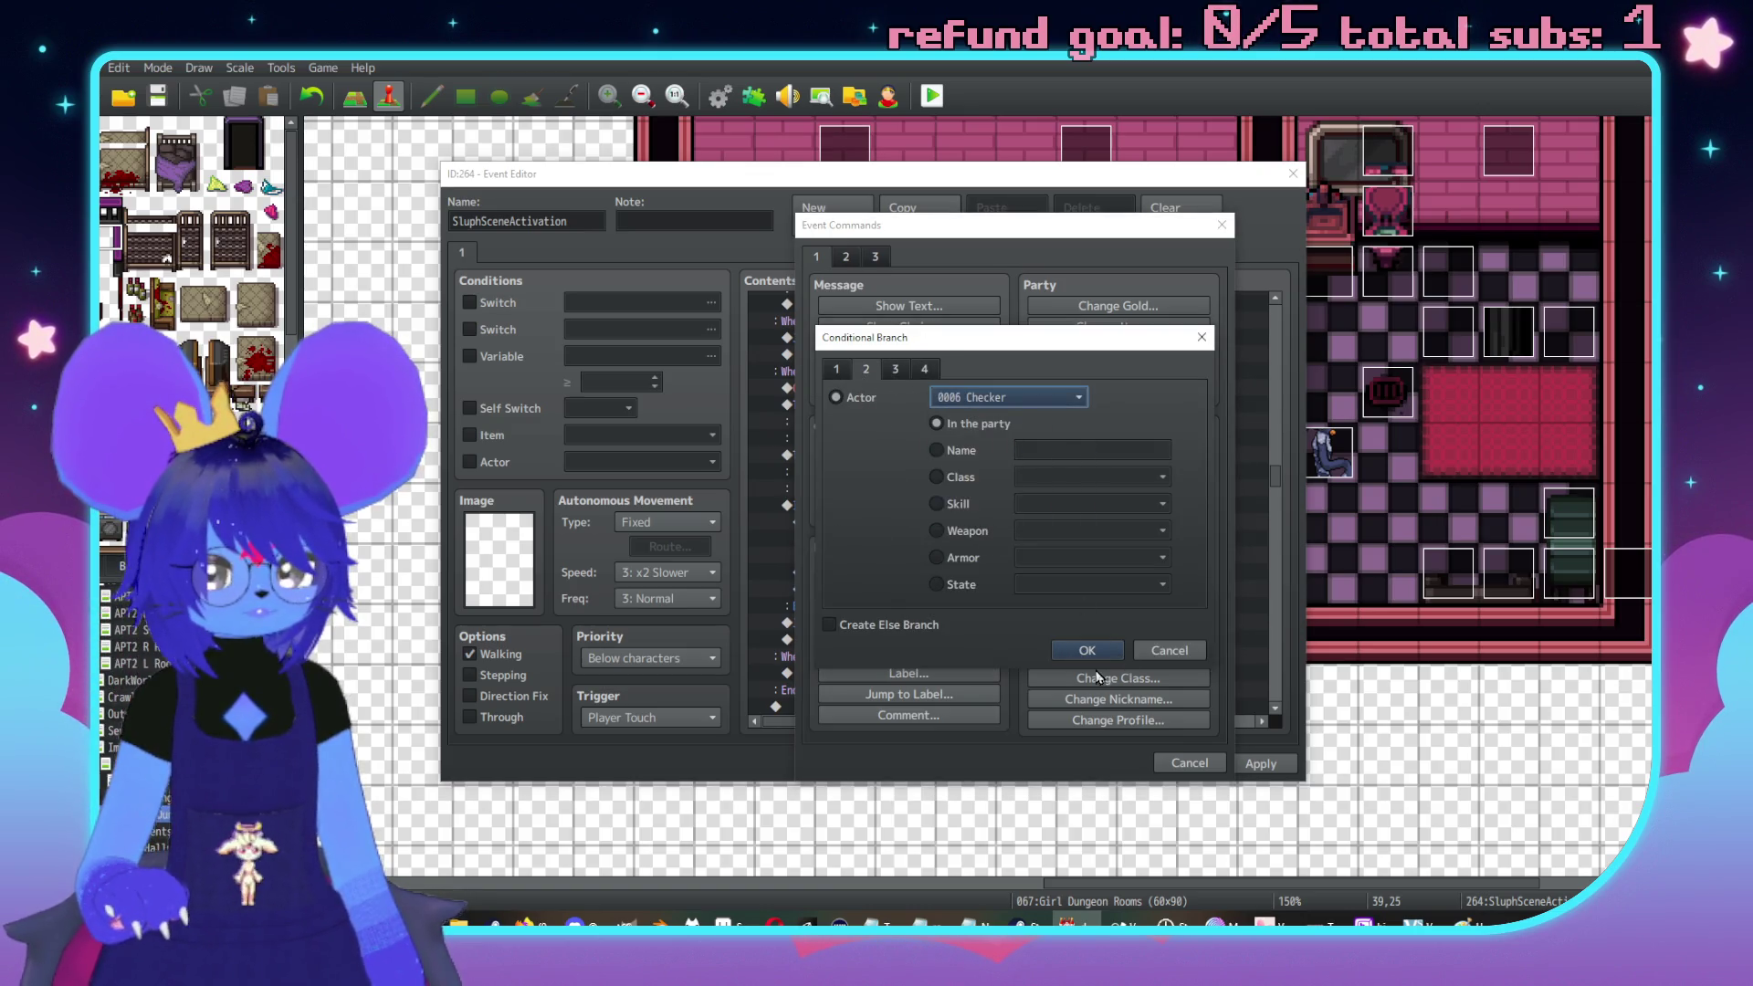
{"action": "left_click", "coordinate": [1090, 650]}
{"action": "left_click", "coordinate": [902, 559]}
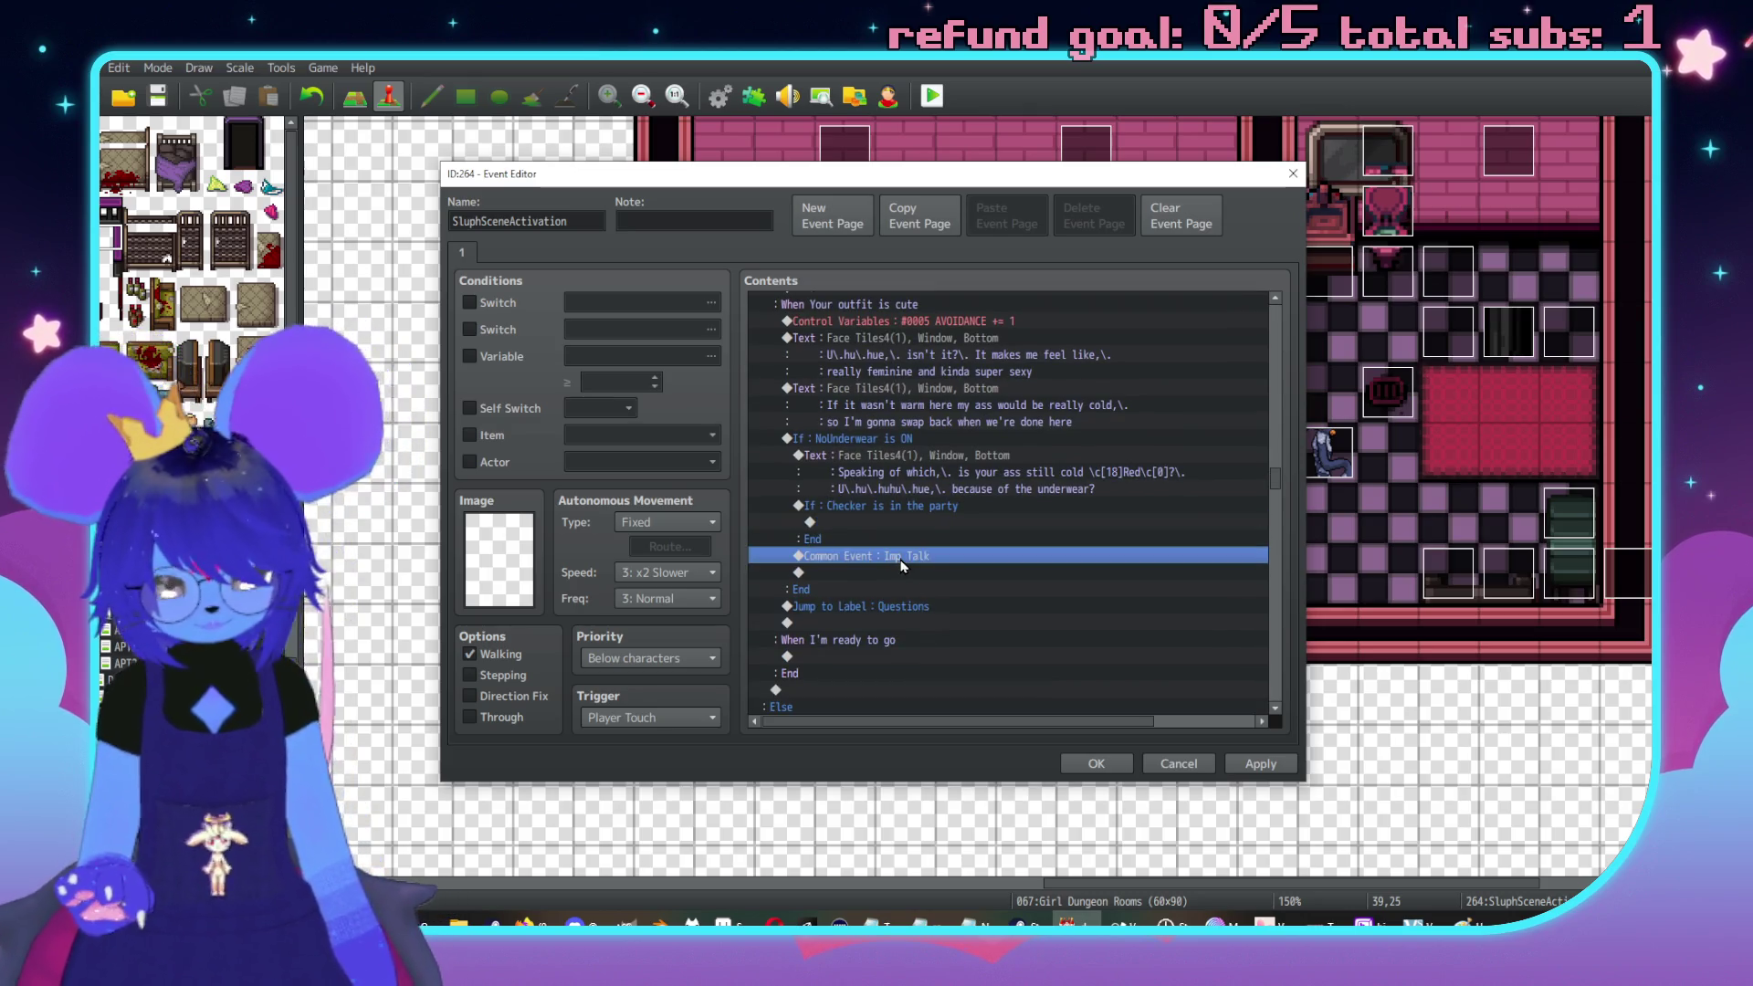
Move the Imp Talk call into the Checker branch and add a Show Text with the Face Tiles3 demon face
{"action": "left_click_drag", "start_coordinate": [901, 565], "coordinate": [908, 532]}
{"action": "double_click", "coordinate": [909, 539]}
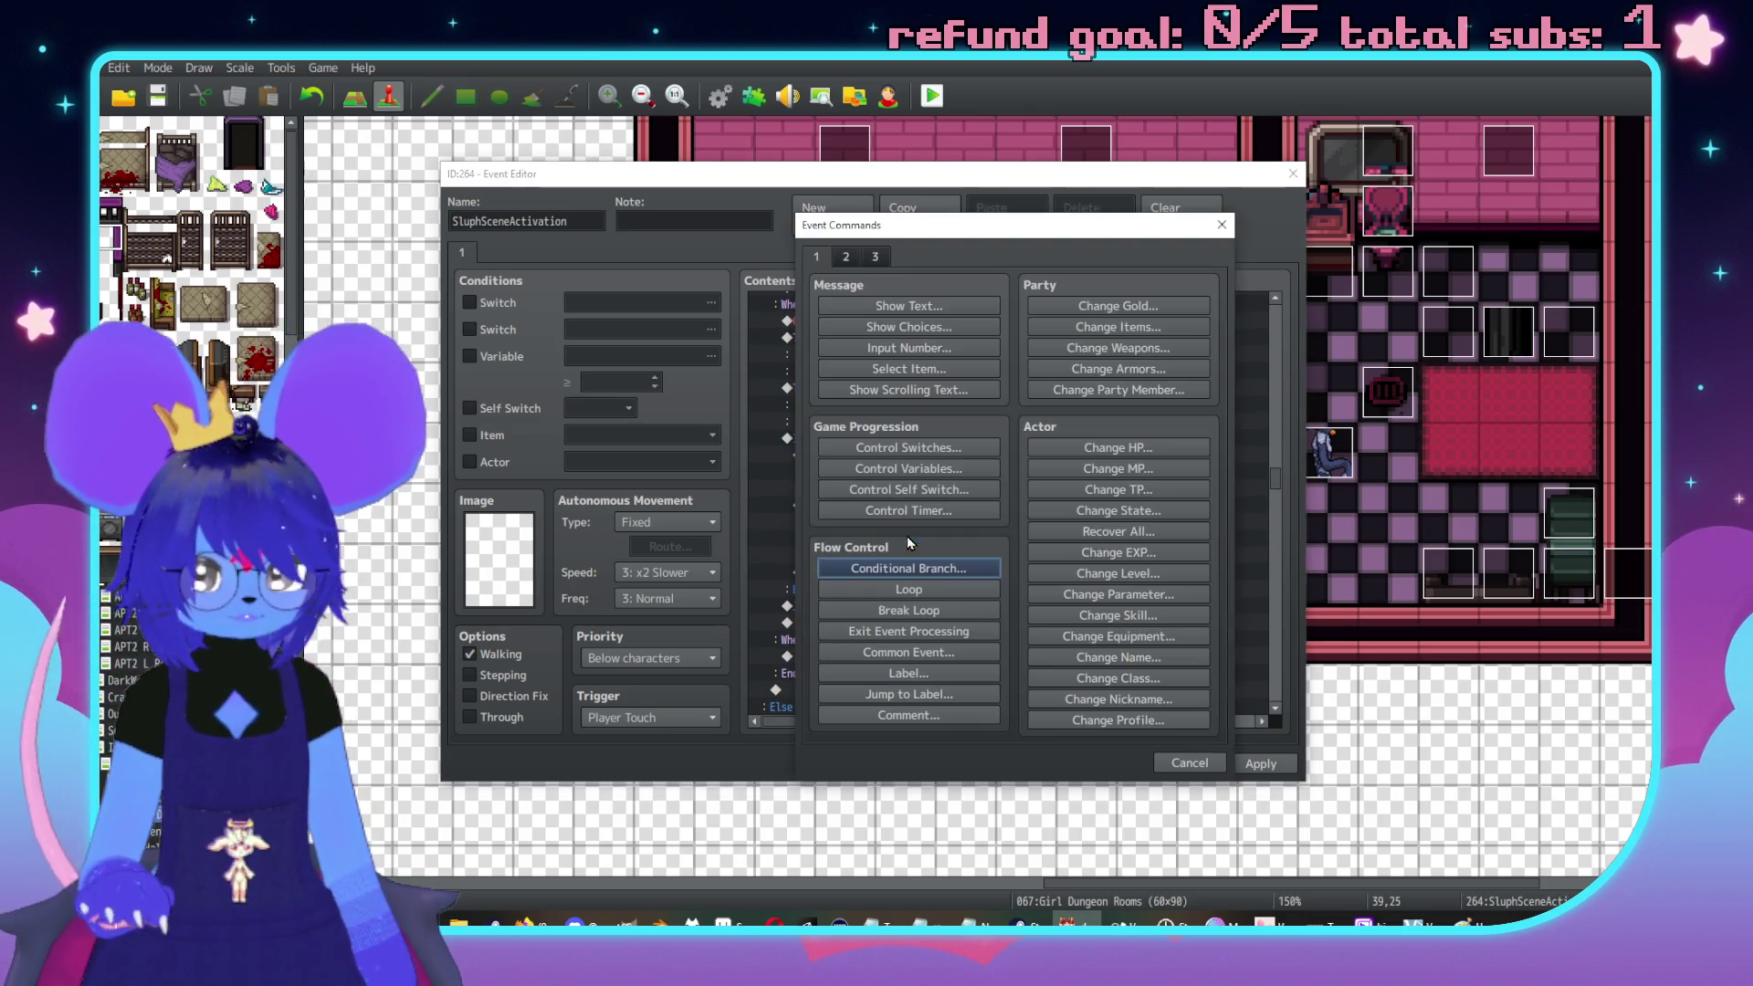
{"action": "left_click", "coordinate": [908, 306]}
{"action": "double_click", "coordinate": [833, 488]}
{"action": "left_click", "coordinate": [794, 368]}
{"action": "left_click", "coordinate": [805, 384]}
{"action": "double_click", "coordinate": [1199, 390]}
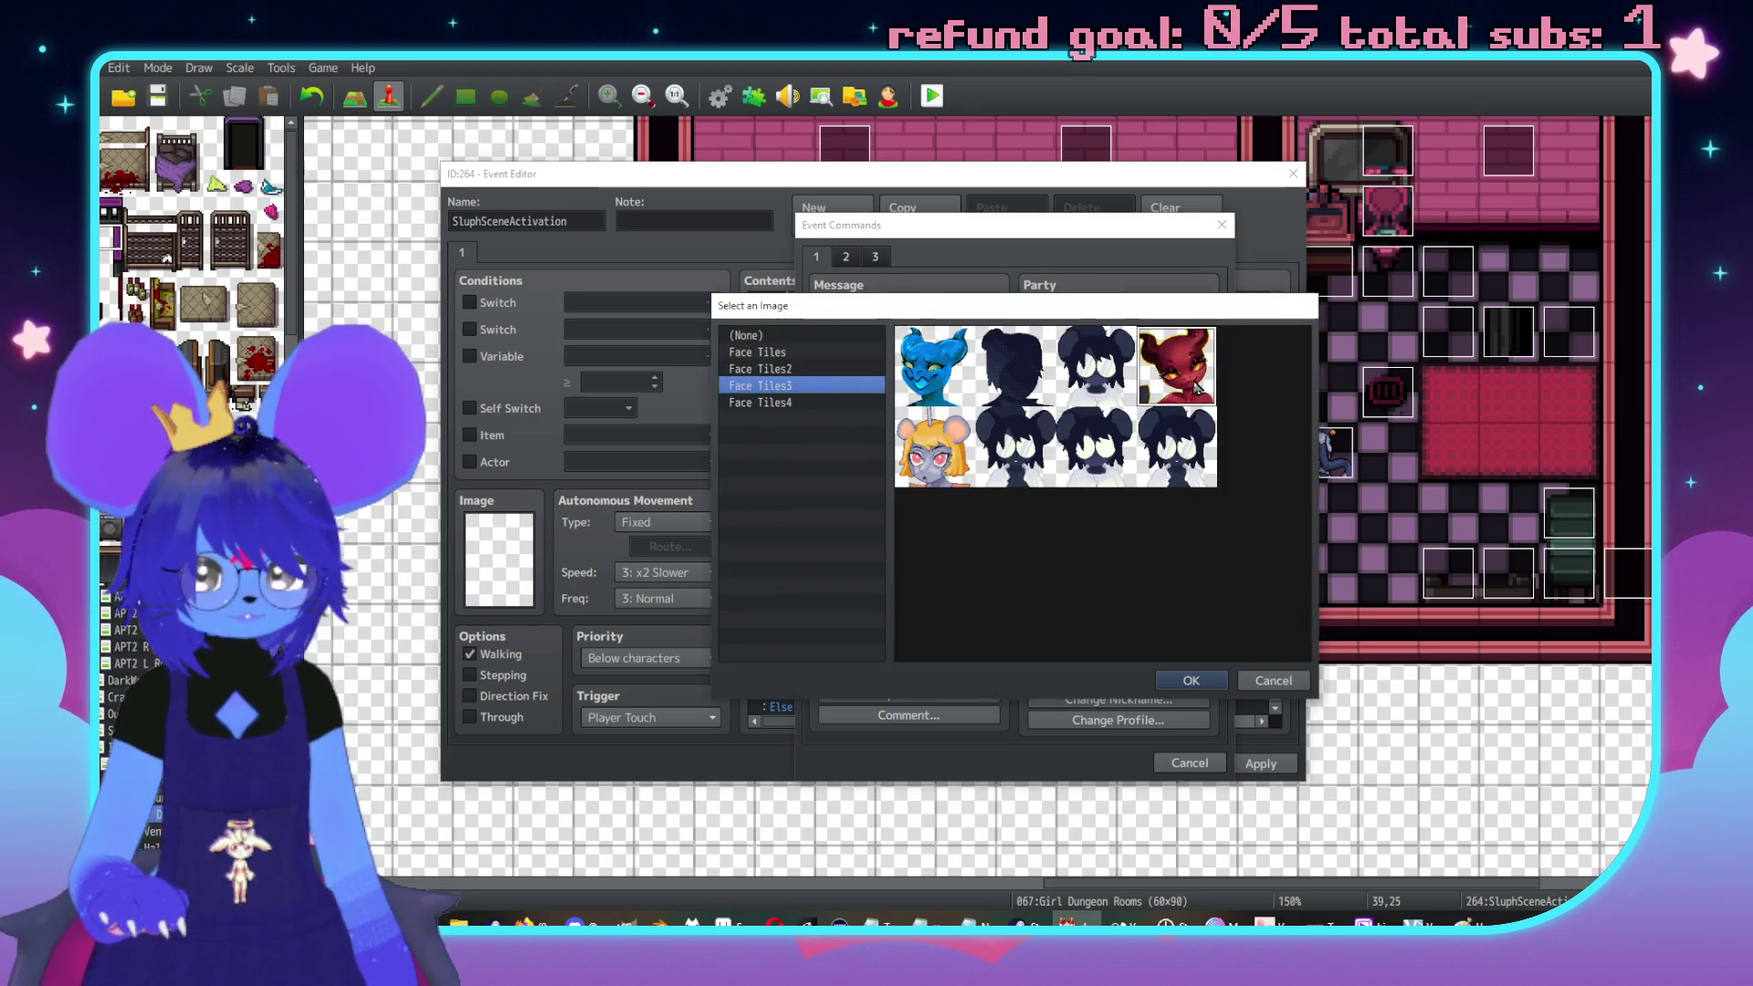
Write the demon's two-line reaction starting 'You gave 'em to her??' and confirm it
{"action": "type", "text": "Gir"}
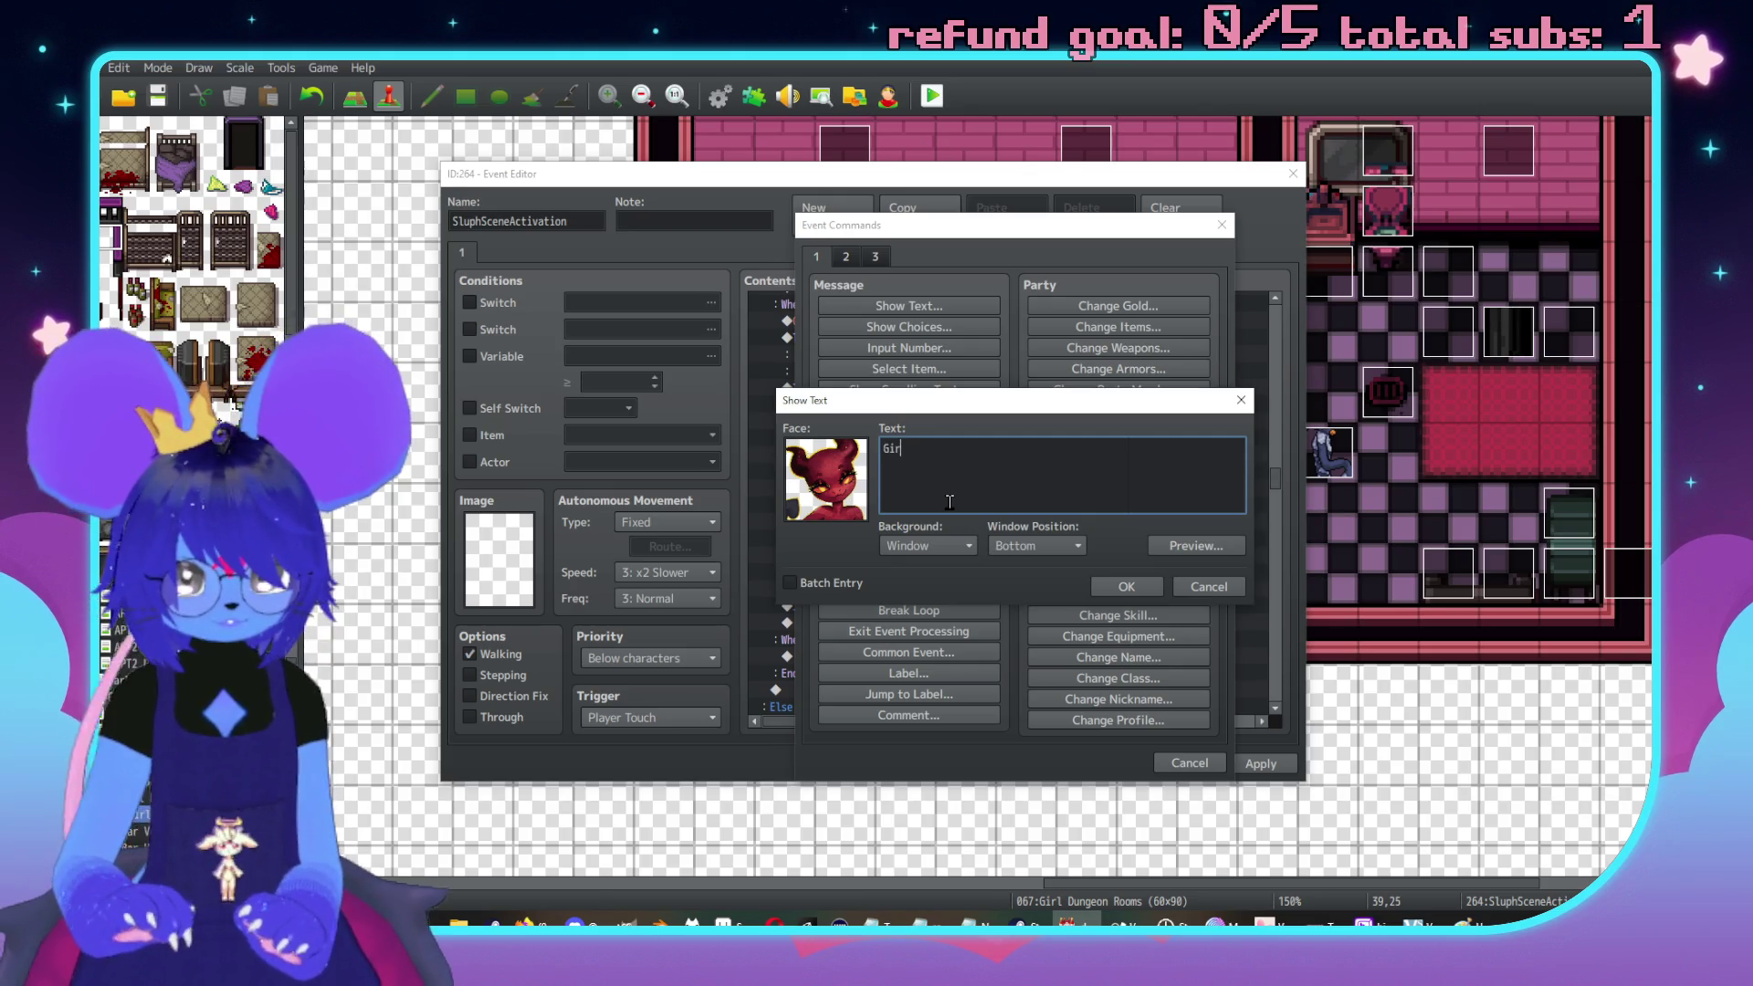
{"action": "type", "text": "l what!!\\."}
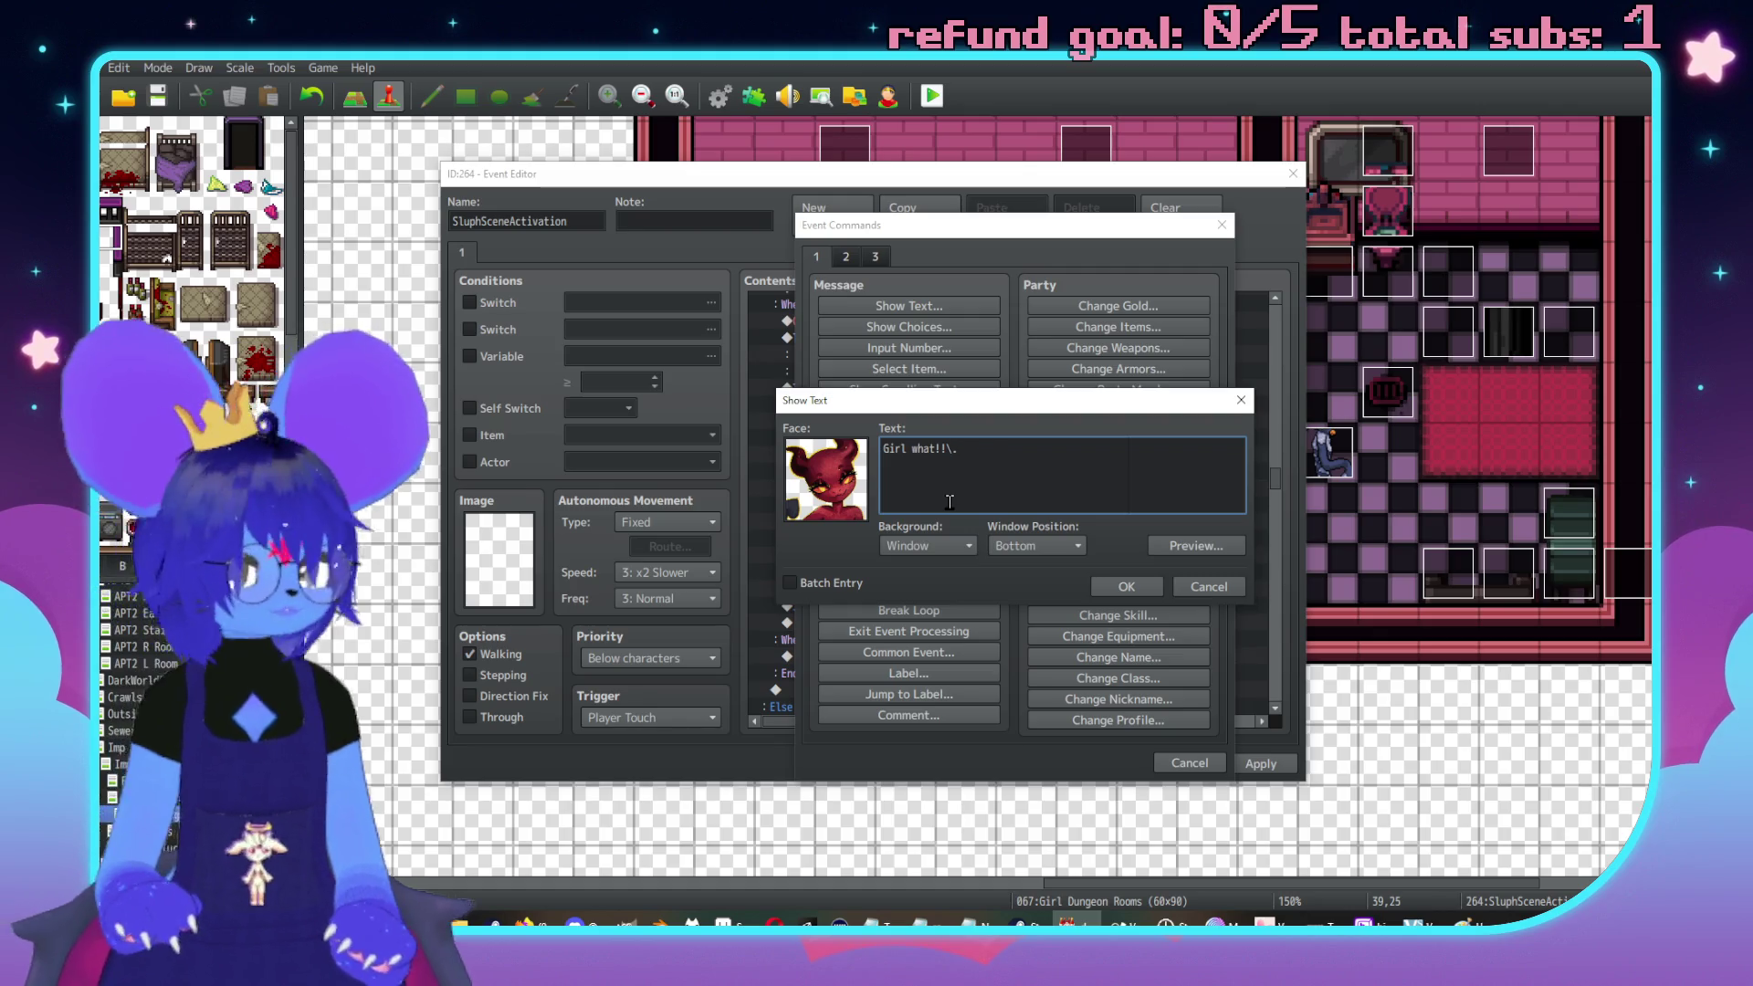
{"action": "key", "text": "BackSpace"}
{"action": "key", "text": "BackSpace"}
{"action": "key", "text": "BackSpace"}
{"action": "type", "text": "Bitch,"}
{"action": "type", "text": "\\."}
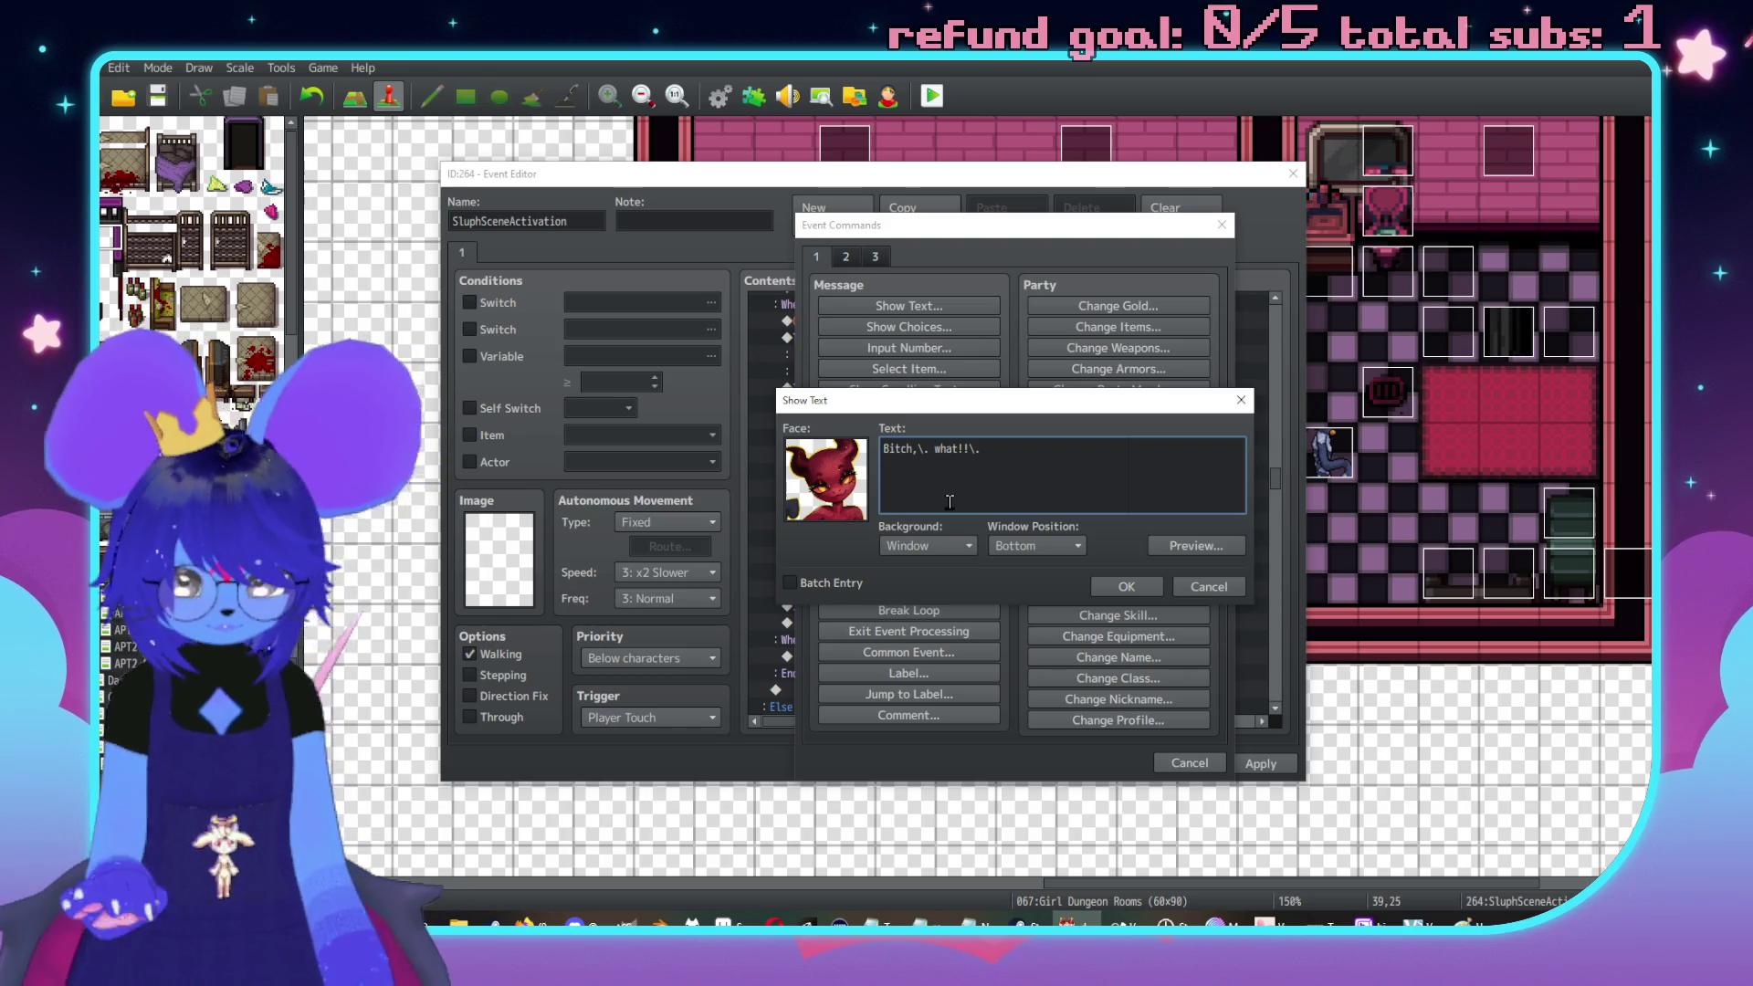
{"action": "type", "text": "Now "}
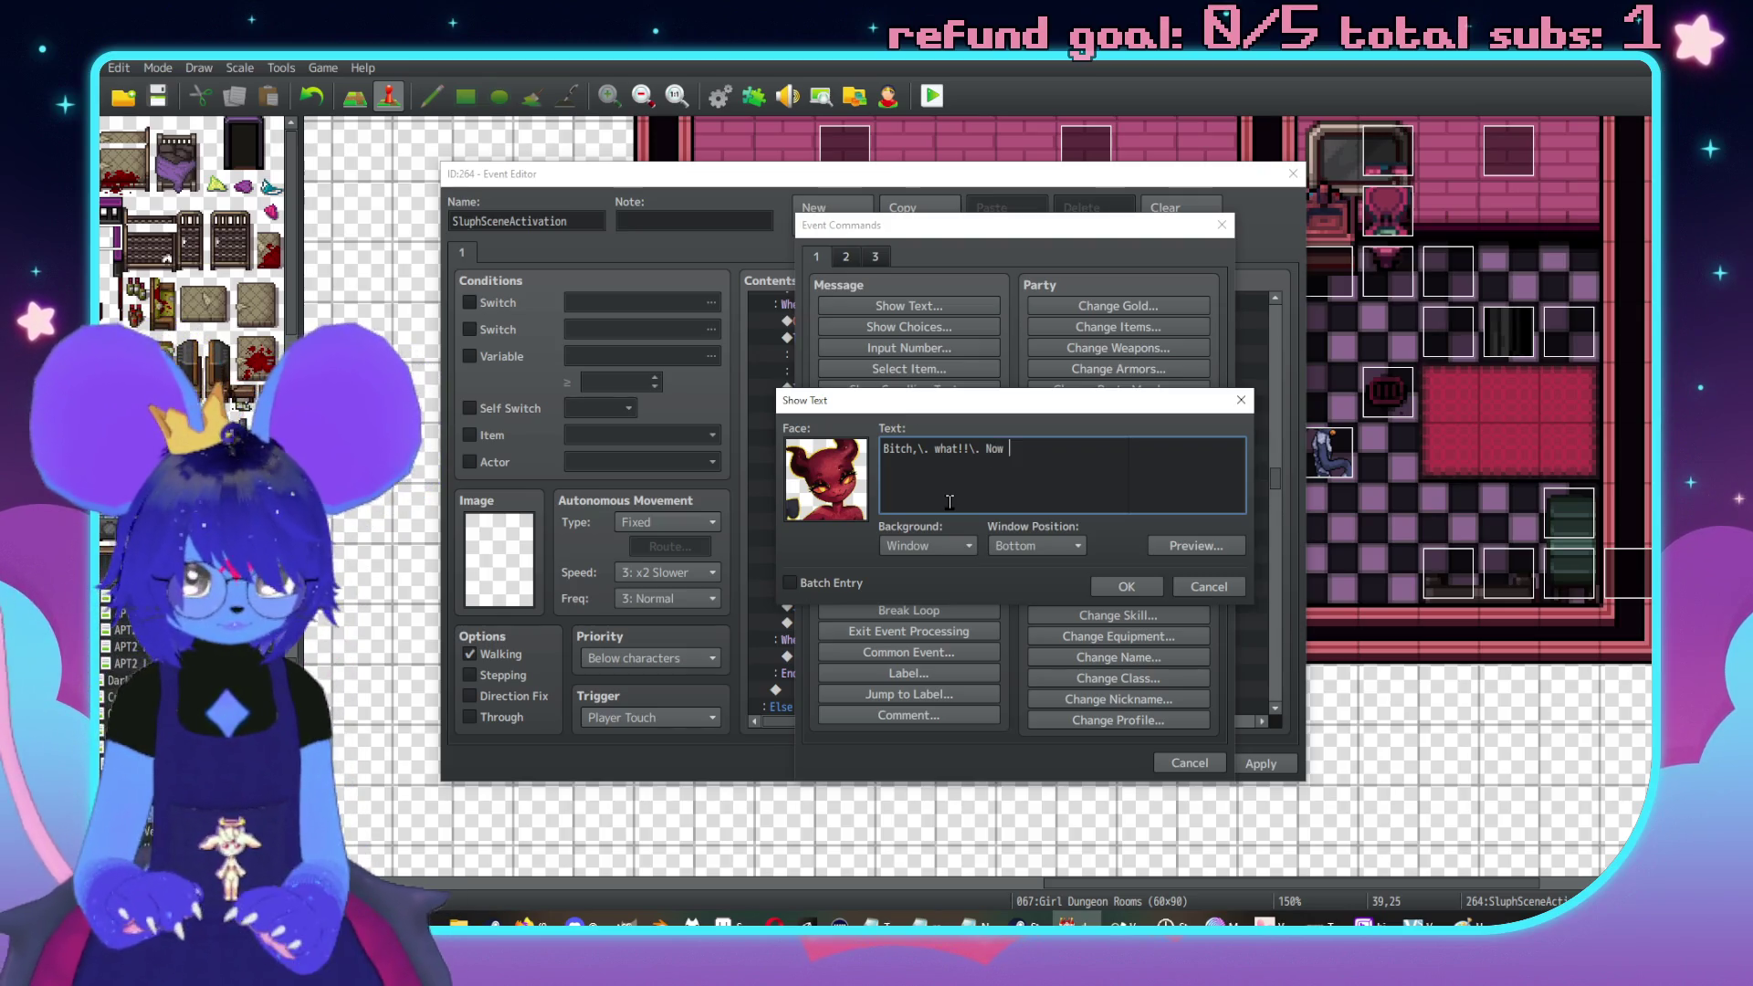
{"action": "type", "text": "I got a fuckin' reason to"}
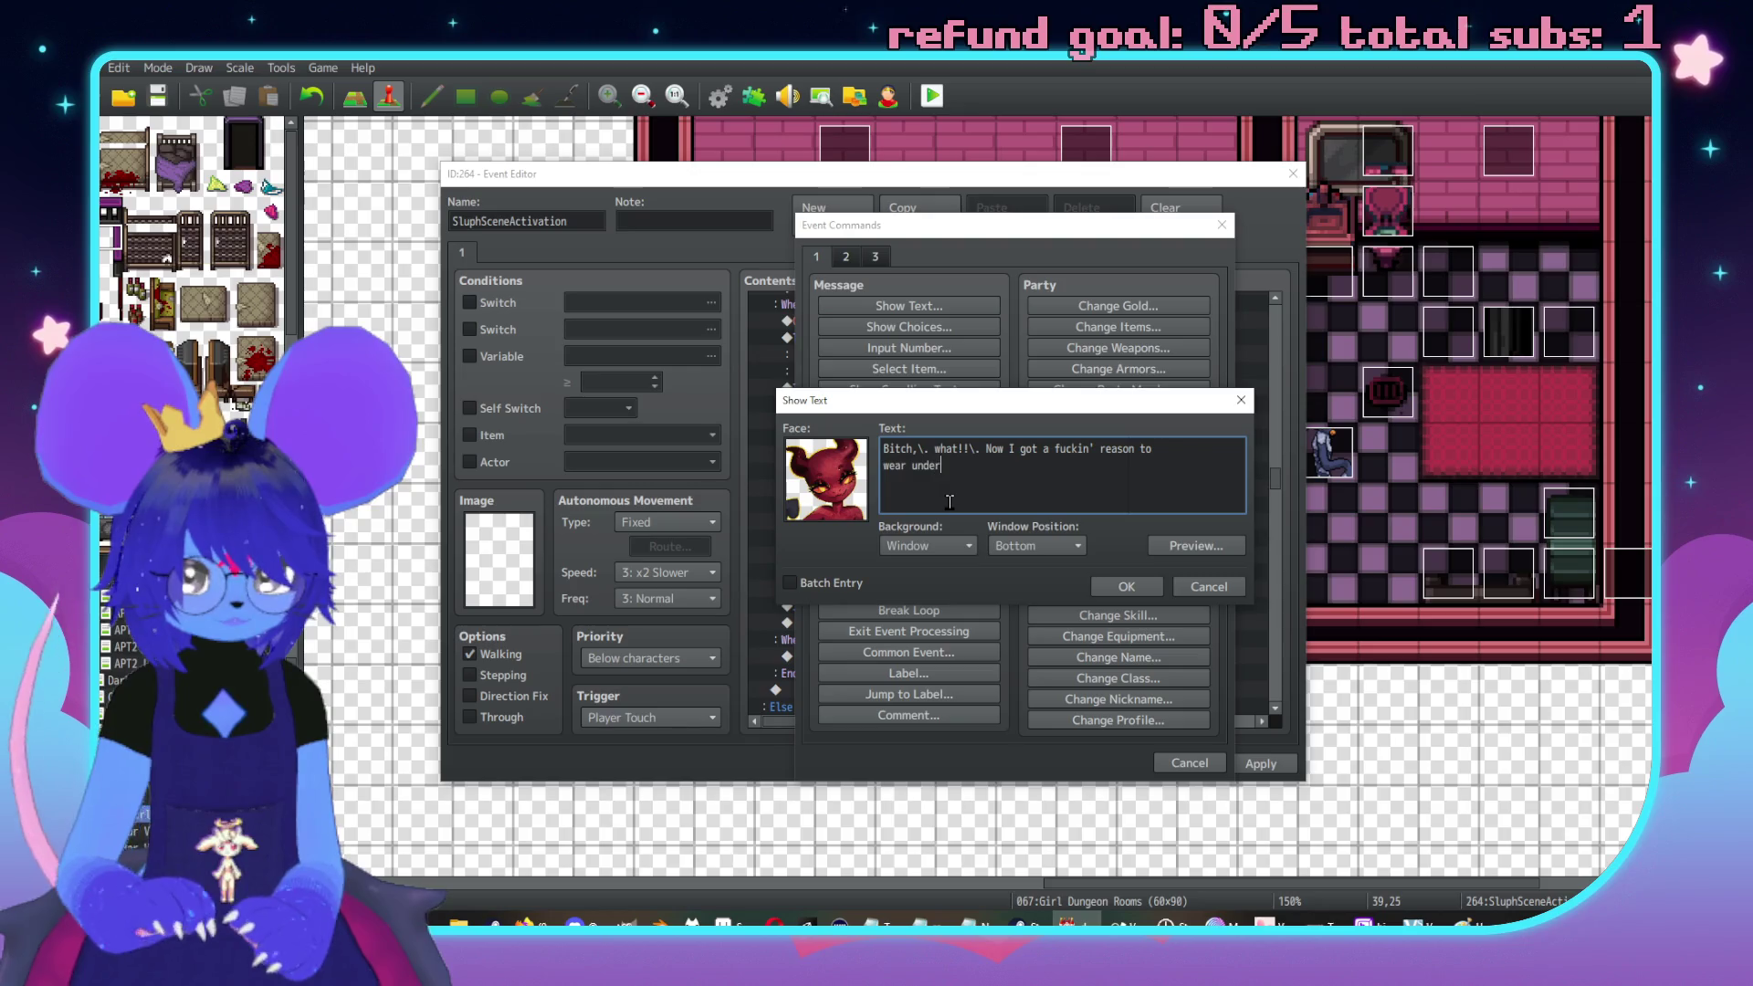
{"action": "type", "text": "w"}
{"action": "mouse_move", "coordinate": [1041, 485]}
{"action": "left_mouse_down"}
{"action": "mouse_move", "coordinate": [972, 449]}
{"action": "mouse_move", "coordinate": [986, 450]}
{"action": "left_mouse_up"}
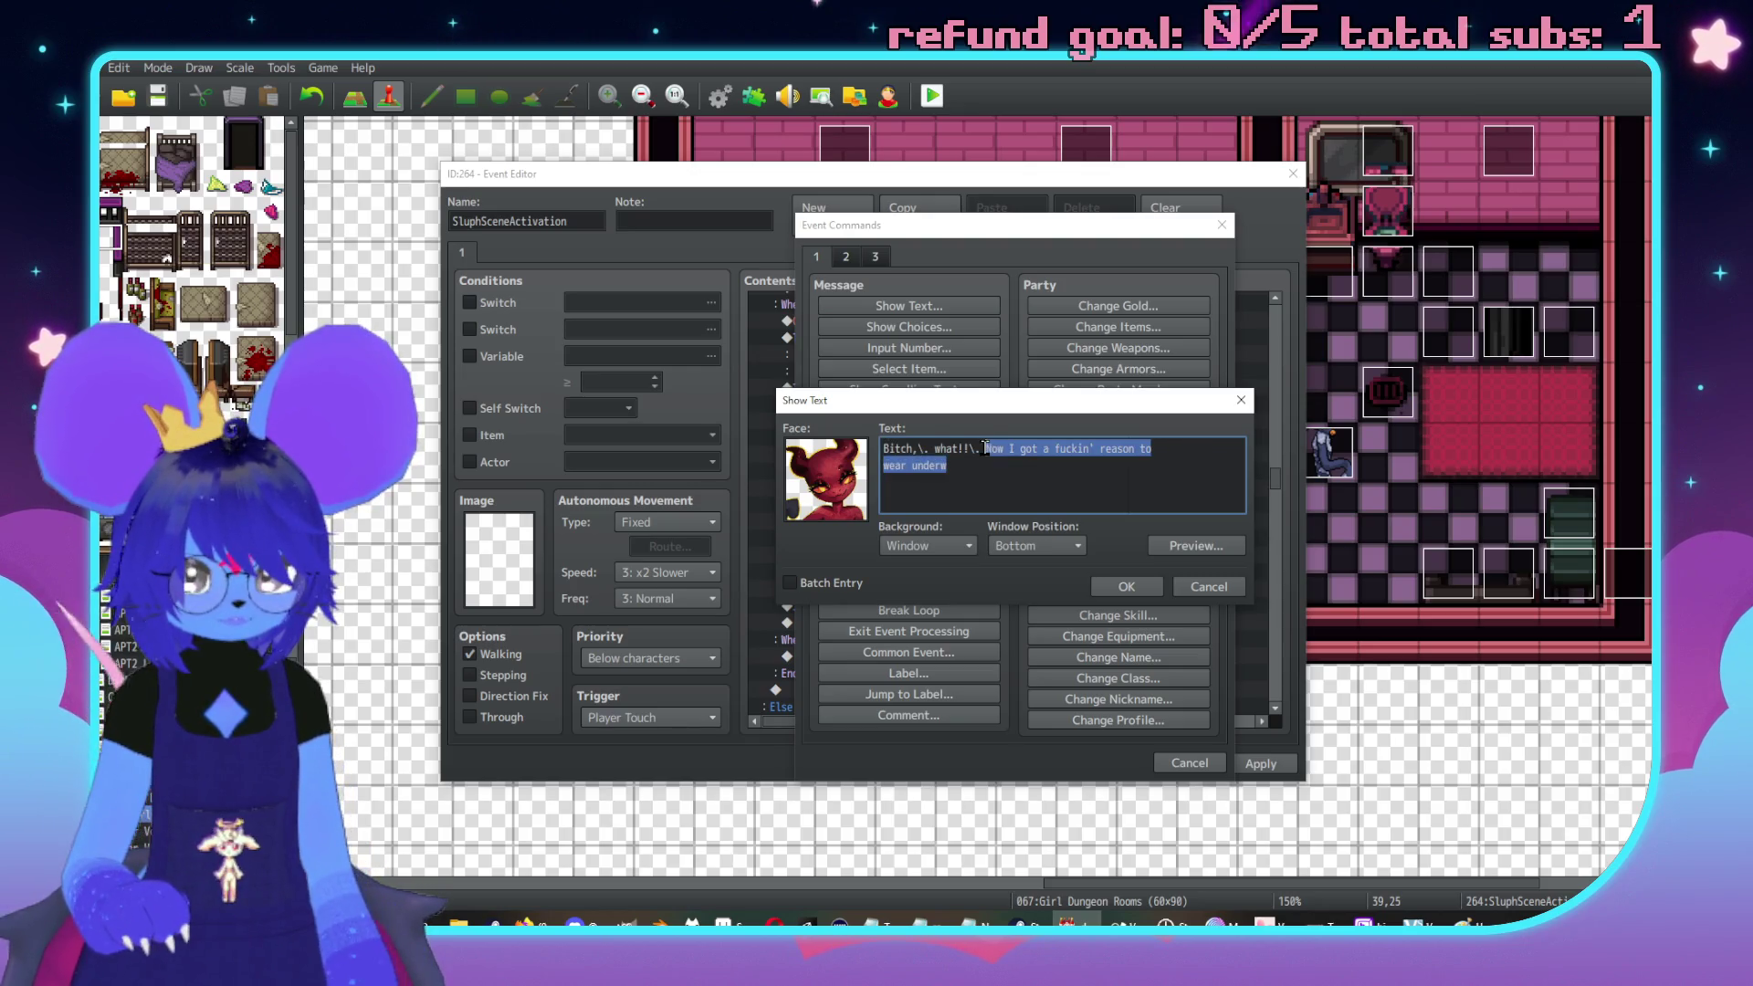
{"action": "type", "text": "You gave 'em"}
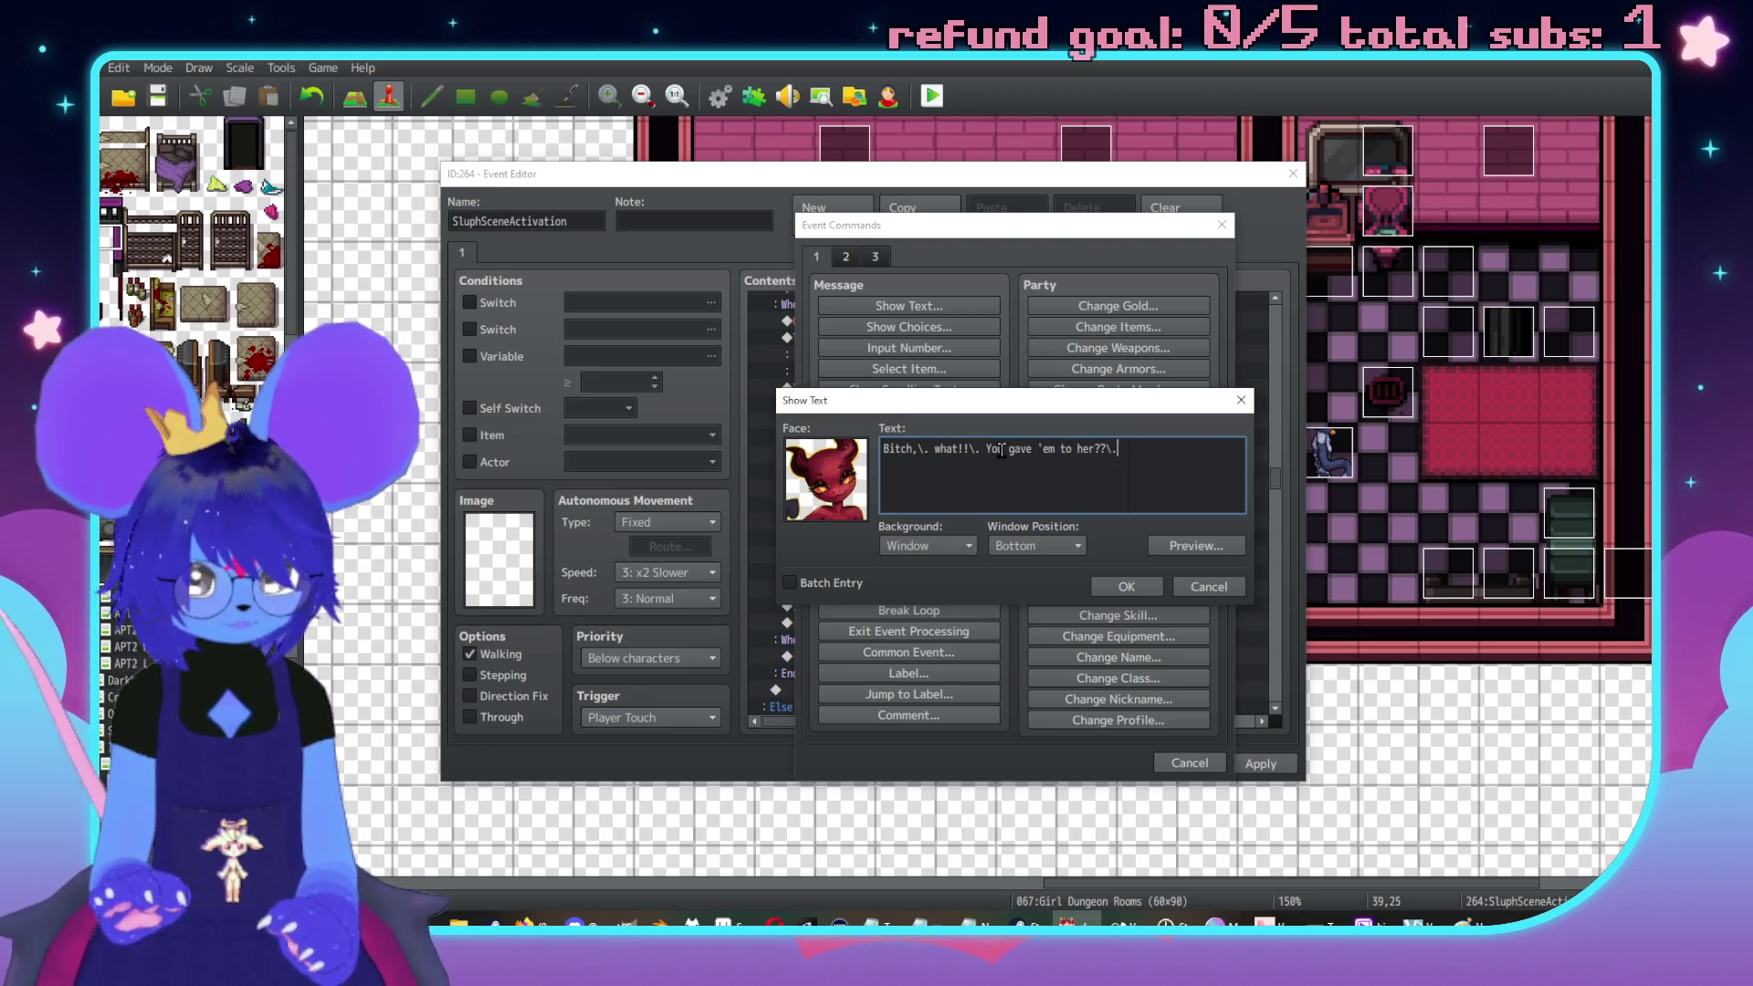
{"action": "key", "text": "Return"}
{"action": "type", "text": "ot a fuck"}
{"action": "type", "text": "rea"}
{"action": "type", "text": "ar"}
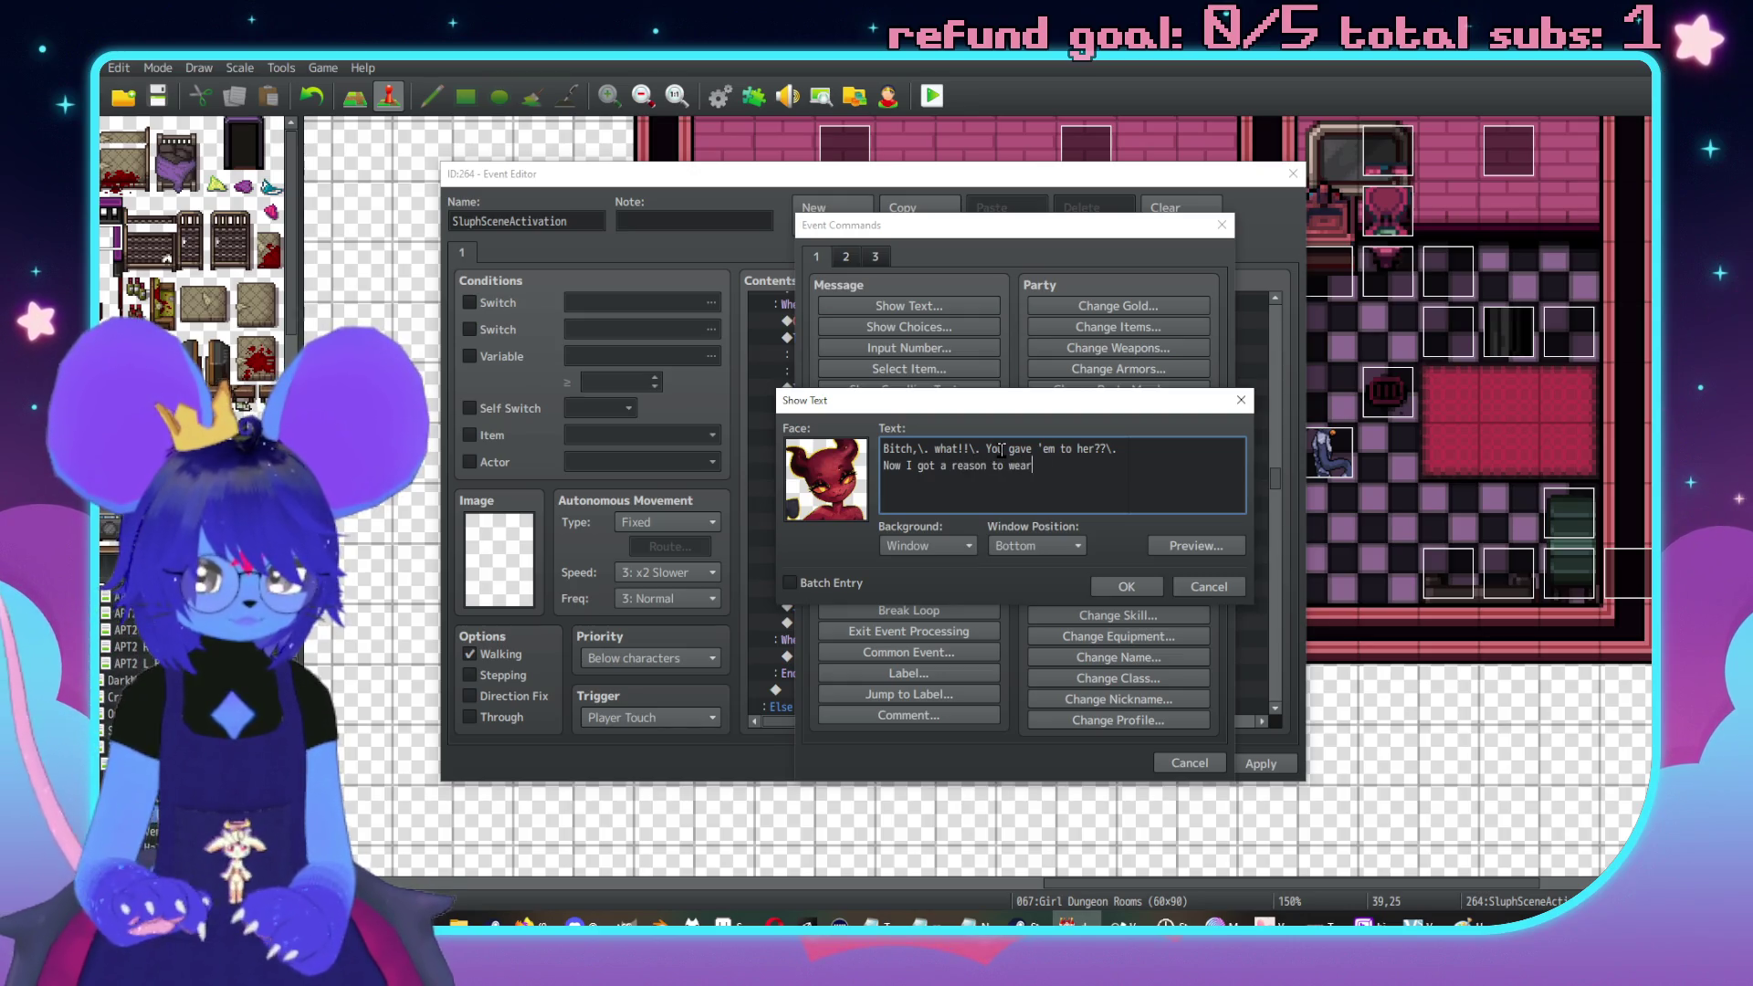
{"action": "type", "text": " panties"}
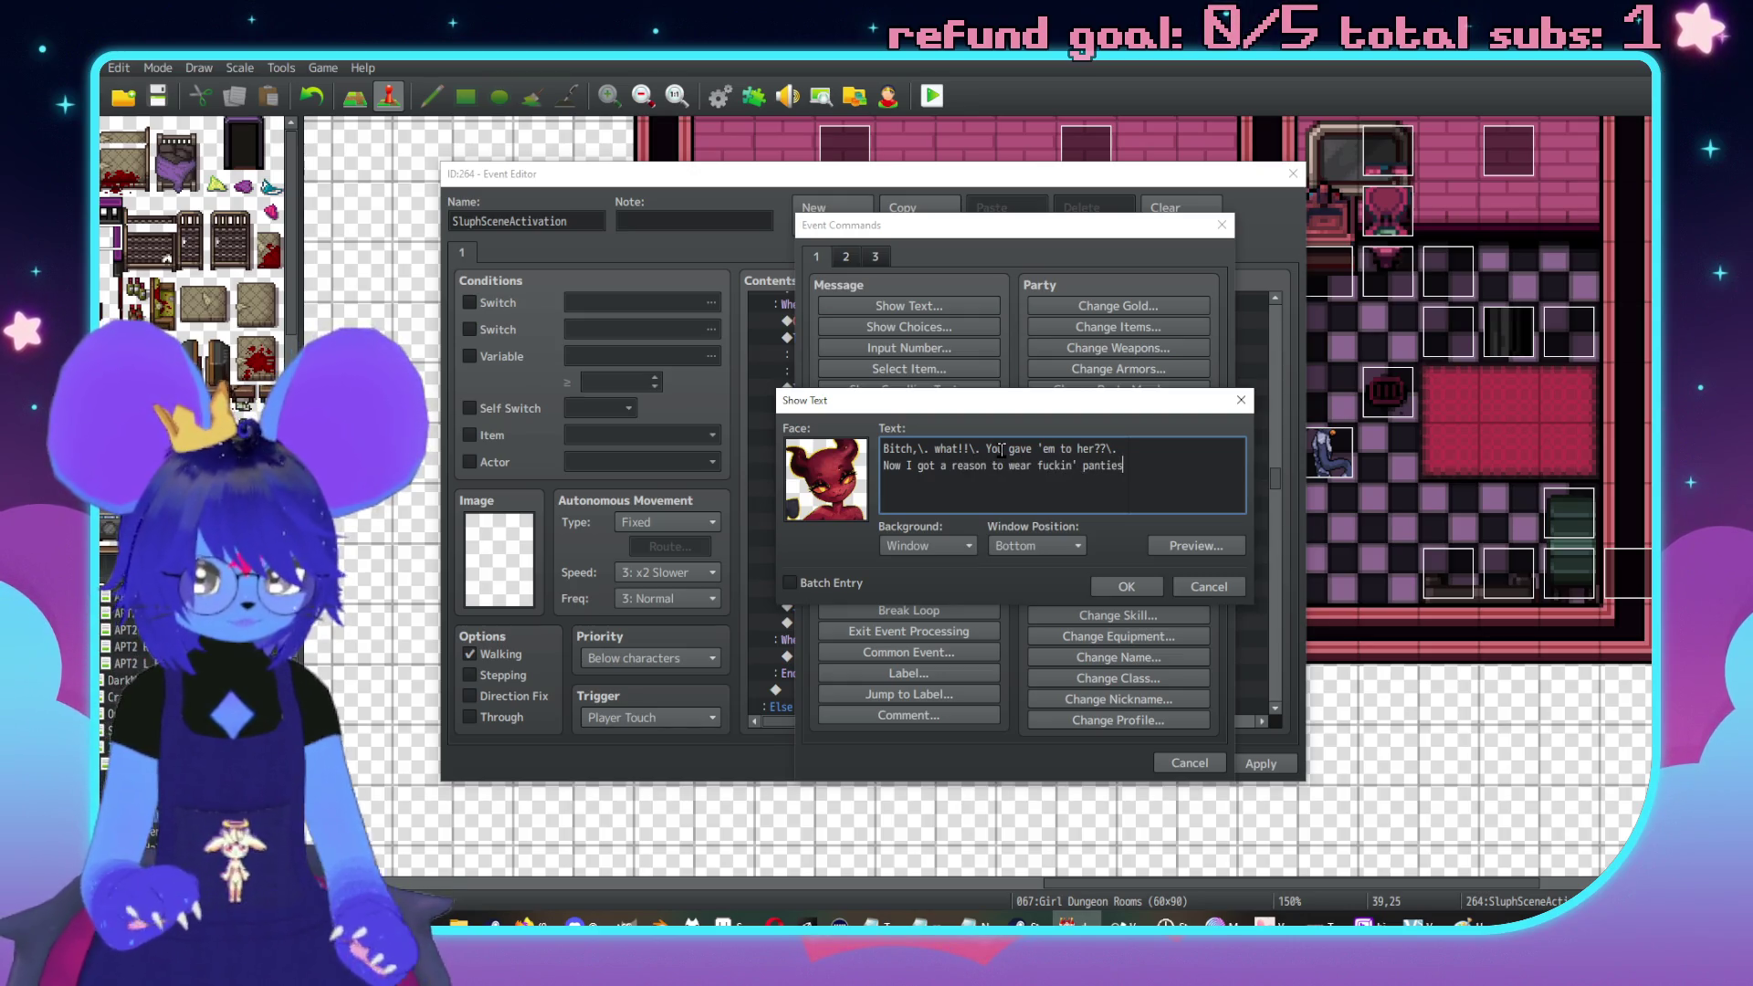
{"action": "left_click", "coordinate": [1139, 588]}
{"action": "left_click", "coordinate": [1001, 539]}
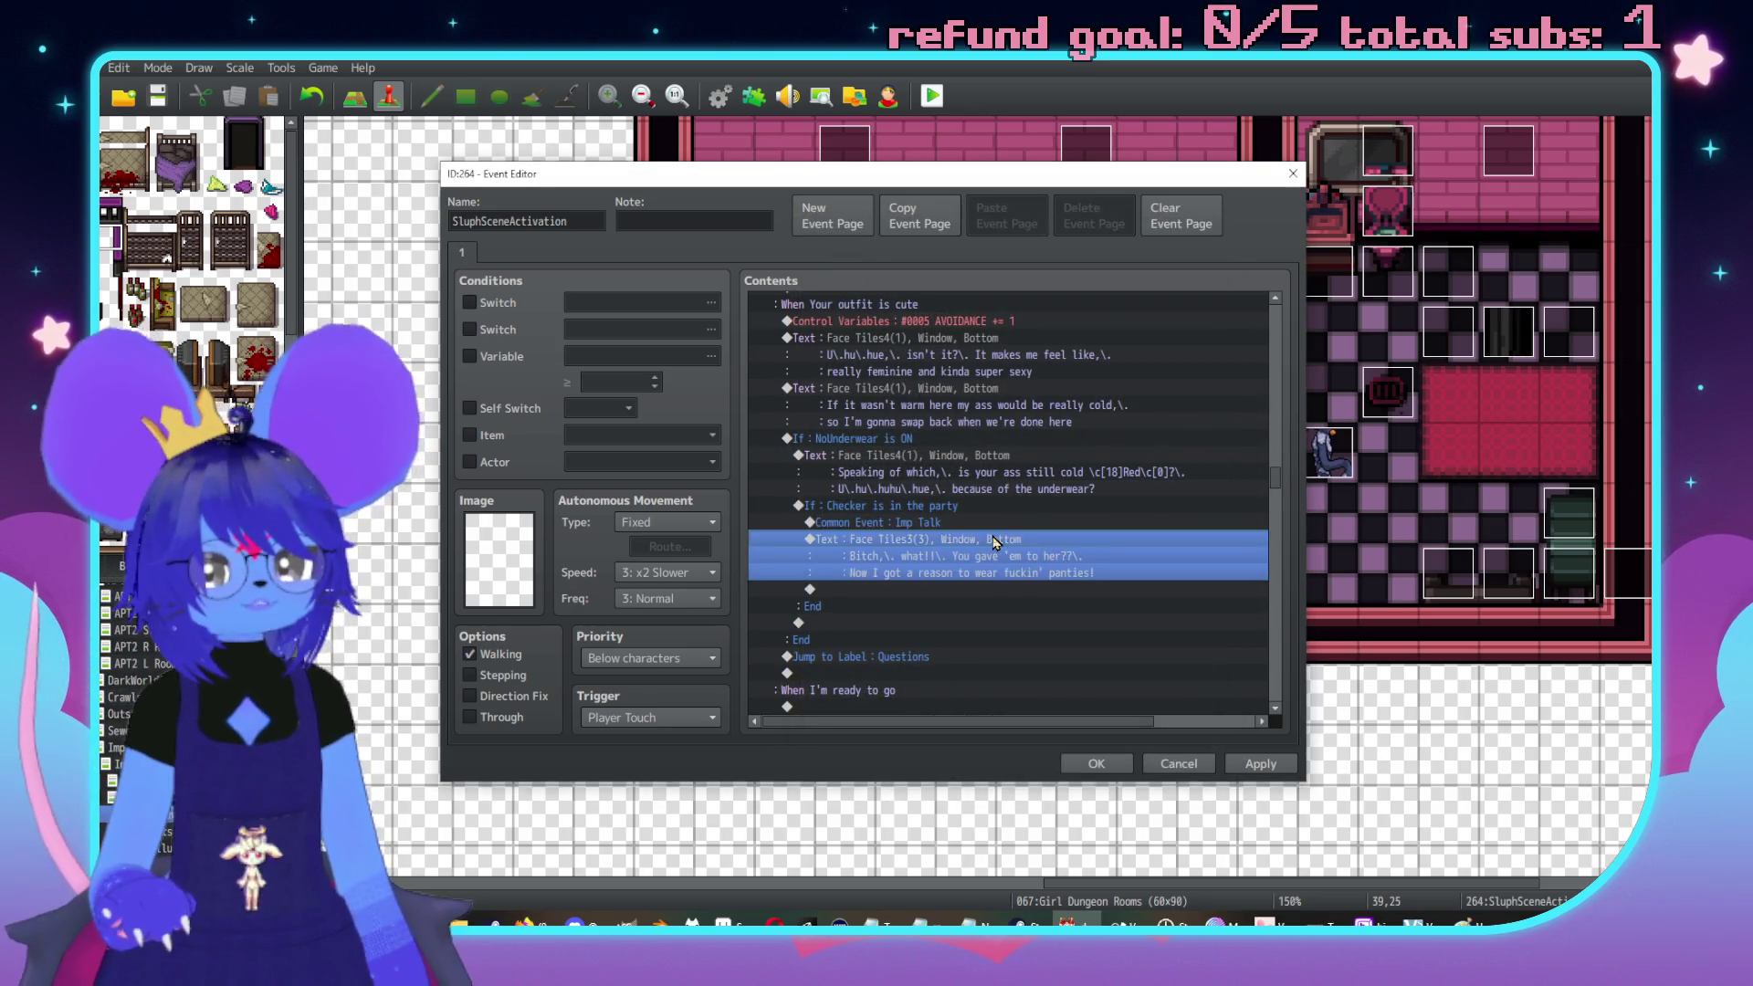
Inside the Checker branch, add a Conditional Branch for switch CheckerDislikesSluph being OFF
{"action": "key", "text": "Insert"}
{"action": "key", "text": "Escape"}
{"action": "left_click", "coordinate": [975, 502]}
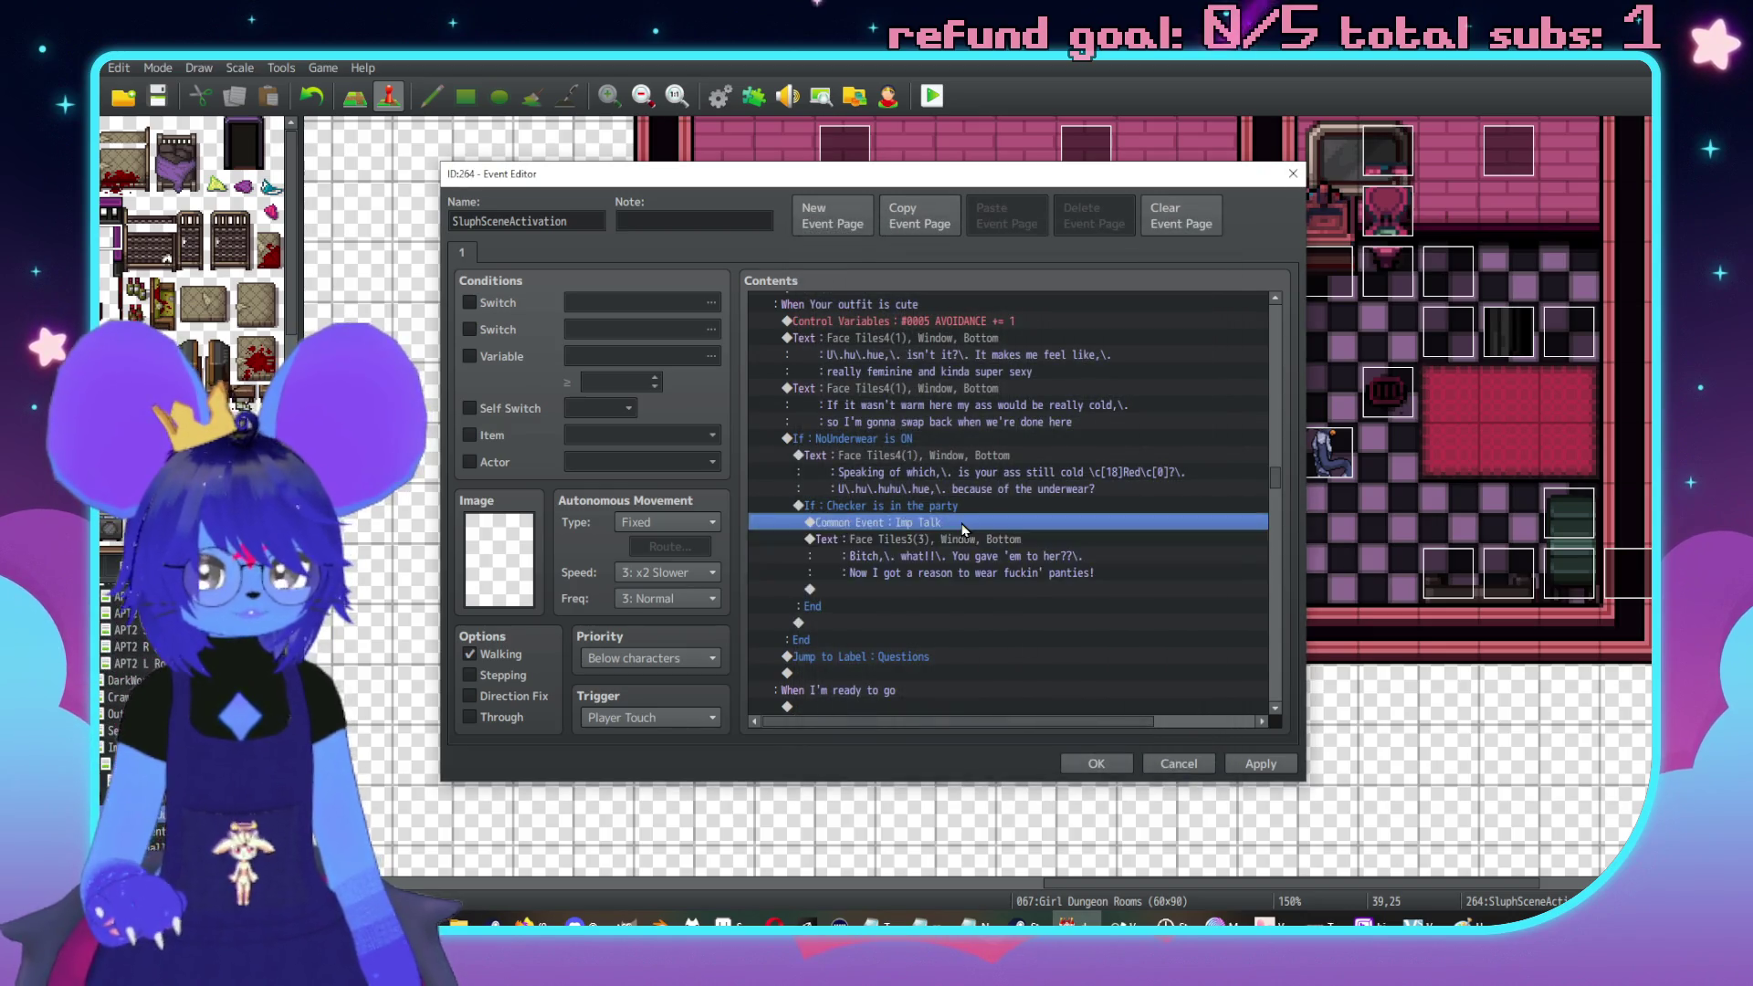
{"action": "key", "text": "Insert"}
{"action": "left_click", "coordinate": [840, 568]}
{"action": "left_click", "coordinate": [1077, 397]}
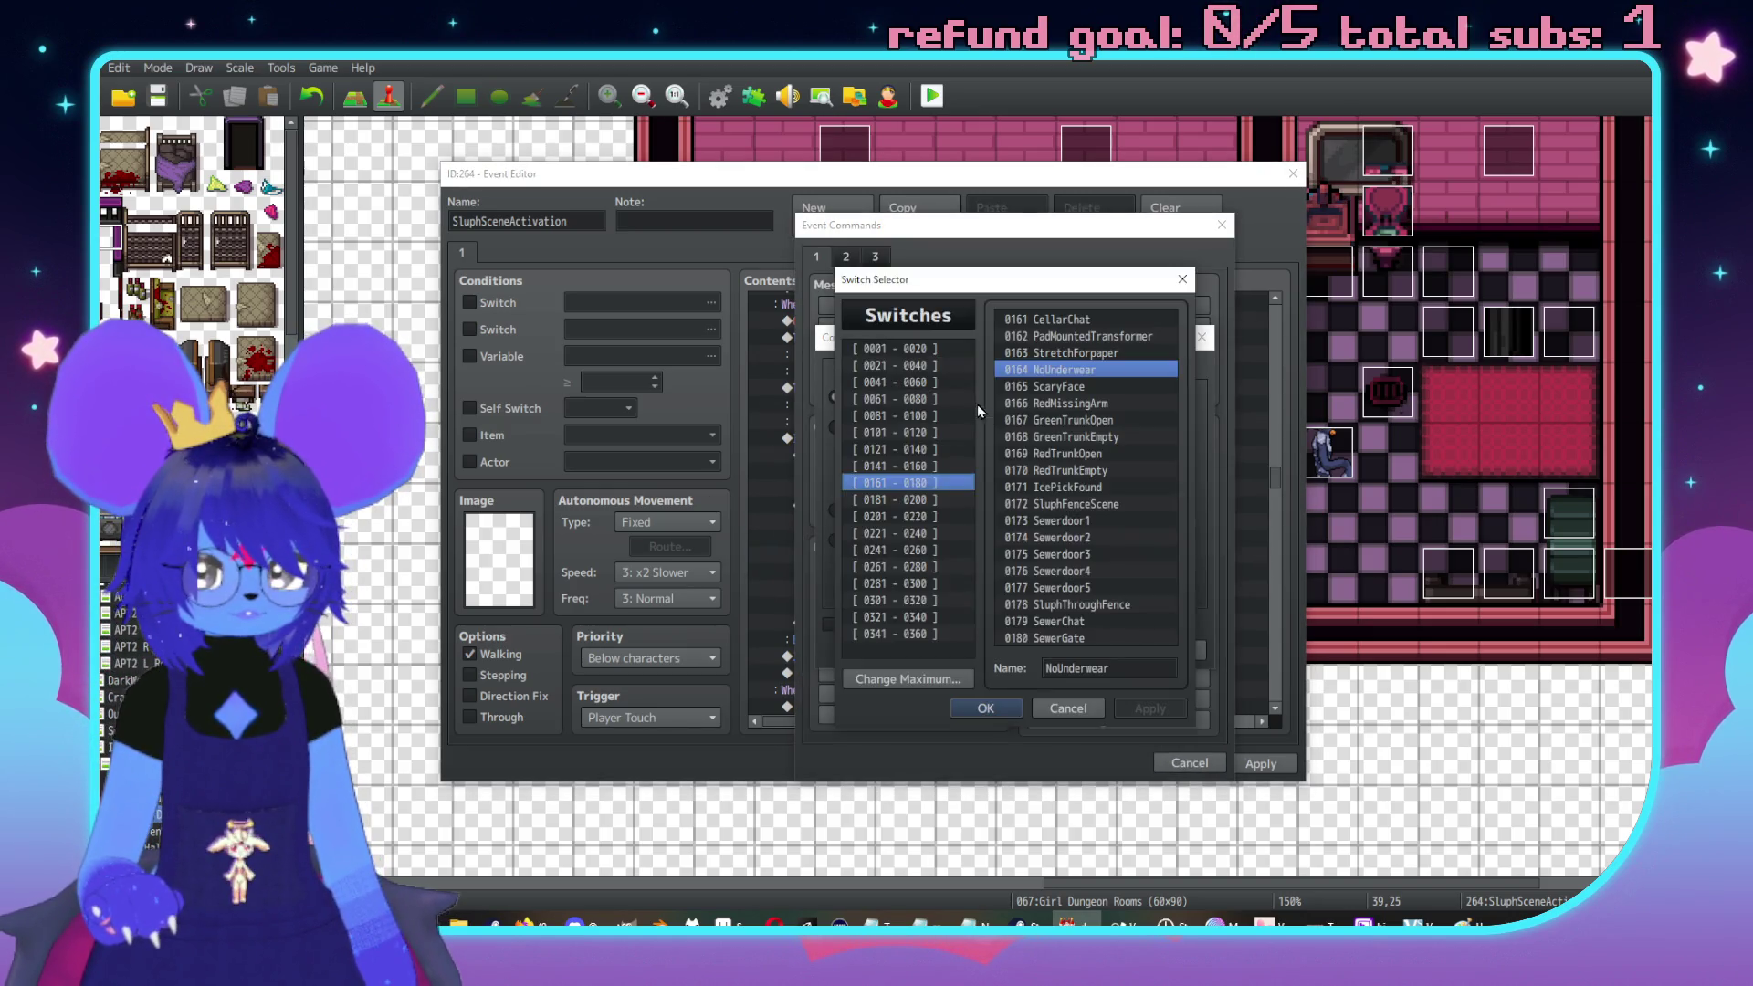
{"action": "left_click", "coordinate": [911, 601]}
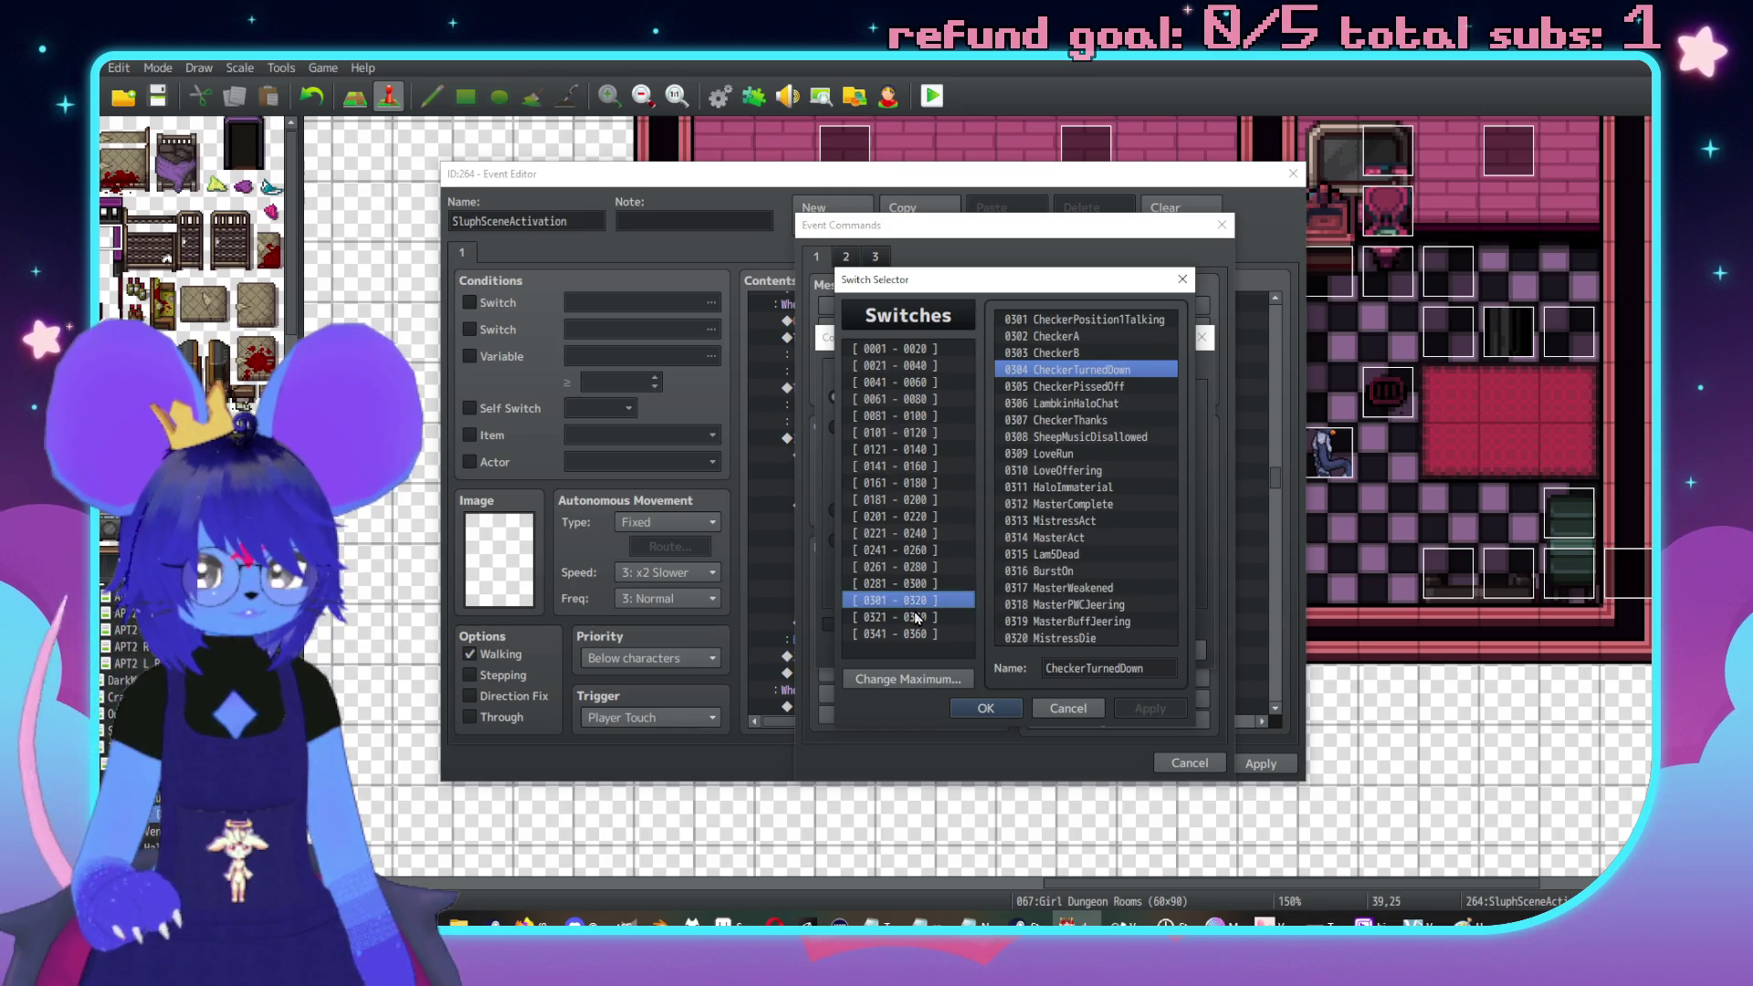
{"action": "left_click", "coordinate": [916, 618]}
{"action": "left_click", "coordinate": [913, 633]}
{"action": "double_click", "coordinate": [1088, 522]}
{"action": "left_click", "coordinate": [1150, 397]}
{"action": "left_click", "coordinate": [1146, 433]}
{"action": "left_click", "coordinate": [1077, 650]}
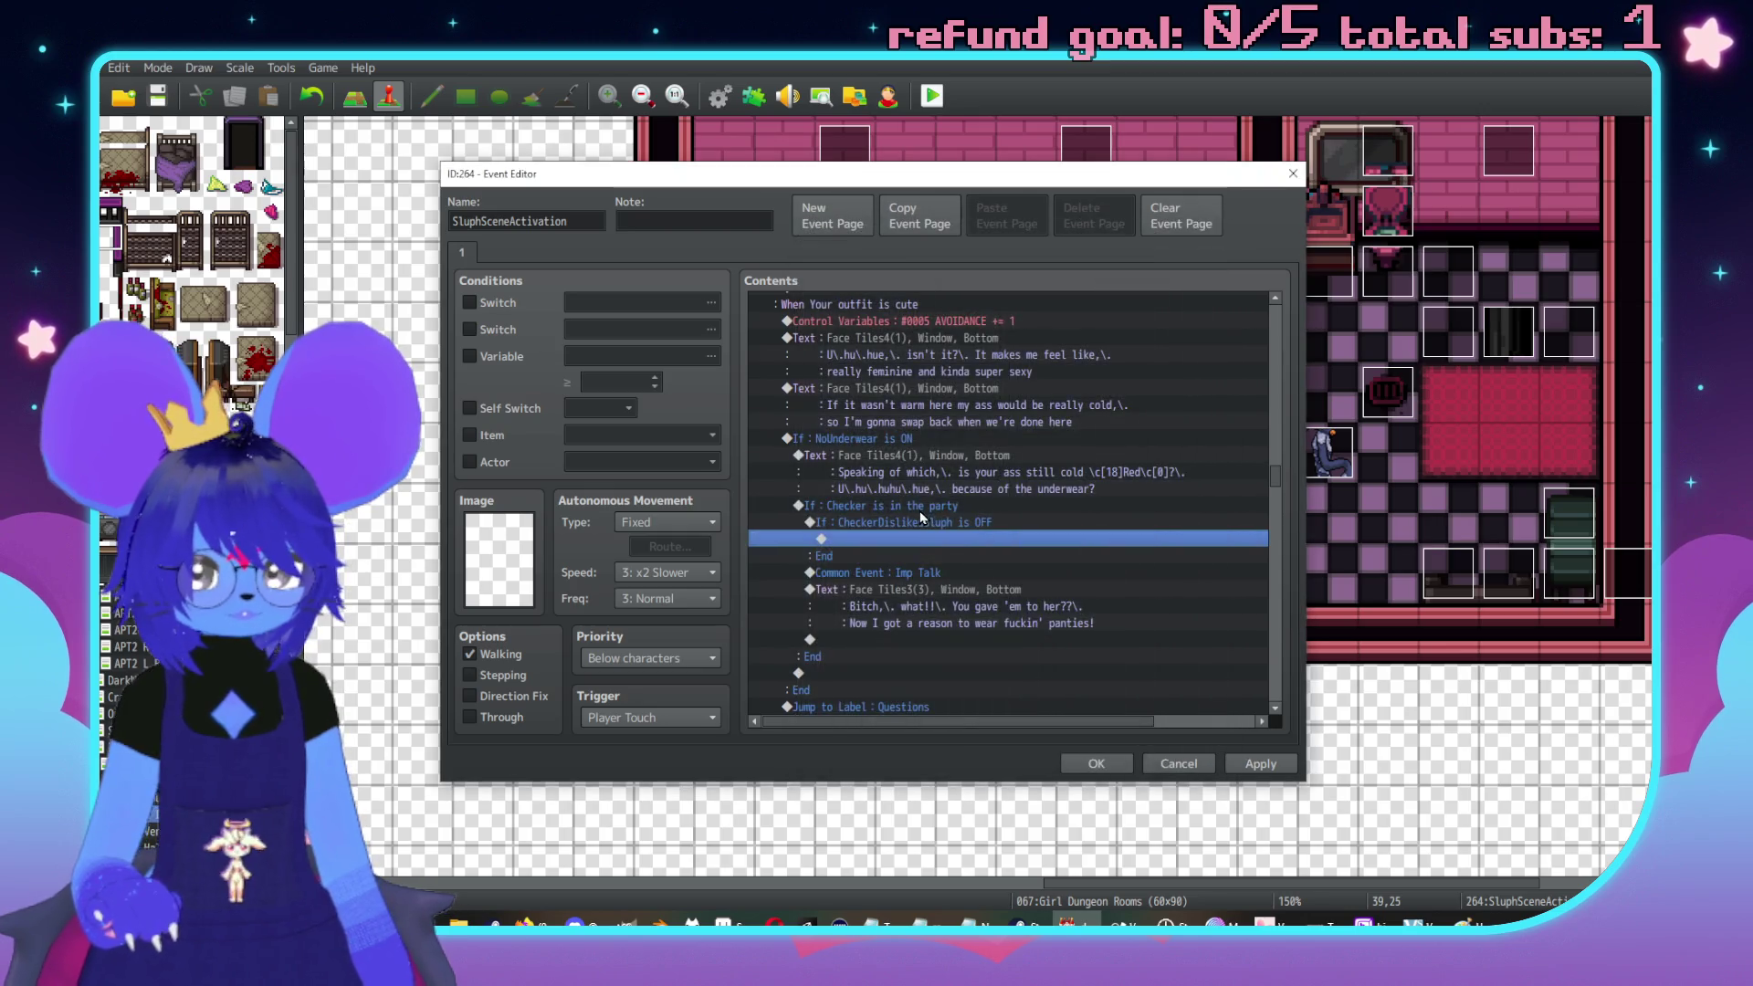
Move the Imp Talk call and its 'You gave 'em to her??' line into the new branch
{"action": "left_click_drag", "start_coordinate": [917, 572], "coordinate": [934, 592]}
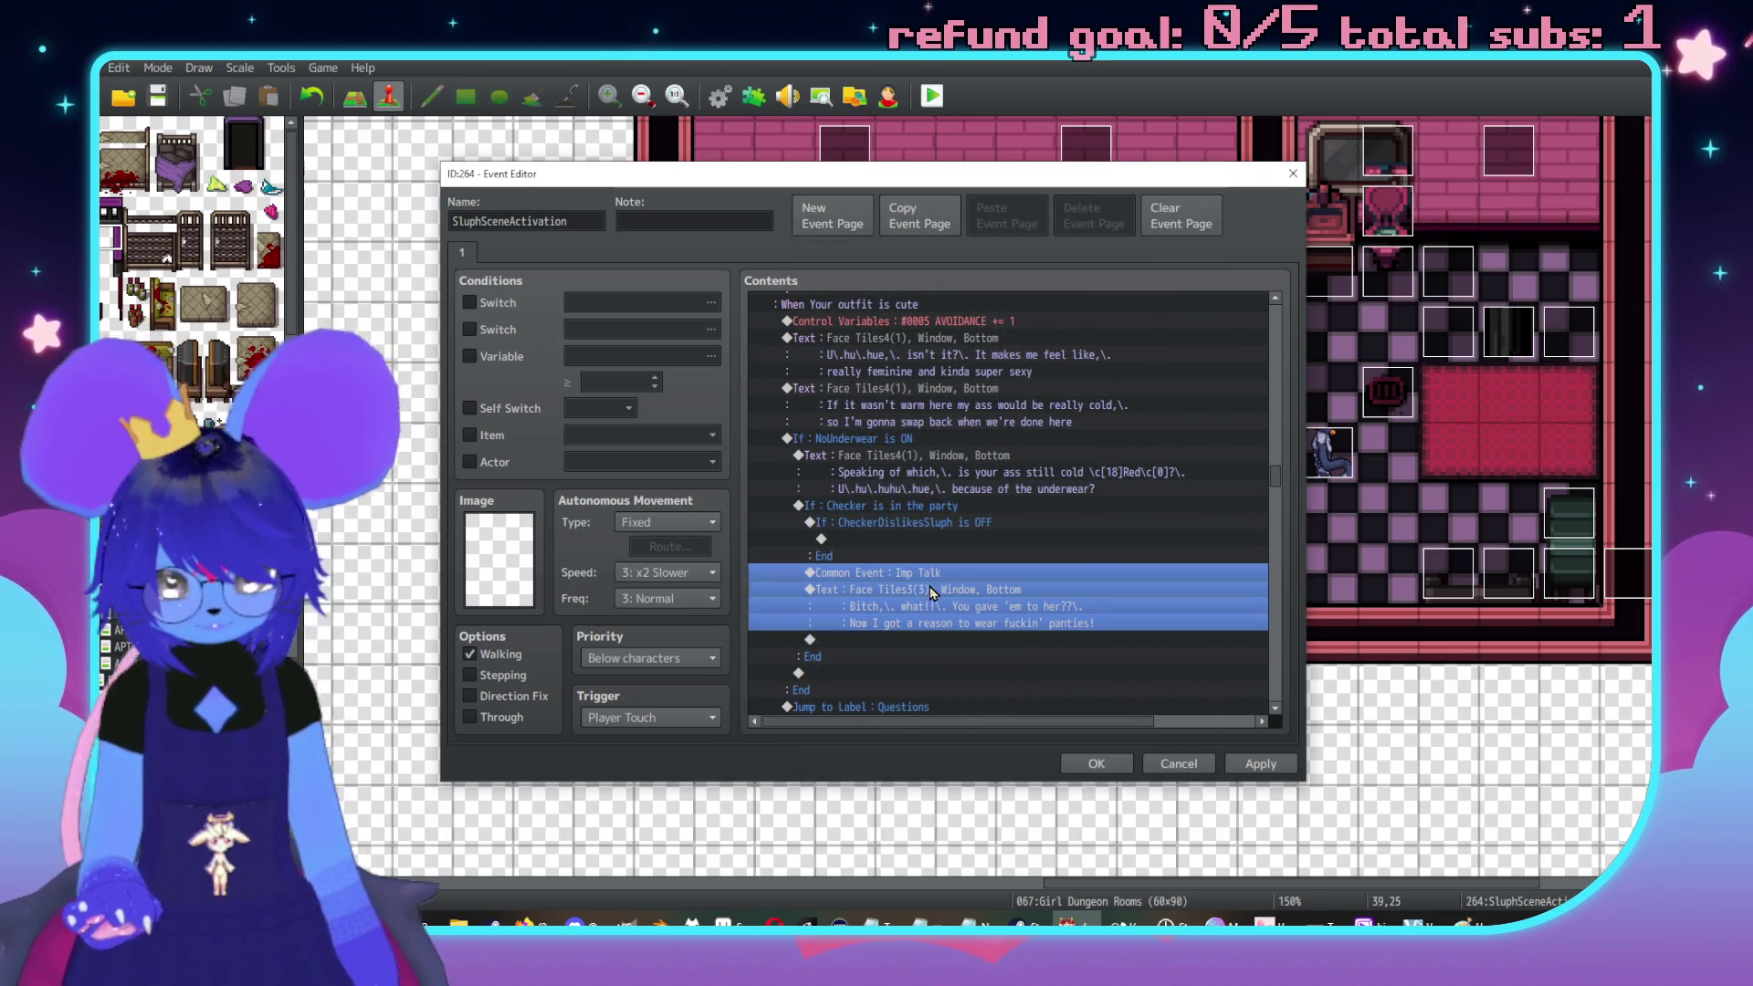
{"action": "key", "text": "Delete"}
{"action": "left_click", "coordinate": [897, 537]}
{"action": "key", "text": "ctrl+v"}
{"action": "left_click", "coordinate": [927, 542]}
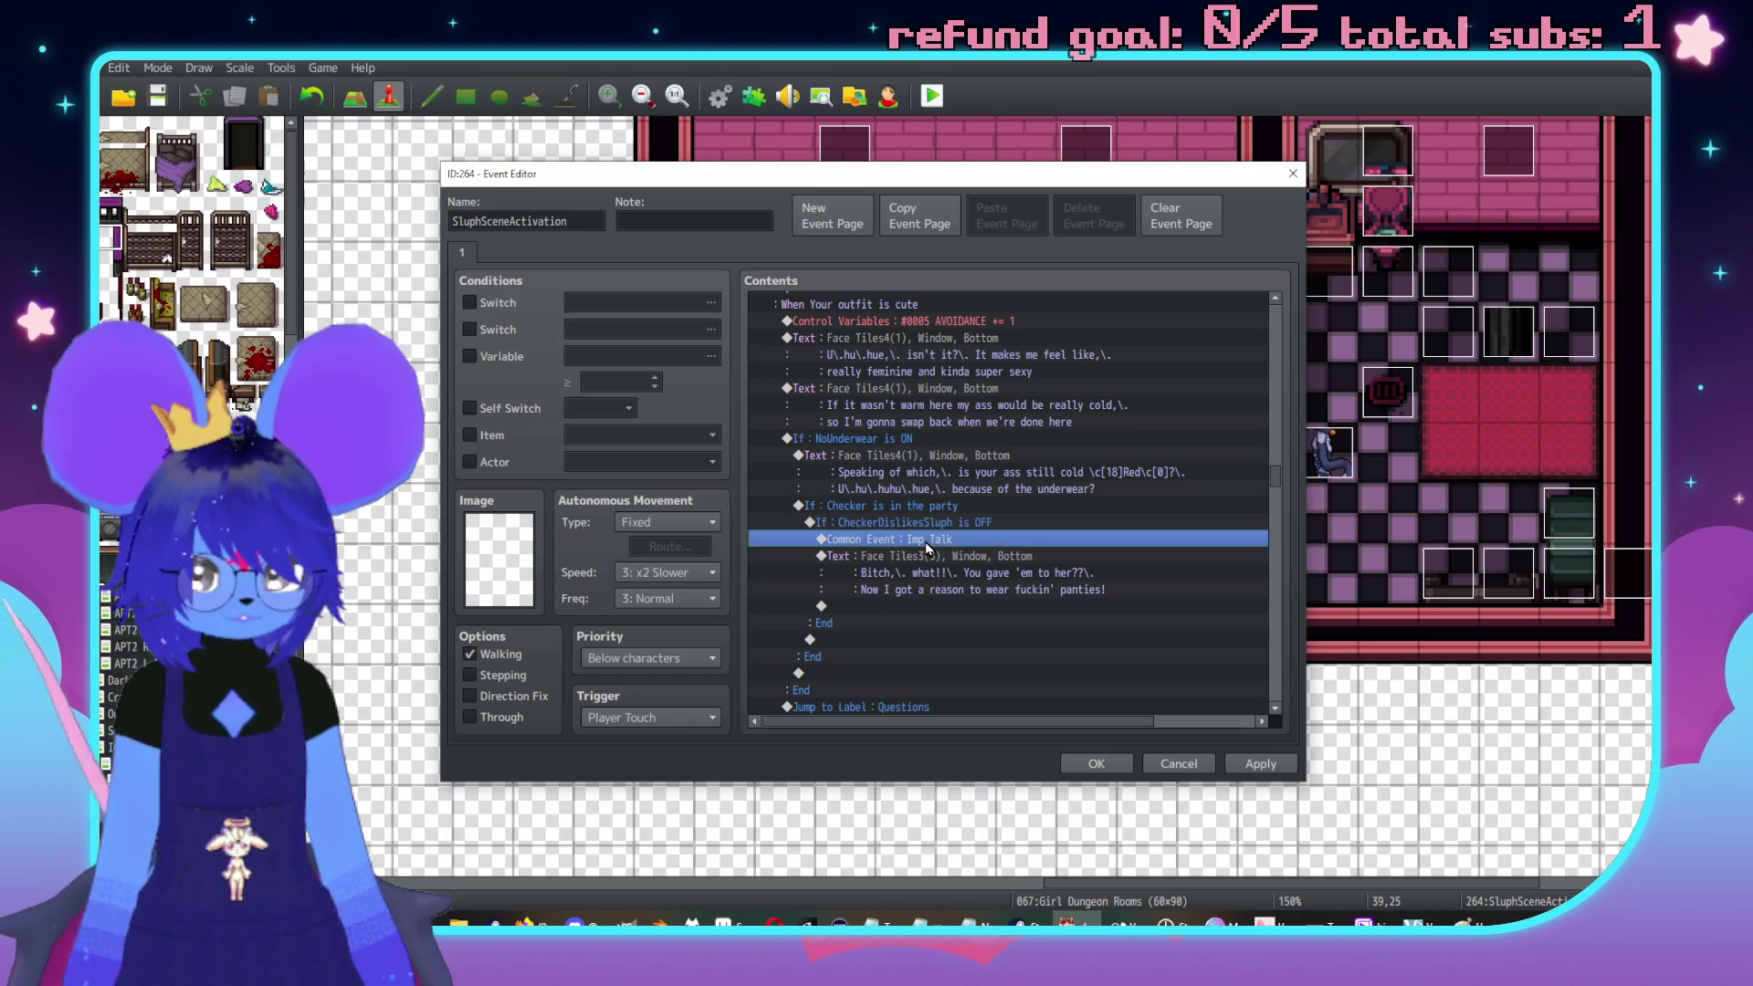
{"action": "key", "text": "Insert"}
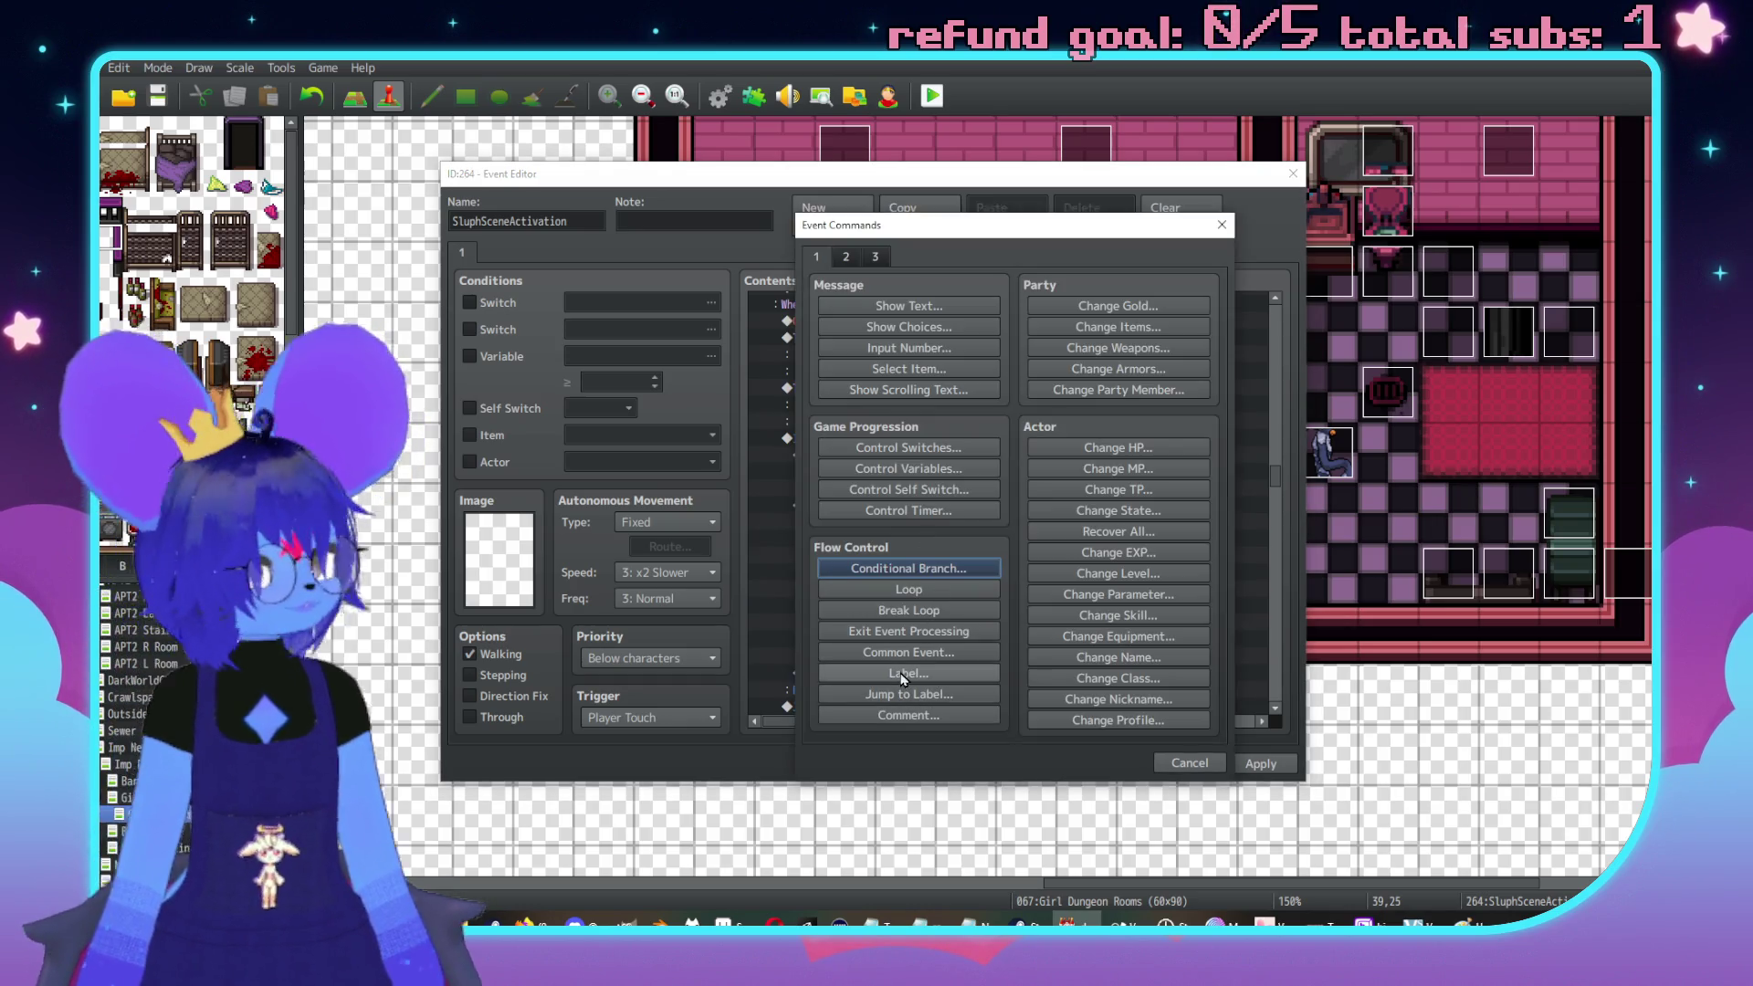
Insert a Plugin Command 'Follower 1' in the CheckerDislikesSluph branch
{"action": "left_click", "coordinate": [900, 652]}
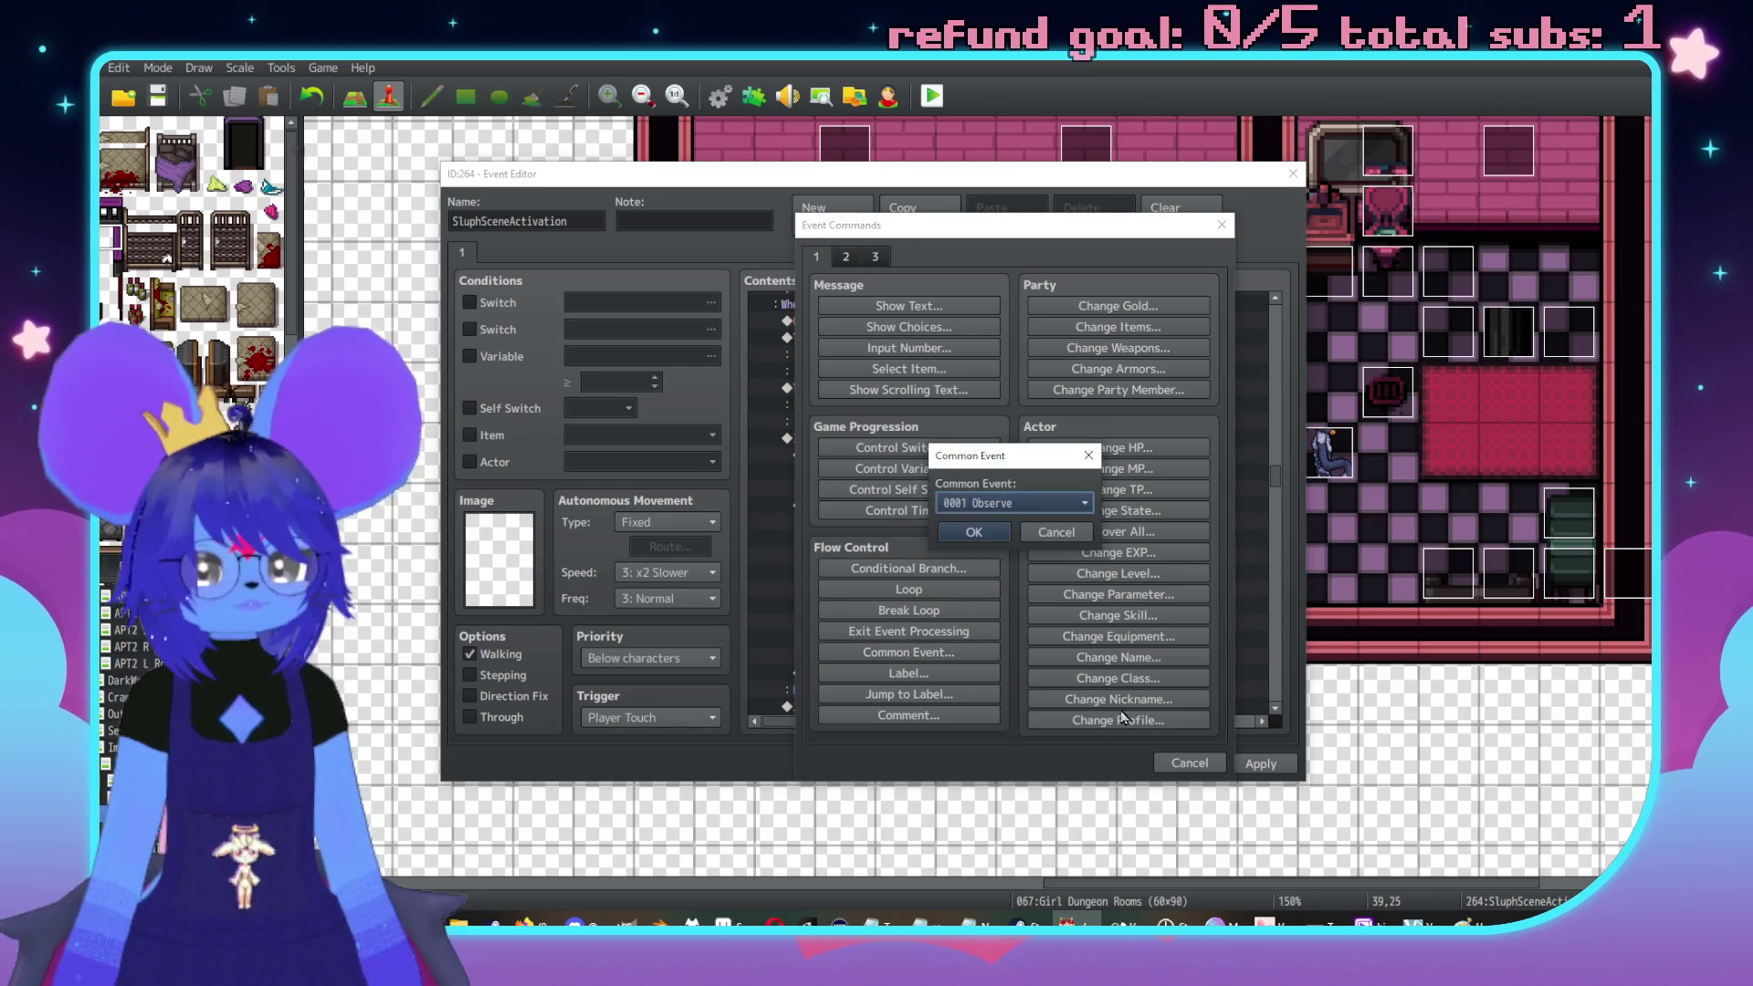
{"action": "left_click", "coordinate": [1057, 532]}
{"action": "left_click", "coordinate": [875, 257]}
{"action": "left_click", "coordinate": [1139, 716]}
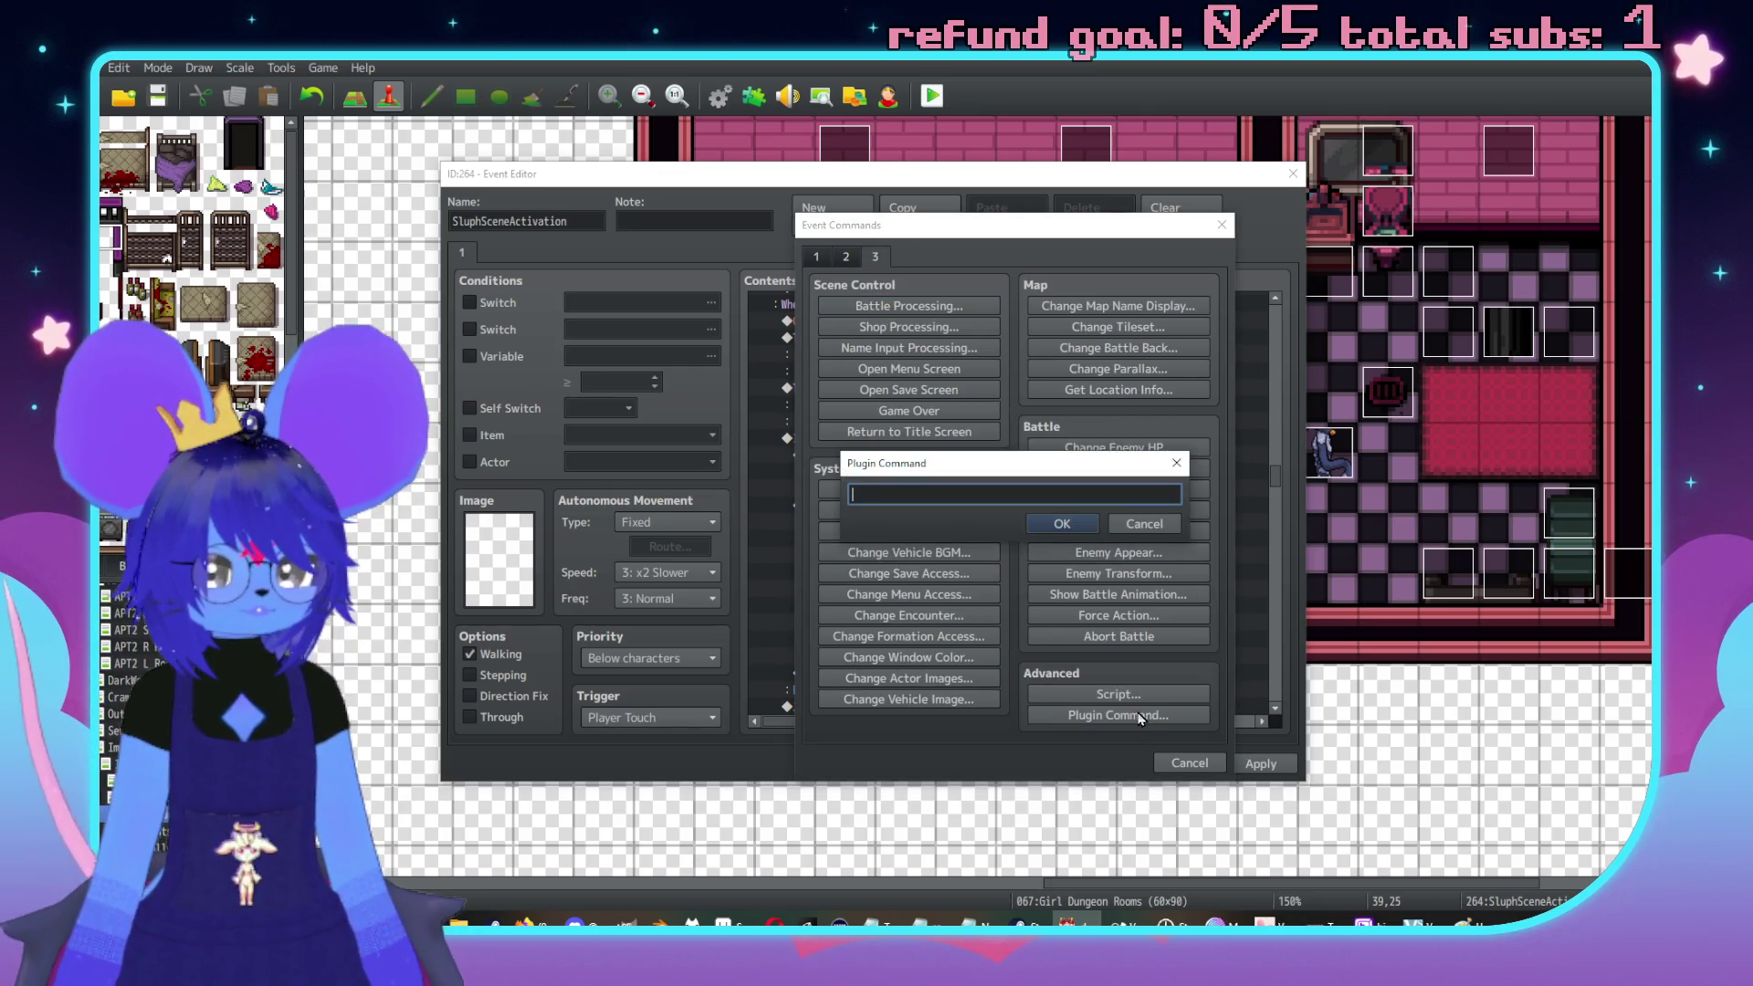
{"action": "type", "text": "Follower 1"}
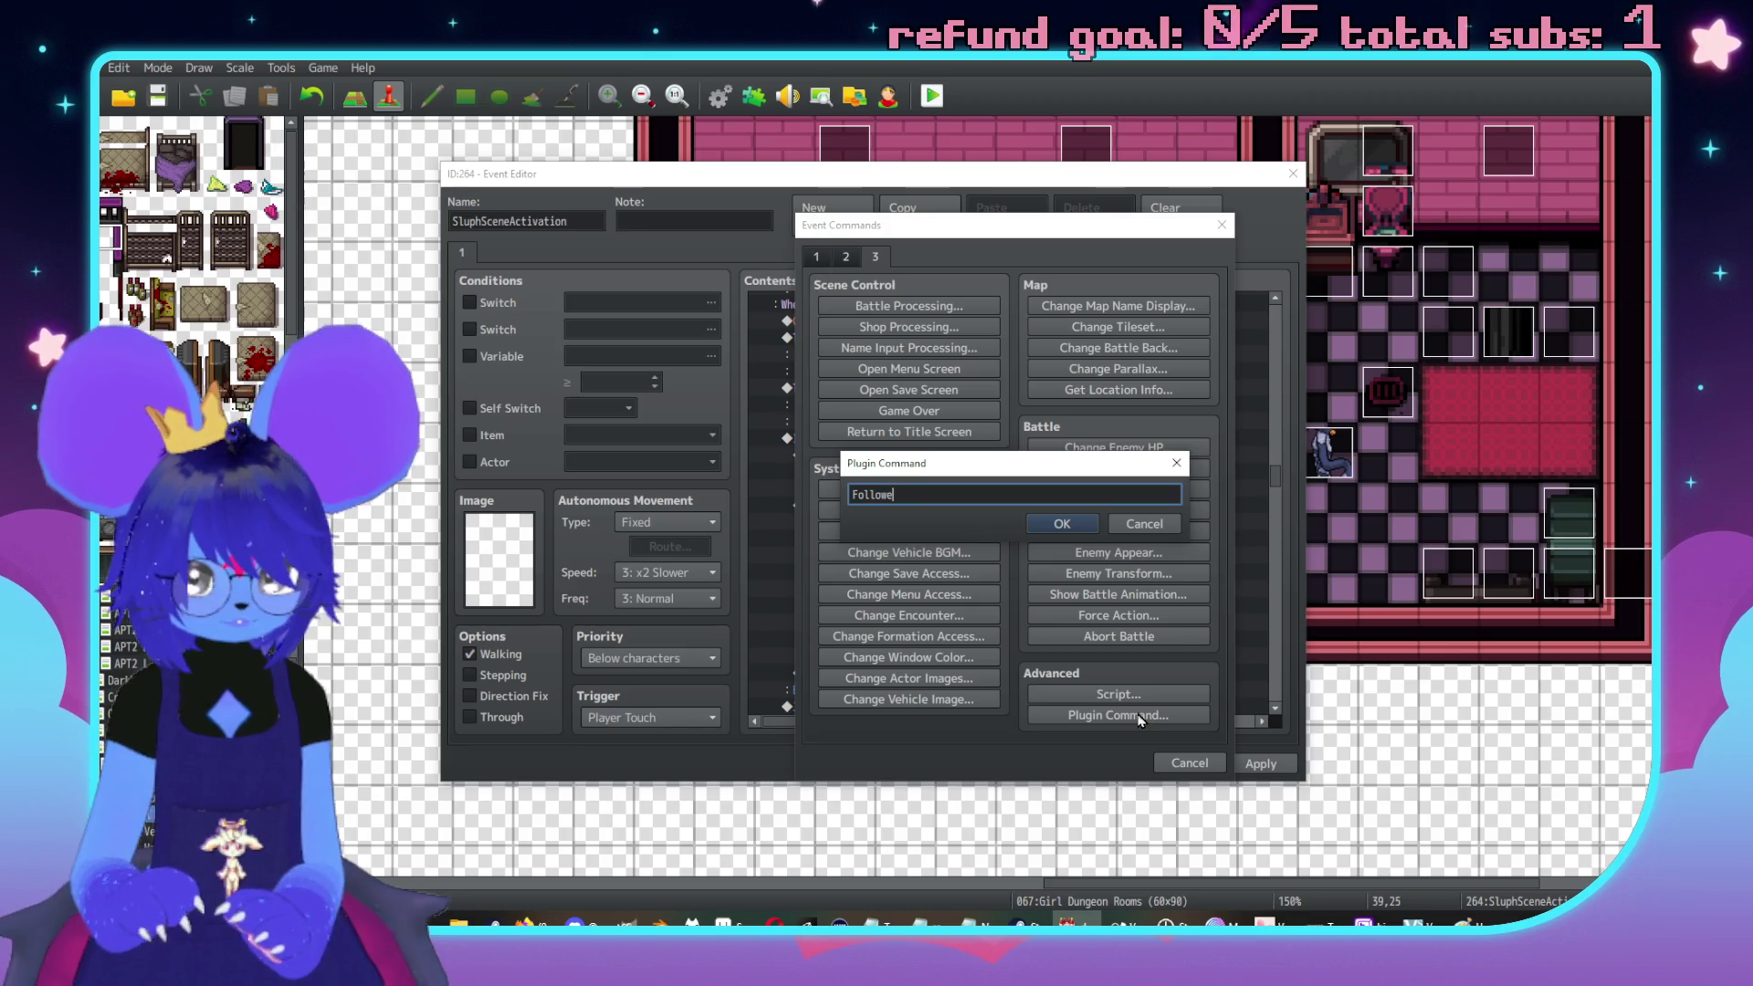
{"action": "left_click", "coordinate": [1059, 523]}
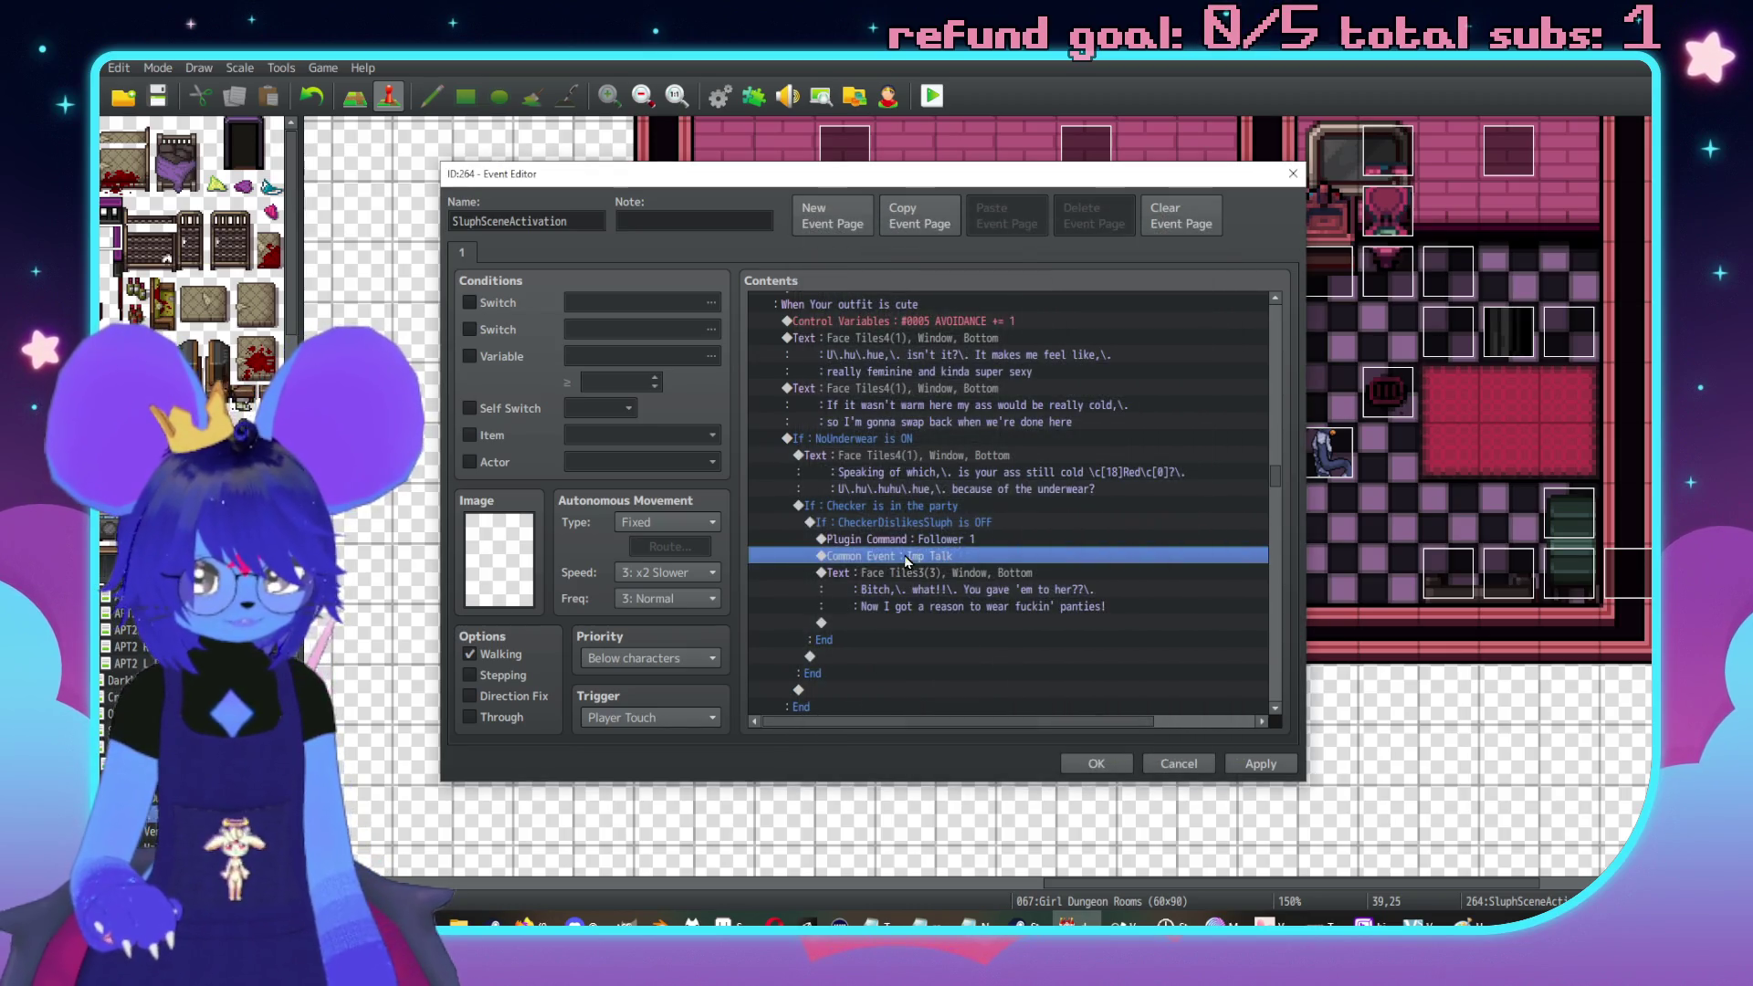
Make the player jump in place and show an exclamation balloon over the player
{"action": "key", "text": "Return"}
{"action": "left_click", "coordinate": [846, 257]}
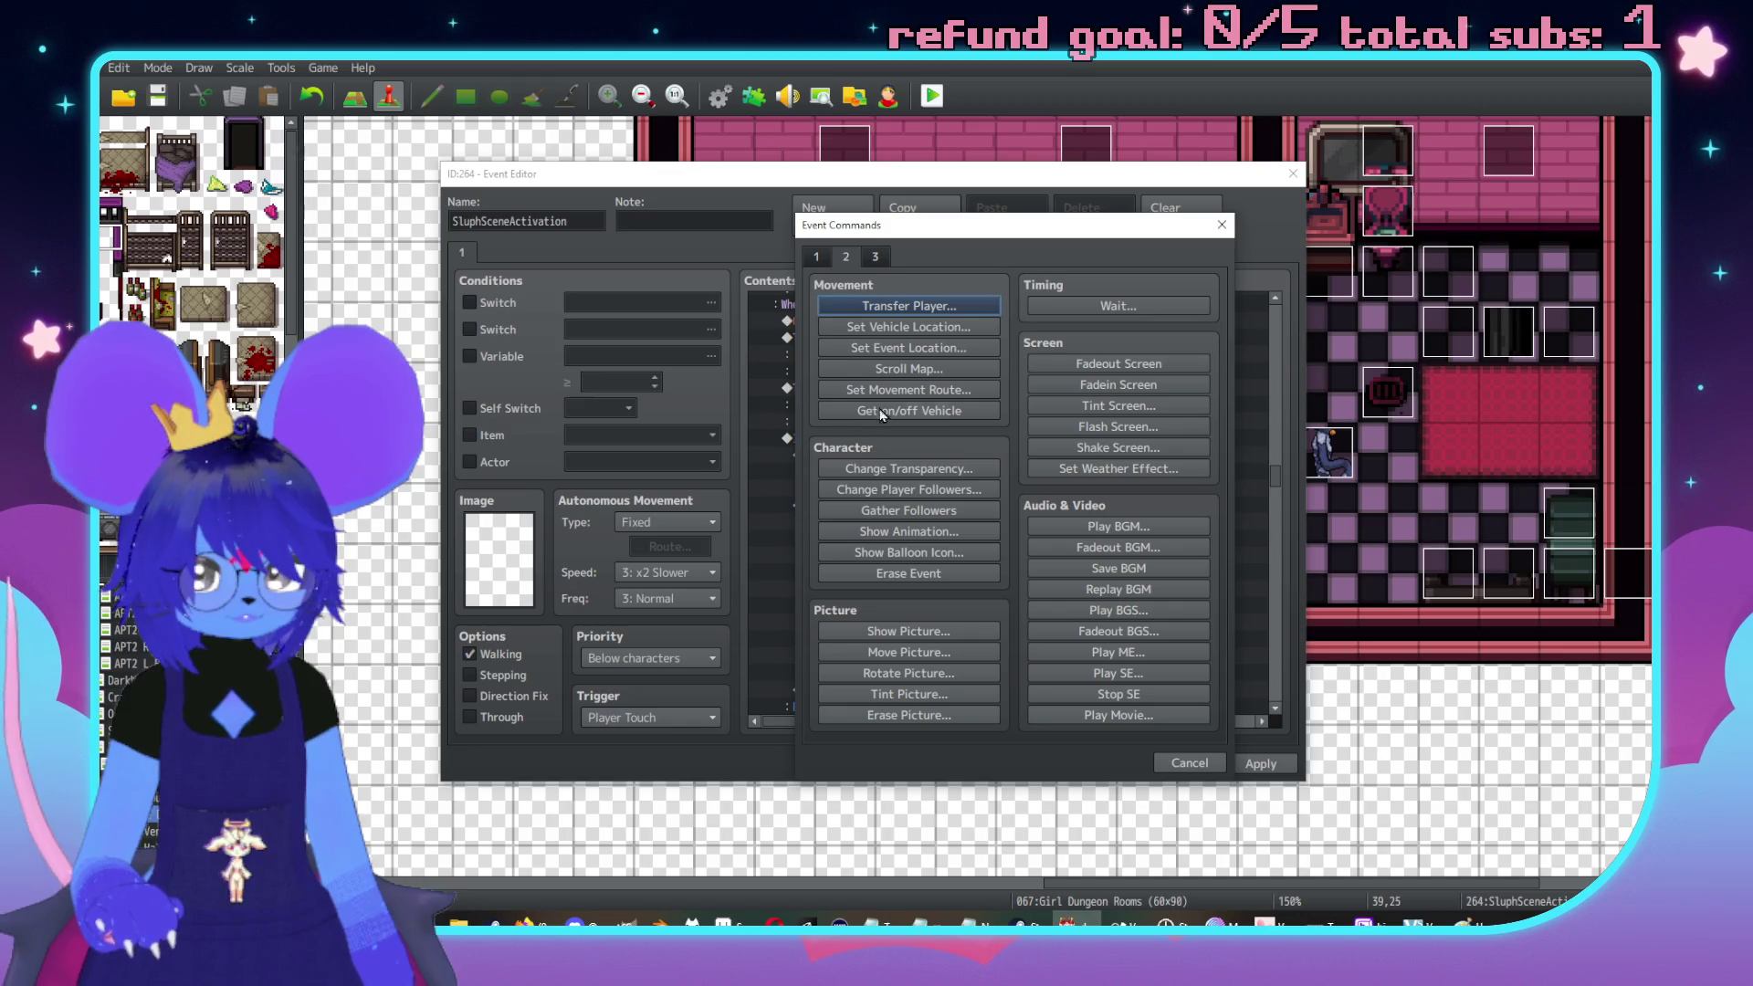
{"action": "left_click", "coordinate": [908, 305]}
{"action": "left_click", "coordinate": [736, 341]}
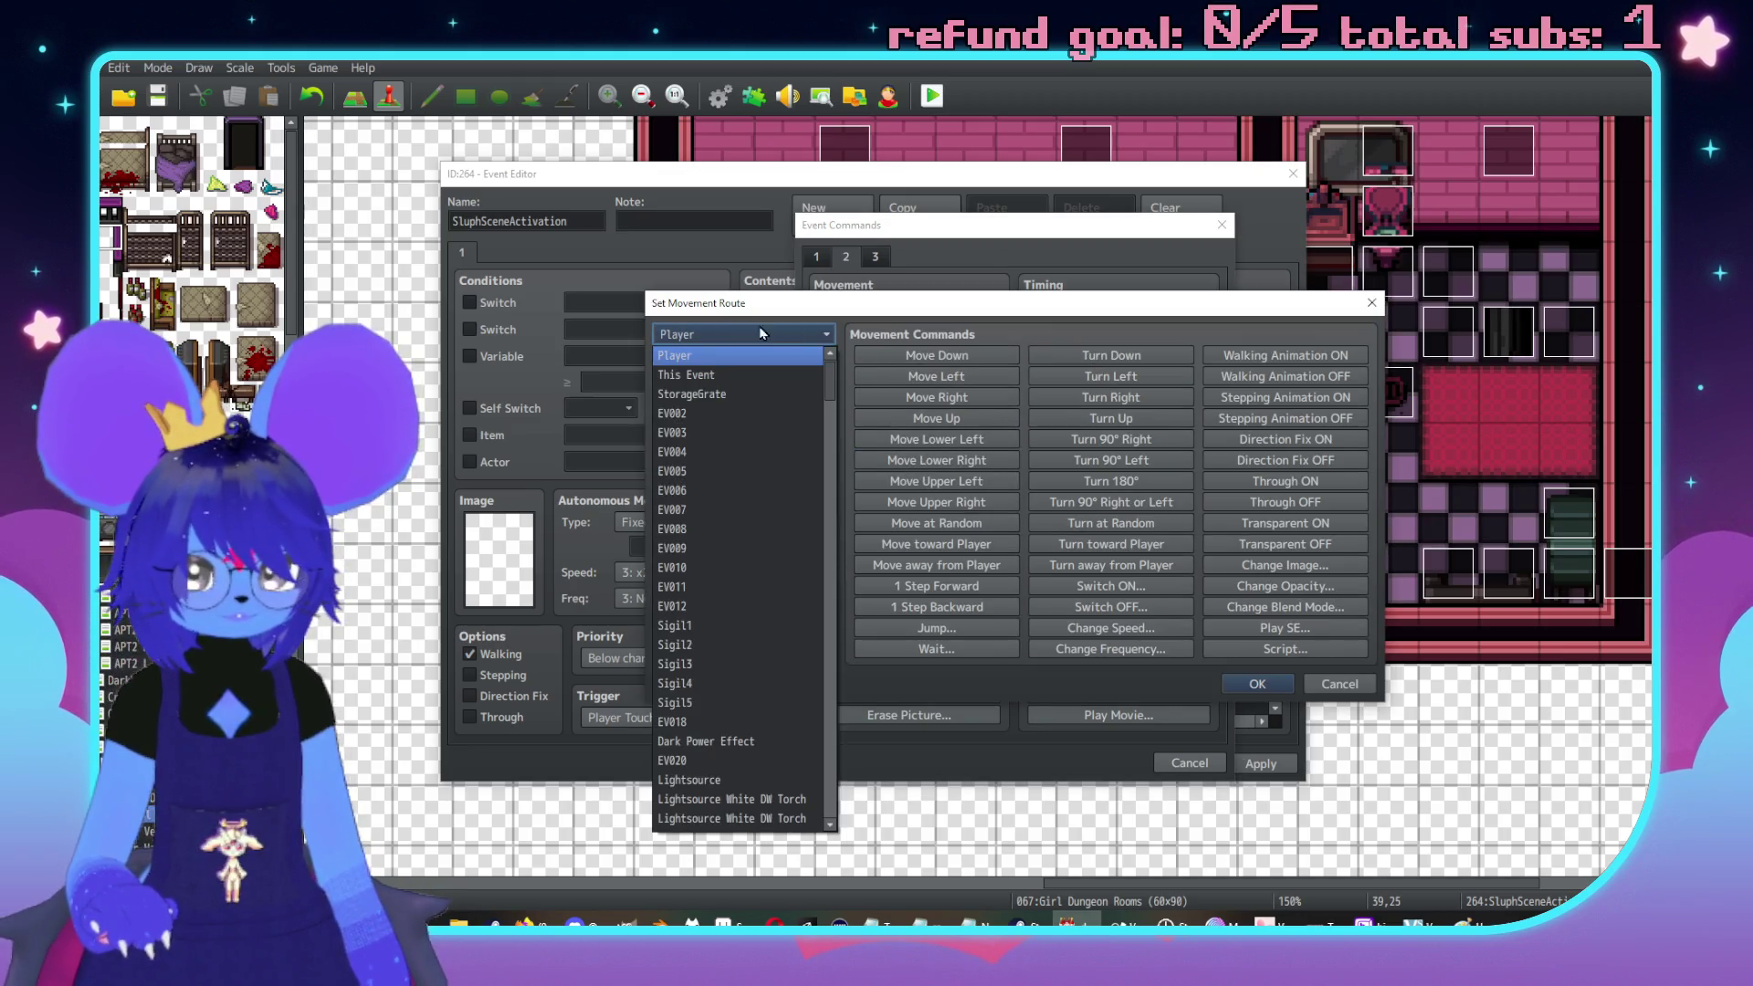
{"action": "left_click", "coordinate": [937, 628]}
{"action": "left_click", "coordinate": [986, 546]}
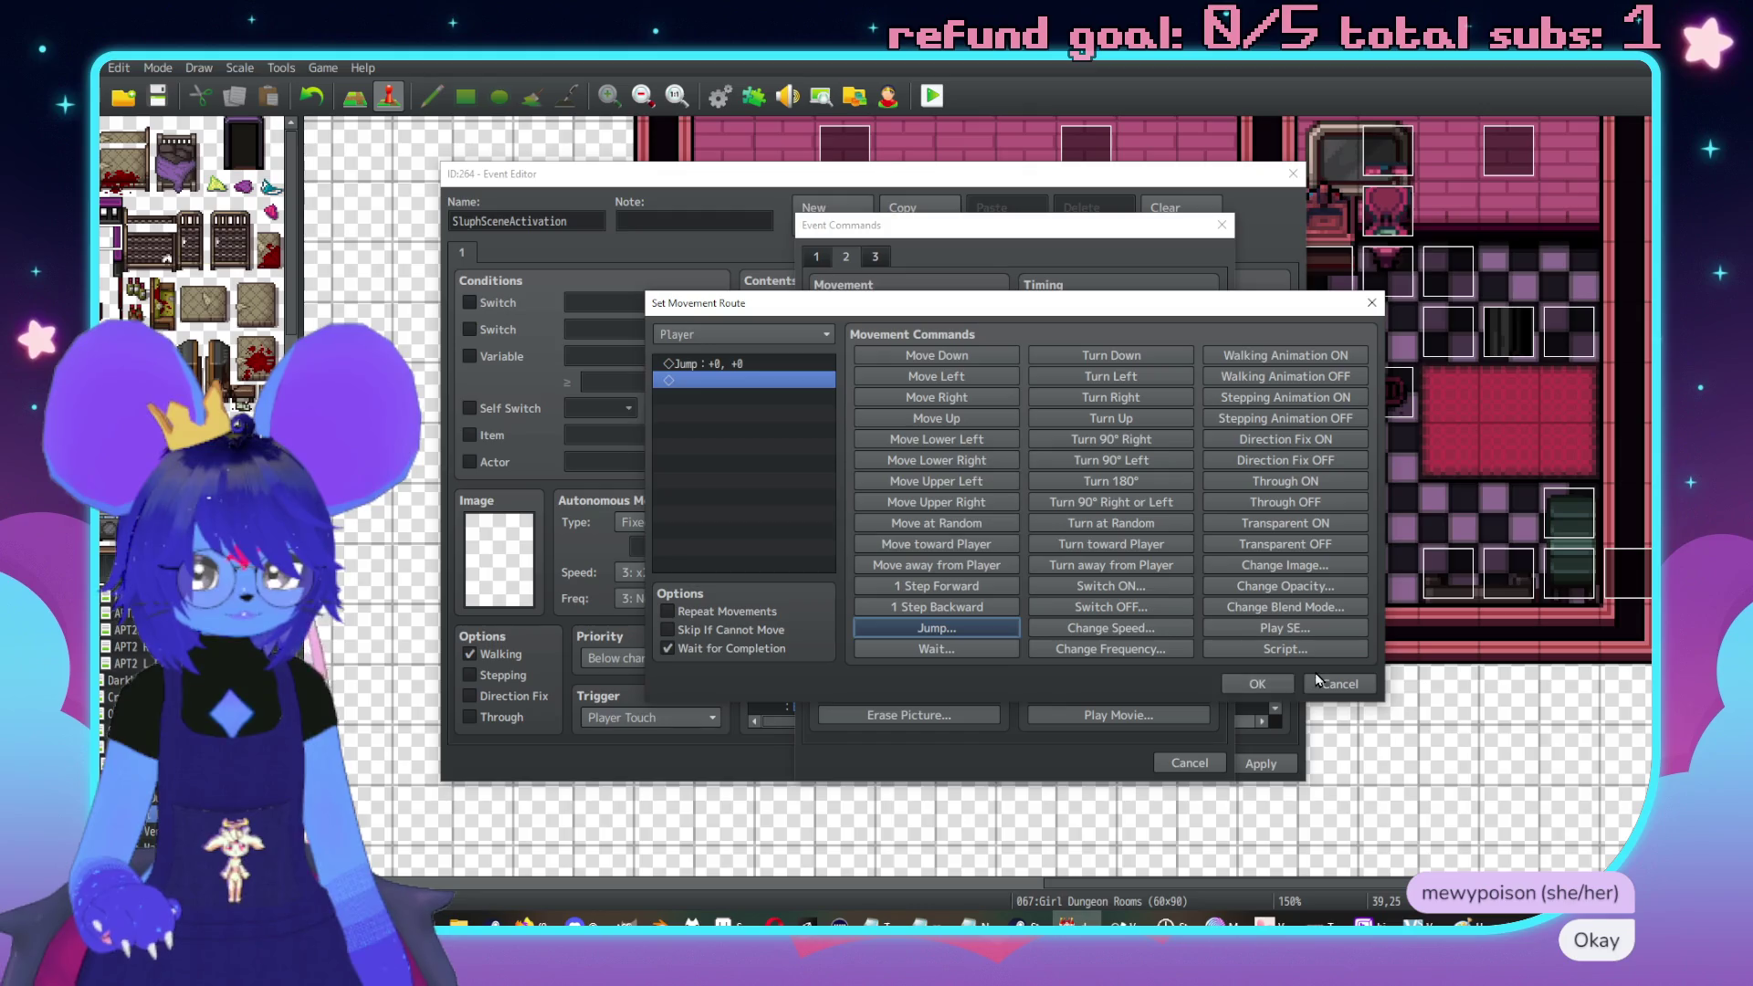
{"action": "left_click", "coordinate": [1257, 684]}
{"action": "key", "text": "Insert"}
{"action": "left_click", "coordinate": [913, 552]}
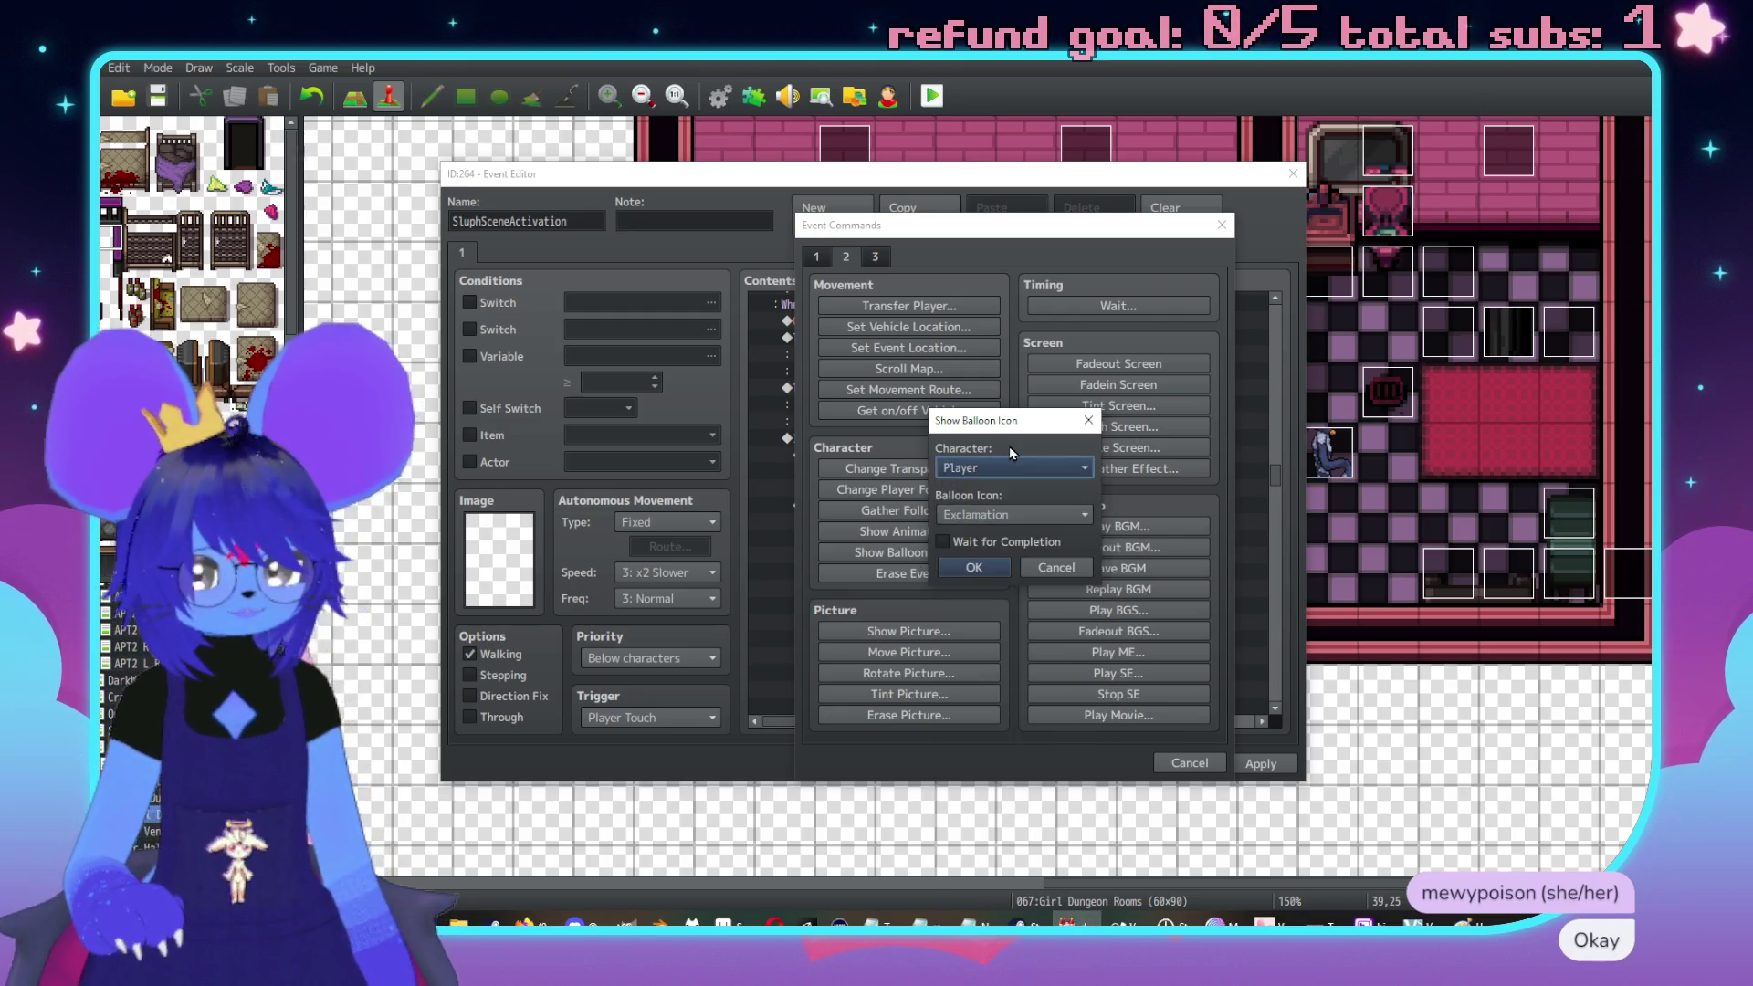
{"action": "left_click", "coordinate": [967, 569]}
Add a Plugin Command 'Follower 0' just before the Imp Talk call
{"action": "left_click", "coordinate": [931, 607]}
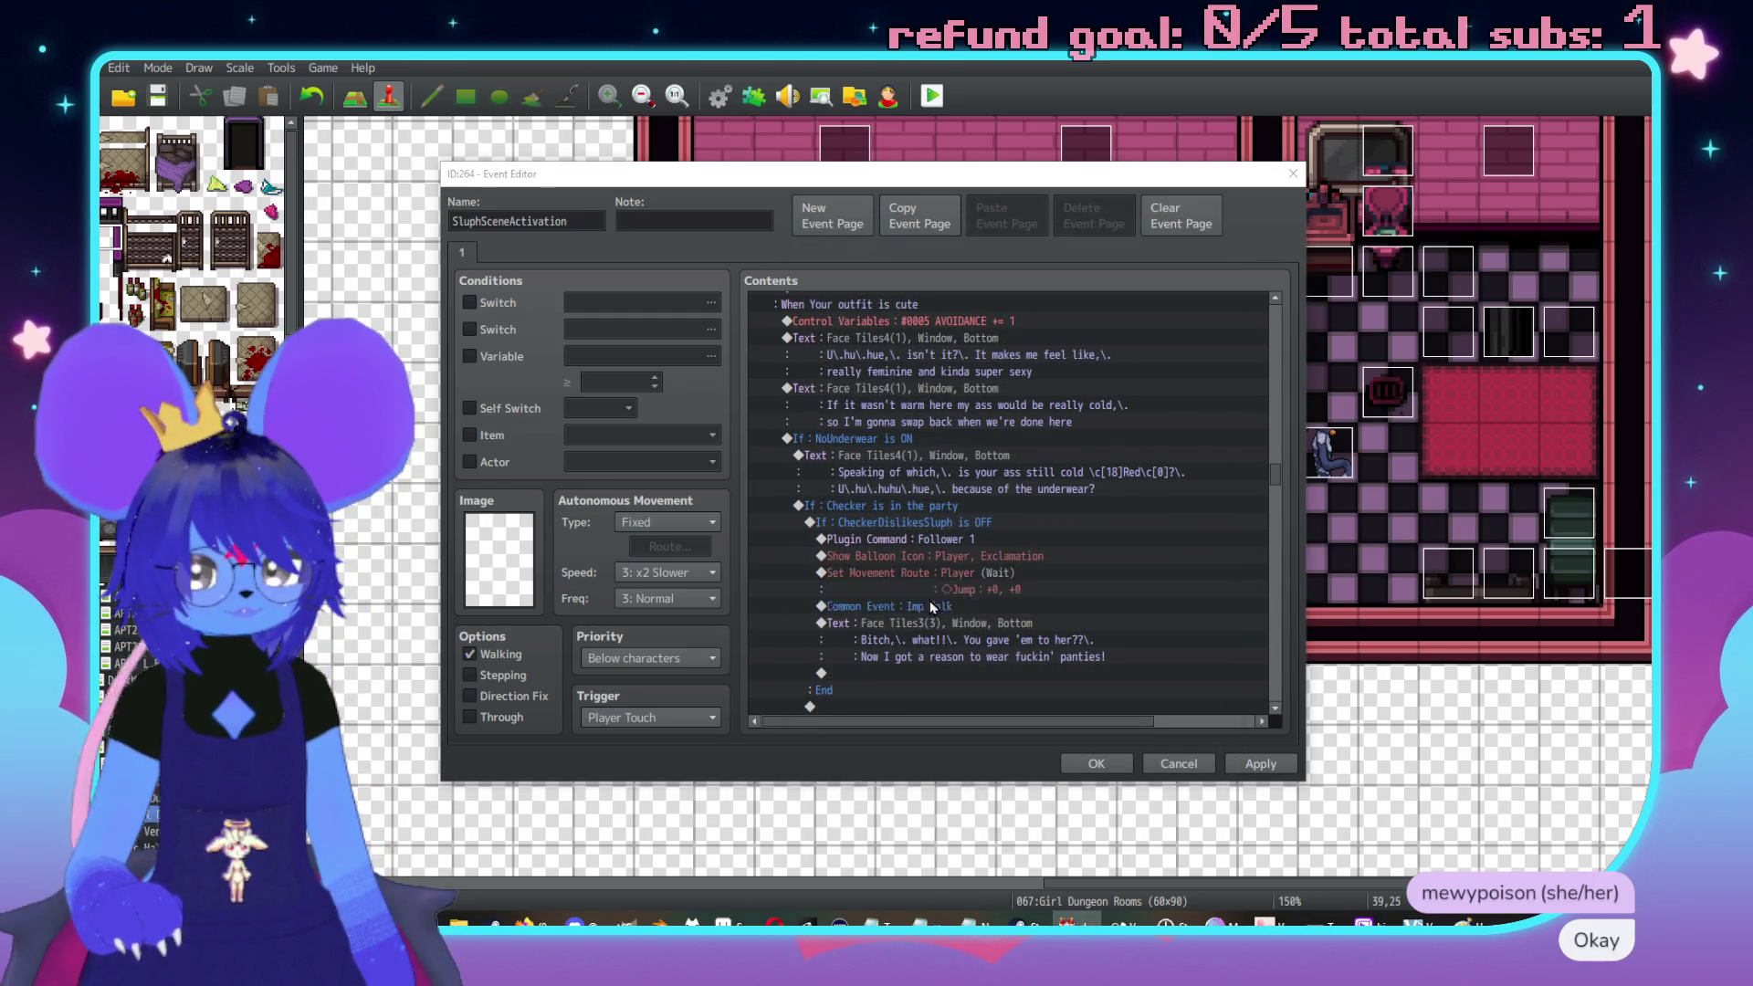
{"action": "key", "text": "Insert"}
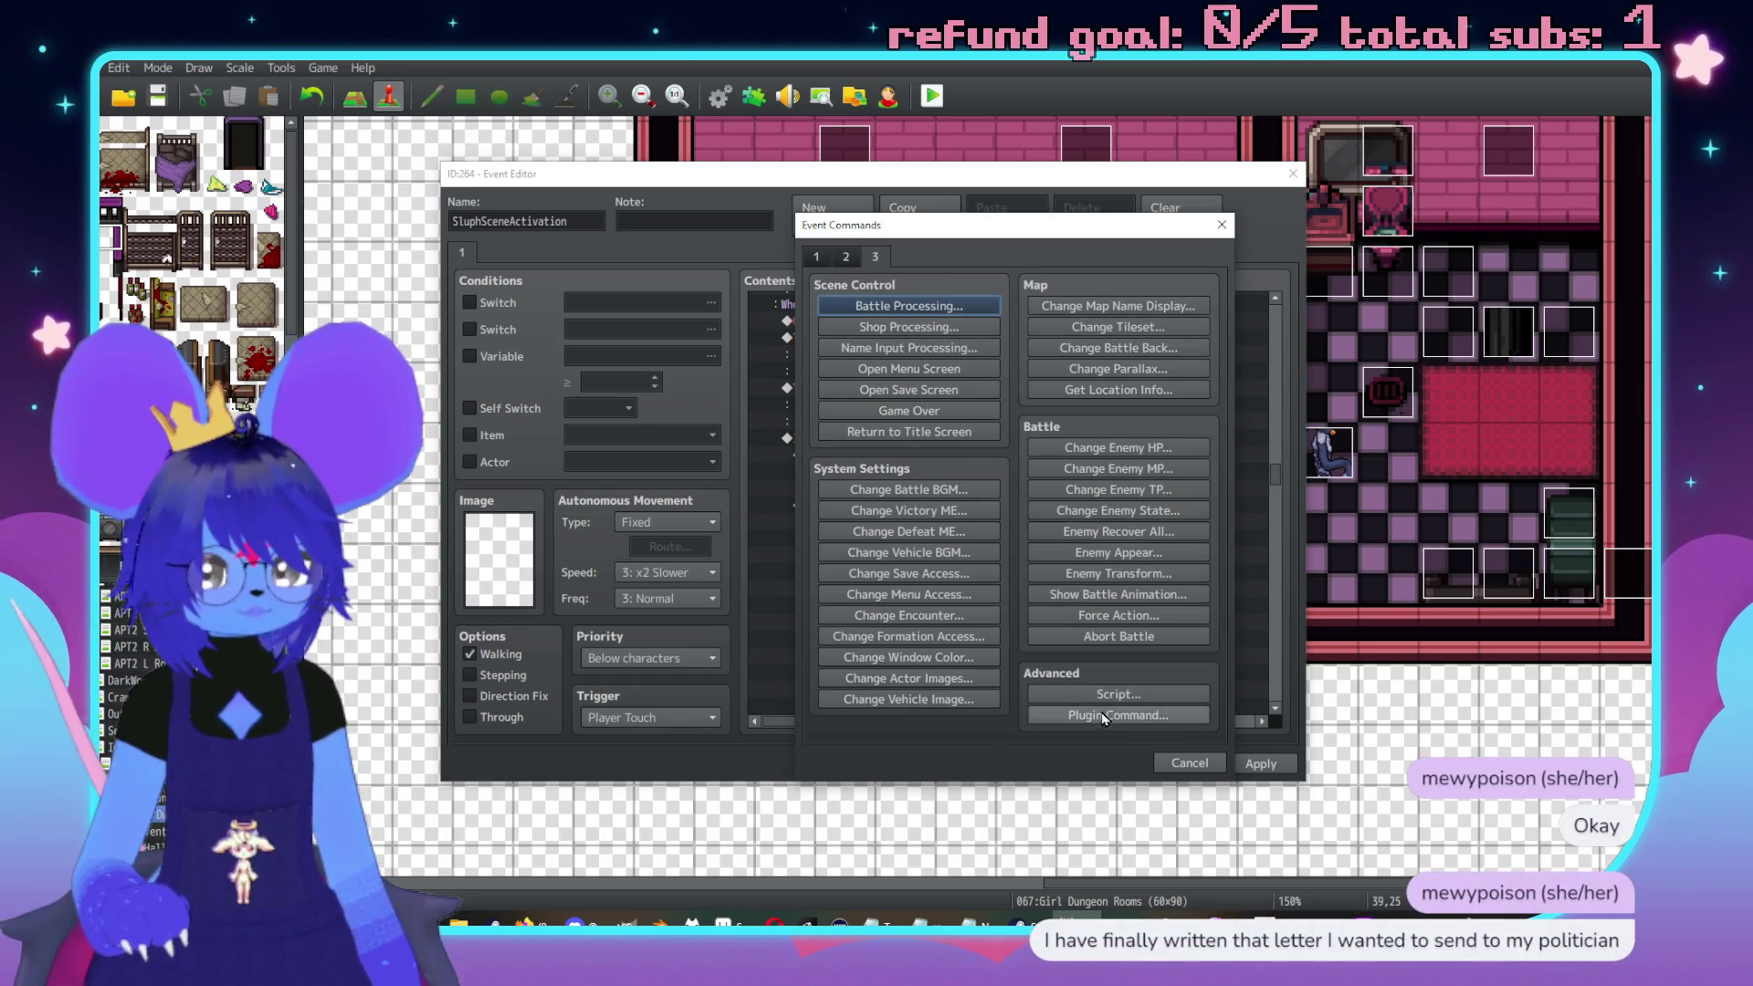
{"action": "left_click", "coordinate": [1110, 715]}
{"action": "type", "text": "D"}
{"action": "type", "text": "ollower 0"}
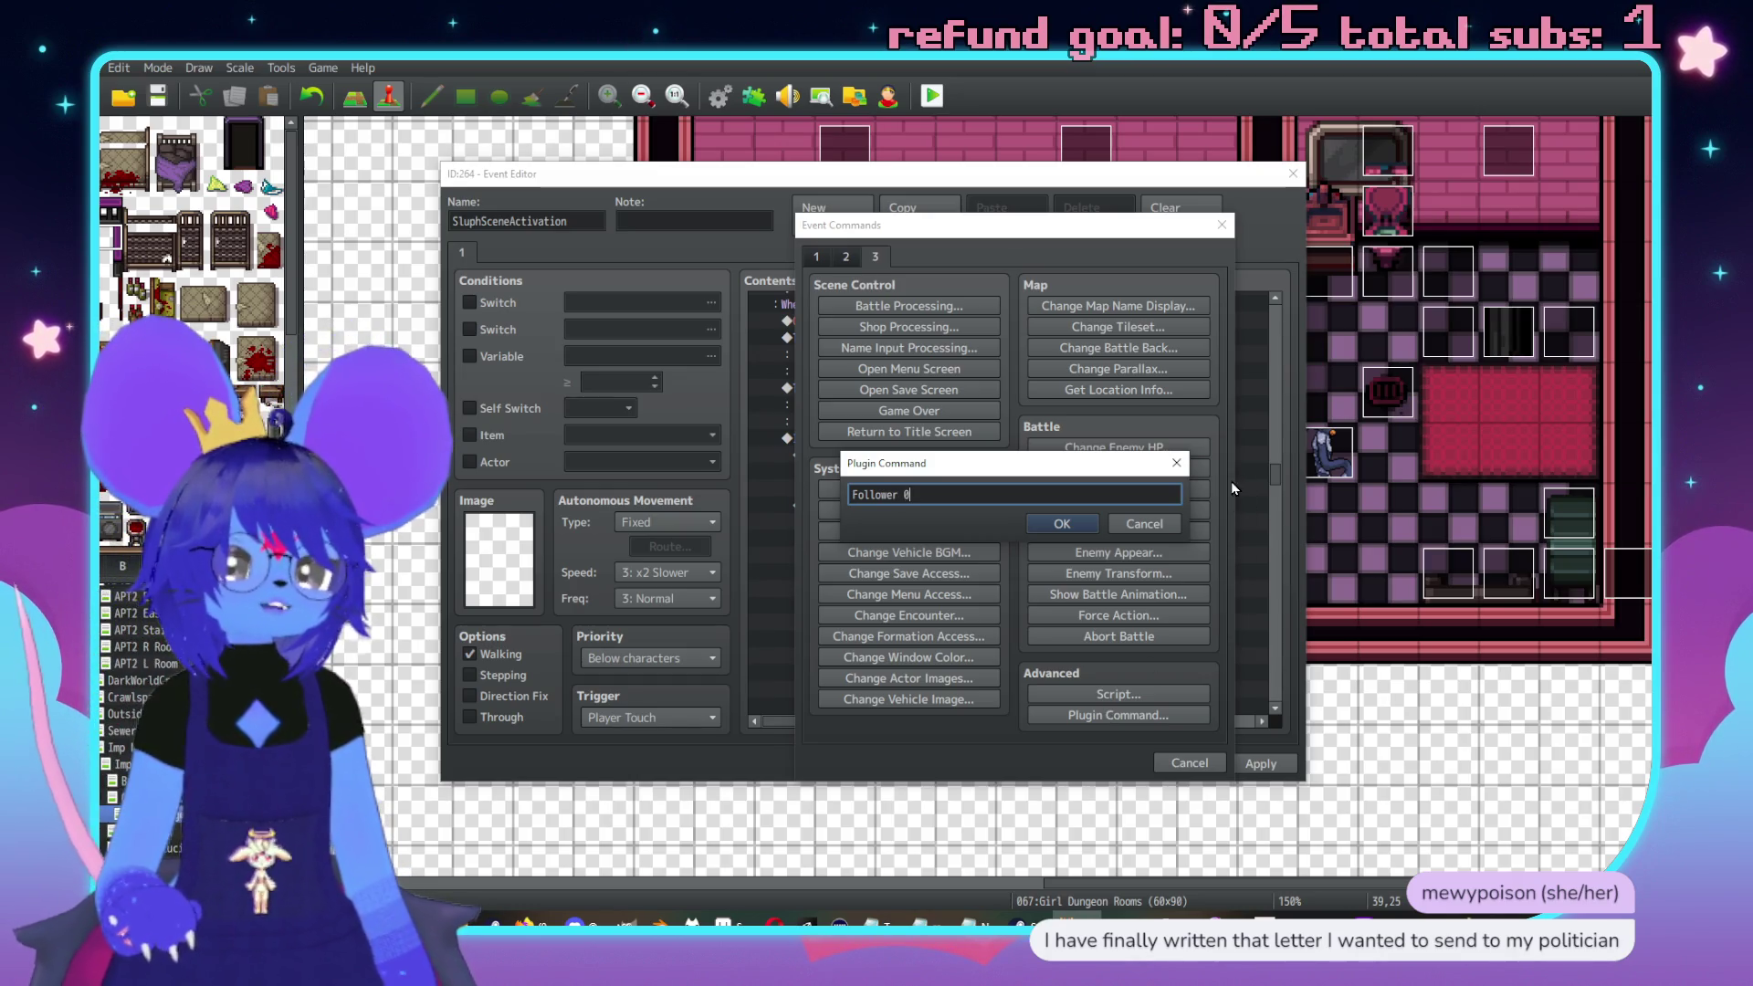
{"action": "left_click", "coordinate": [1062, 523]}
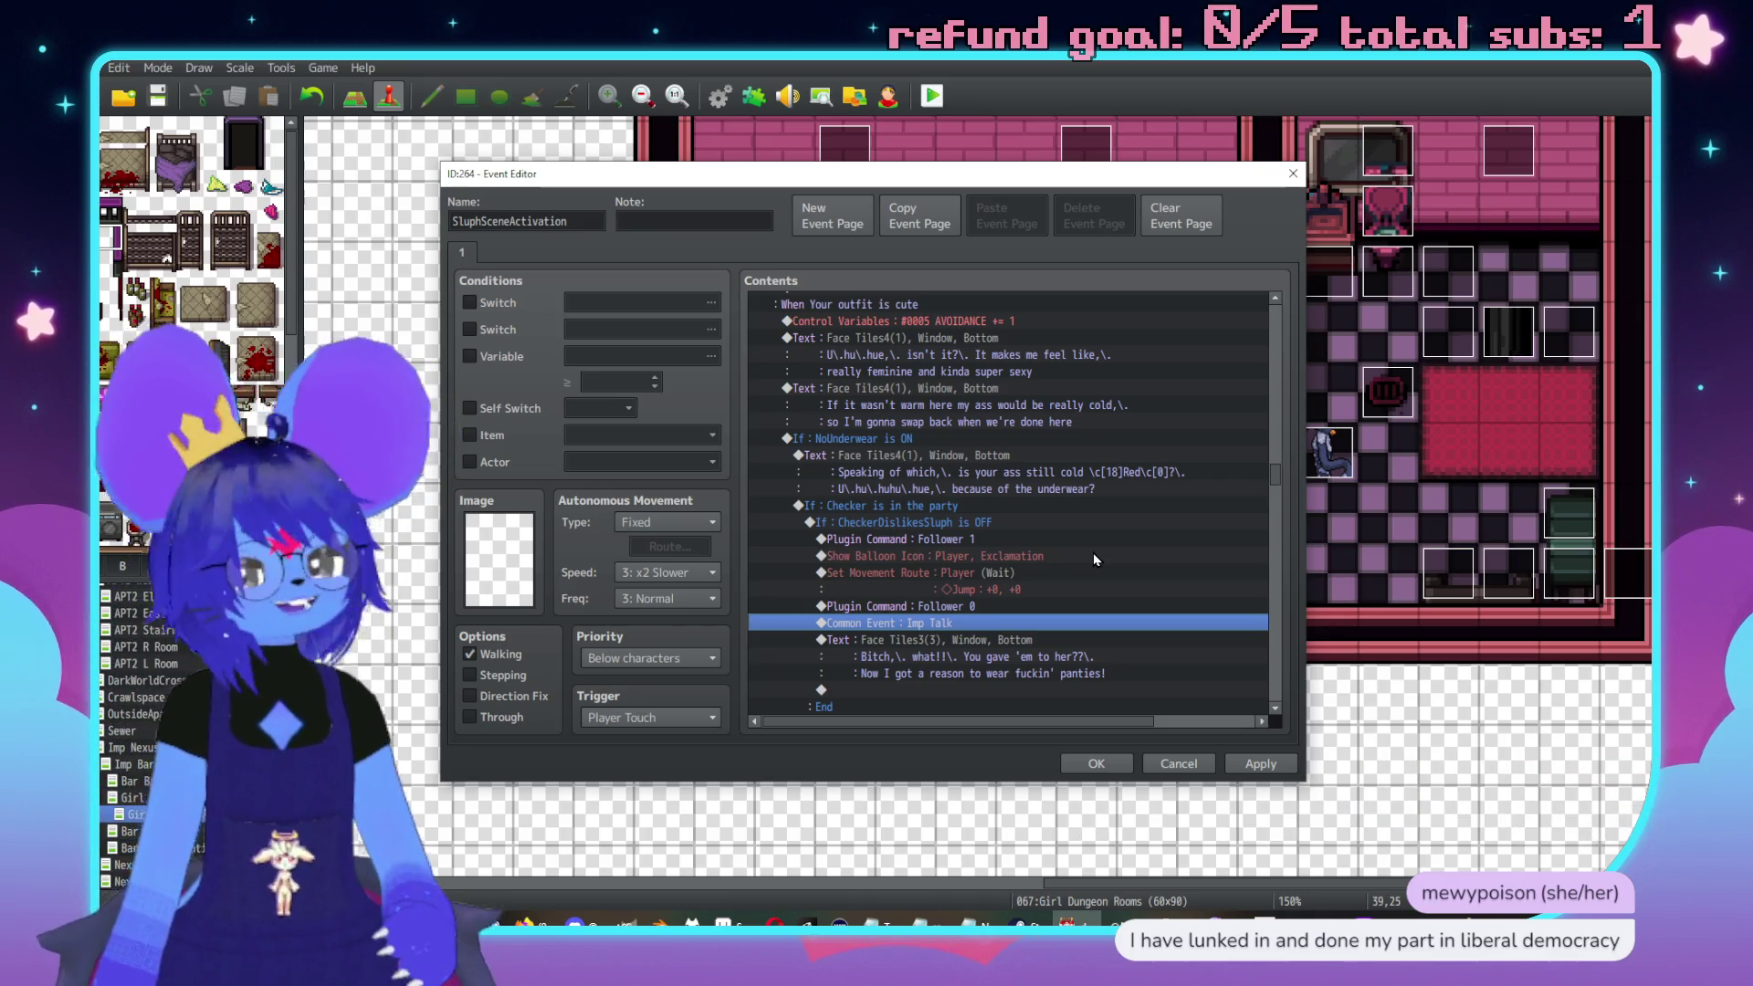
After the dialogue, add a Common Event call to 0004 Sluph Talk and apply the changes
{"action": "scroll", "coordinate": [1027, 488], "scroll_direction": "down", "scroll_amount": 2}
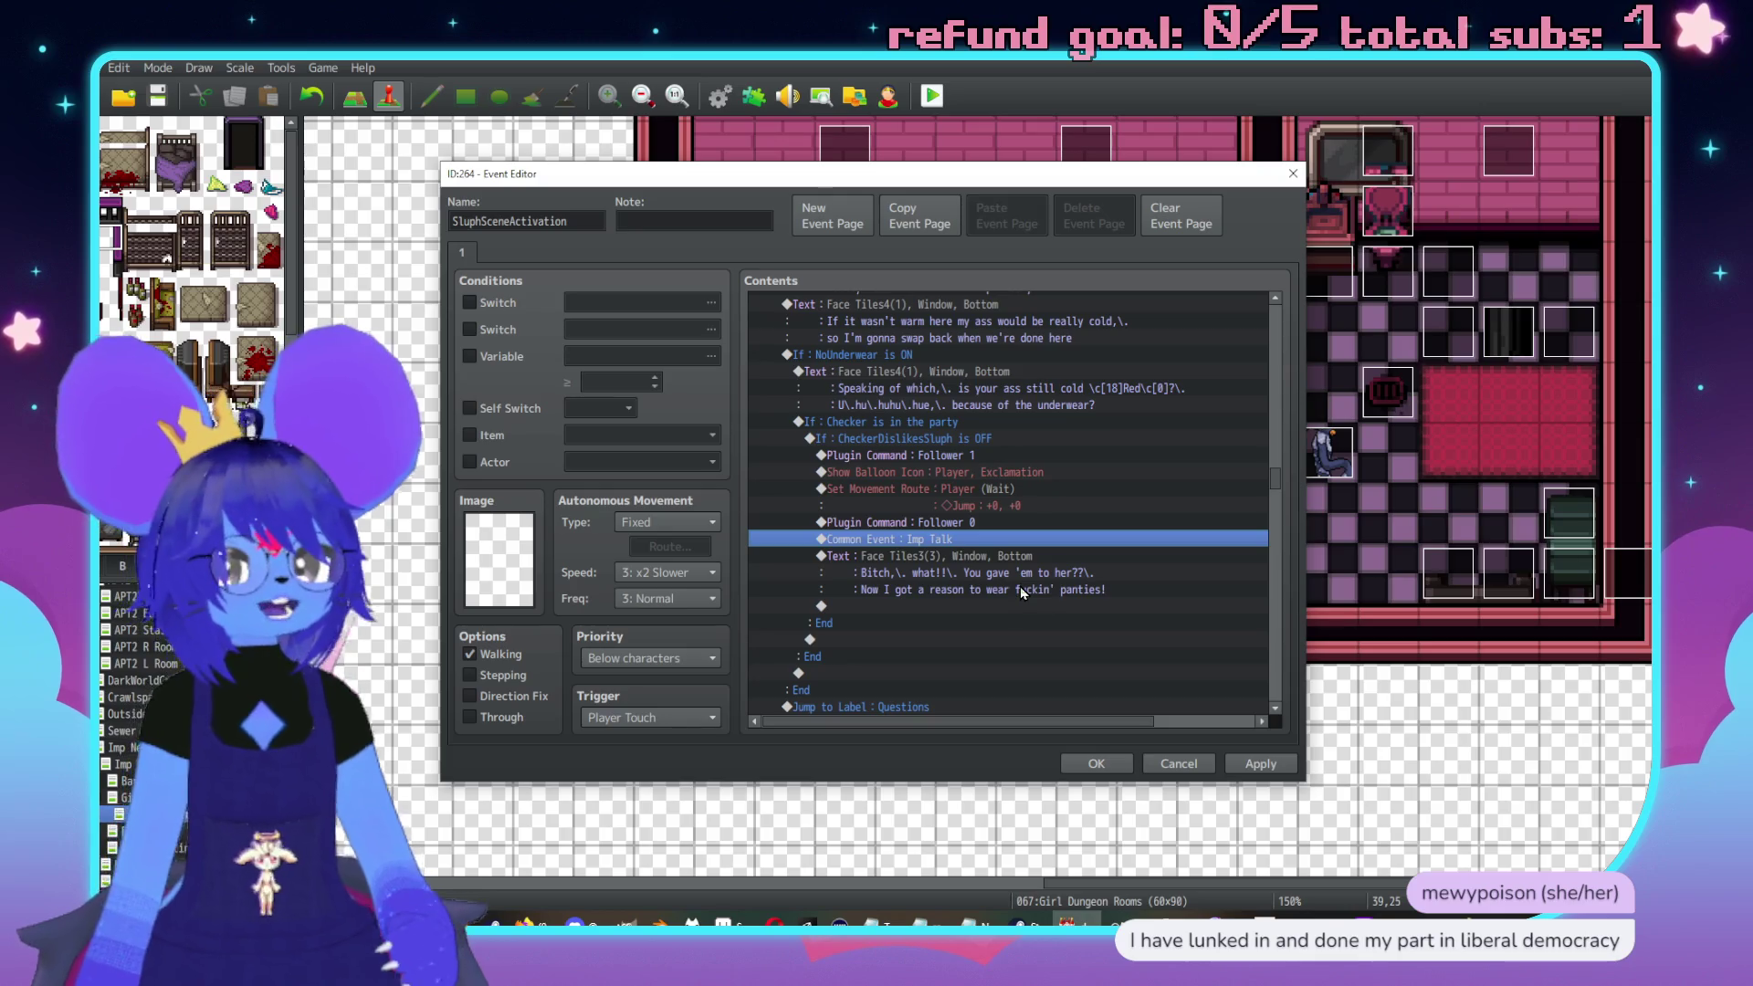
{"action": "double_click", "coordinate": [930, 605]}
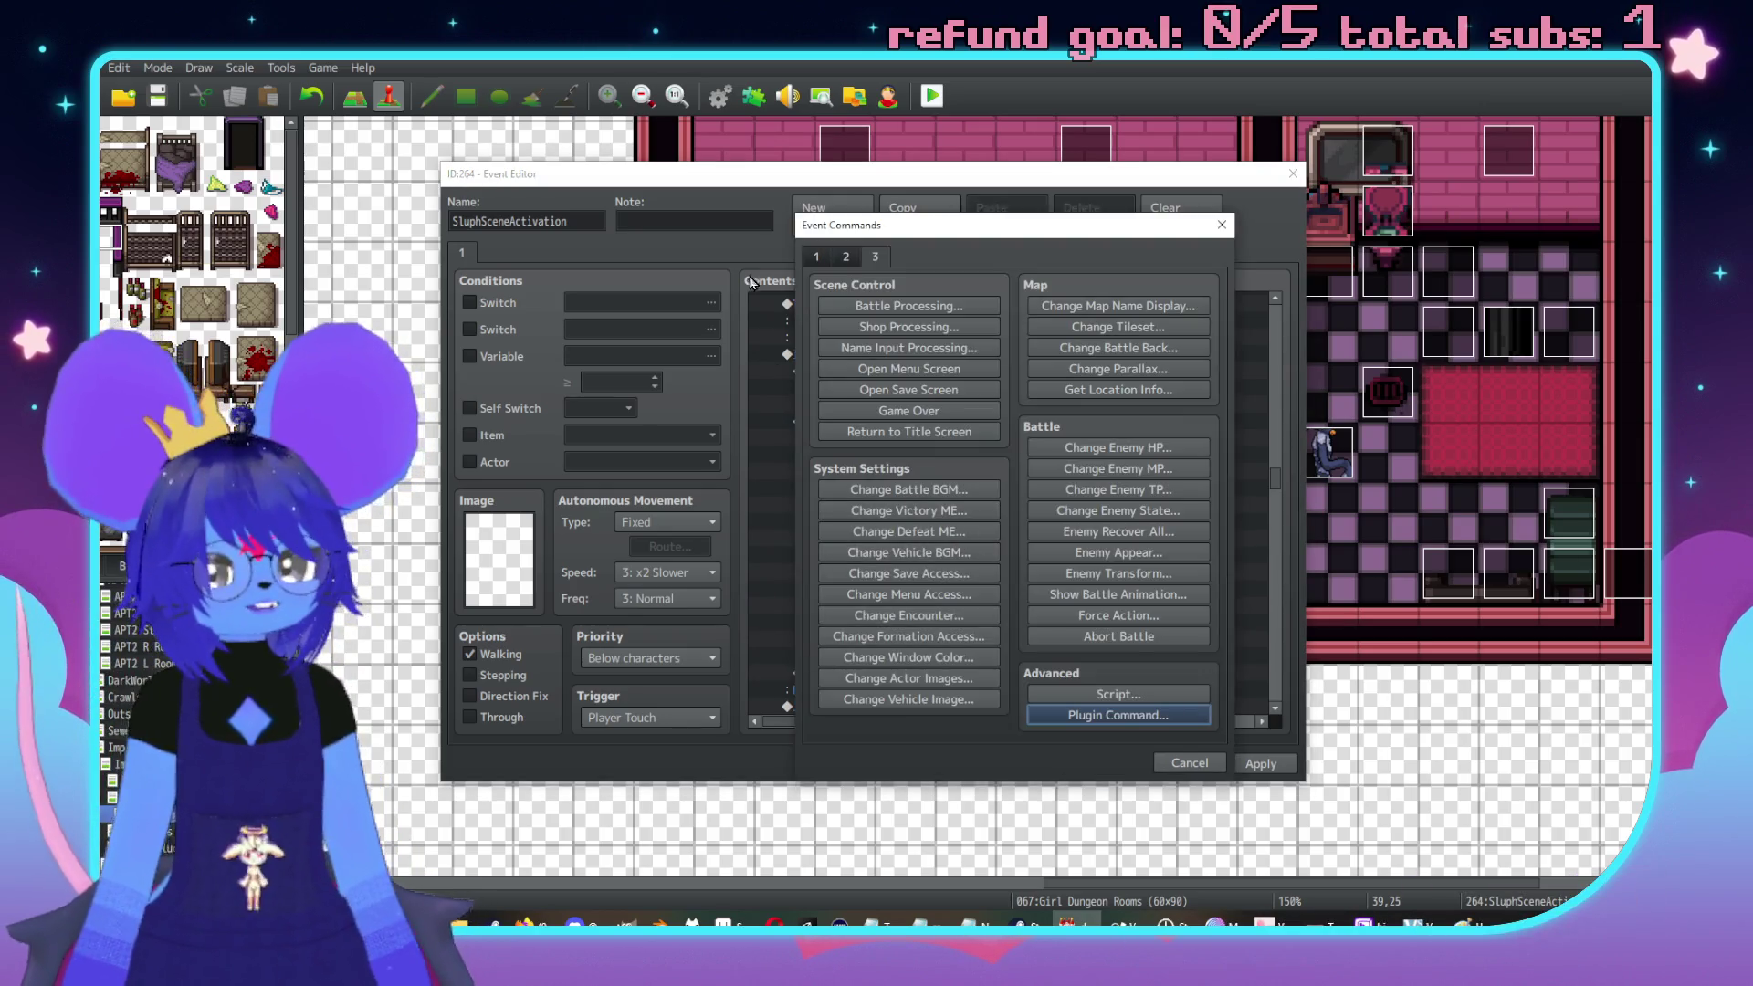
{"action": "left_click", "coordinate": [815, 260]}
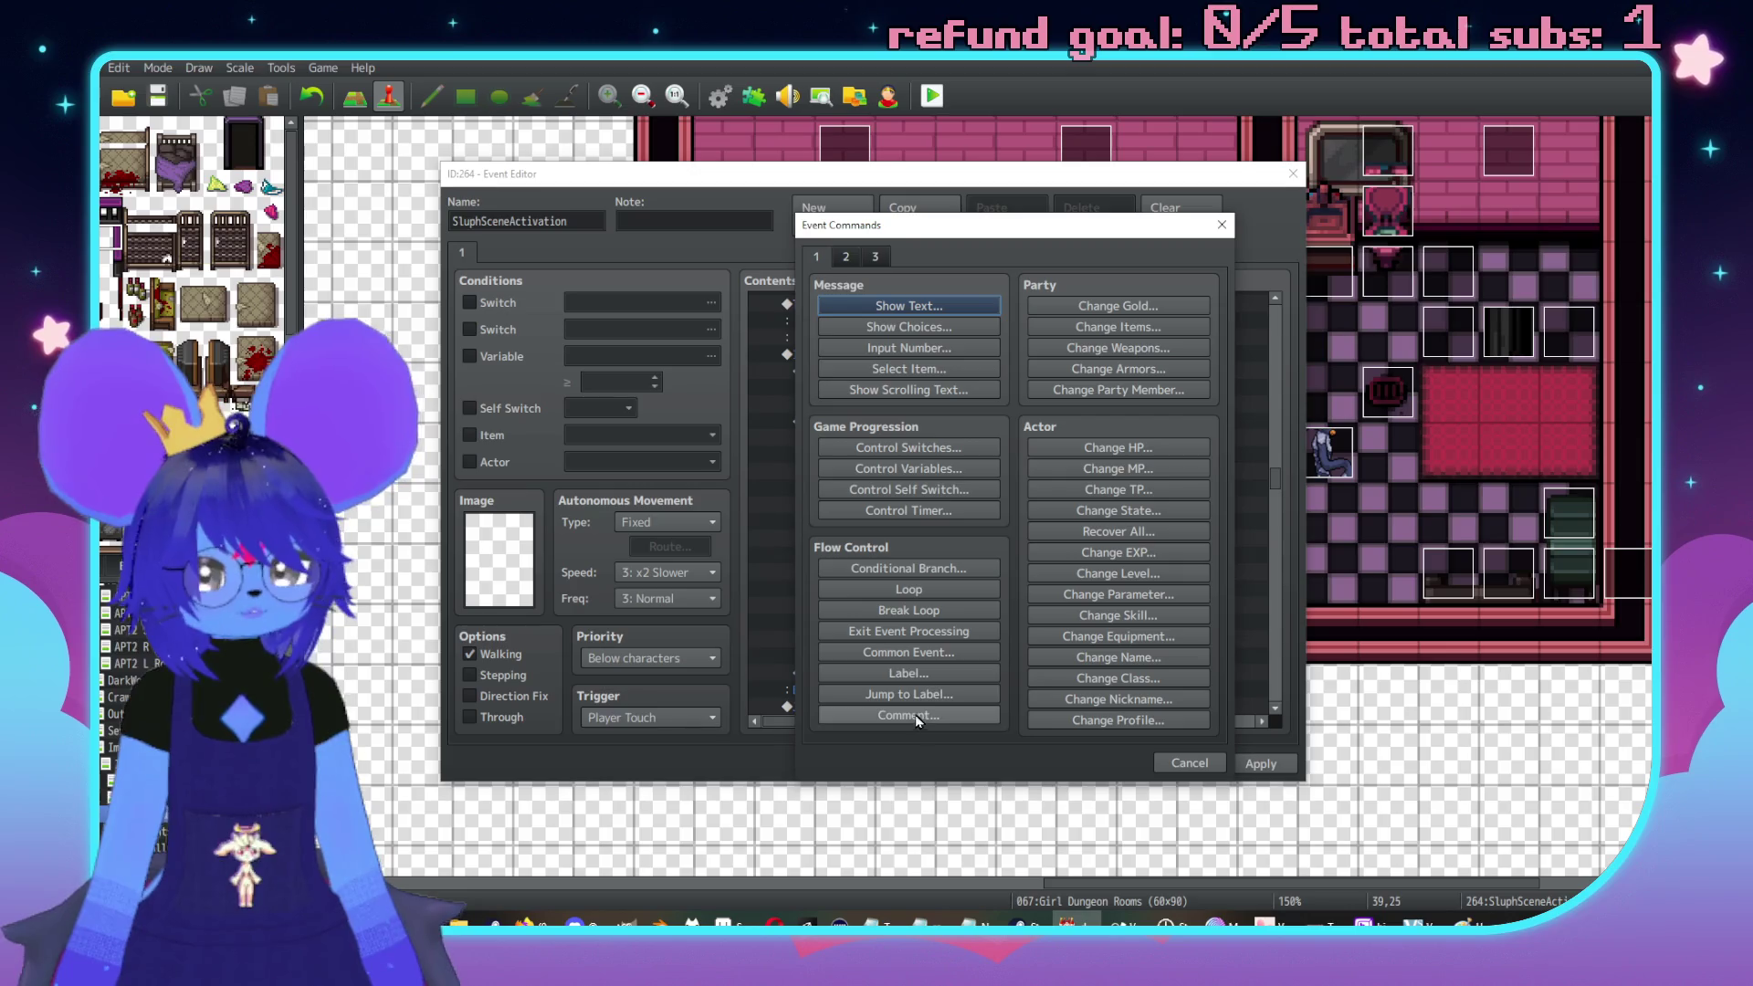
{"action": "left_click", "coordinate": [908, 652]}
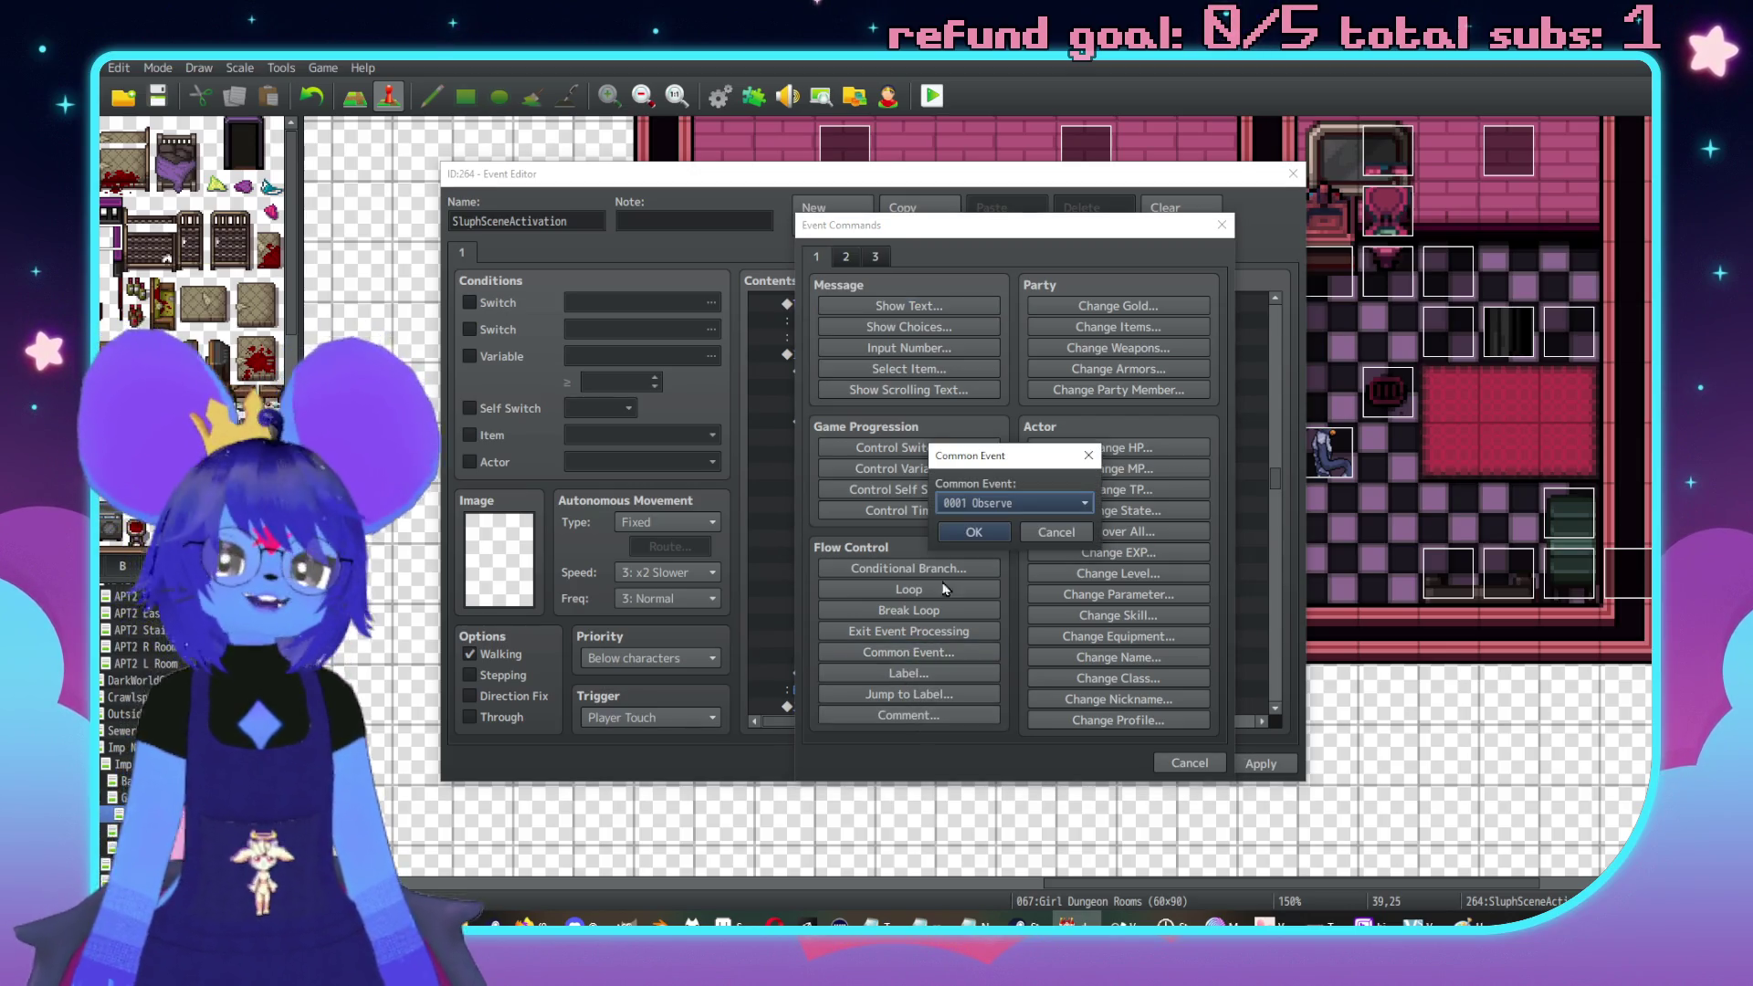
{"action": "left_click", "coordinate": [1011, 503]}
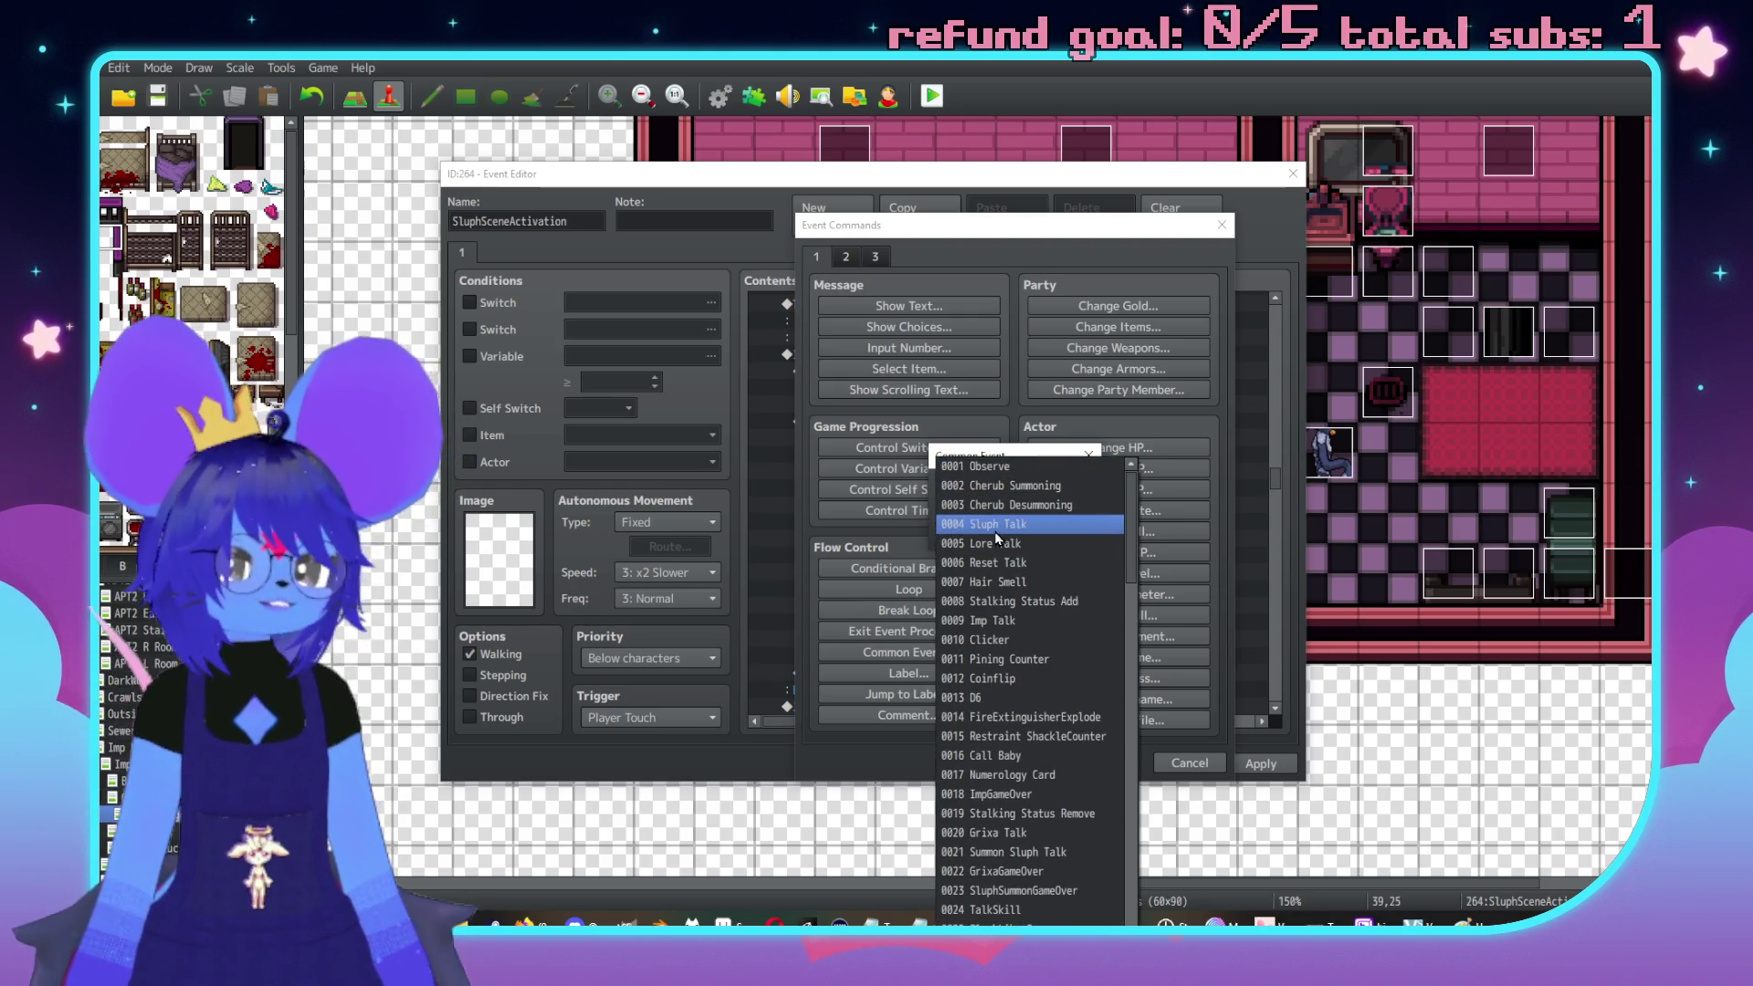
{"action": "left_click", "coordinate": [994, 528]}
{"action": "left_click", "coordinate": [984, 544]}
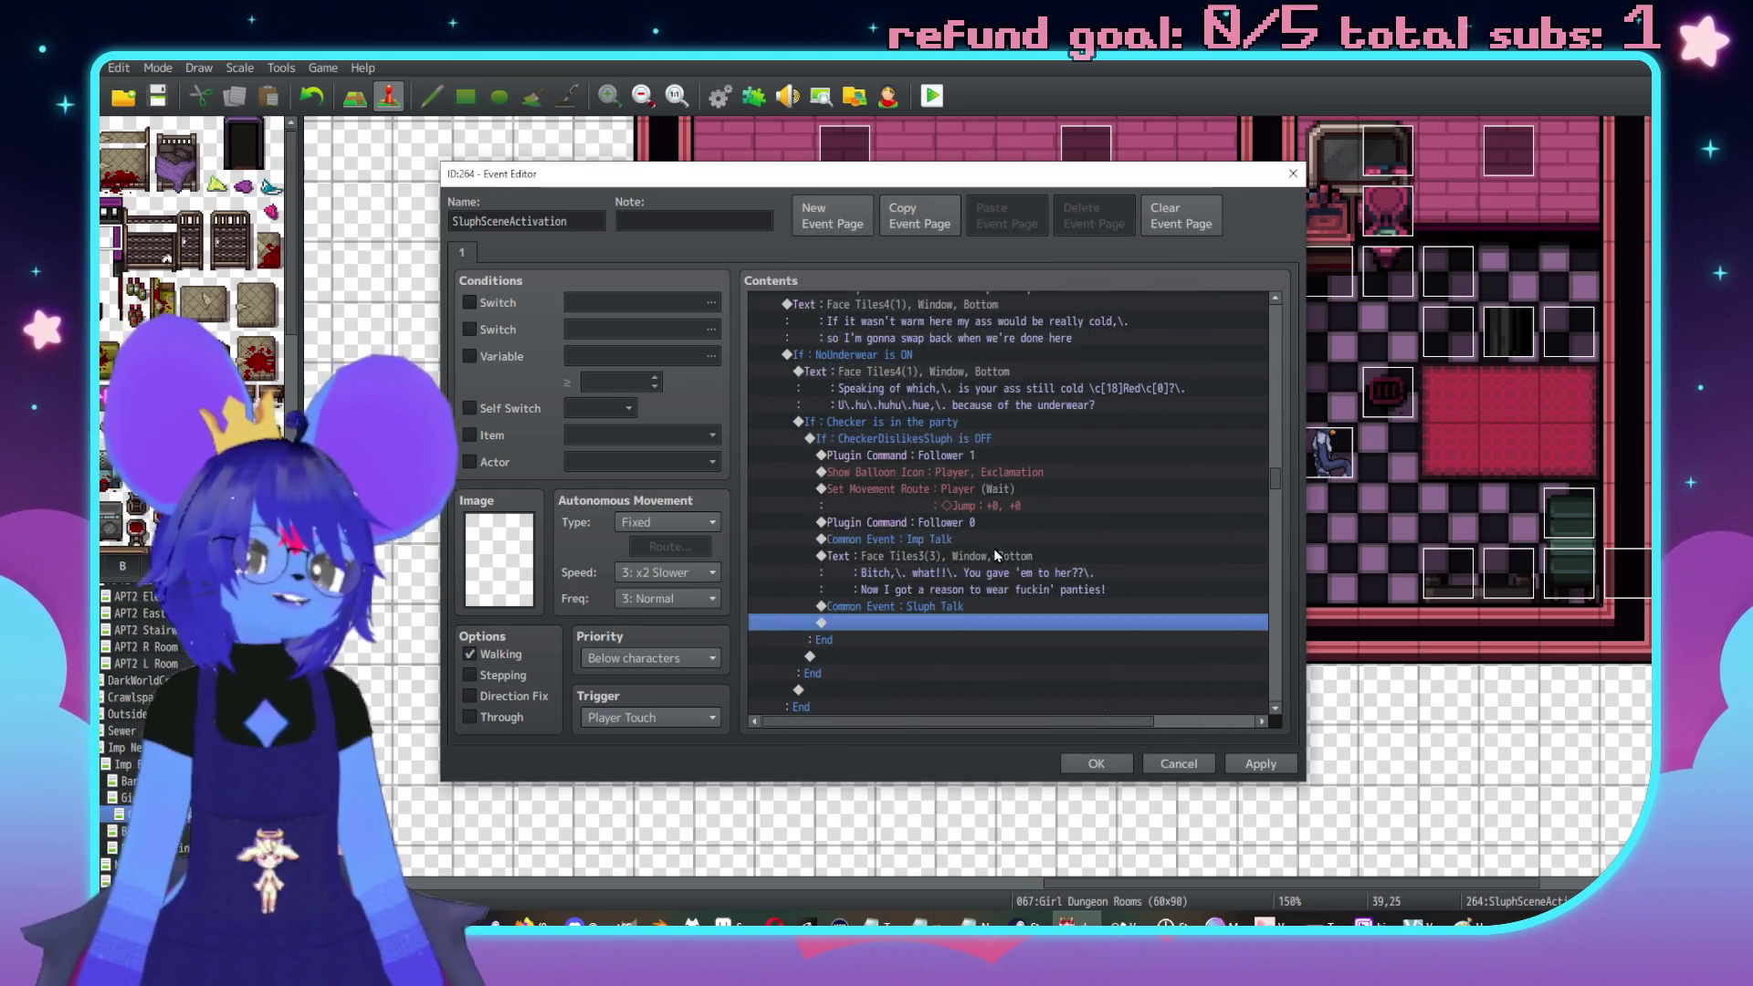
{"action": "left_click", "coordinate": [1269, 763]}
{"action": "left_click", "coordinate": [1275, 764]}
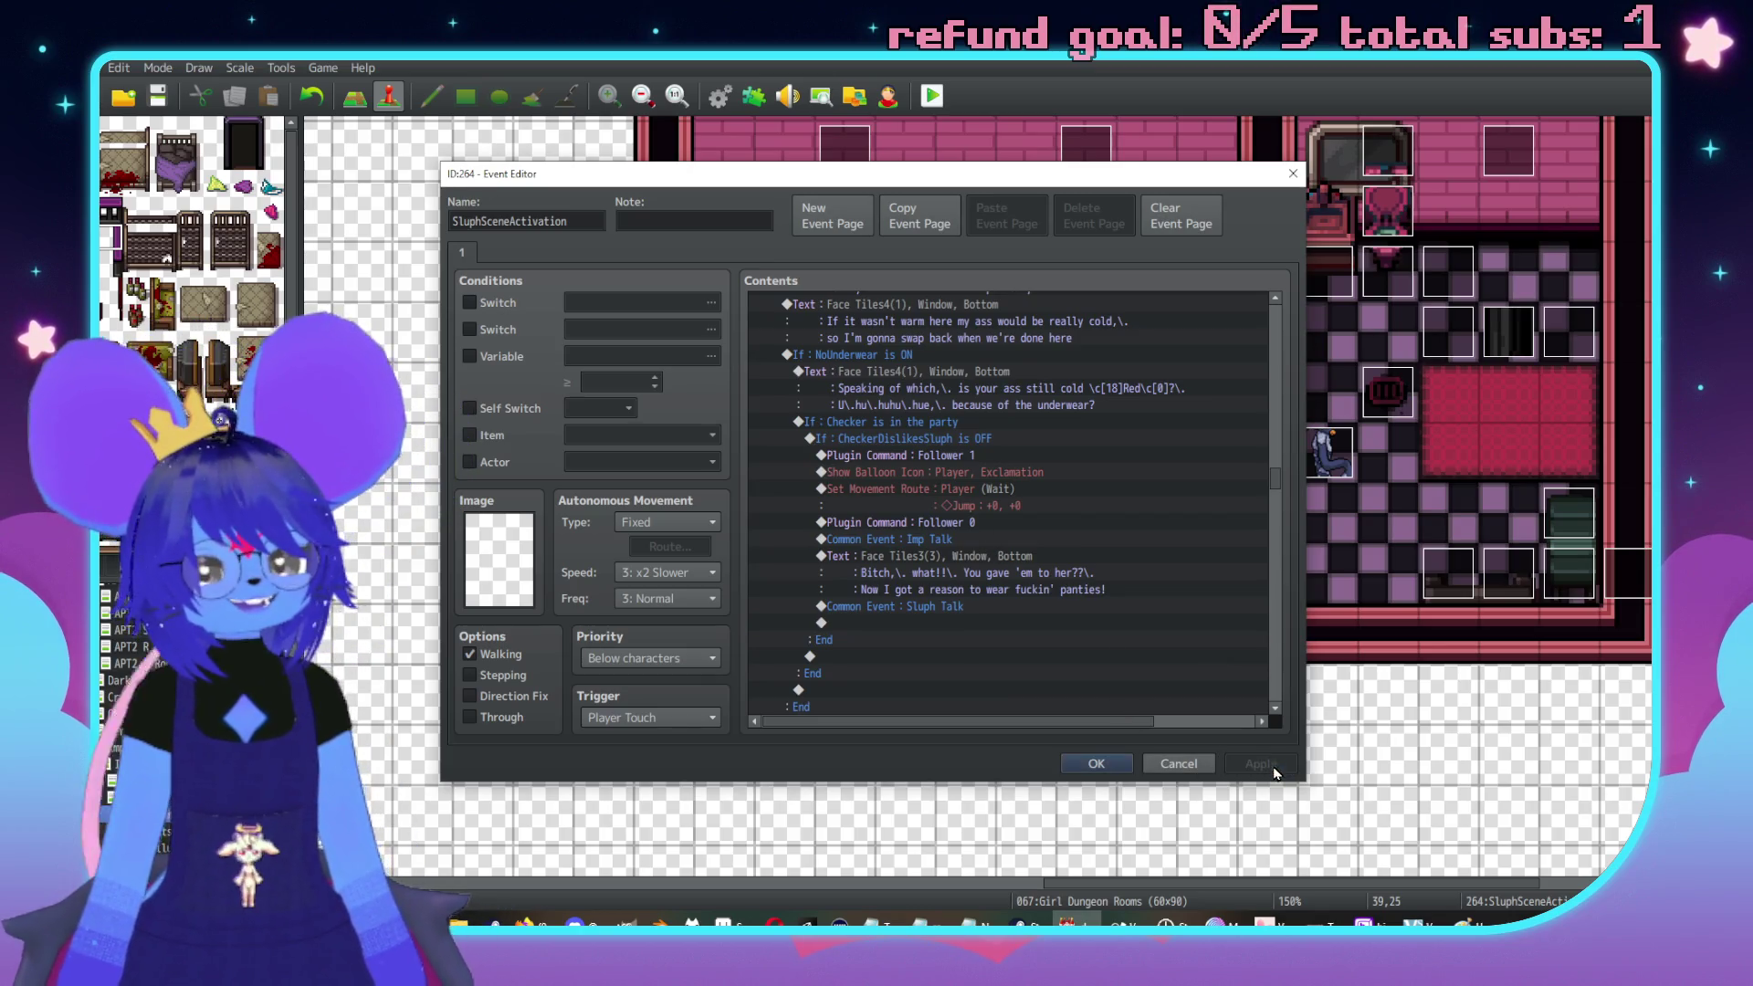
{"action": "left_click", "coordinate": [987, 425]}
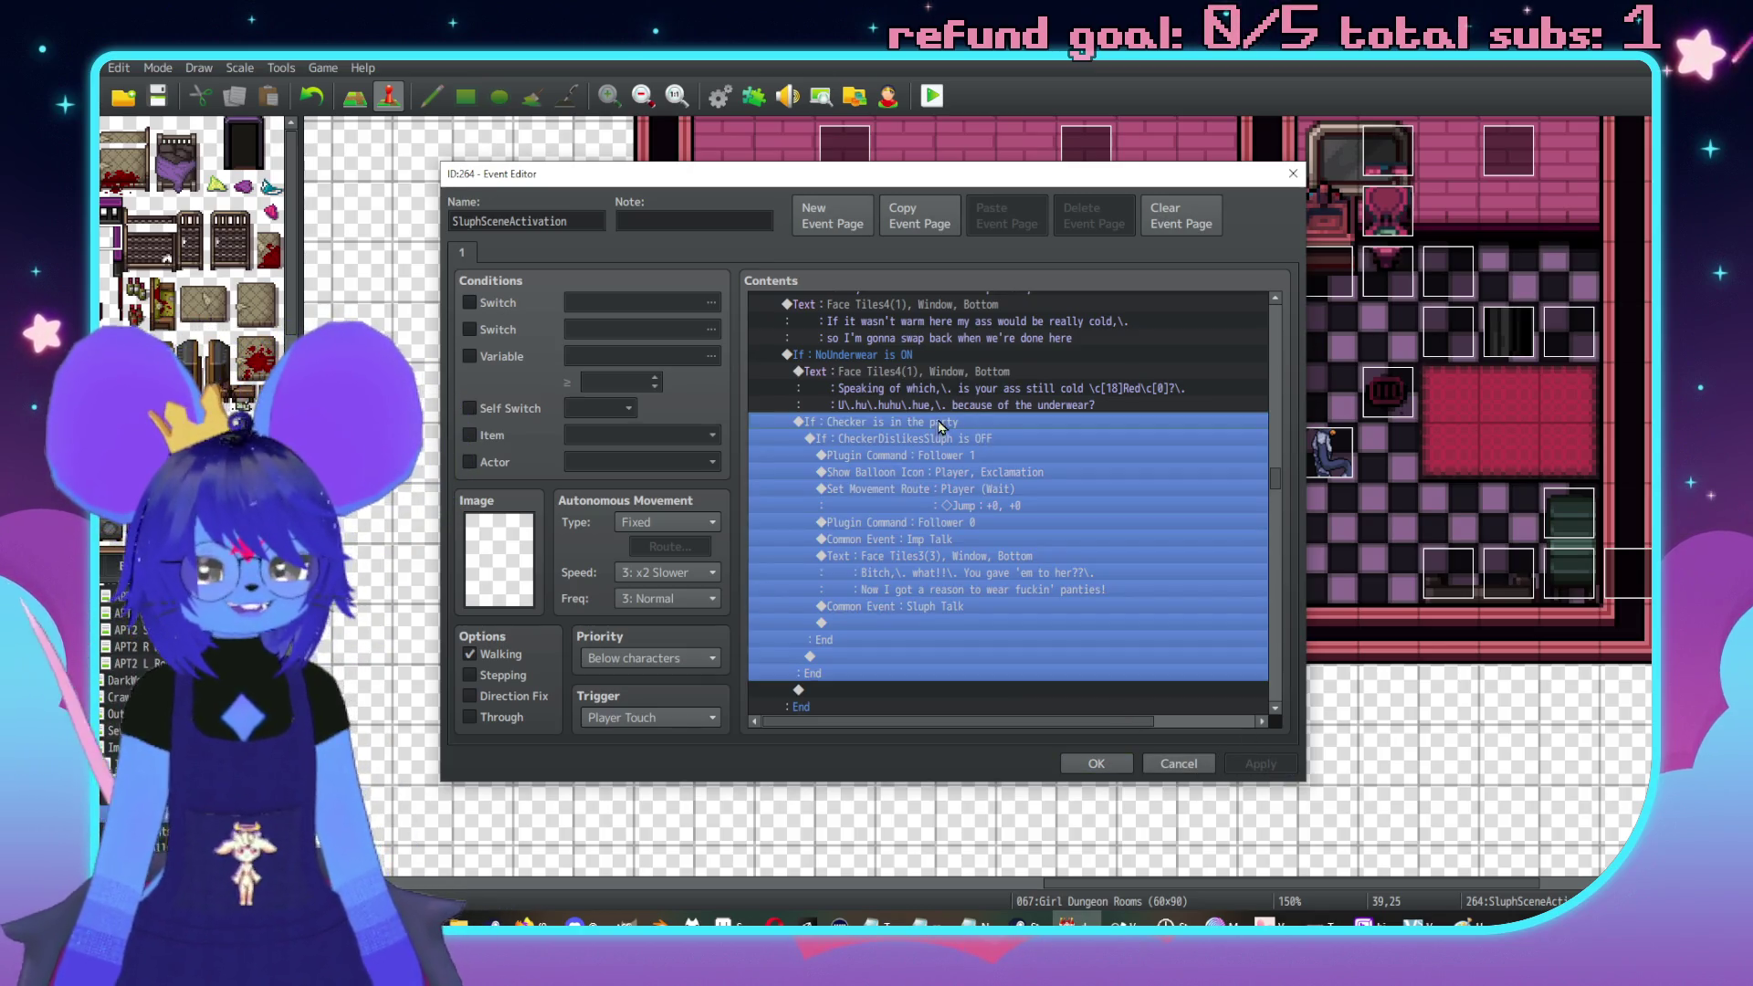
Insert a conditional branch 'Self Switch A is OFF' with an Else branch above the AVOIDANCE increase
{"action": "scroll", "coordinate": [912, 548], "scroll_direction": "down", "scroll_amount": 1}
{"action": "scroll", "coordinate": [990, 573], "scroll_direction": "up", "scroll_amount": 5}
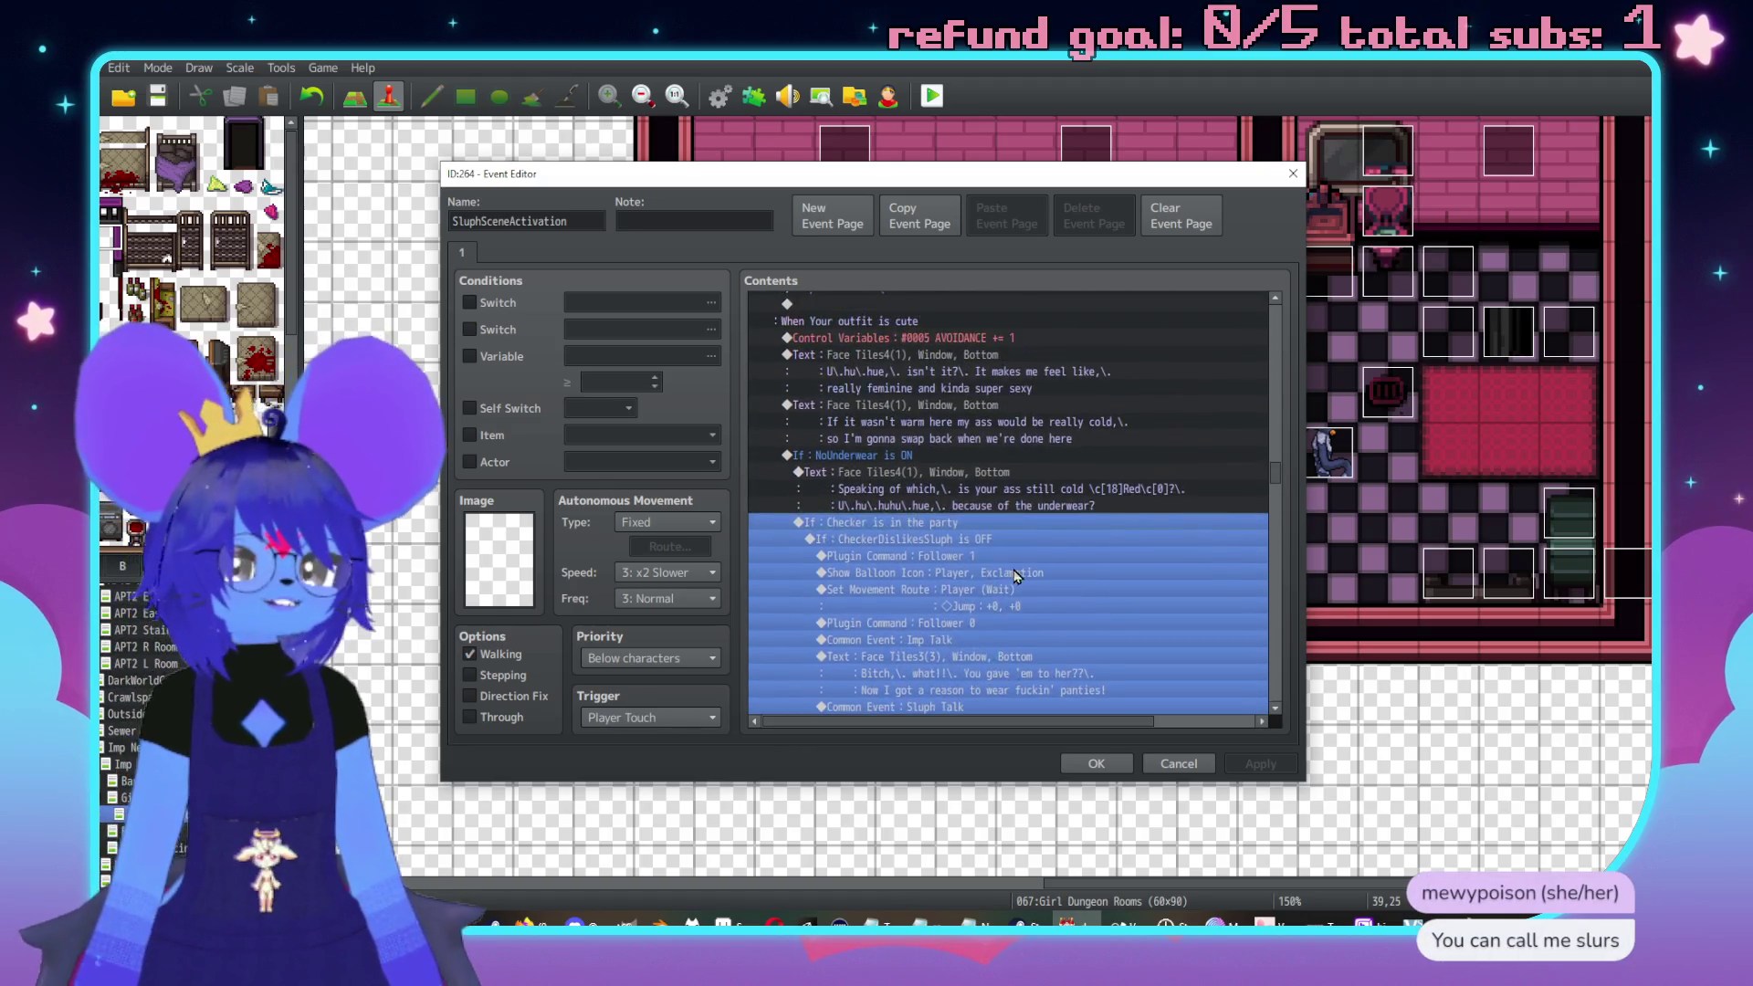
{"action": "scroll", "coordinate": [1013, 589], "scroll_direction": "up", "scroll_amount": 3}
{"action": "scroll", "coordinate": [1045, 546], "scroll_direction": "up", "scroll_amount": 1}
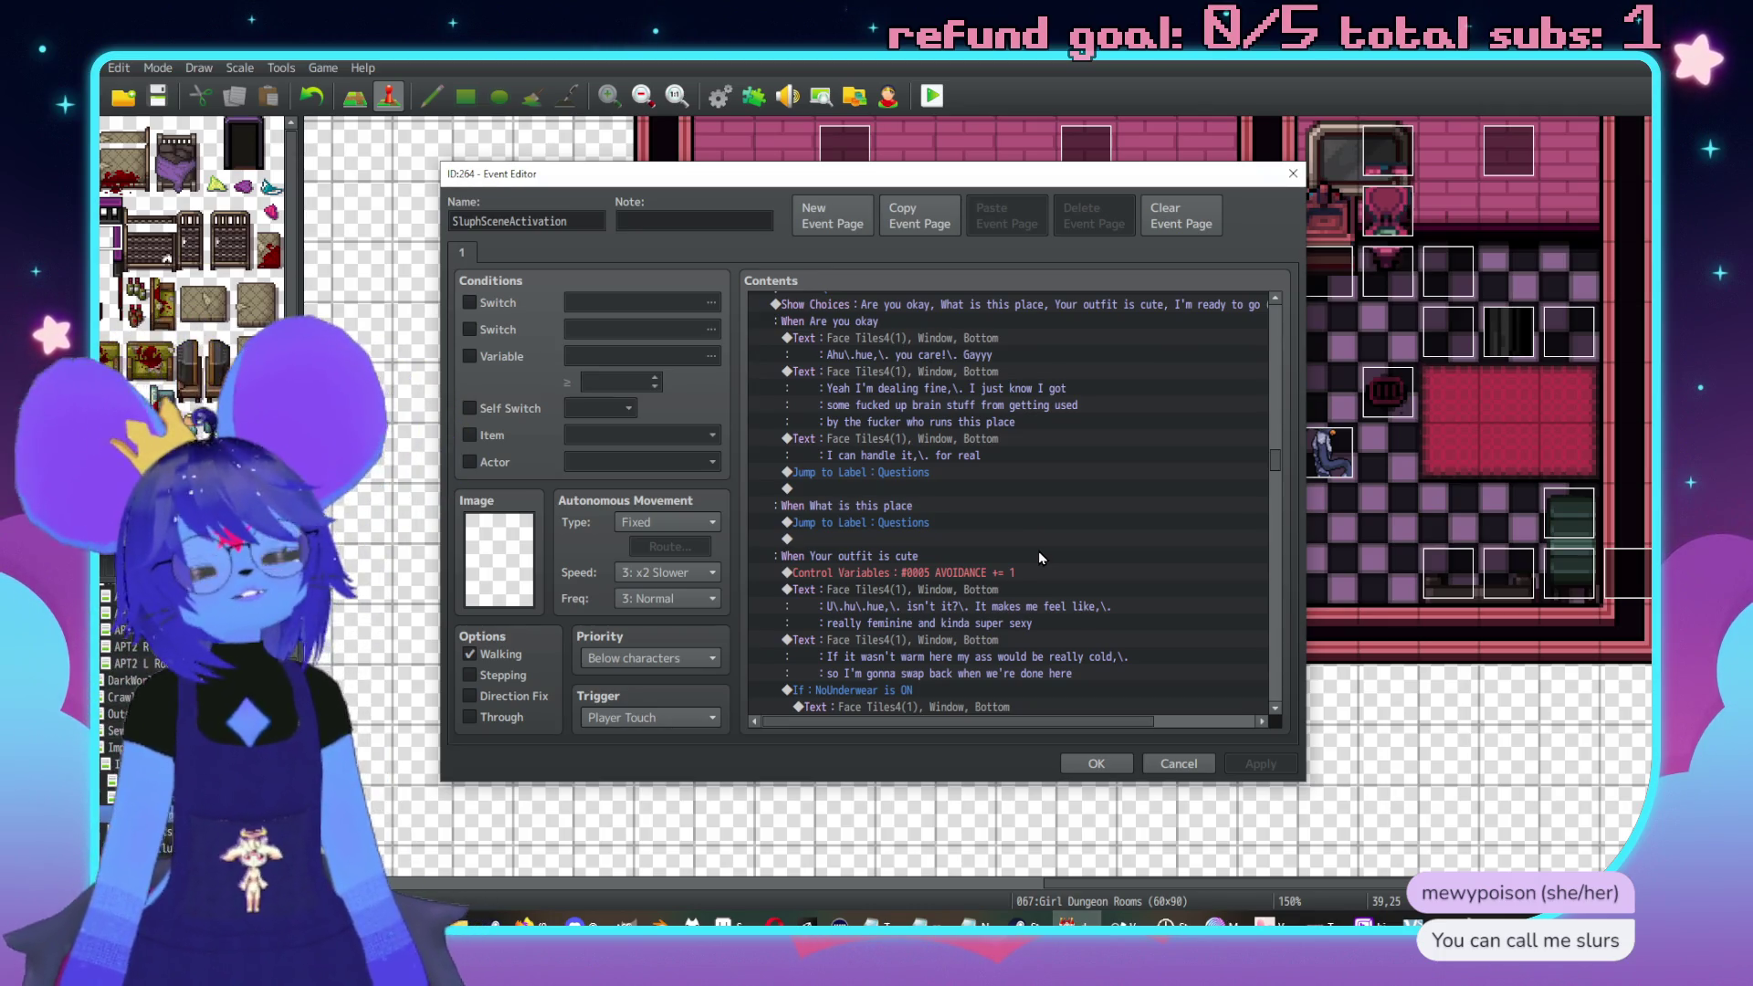
{"action": "left_click", "coordinate": [958, 577]}
{"action": "scroll", "coordinate": [950, 548], "scroll_direction": "down", "scroll_amount": 2}
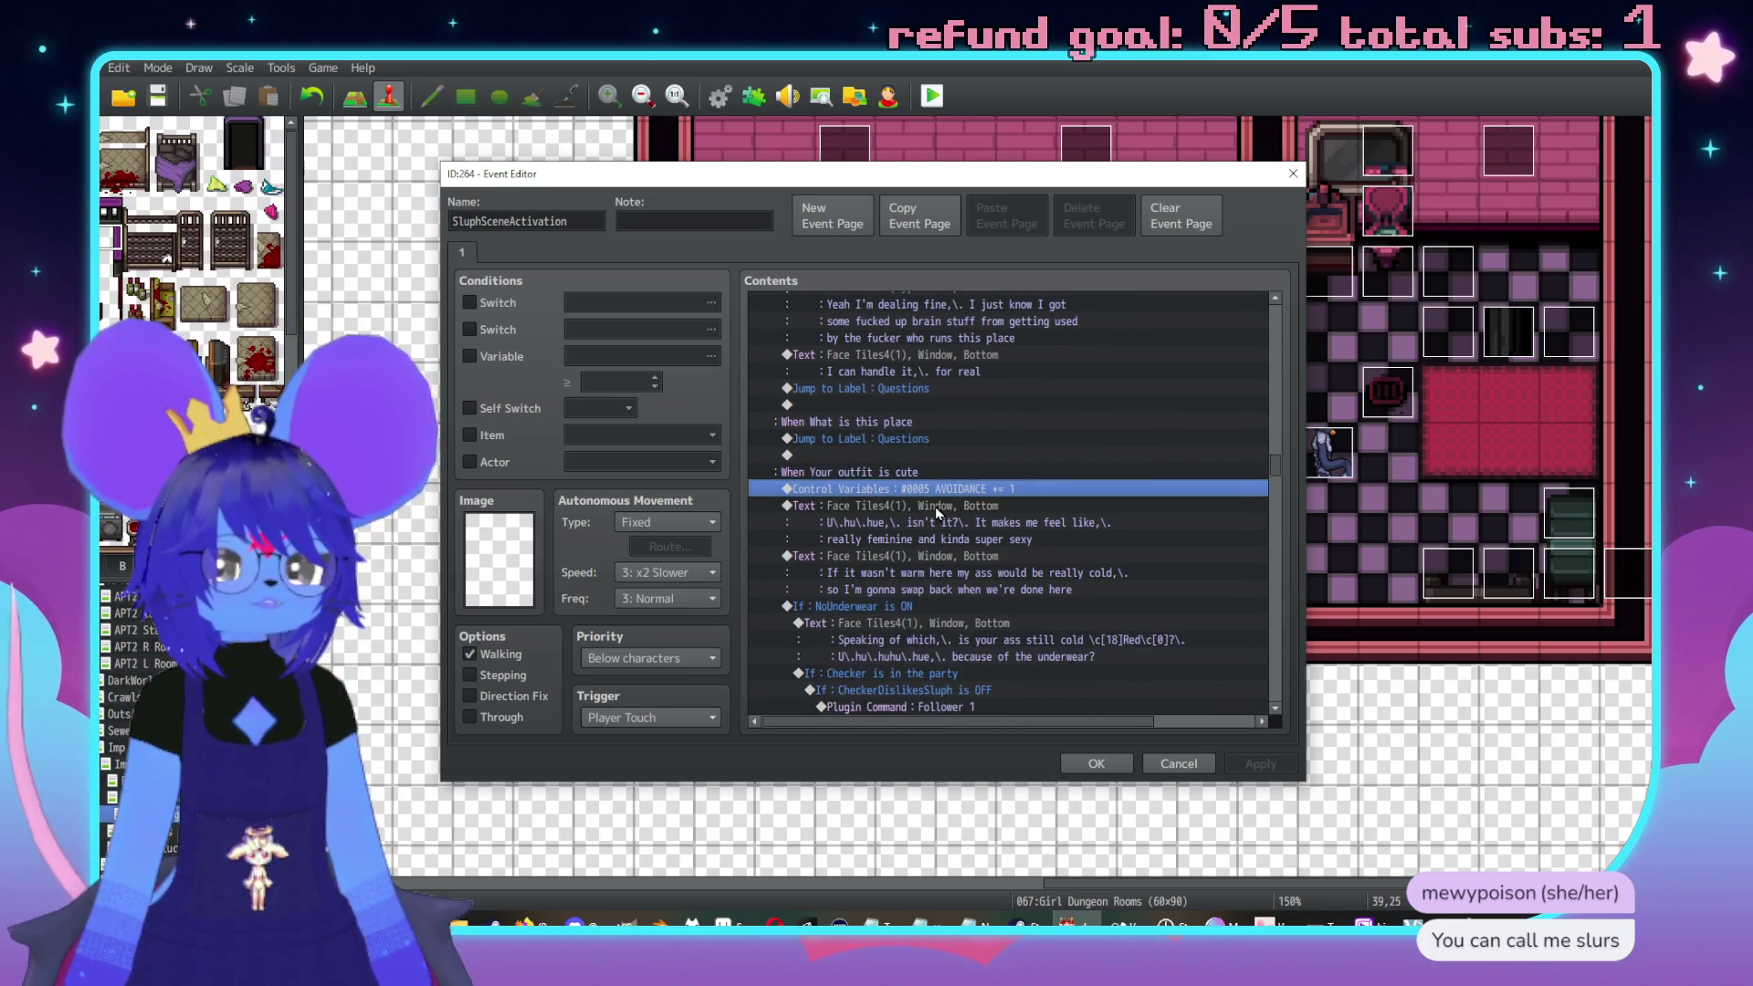
{"action": "key", "text": "Insert"}
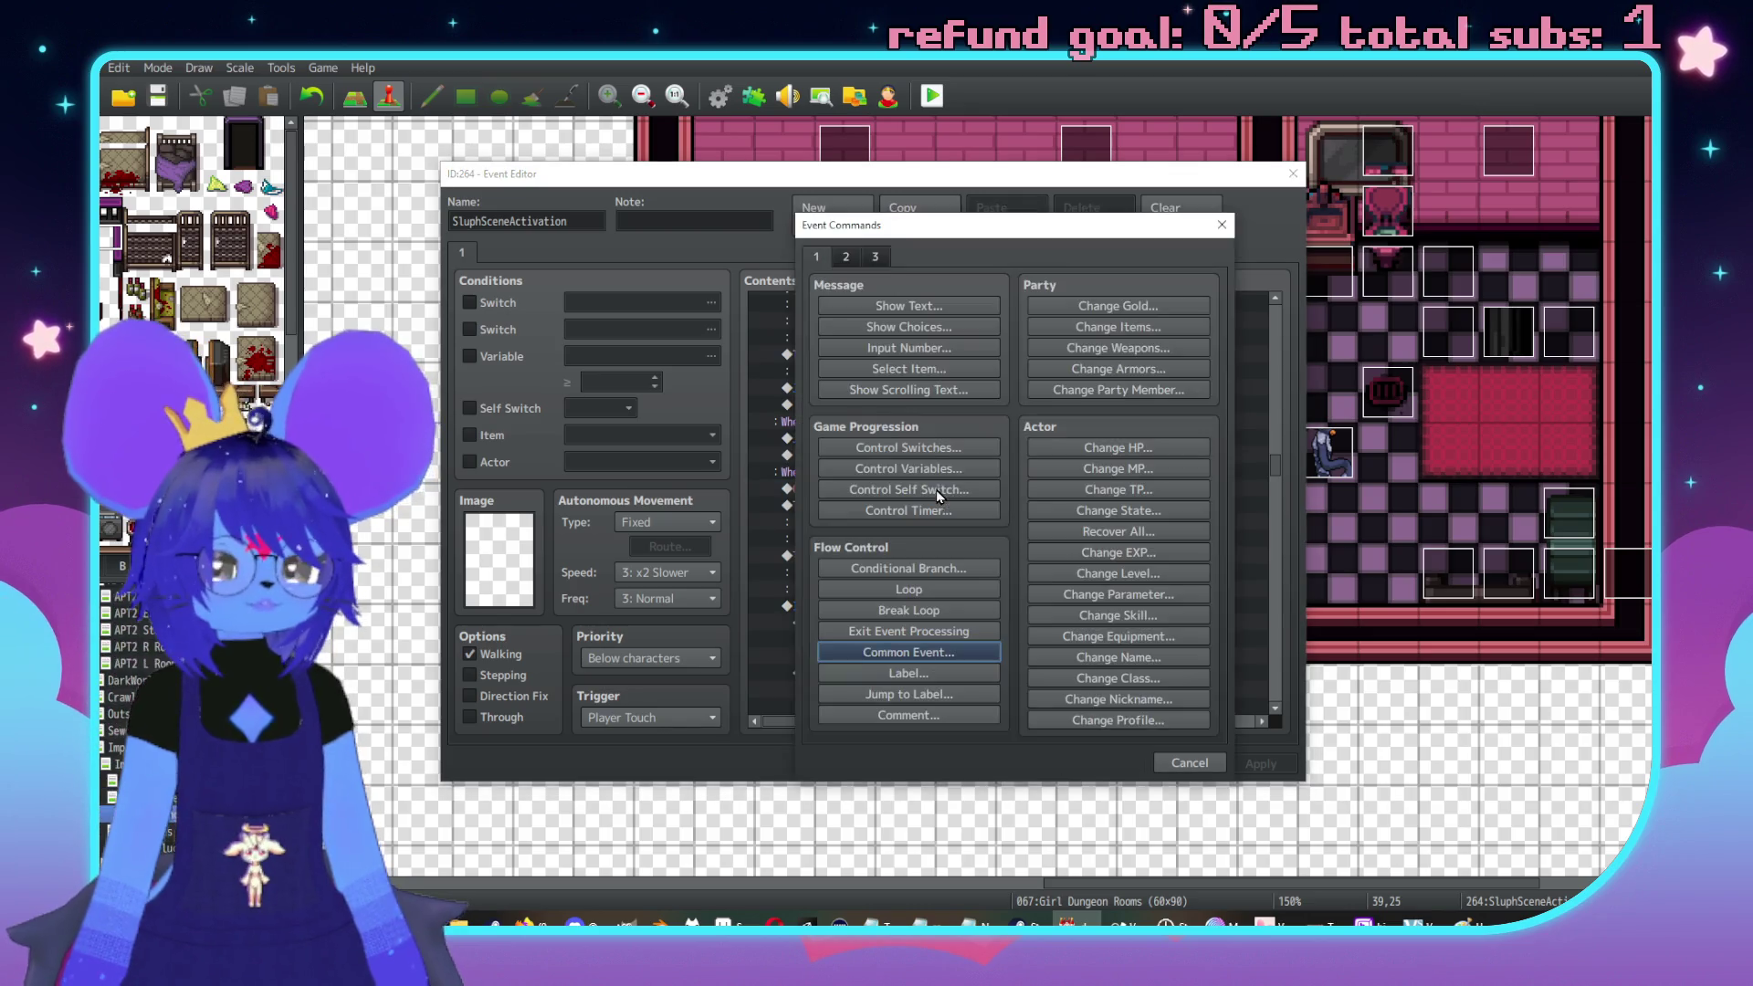
{"action": "key", "text": "Escape"}
{"action": "key", "text": "Insert"}
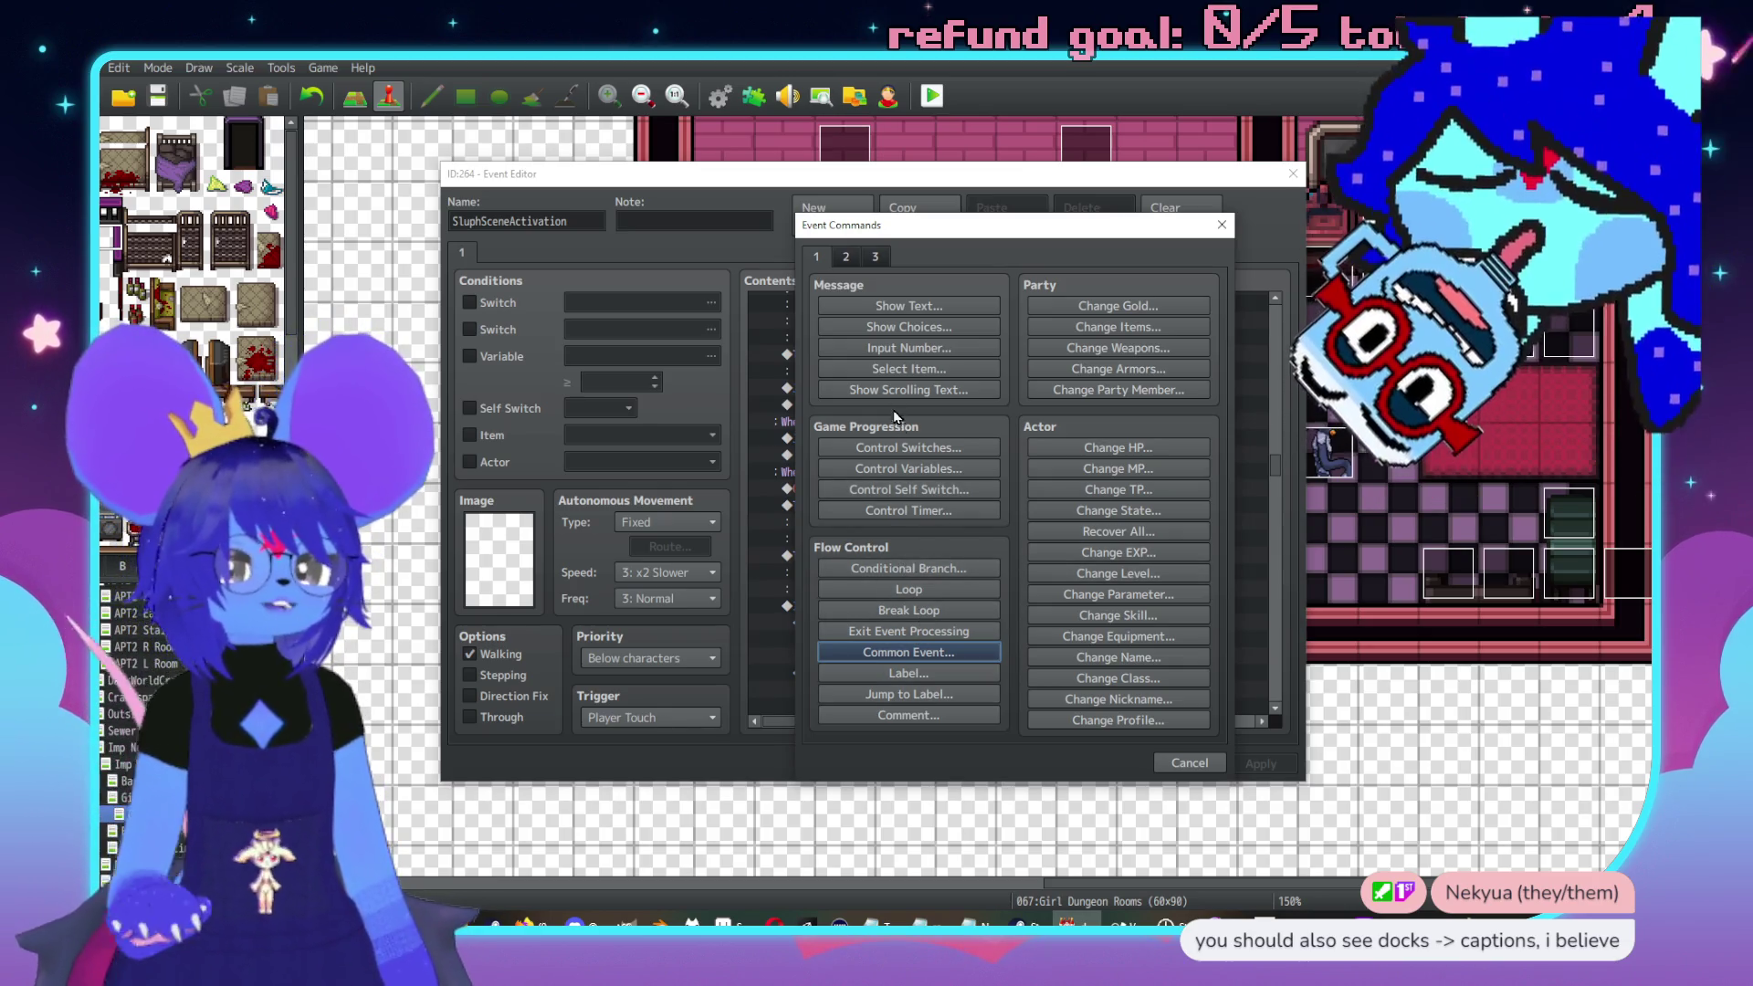
{"action": "left_click", "coordinate": [906, 568]}
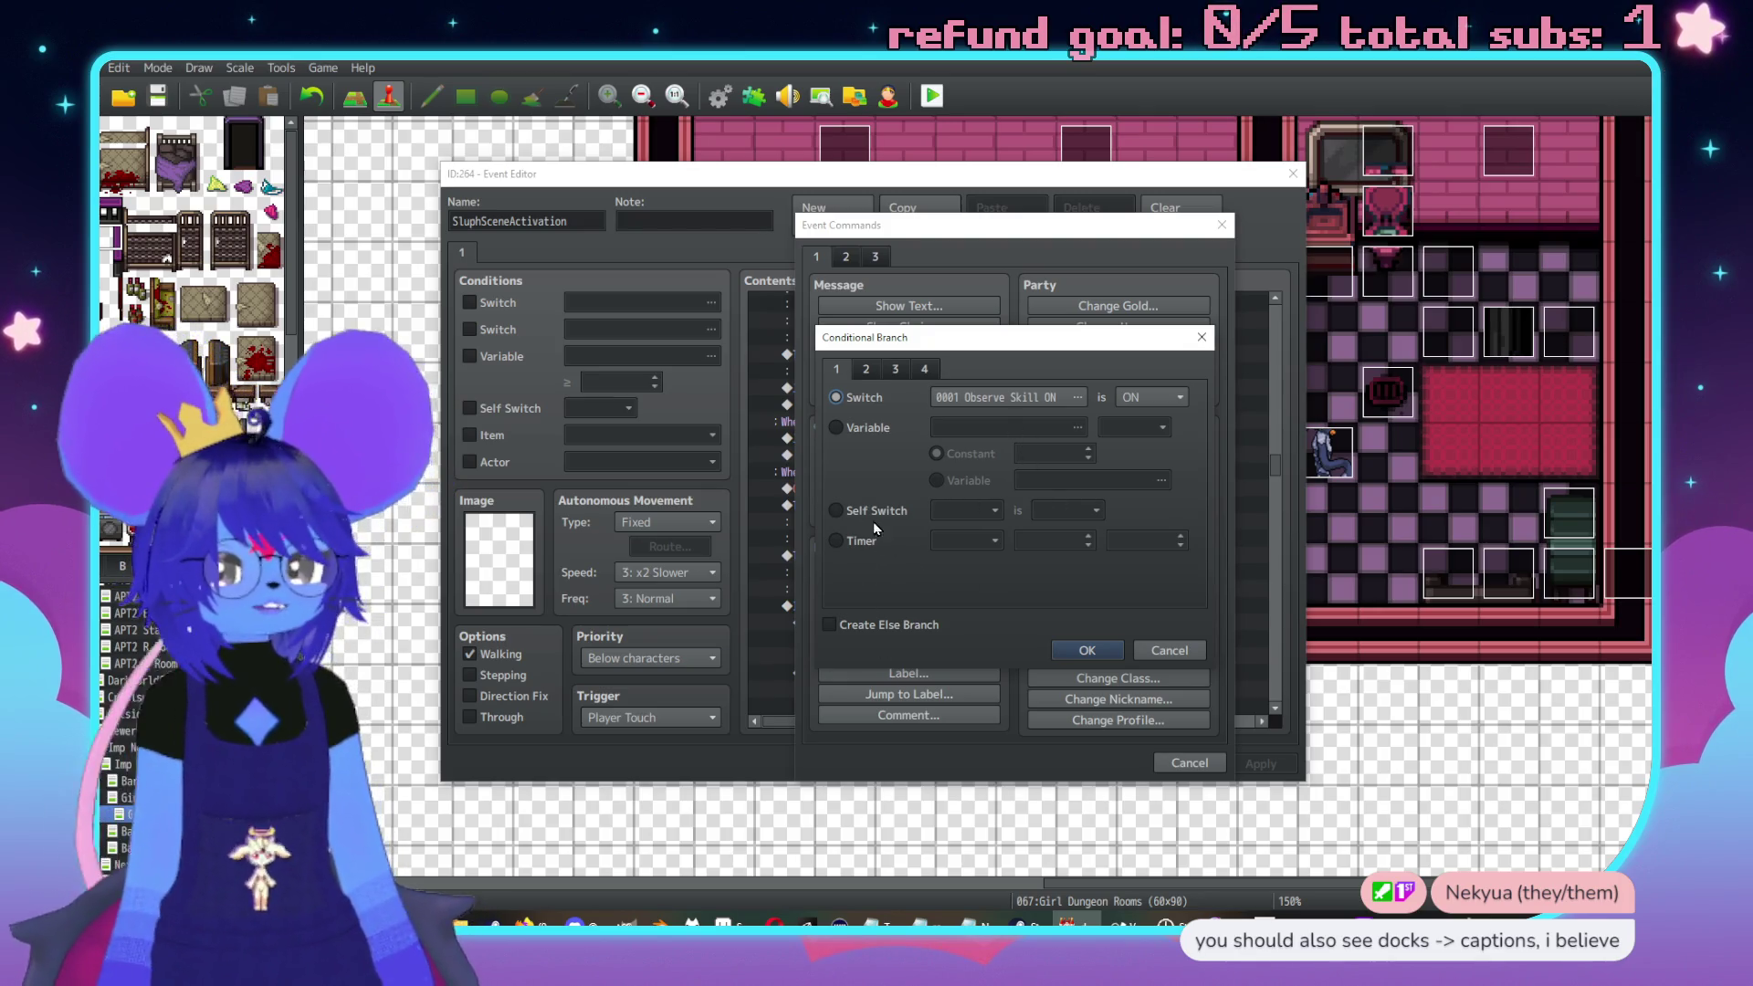
{"action": "left_click", "coordinate": [874, 512]}
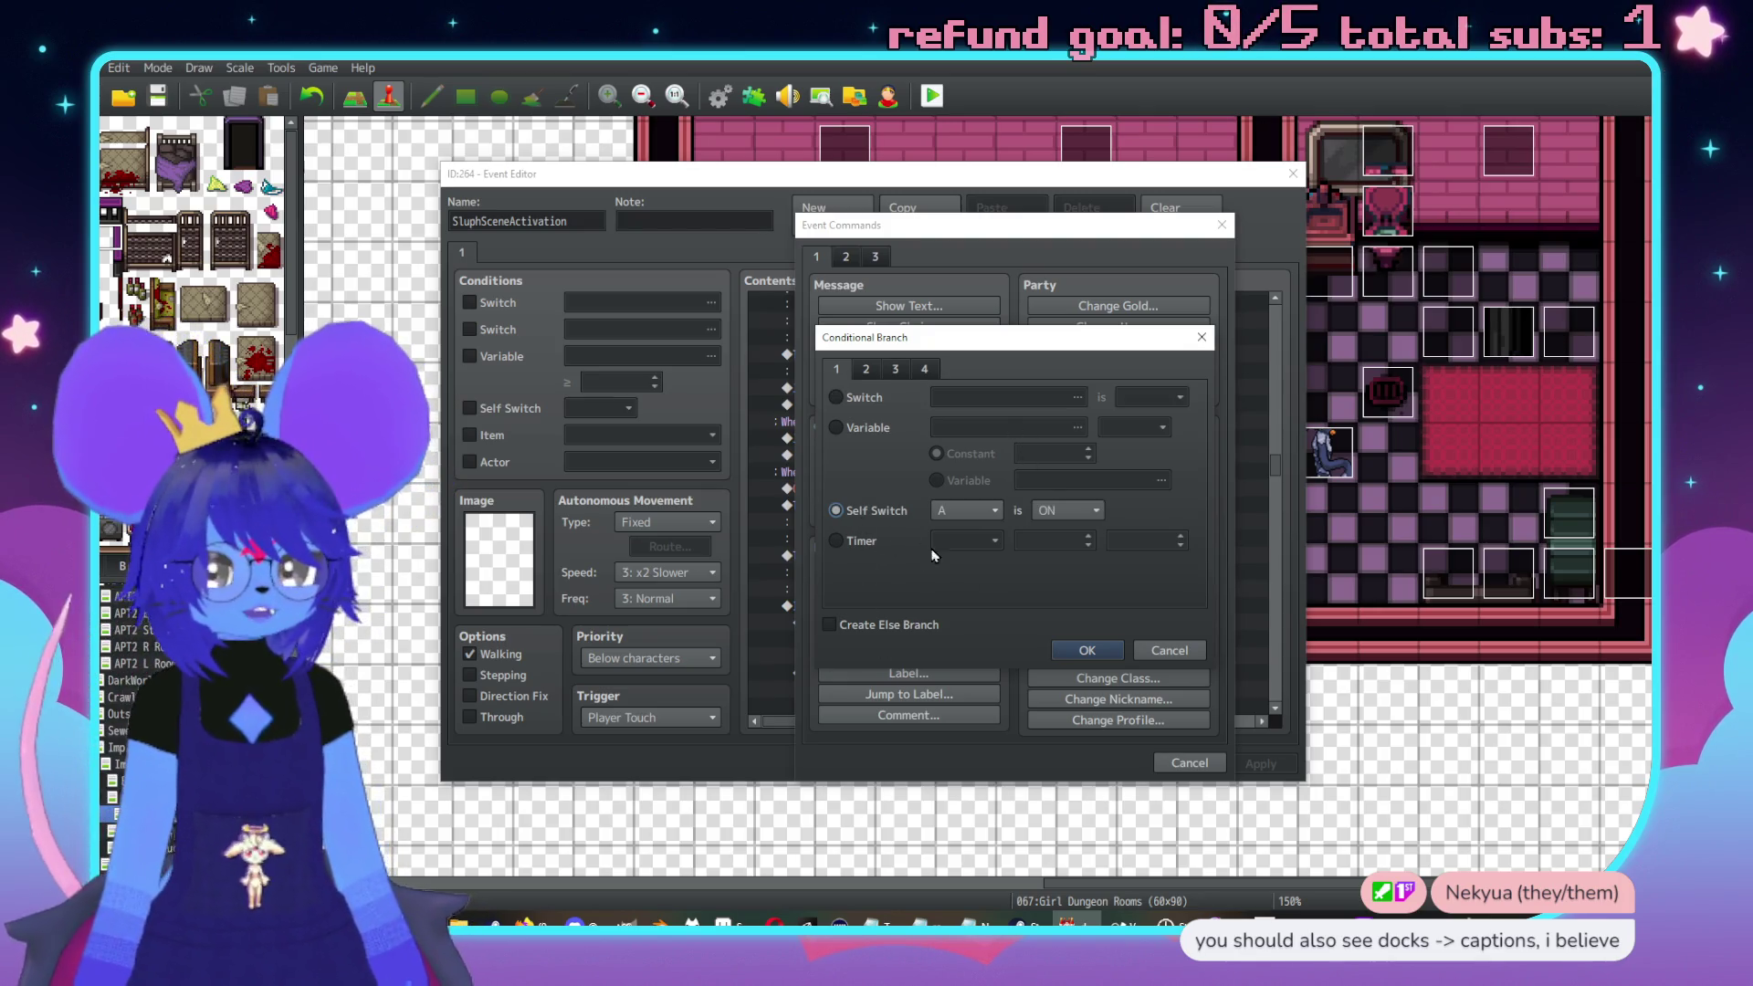
{"action": "left_click", "coordinate": [913, 625]}
{"action": "left_click", "coordinate": [1049, 511]}
{"action": "left_click", "coordinate": [1076, 552]}
{"action": "left_click", "coordinate": [1088, 650]}
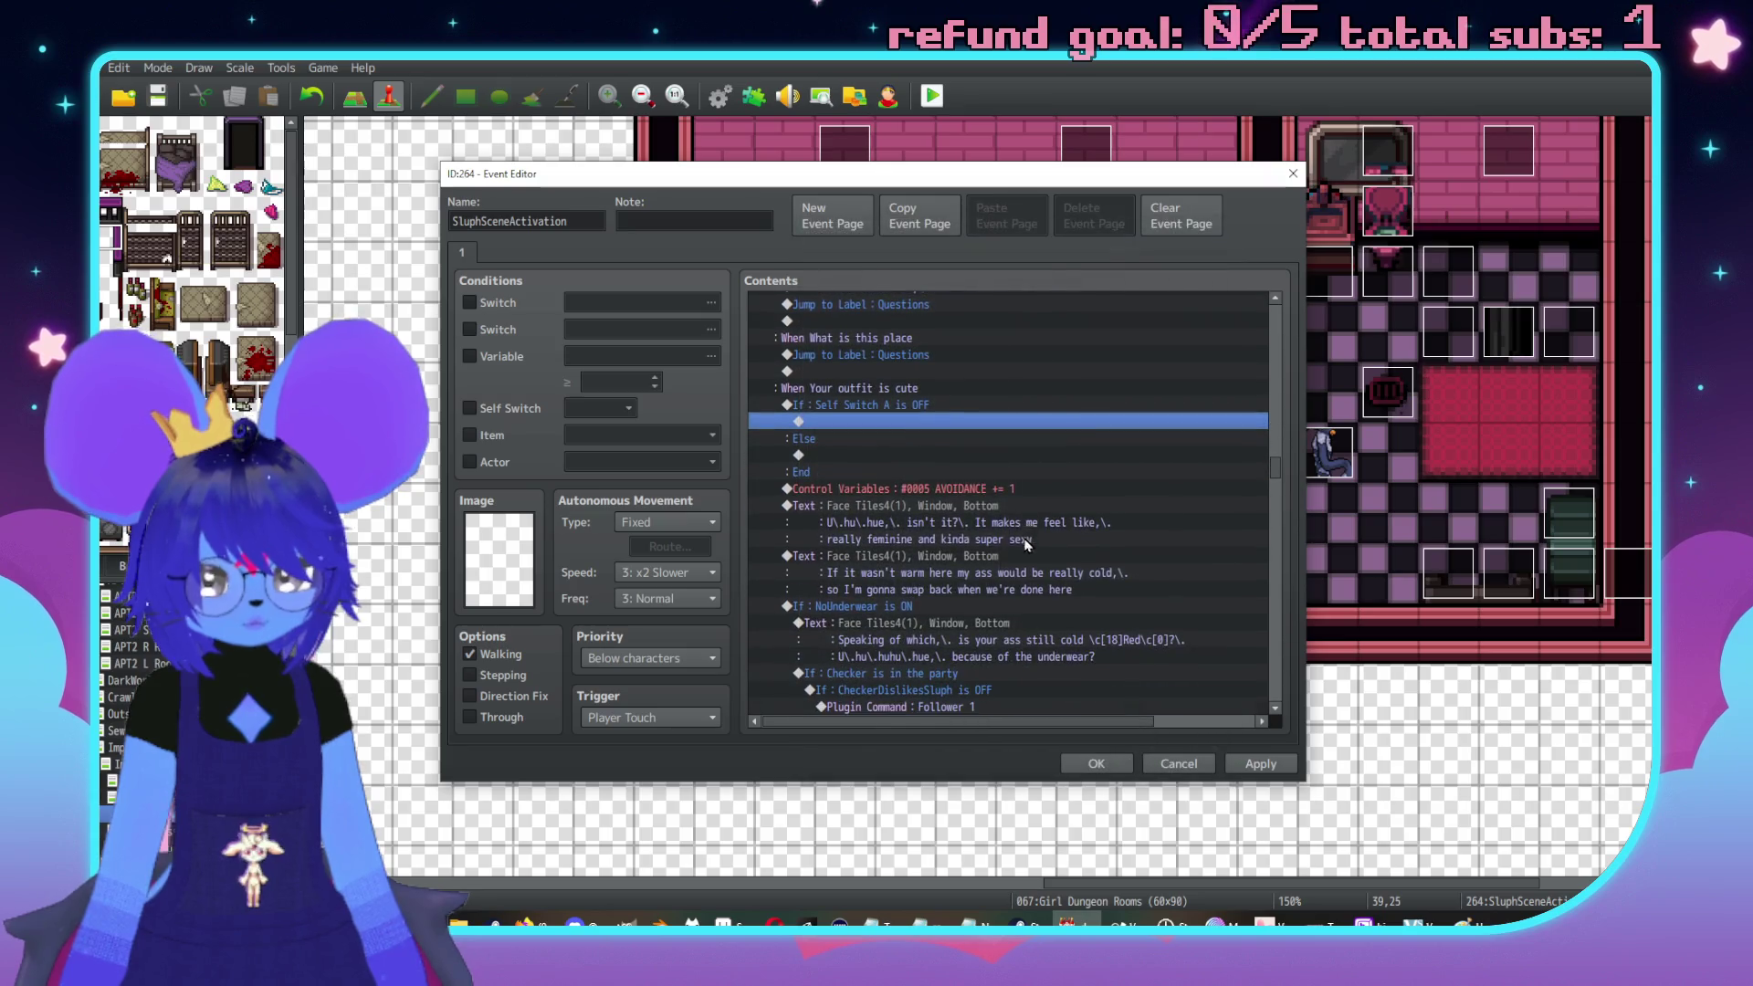
Cut the AVOIDANCE increase and outfit reply block and paste it into the Self Switch A OFF branch
{"action": "left_click", "coordinate": [965, 490]}
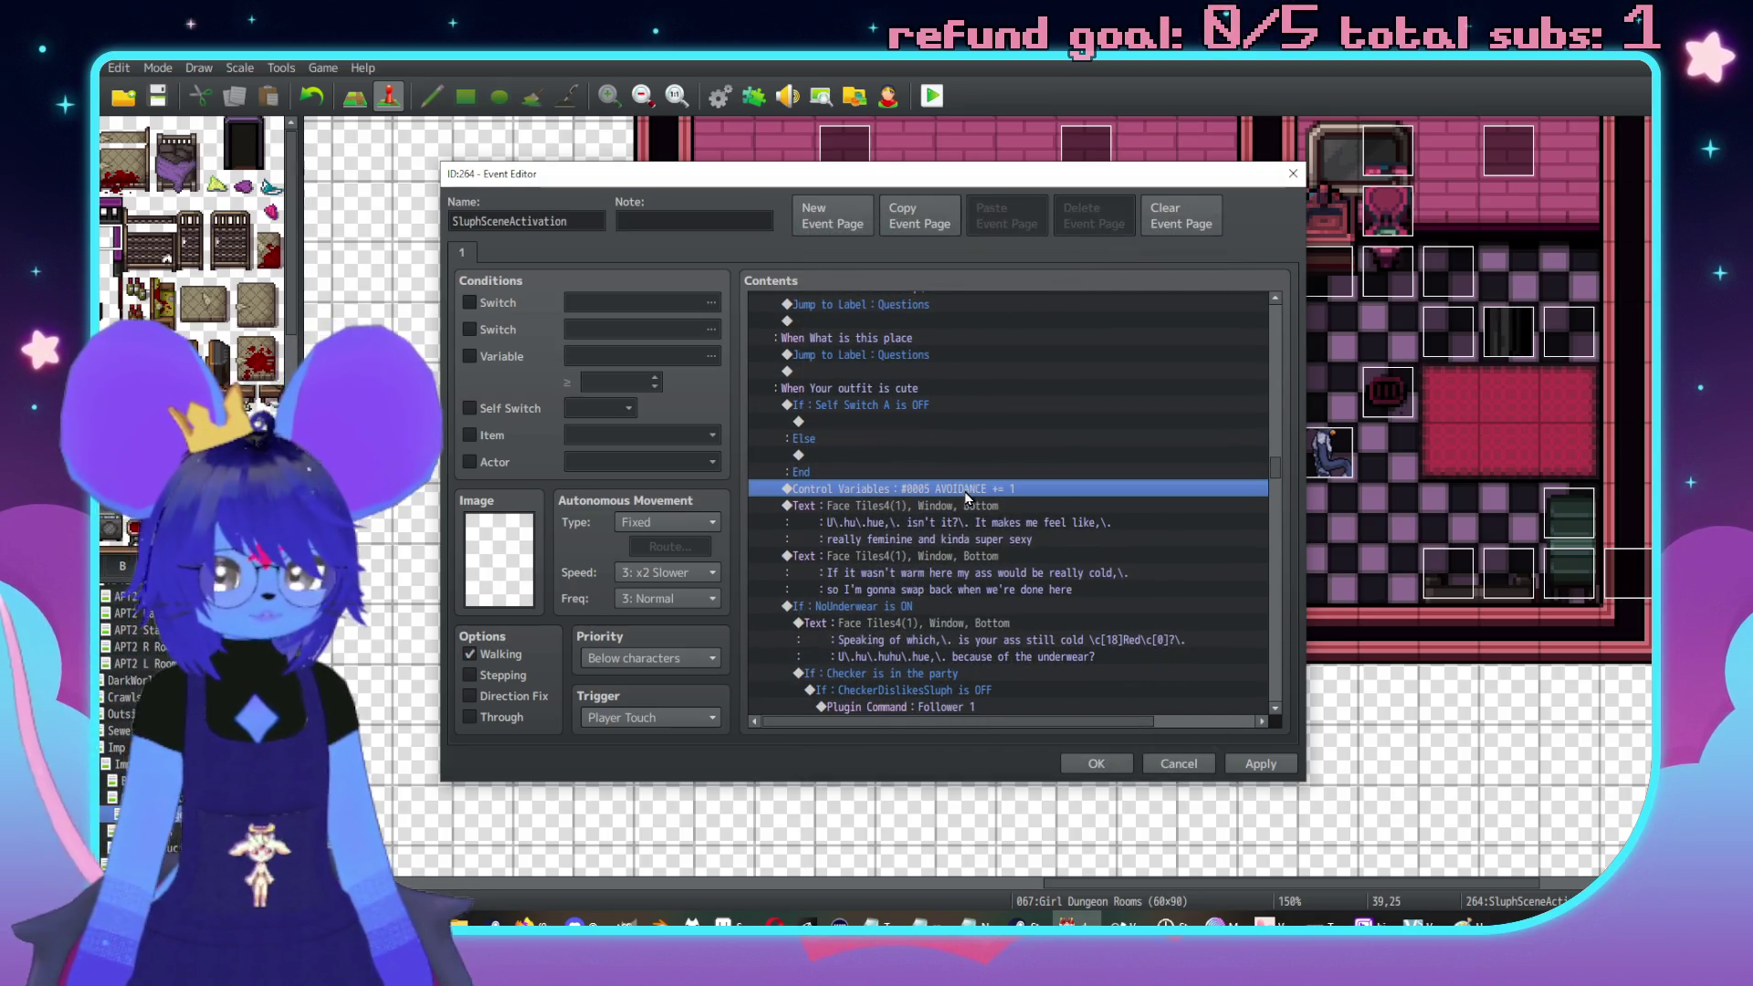
{"action": "scroll", "coordinate": [940, 500], "scroll_direction": "down", "scroll_amount": 3}
{"action": "scroll", "coordinate": [935, 505], "scroll_direction": "down", "scroll_amount": 1}
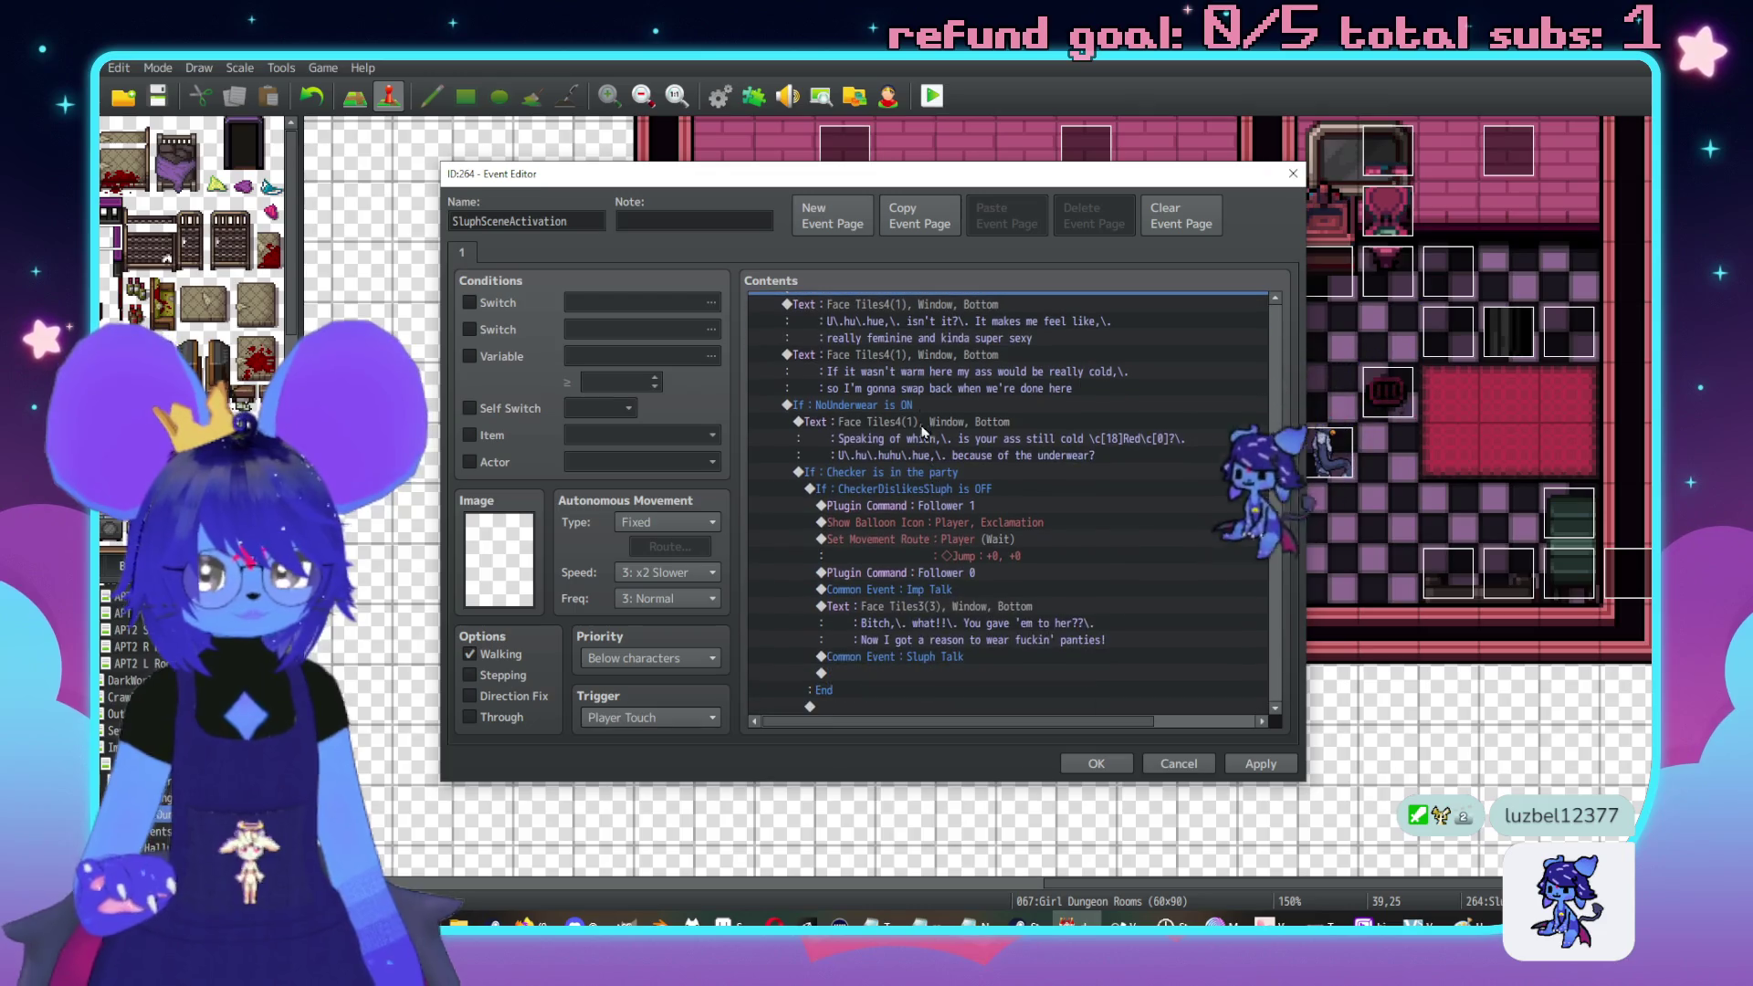
{"action": "key", "text": "shift+End"}
{"action": "scroll", "coordinate": [989, 484], "scroll_direction": "up", "scroll_amount": 4}
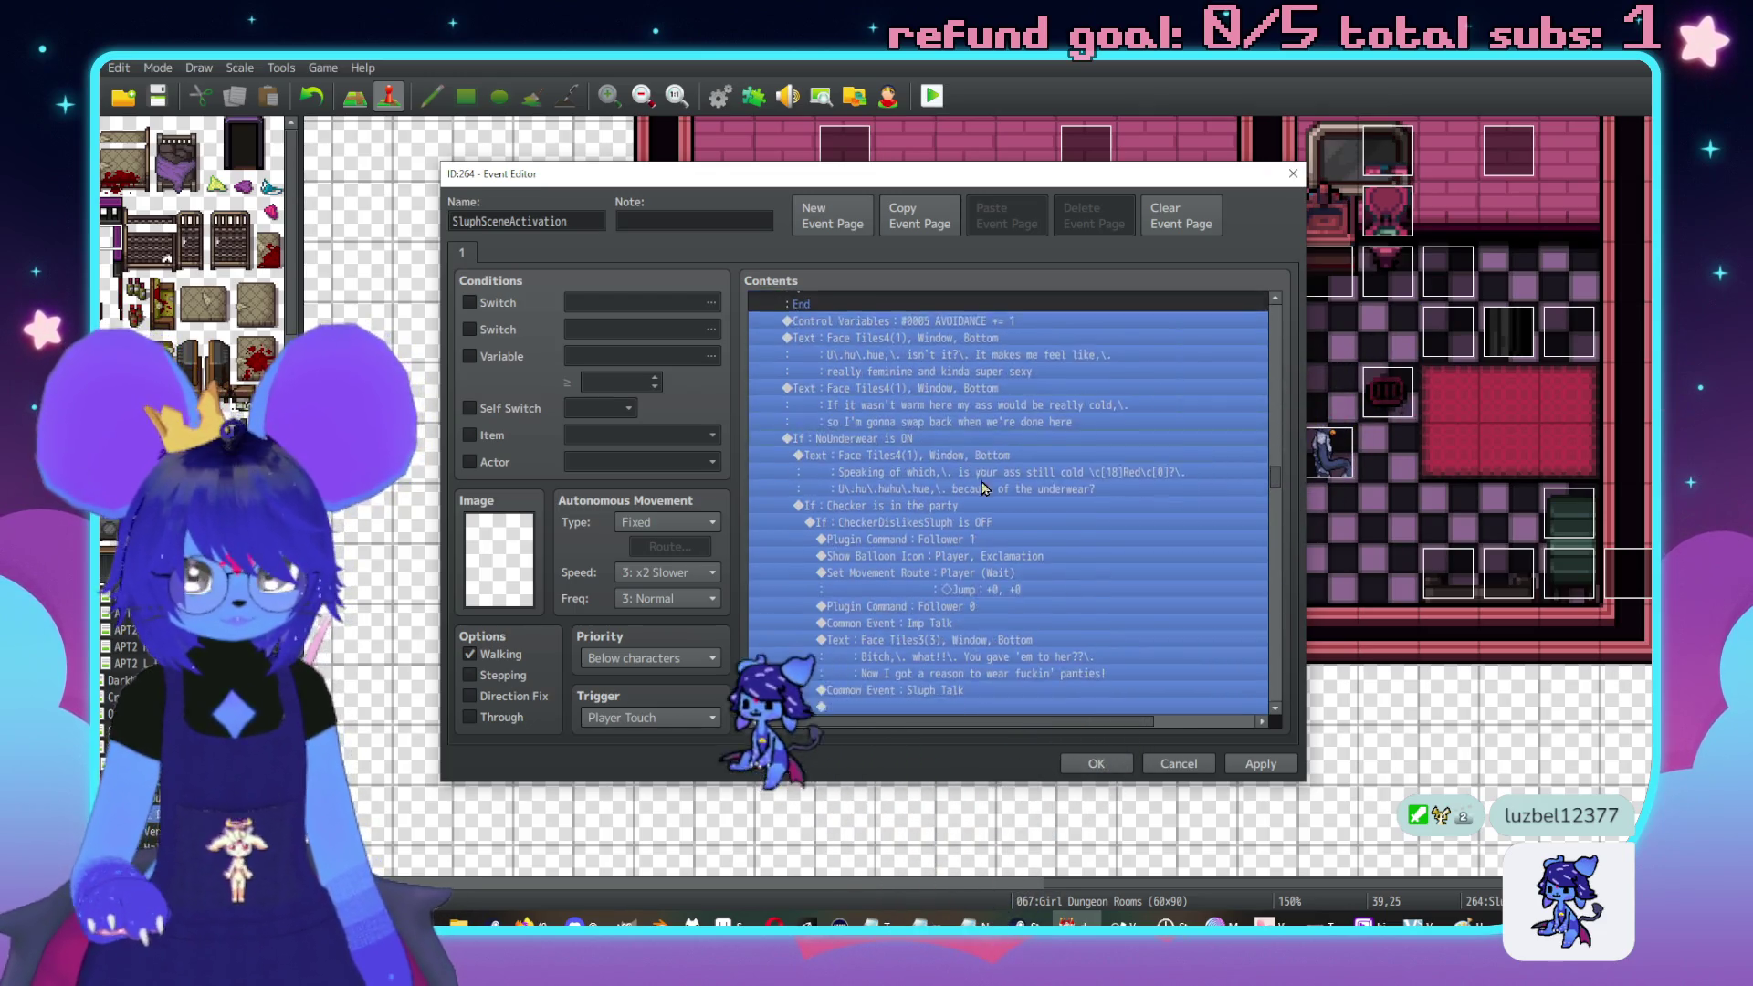
{"action": "key", "text": "ctrl+x"}
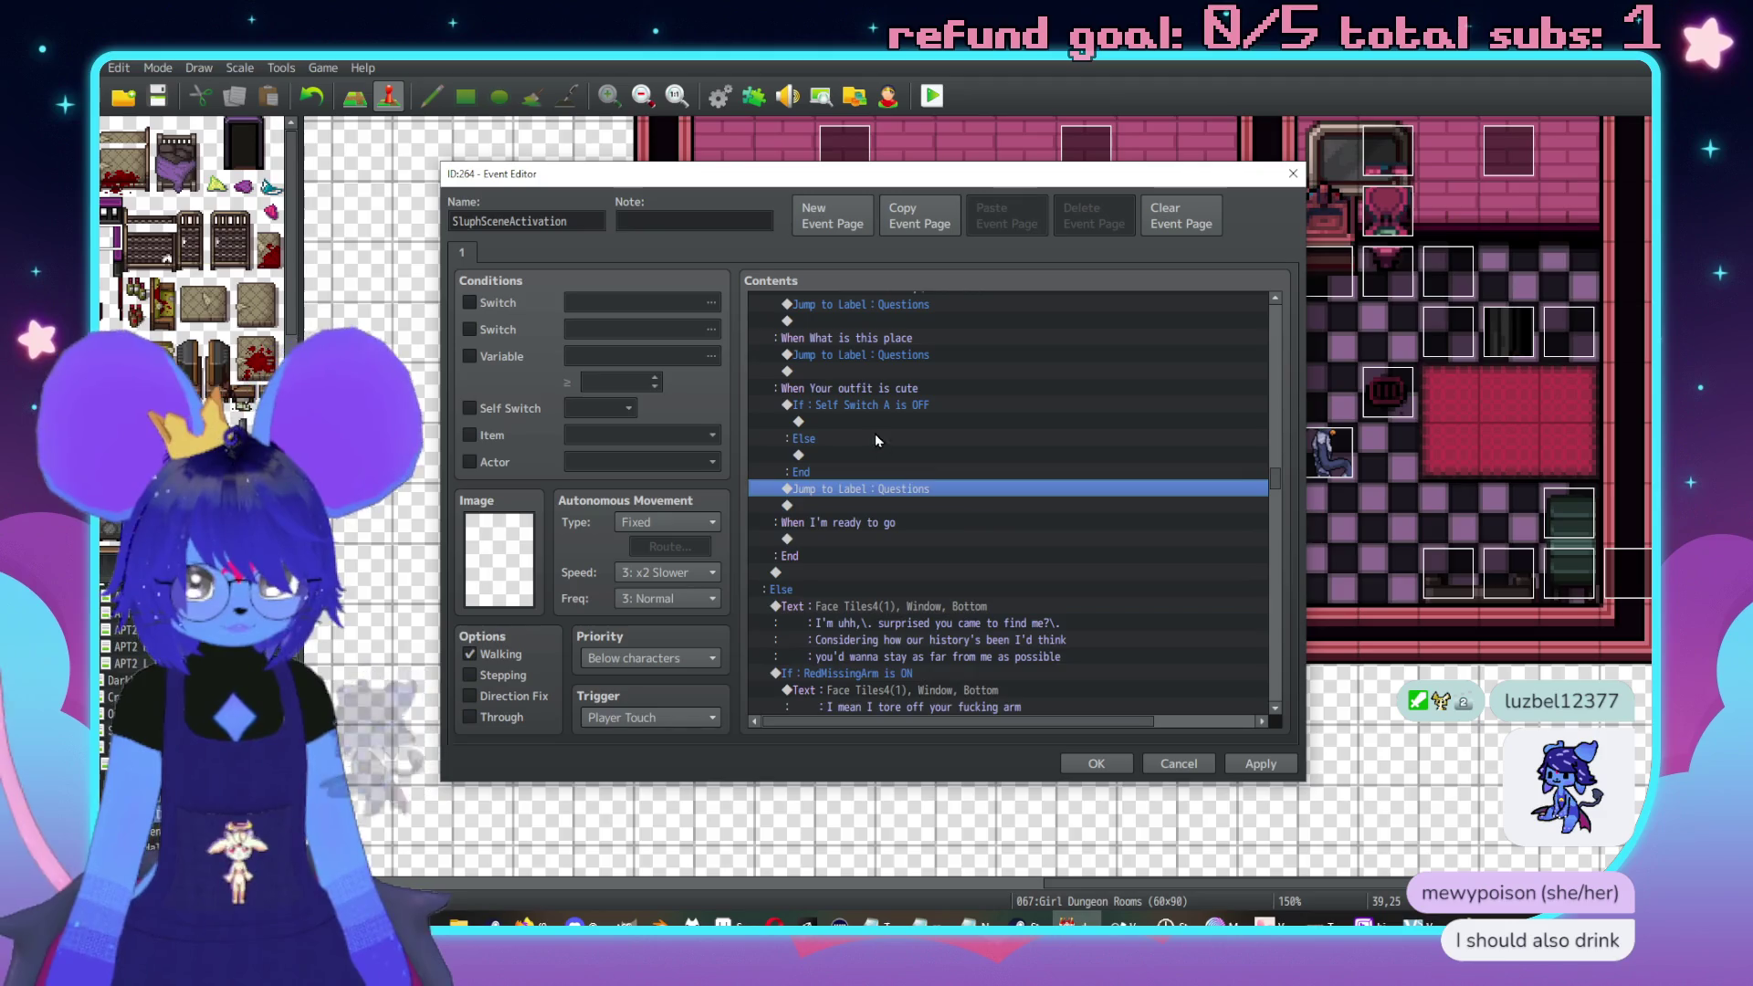
{"action": "left_click", "coordinate": [892, 425]}
{"action": "key", "text": "ctrl+v"}
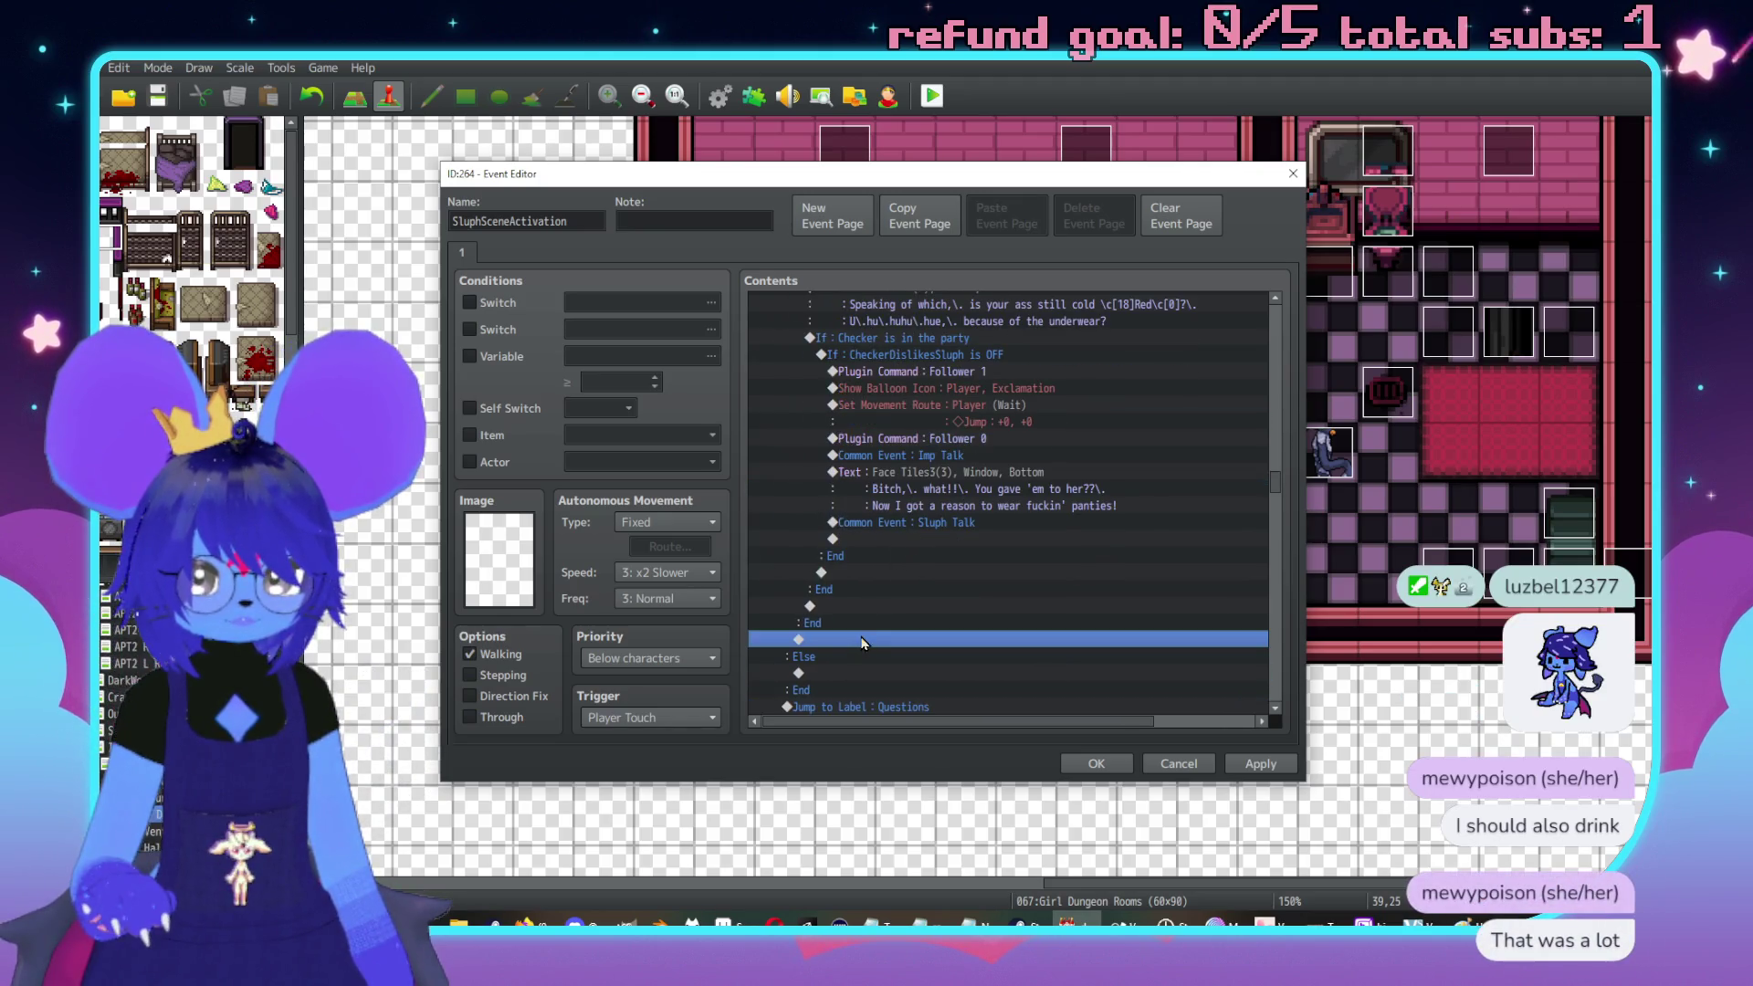
Select the moved block from the AVOIDANCE increase through the nested party checks
{"action": "scroll", "coordinate": [856, 557], "scroll_direction": "up", "scroll_amount": 7}
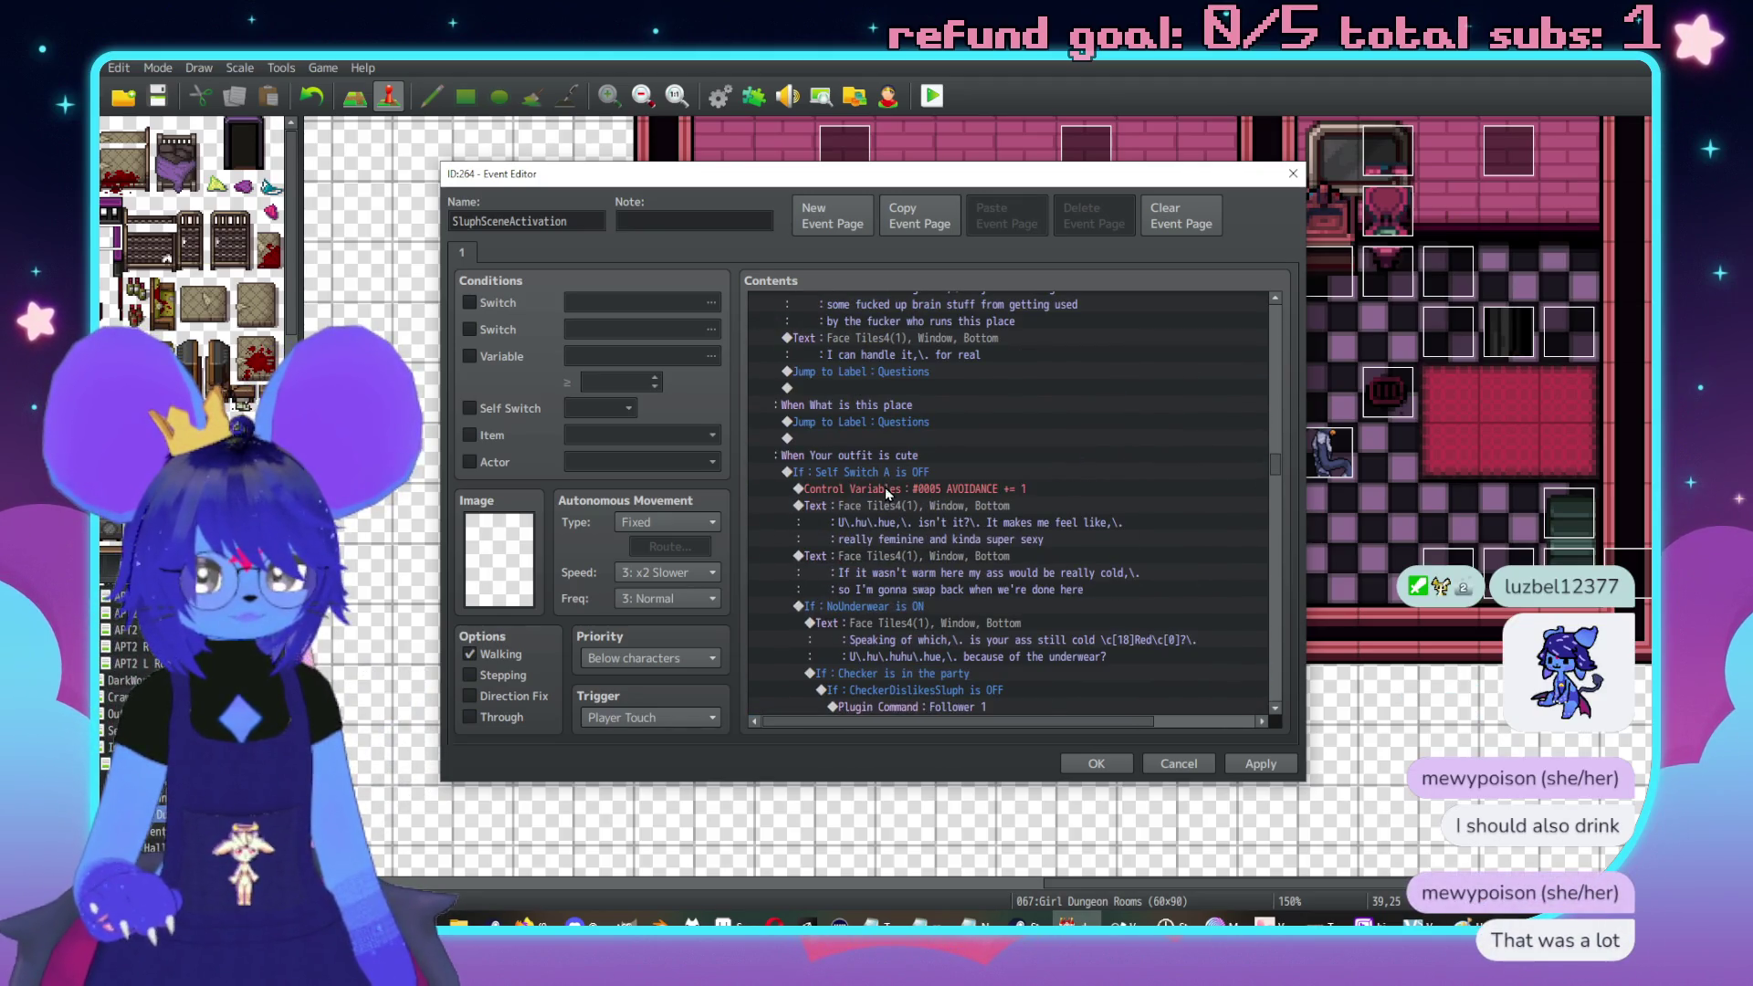
{"action": "left_click", "coordinate": [885, 490]}
{"action": "scroll", "coordinate": [896, 500], "scroll_direction": "down", "scroll_amount": 3}
{"action": "left_click", "coordinate": [890, 579], "text": "shift"}
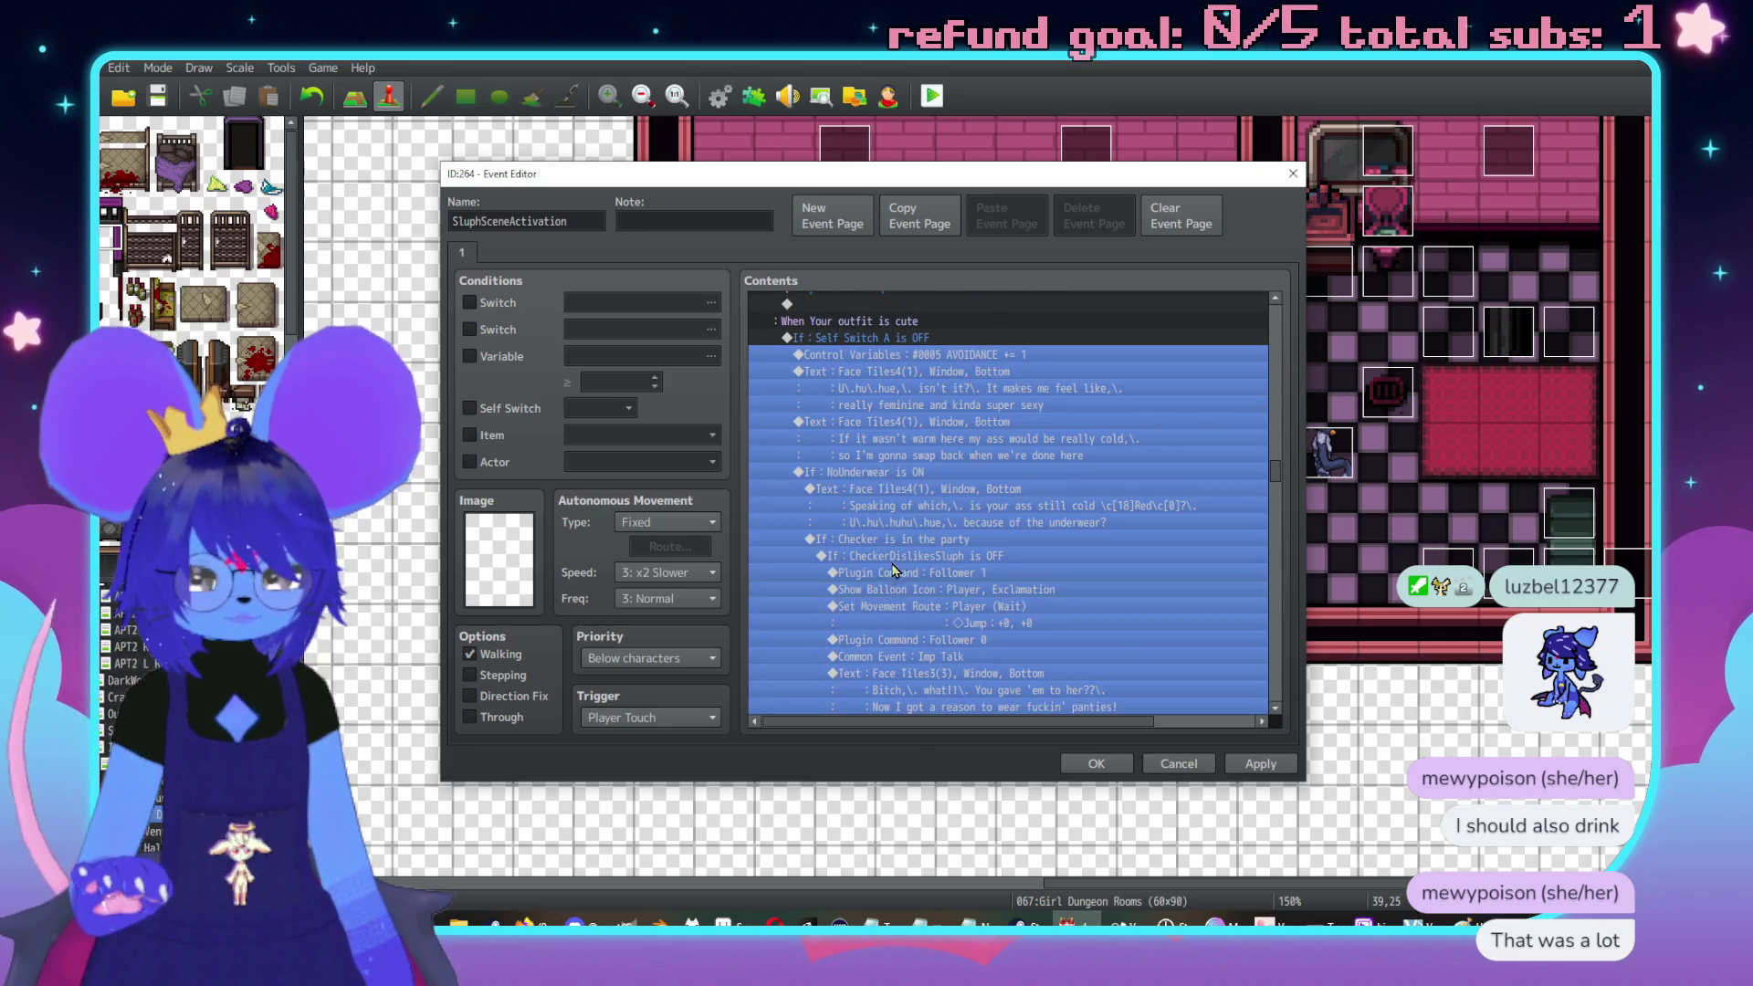
{"action": "scroll", "coordinate": [890, 570], "scroll_direction": "down", "scroll_amount": 3}
{"action": "scroll", "coordinate": [872, 561], "scroll_direction": "up", "scroll_amount": 4}
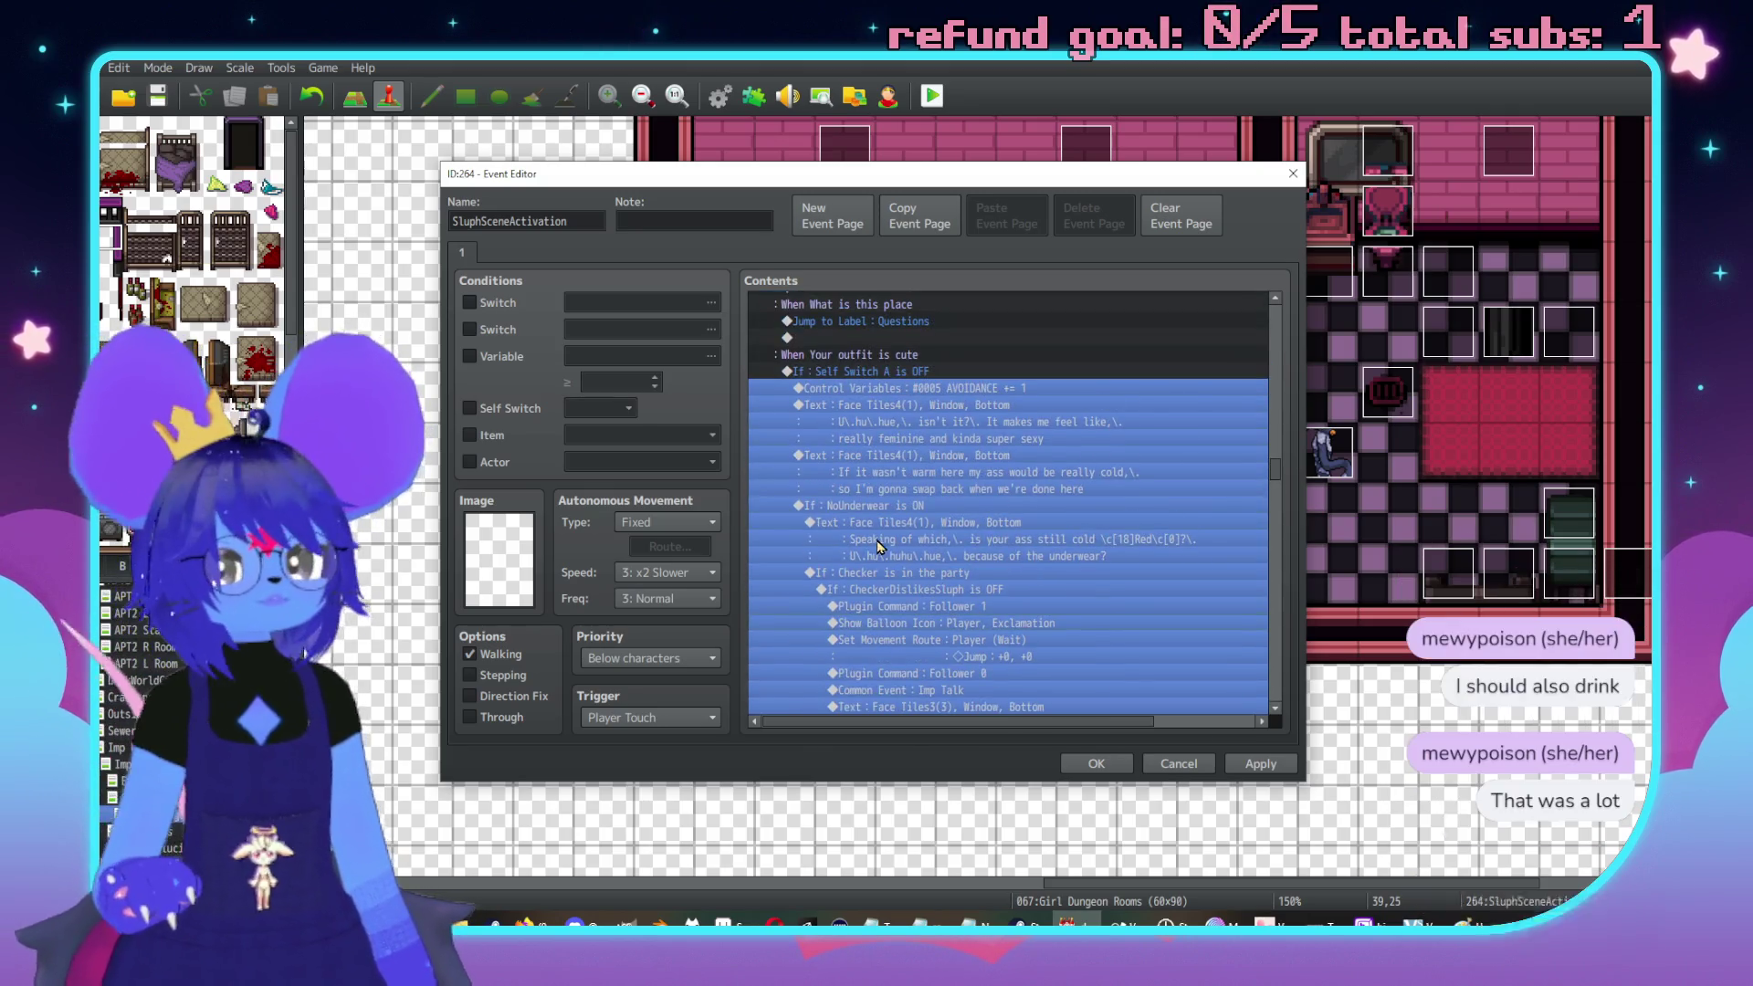
{"action": "scroll", "coordinate": [881, 512], "scroll_direction": "down", "scroll_amount": 8}
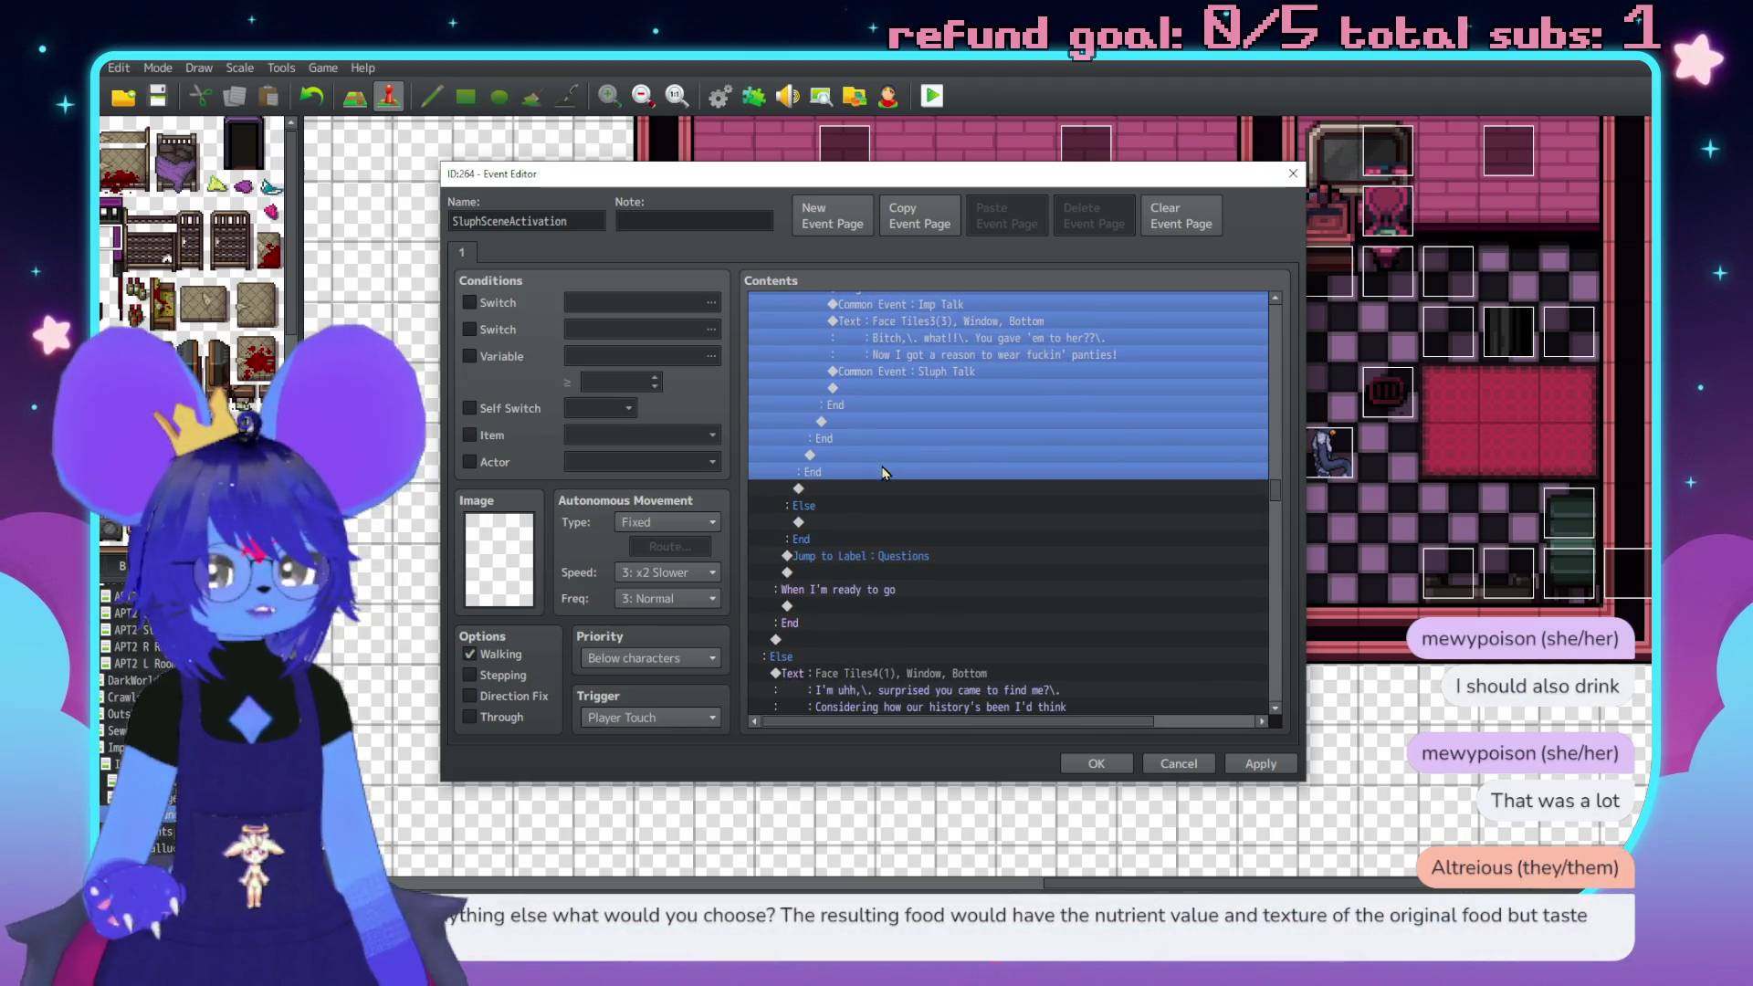
Add a Control Self Switch command setting Self Switch A to ON at the branch's end
{"action": "double_click", "coordinate": [883, 488]}
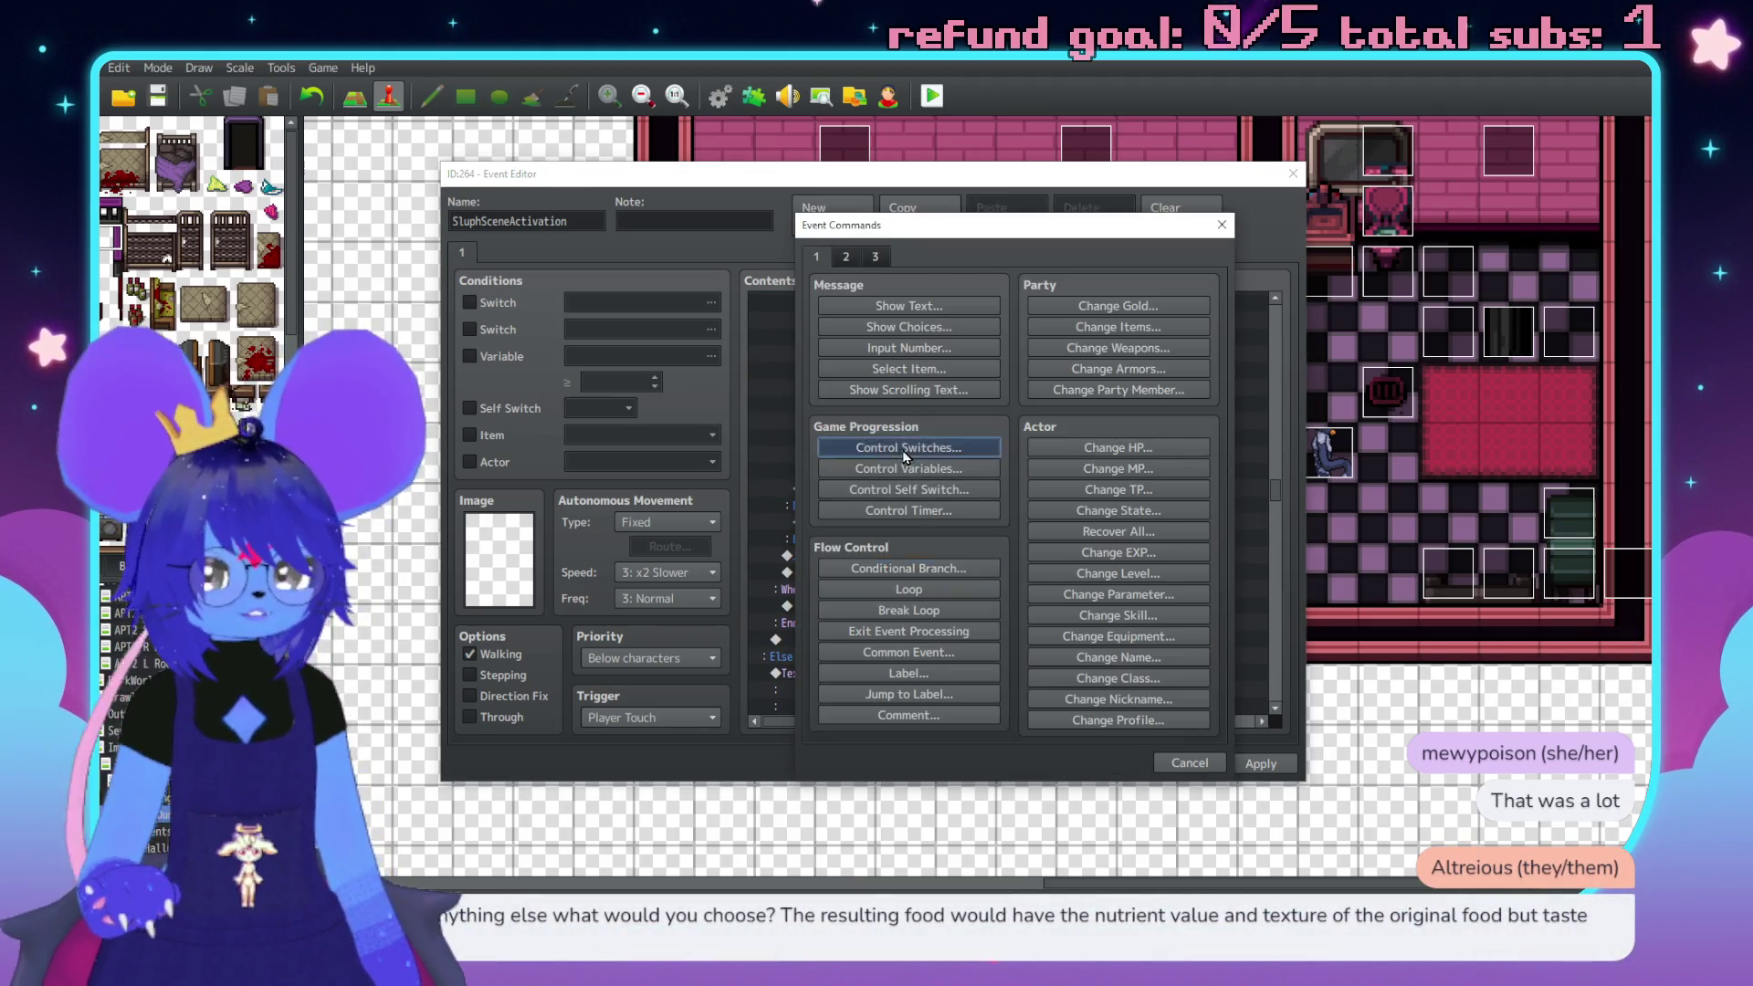
{"action": "left_click", "coordinate": [907, 447]}
{"action": "left_click", "coordinate": [1068, 574]}
{"action": "left_click", "coordinate": [909, 489]}
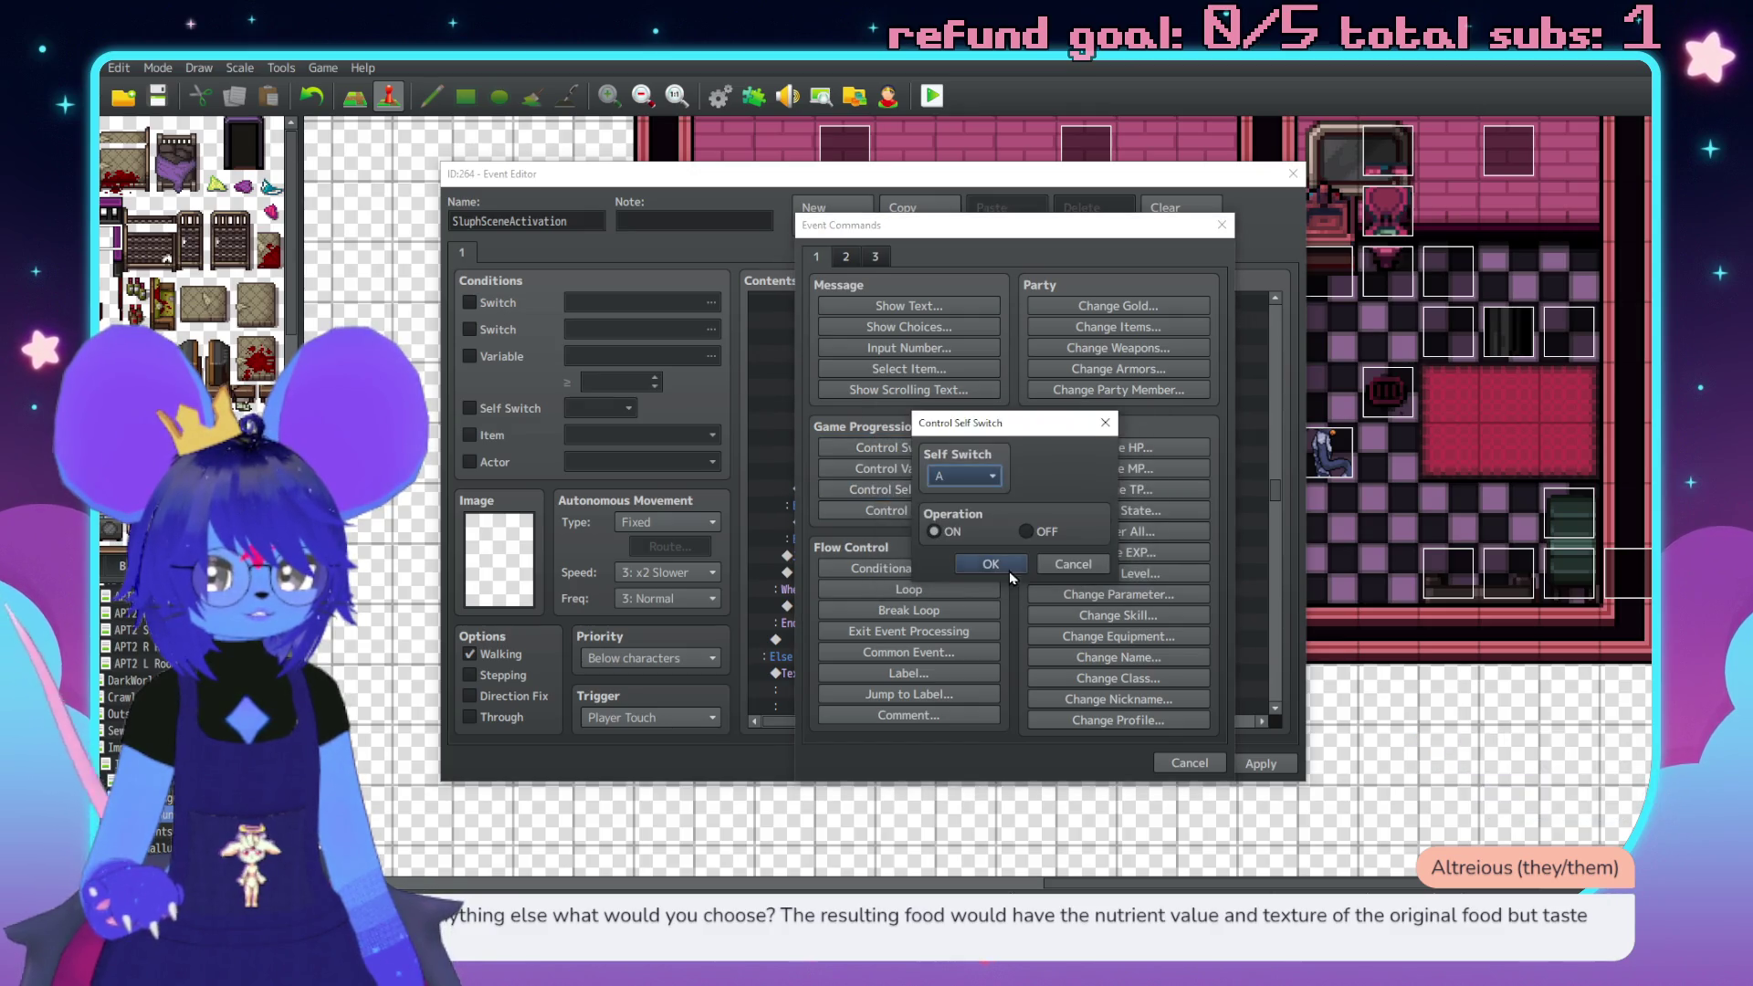
{"action": "left_click", "coordinate": [991, 564]}
Copy the two outfit compliment Text commands into the empty Else branch
{"action": "scroll", "coordinate": [906, 515], "scroll_direction": "up", "scroll_amount": 5}
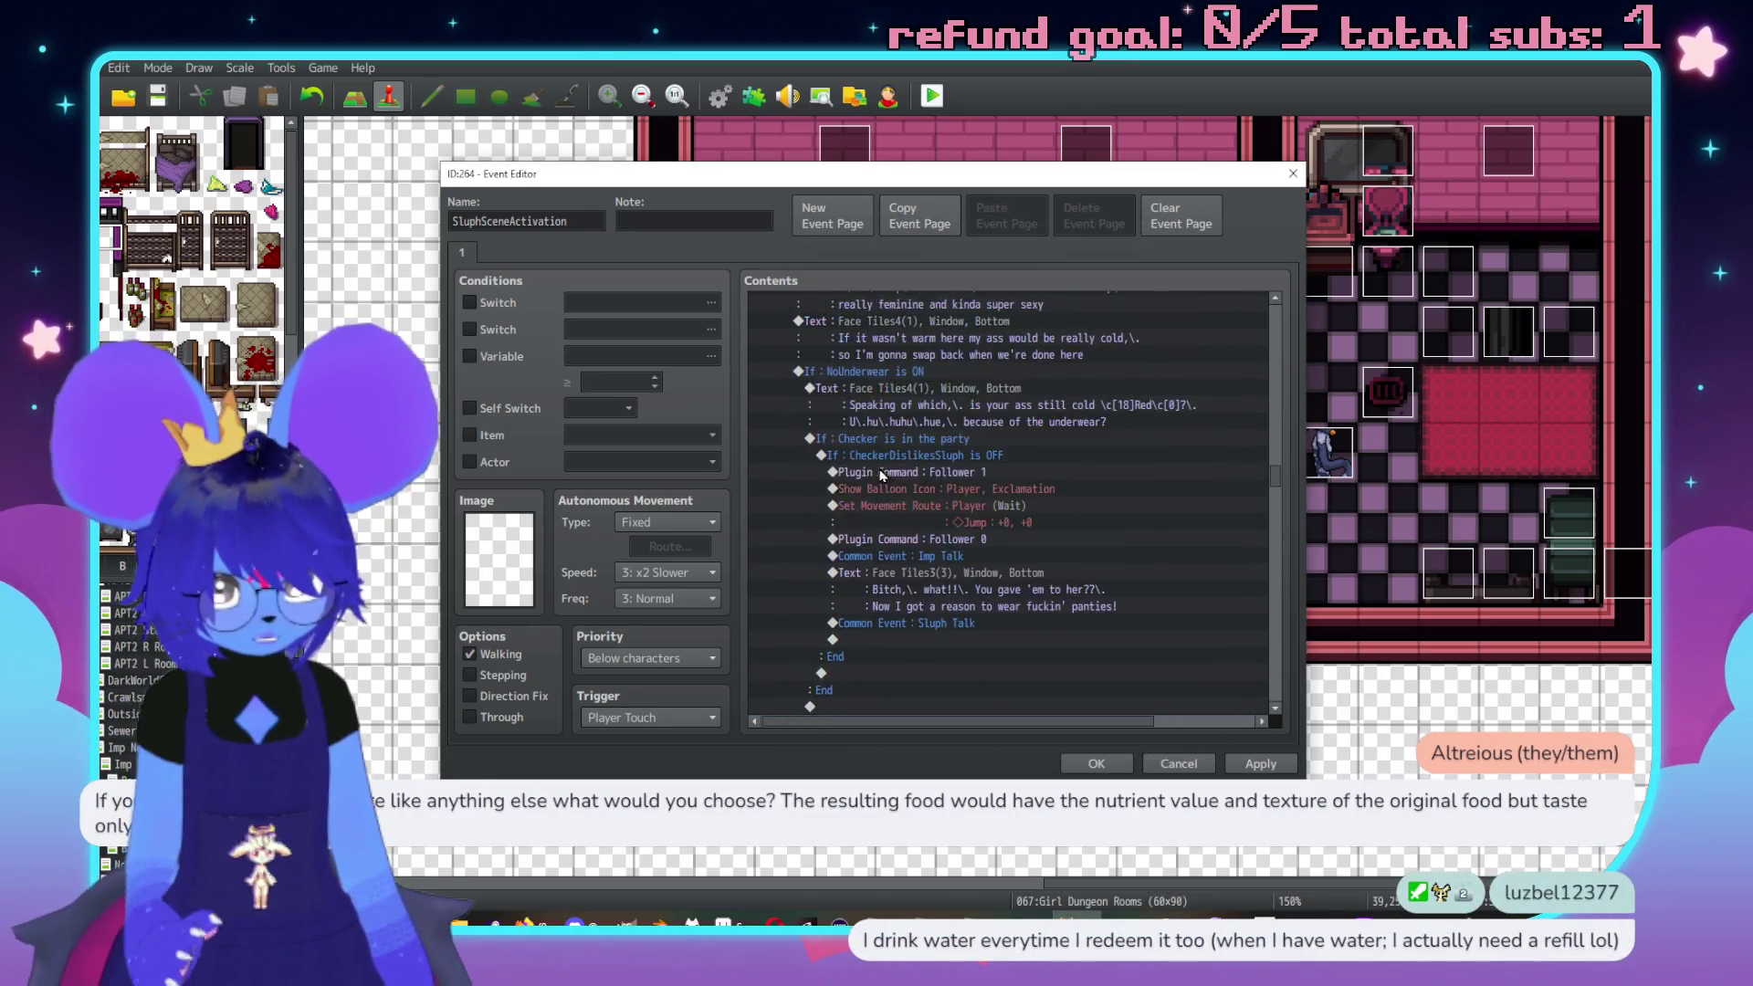
{"action": "scroll", "coordinate": [883, 474], "scroll_direction": "up", "scroll_amount": 3}
{"action": "left_click", "coordinate": [898, 425]}
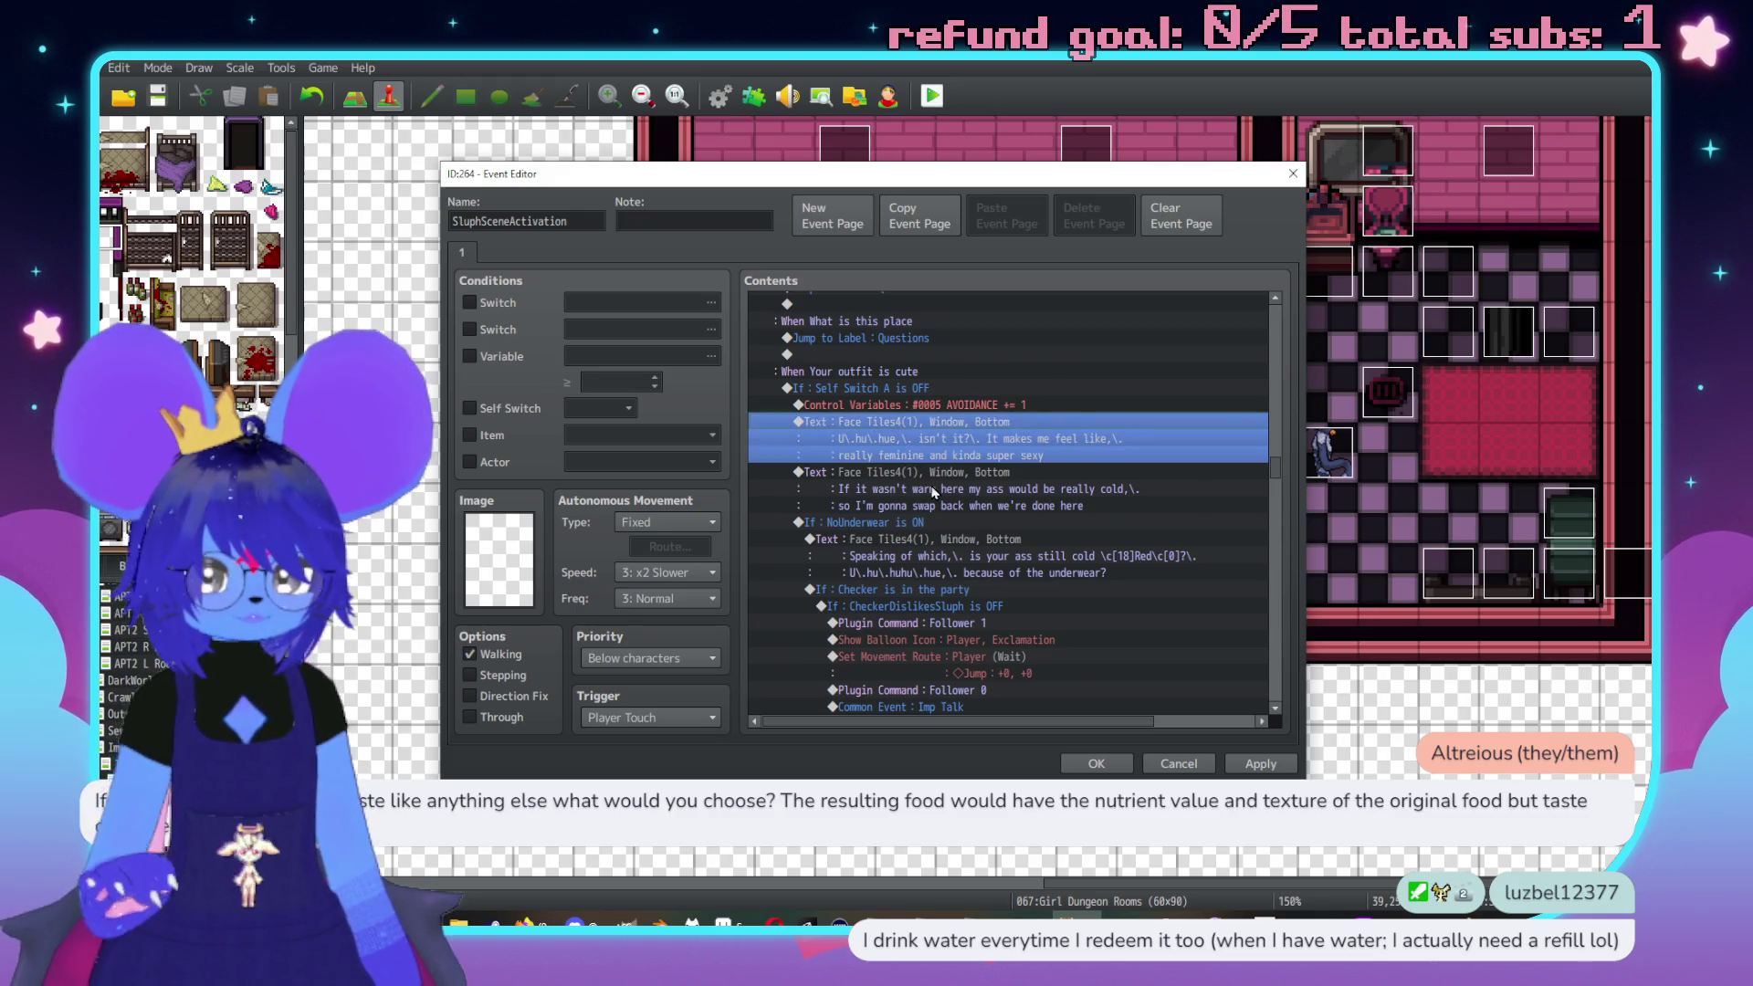
{"action": "left_click", "coordinate": [906, 472], "text": "shift"}
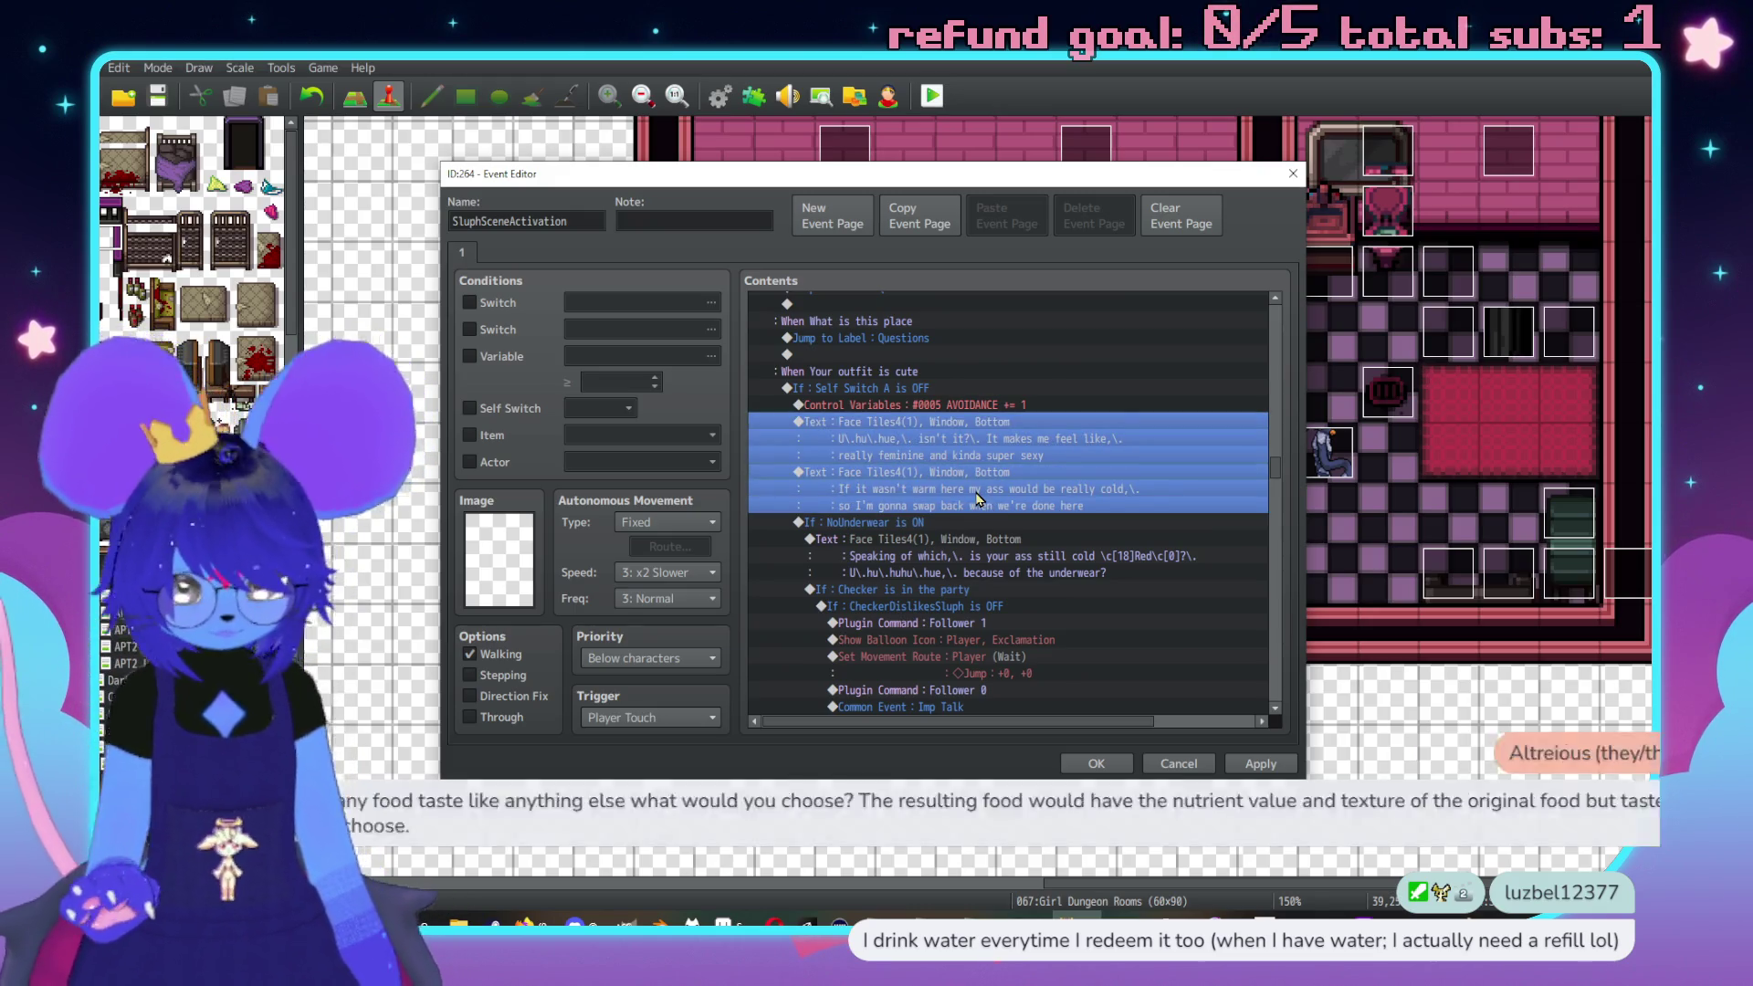
{"action": "scroll", "coordinate": [957, 476], "scroll_direction": "down", "scroll_amount": 2}
{"action": "scroll", "coordinate": [957, 476], "scroll_direction": "down", "scroll_amount": 7}
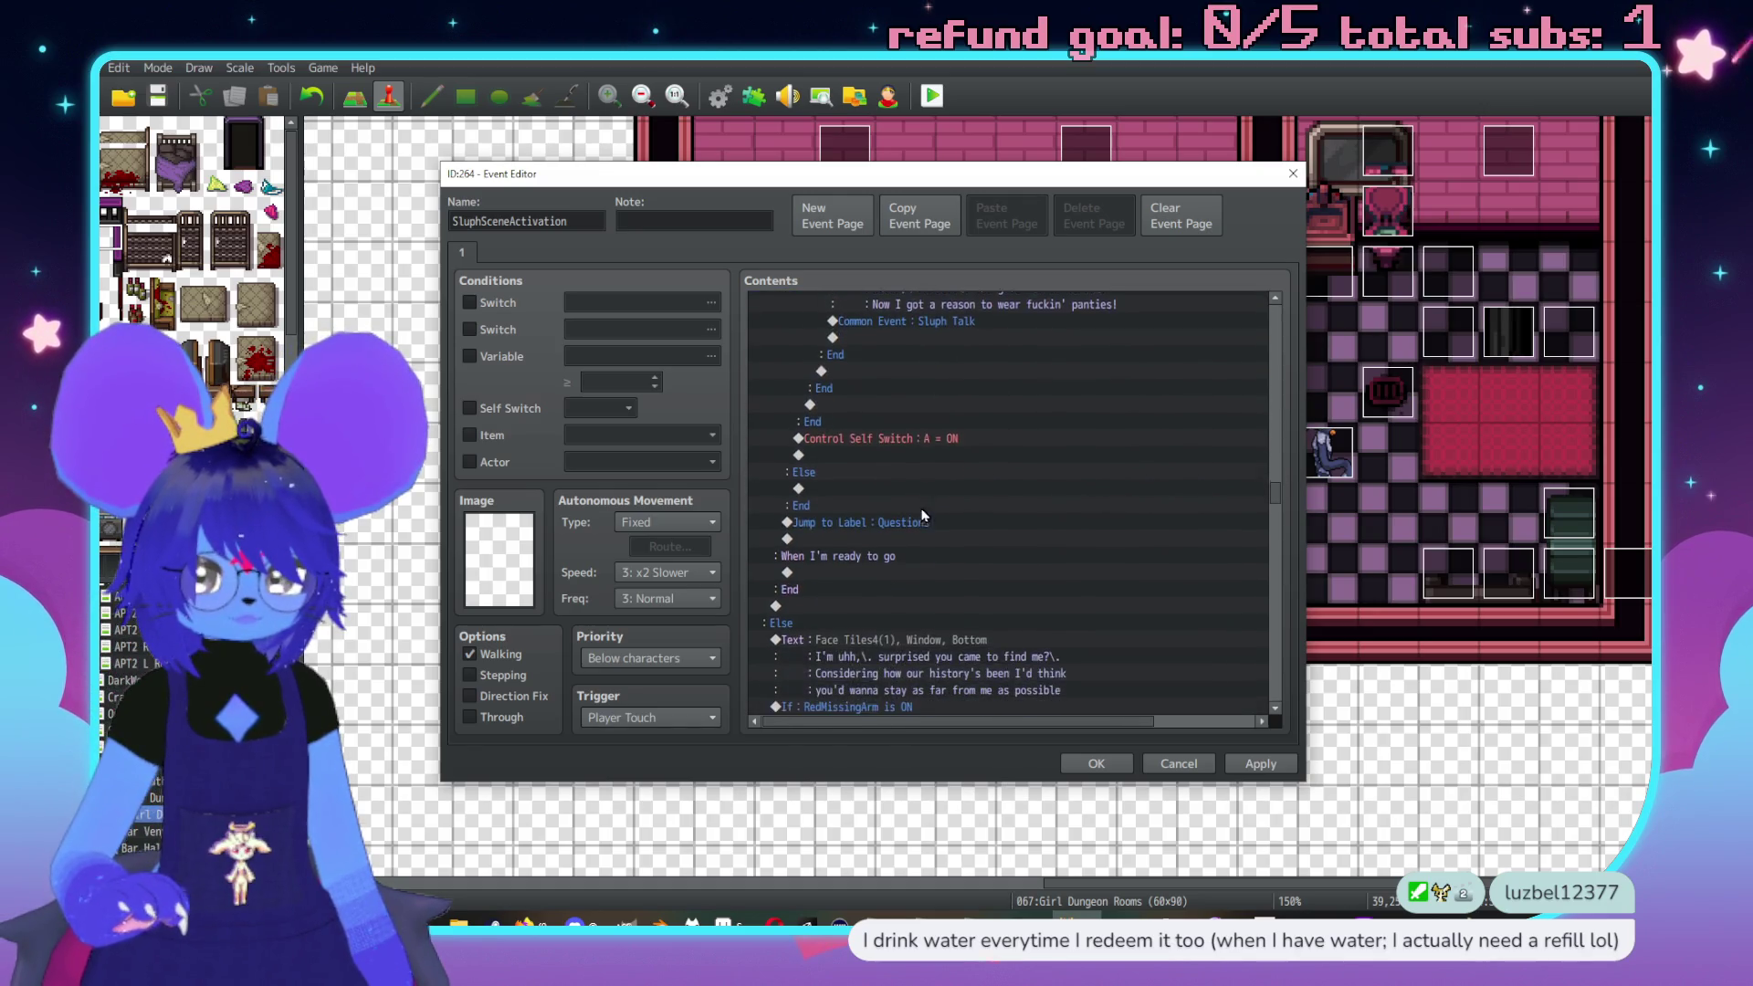
{"action": "left_click", "coordinate": [822, 471]}
{"action": "key", "text": "ctrl+v"}
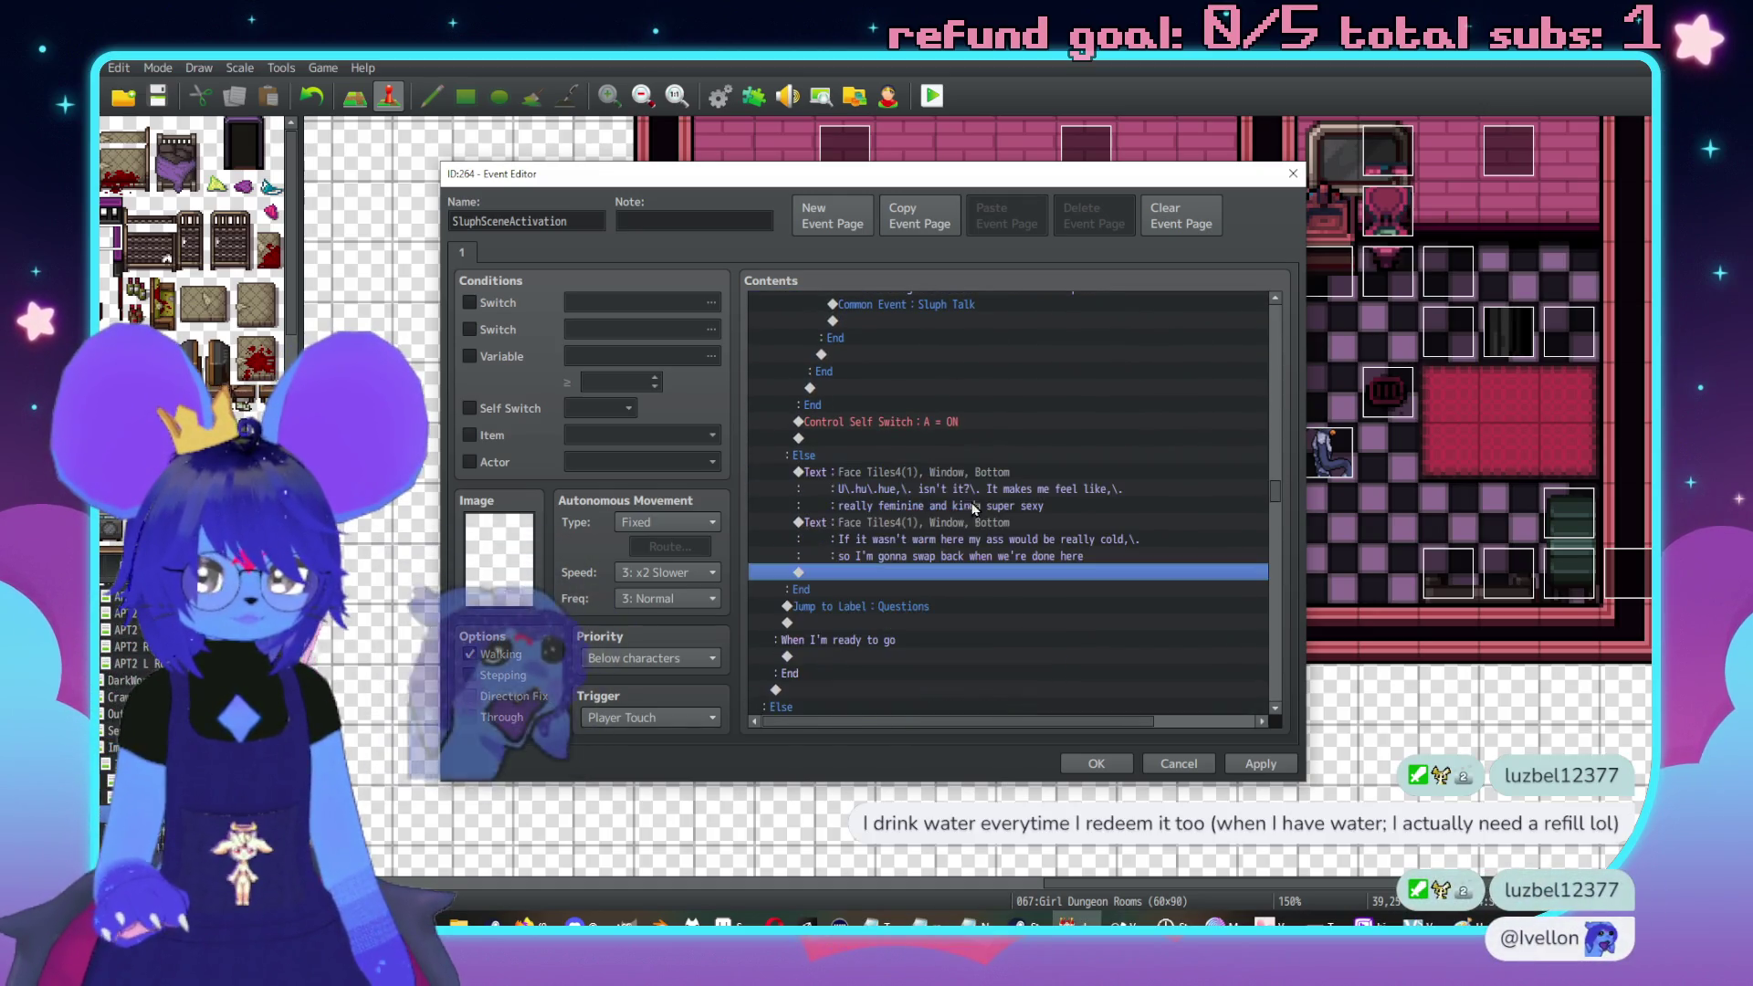
{"action": "scroll", "coordinate": [1004, 557], "scroll_direction": "up", "scroll_amount": 10}
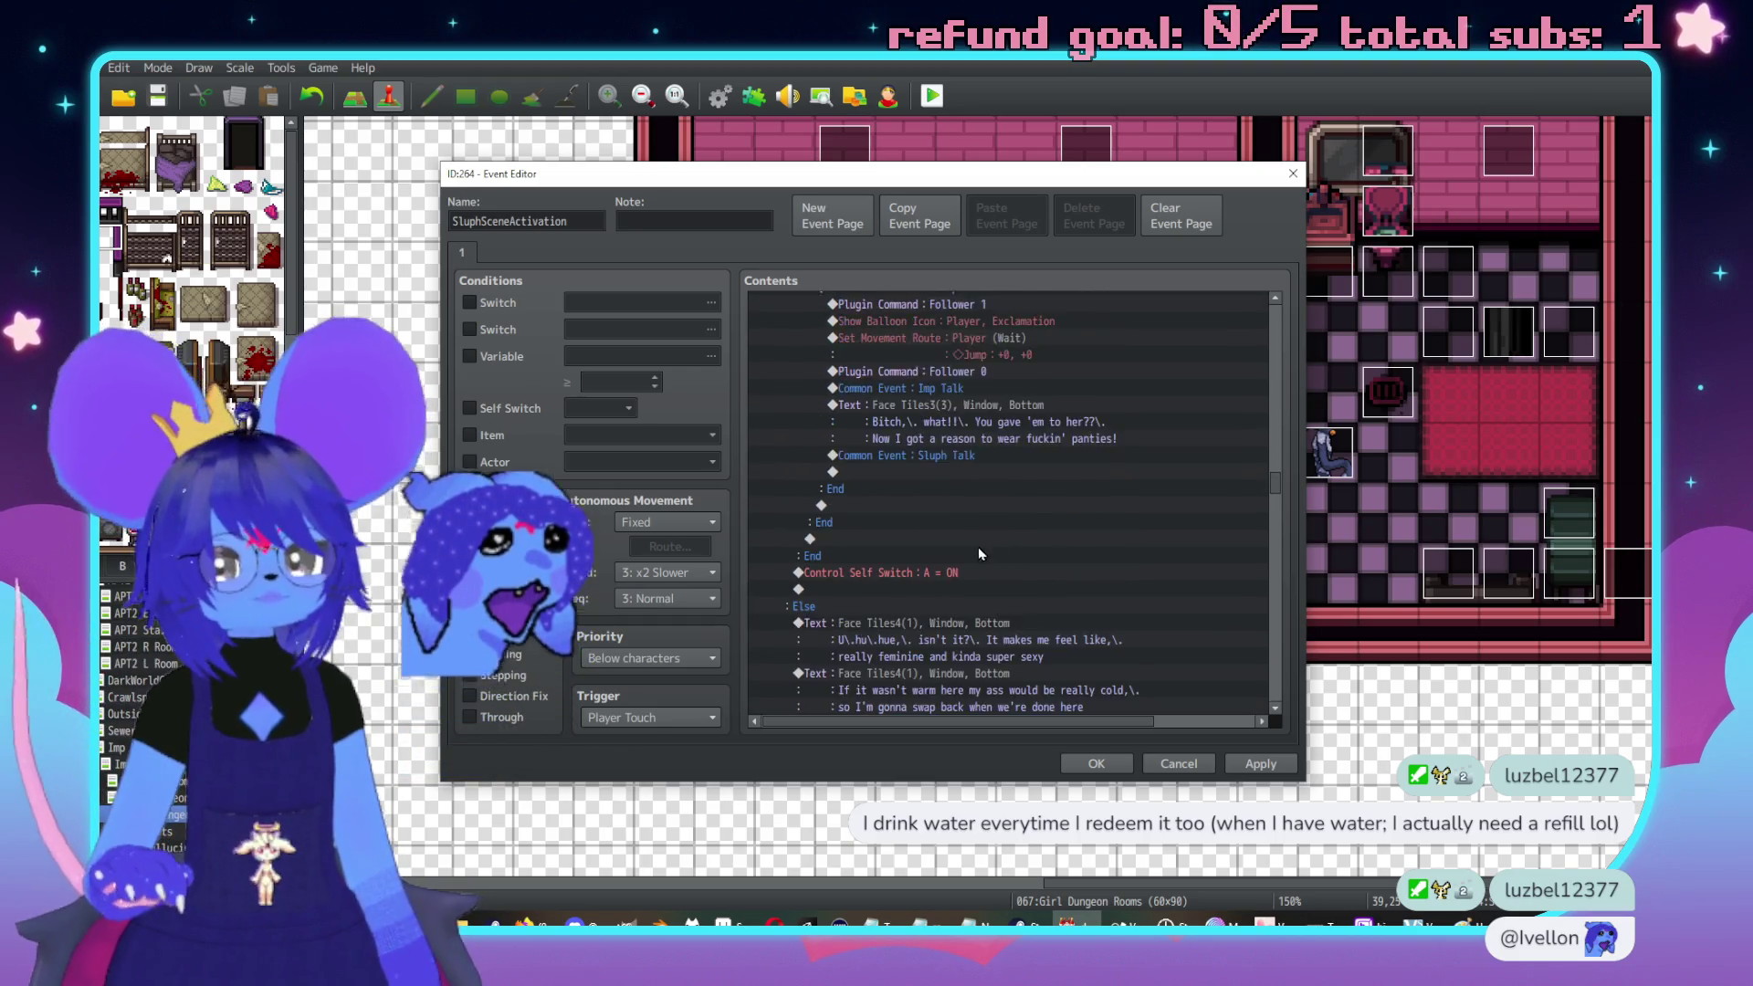
{"action": "scroll", "coordinate": [968, 611], "scroll_direction": "up", "scroll_amount": 3}
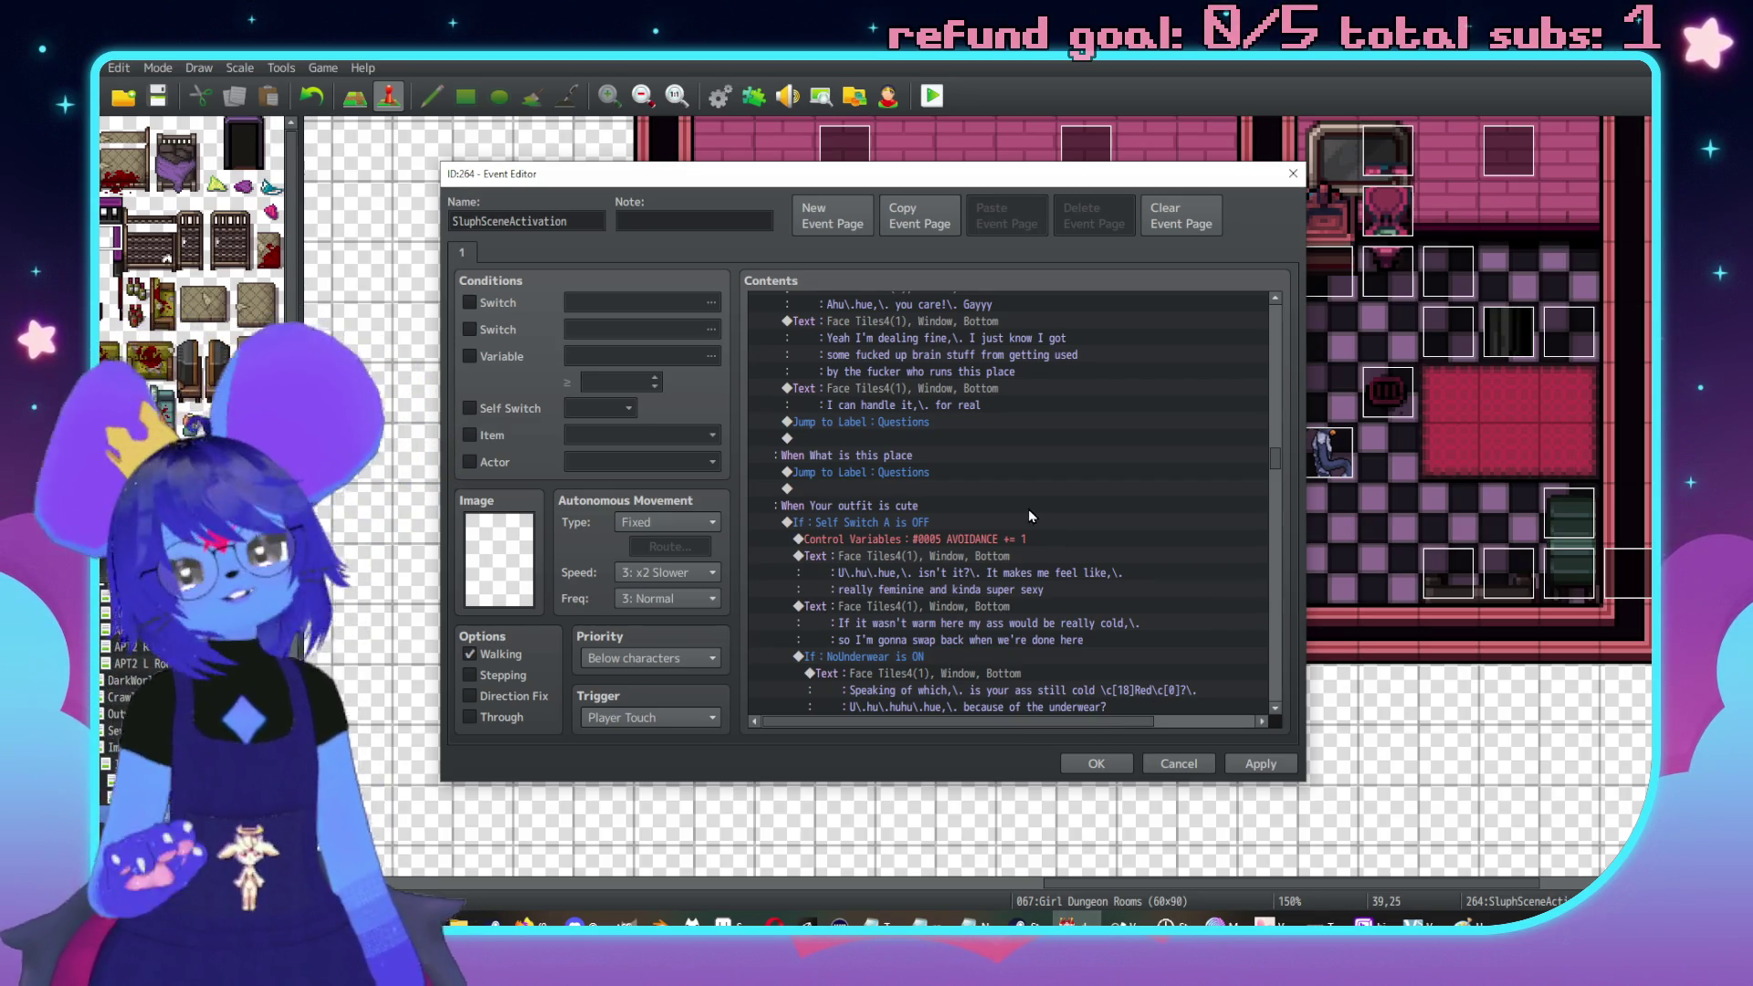
{"action": "scroll", "coordinate": [995, 501], "scroll_direction": "down", "scroll_amount": 1}
{"action": "scroll", "coordinate": [983, 537], "scroll_direction": "up", "scroll_amount": 2}
{"action": "scroll", "coordinate": [1098, 544], "scroll_direction": "down", "scroll_amount": 2}
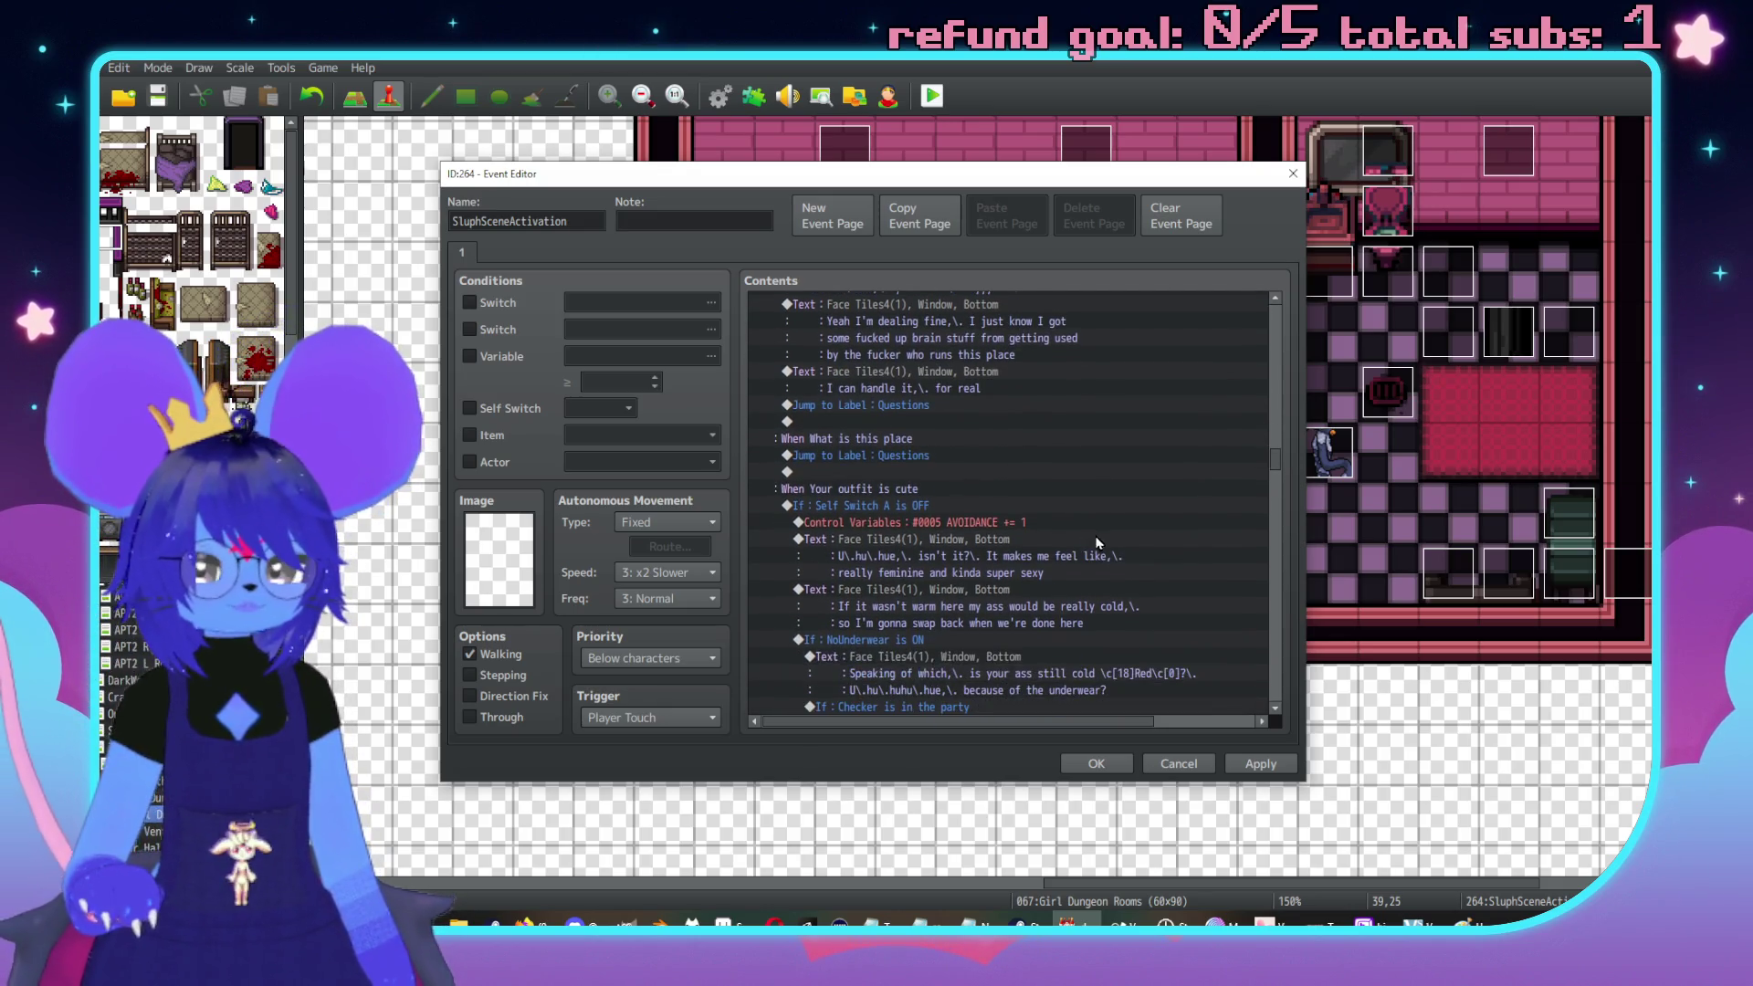
{"action": "scroll", "coordinate": [1036, 499], "scroll_direction": "down", "scroll_amount": 3}
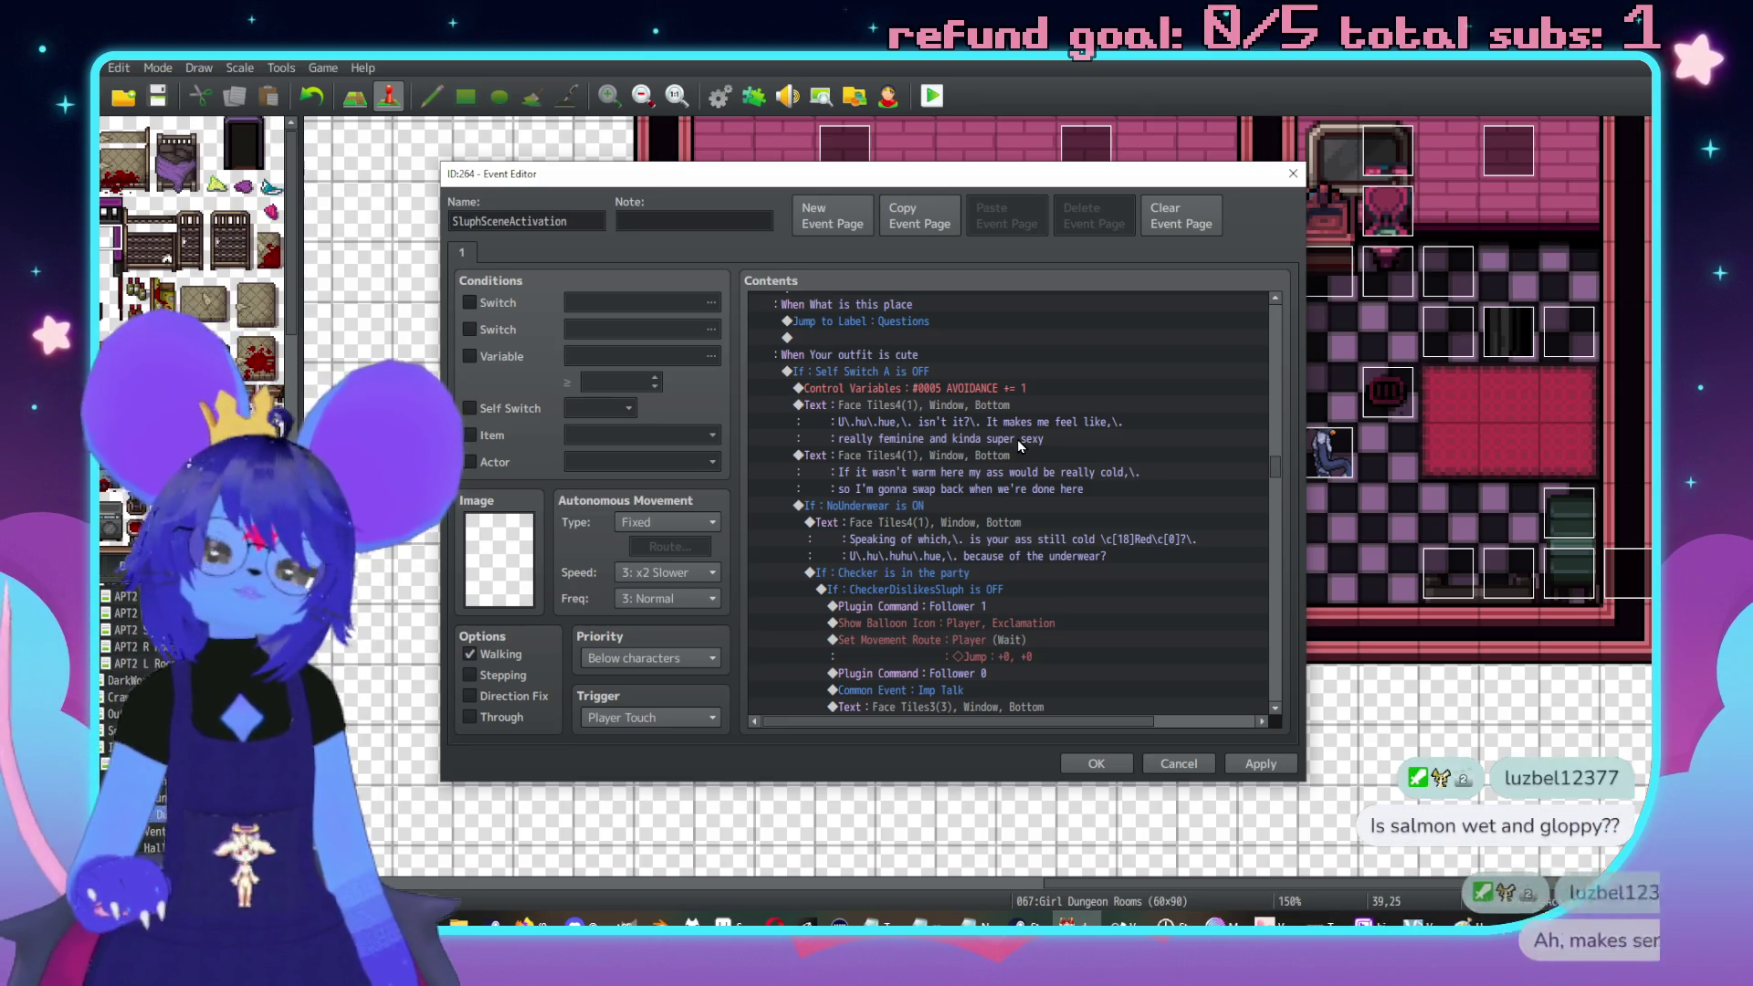
{"action": "scroll", "coordinate": [1017, 440], "scroll_direction": "down", "scroll_amount": 3}
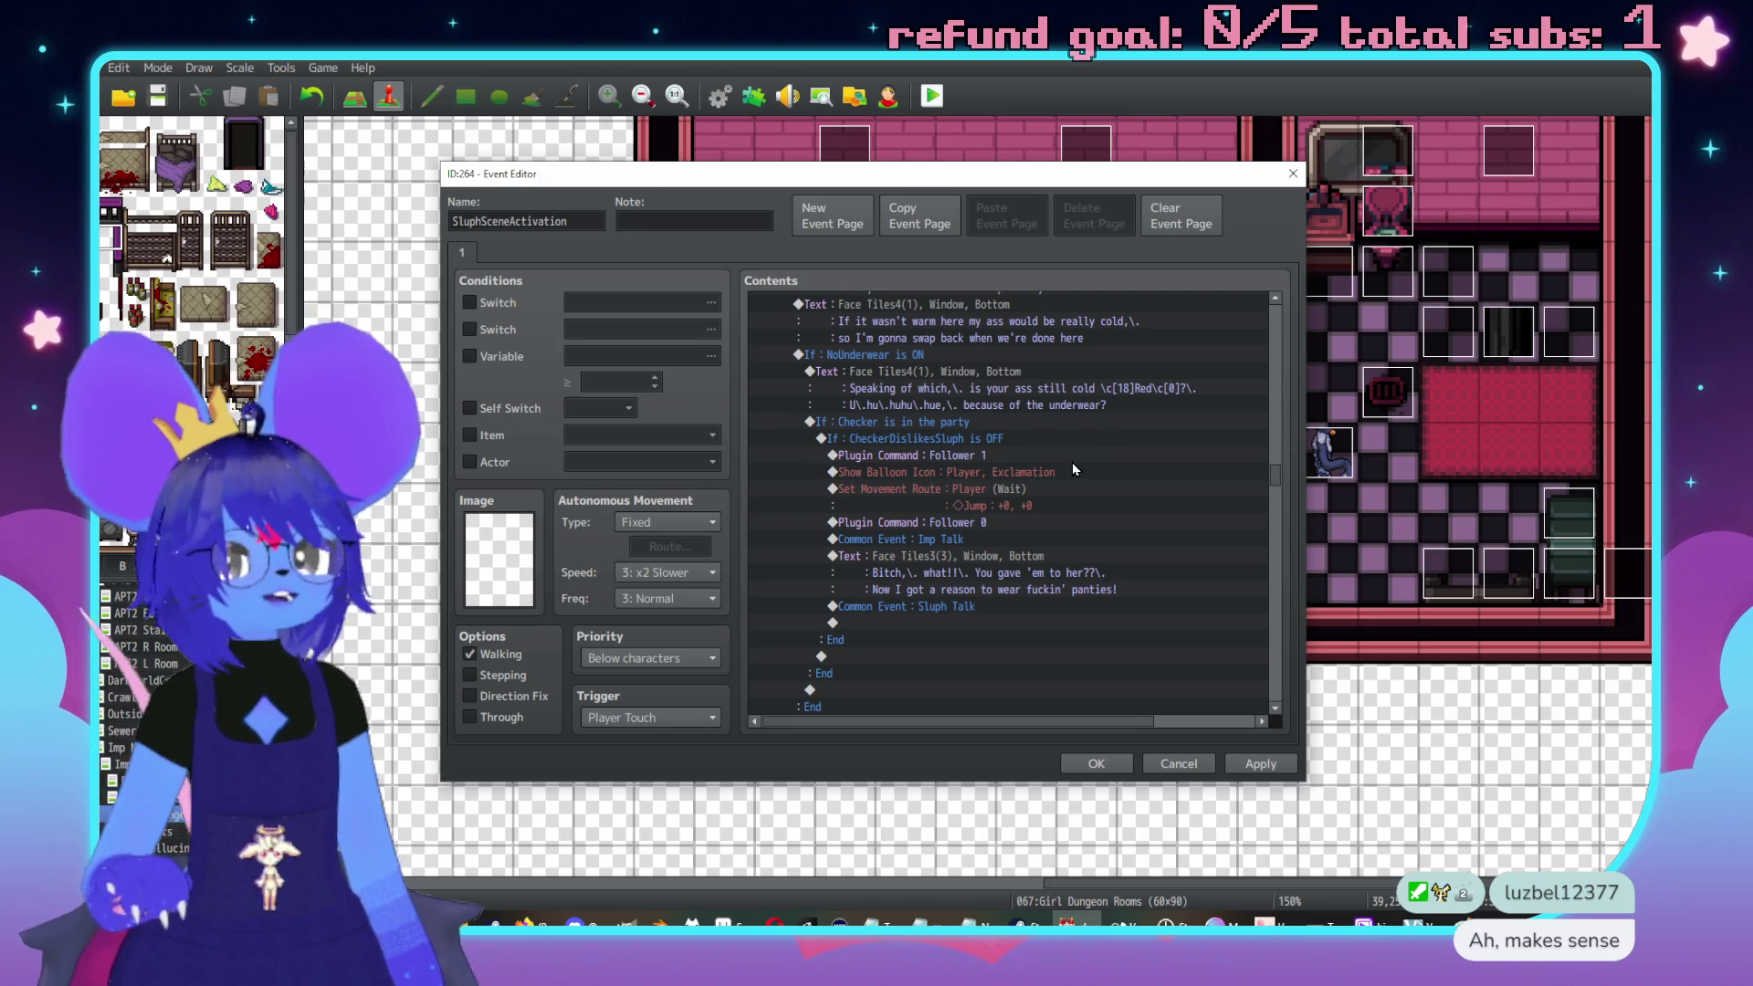
{"action": "scroll", "coordinate": [1072, 469], "scroll_direction": "up", "scroll_amount": 5}
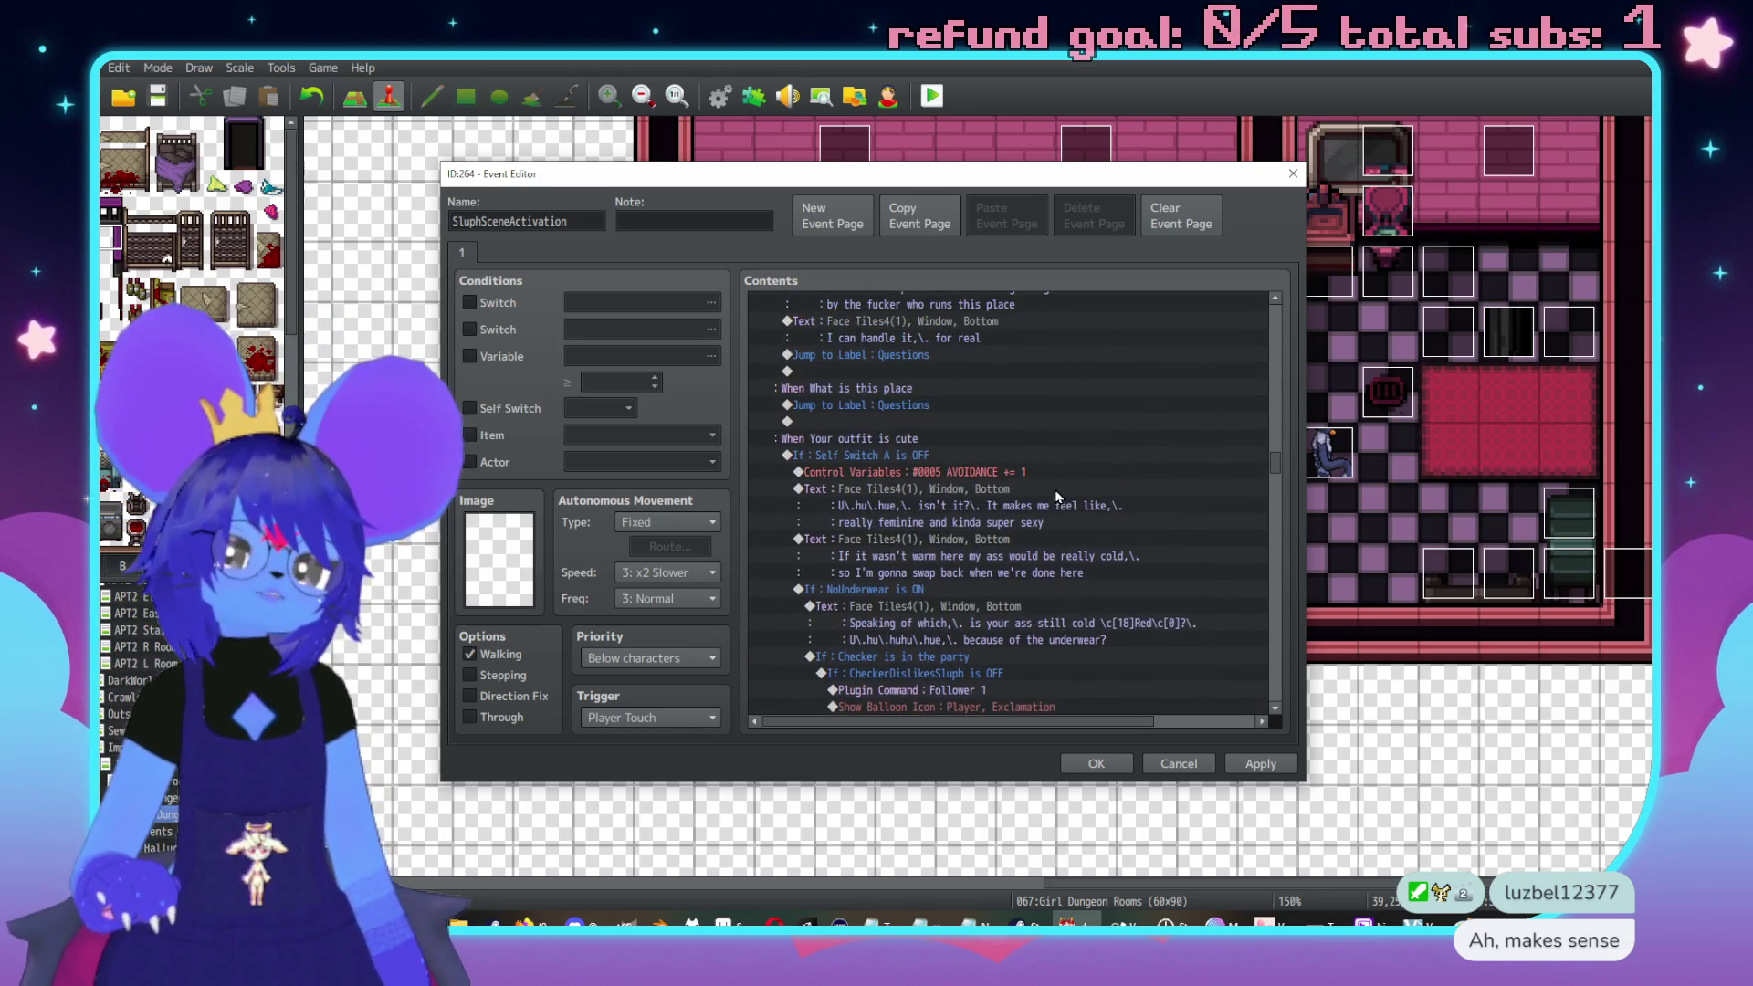
{"action": "scroll", "coordinate": [1110, 509], "scroll_direction": "up", "scroll_amount": 1}
{"action": "left_click", "coordinate": [1264, 760]}
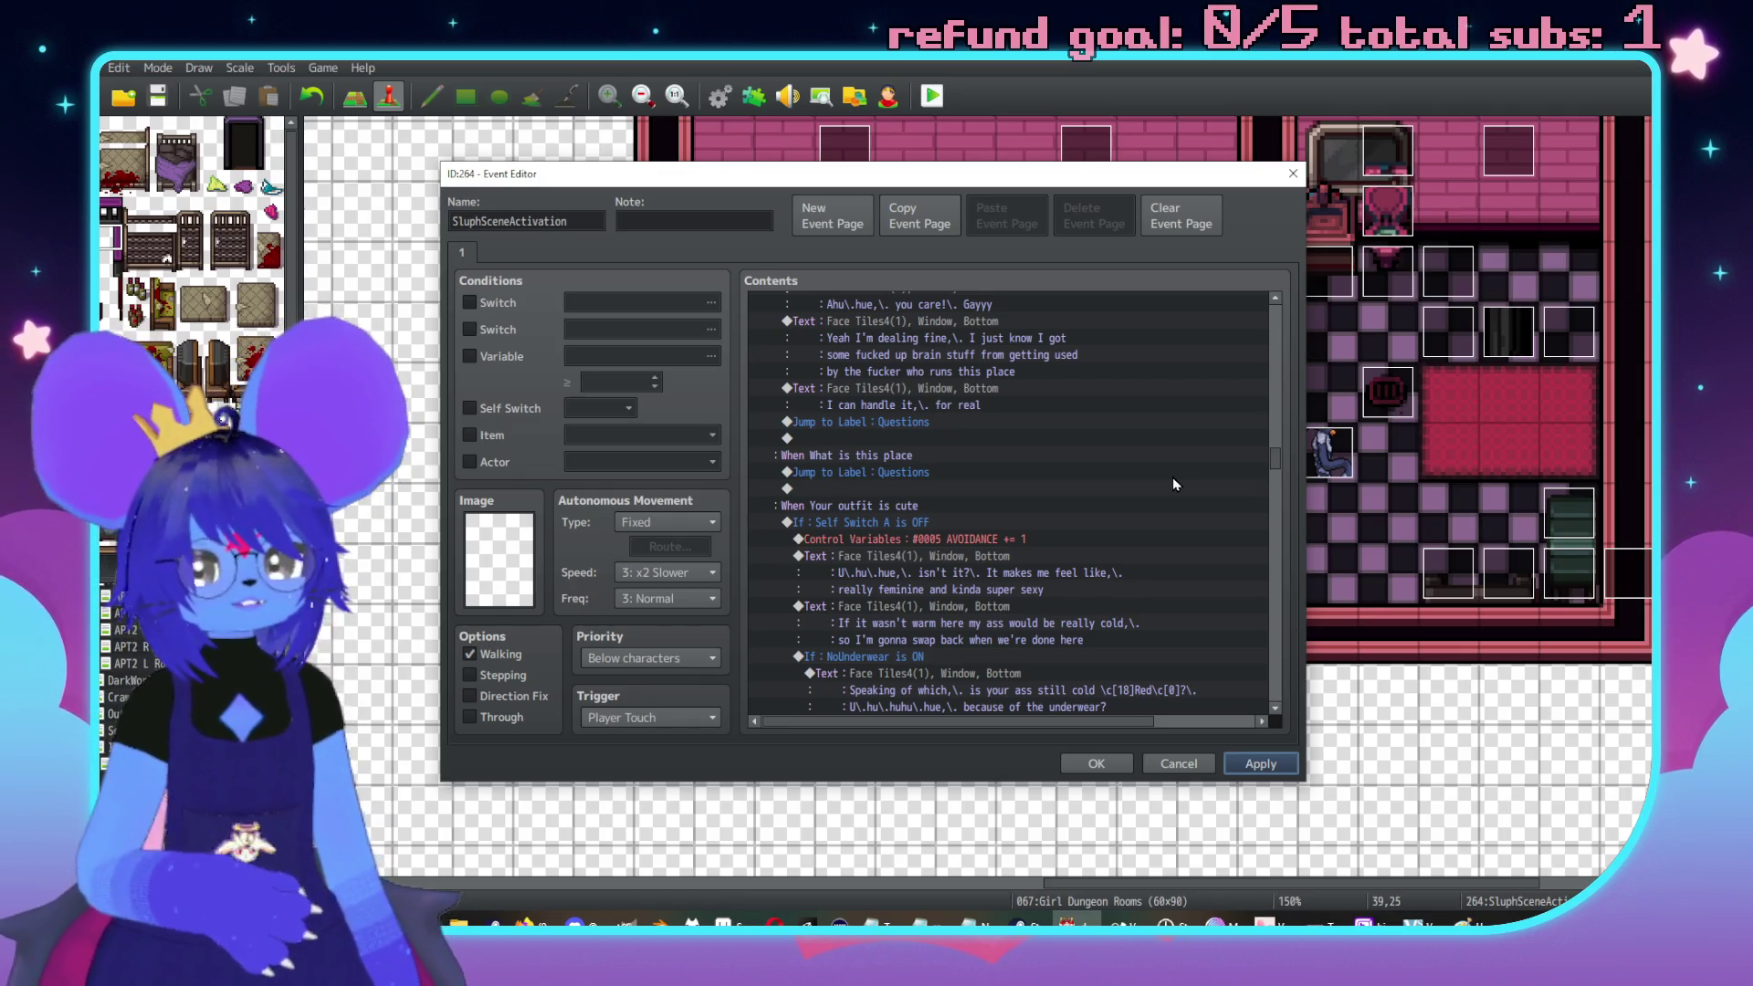
{"action": "scroll", "coordinate": [930, 491], "scroll_direction": "up", "scroll_amount": 1}
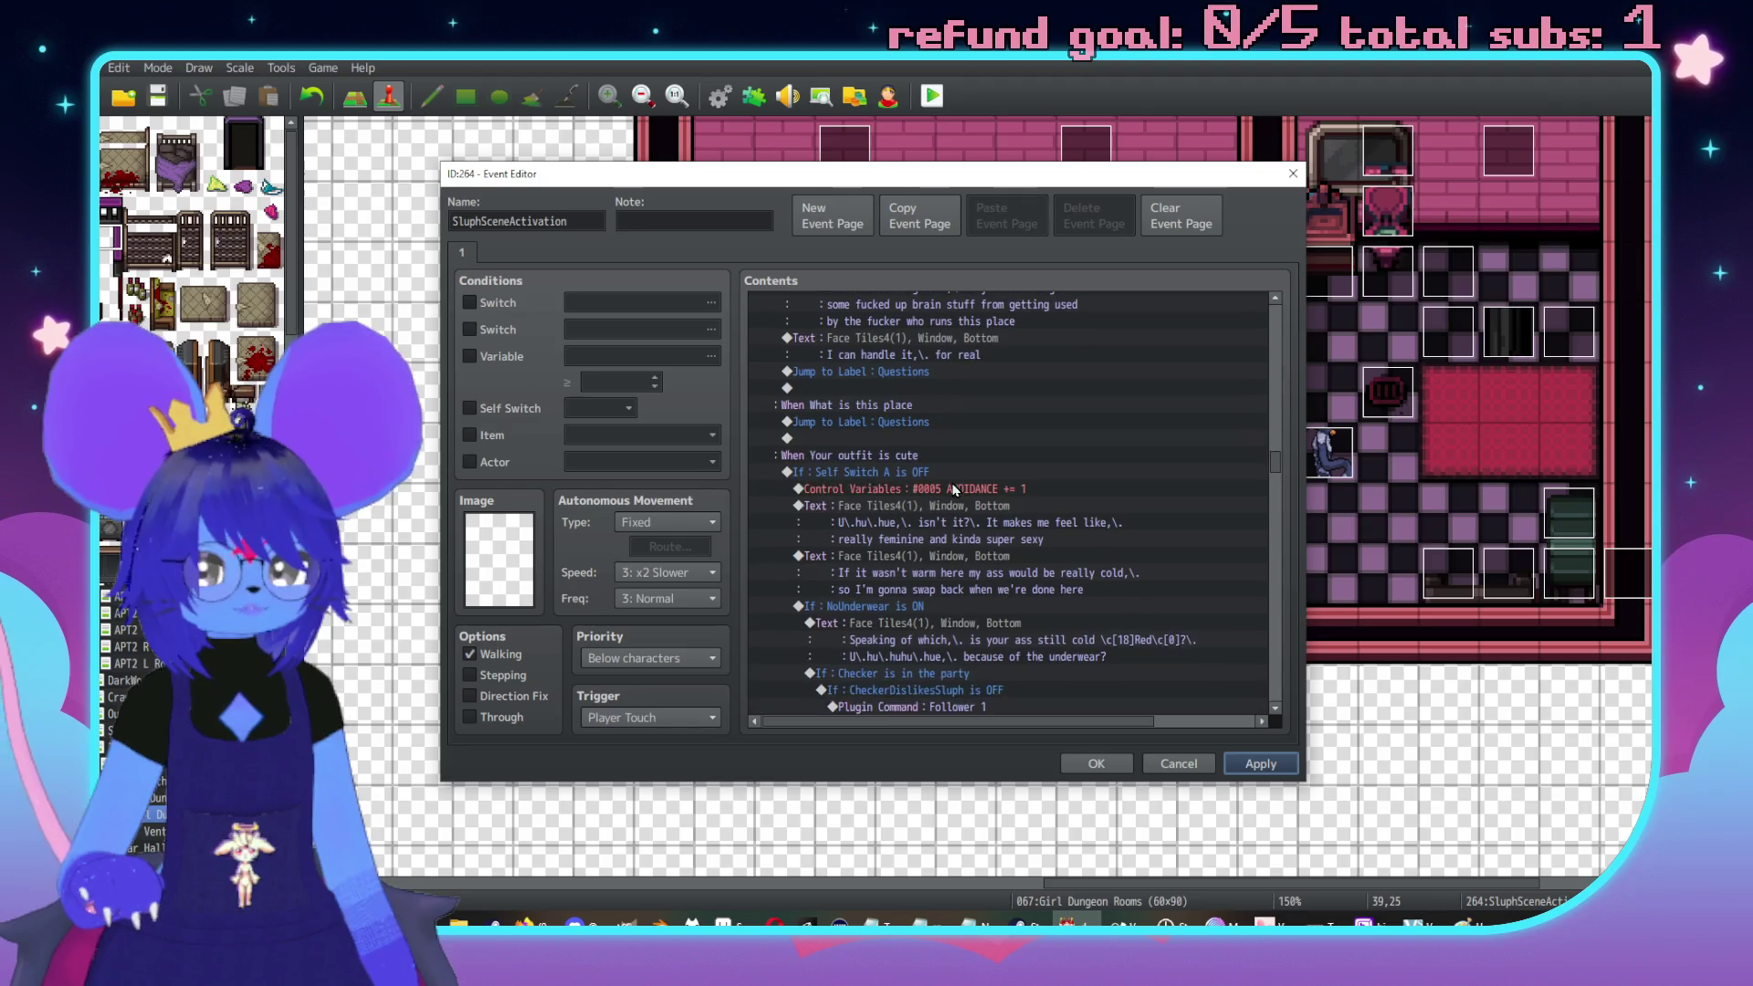
Add a Face Tiles4 message finishing the answer by naming the place 'the Girl Dungeon'
{"action": "double_click", "coordinate": [930, 491]}
{"action": "left_click_drag", "start_coordinate": [988, 232], "coordinate": [1254, 242]}
{"action": "left_click", "coordinate": [1173, 316]}
{"action": "double_click", "coordinate": [1108, 508]}
{"action": "left_click", "coordinate": [1050, 379]}
{"action": "left_click", "coordinate": [1059, 393]}
{"action": "left_click", "coordinate": [1111, 413]}
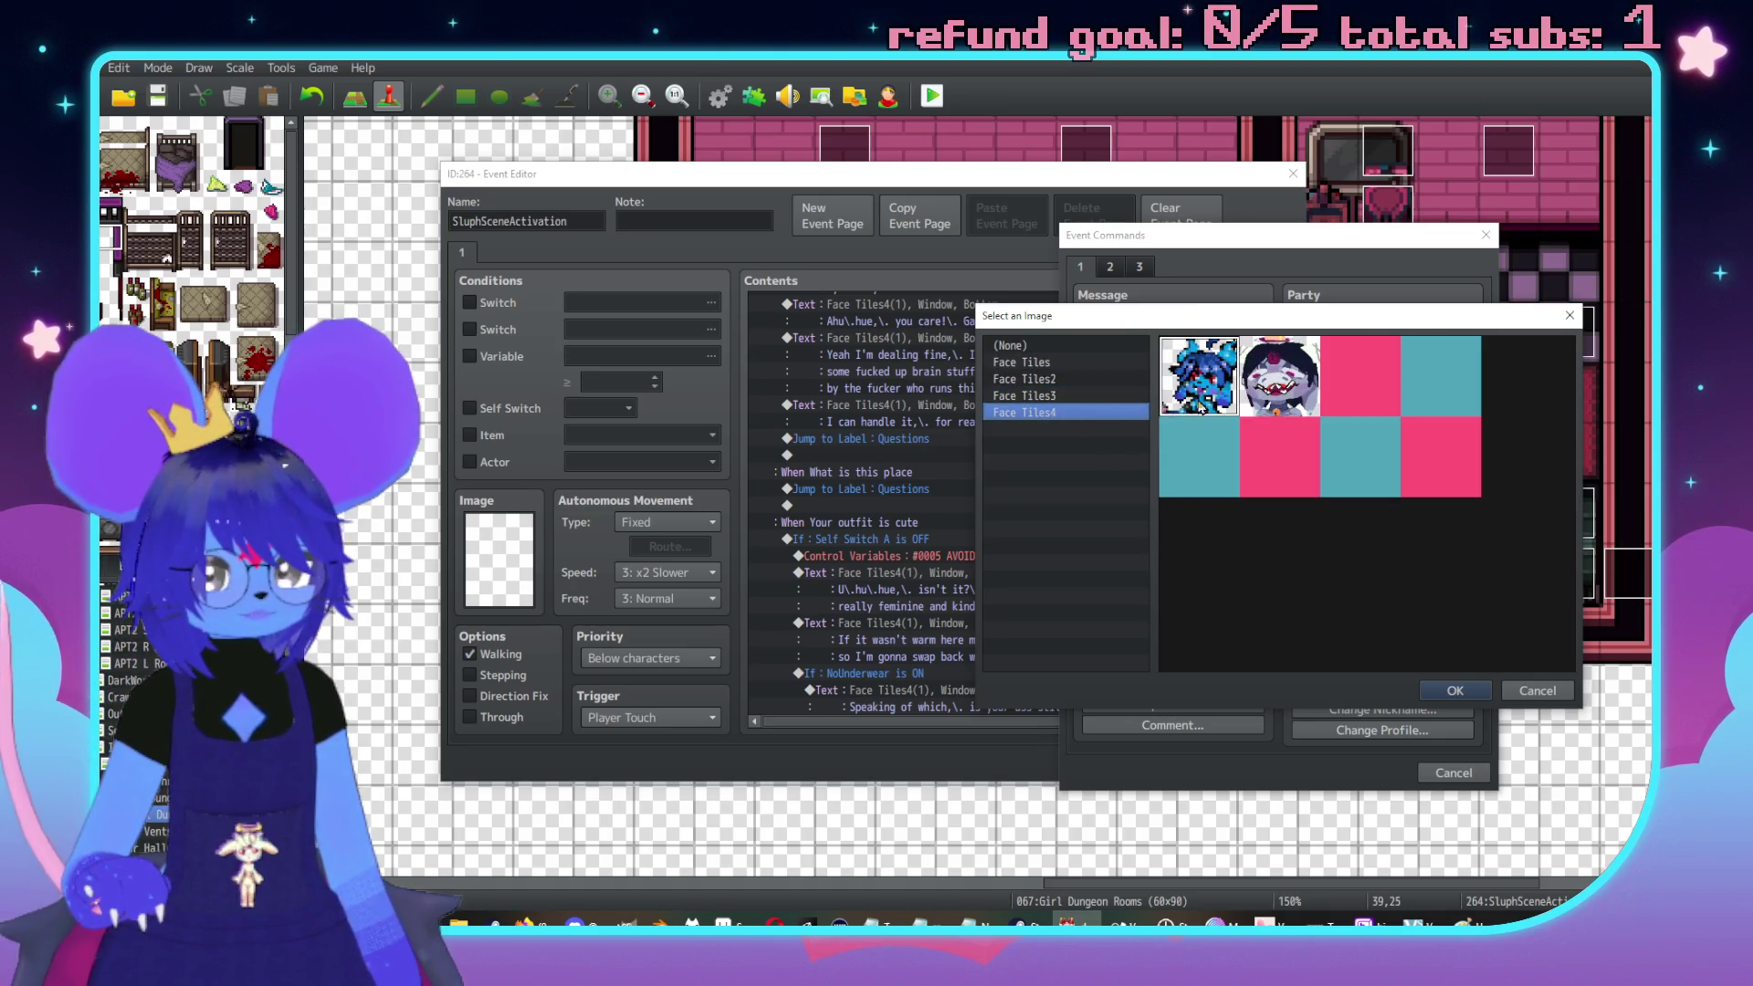
{"action": "double_click", "coordinate": [1203, 407]}
{"action": "type", "text": "'s uhh,\\. "}
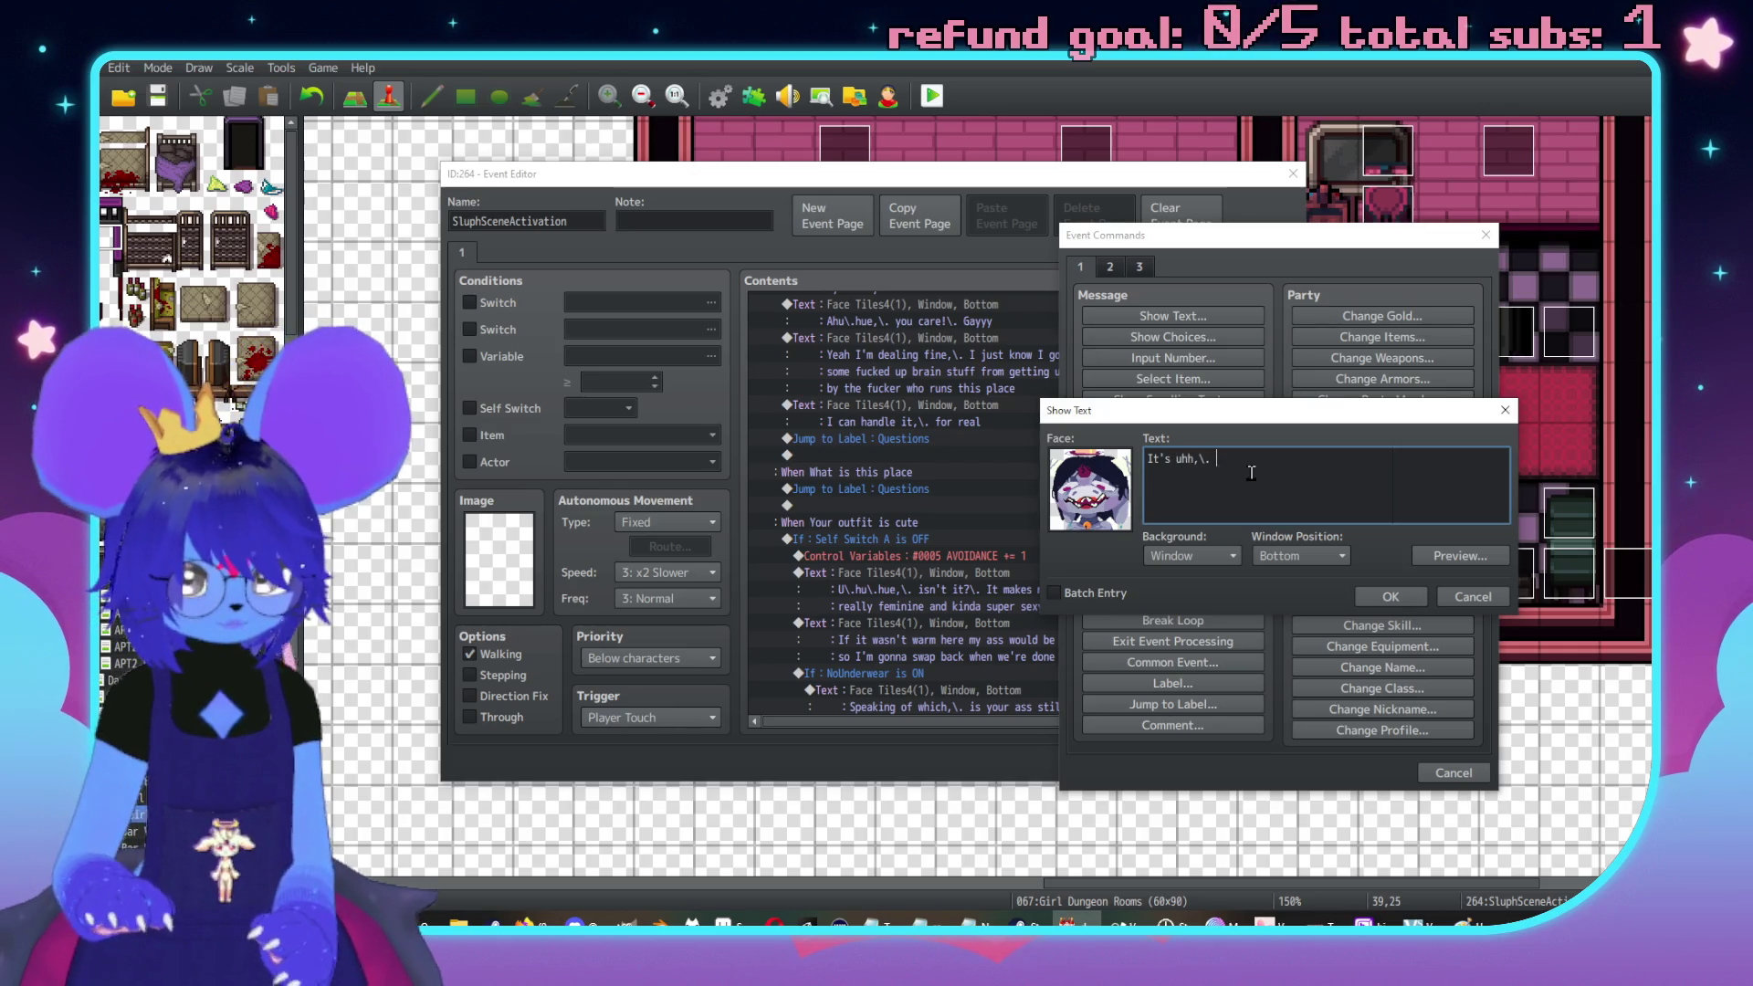
{"action": "type", "text": "the Girl Dung"}
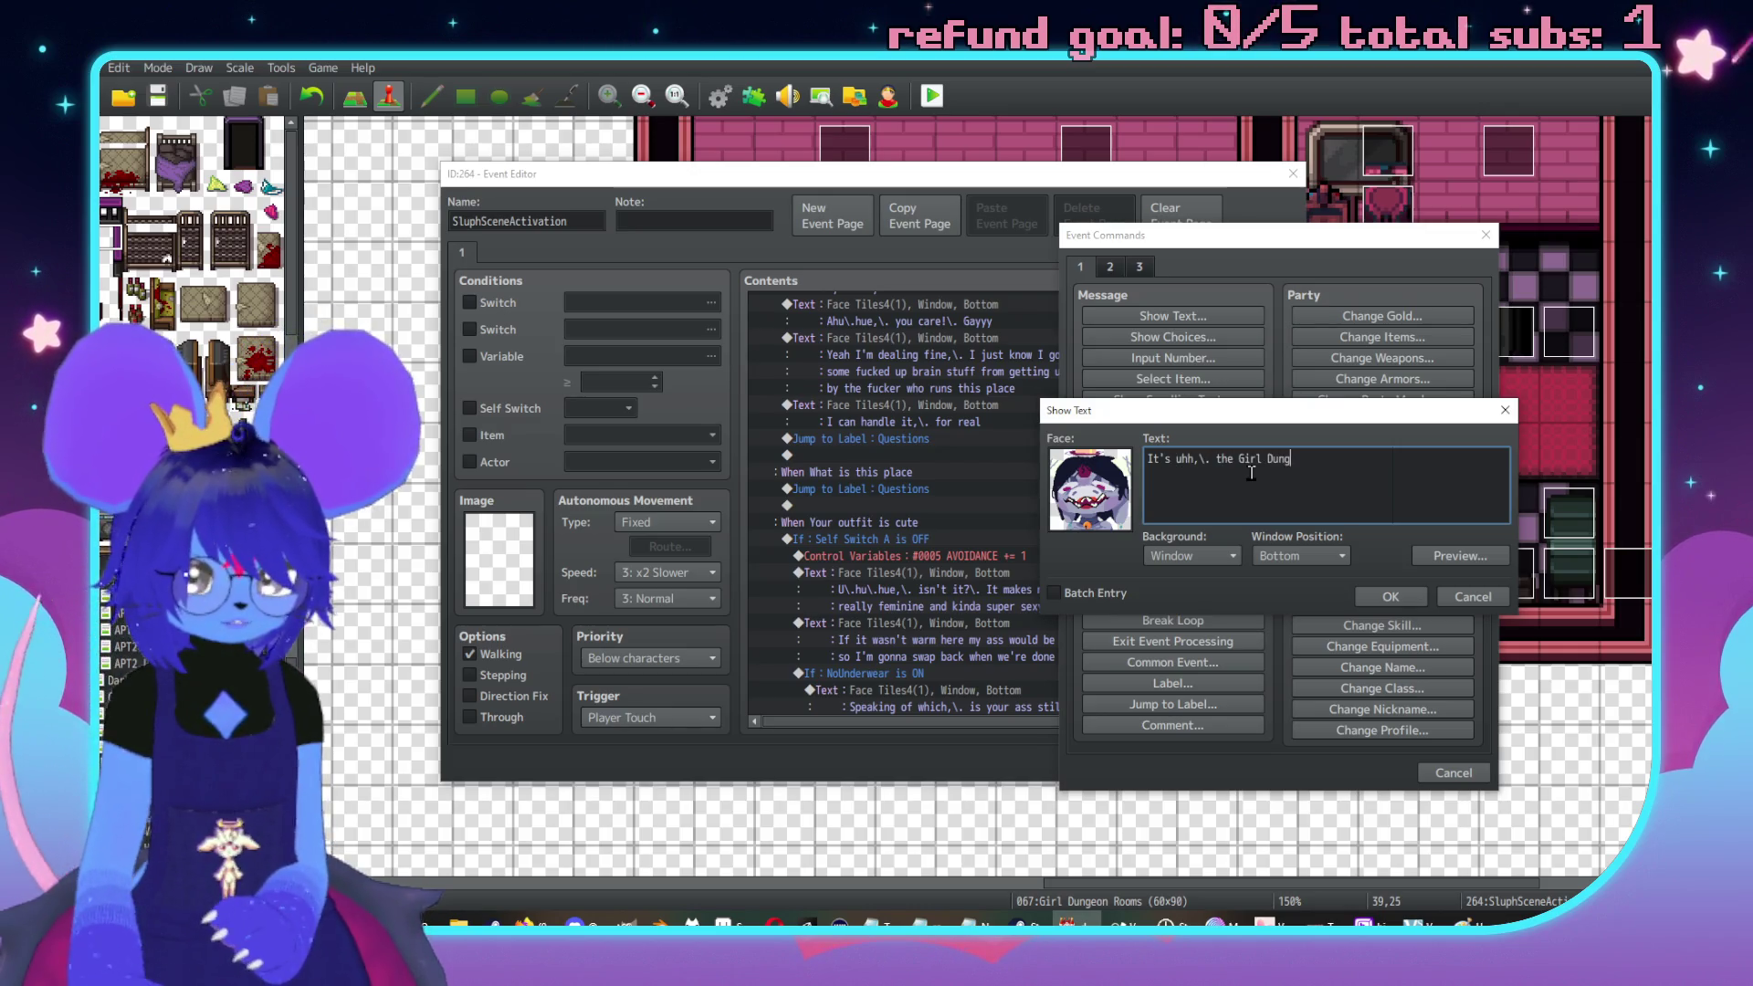
{"action": "type", "text": "eon"}
{"action": "left_click", "coordinate": [1405, 594]}
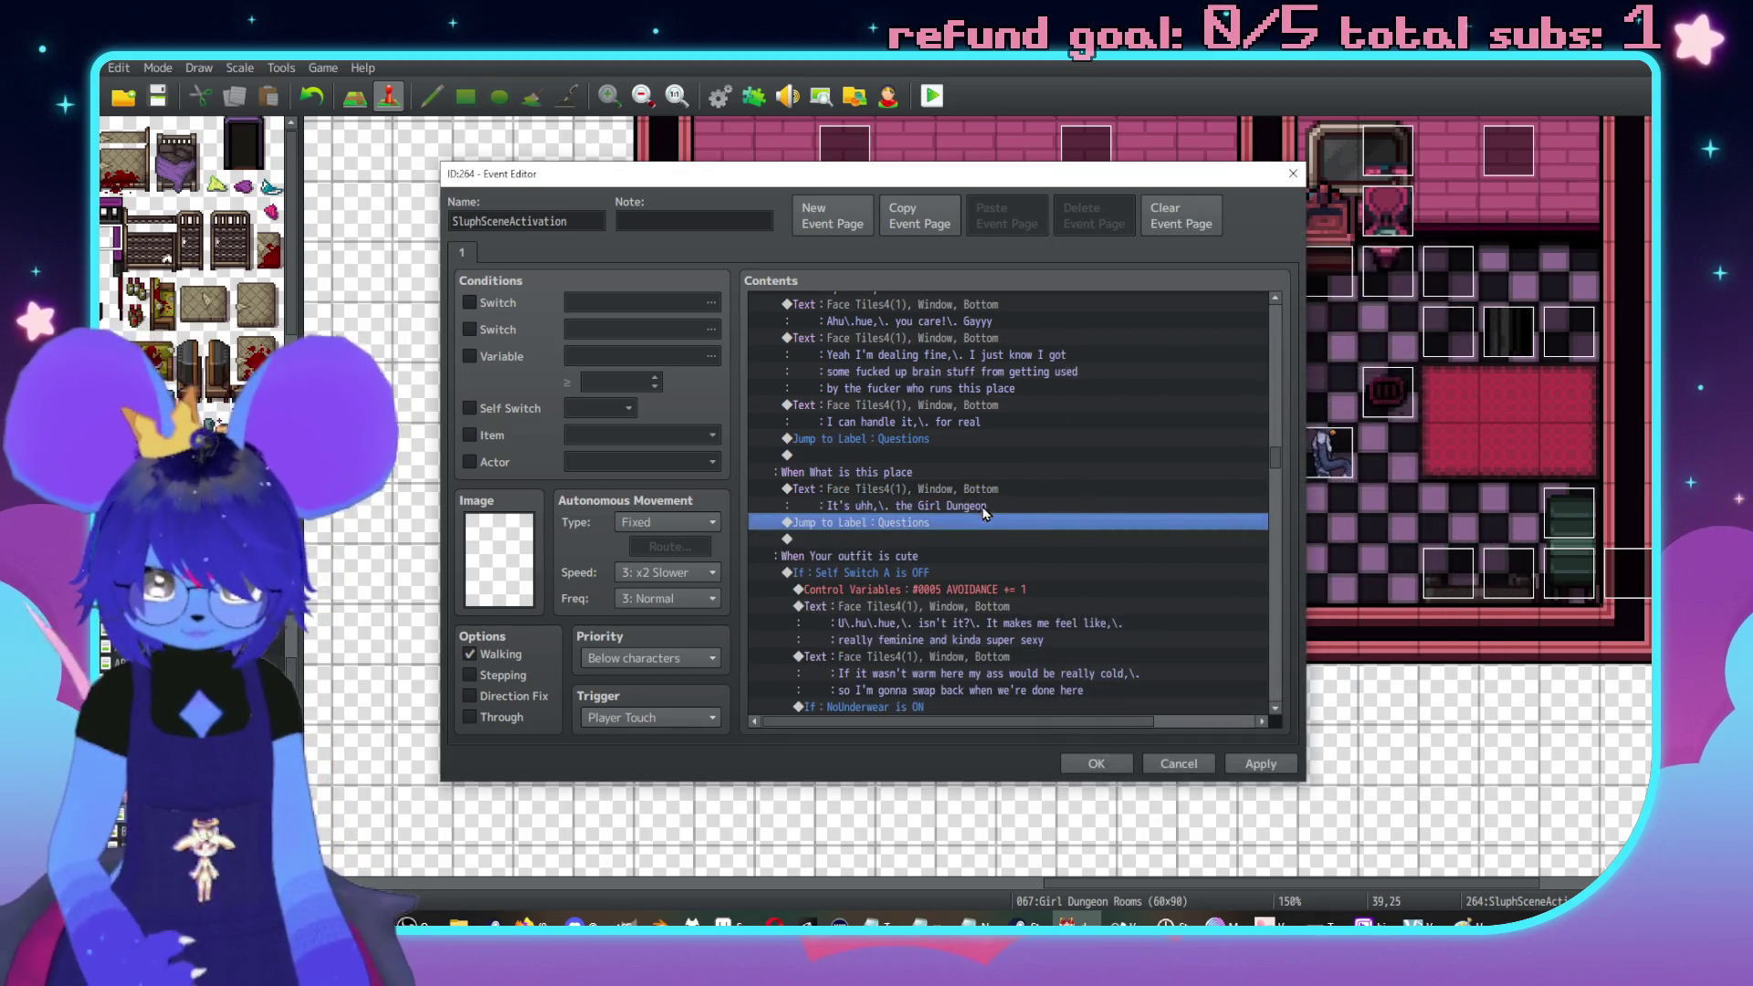
Add a three-line message describing the place as a magic girly bar and bordello fuelling a magic source
{"action": "double_click", "coordinate": [973, 522]}
{"action": "left_click", "coordinate": [908, 306]}
{"action": "double_click", "coordinate": [813, 484]}
{"action": "double_click", "coordinate": [792, 413]}
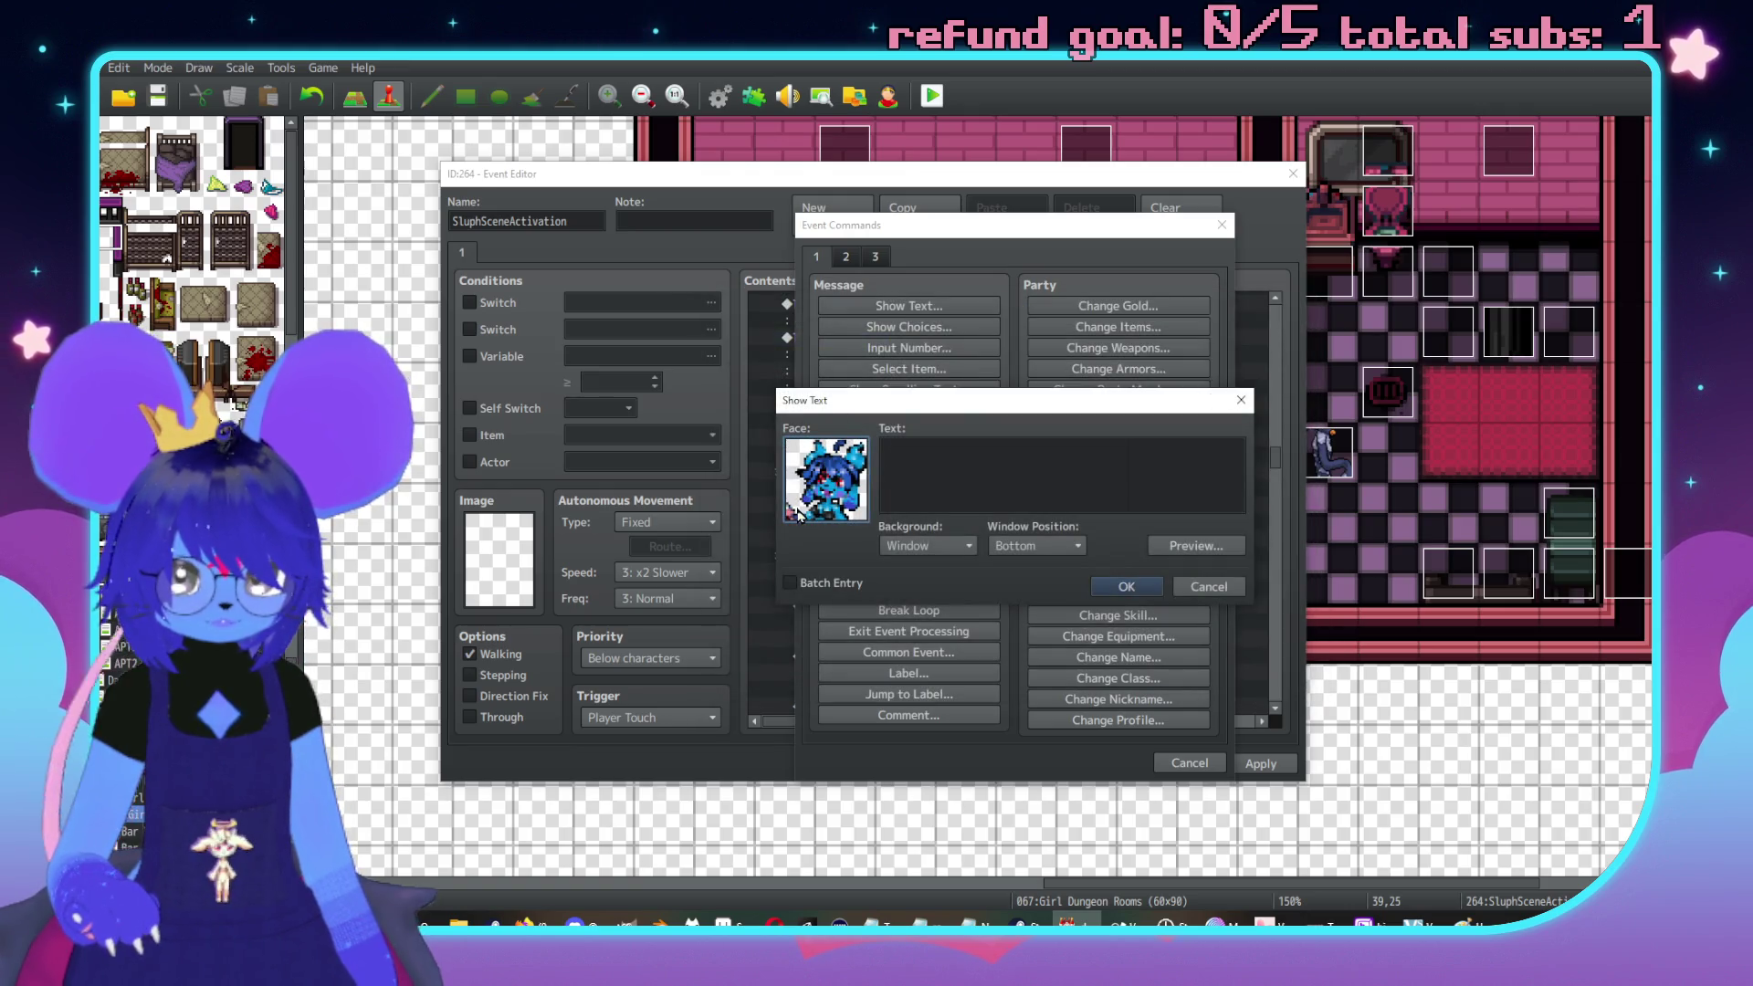
{"action": "double_click", "coordinate": [797, 514]}
{"action": "double_click", "coordinate": [1019, 359]}
{"action": "left_click", "coordinate": [975, 455]}
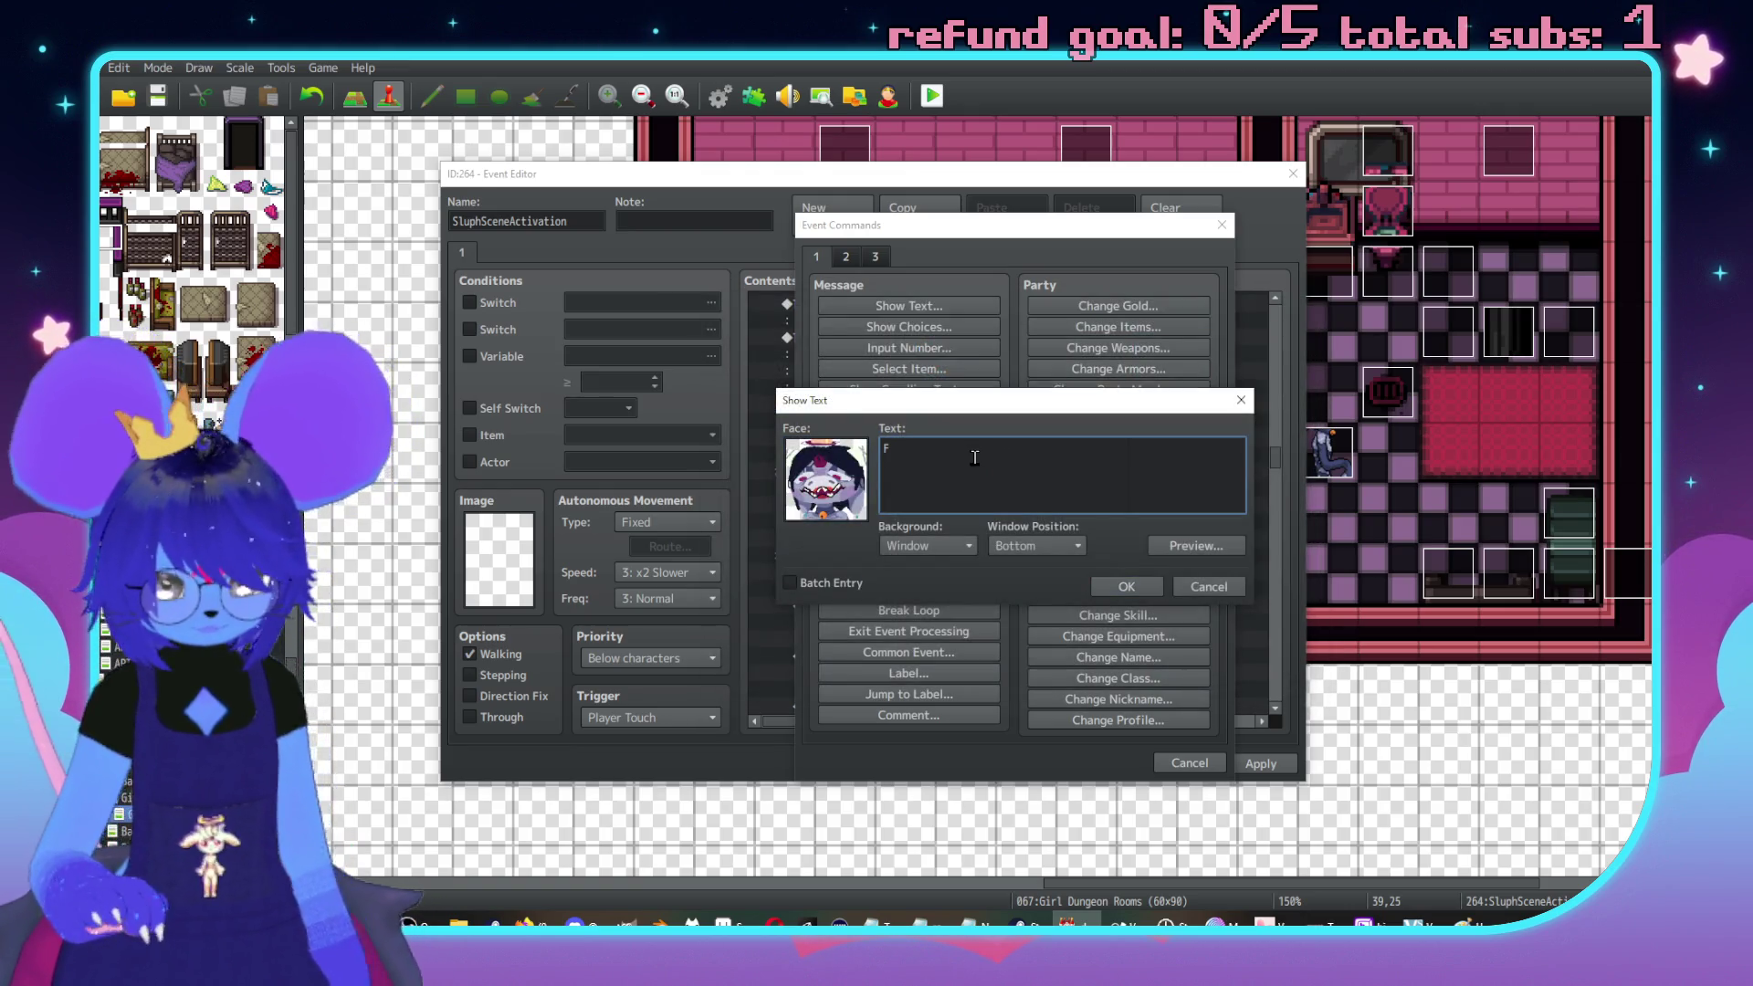
{"action": "type", "text": "rom what I've heard and done it'"}
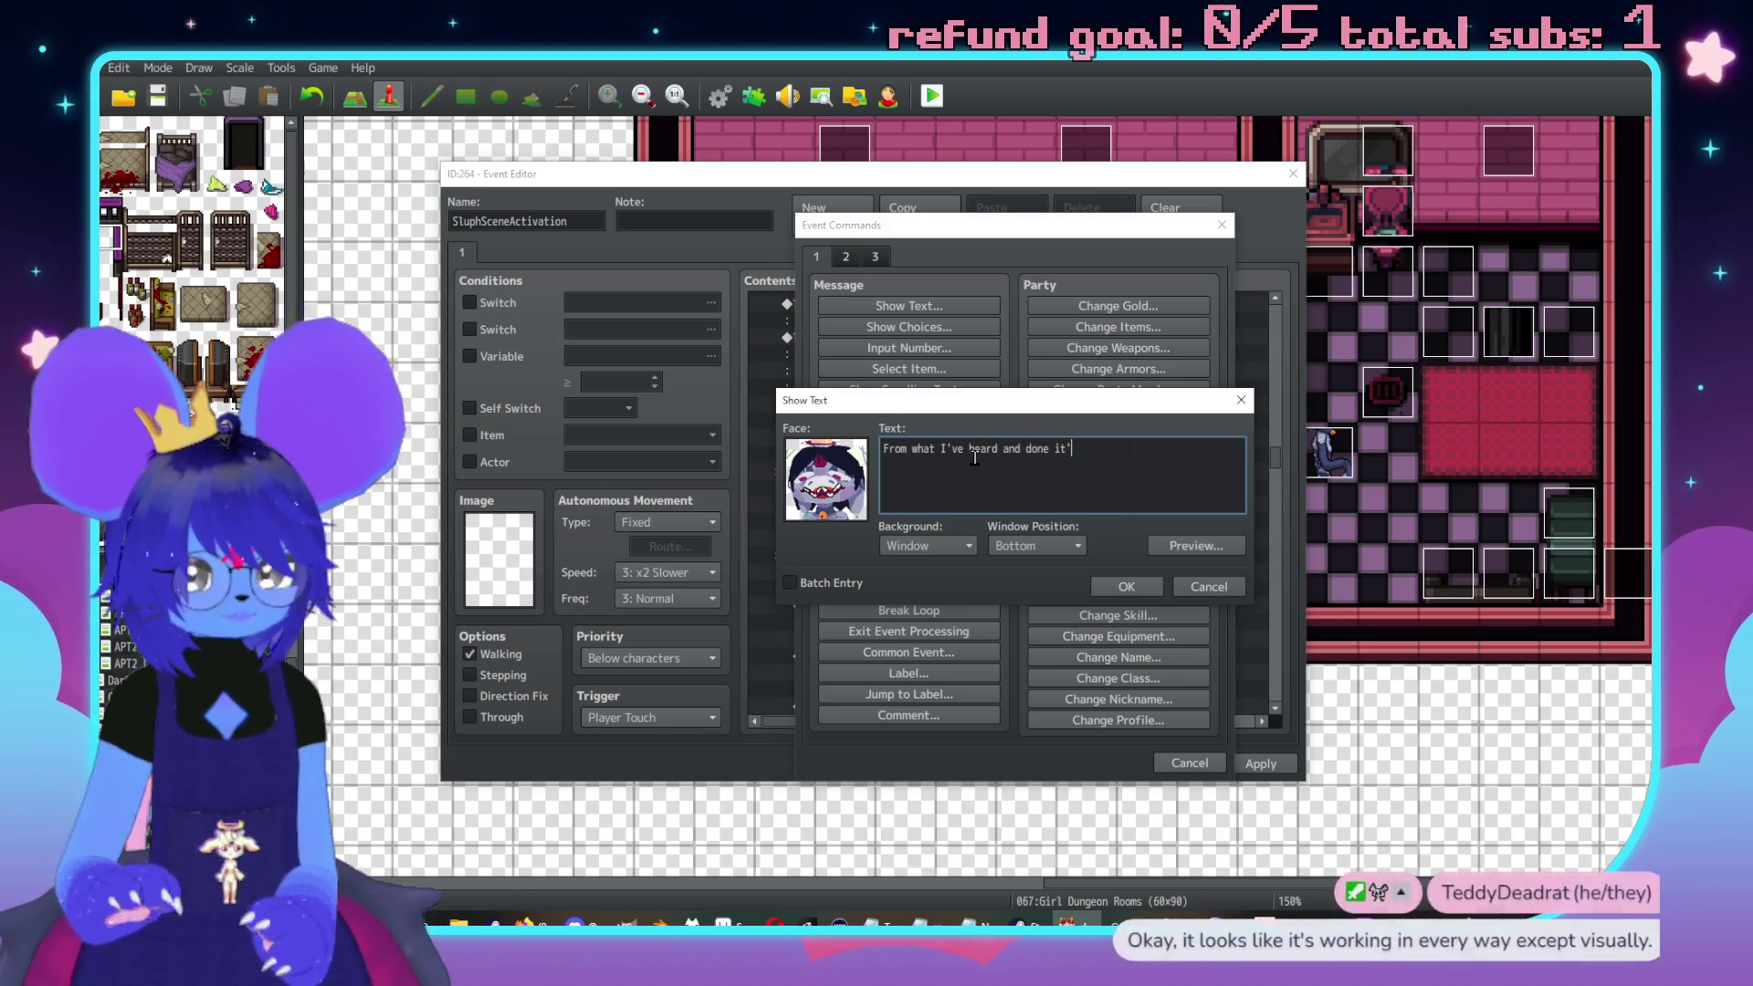
{"action": "type", "text": "s like a "}
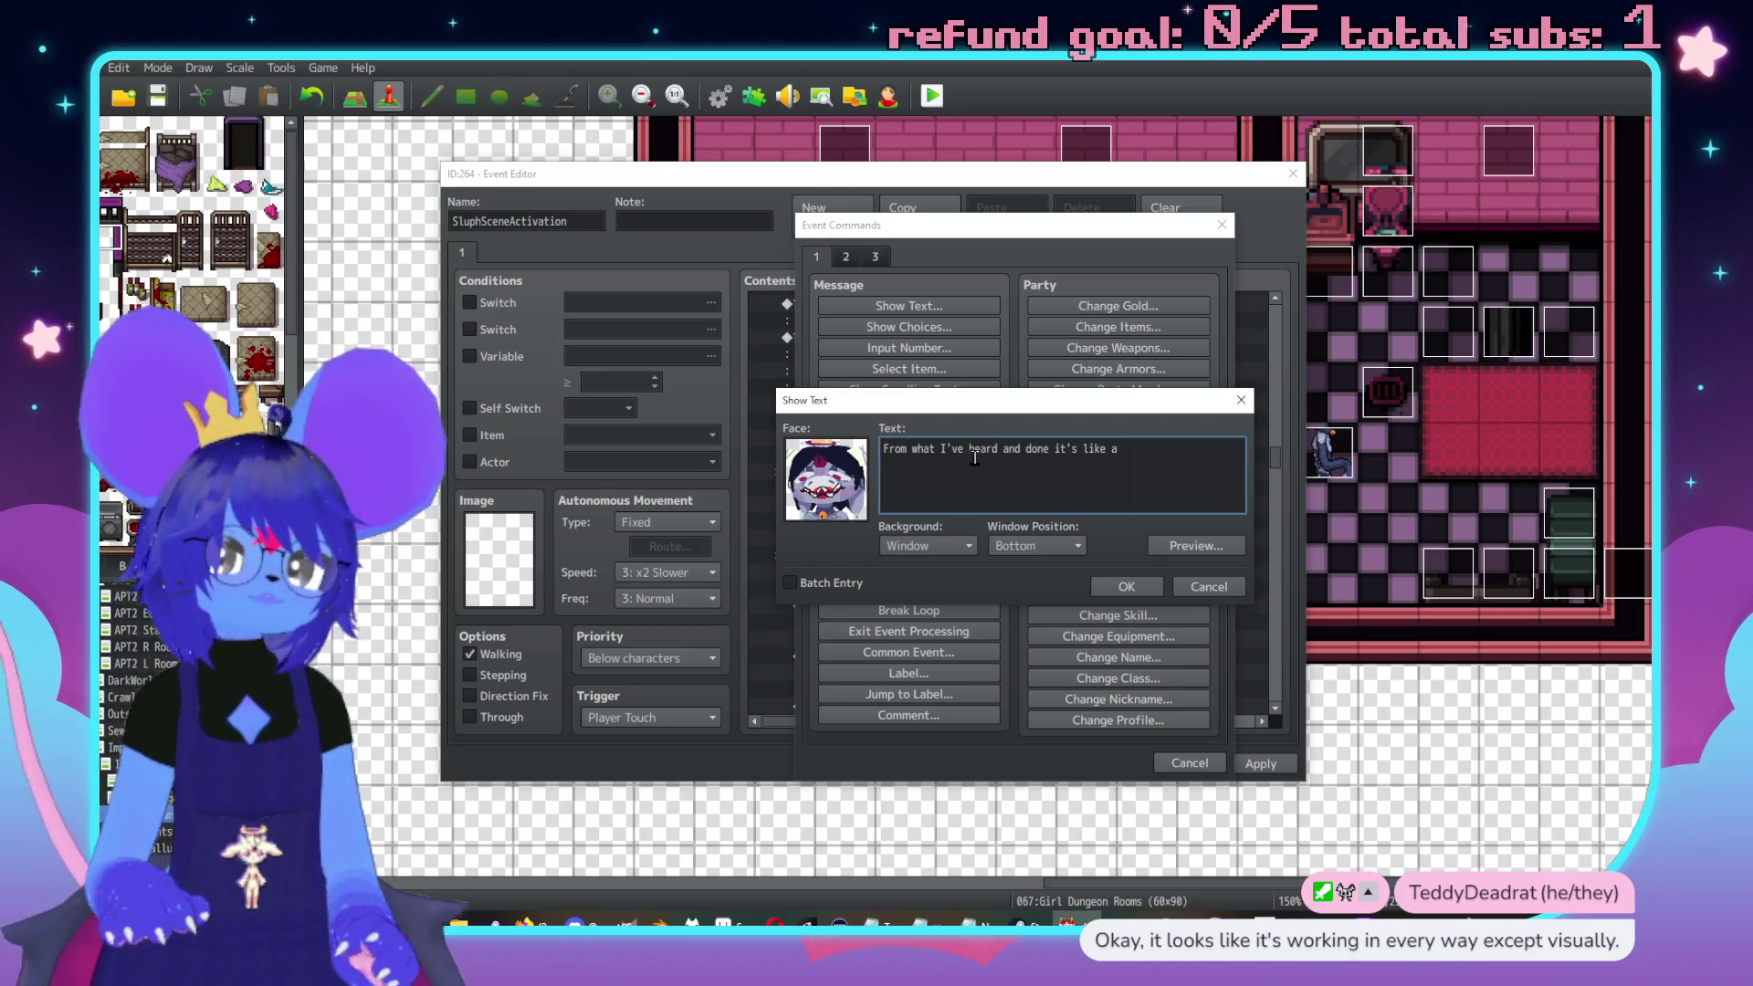
{"action": "type", "text": "magic"}
{"action": "key", "text": "Return"}
{"action": "type", "text": "freak bordello"}
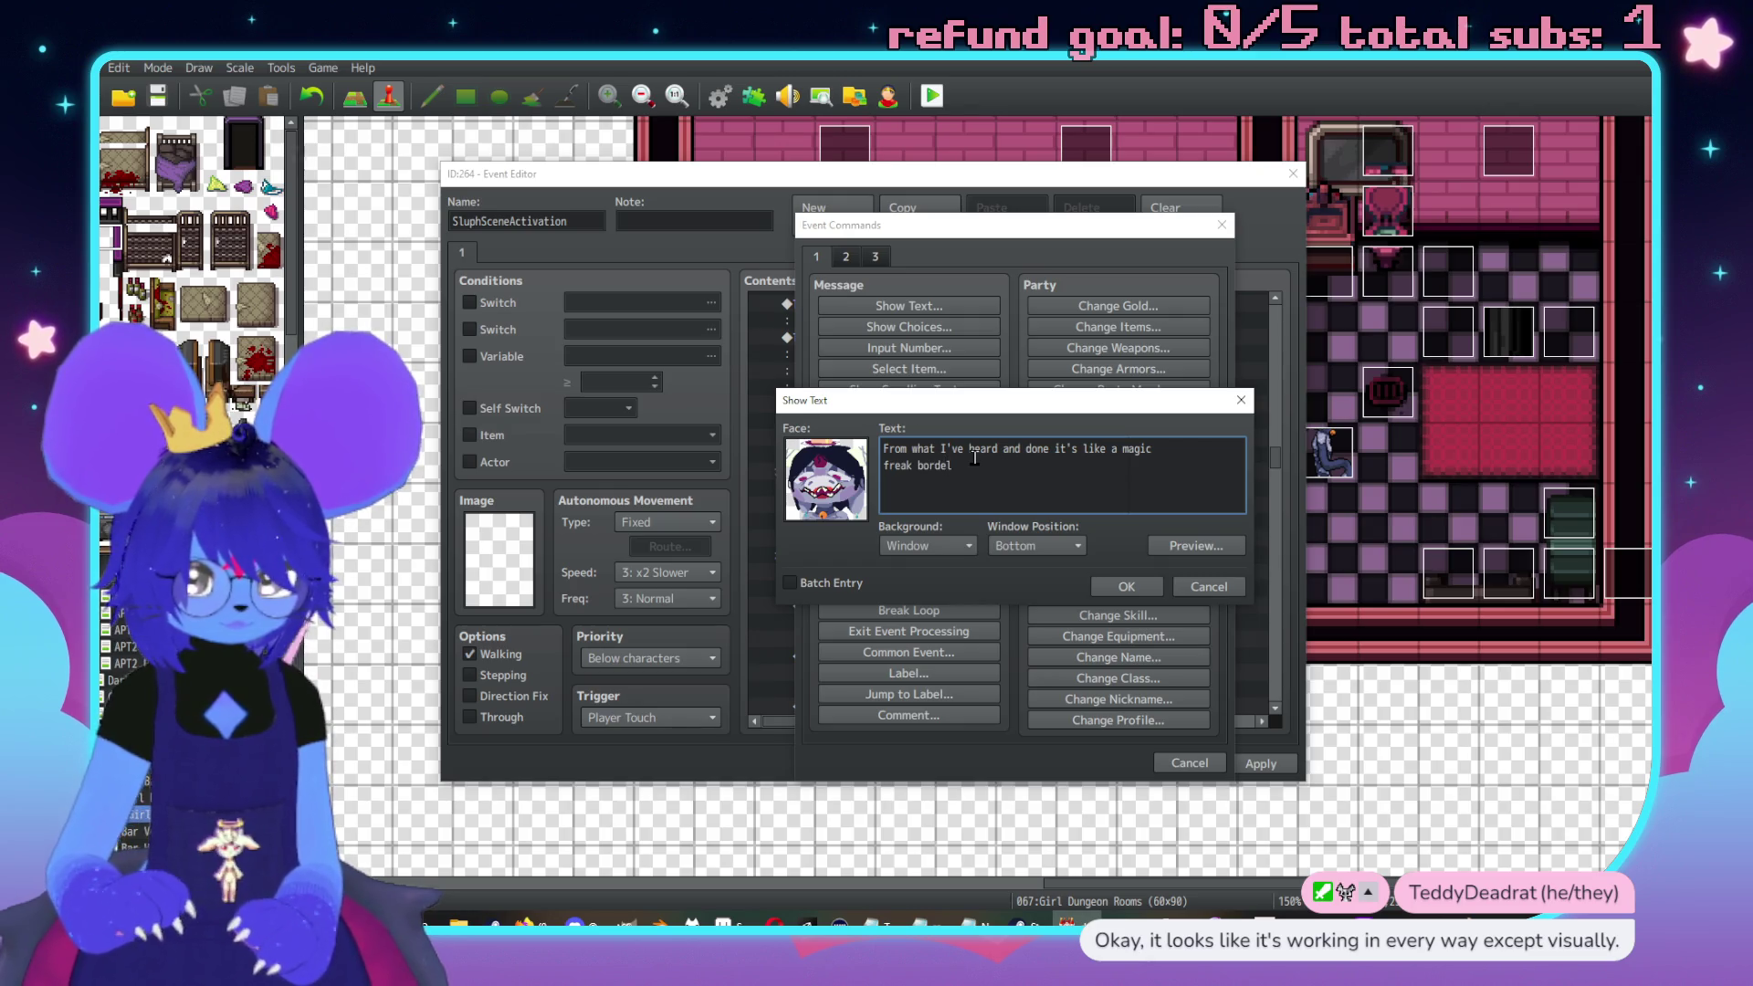
{"action": "key", "text": "alt+Tab"}
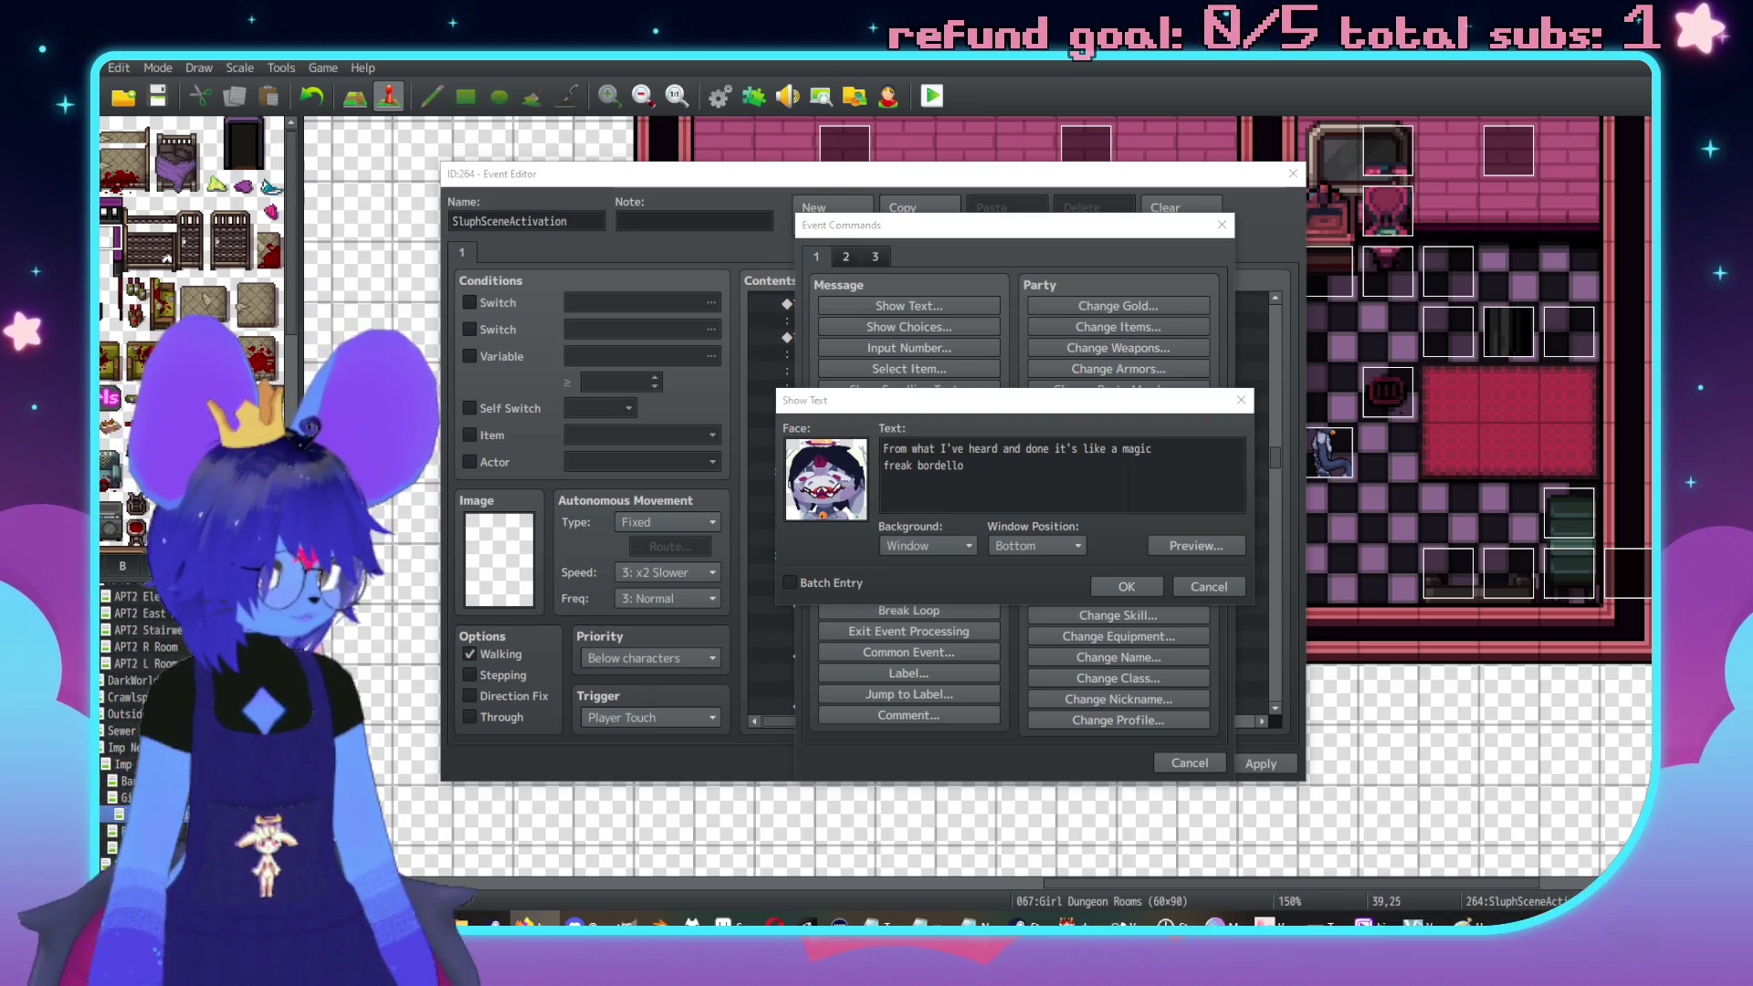
{"action": "left_click", "coordinate": [931, 467]}
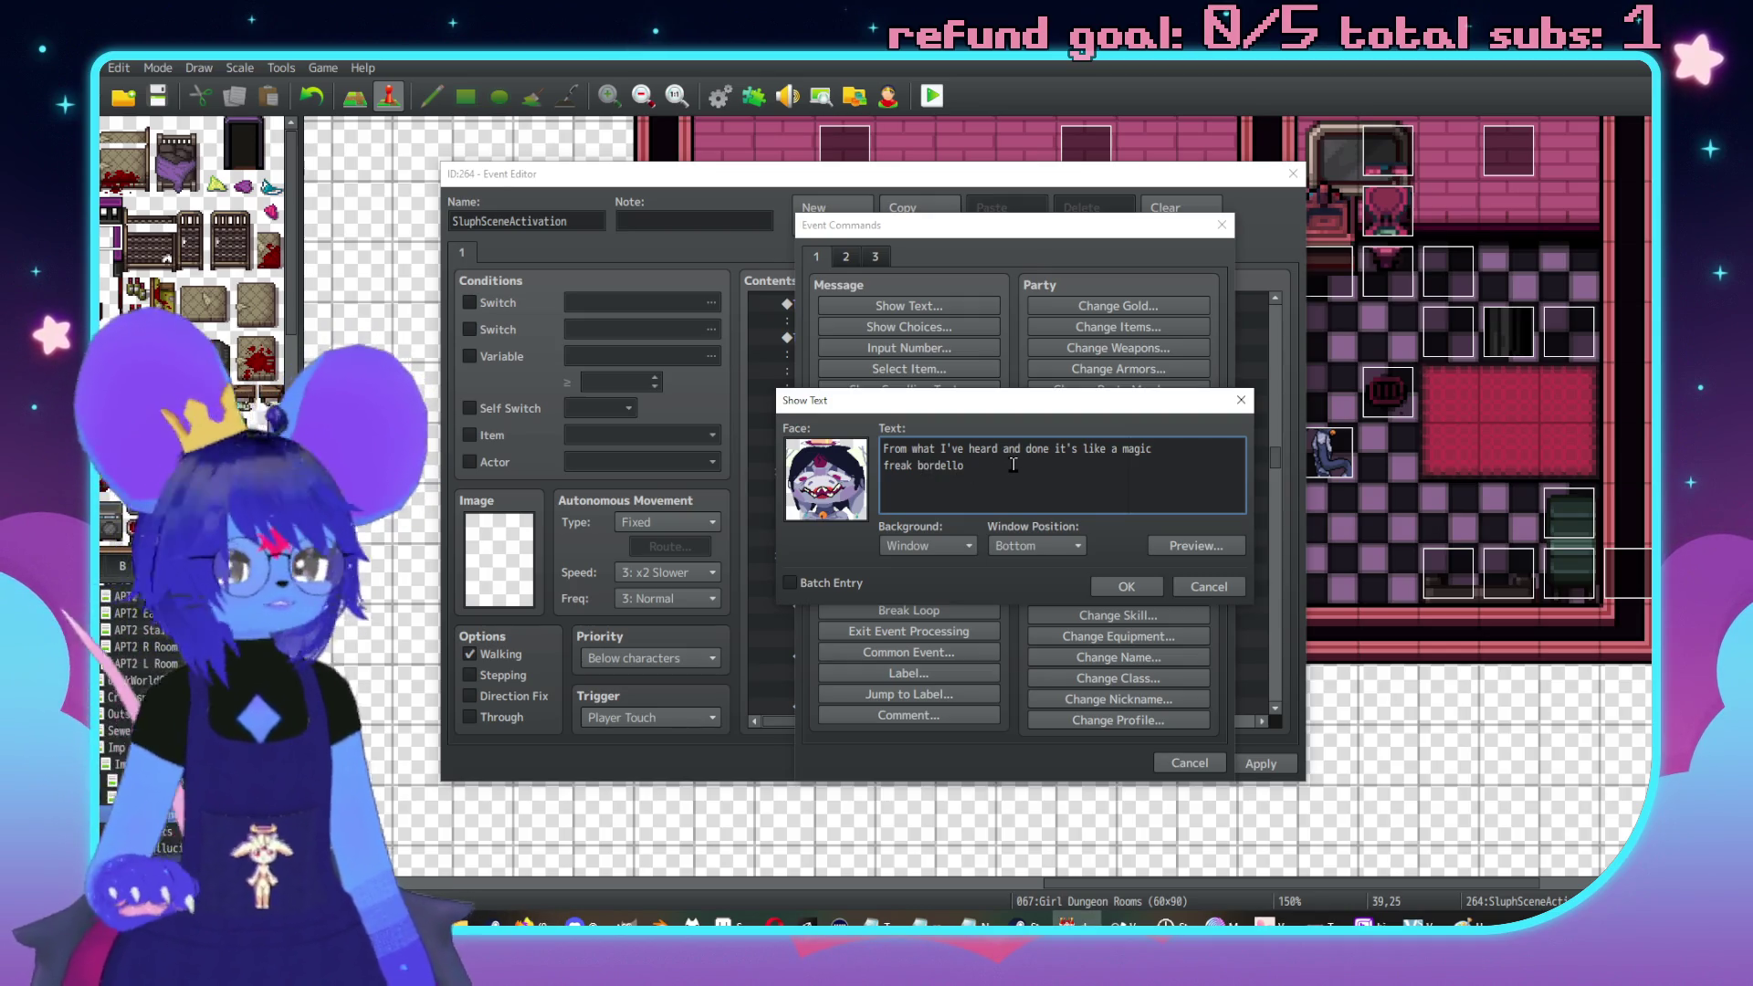
{"action": "type", "text": "girly bar "}
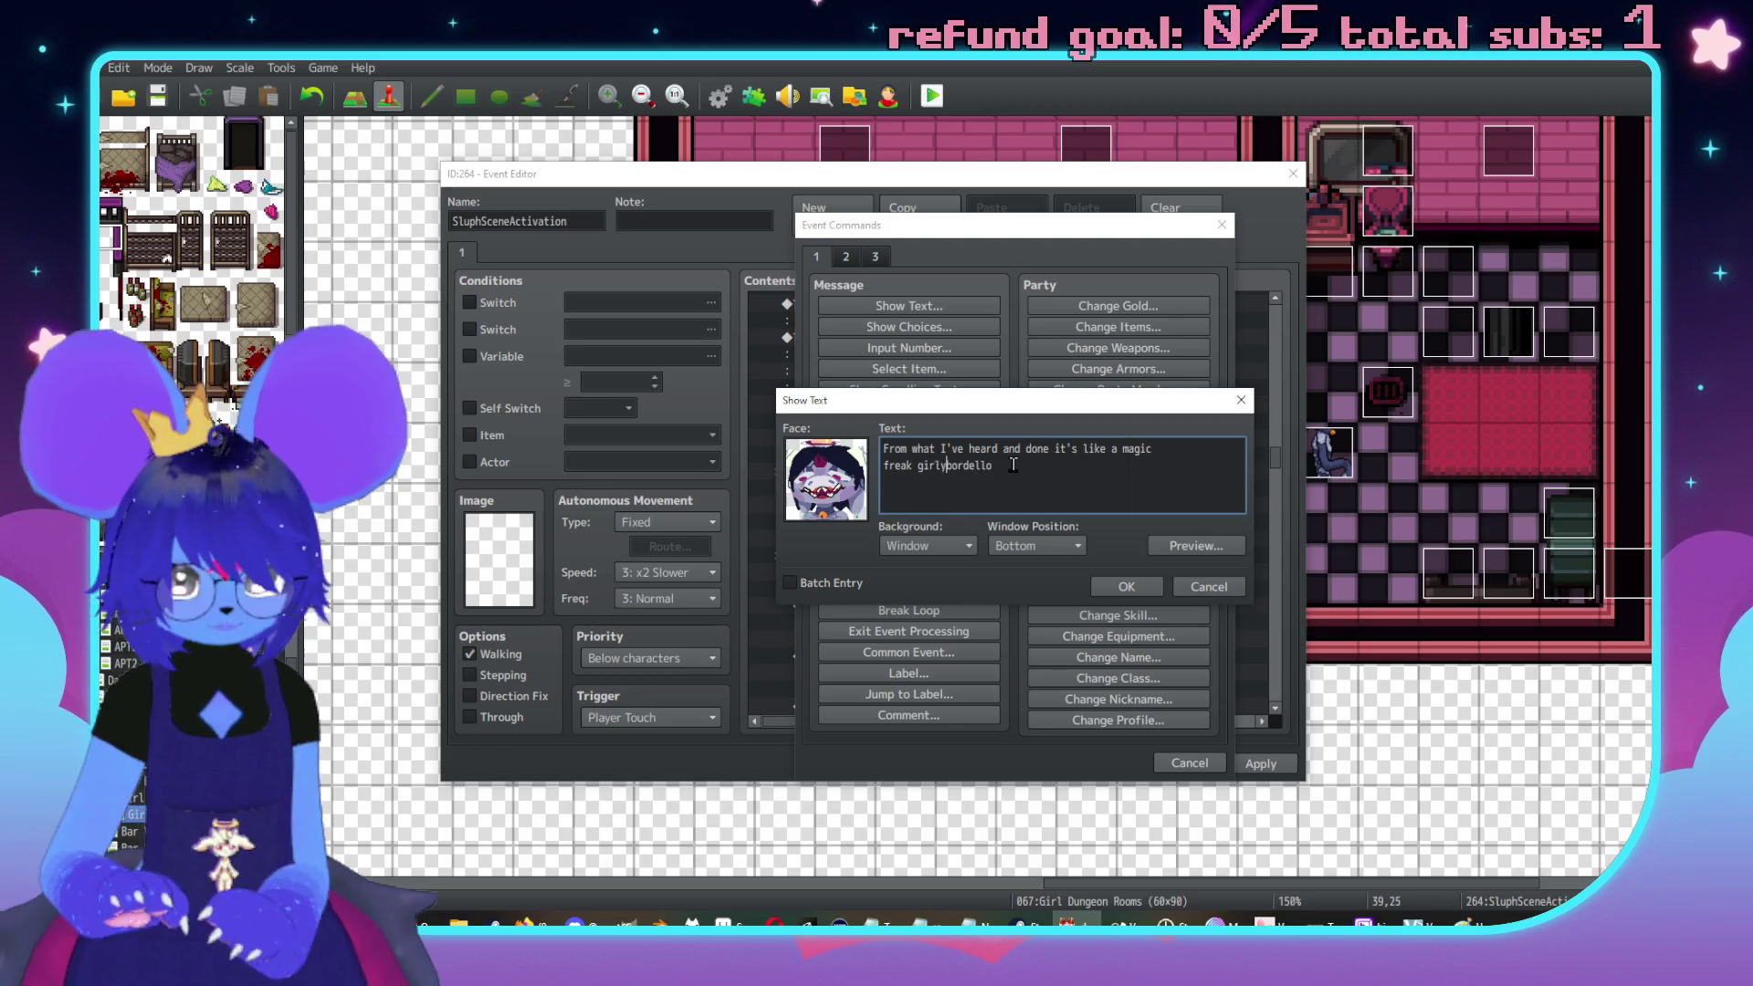
{"action": "type", "text": "and bordello "}
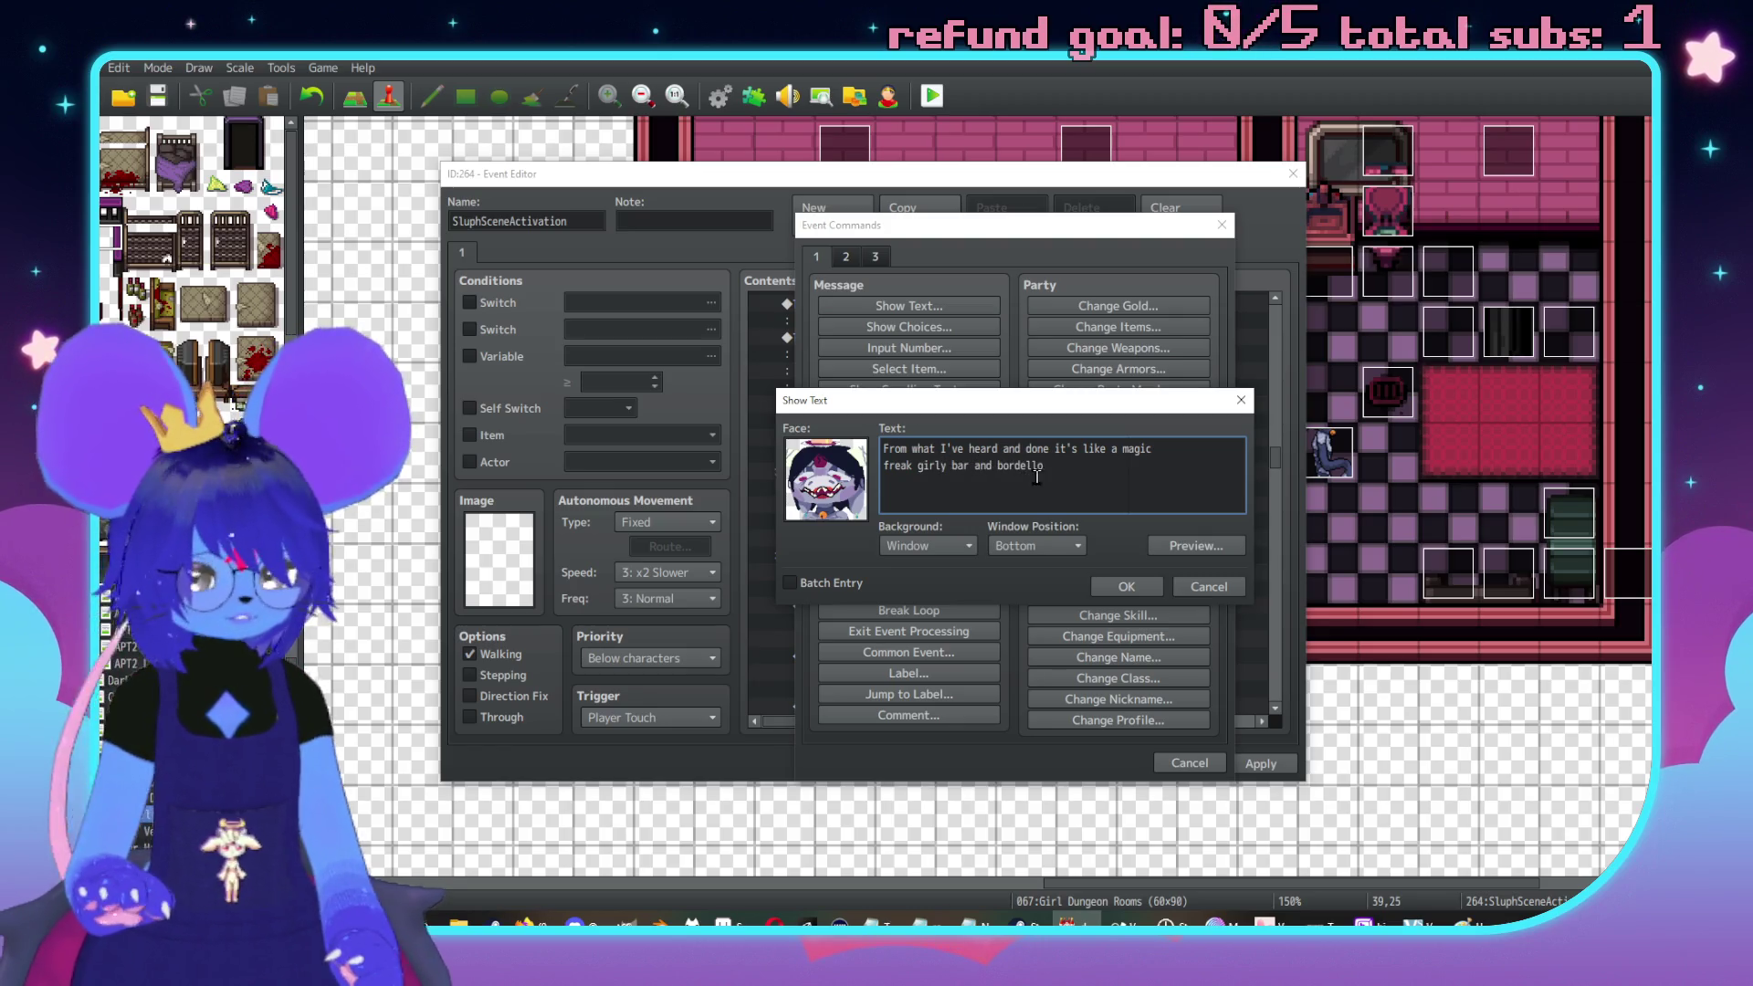
{"action": "type", "text": "wh"}
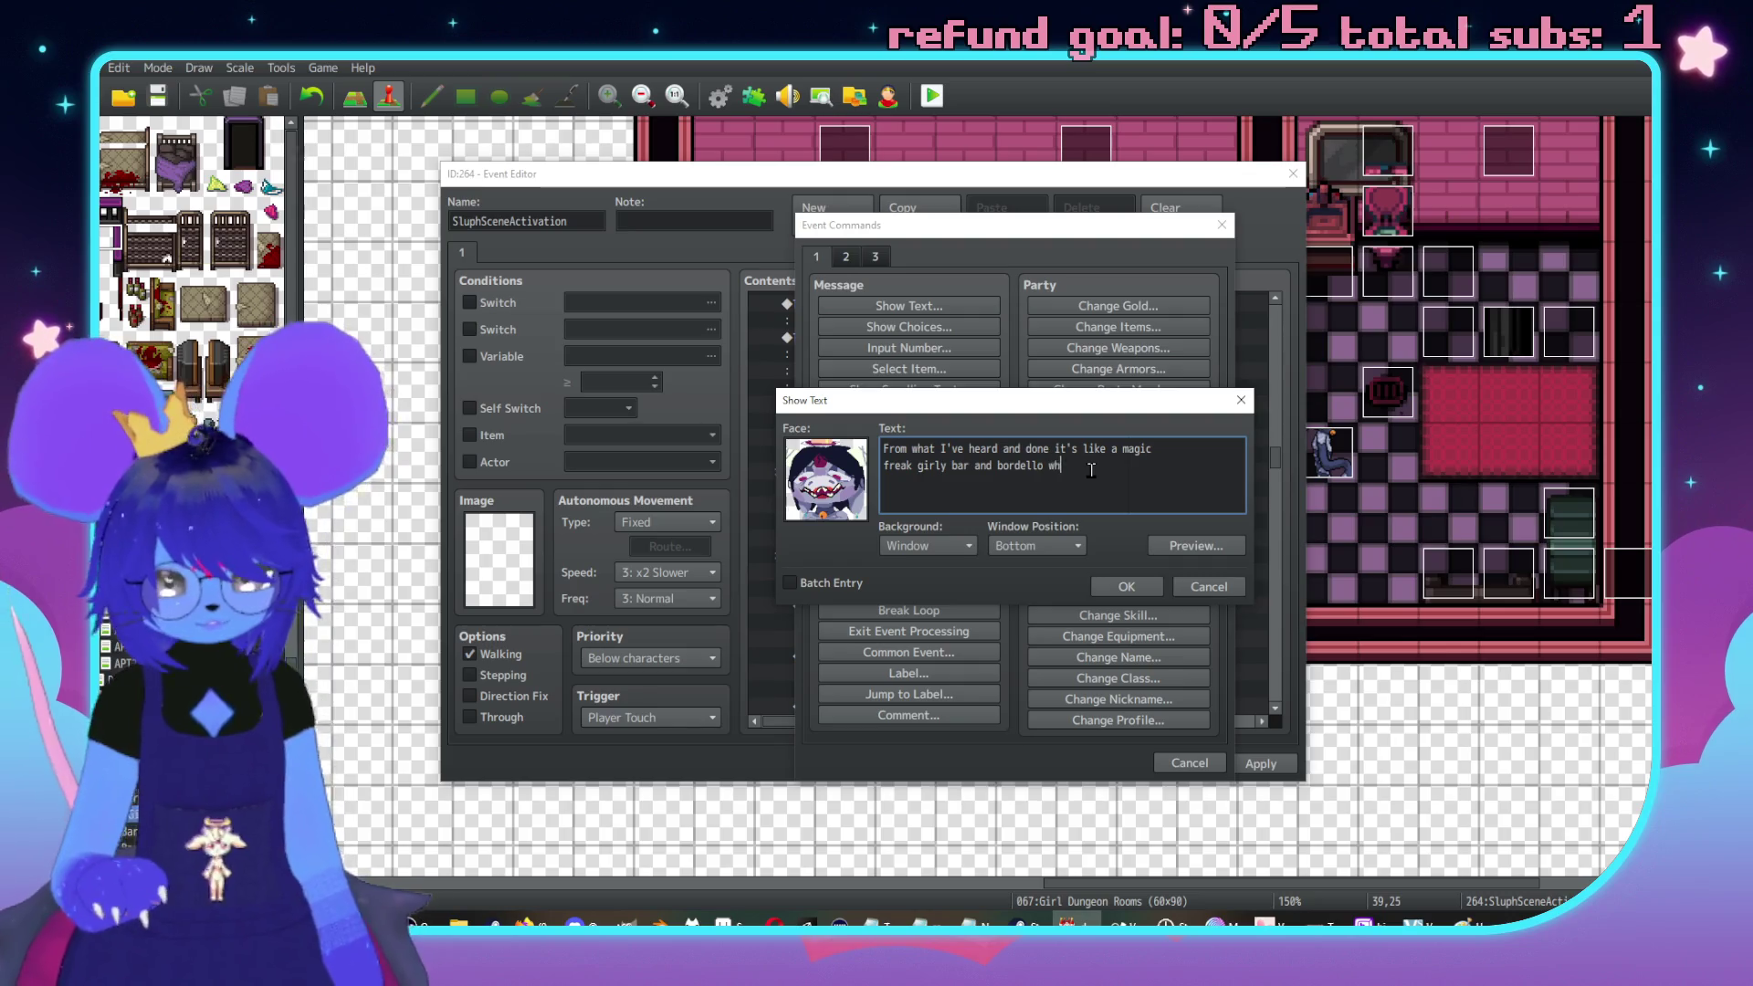
{"action": "type", "text": "ere the pervy"}
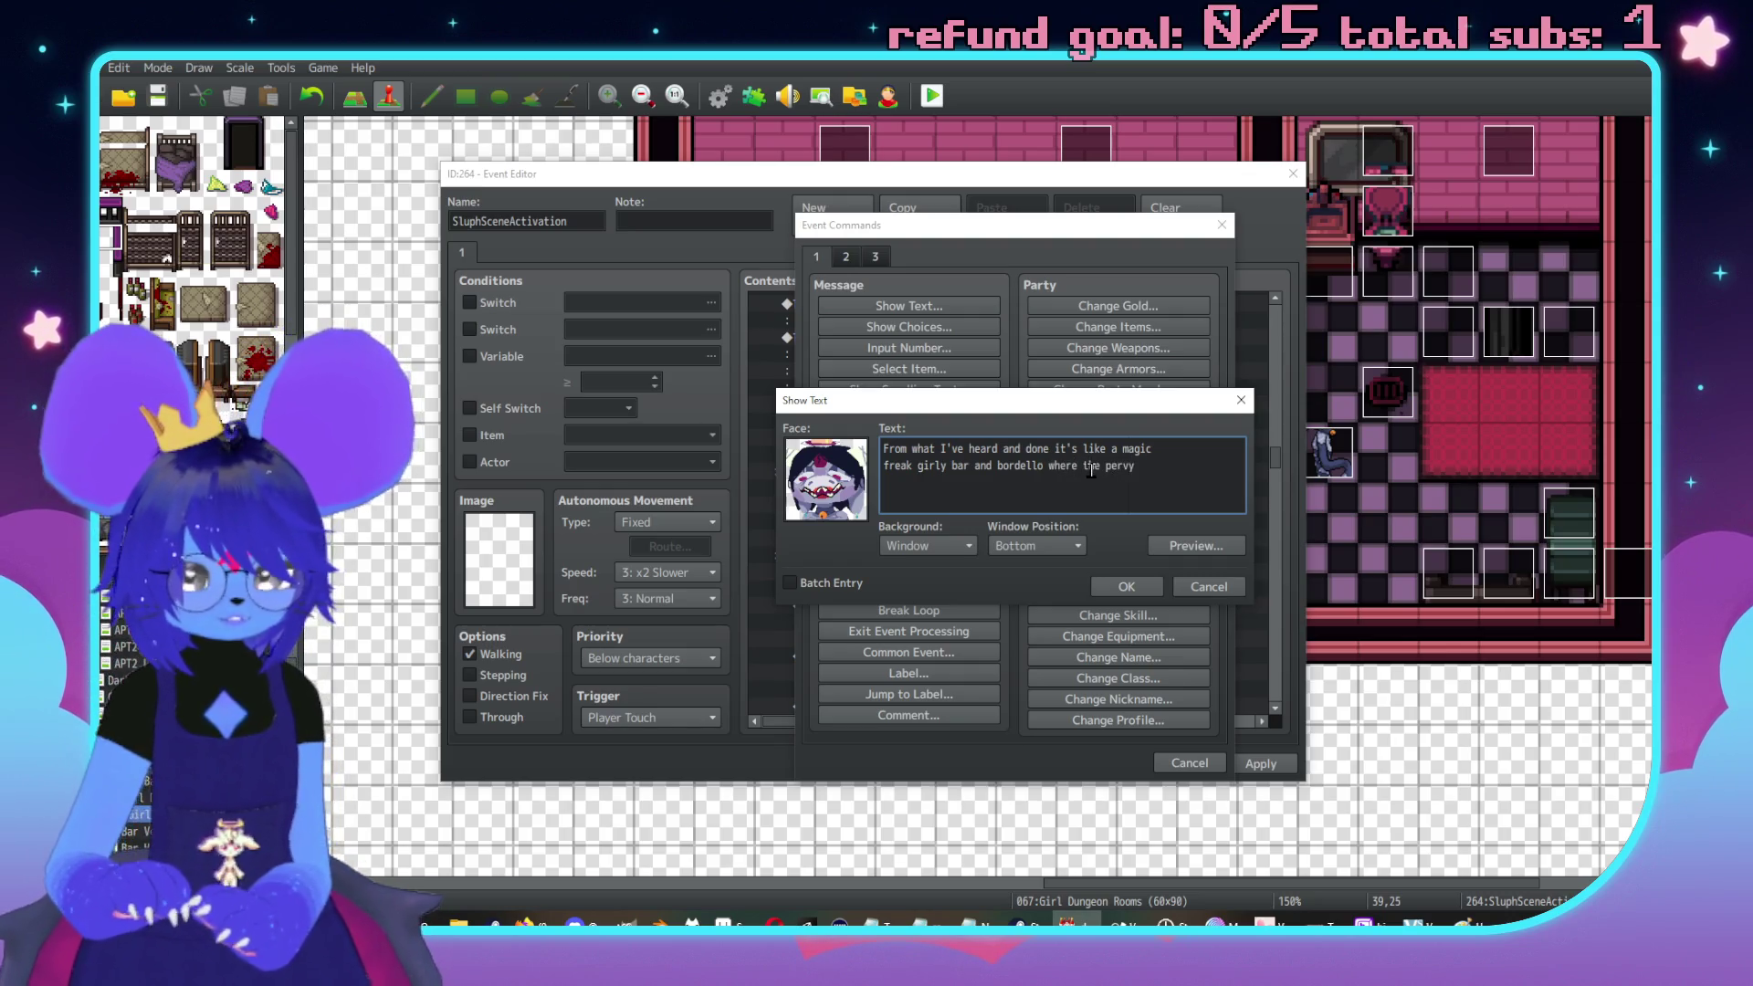
{"action": "key", "text": "BackSpace"}
{"action": "key", "text": "BackSpace"}
{"action": "key", "text": "BackSpace"}
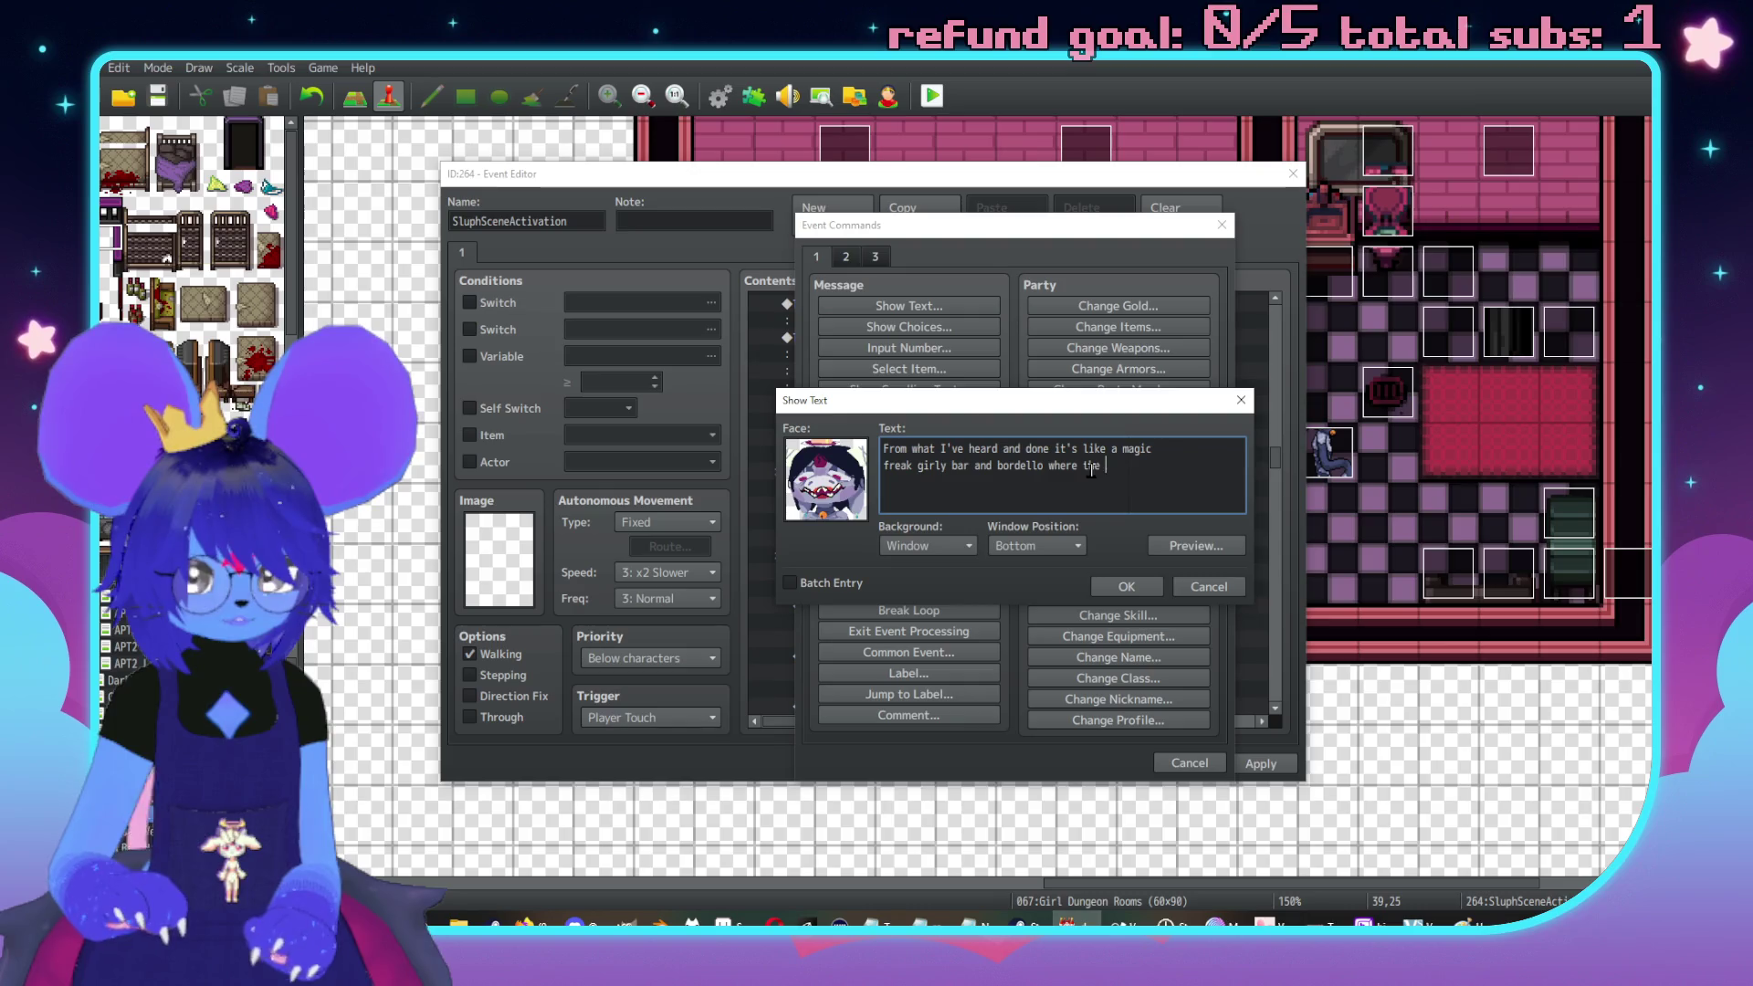
{"action": "type", "text": "kink shit"}
{"action": "key", "text": "Return"}
{"action": "type", "text": "goes to fuel a "}
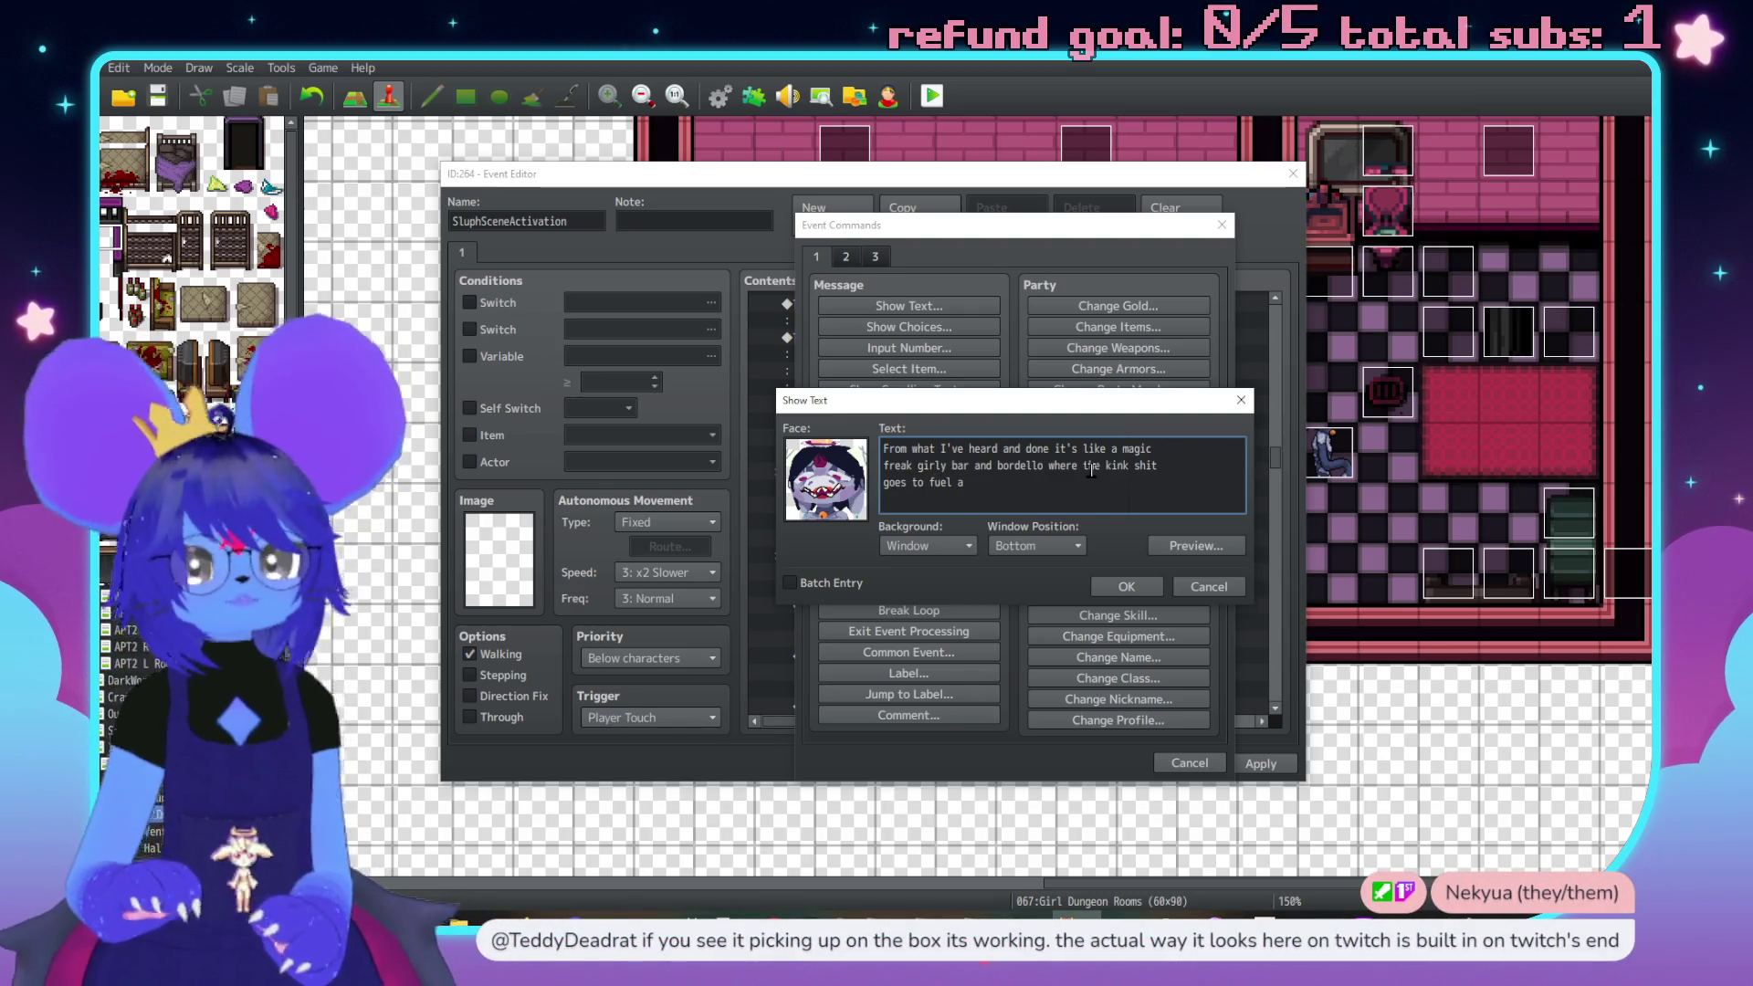
{"action": "type", "text": "magic source"}
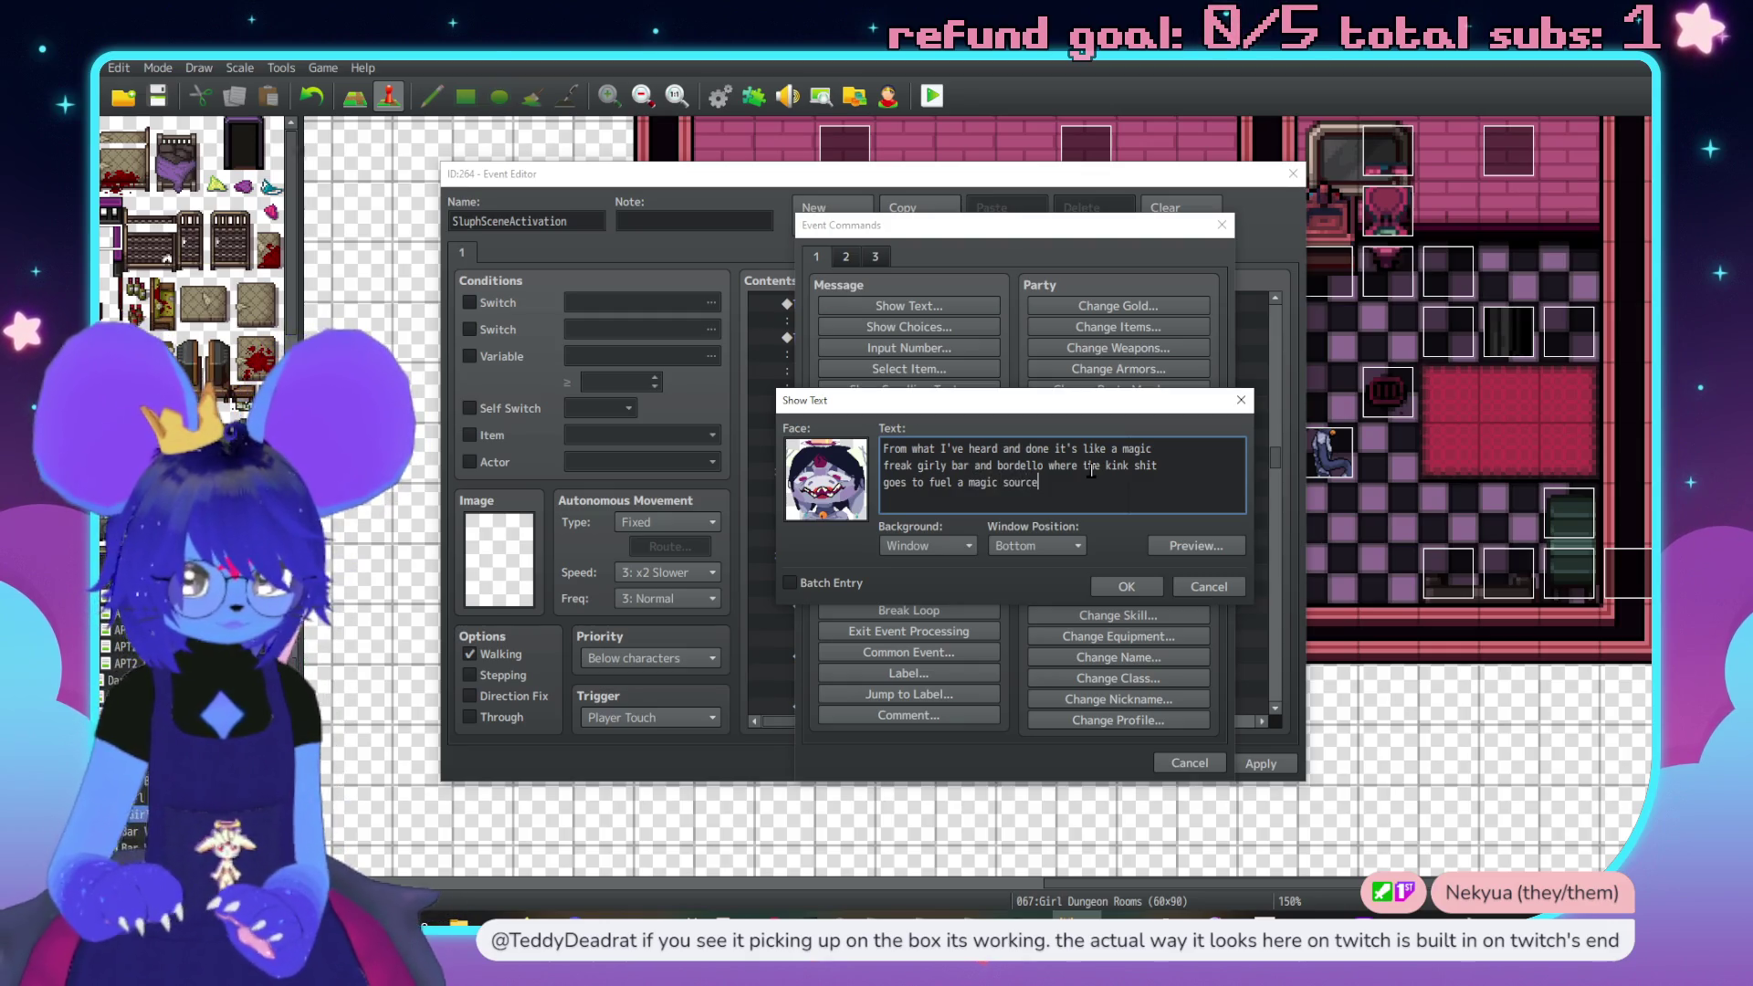
{"action": "type", "text": " ofs"}
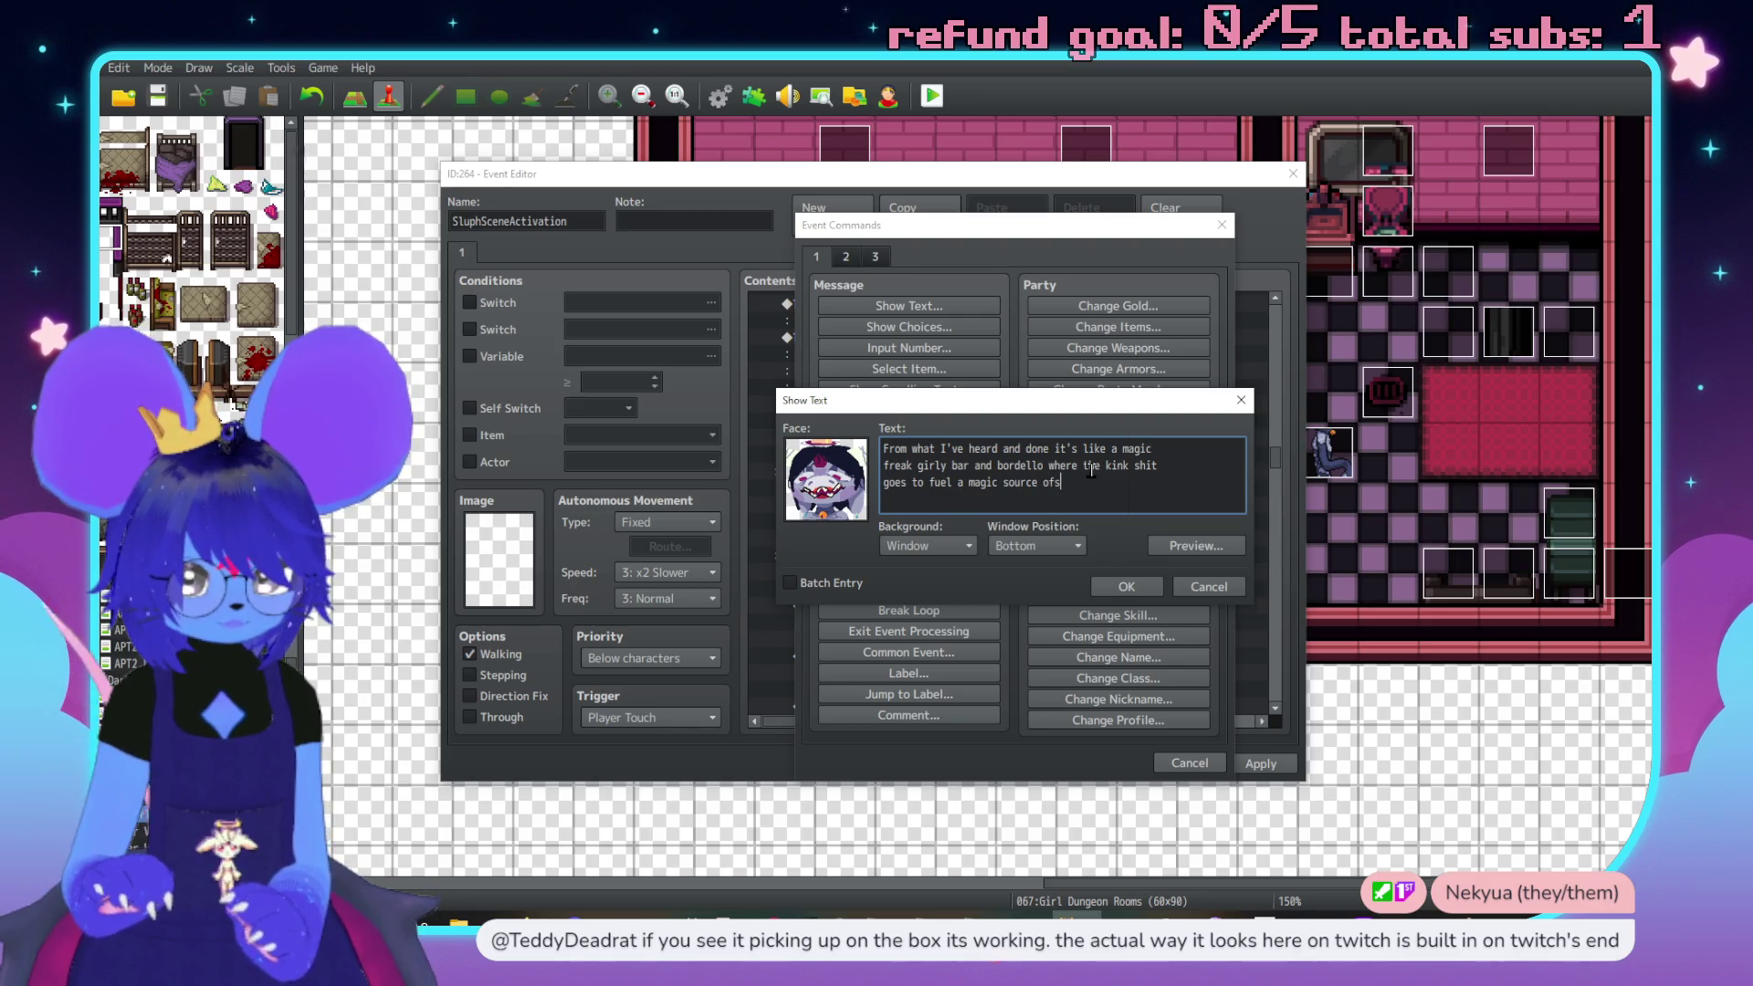
{"action": "key", "text": "BackSpace"}
{"action": "type", "text": "sorts"}
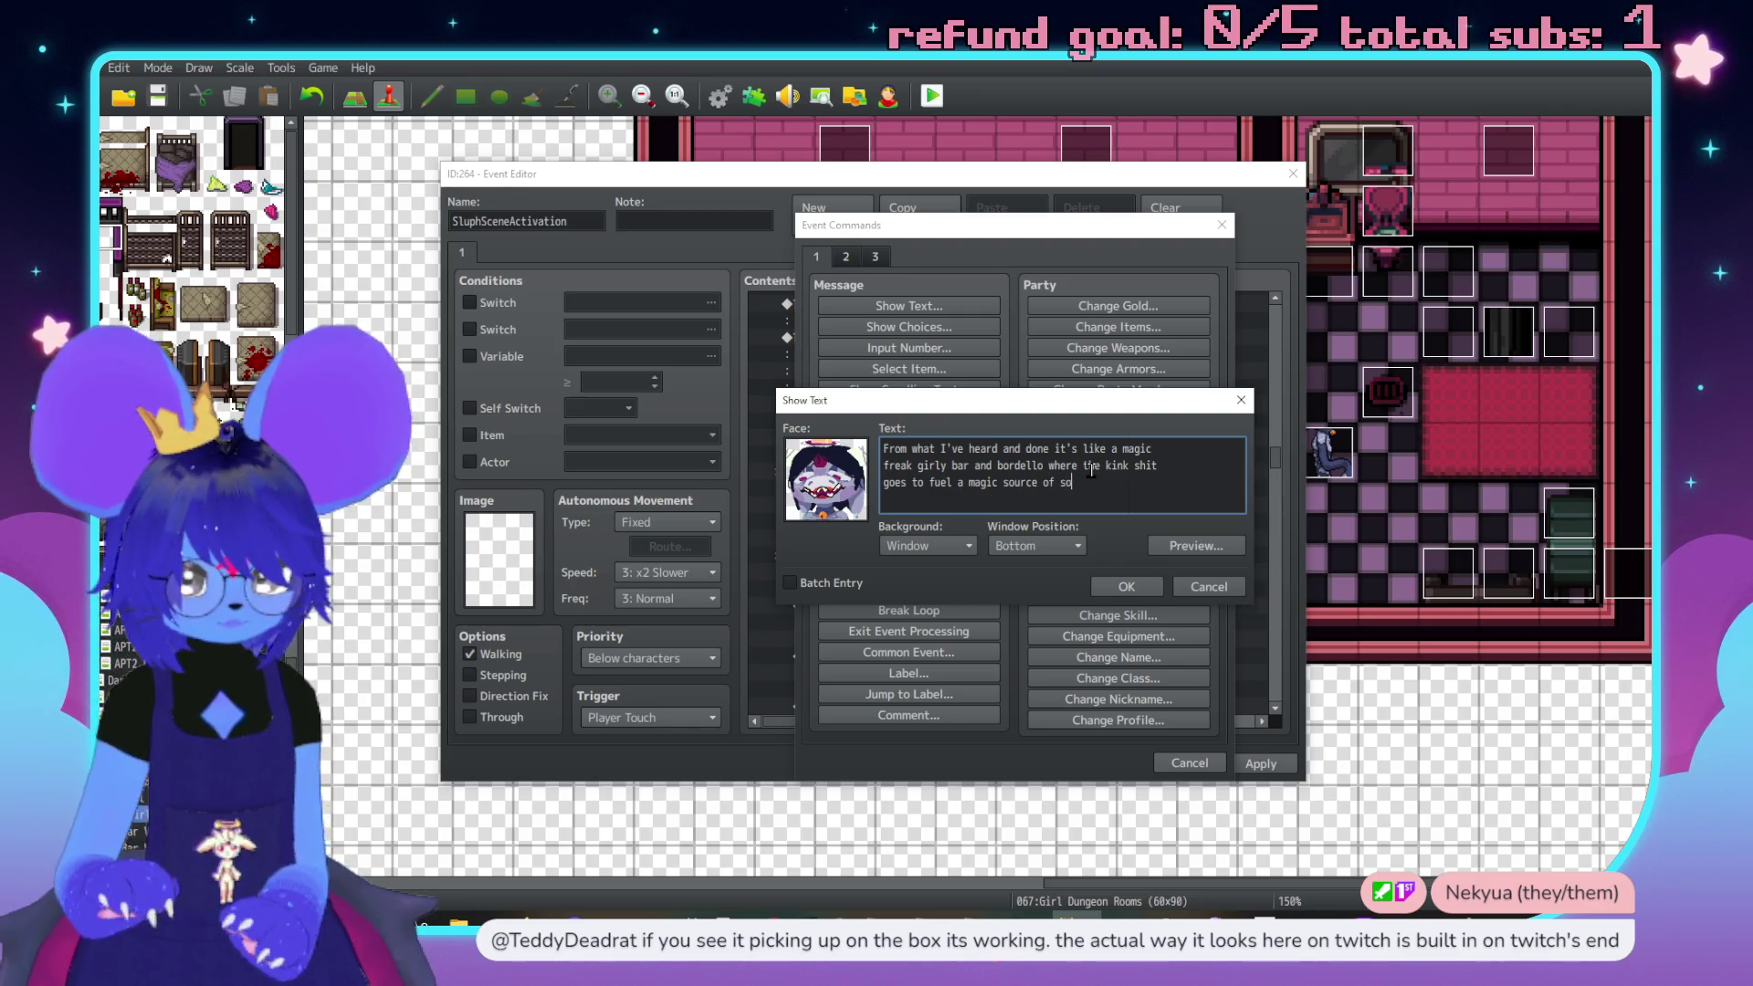
{"action": "left_click", "coordinate": [1132, 587]}
Add Sluph's message about silver wires and arranged rooms channelling energy into batteries and rituals
{"action": "scroll", "coordinate": [877, 529], "scroll_direction": "down", "scroll_amount": 1}
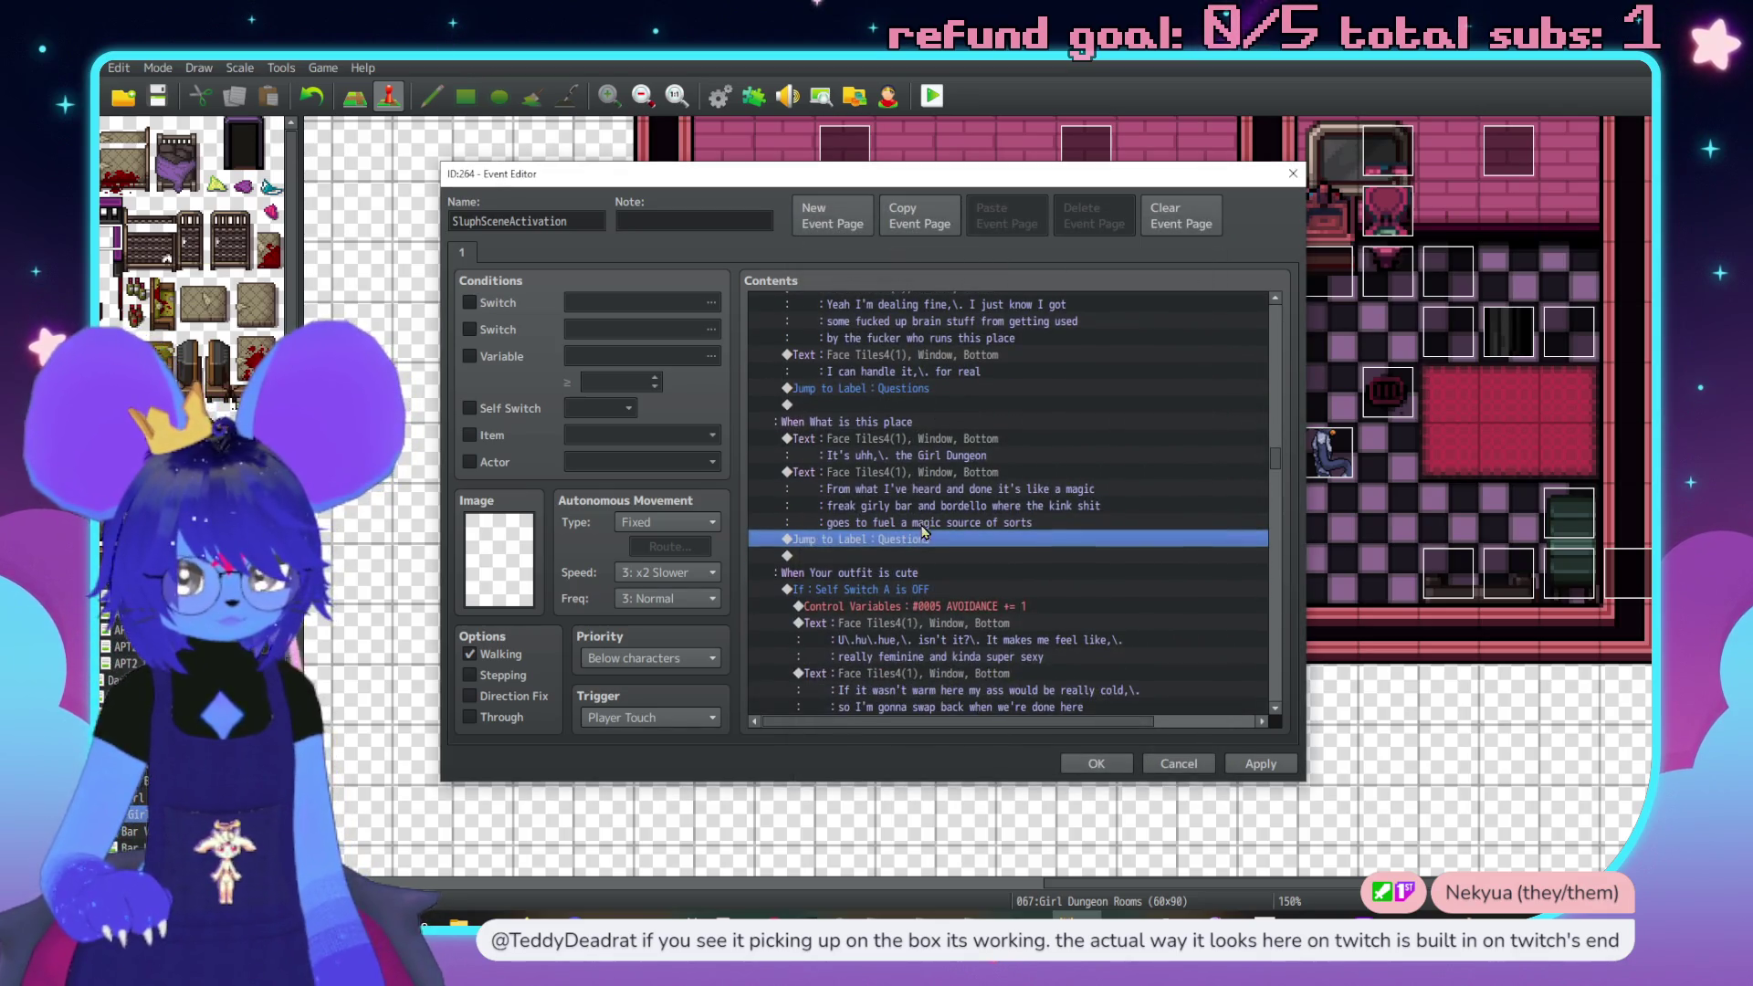
{"action": "double_click", "coordinate": [939, 554]}
{"action": "left_click", "coordinate": [1143, 305]}
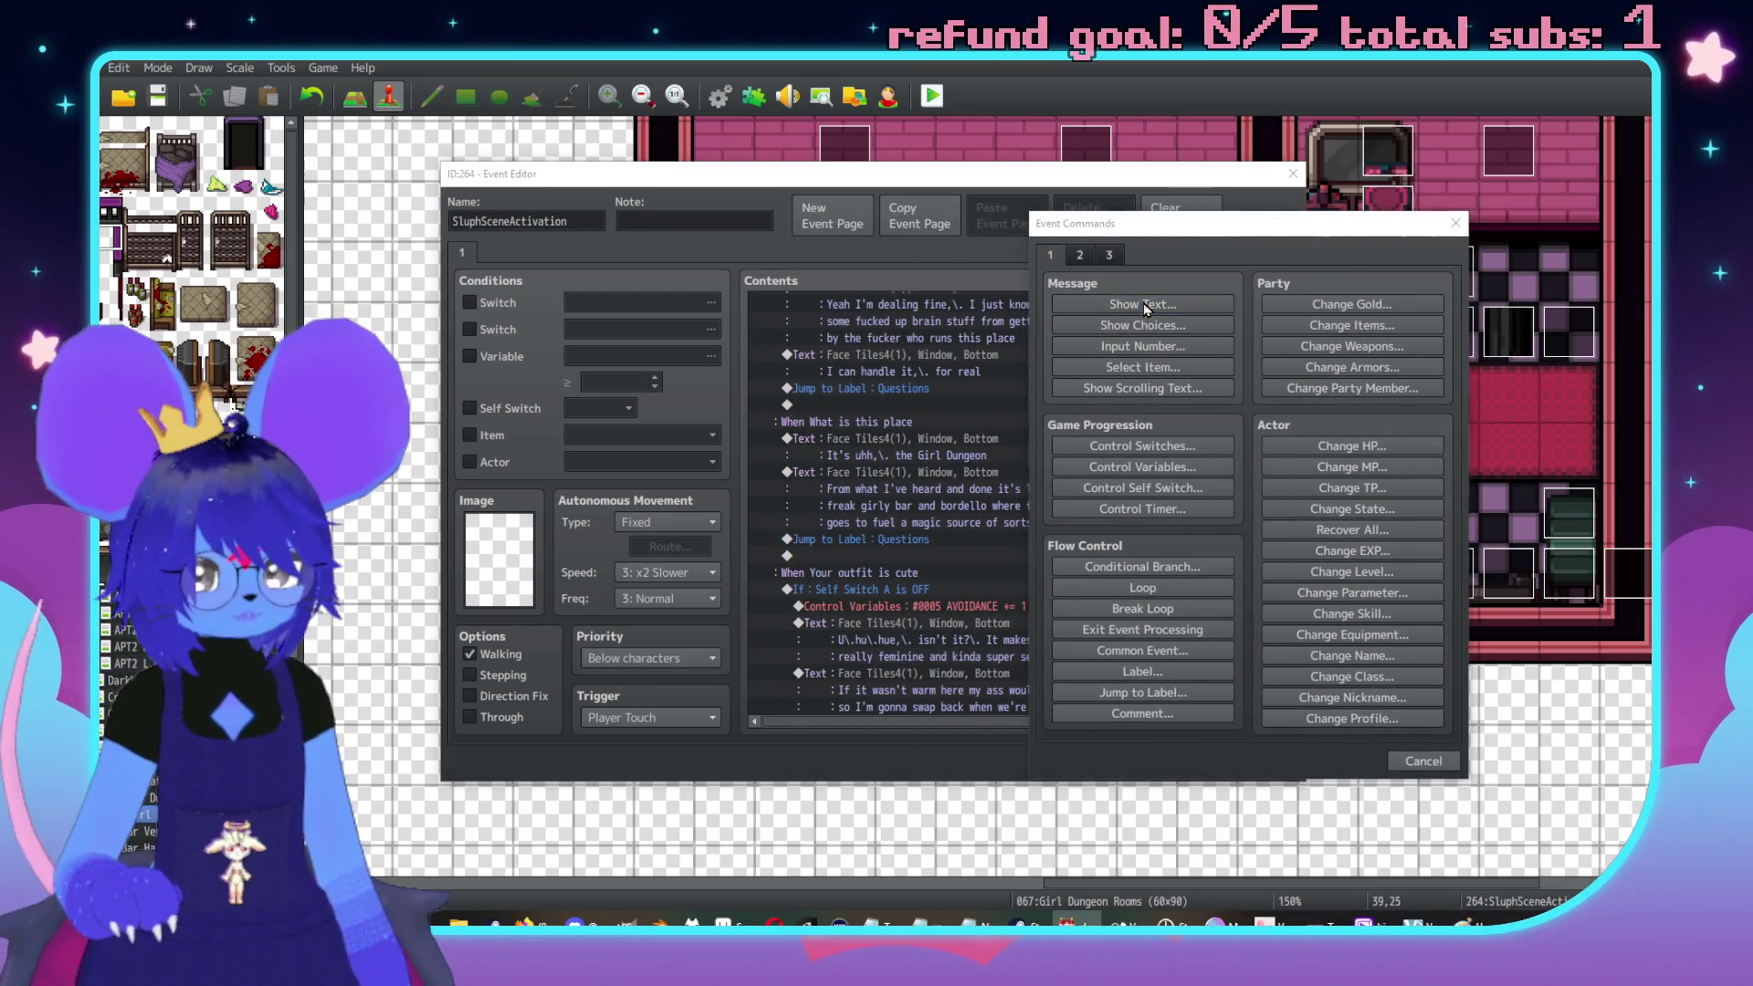
{"action": "double_click", "coordinate": [1058, 467]}
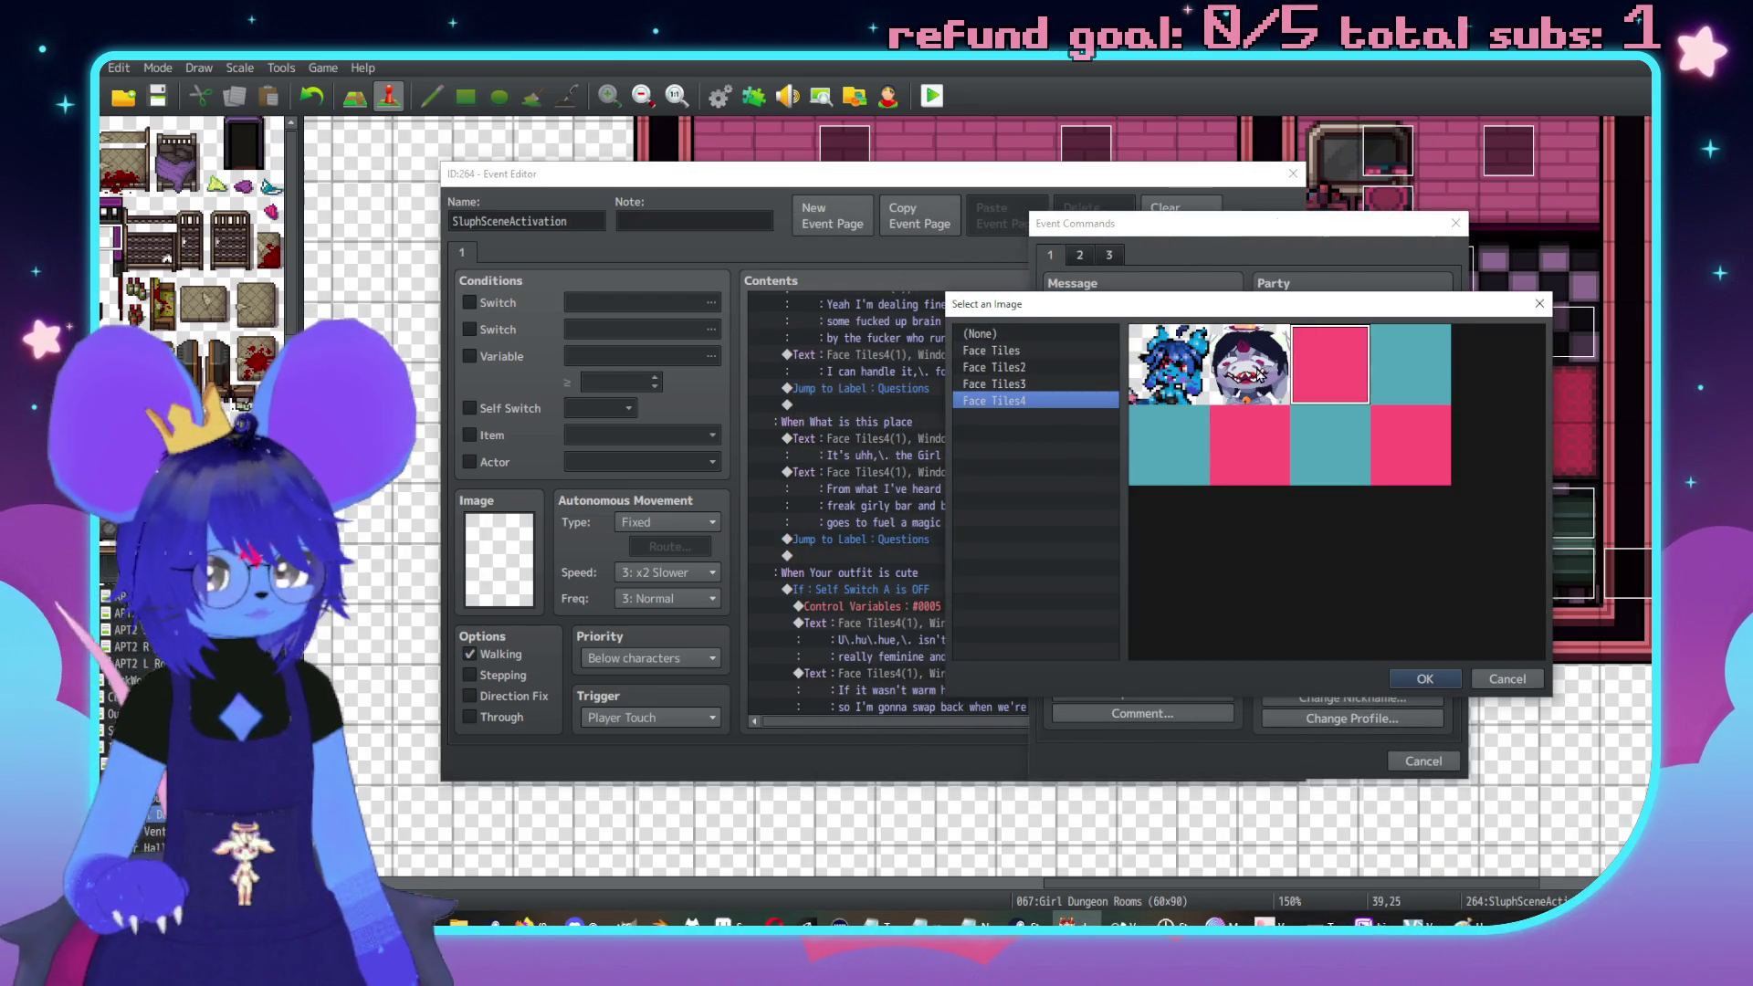
{"action": "double_click", "coordinate": [1260, 375]}
{"action": "type", "text": "ike the ground's s"}
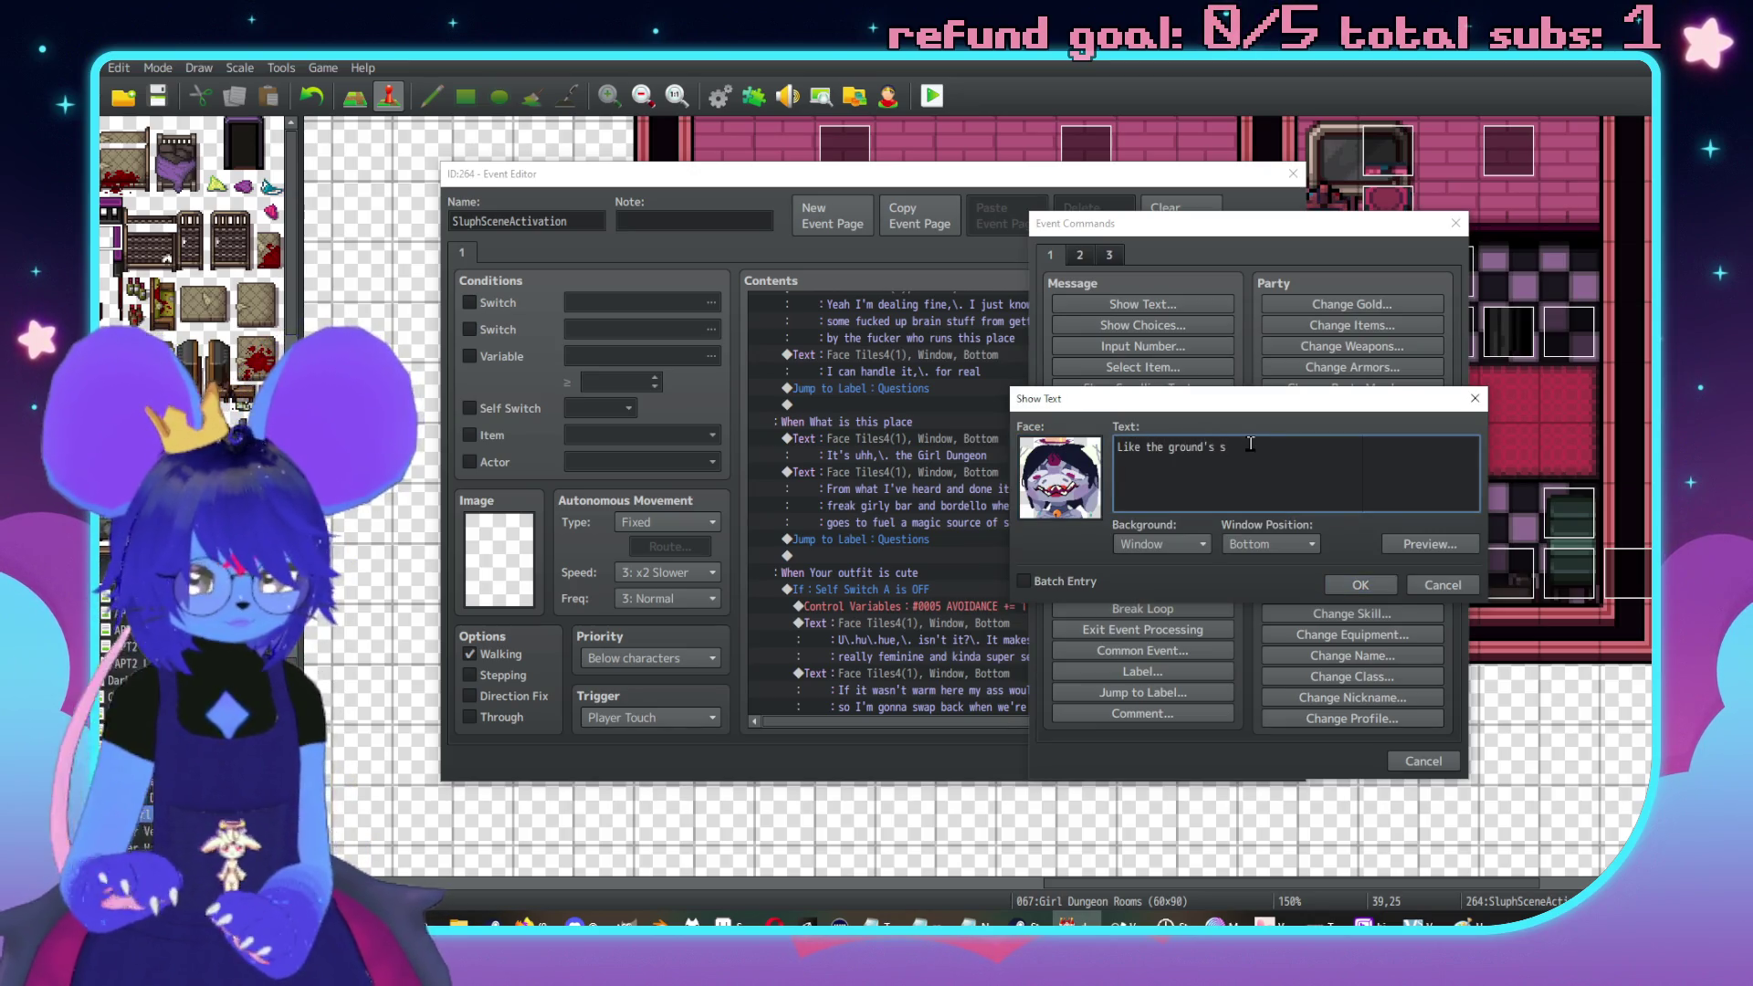
{"action": "type", "text": "et with silver wires under"}
{"action": "key", "text": "Return"}
{"action": "type", "text": "the floor and th"}
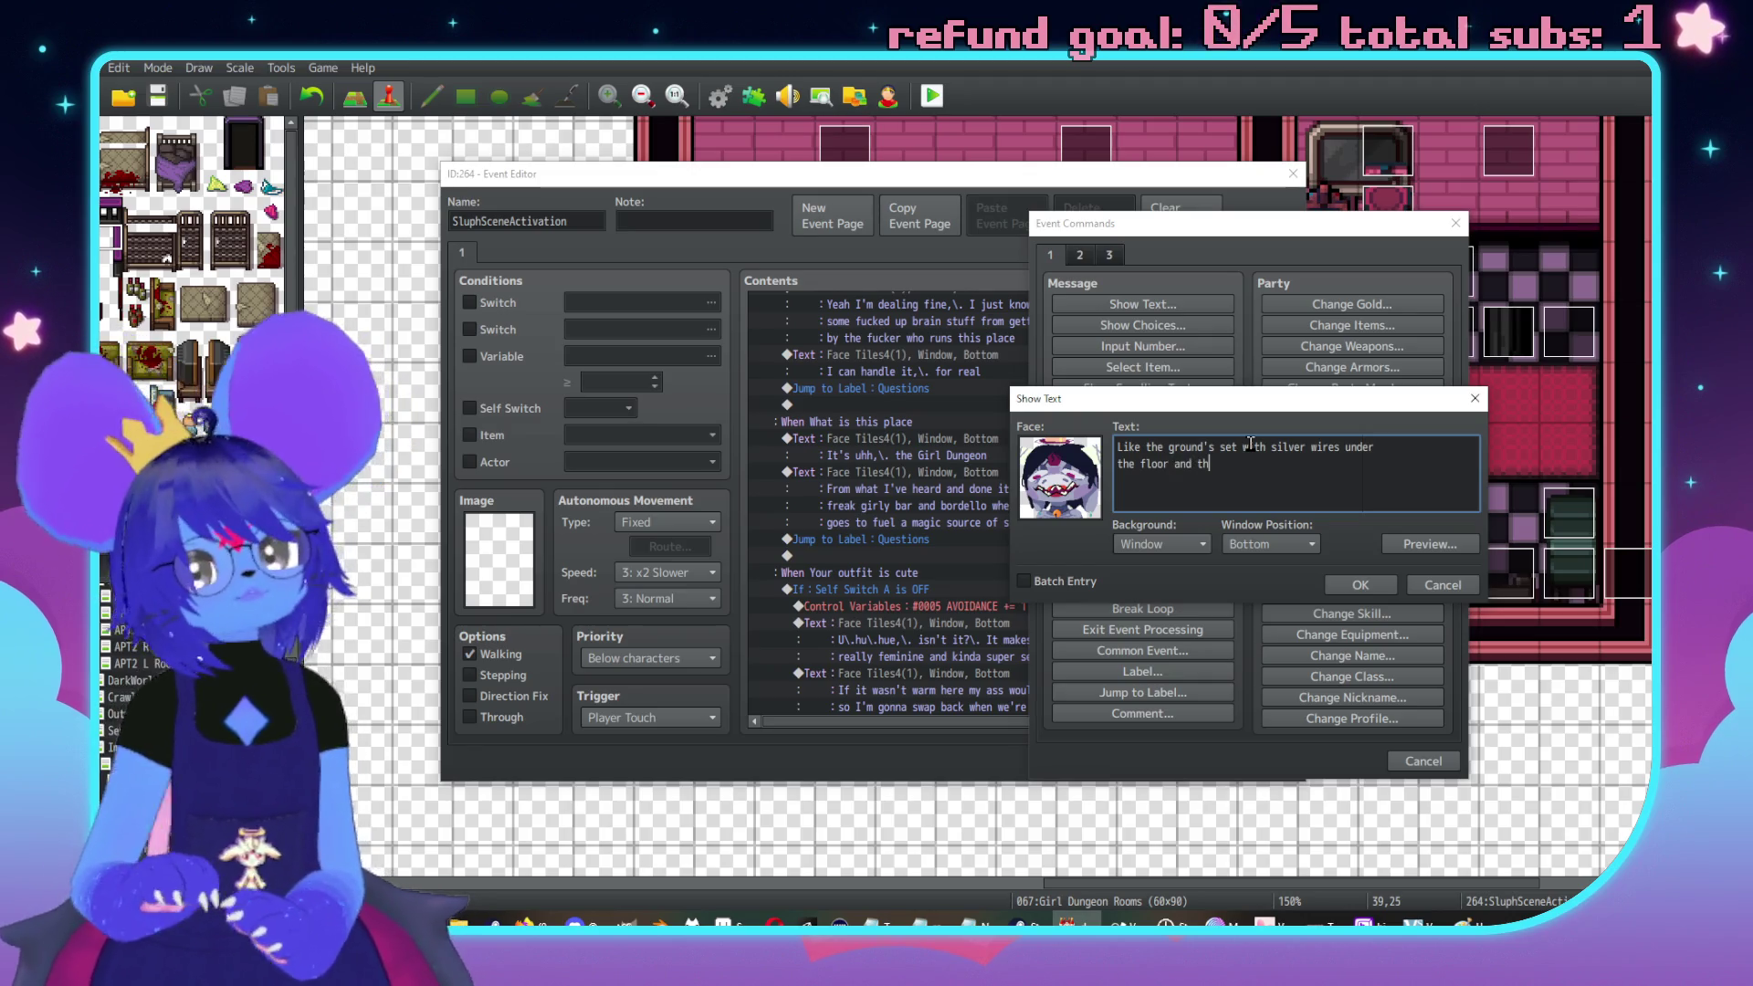
{"action": "type", "text": "e rooms ar"}
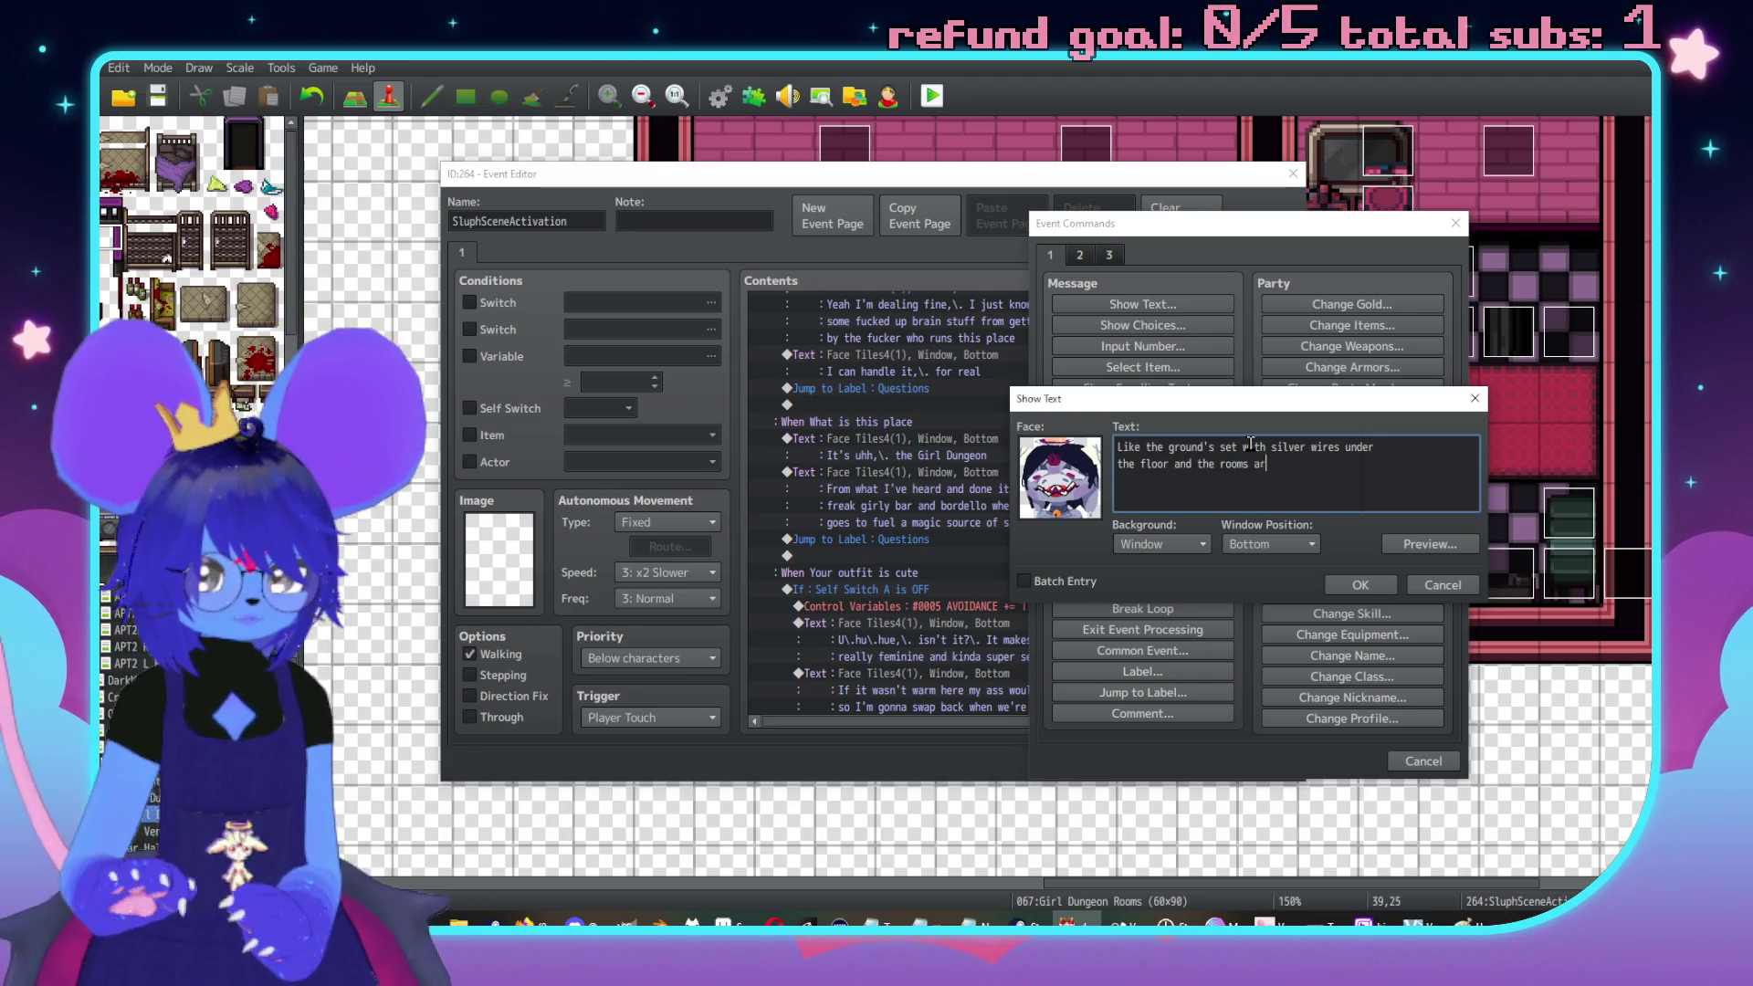
{"action": "type", "text": "e arranged in"}
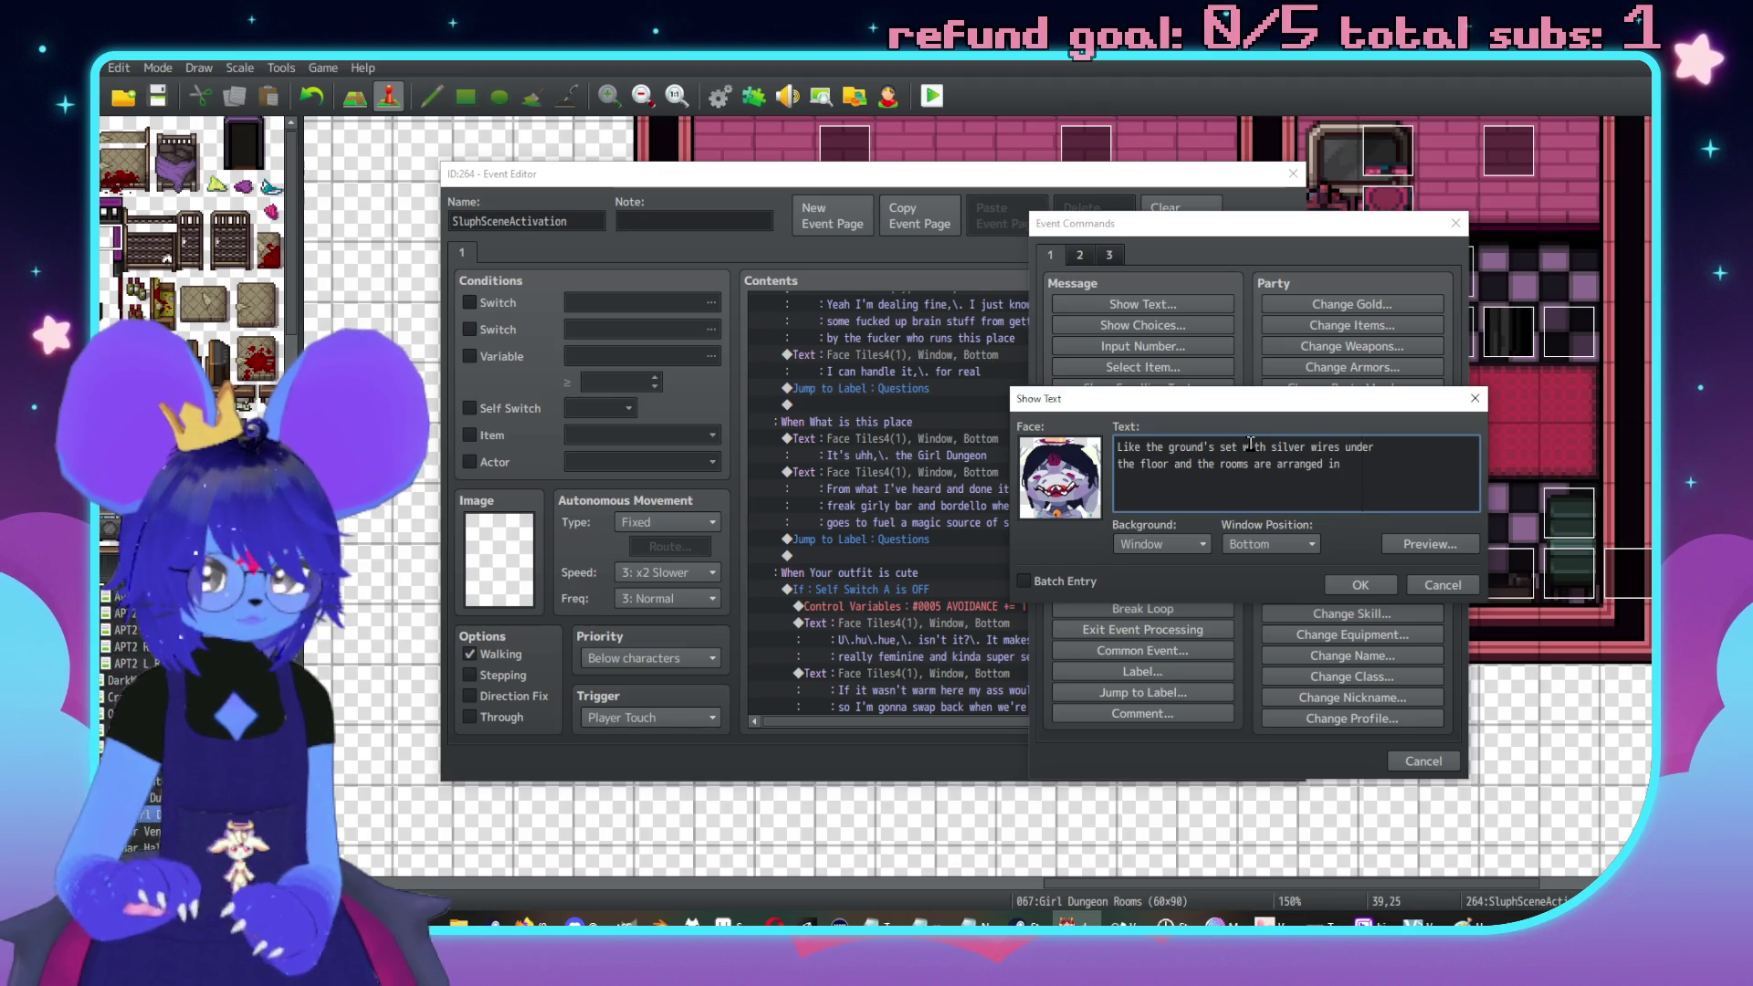
{"action": "type", "text": " a really"}
{"action": "key", "text": "Return"}
{"action": "type", "text": "speci"}
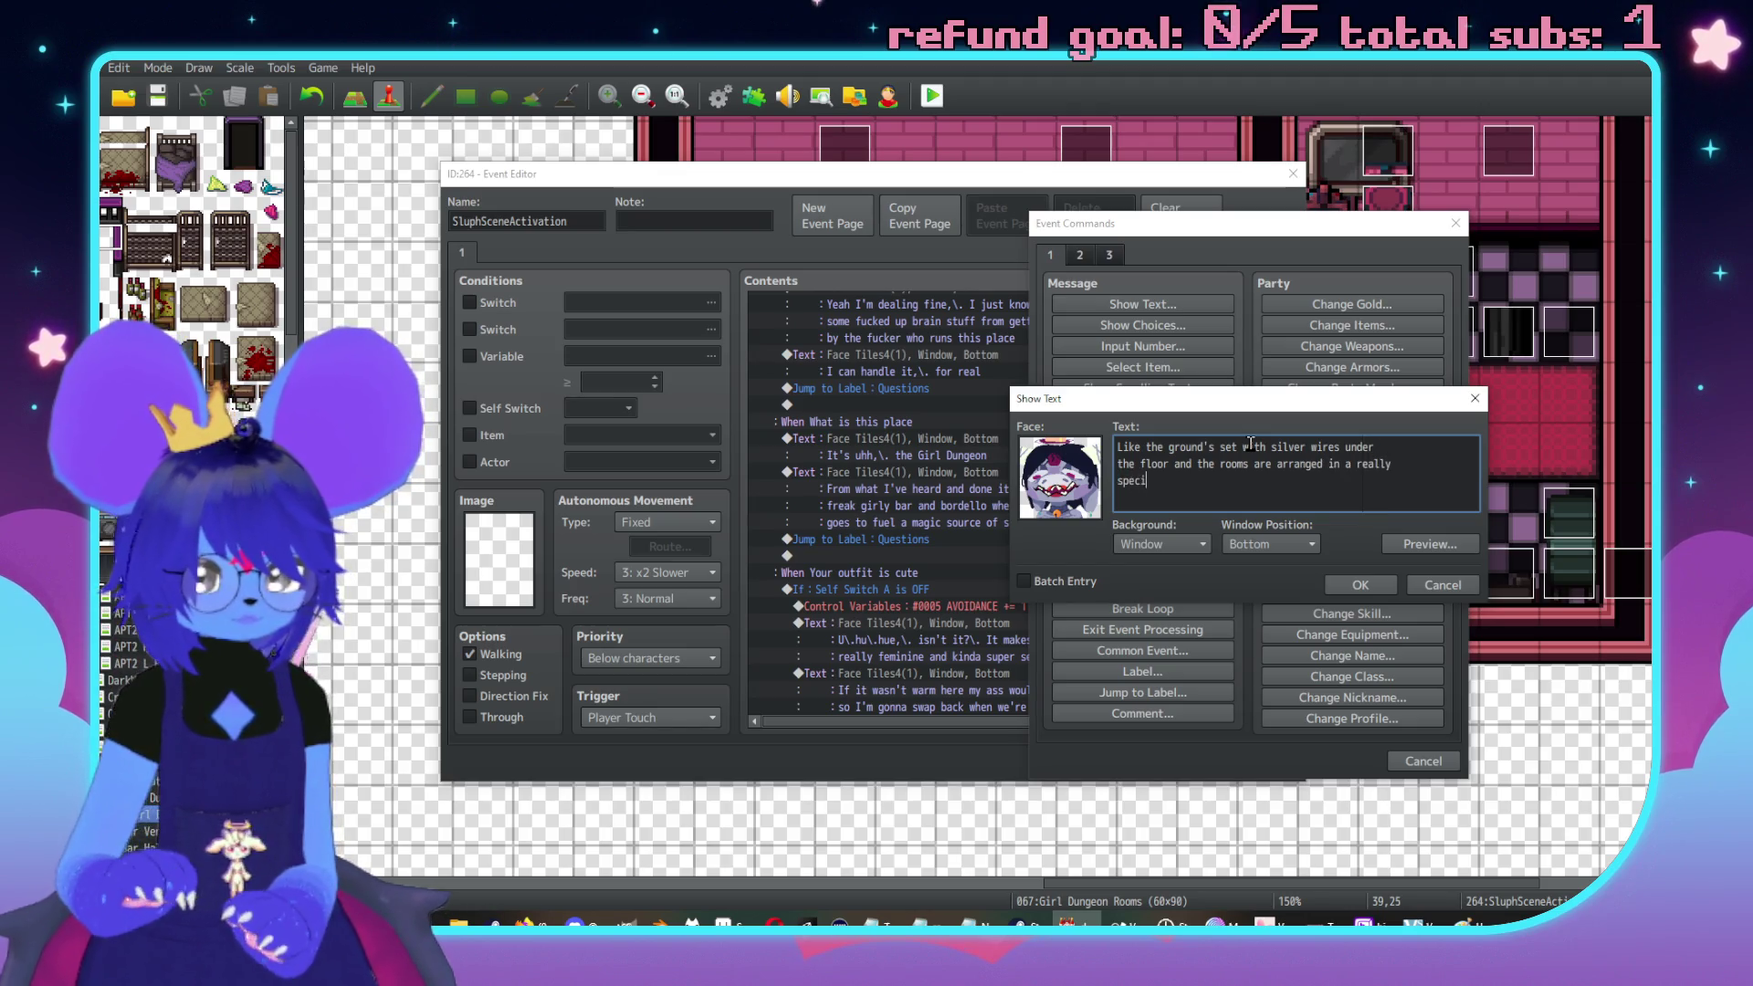
{"action": "type", "text": "fic order to channel "}
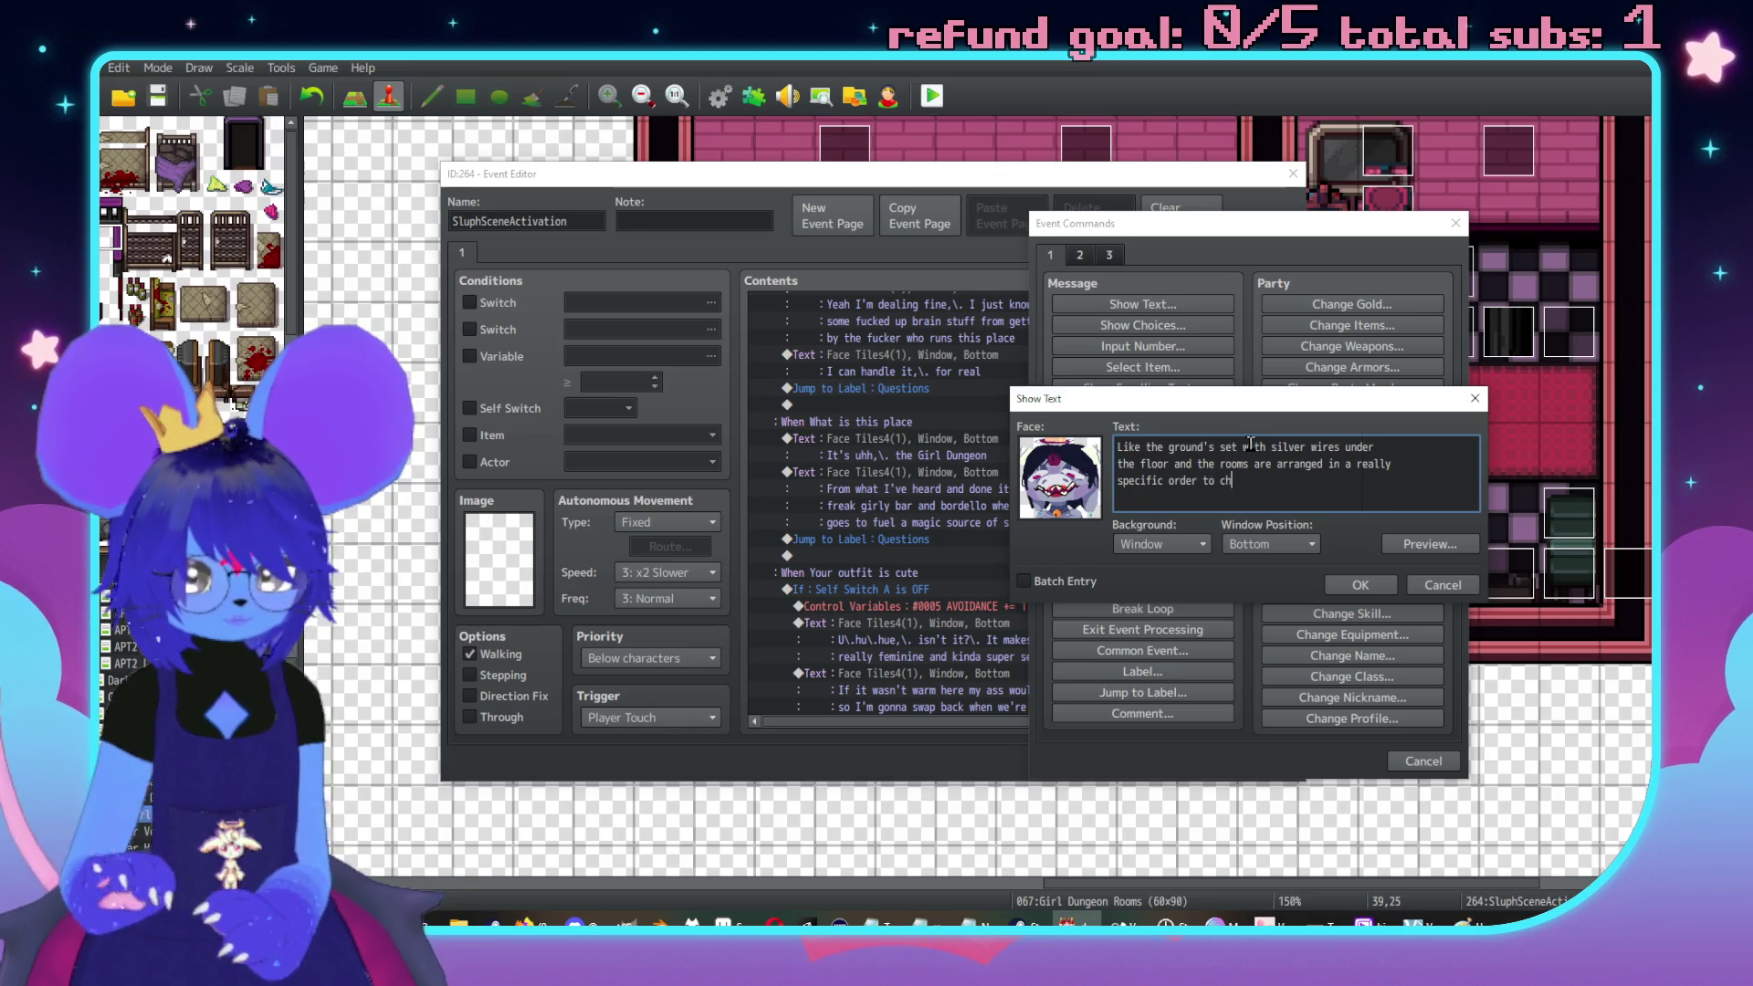
{"action": "type", "text": "the"}
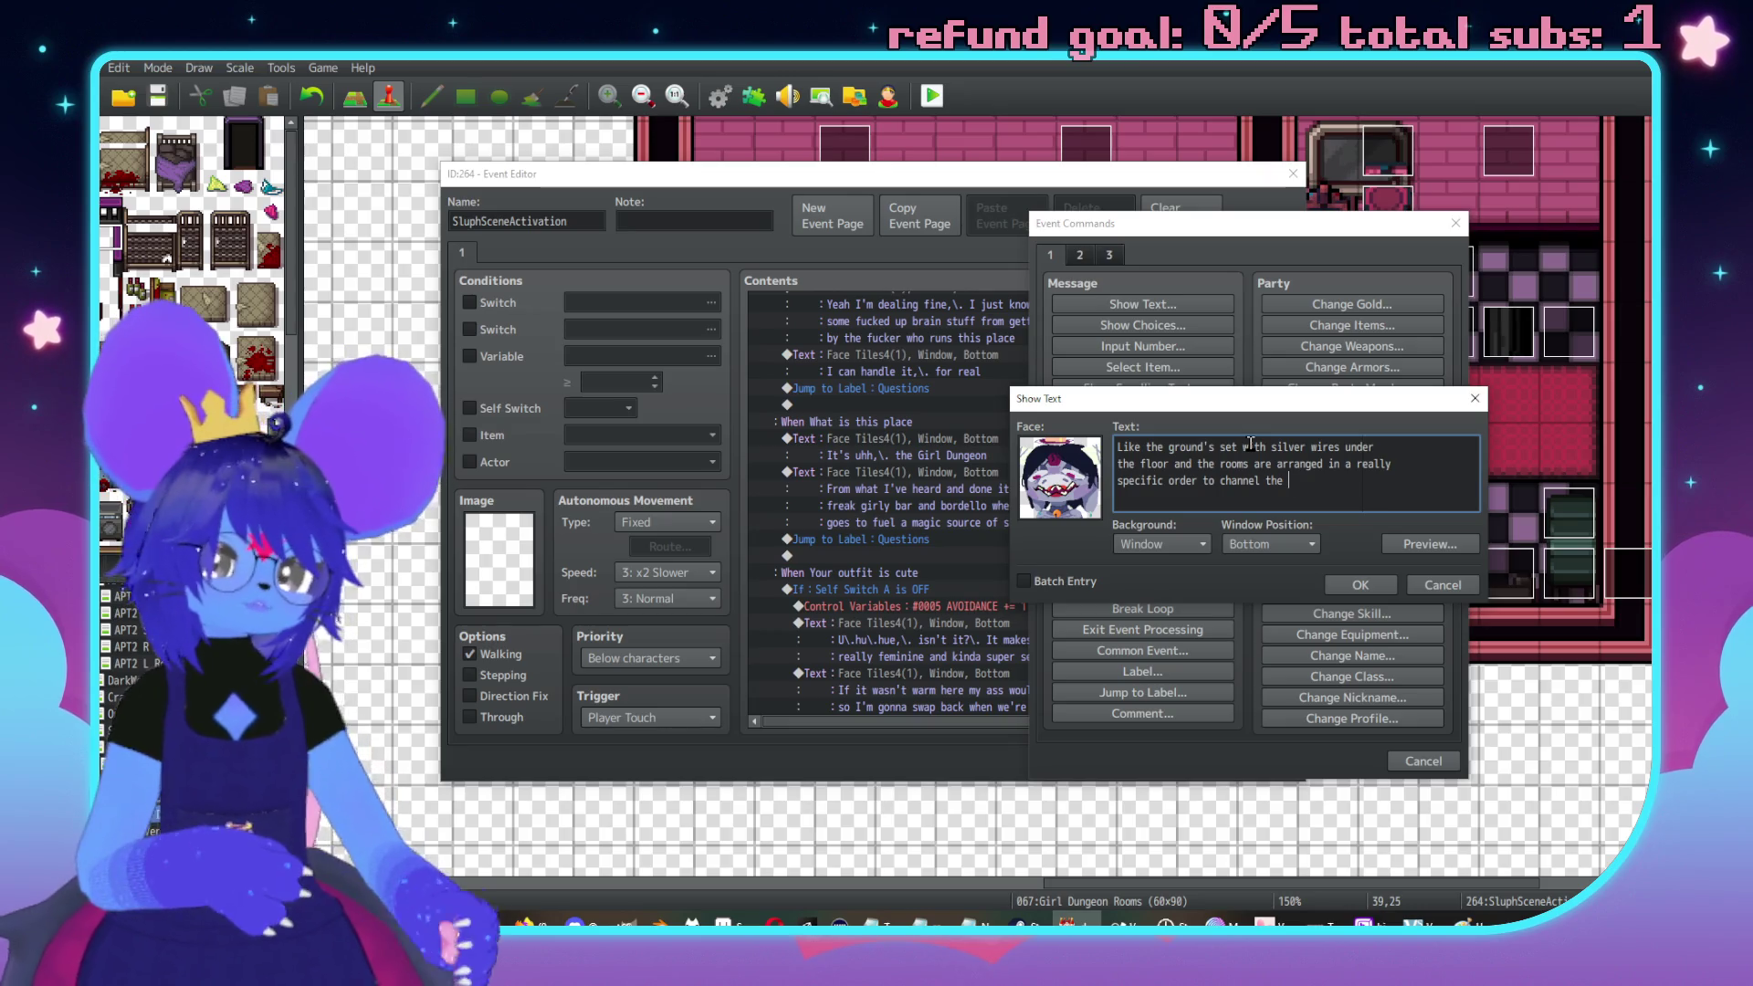
{"action": "type", "text": "energy fo"}
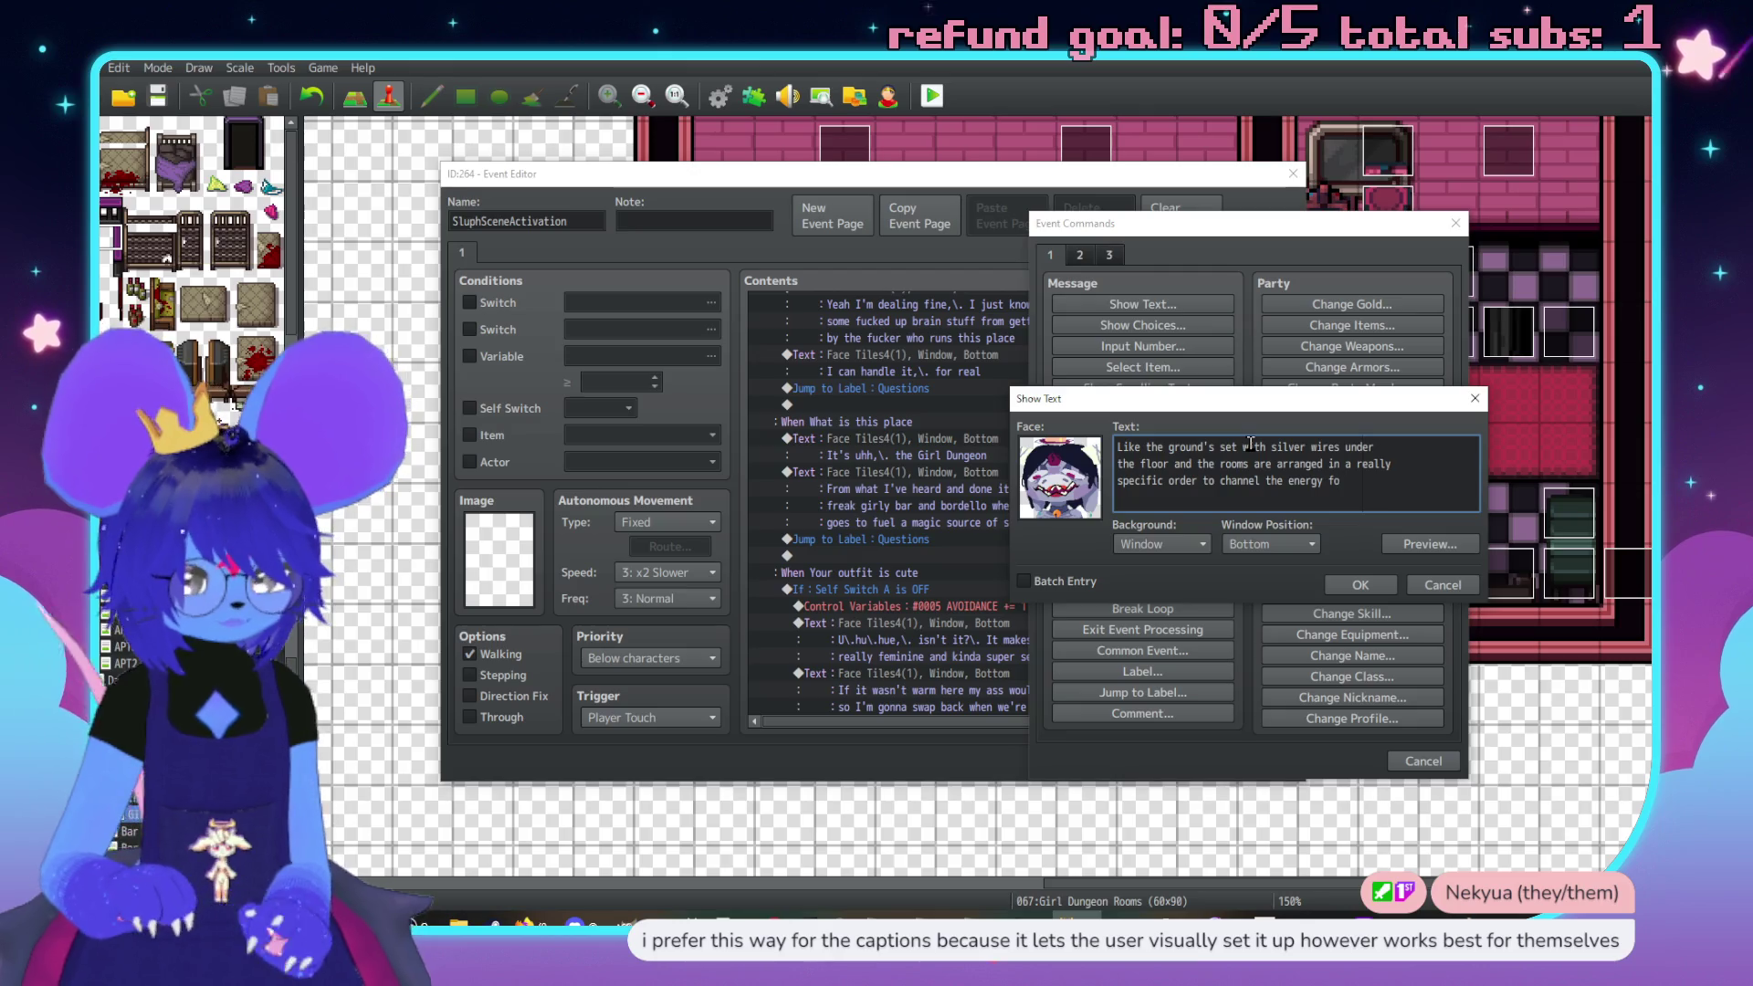
{"action": "key", "text": "BackSpace"}
{"action": "key", "text": "BackSpace"}
{"action": "type", "text": "of wh"}
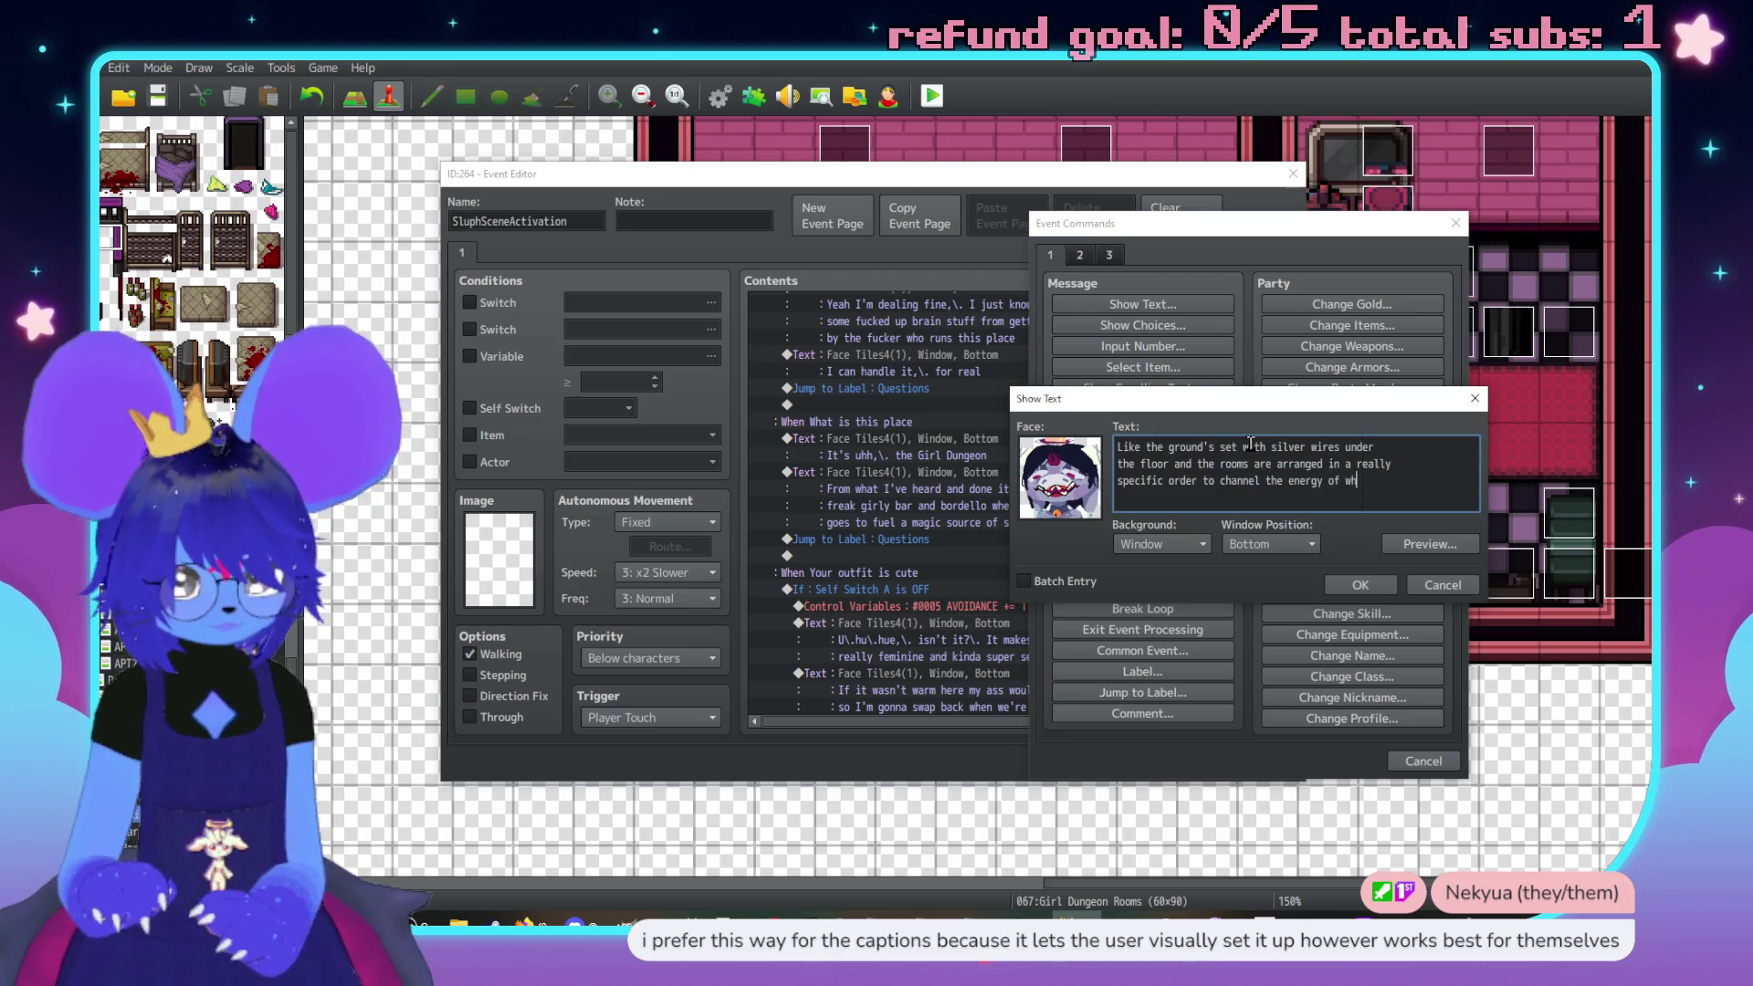
{"action": "type", "text": "goes on int"}
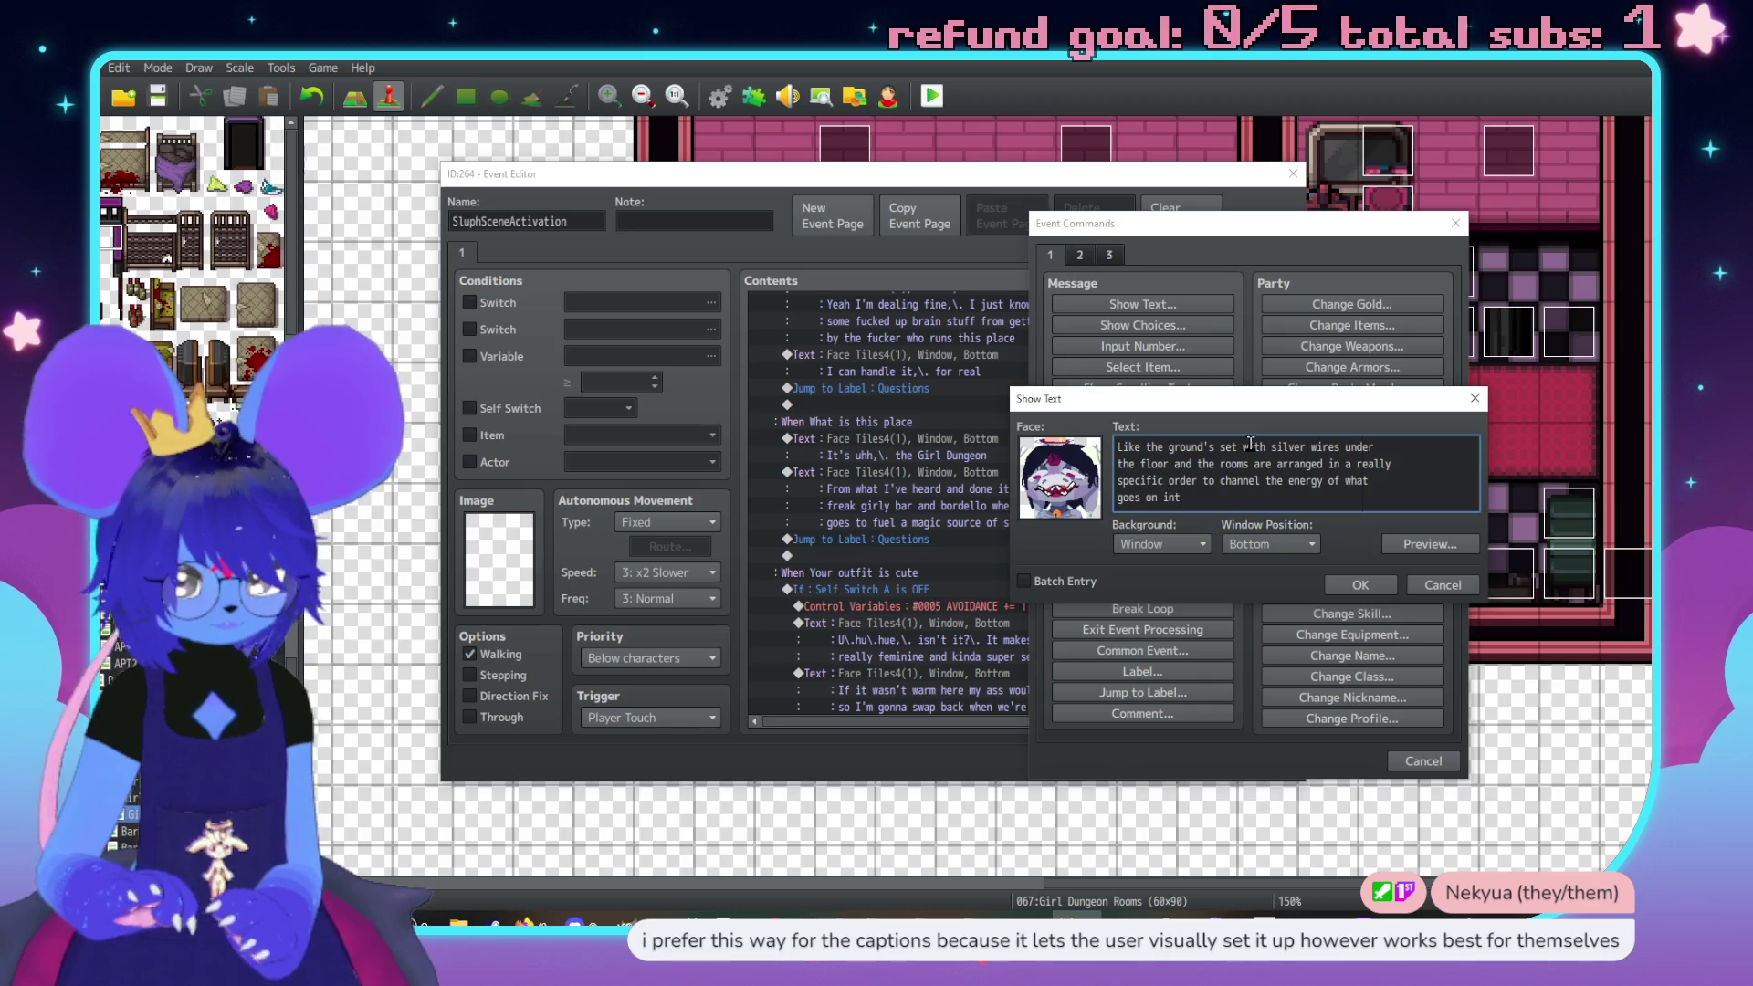
{"action": "type", "text": "o ritual"}
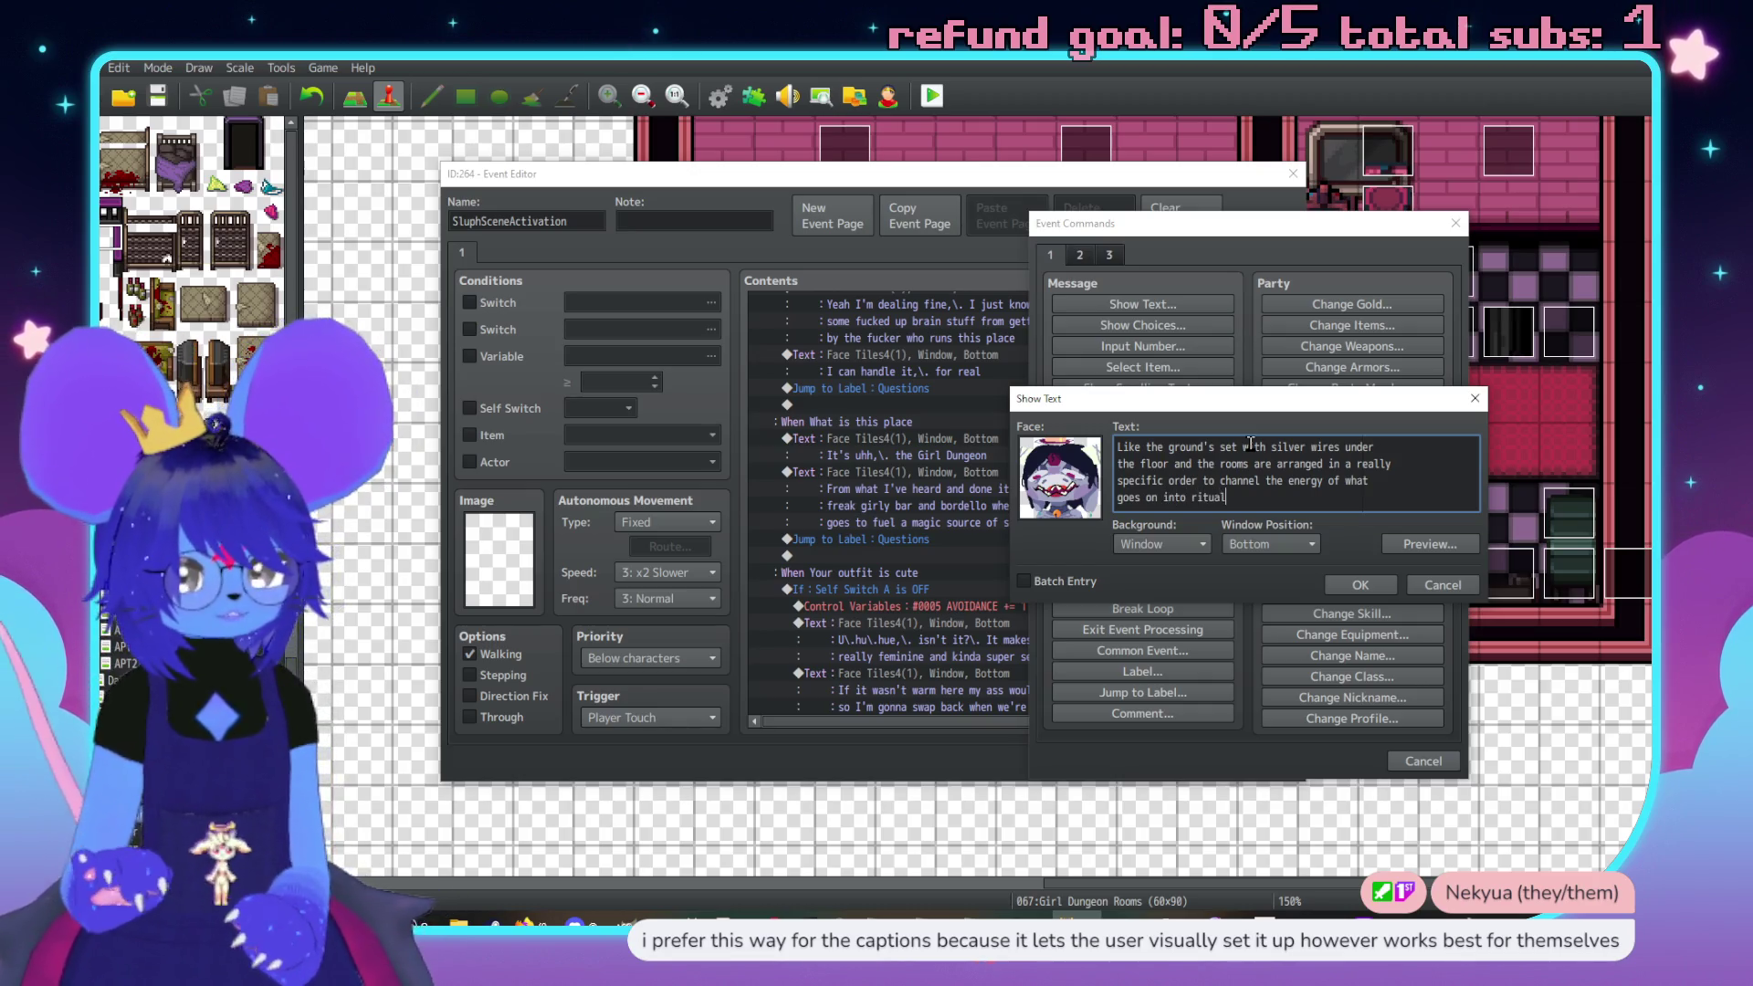
{"action": "key", "text": "BackSpace"}
{"action": "key", "text": "BackSpace"}
{"action": "key", "text": "BackSpace"}
{"action": "type", "text": "magic batteri"}
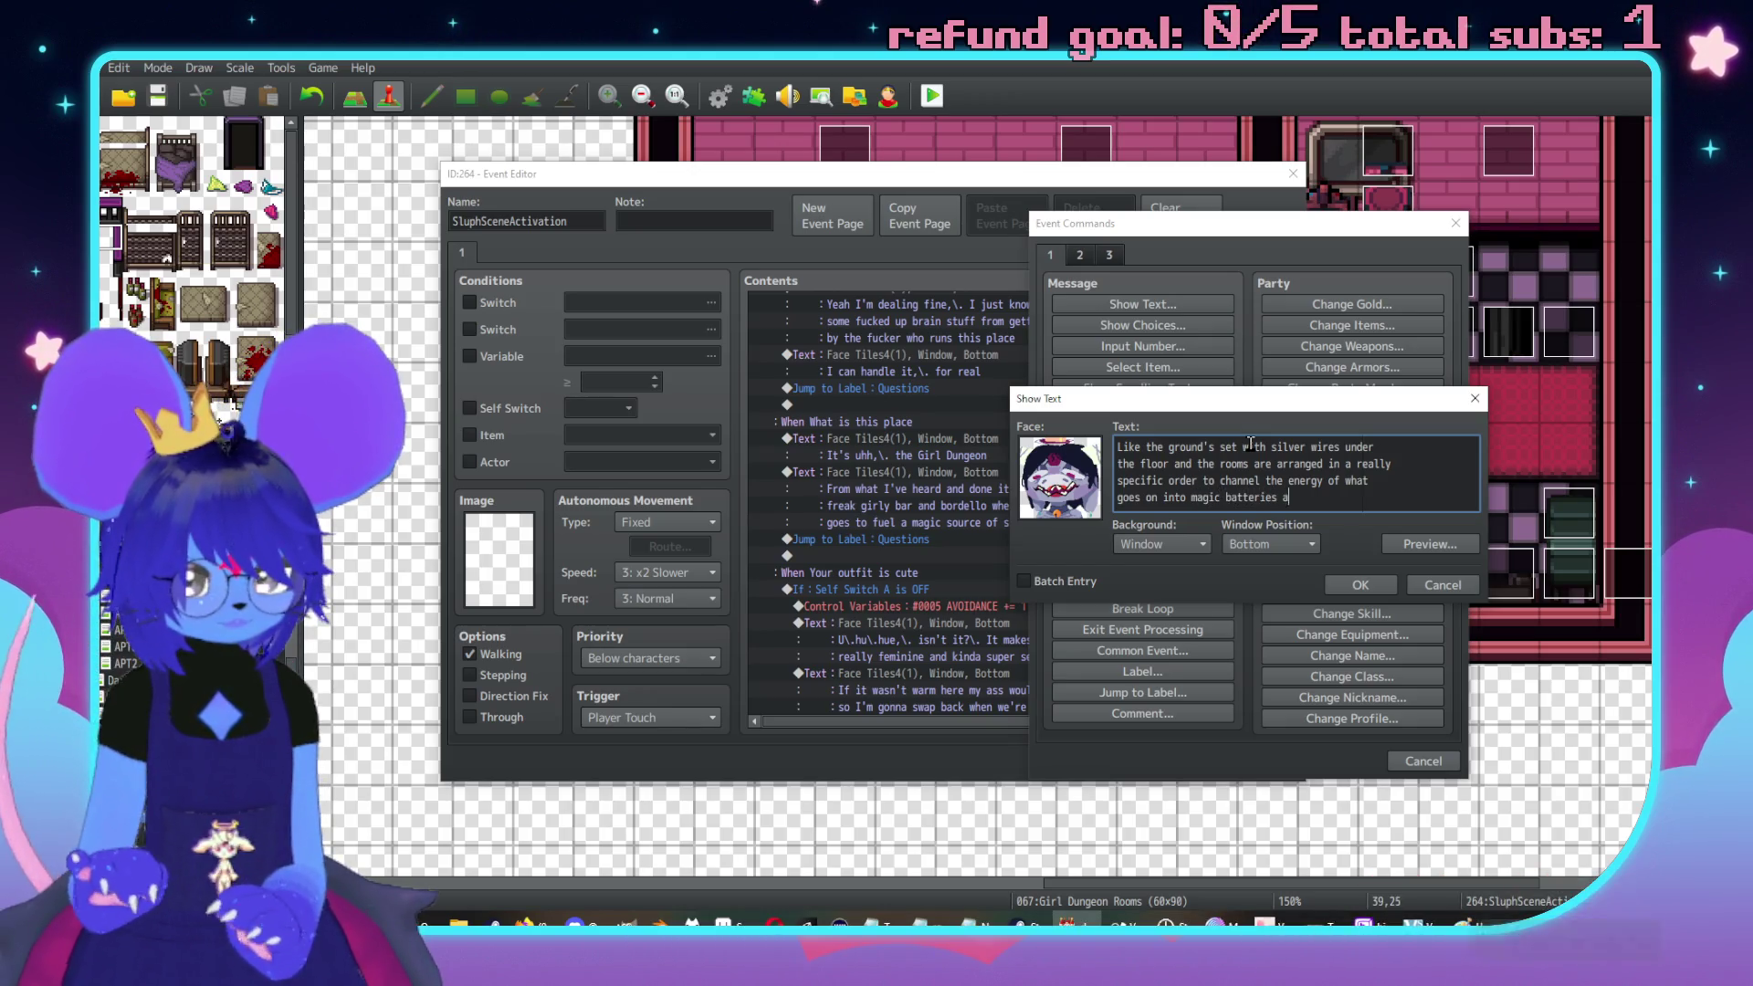
{"action": "type", "text": "es and rituals"}
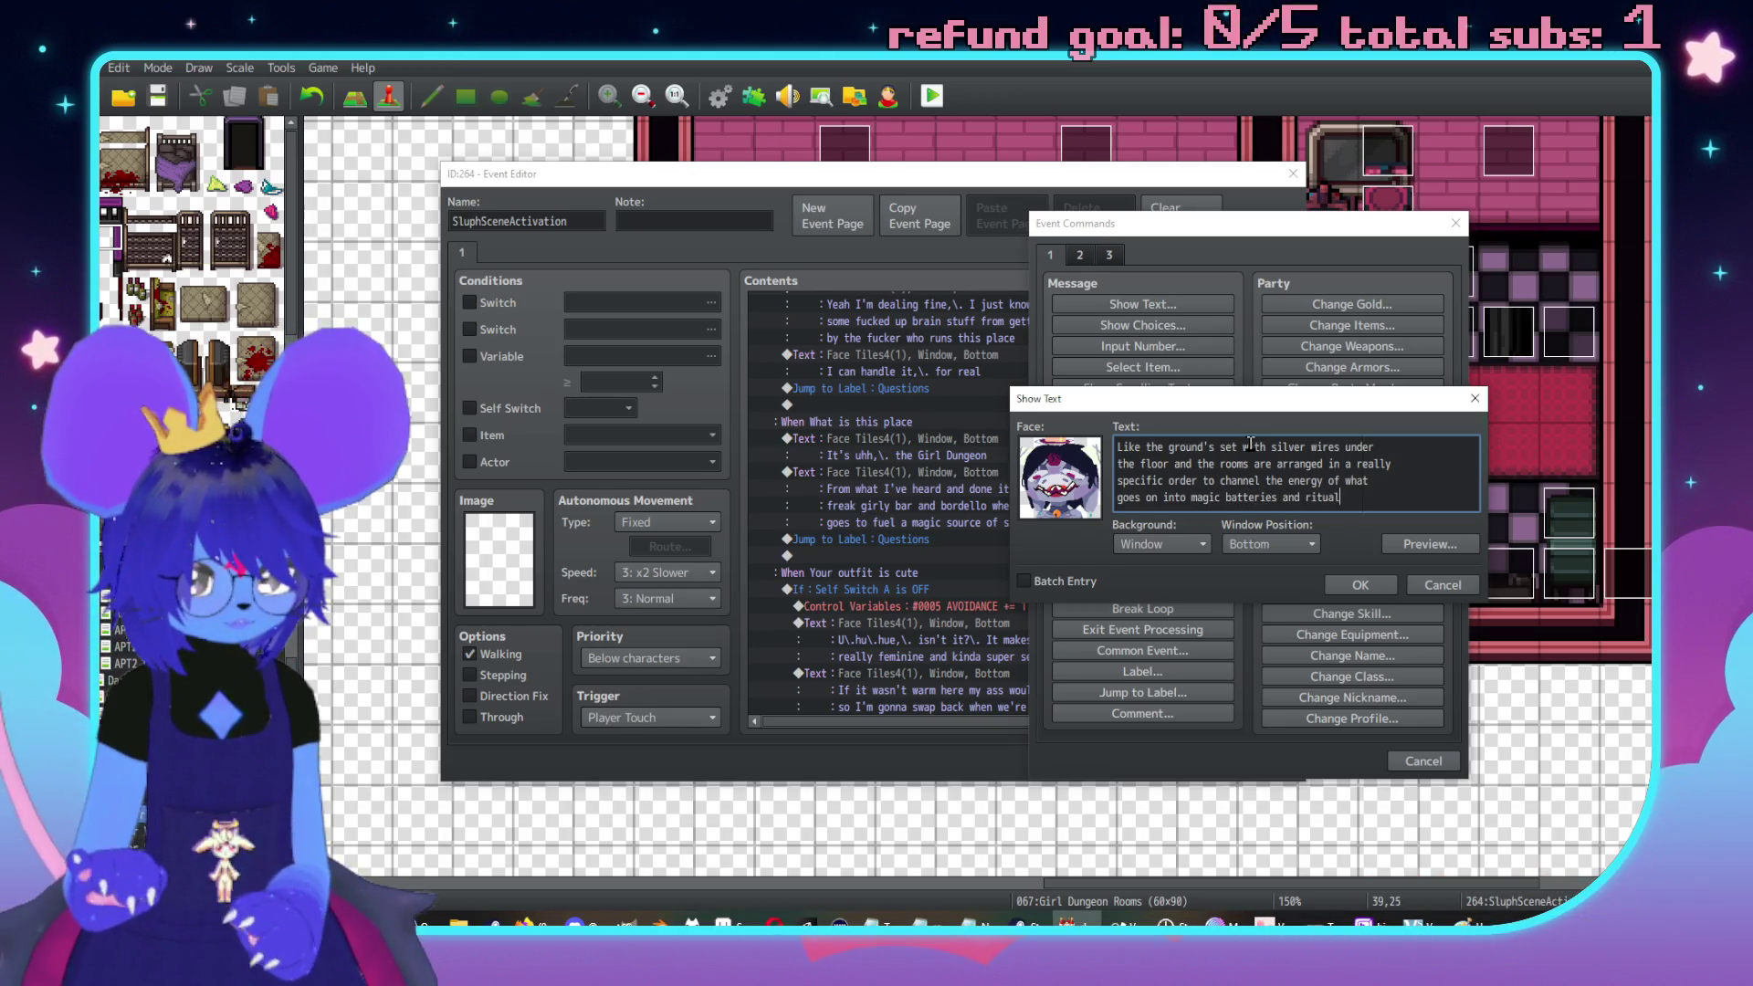
{"action": "left_click", "coordinate": [1361, 584]}
{"action": "scroll", "coordinate": [913, 563], "scroll_direction": "down", "scroll_amount": 1}
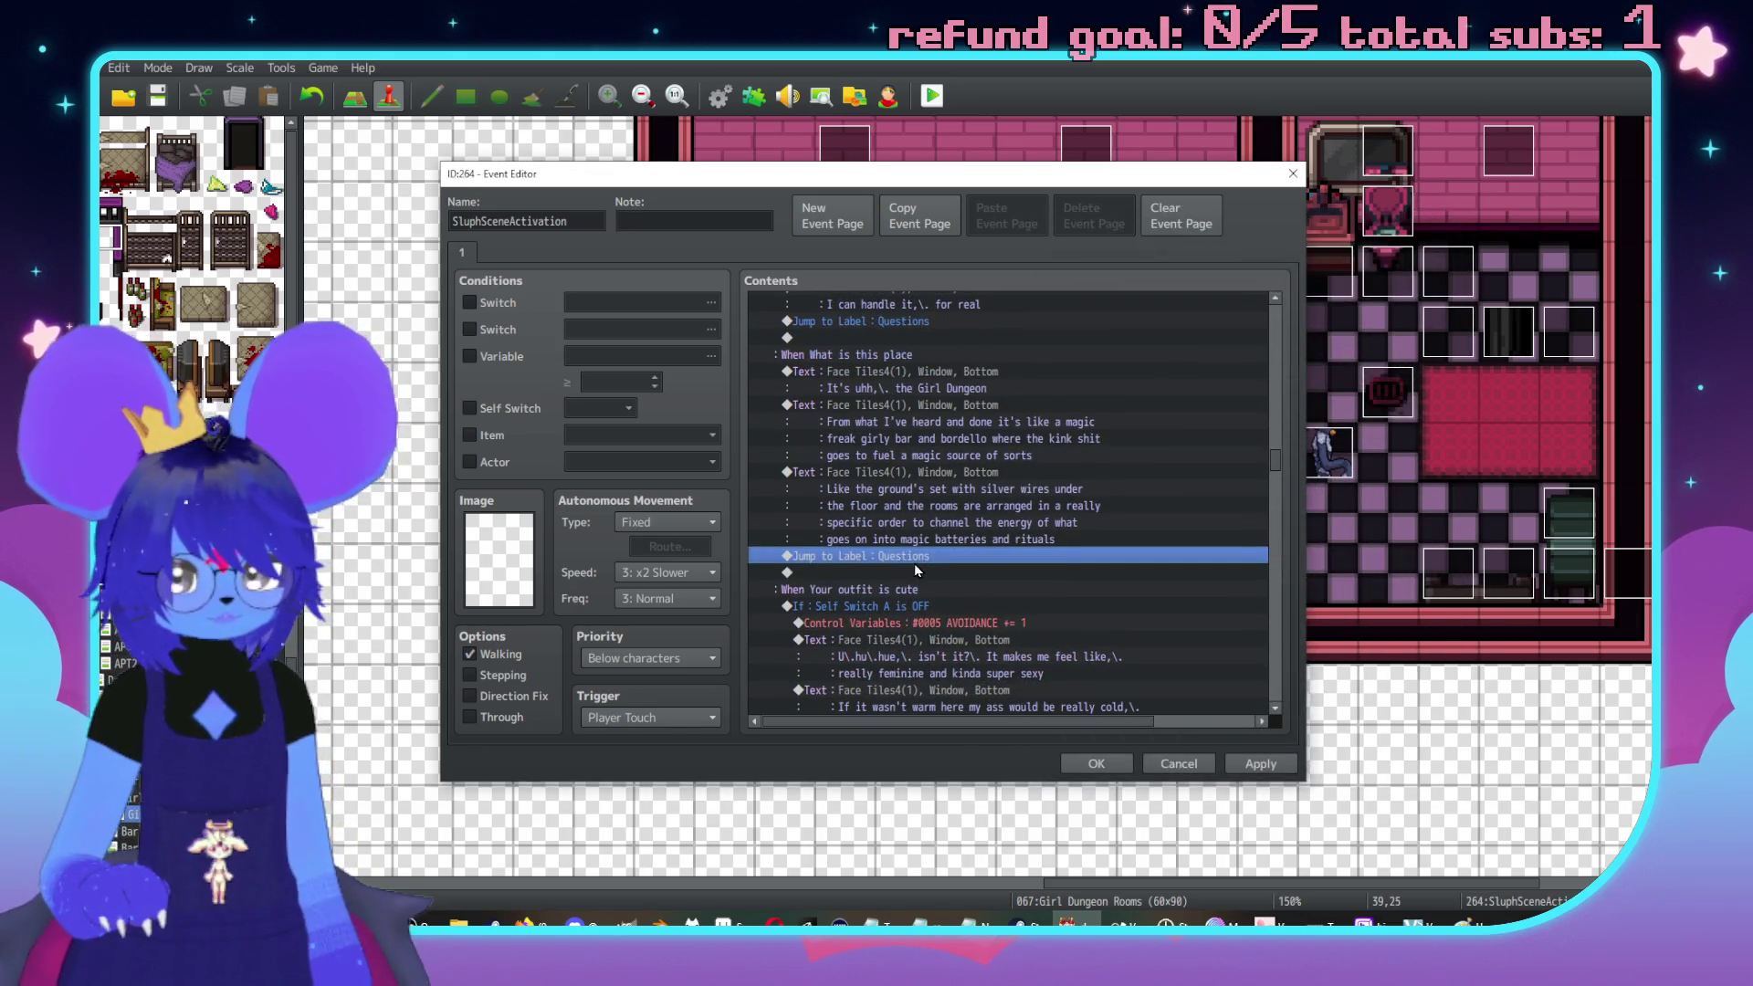
{"action": "double_click", "coordinate": [917, 572]}
Add a Face Tiles4 Sluph message calling it a clever concept but hating whoever runs the place
{"action": "left_click", "coordinate": [1326, 315]}
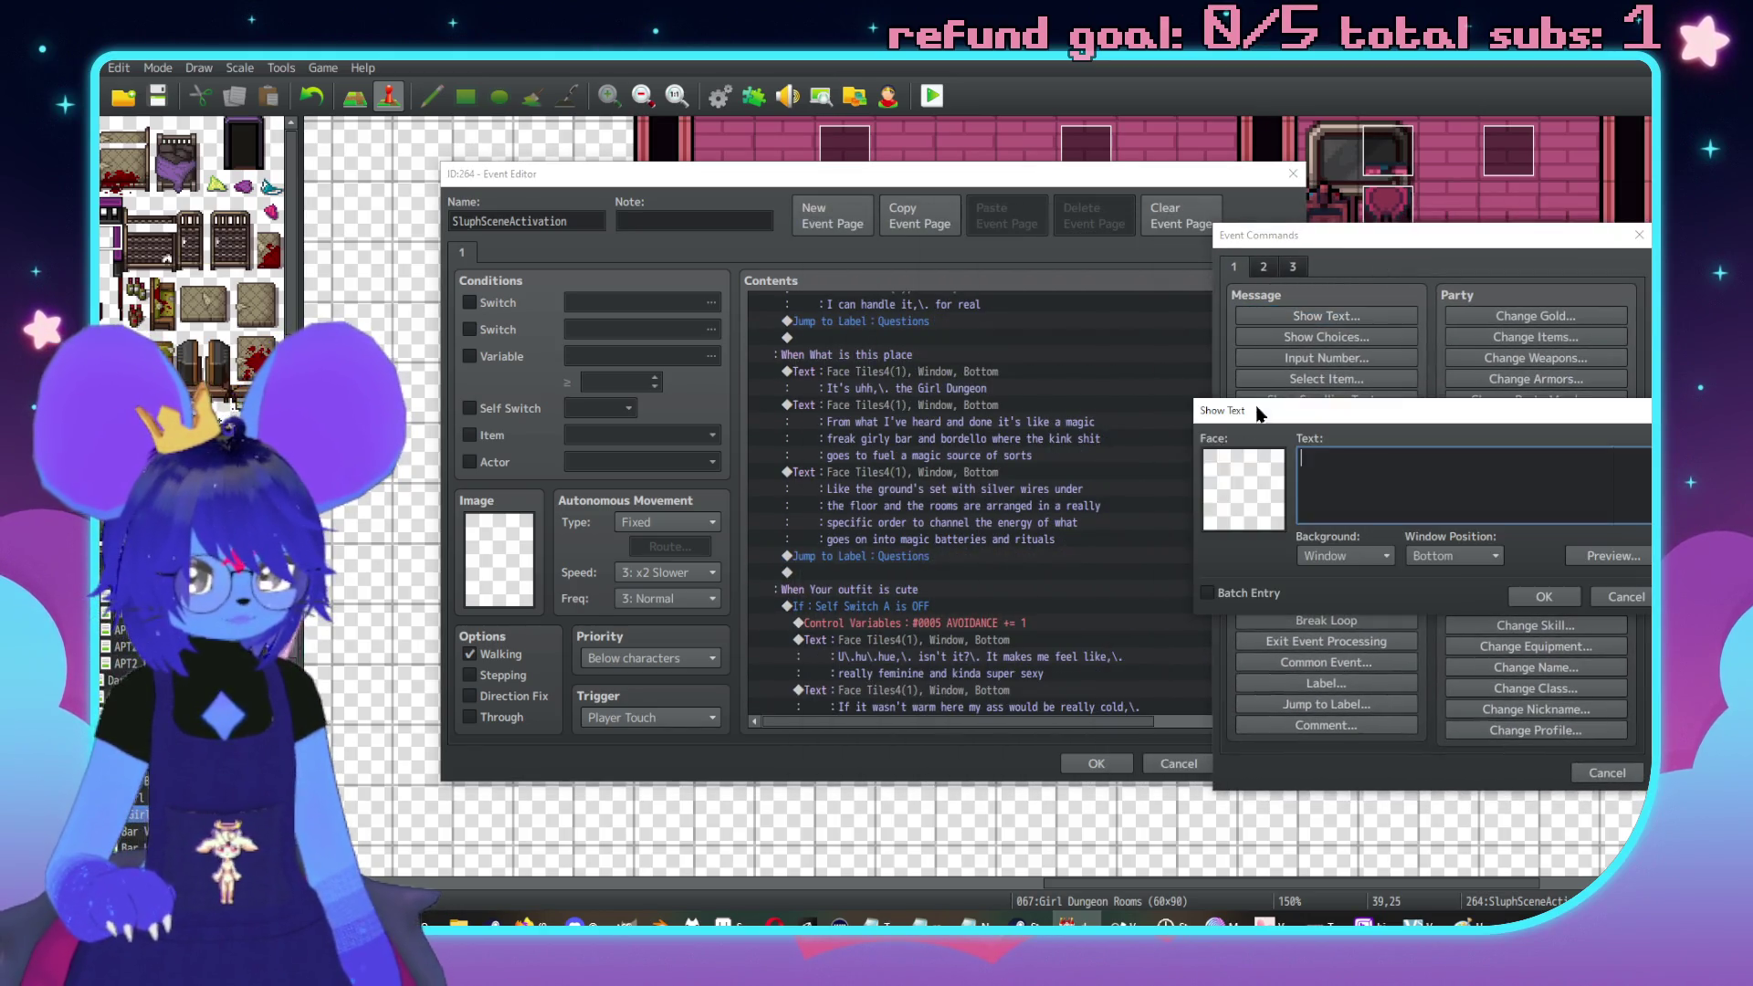
{"action": "double_click", "coordinate": [1236, 494]}
{"action": "left_click", "coordinate": [1159, 400]}
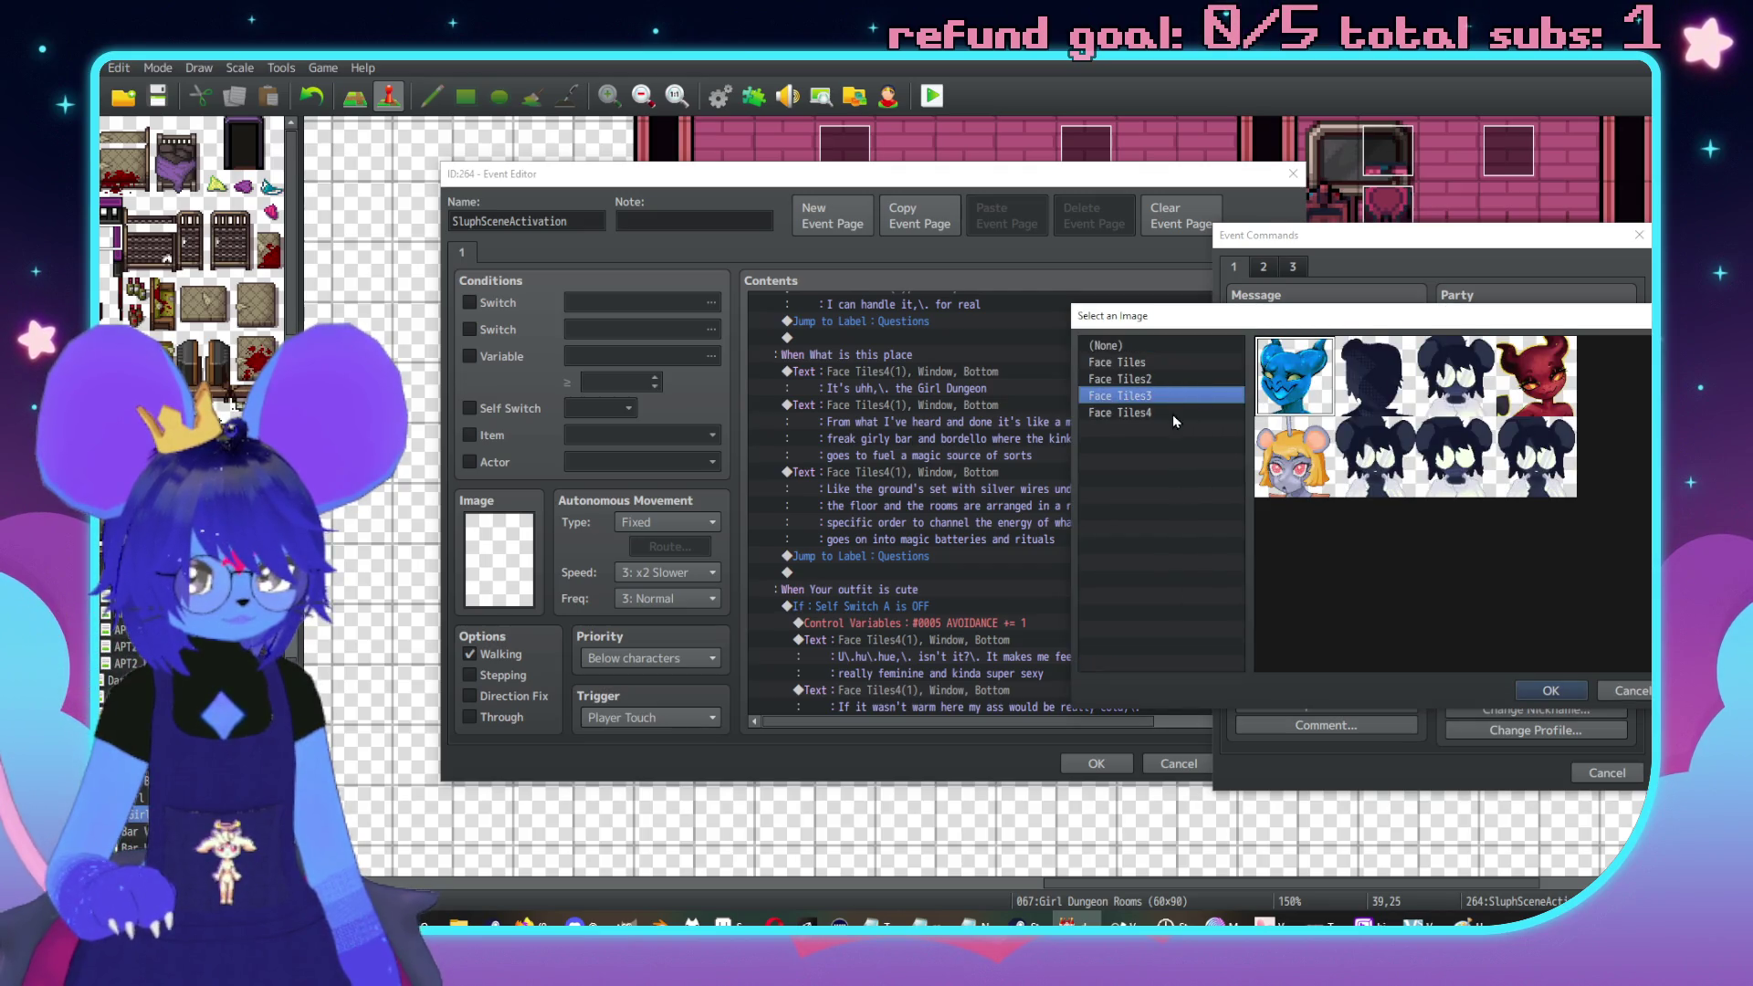
{"action": "left_click", "coordinate": [1174, 415]}
{"action": "double_click", "coordinate": [1374, 374]}
{"action": "type", "text": "It's an int"}
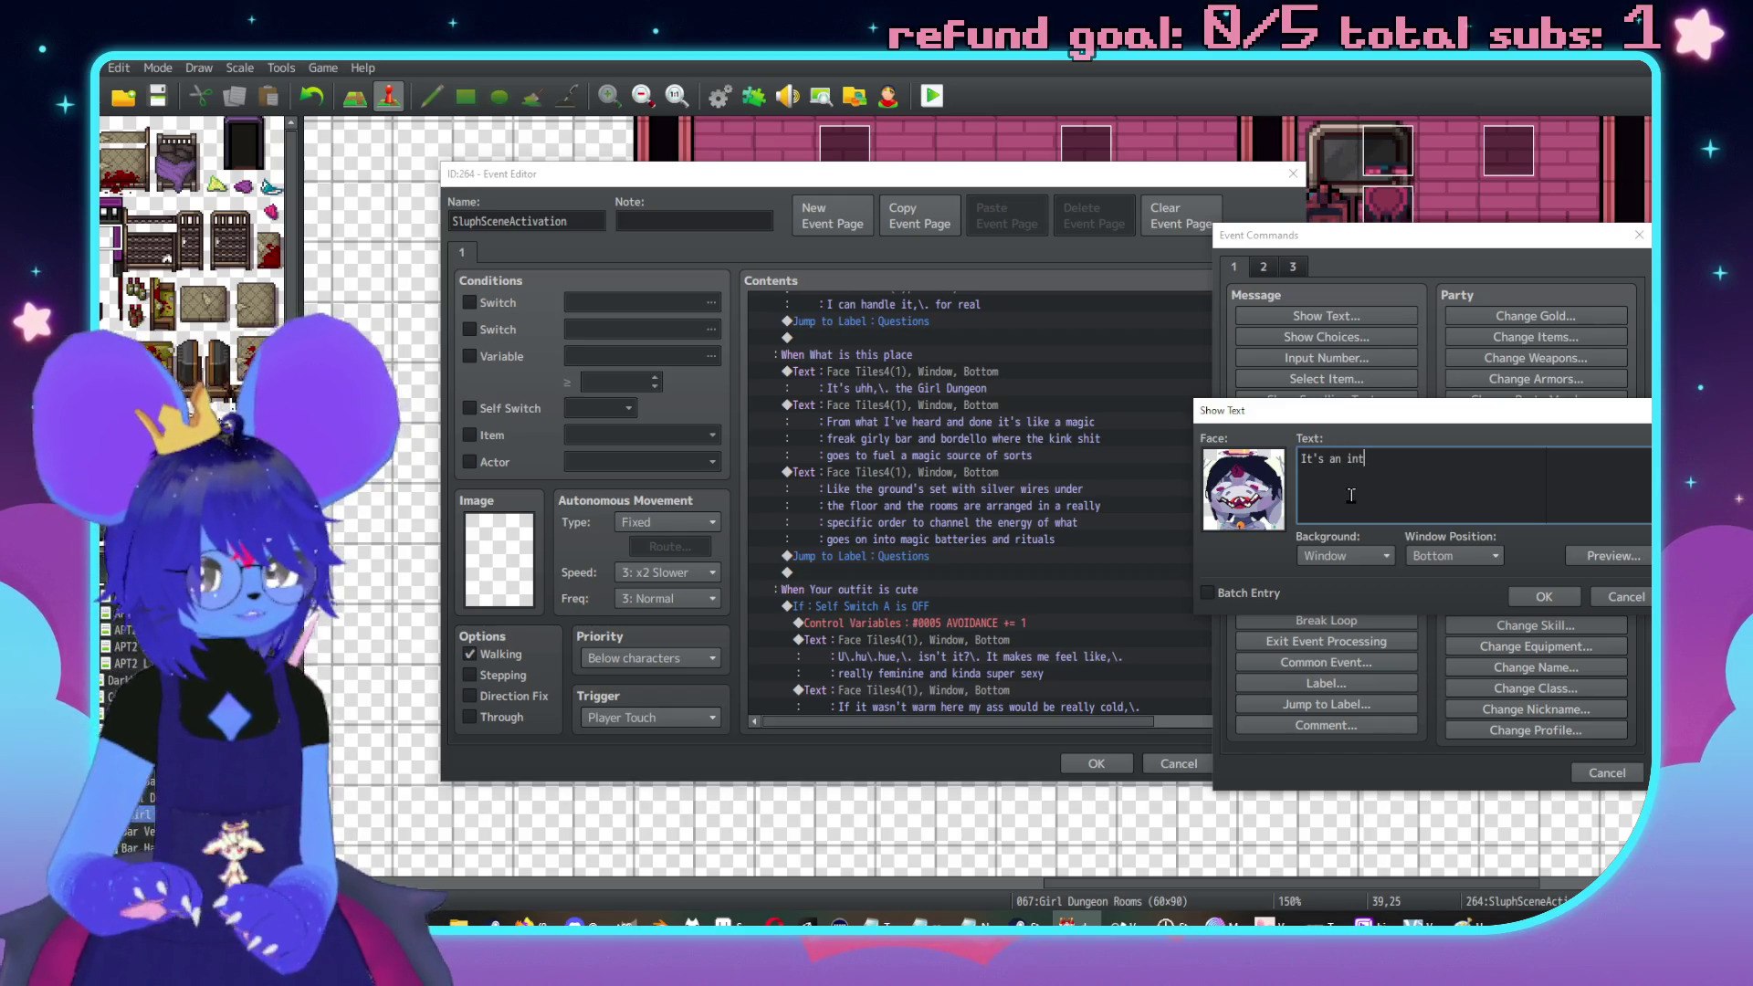
{"action": "type", "text": "erestug"}
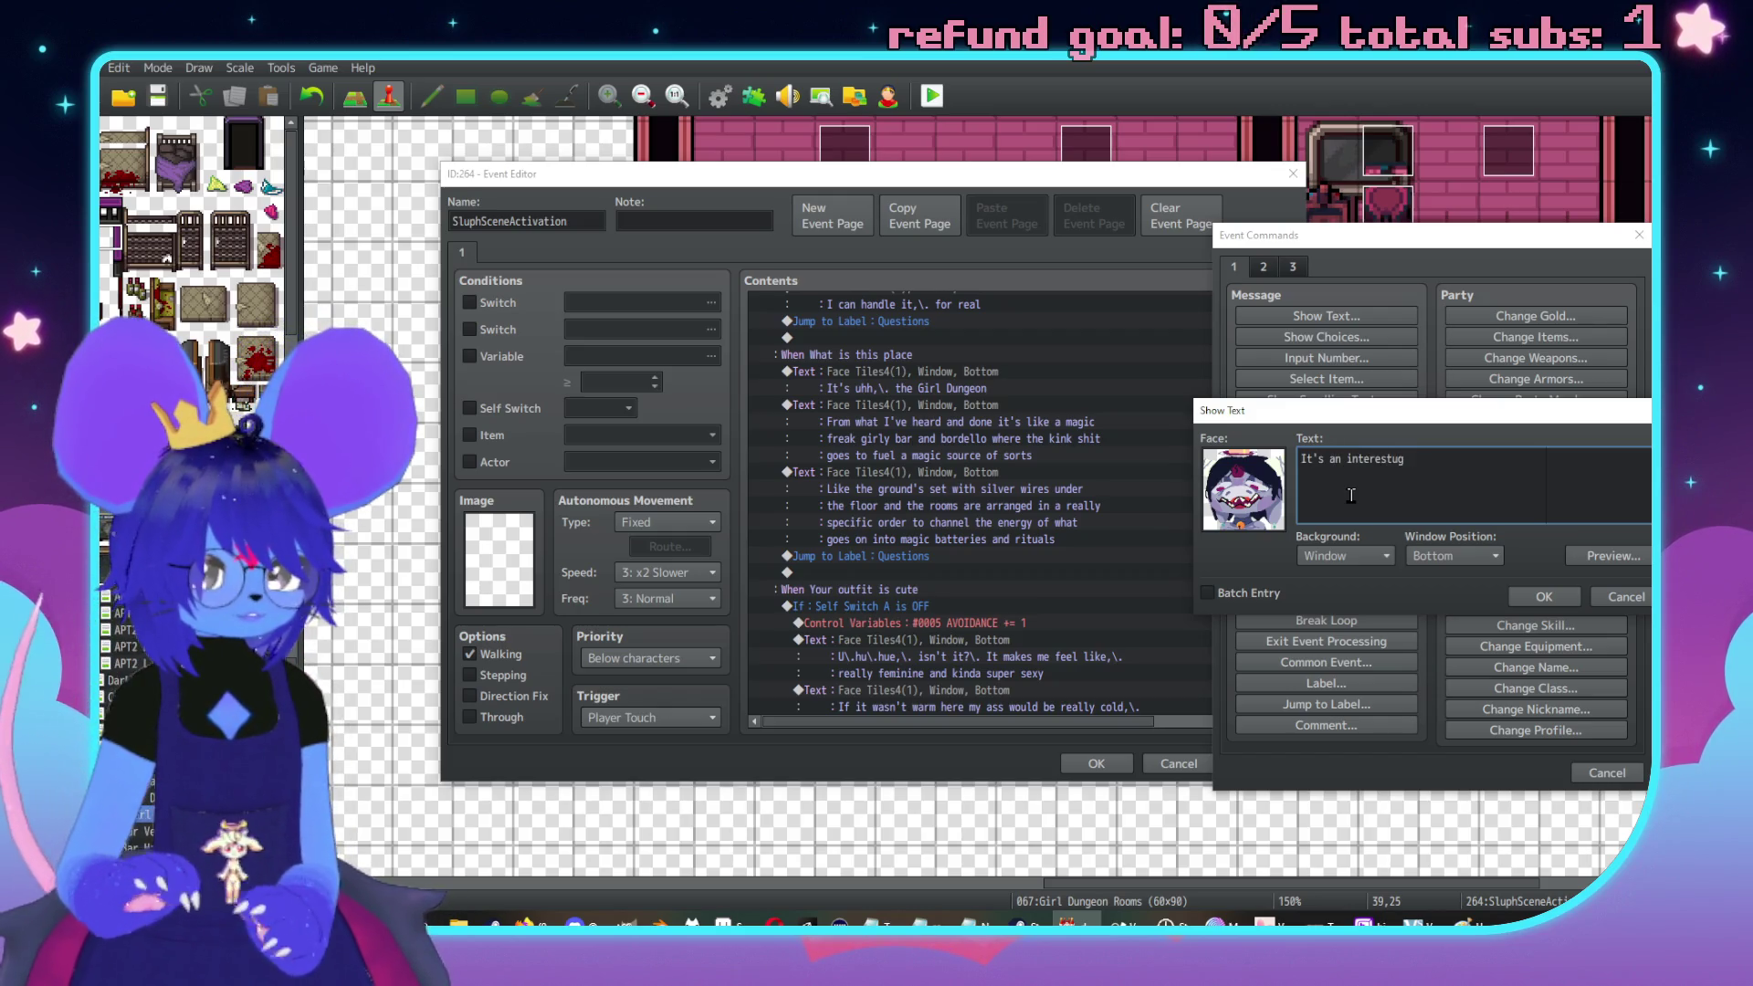
{"action": "type", "text": "ing and clever cnce"}
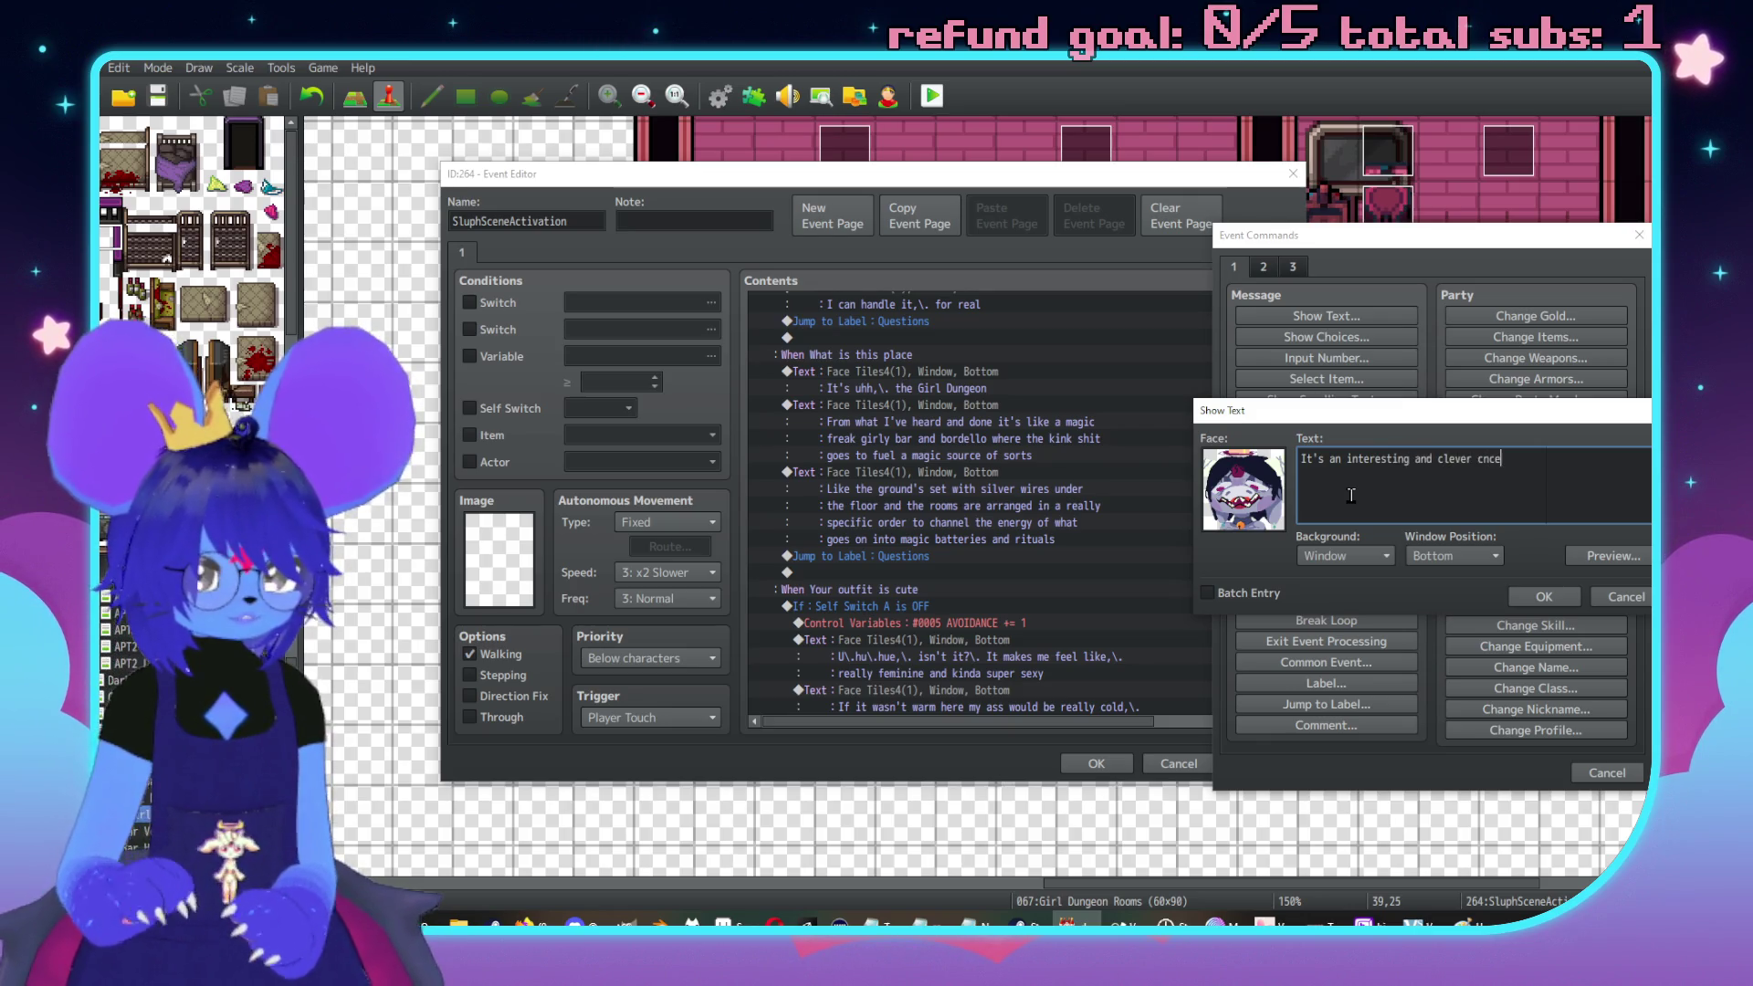
{"action": "key", "text": "BackSpace"}
{"action": "type", "text": "in a"}
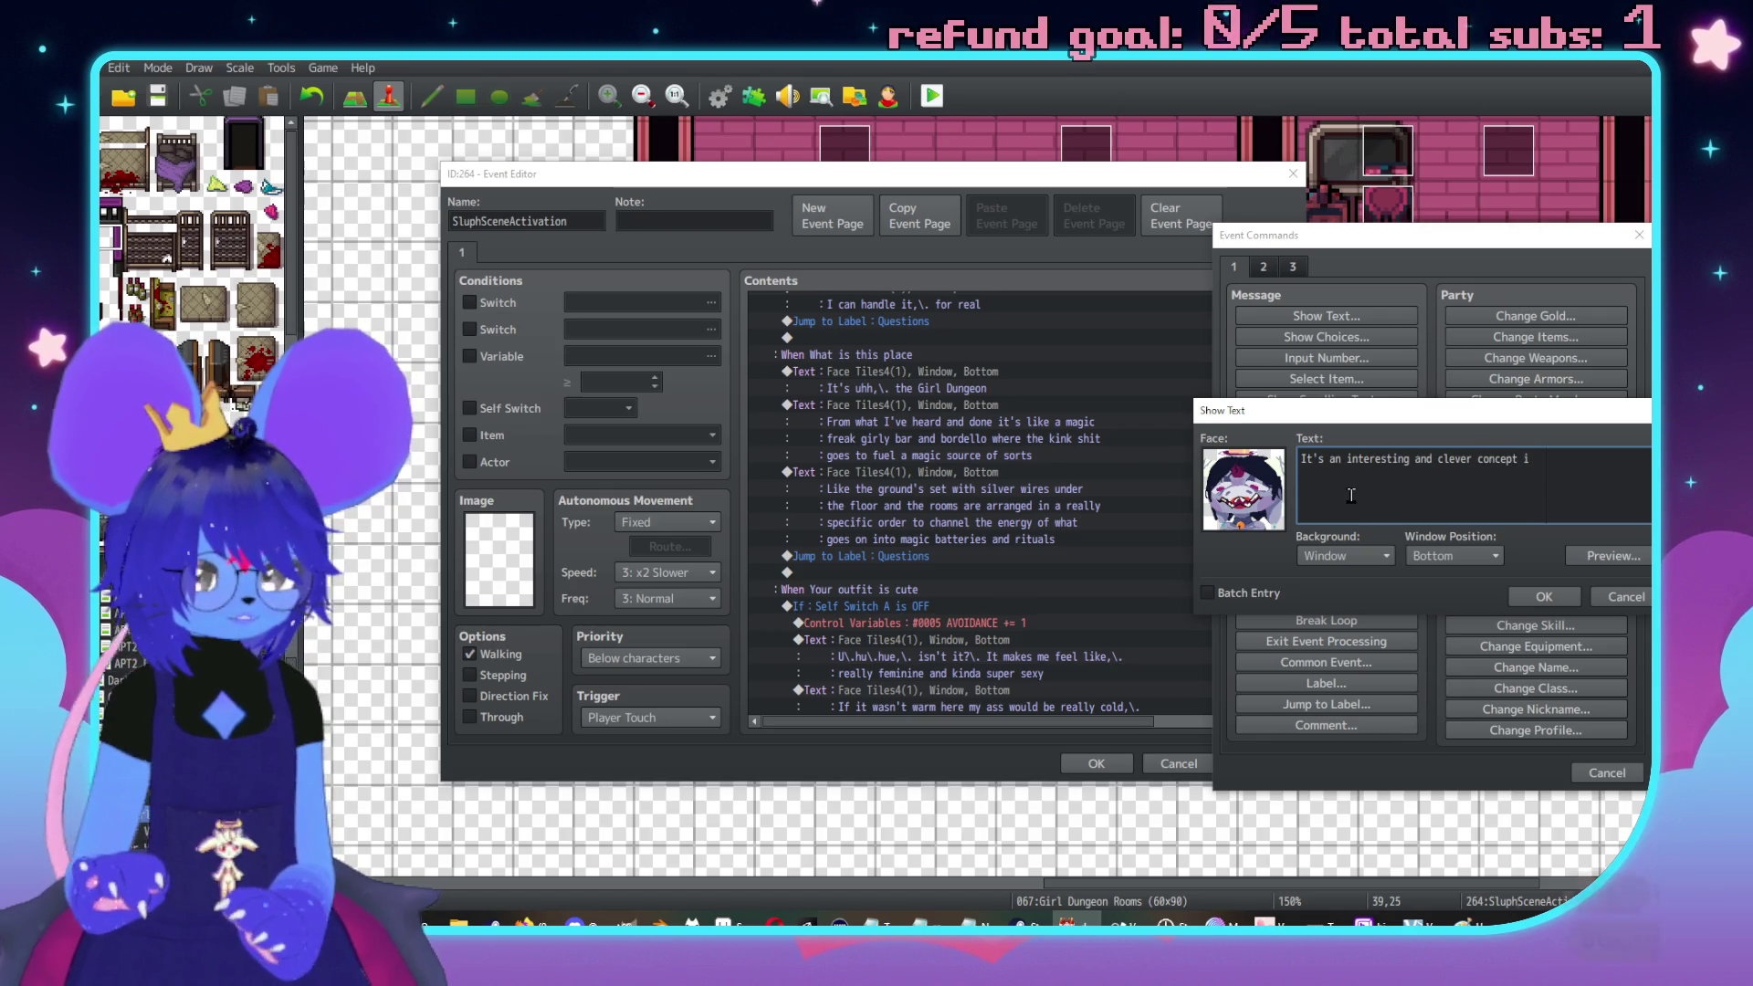
{"action": "type", "text": "s,\\. but I ha"}
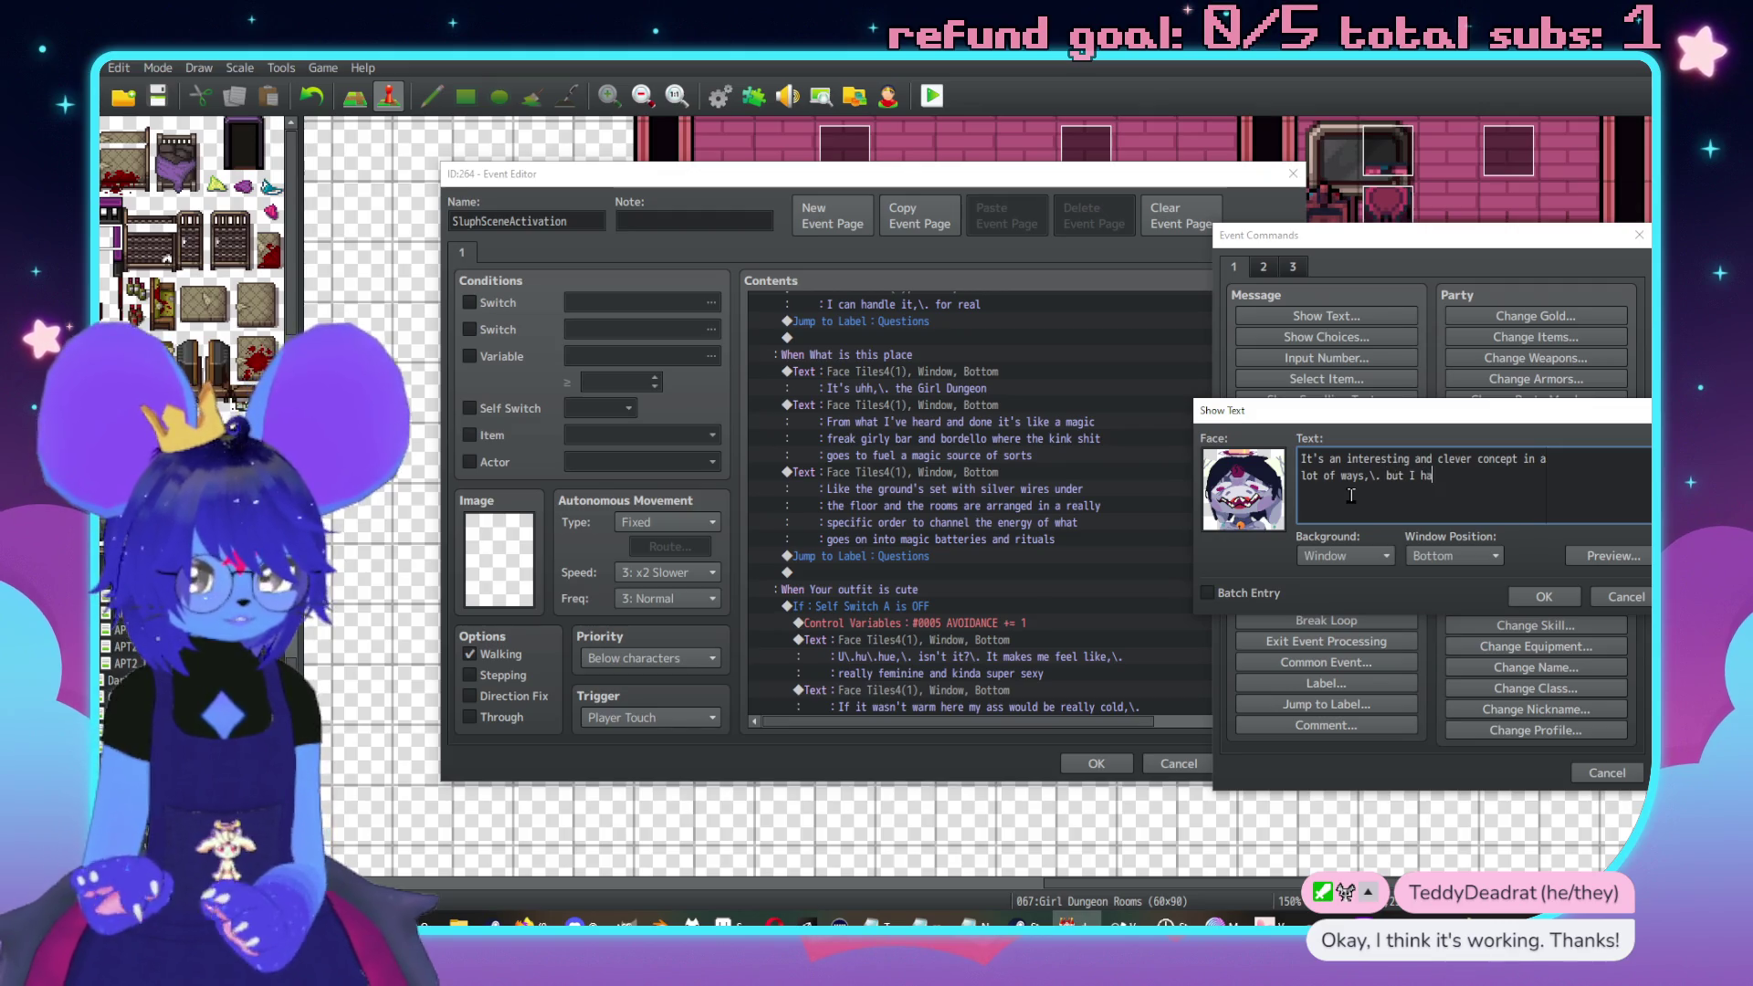
{"action": "type", "text": "te the fuc"}
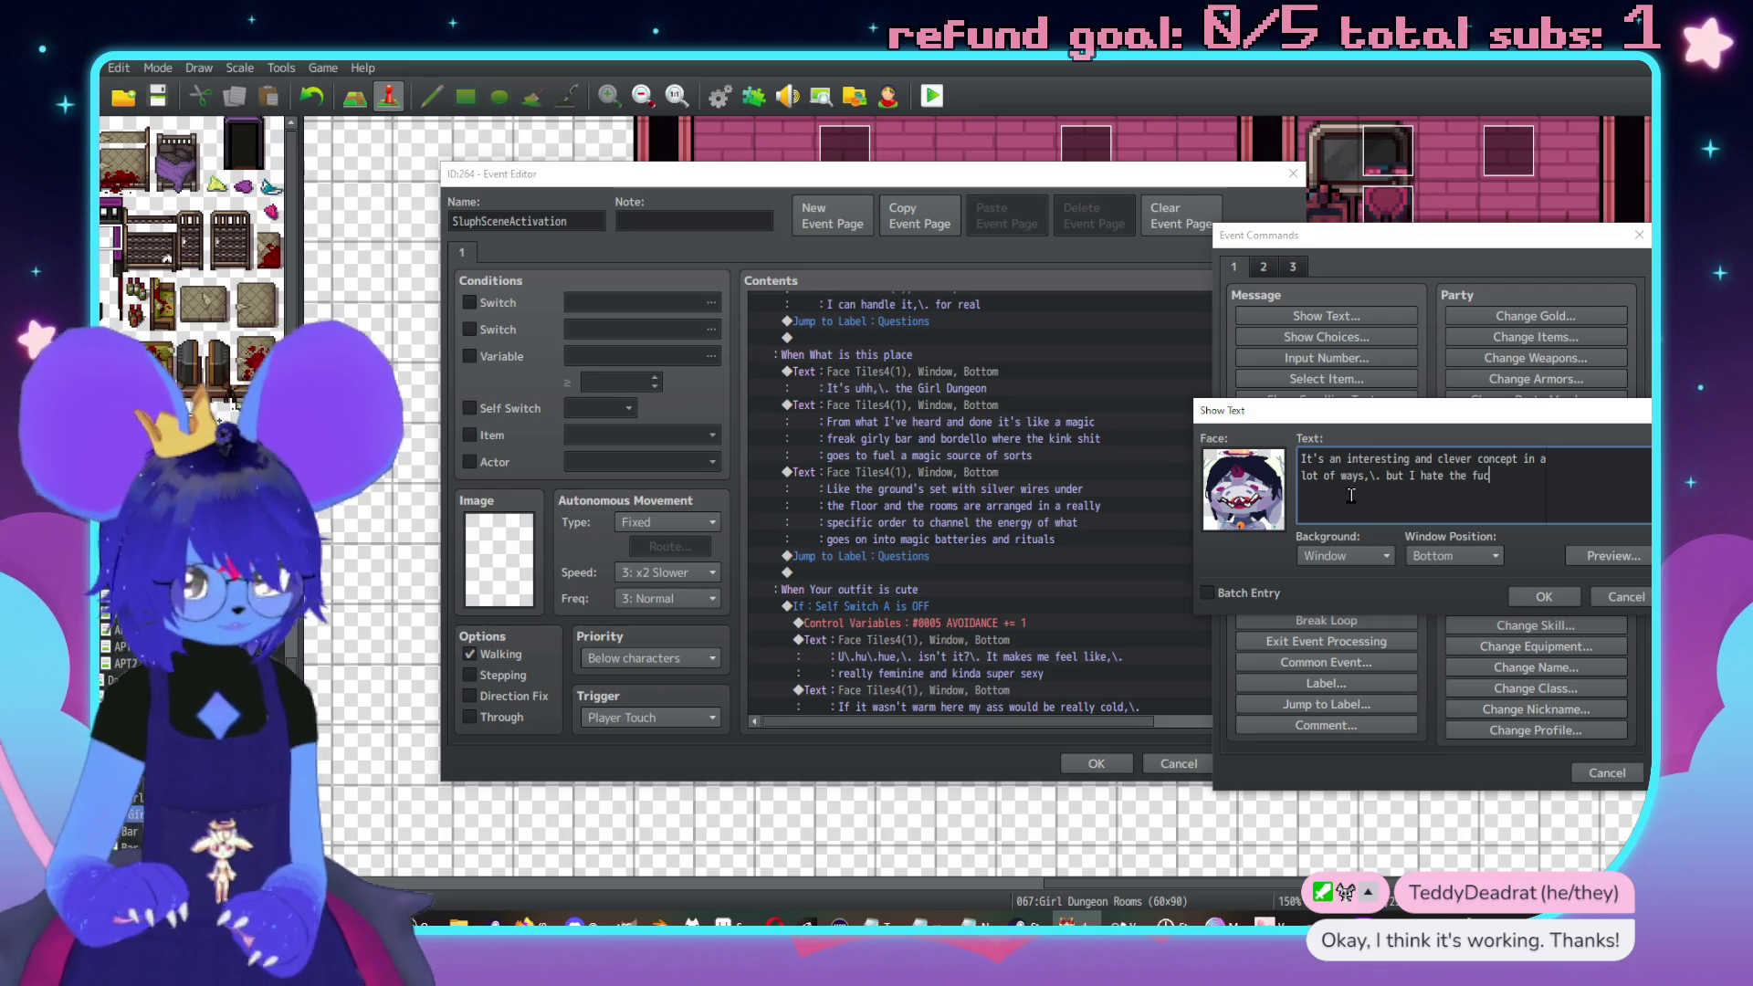
{"action": "type", "text": " ker"}
{"action": "type", "text": "ts"}
{"action": "key", "text": "Return"}
{"action": "type", "text": "wh"}
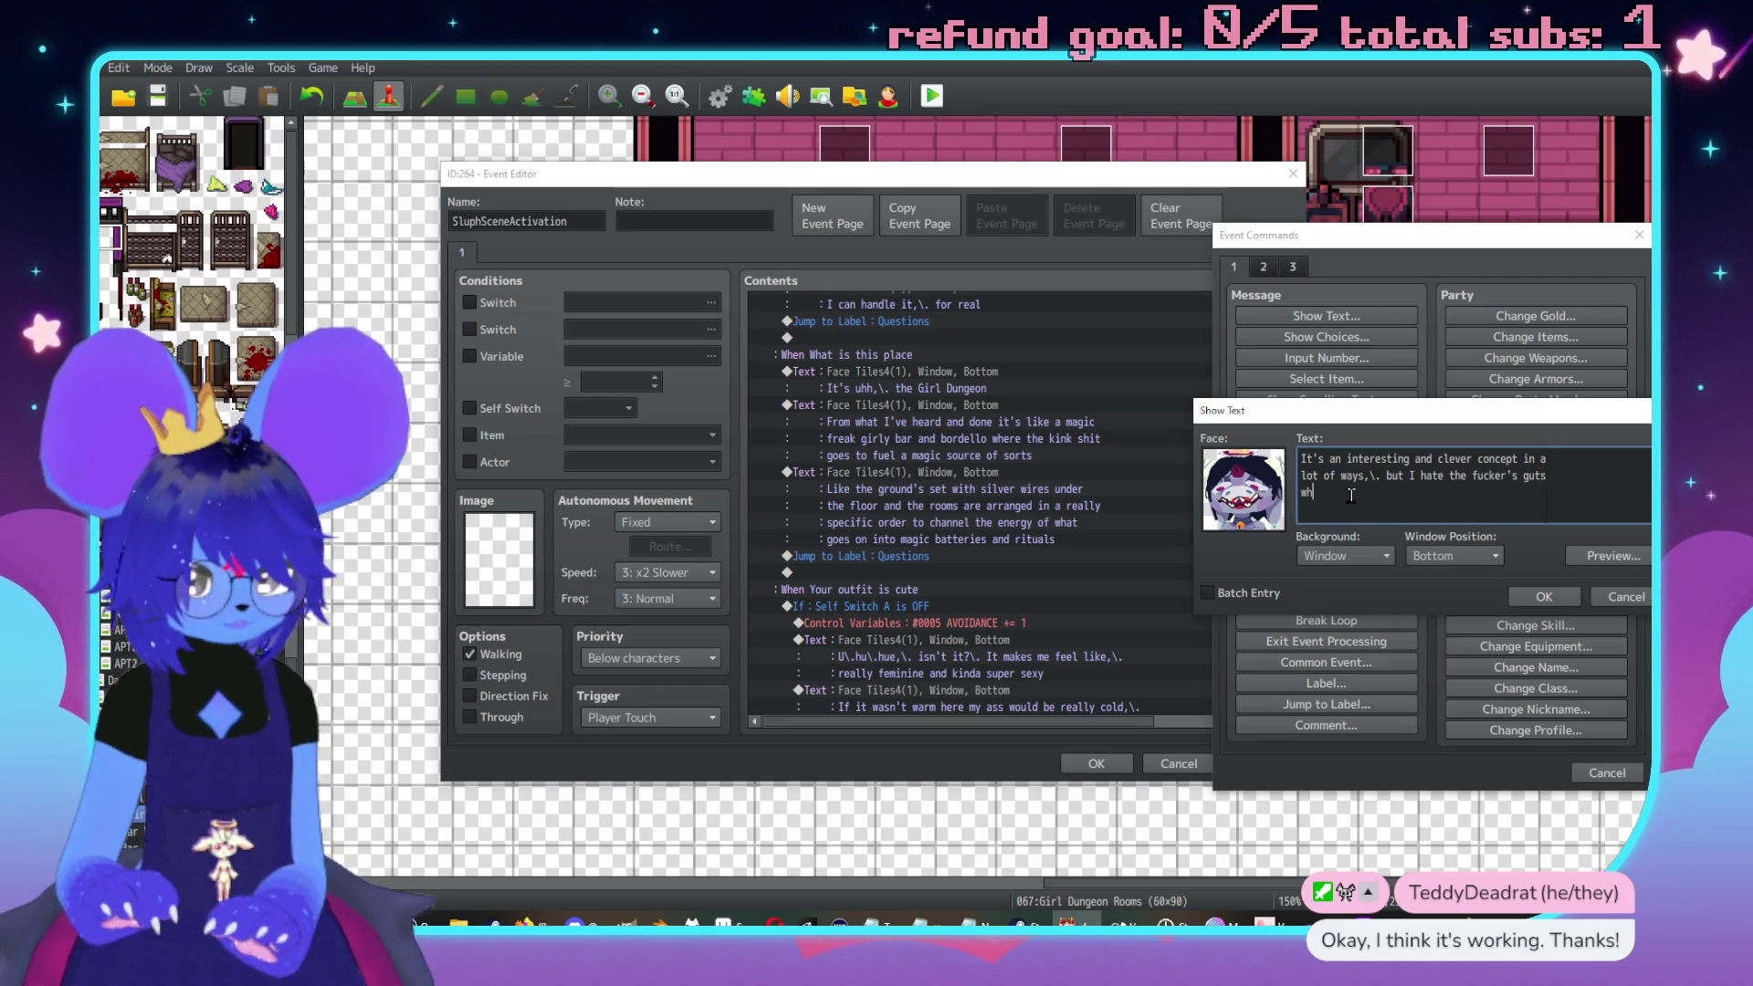
{"action": "key", "text": "BackSpace"}
{"action": "key", "text": "BackSpace"}
{"action": "key", "text": "BackSpace"}
{"action": "type", "text": "u"}
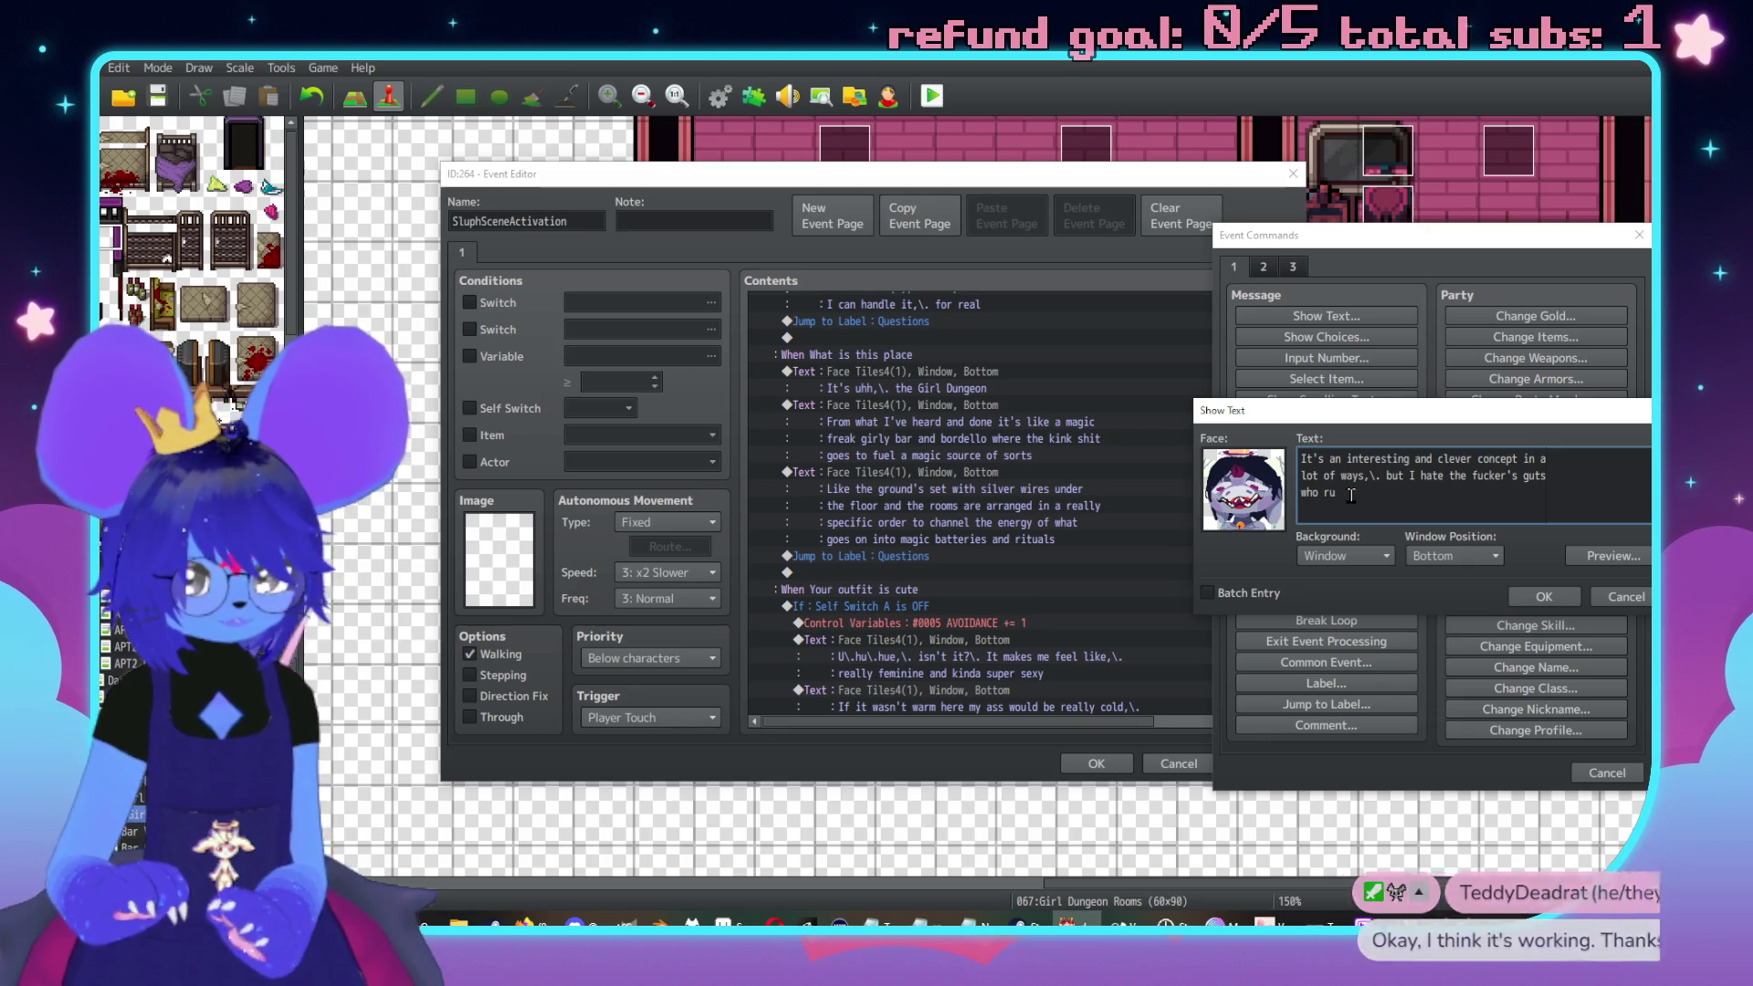
{"action": "type", "text": "ns the place now"}
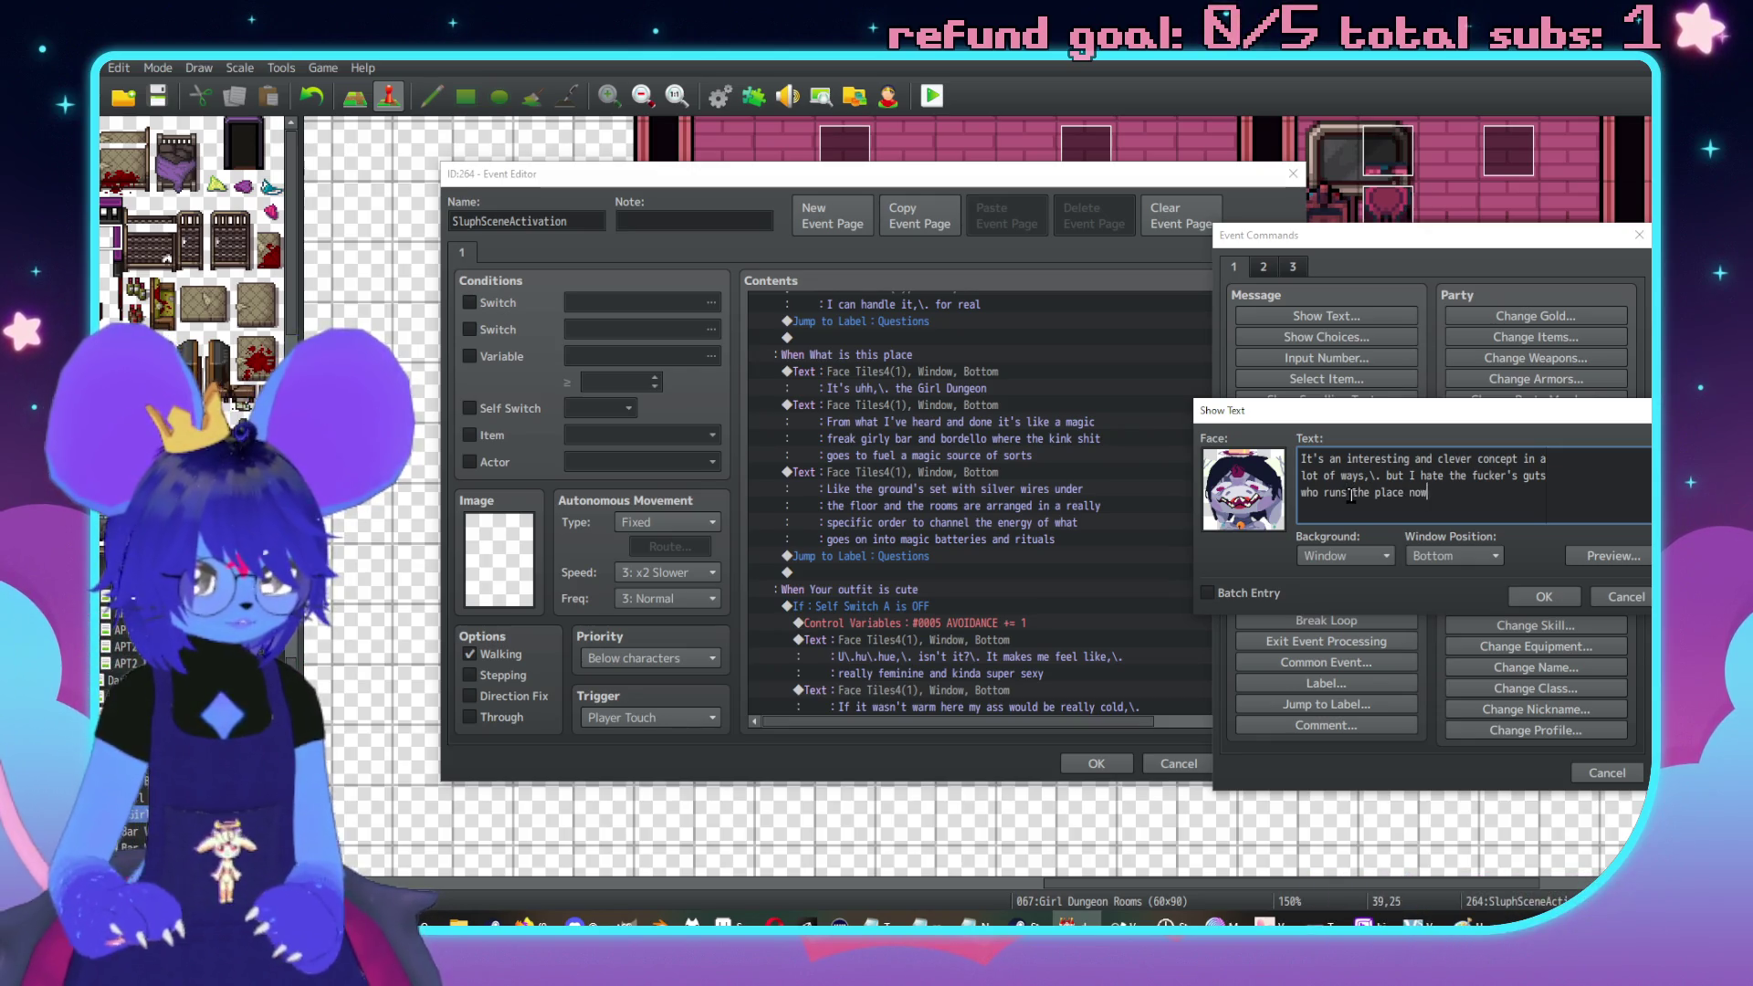
{"action": "key", "text": "ctrl+Return"}
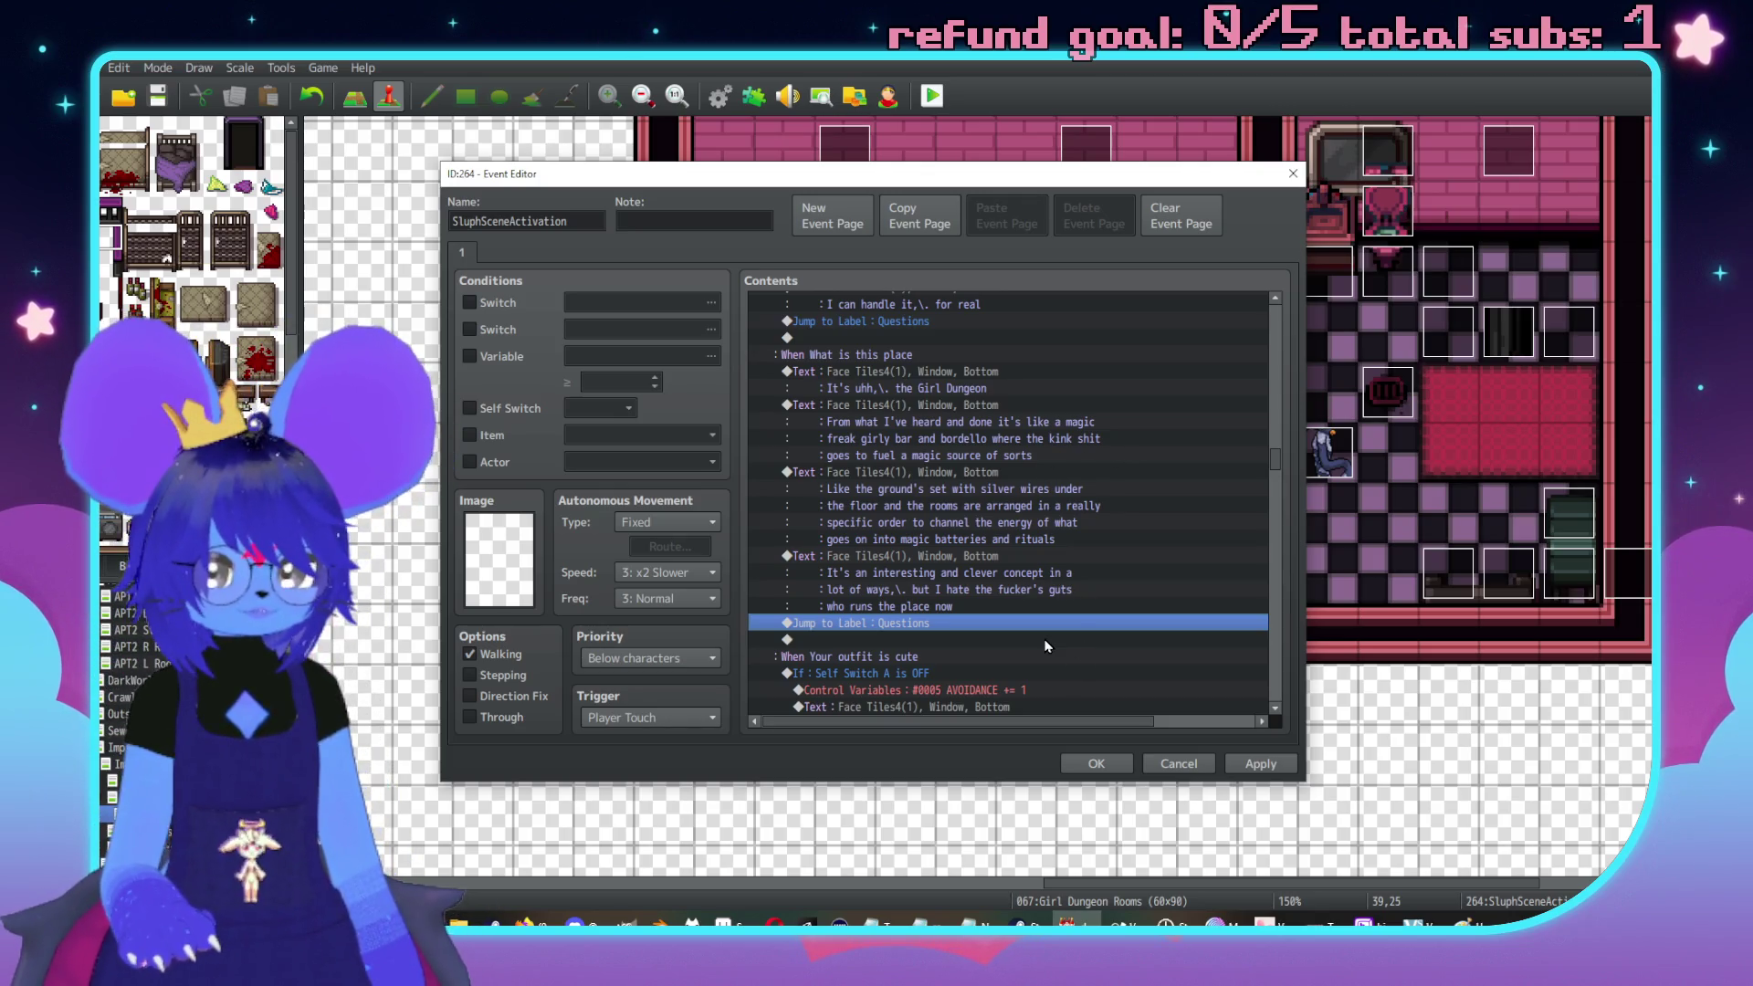
Select Sluph's walk-away movement route through the follower and GDSluphJoin switch commands
{"action": "double_click", "coordinate": [879, 626]}
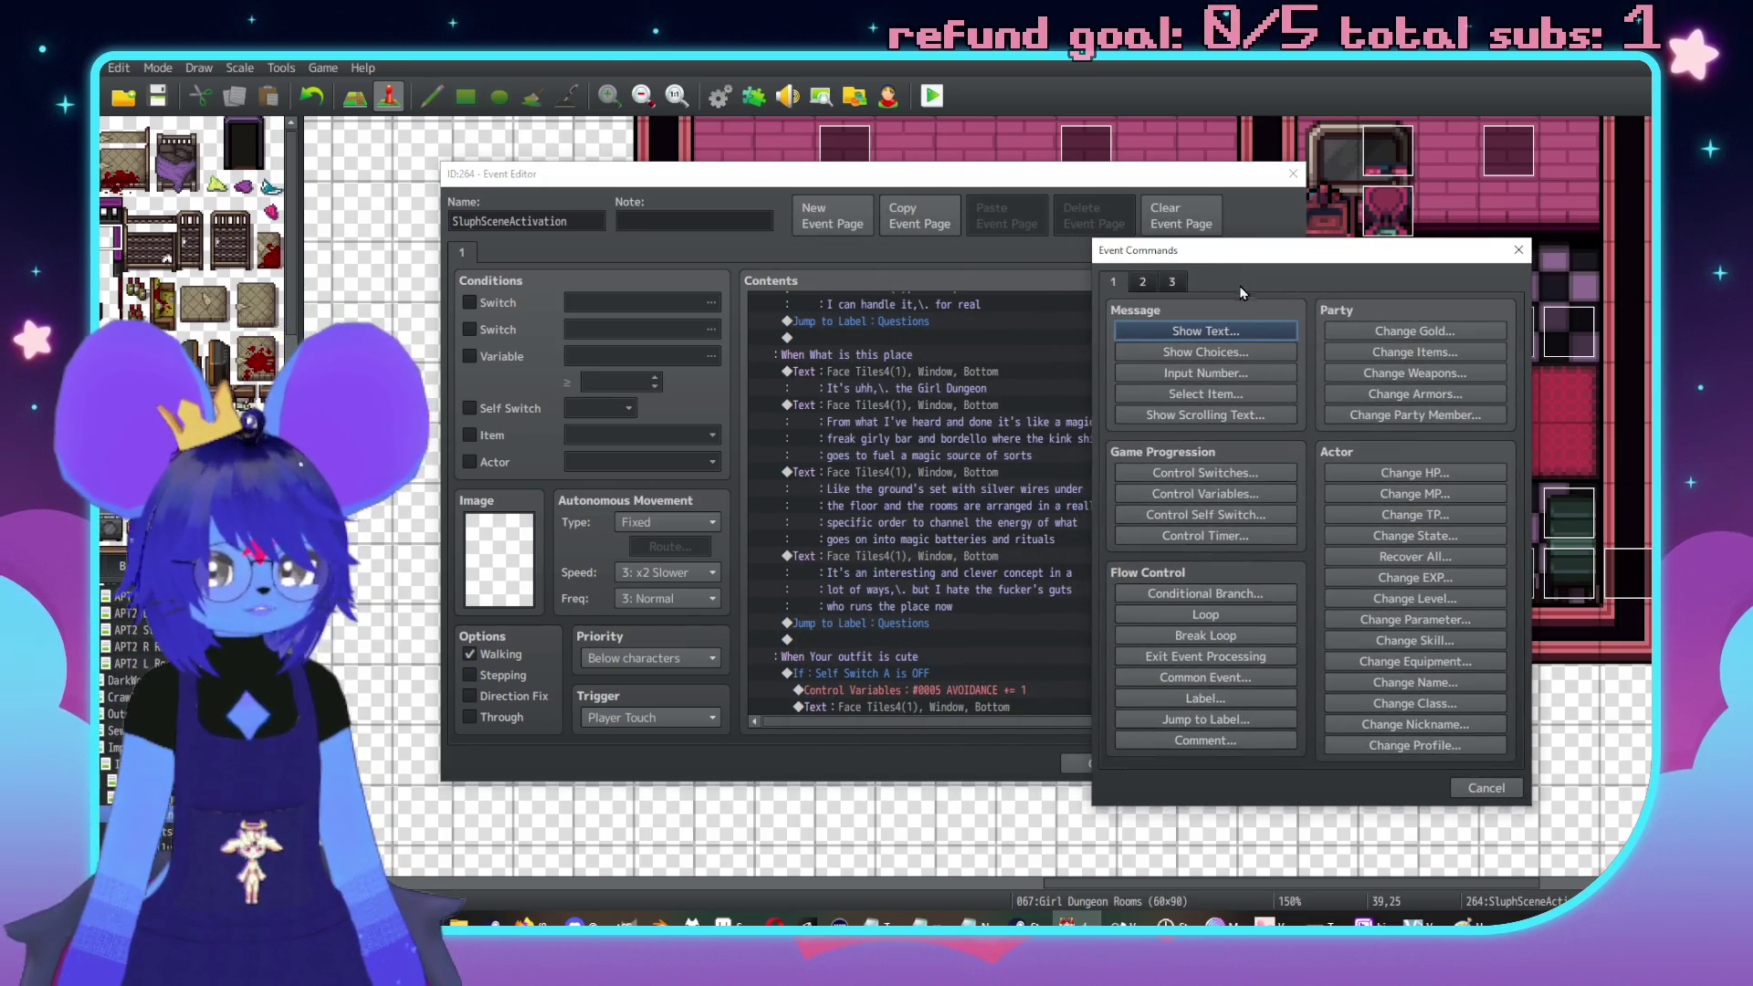
{"action": "left_click", "coordinate": [1520, 256]}
{"action": "scroll", "coordinate": [893, 436], "scroll_direction": "up", "scroll_amount": 1}
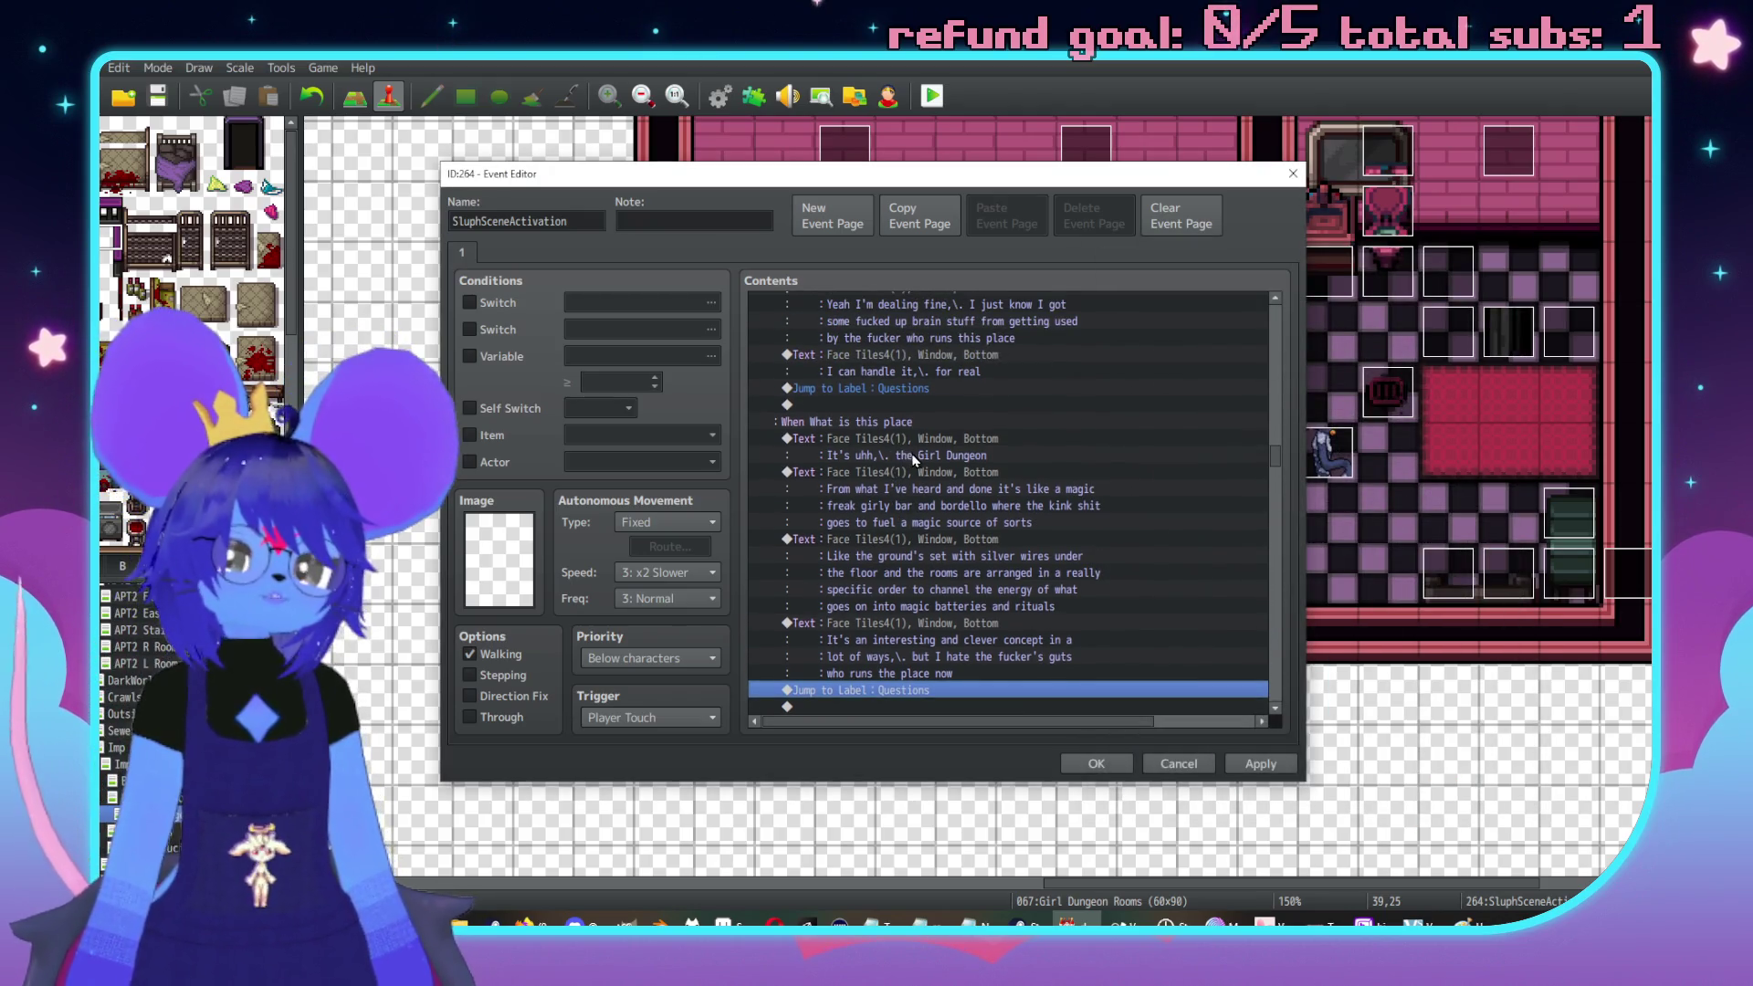
{"action": "scroll", "coordinate": [950, 567], "scroll_direction": "up", "scroll_amount": 2}
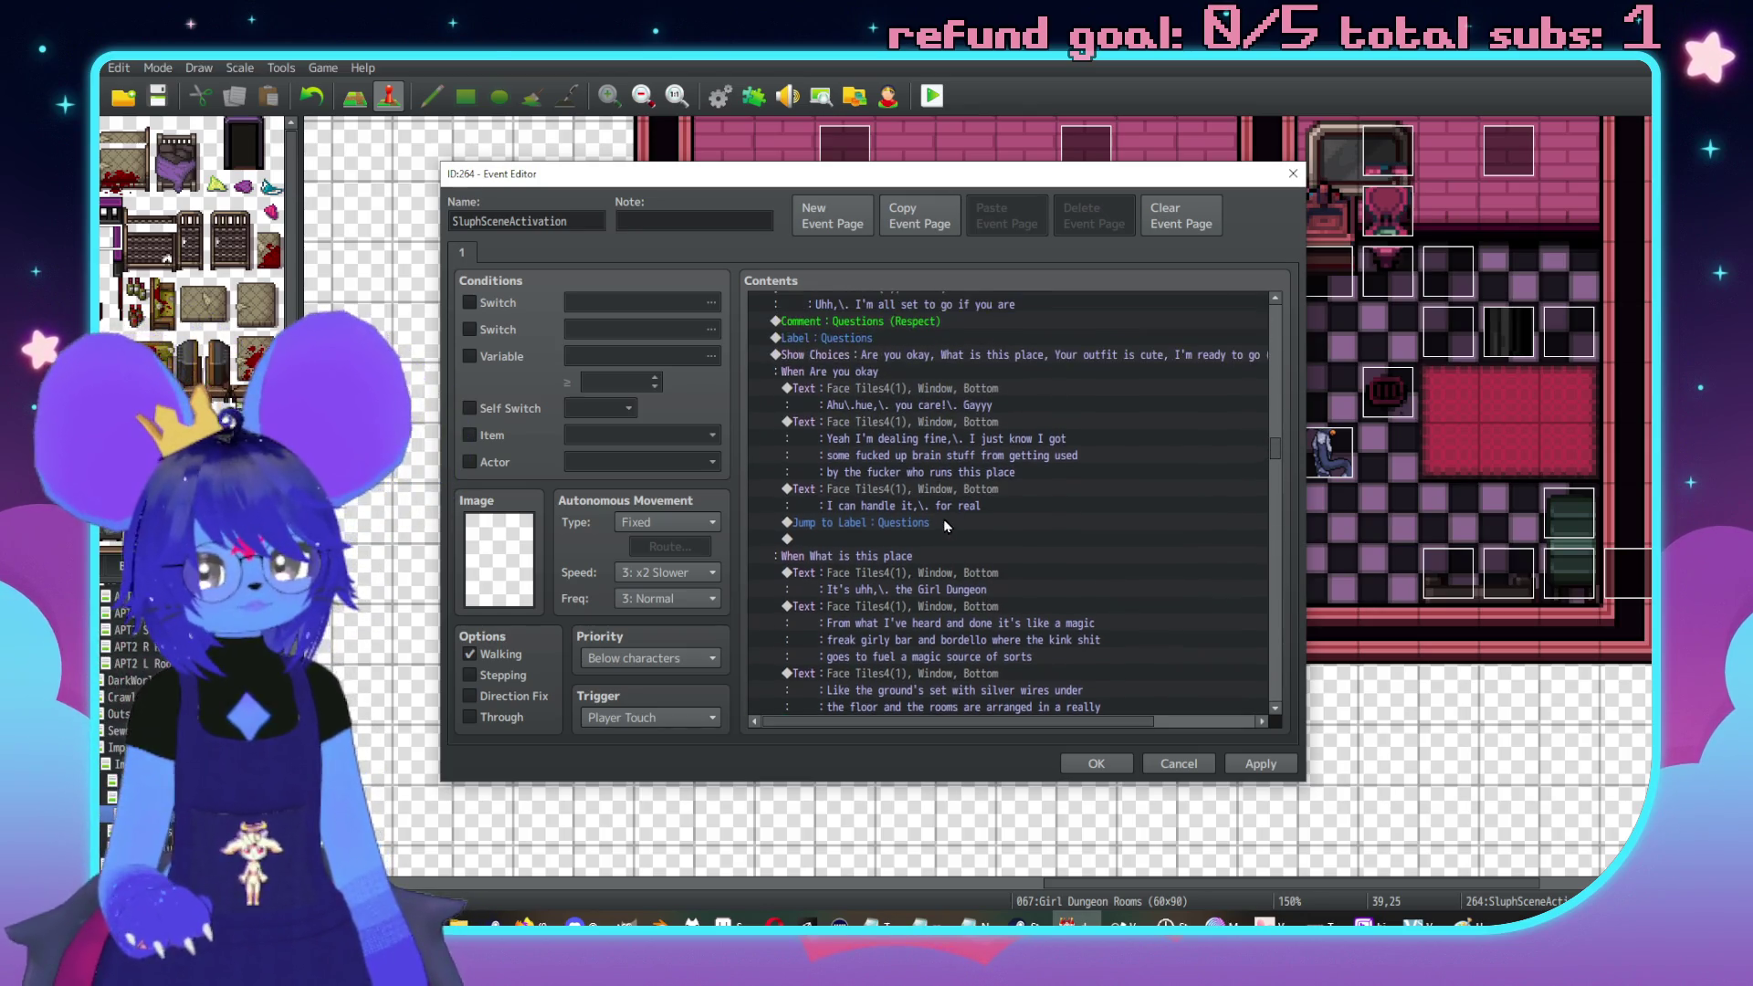
{"action": "key", "text": "alt+Tab"}
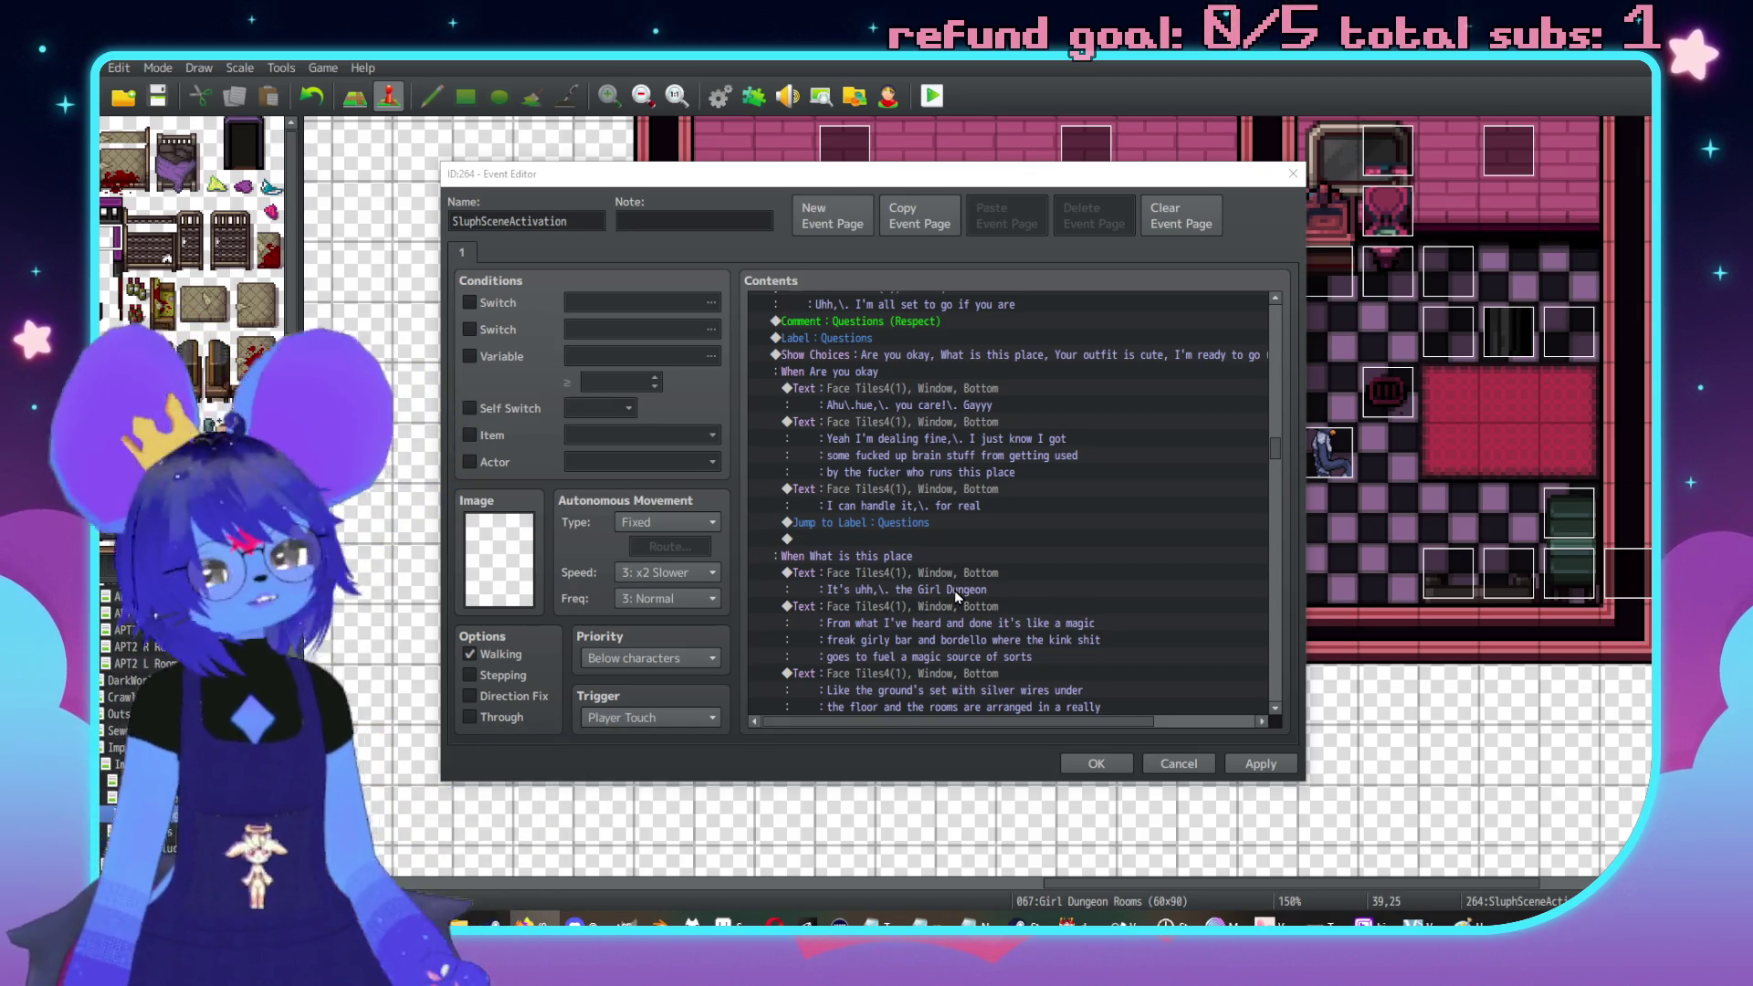
{"action": "scroll", "coordinate": [898, 583], "scroll_direction": "down", "scroll_amount": 15}
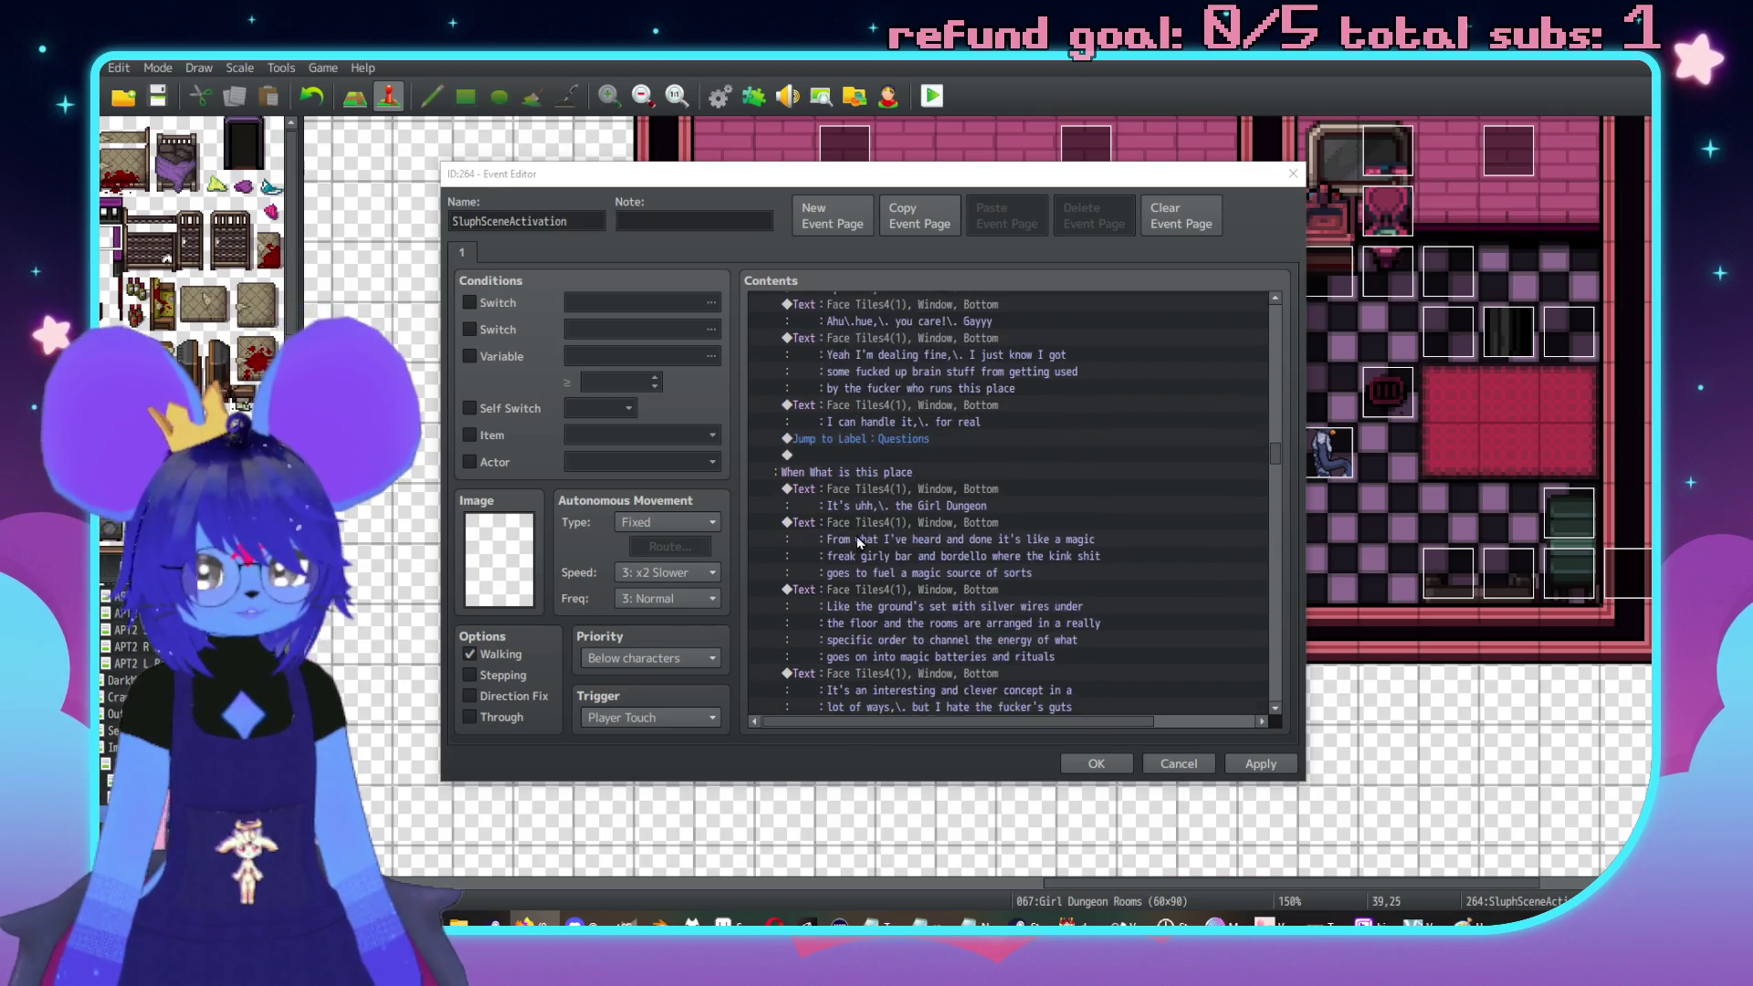
{"action": "scroll", "coordinate": [999, 479], "scroll_direction": "down", "scroll_amount": 8}
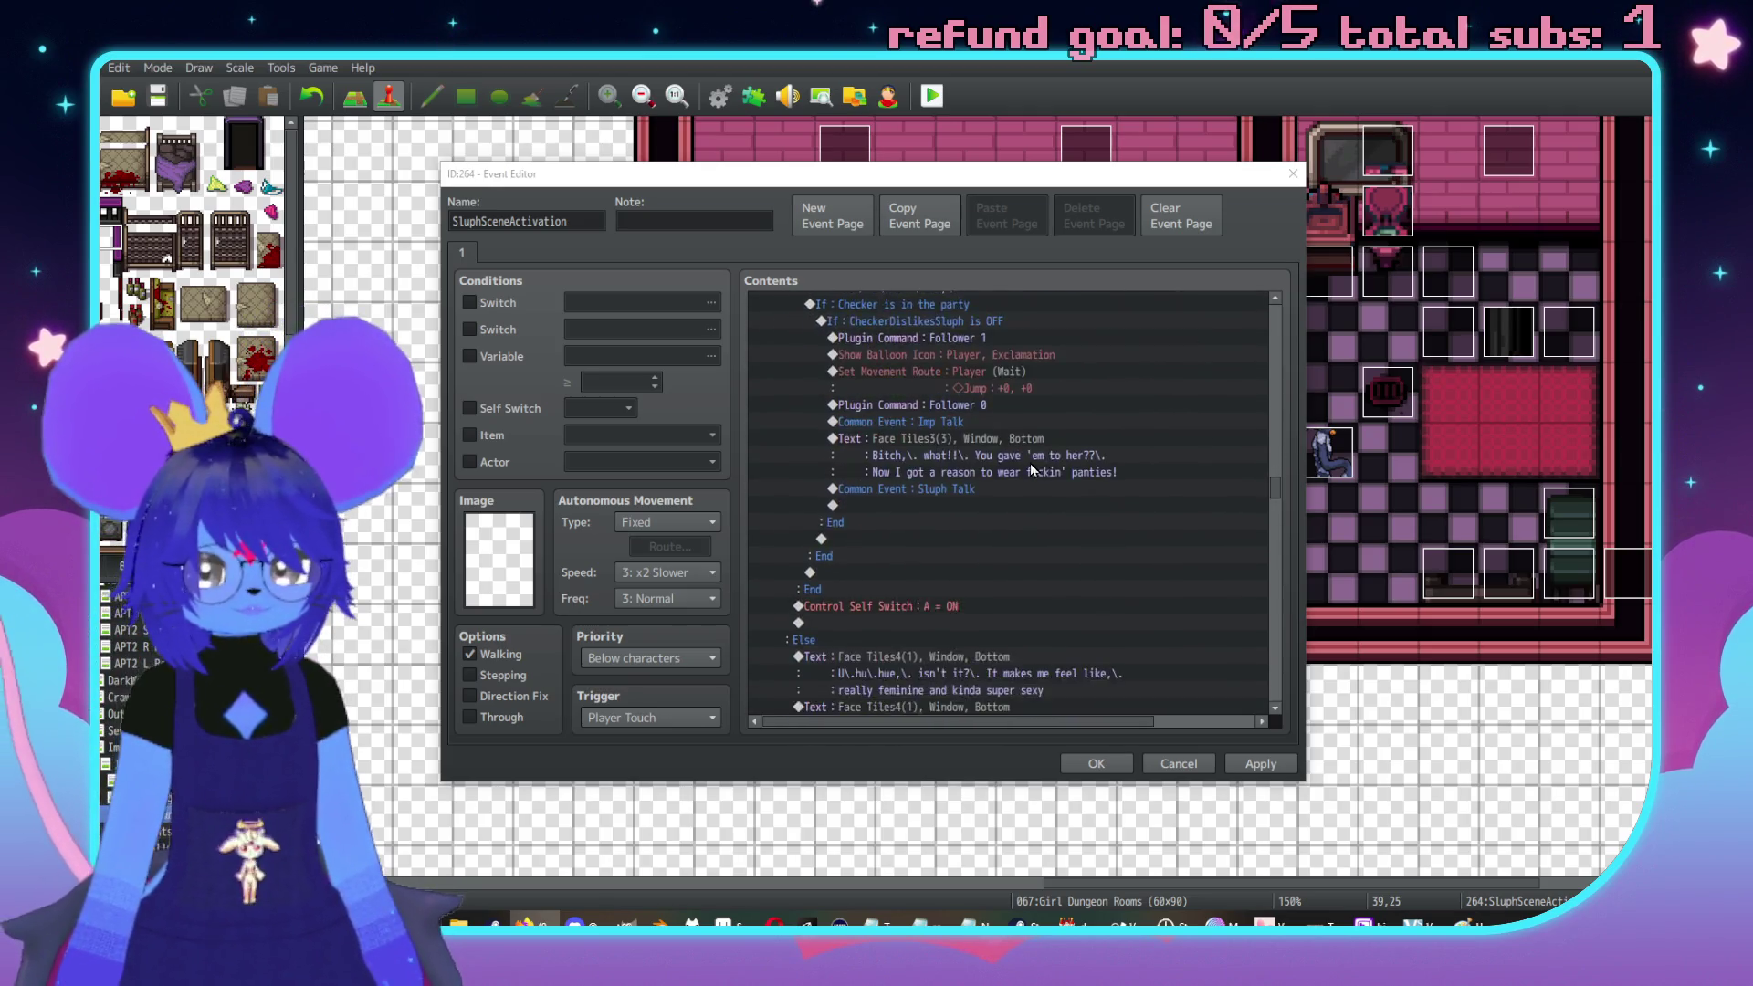
{"action": "scroll", "coordinate": [1038, 472], "scroll_direction": "down", "scroll_amount": 5}
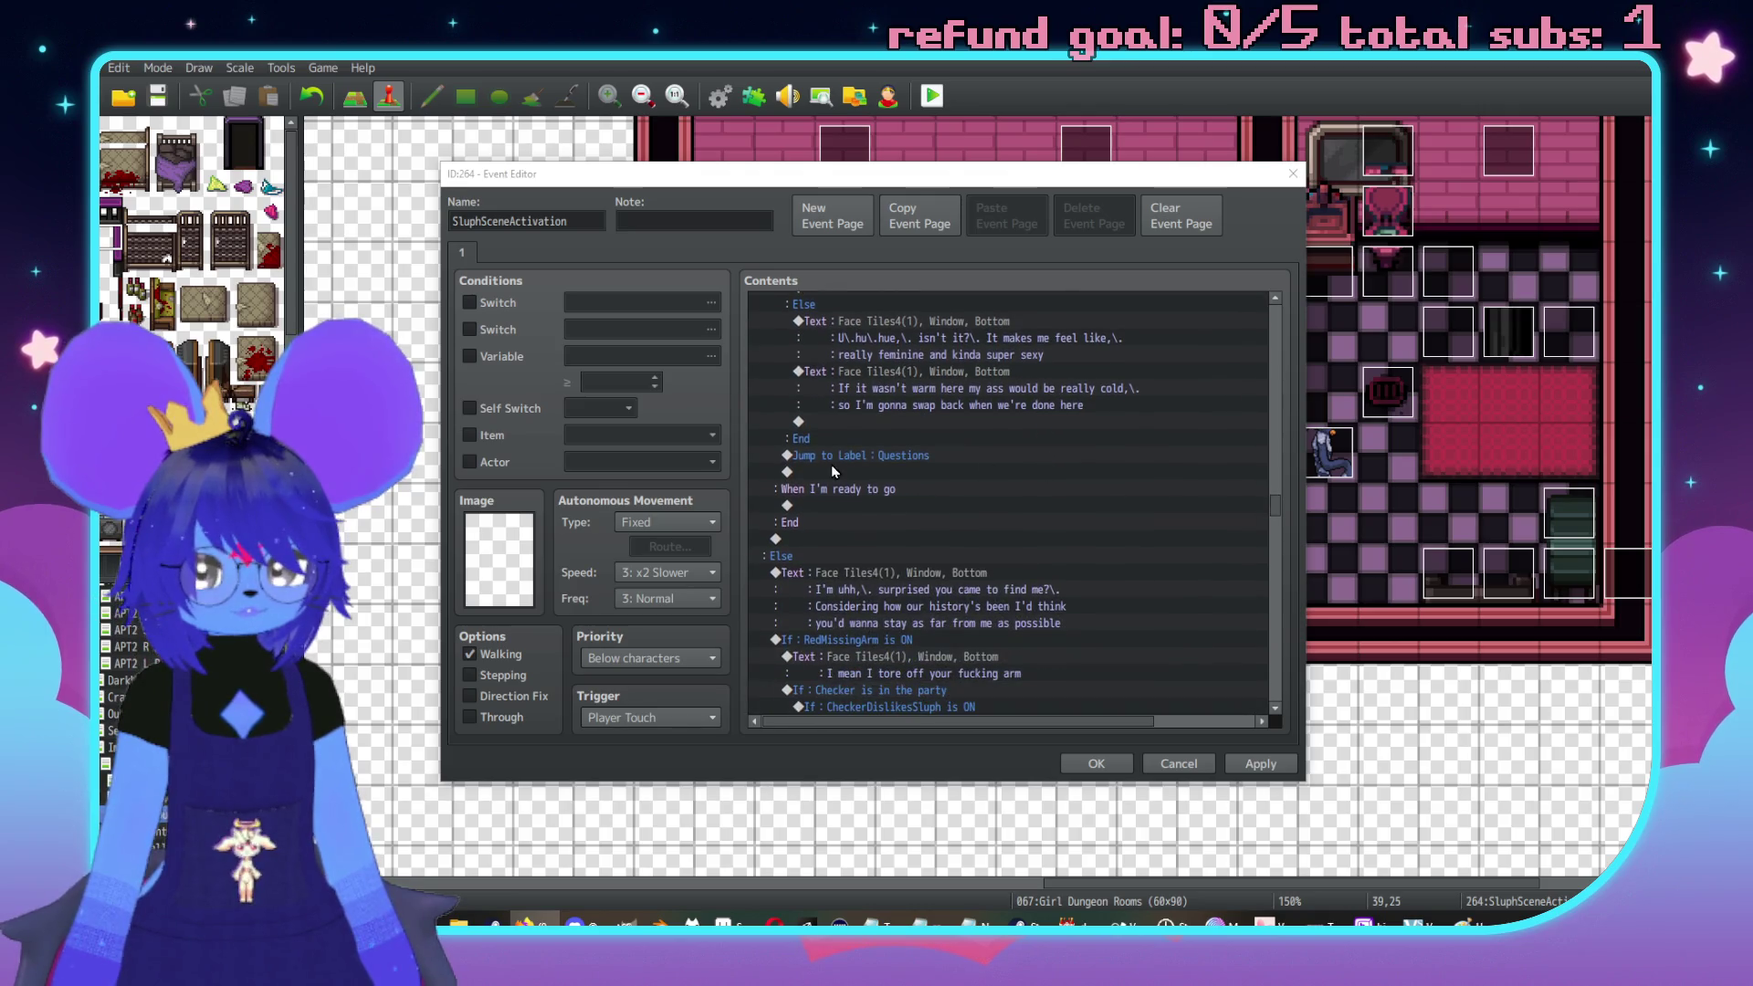
{"action": "left_click", "coordinate": [851, 504]}
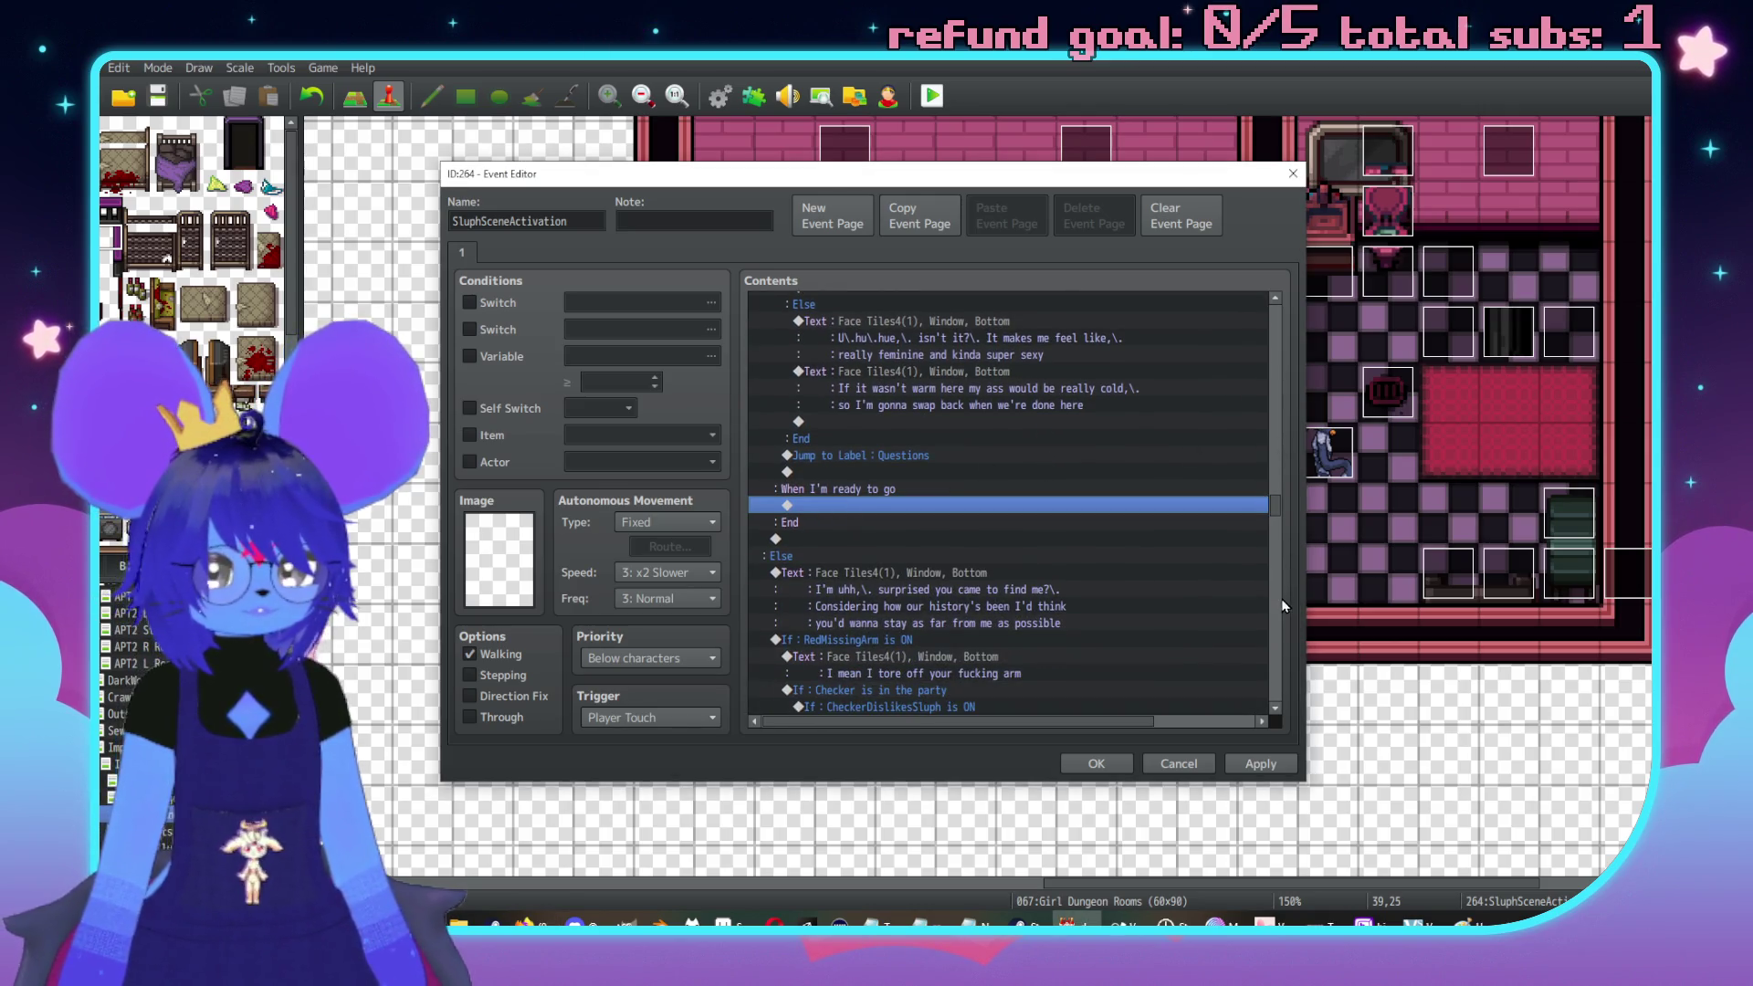
{"action": "scroll", "coordinate": [1278, 571], "scroll_direction": "down", "scroll_amount": 8}
{"action": "left_click", "coordinate": [977, 505]}
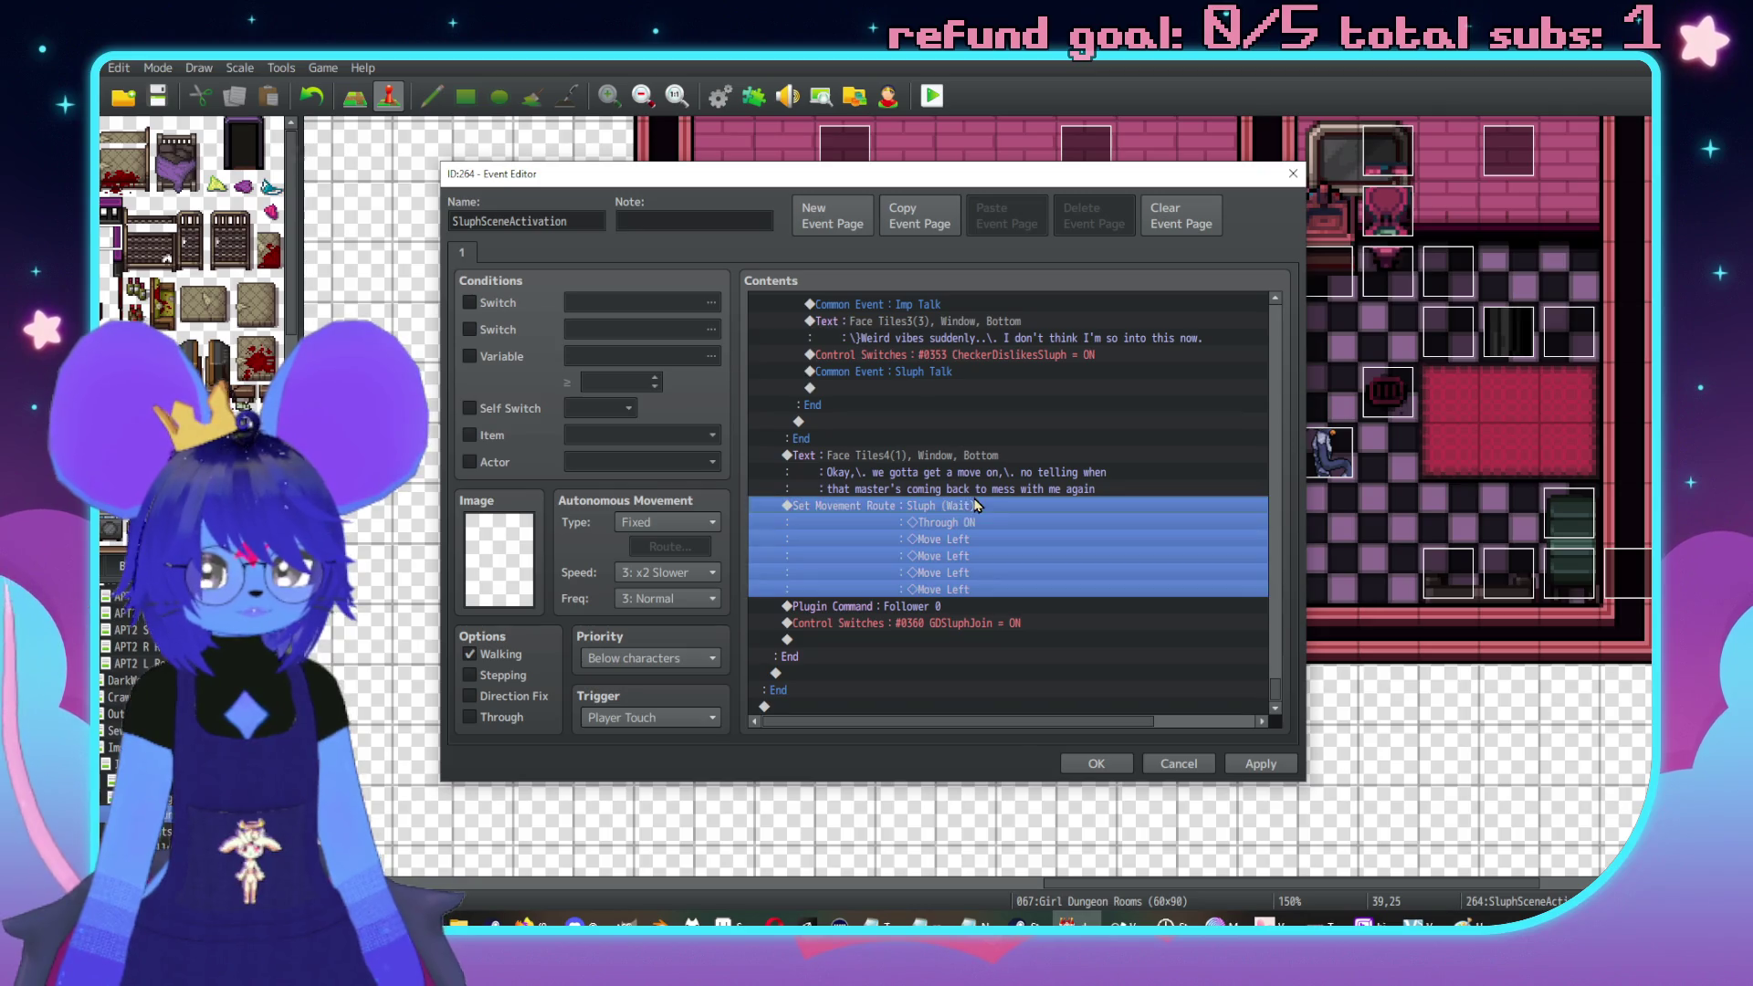
{"action": "left_click", "coordinate": [975, 627], "text": "shift"}
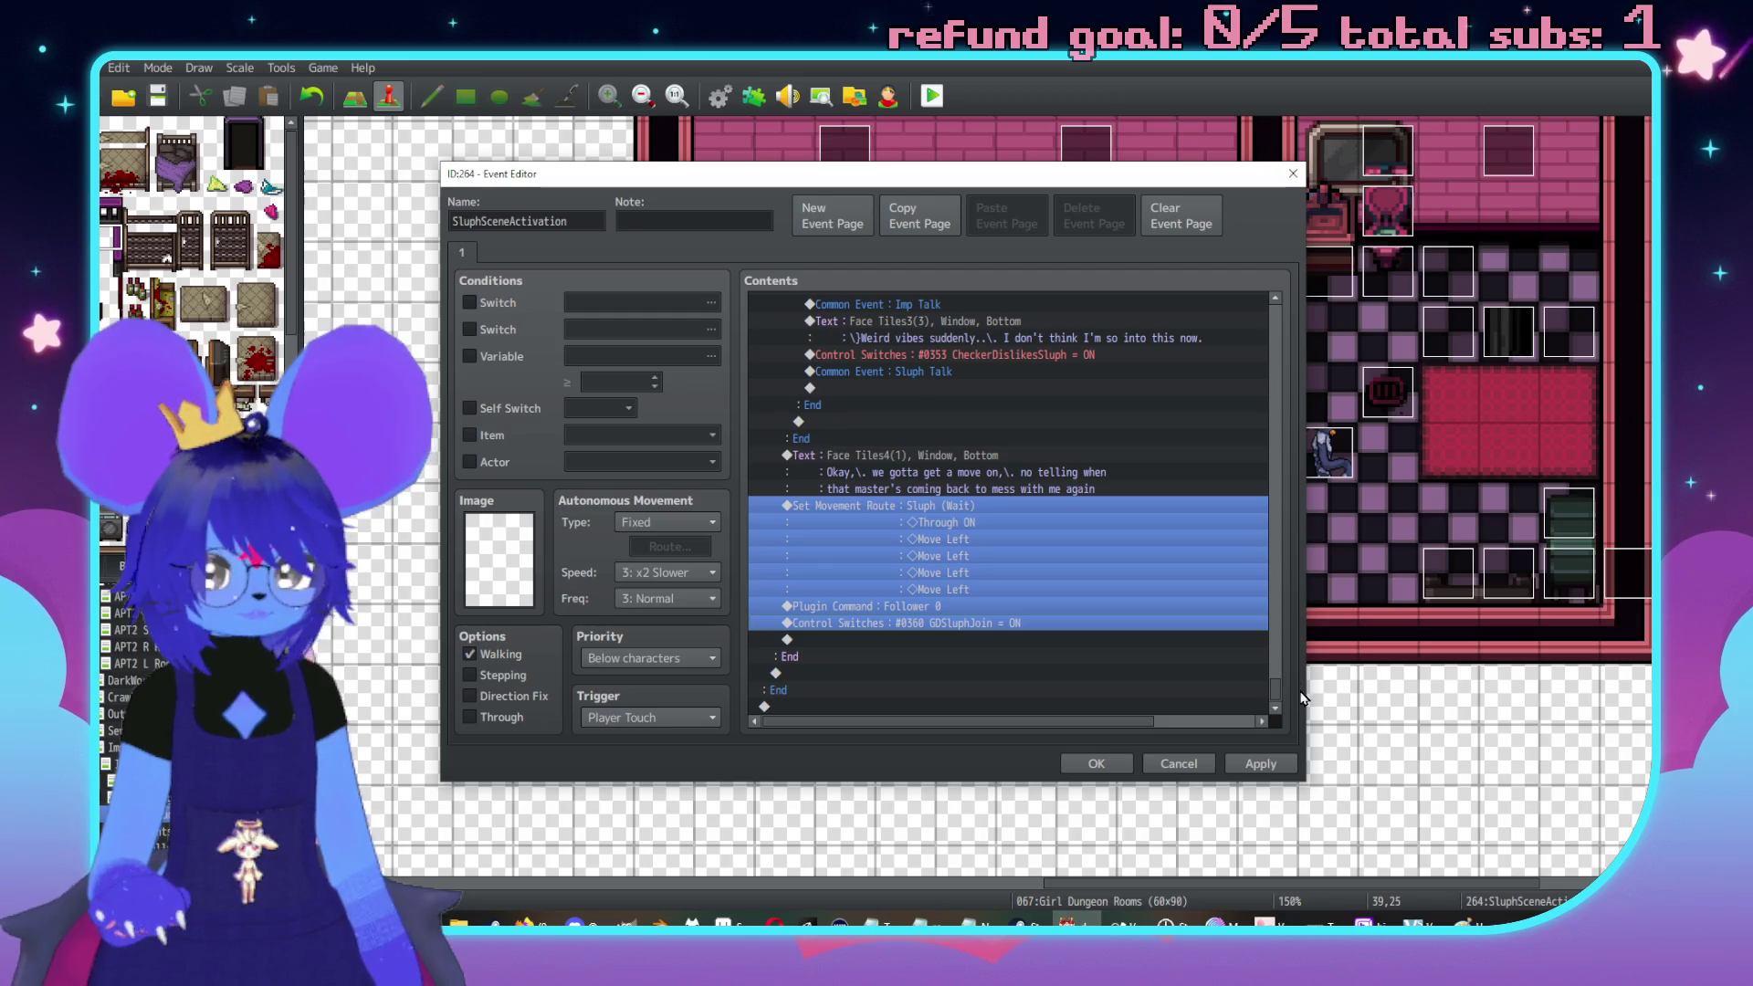
{"action": "left_click_drag", "start_coordinate": [1276, 687], "coordinate": [1274, 551]}
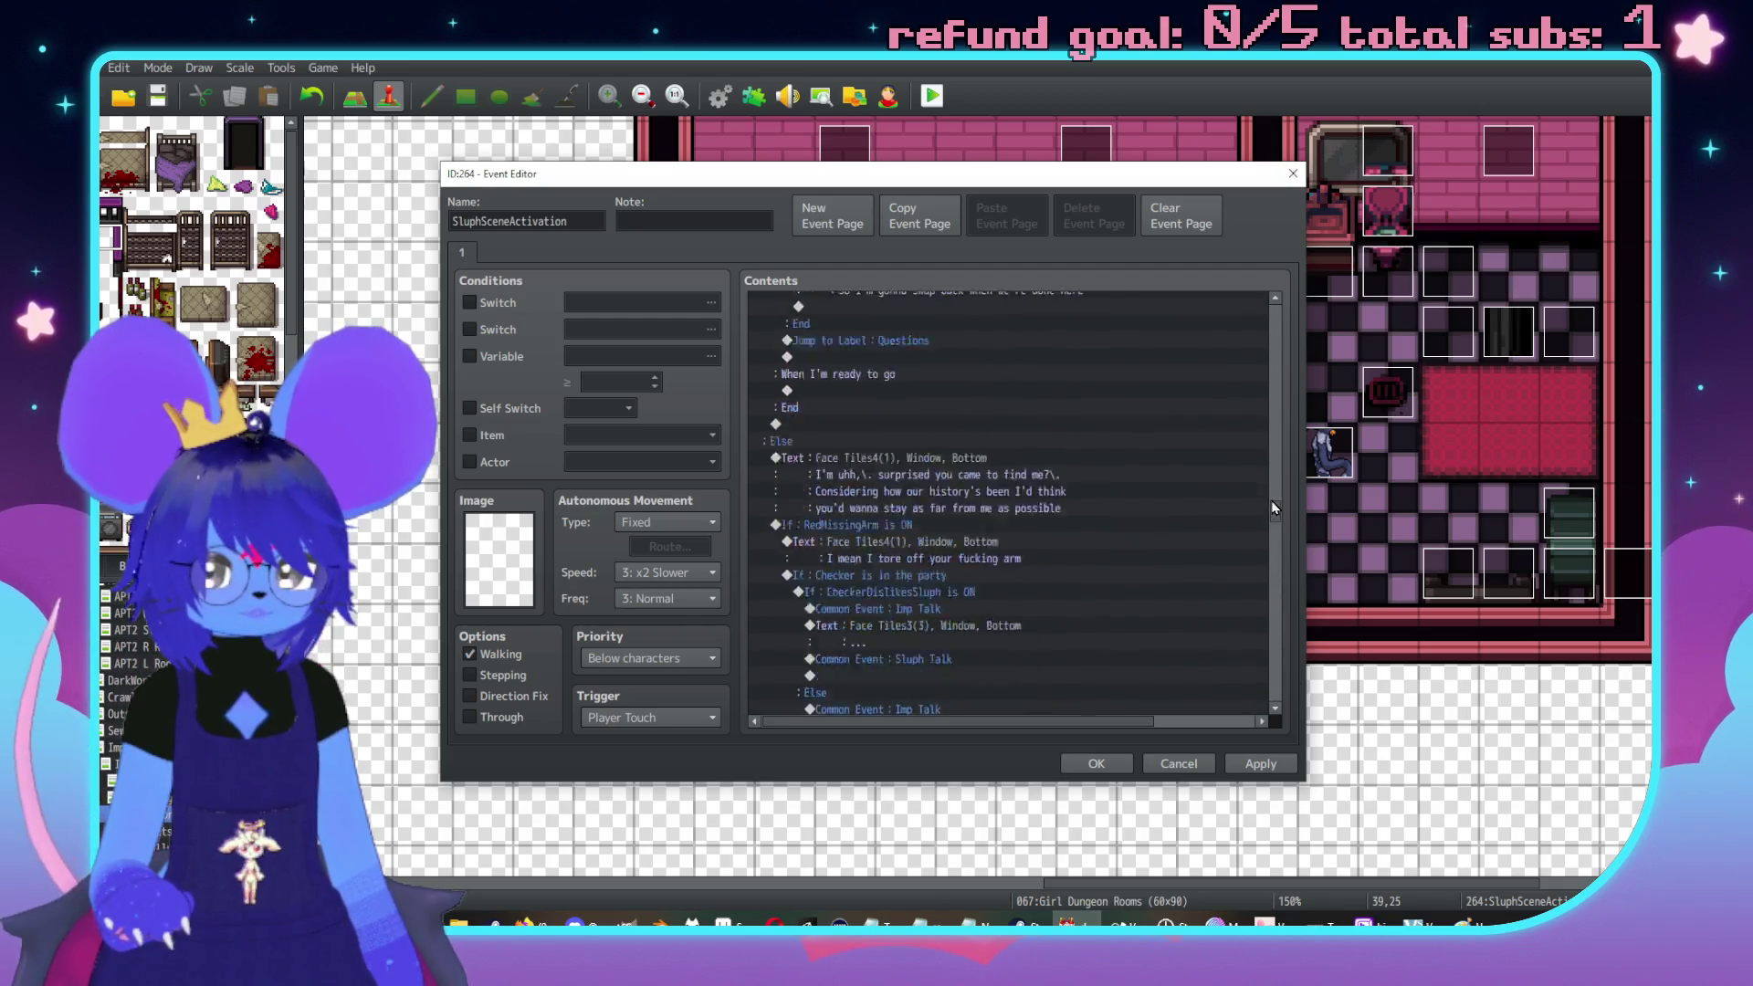
{"action": "scroll", "coordinate": [1251, 660], "scroll_direction": "down", "scroll_amount": 10}
Copy the departure dialogue through GDSluphJoin ON and paste it under 'When I'm ready to go'
{"action": "left_click", "coordinate": [928, 504]}
{"action": "left_click", "coordinate": [917, 672], "text": "shift"}
{"action": "left_click_drag", "start_coordinate": [1276, 687], "coordinate": [1255, 574]}
{"action": "scroll", "coordinate": [1254, 574], "scroll_direction": "up", "scroll_amount": 10}
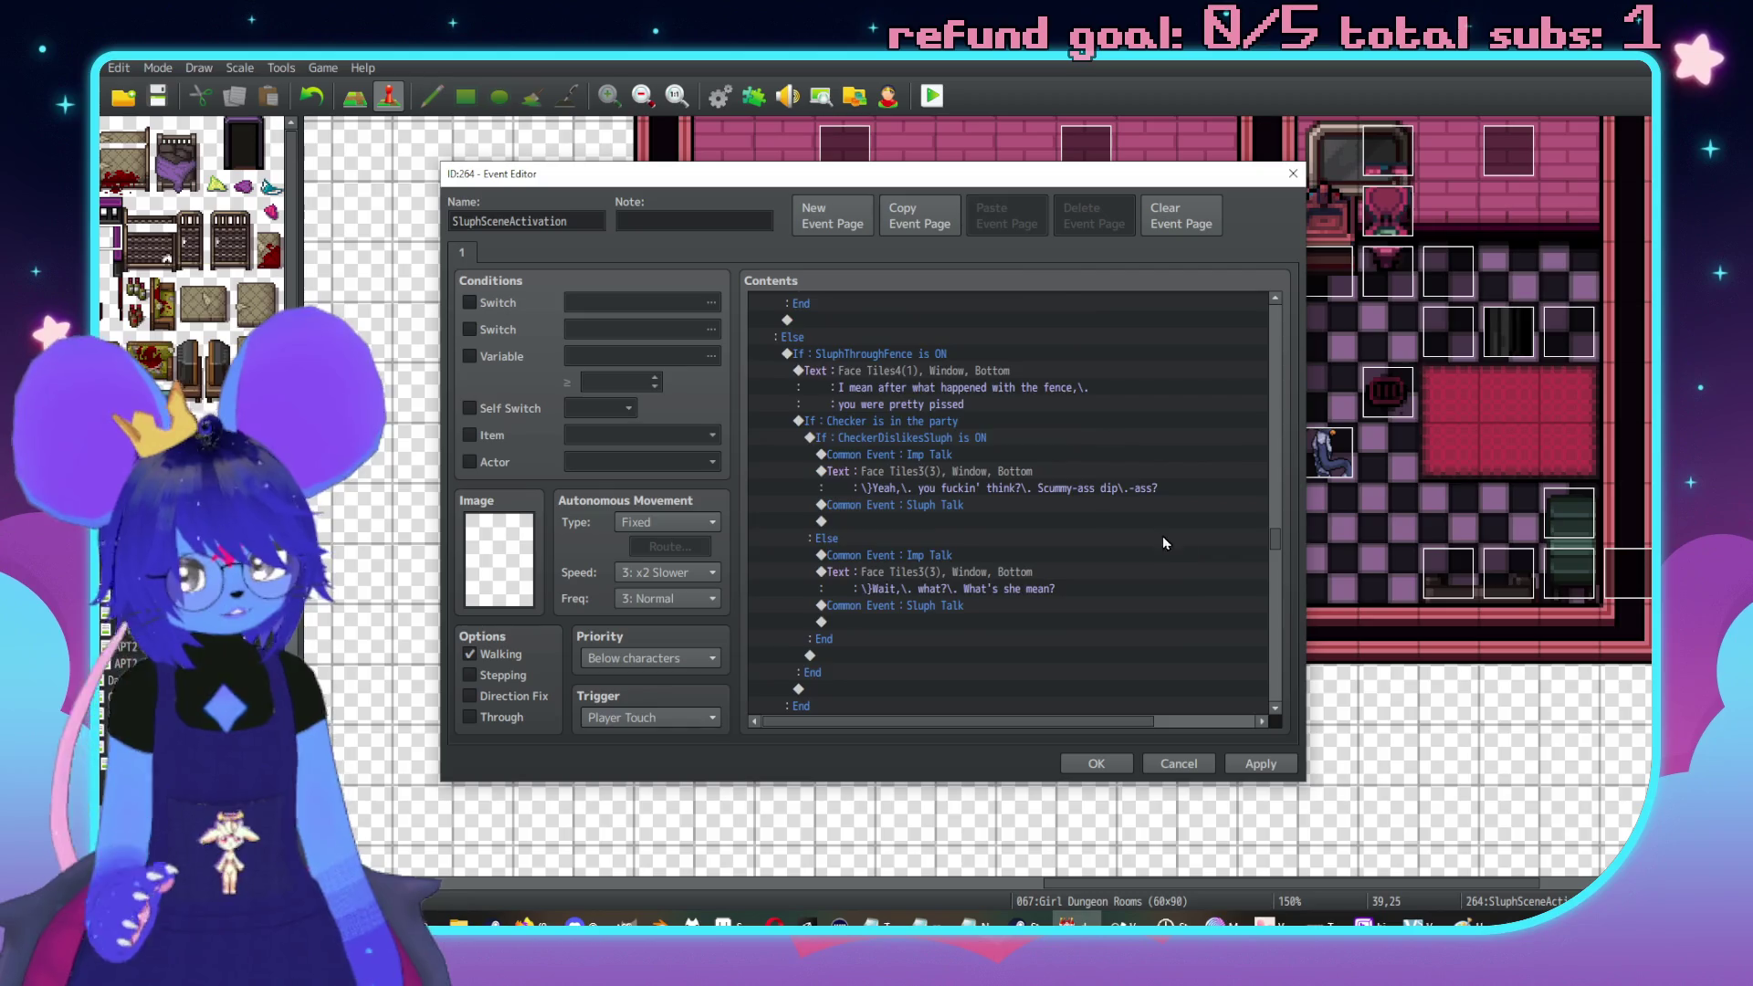
{"action": "scroll", "coordinate": [1118, 548], "scroll_direction": "up", "scroll_amount": 7}
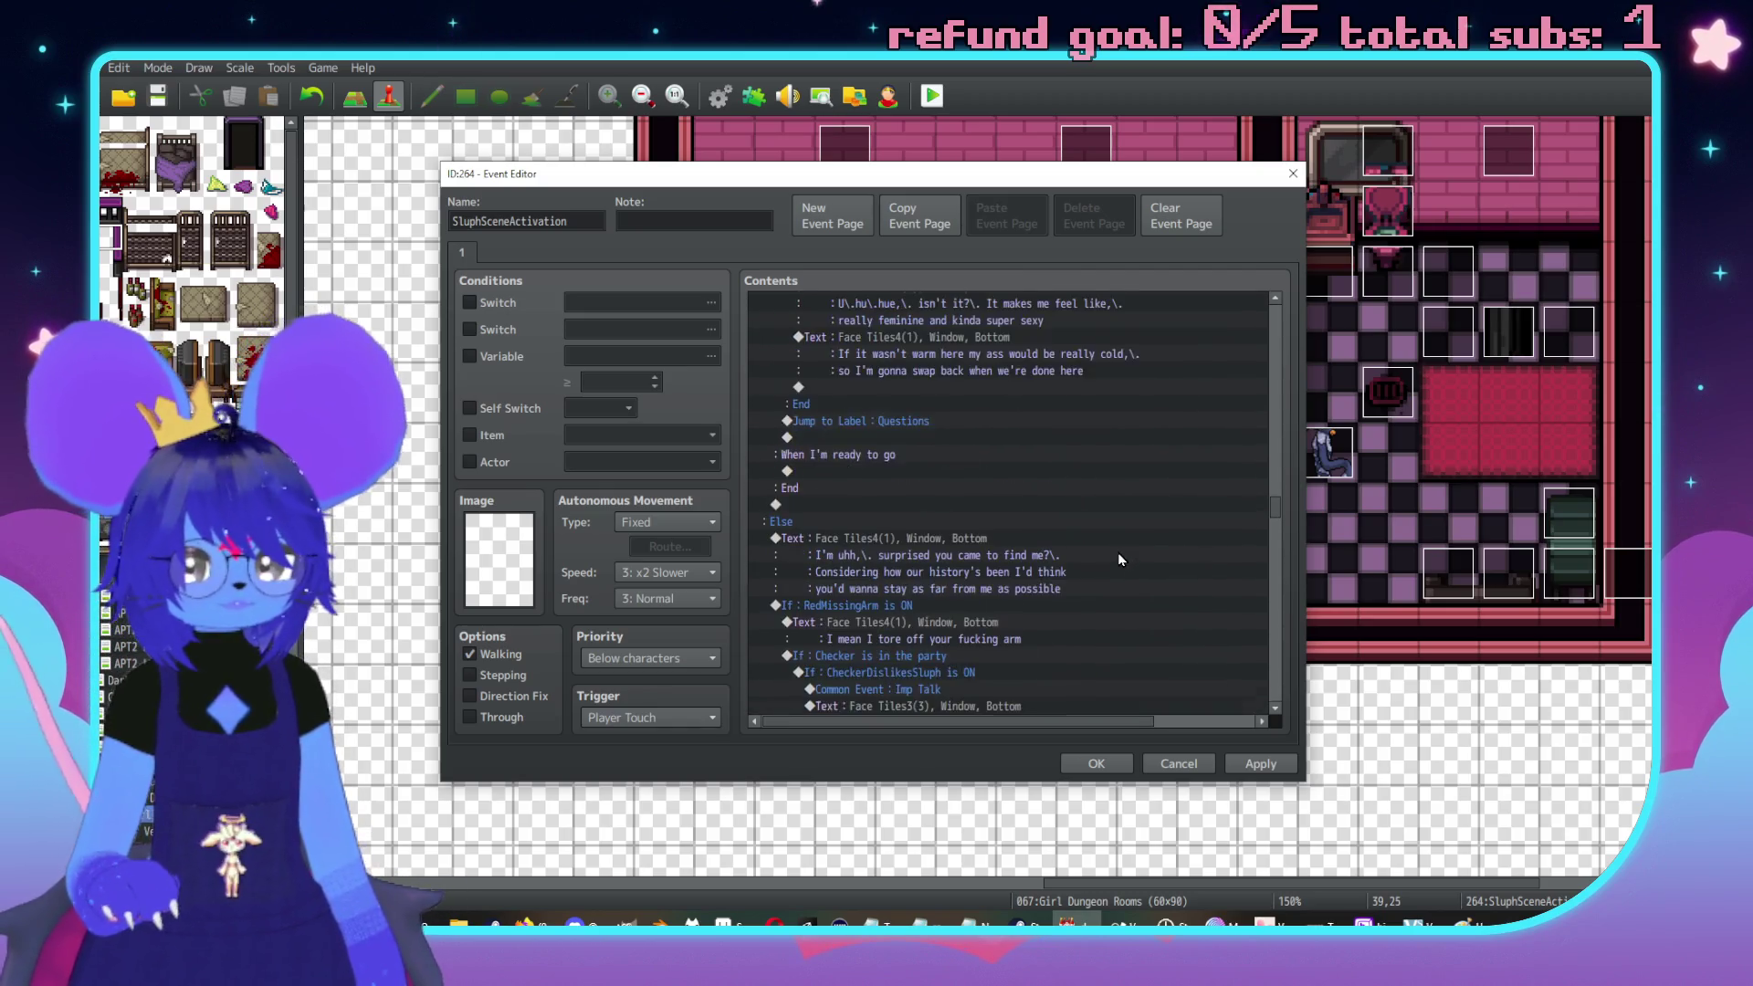
{"action": "left_click", "coordinate": [884, 554]}
{"action": "key", "text": "ctrl+v"}
{"action": "scroll", "coordinate": [975, 480], "scroll_direction": "down", "scroll_amount": 2}
Reword Sluph's pasted departure line into one line that opens with 'Yeah' and ends with 'me again'
{"action": "double_click", "coordinate": [836, 456]}
{"action": "left_click", "coordinate": [1040, 451]}
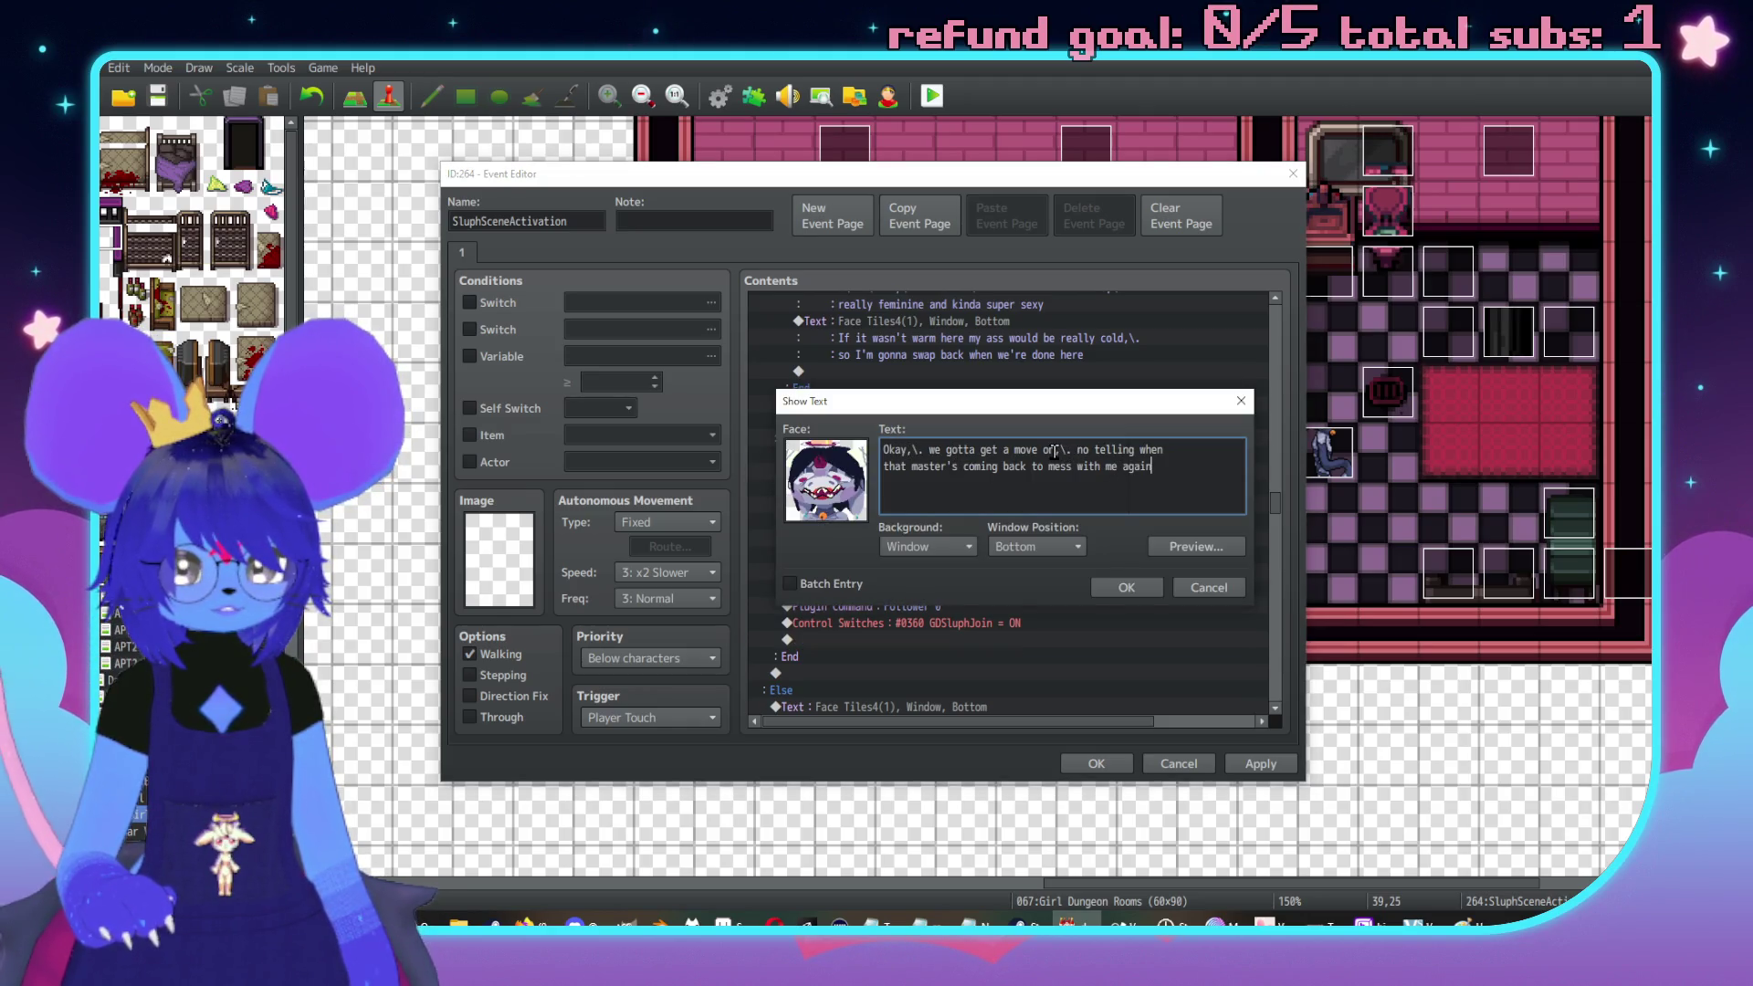
{"action": "left_click_drag", "start_coordinate": [1059, 451], "coordinate": [882, 449]}
{"action": "type", "text": "Yeah"}
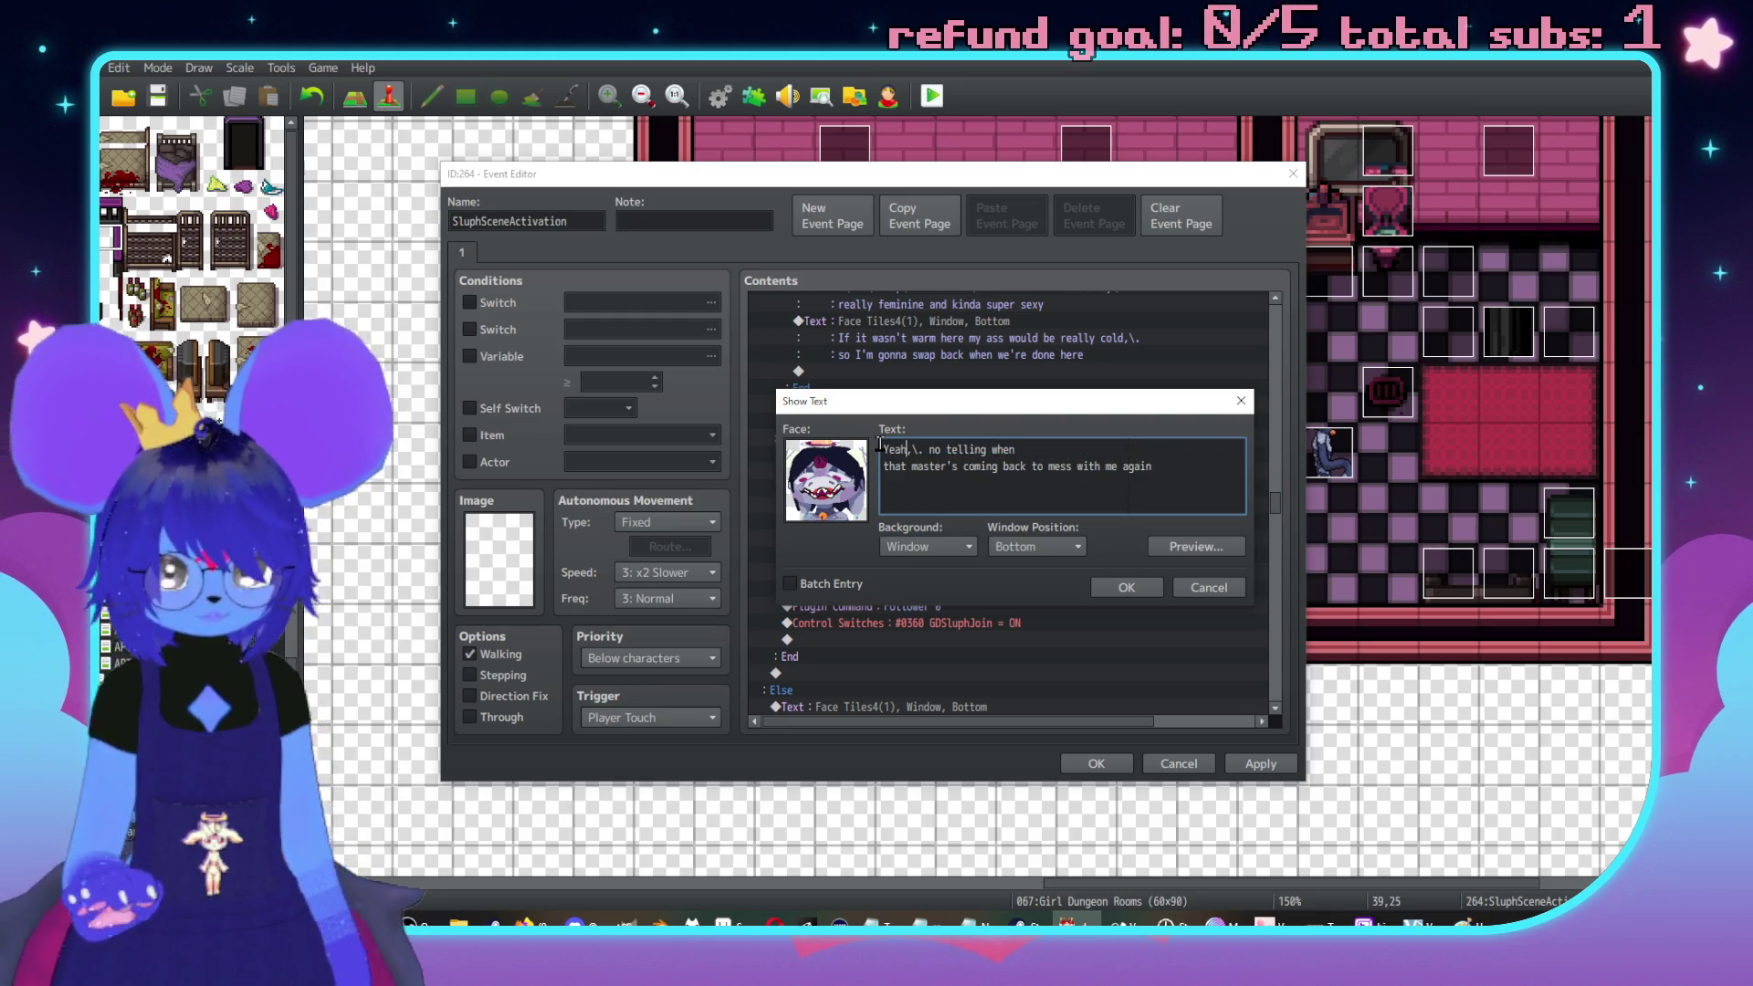
{"action": "key", "text": "BackSpace"}
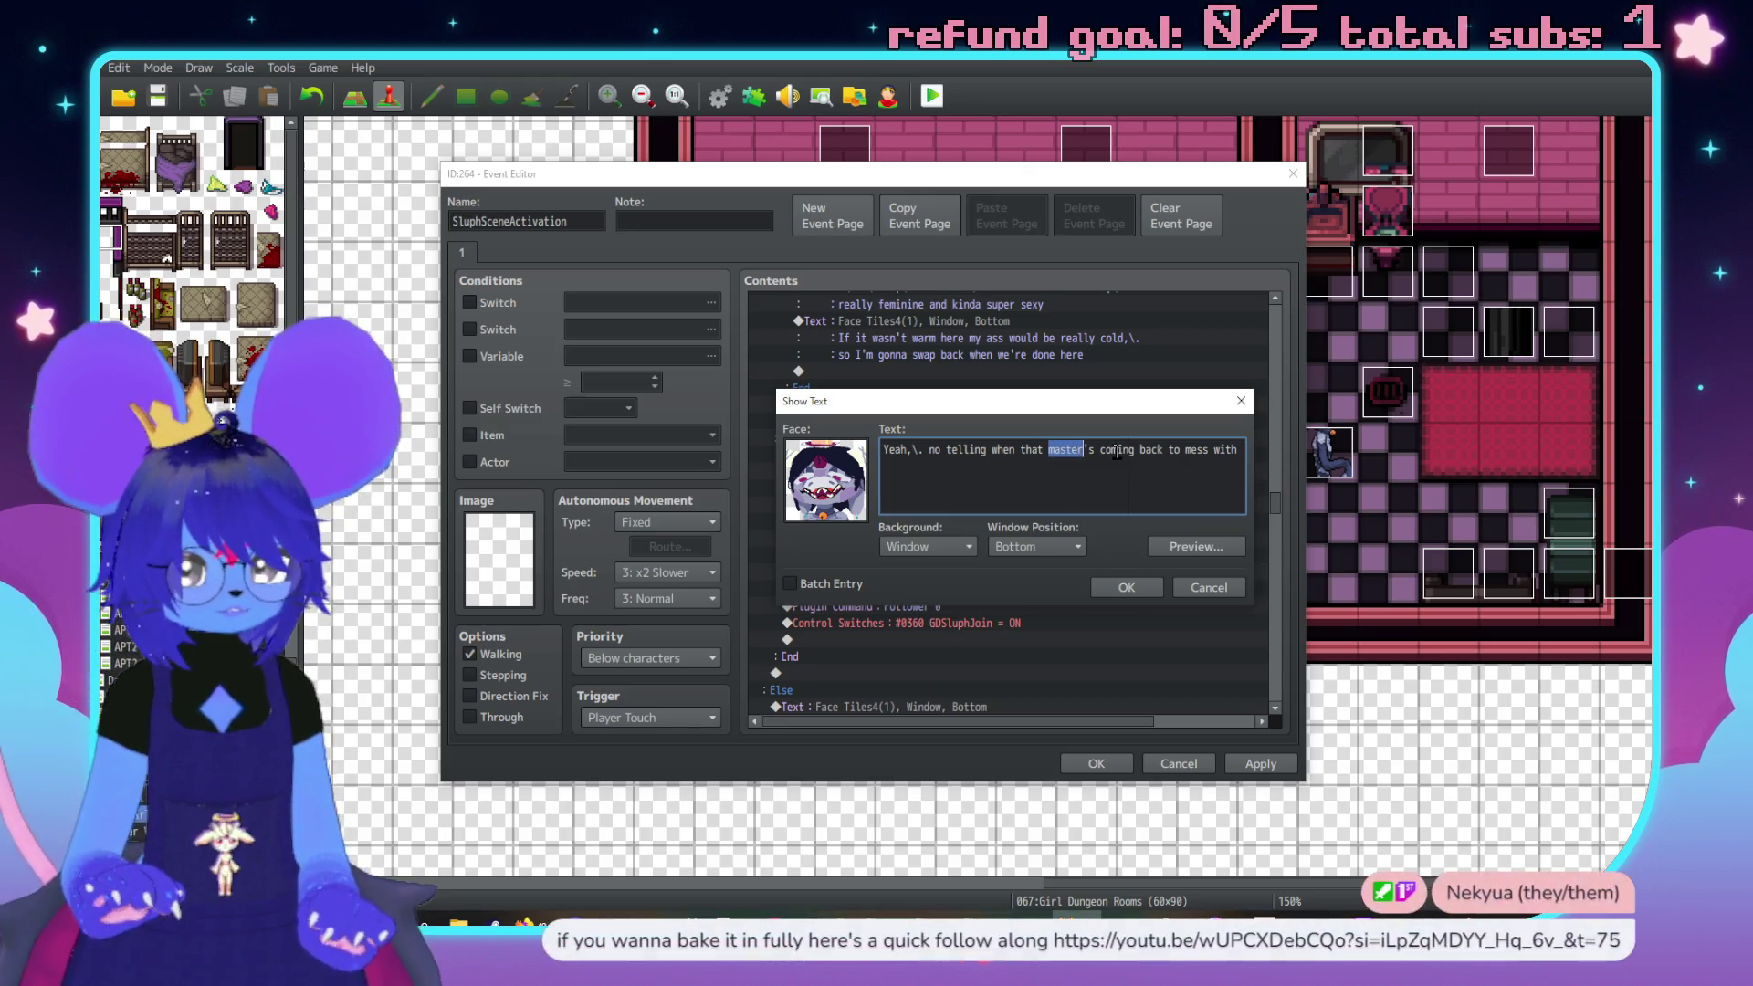
{"action": "type", "text": "fuck"}
{"action": "key", "text": "Delete"}
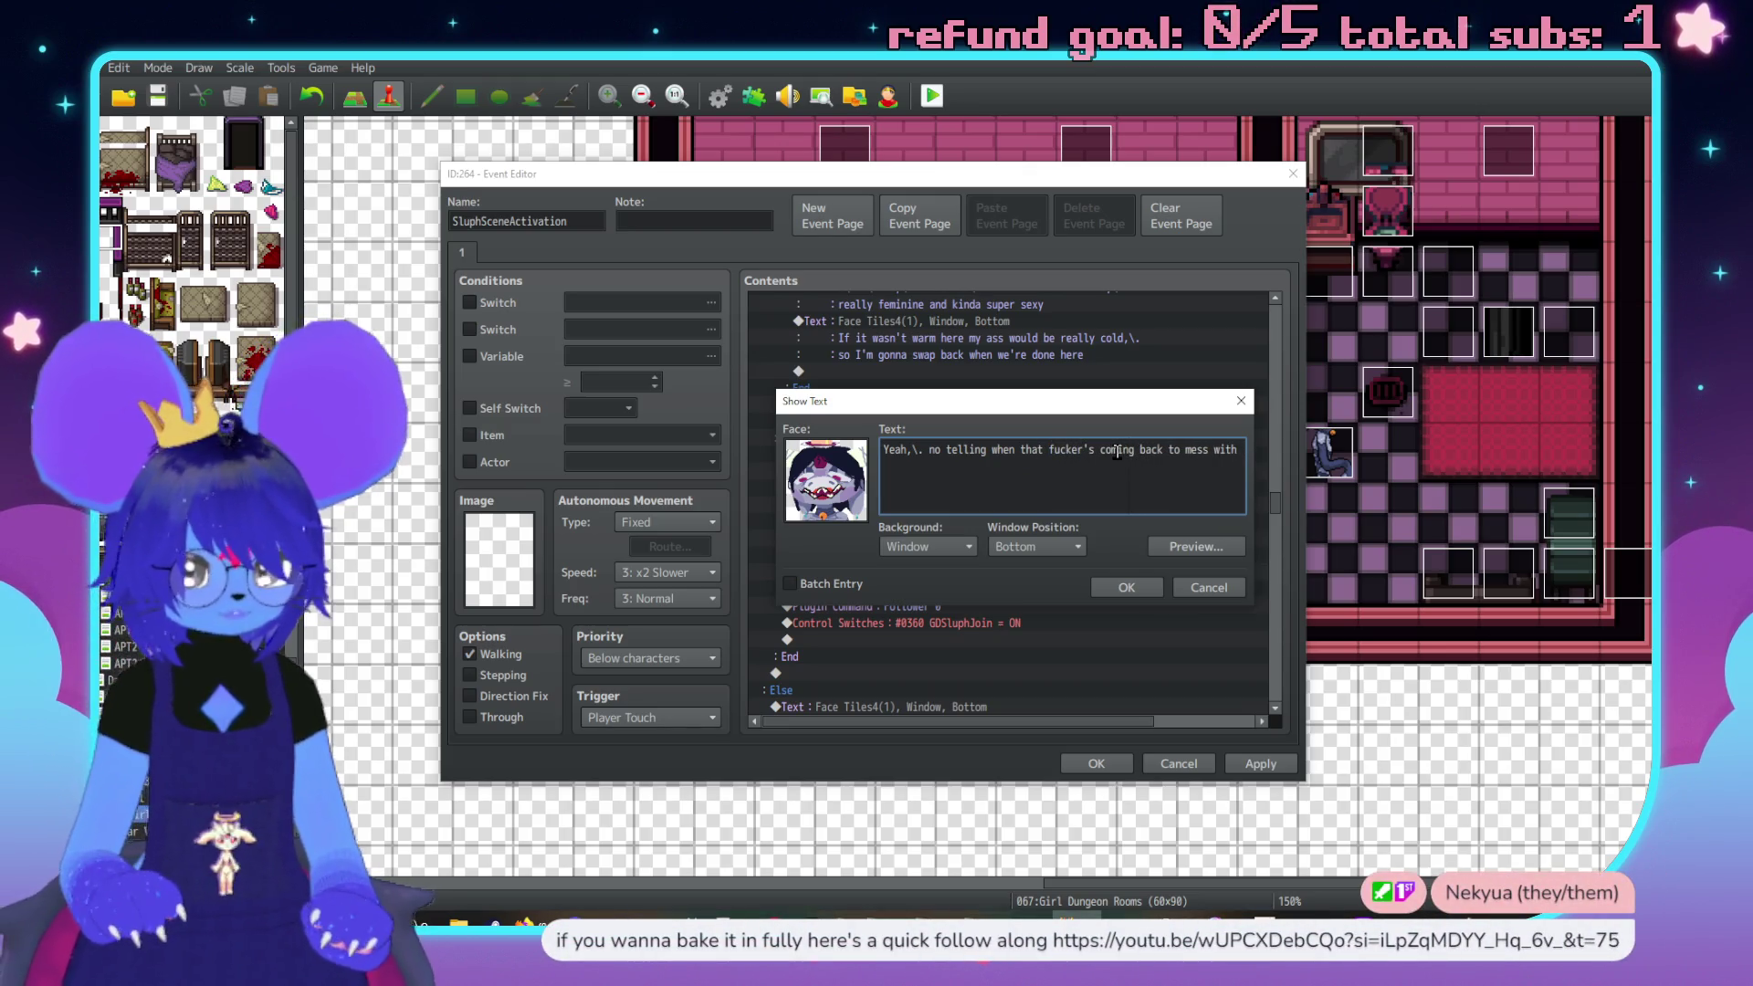
{"action": "type", "text": "me again"}
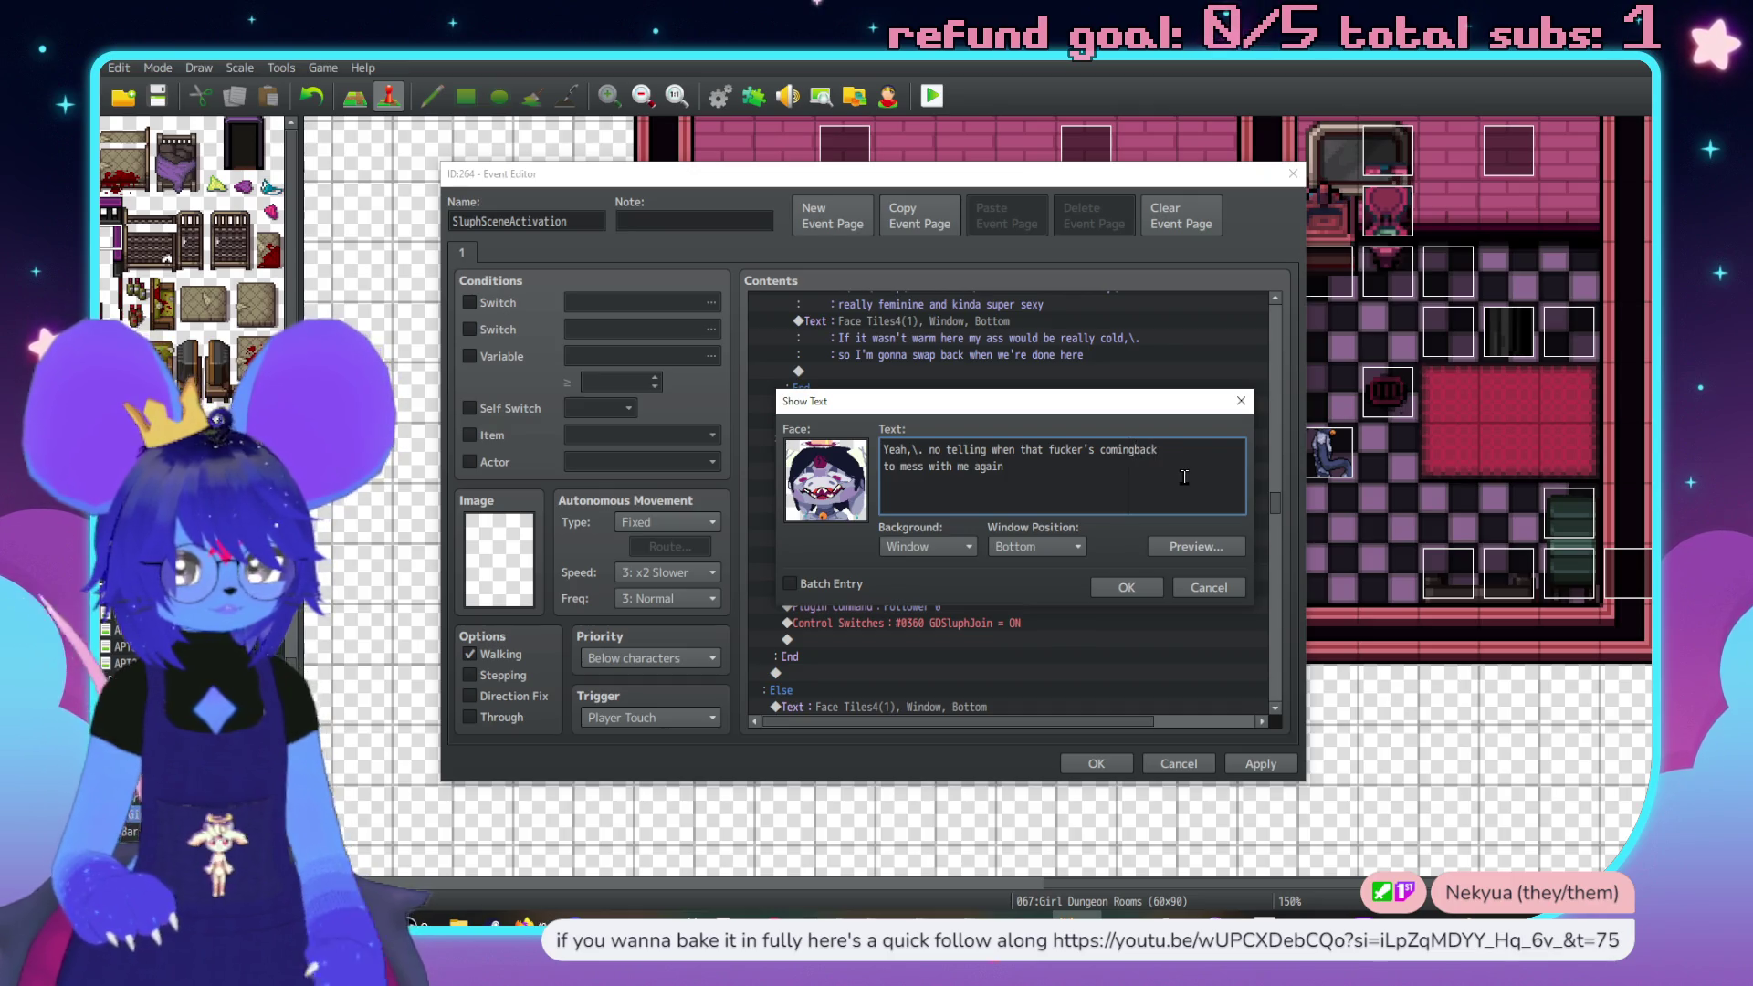
{"action": "left_click", "coordinate": [1113, 588]}
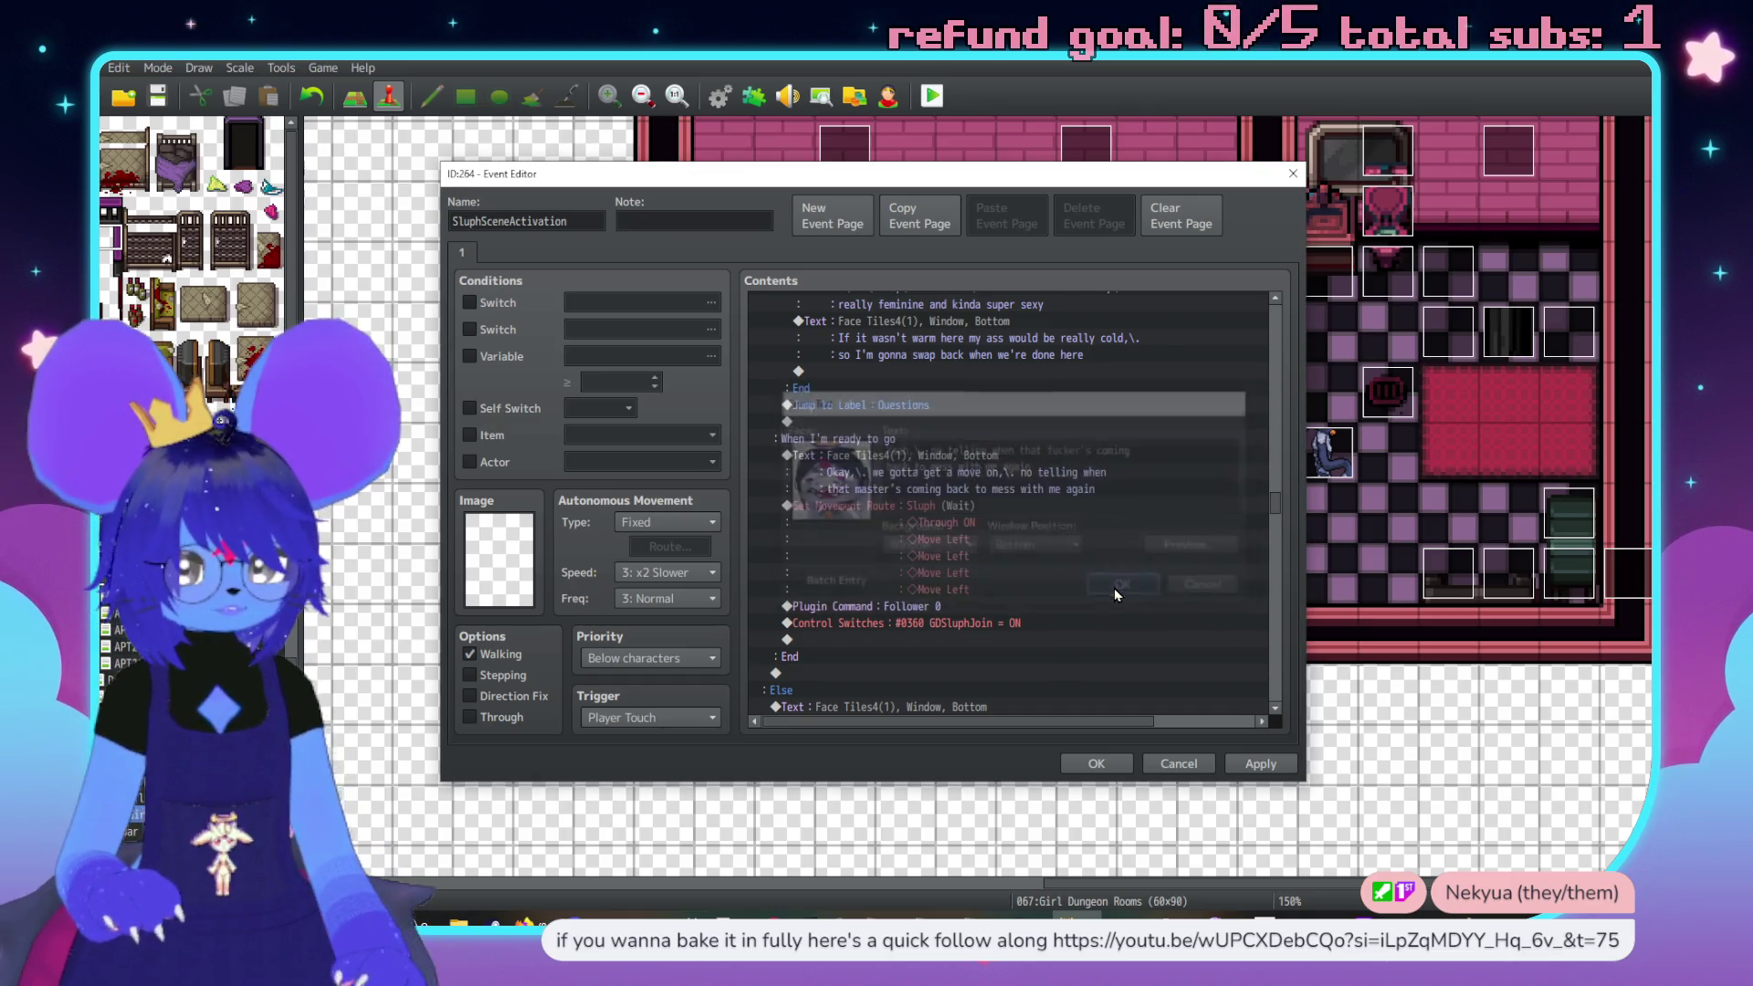
Add a Face Tiles4 Sluph message saying it's best to take him down on their terms
{"action": "left_click", "coordinate": [933, 478]}
{"action": "key", "text": "Insert"}
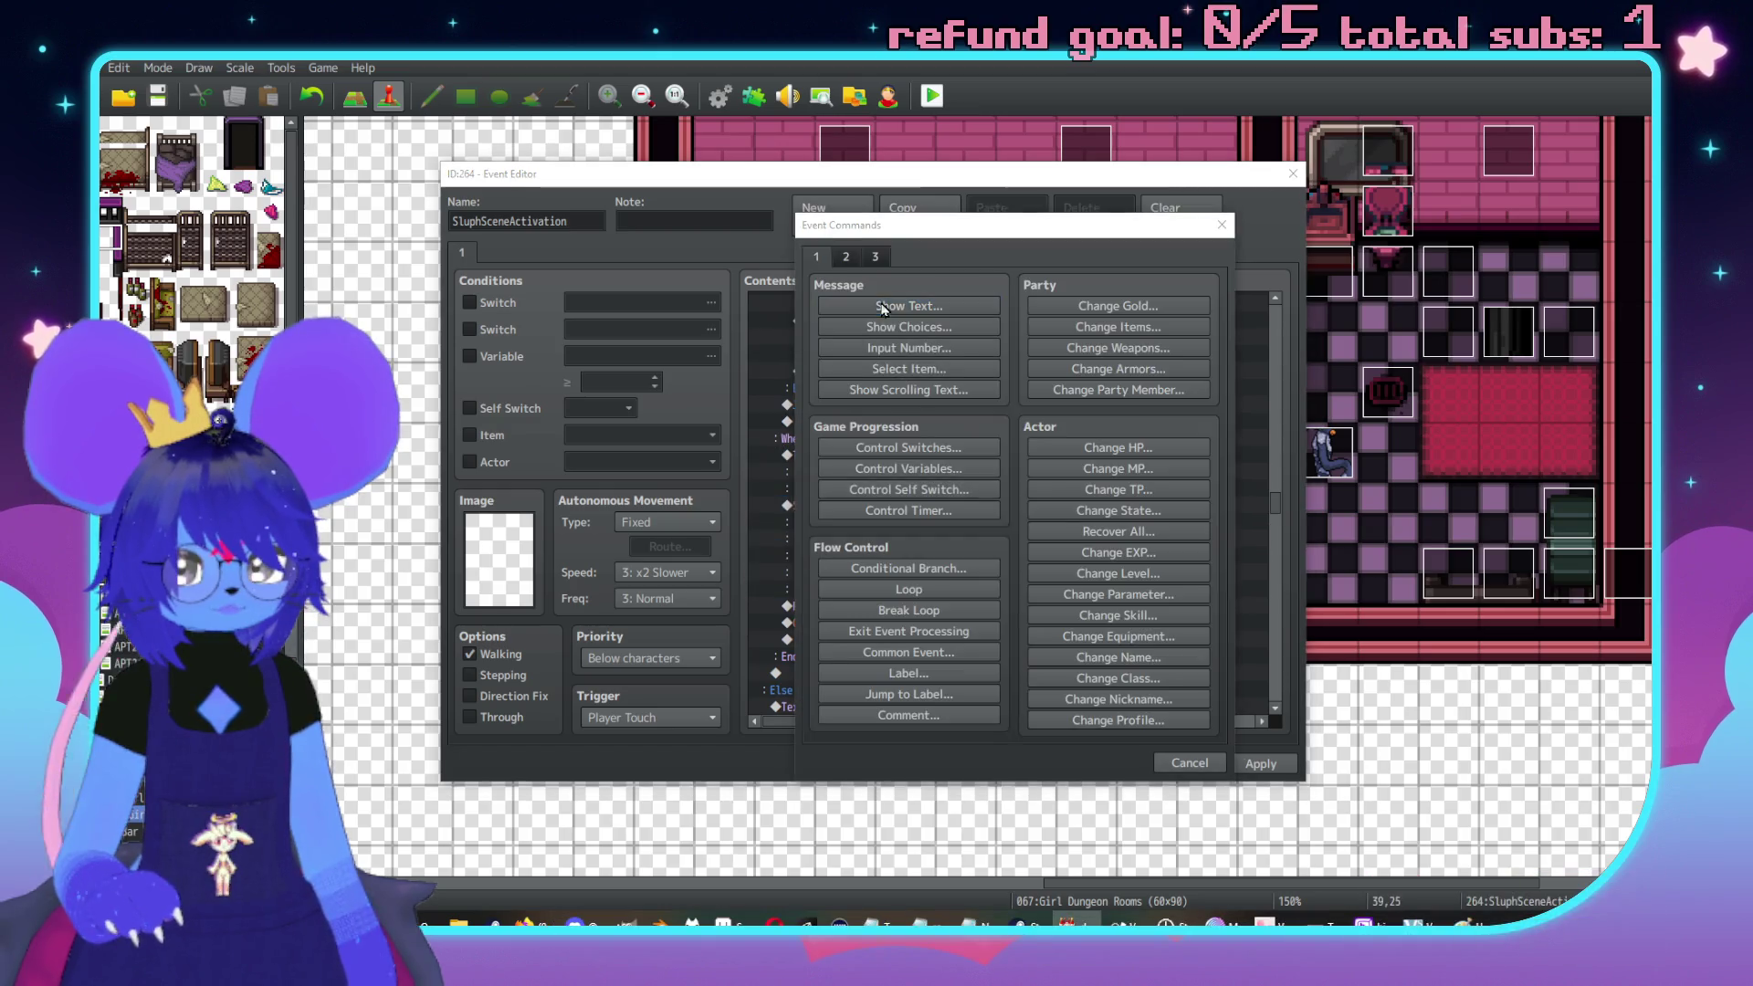
{"action": "left_click", "coordinate": [881, 310]}
{"action": "left_click", "coordinate": [826, 470]}
{"action": "left_click", "coordinate": [816, 401]}
{"action": "double_click", "coordinate": [1050, 374]}
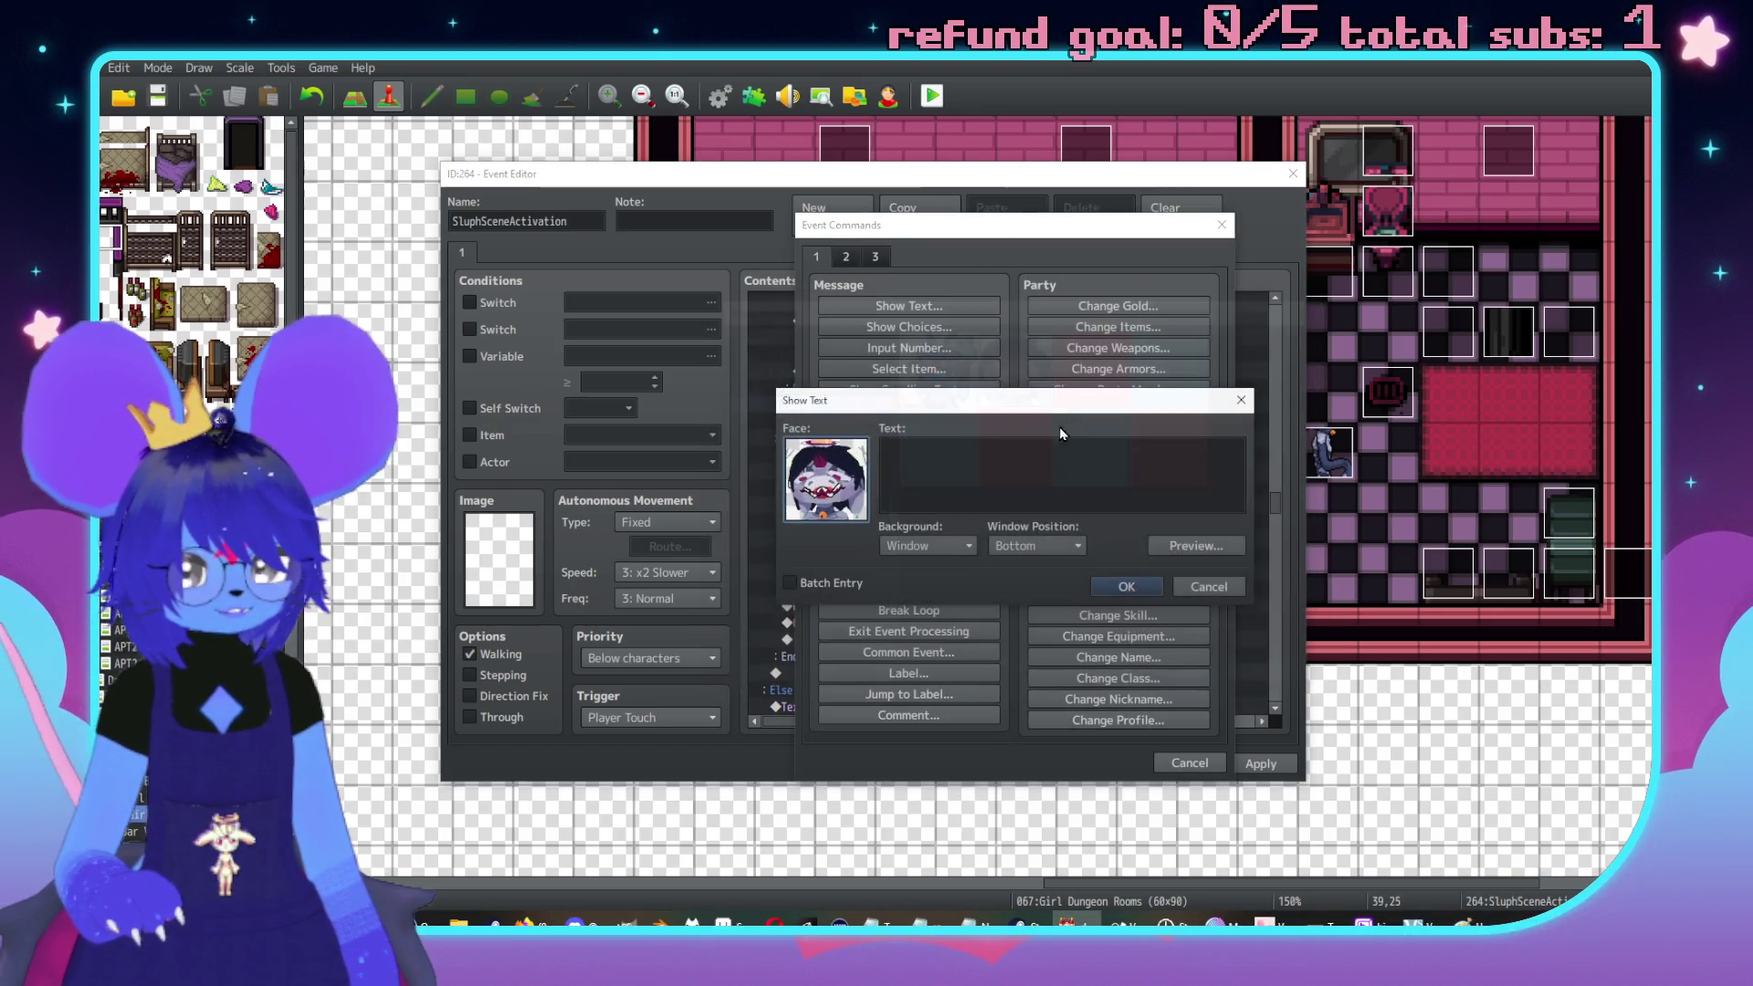
{"action": "type", "text": "Ut'"}
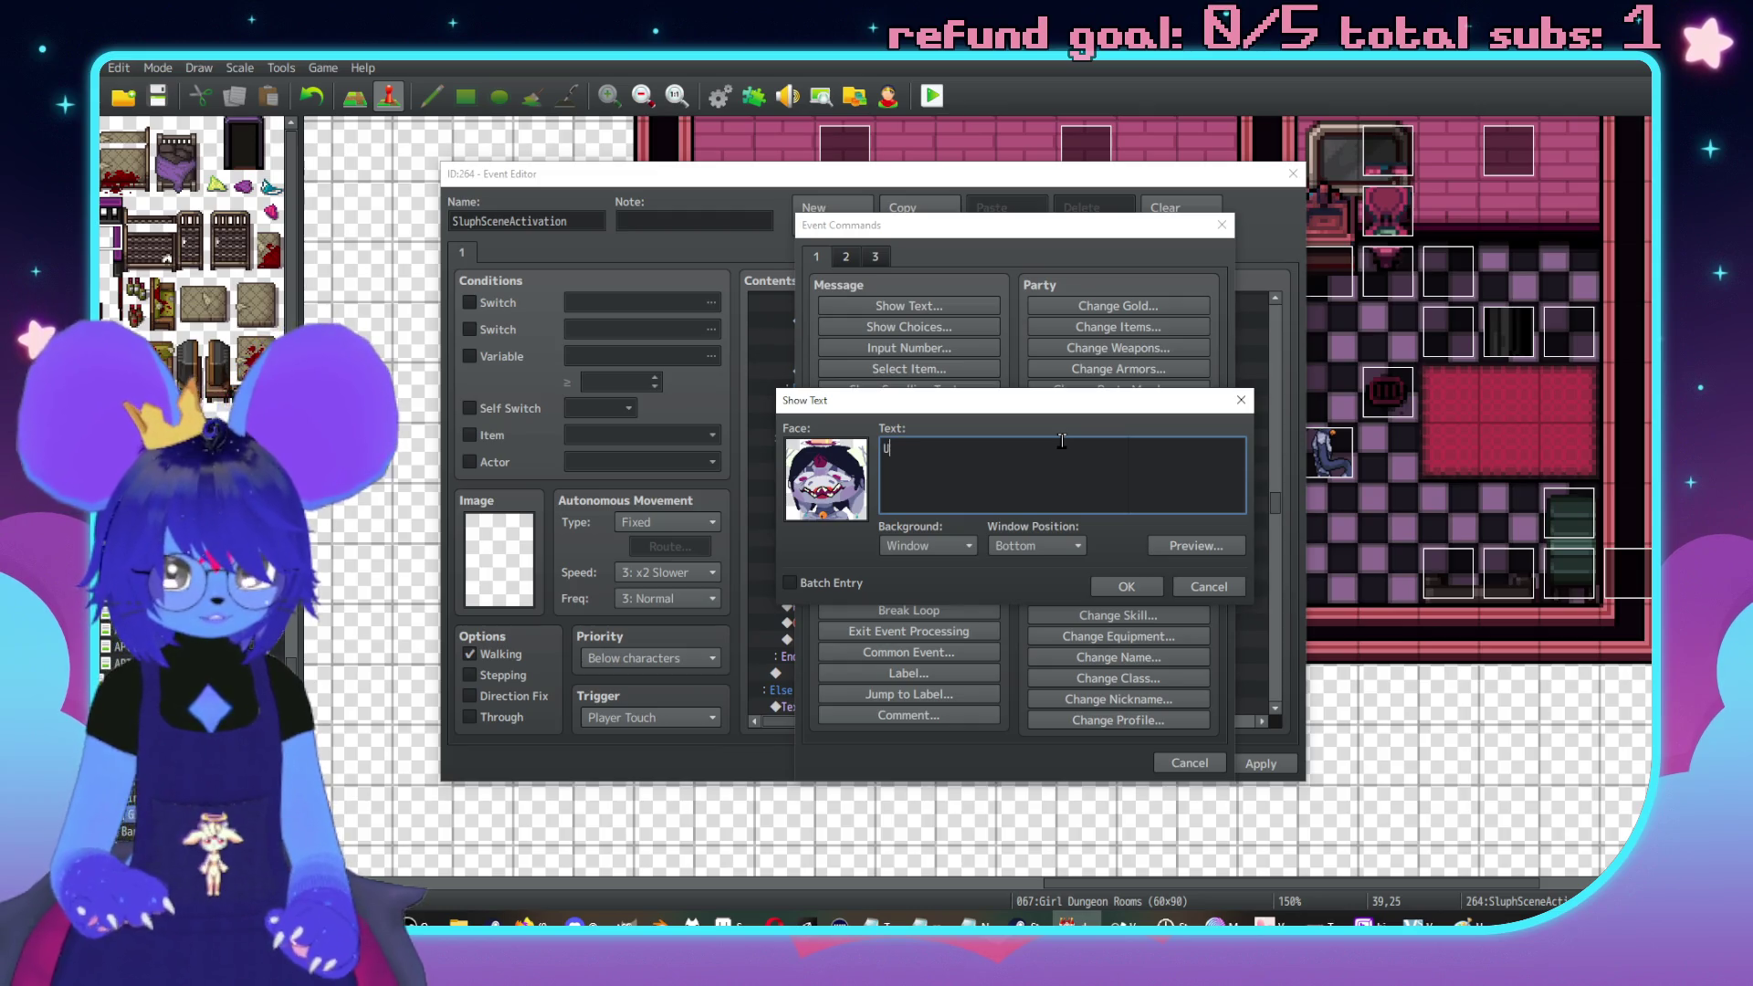
{"action": "type", "text": "s be"}
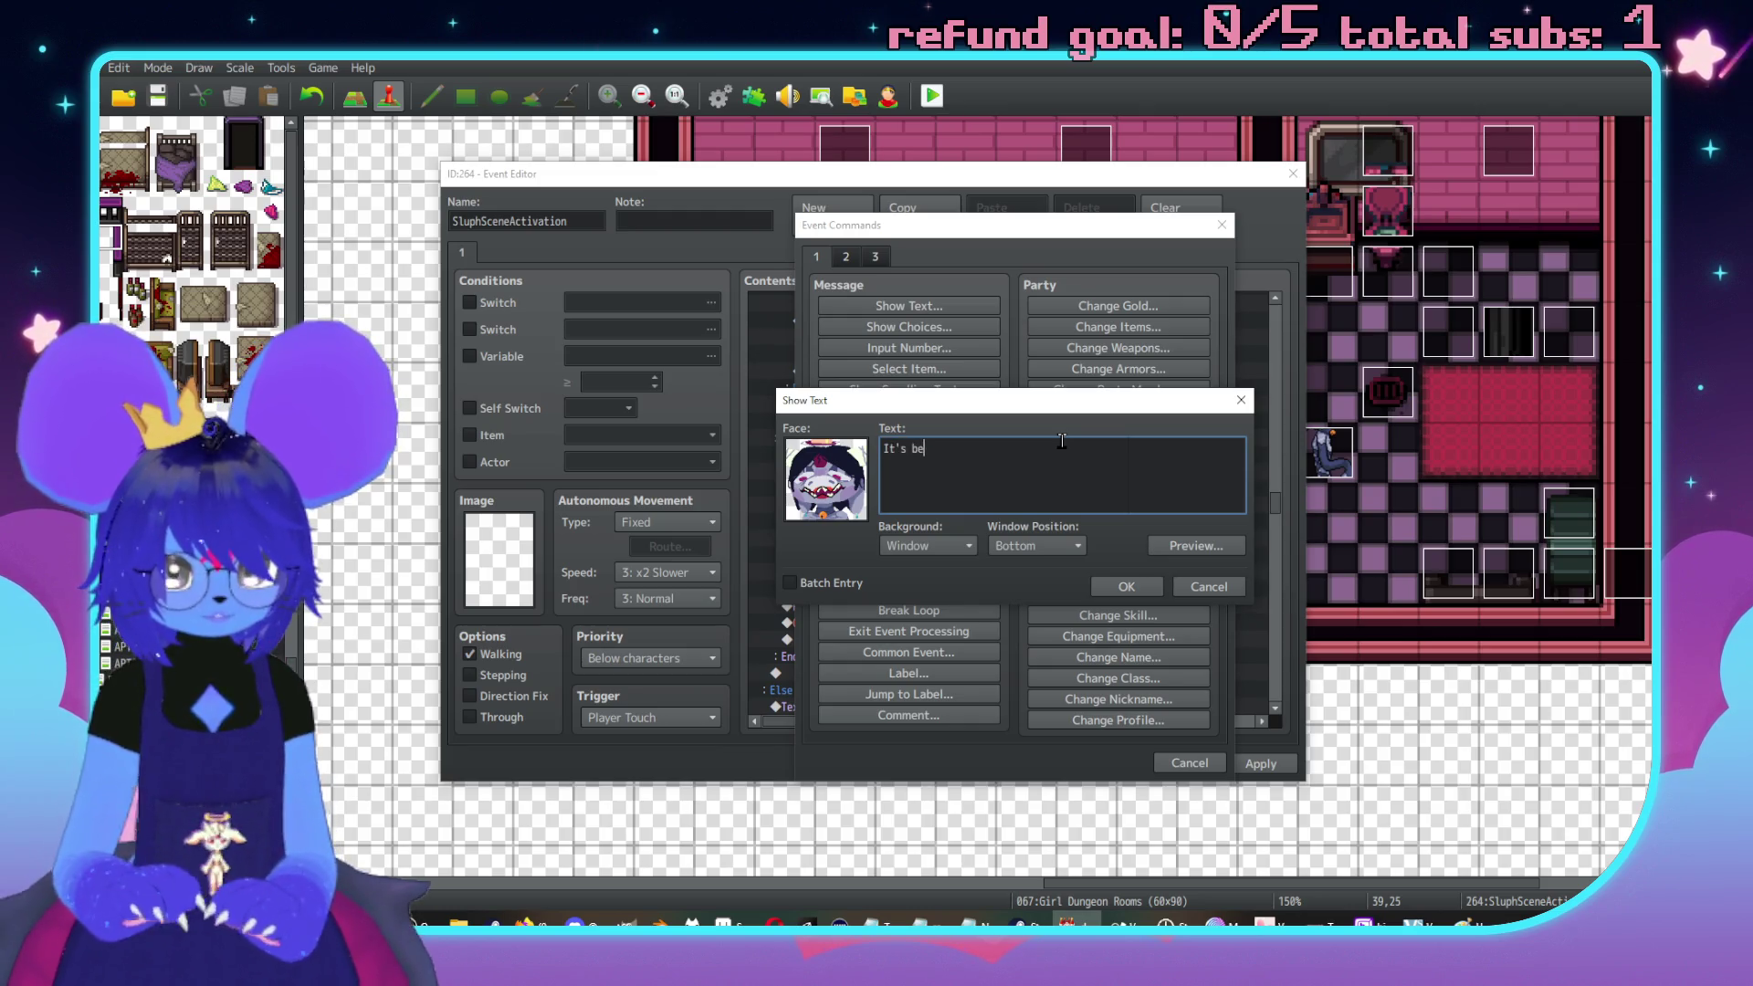
{"action": "type", "text": "st if we get th"}
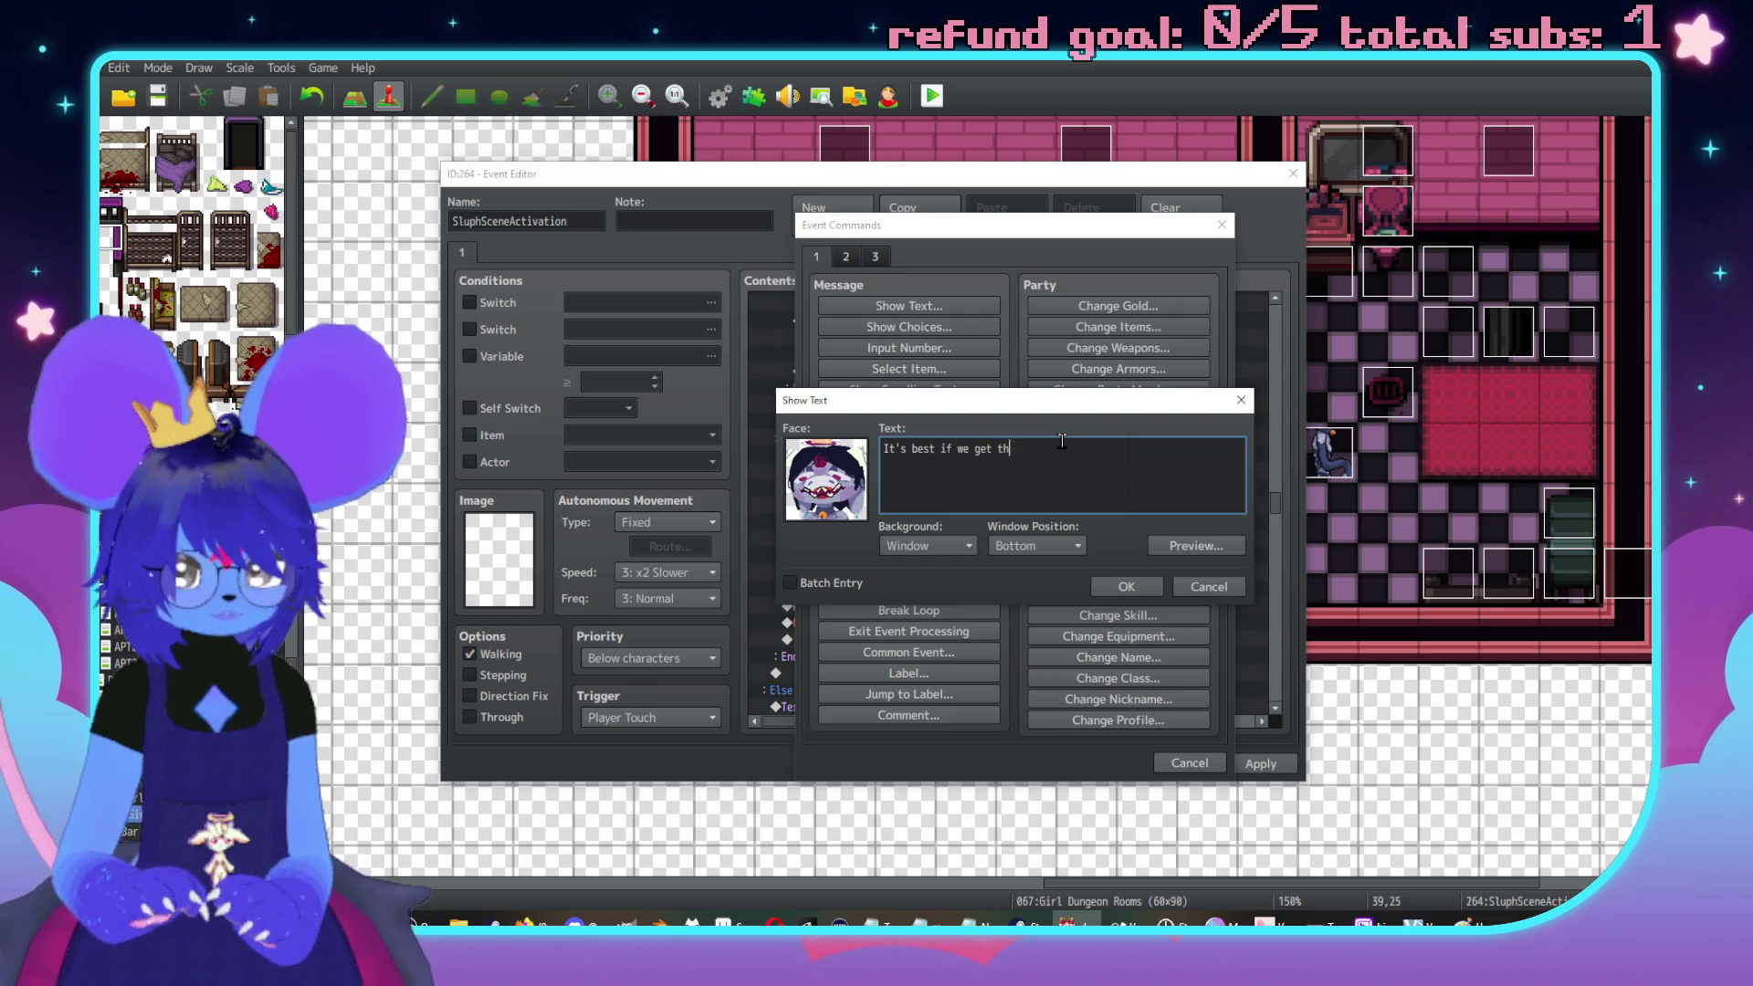
{"action": "key", "text": "BackSpace"}
{"action": "key", "text": "BackSpace"}
{"action": "key", "text": "BackSpace"}
{"action": "type", "text": "fuck"}
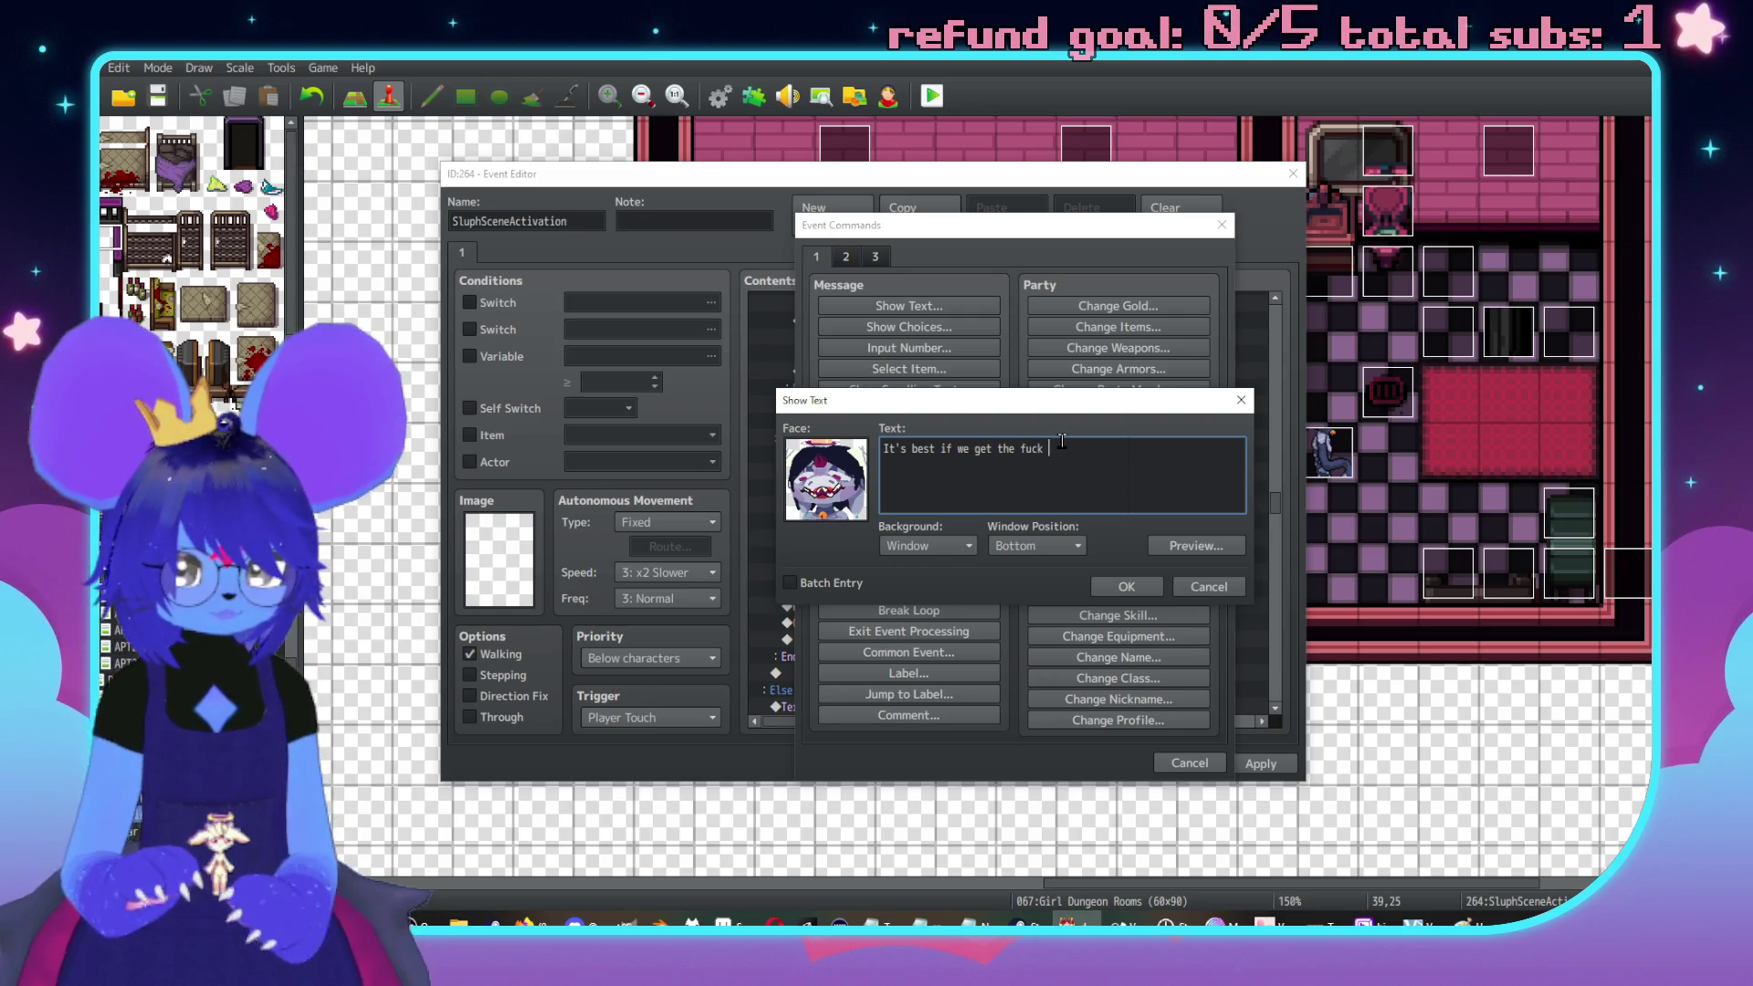
{"action": "type", "text": "take"}
{"action": "key", "text": "Return"}
{"action": "type", "text": "the fucker "}
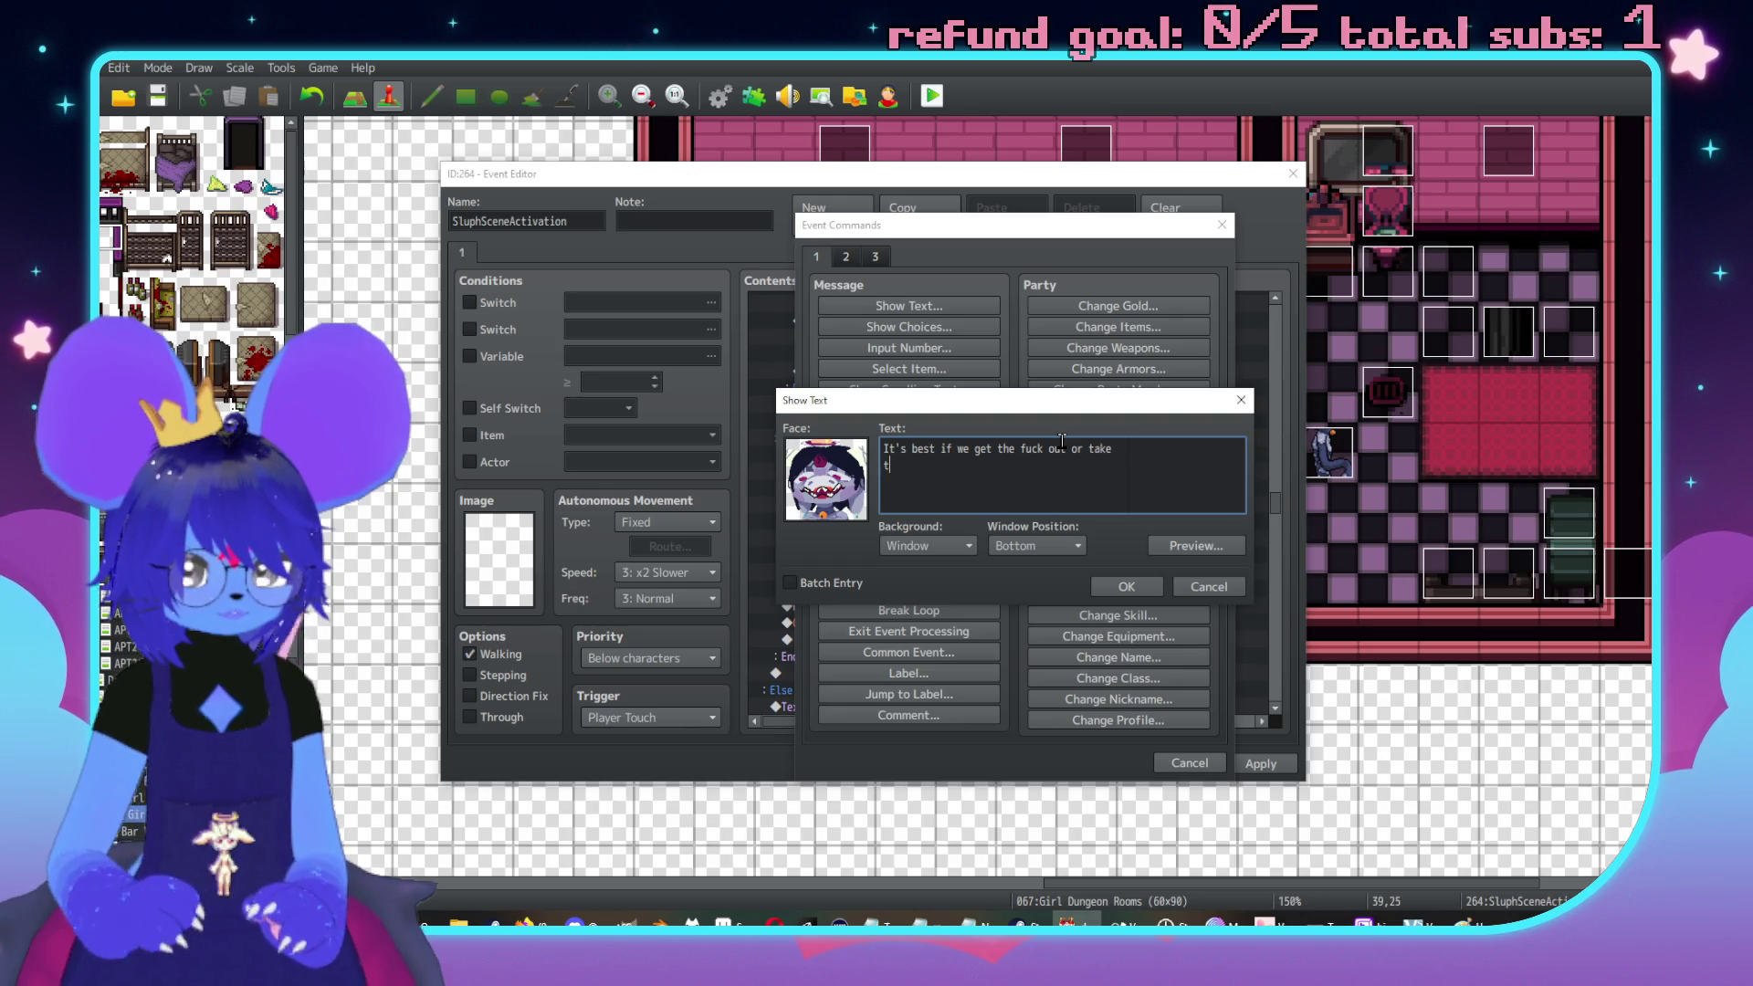
{"action": "type", "text": "down"}
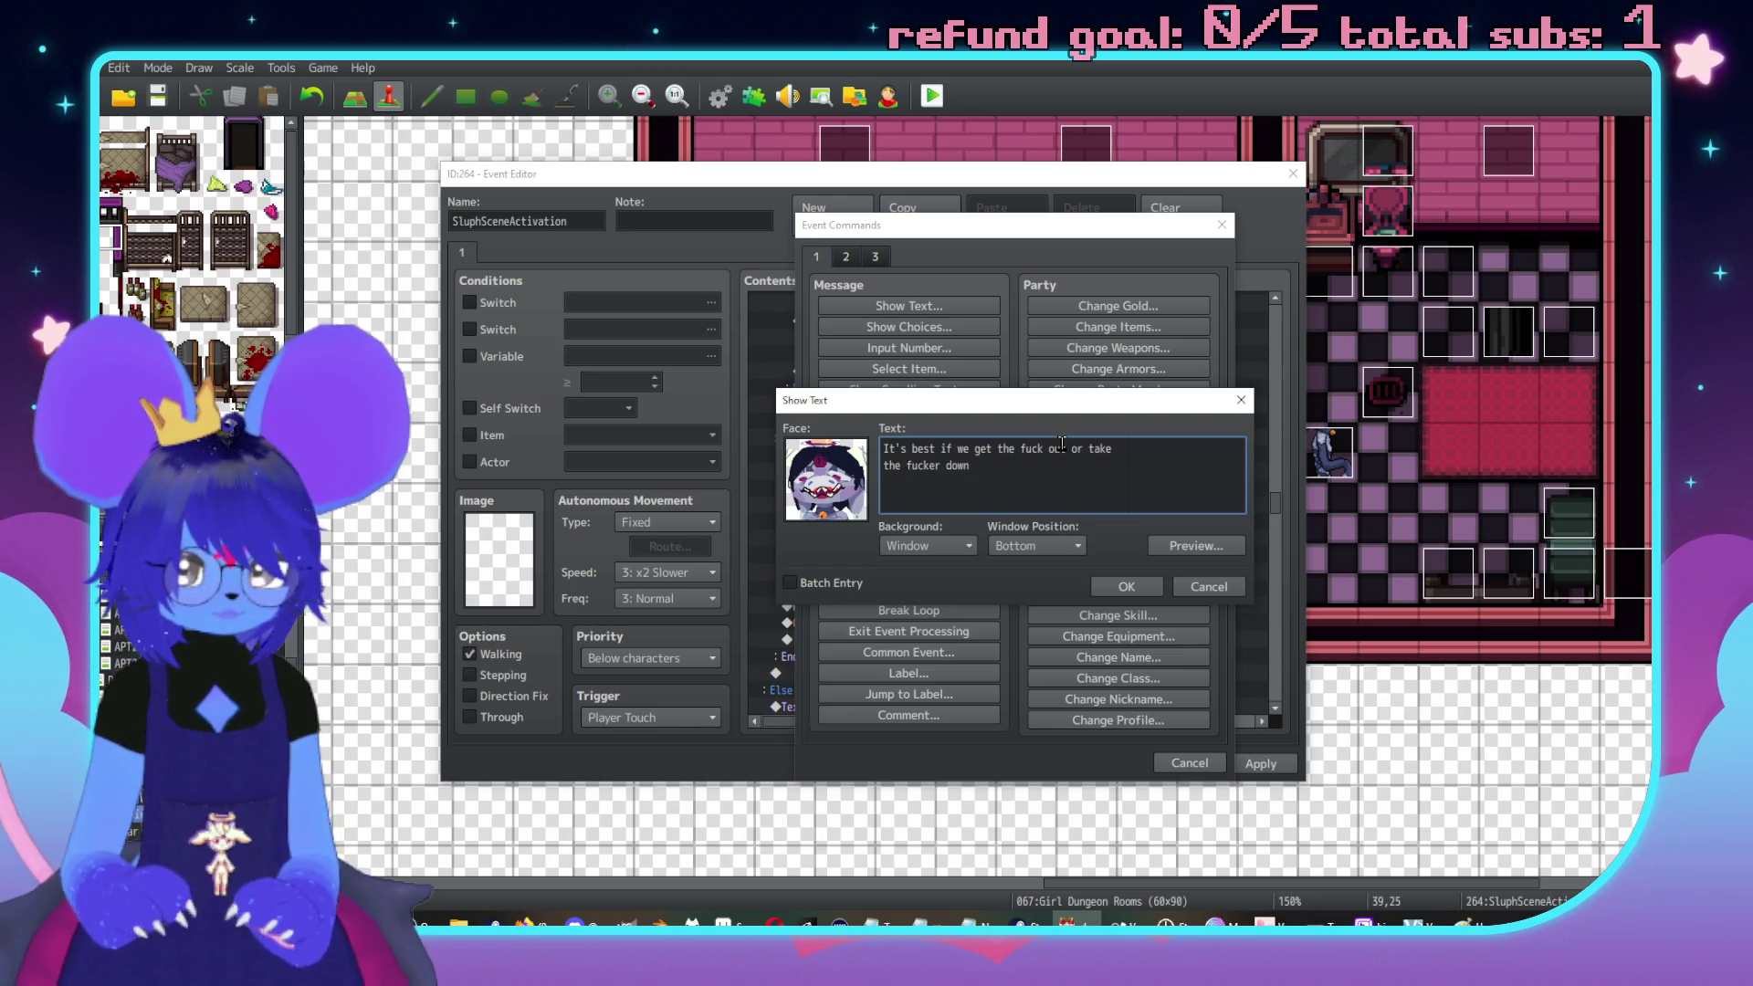
{"action": "type", "text": " on our terms"}
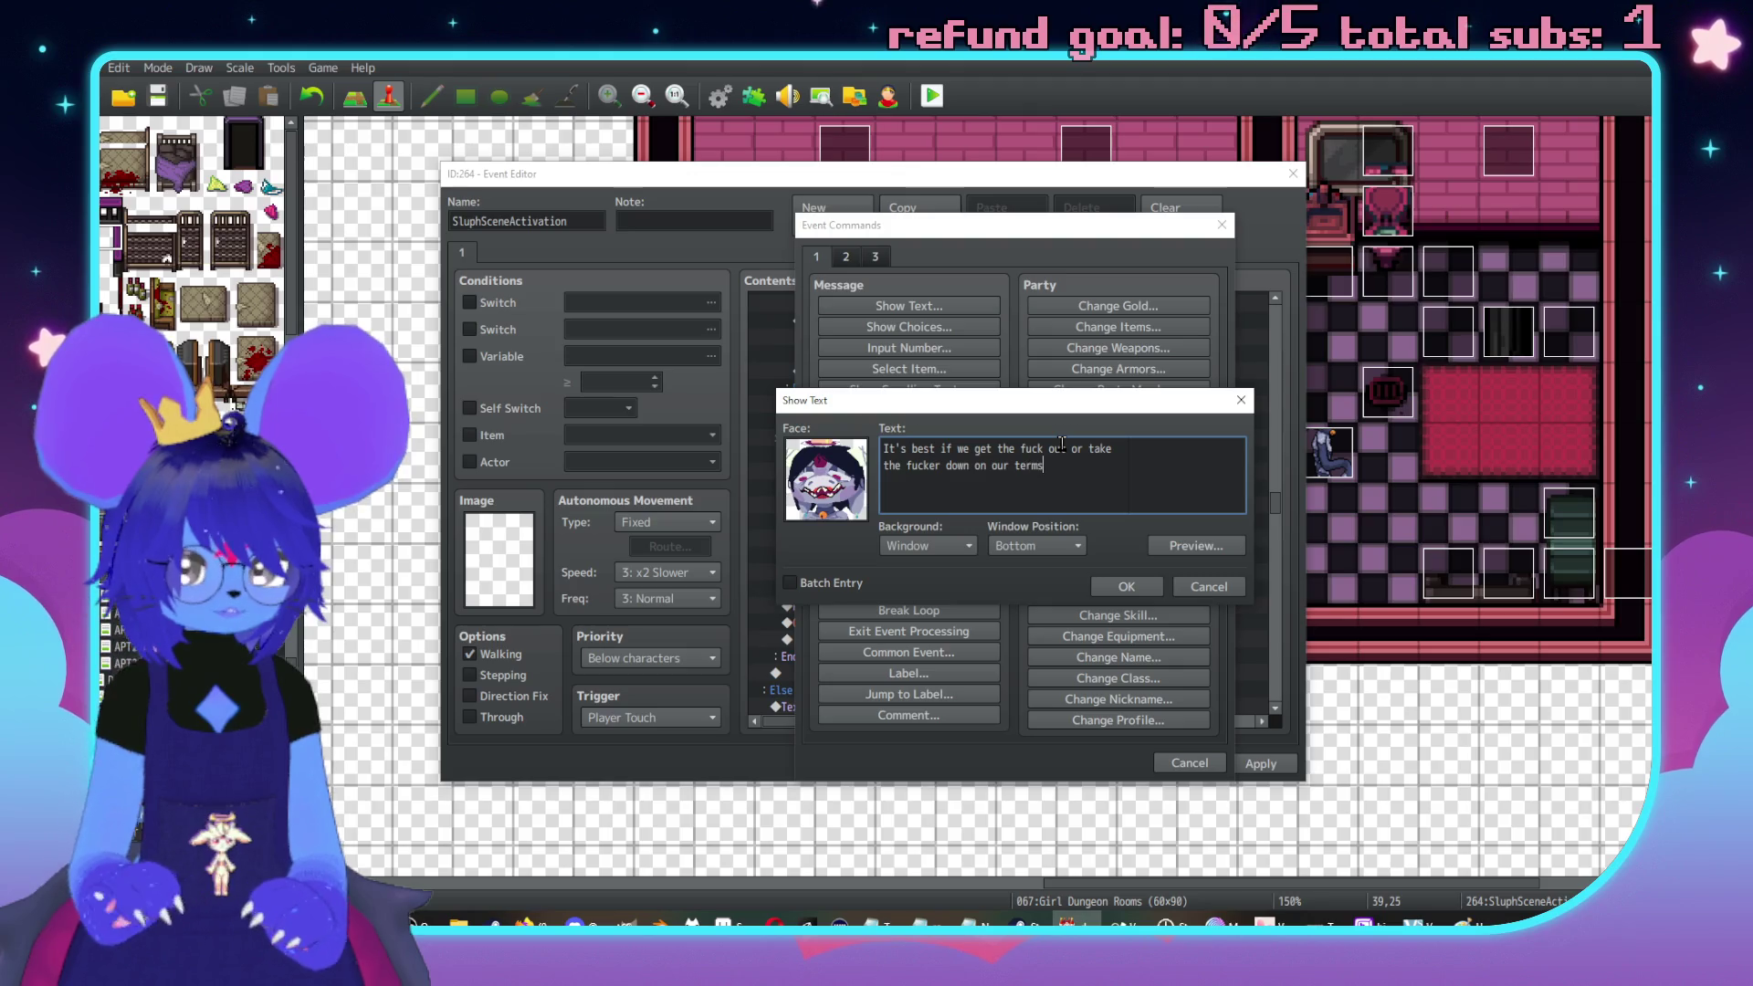
{"action": "left_click", "coordinate": [1129, 586]}
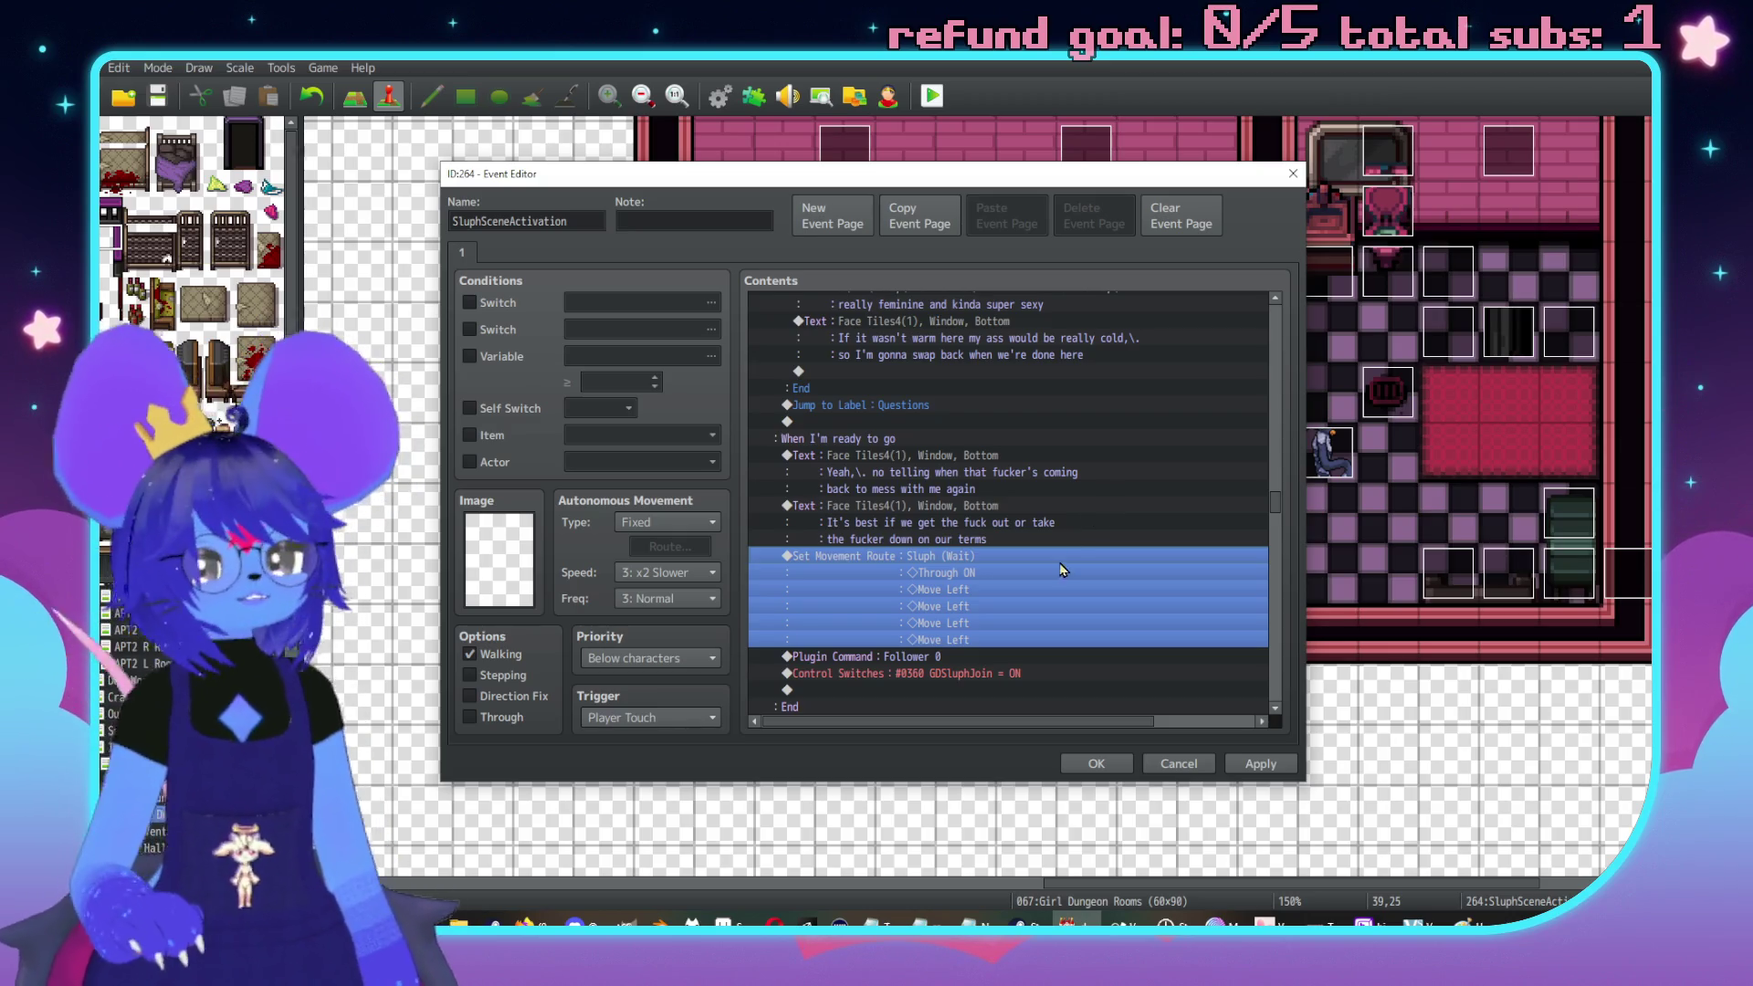
Delete the Plugin Command : Follower 0 row and apply the event changes
{"action": "scroll", "coordinate": [1064, 566], "scroll_direction": "down", "scroll_amount": 2}
{"action": "left_click", "coordinate": [1010, 556]}
{"action": "key", "text": "Delete"}
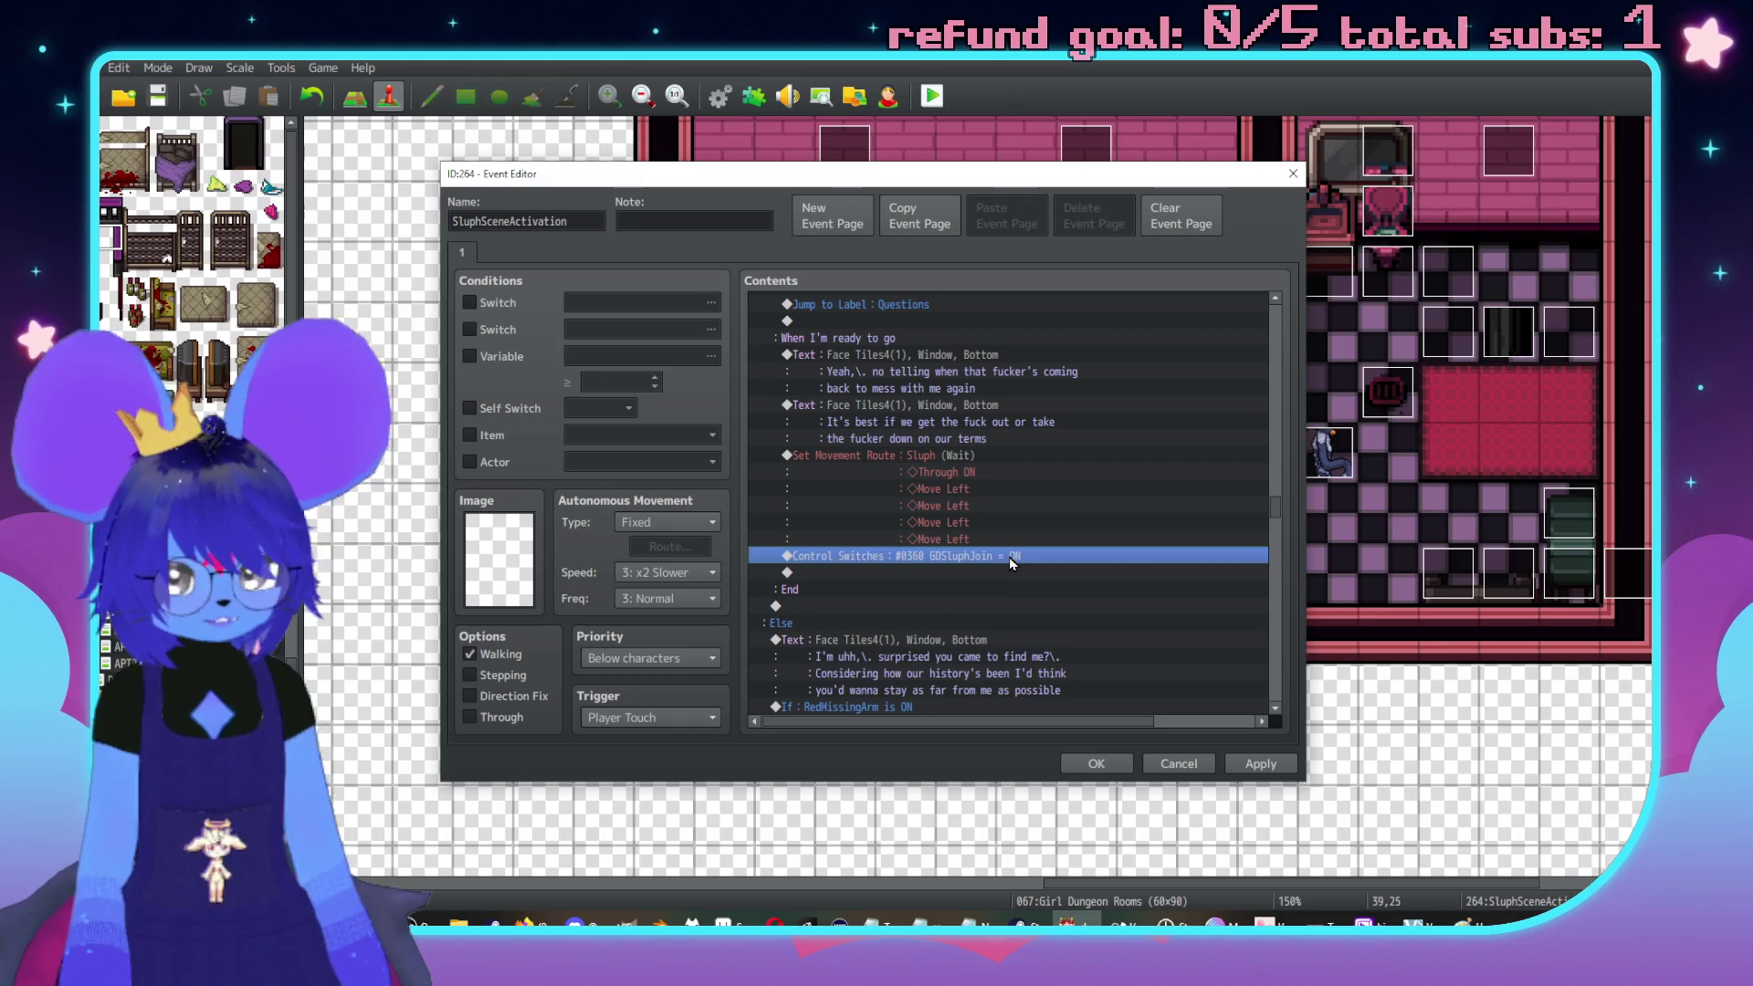
{"action": "left_click_drag", "start_coordinate": [1062, 182], "coordinate": [535, 233]}
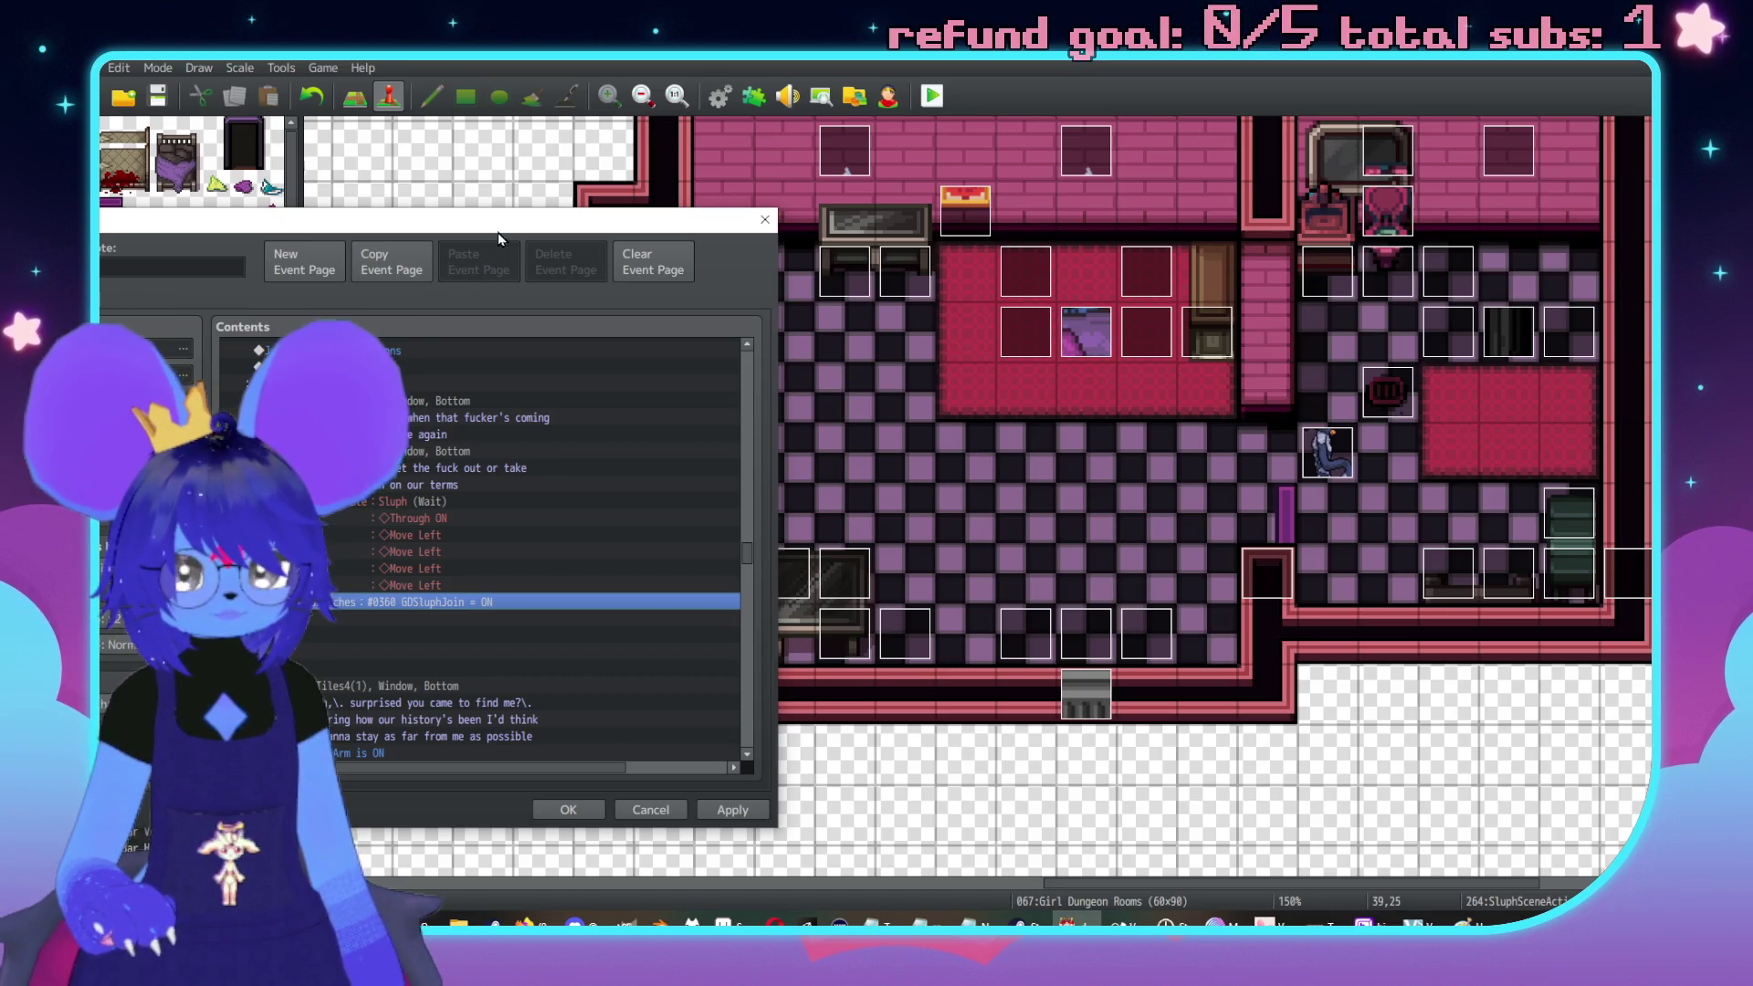
{"action": "left_click_drag", "start_coordinate": [496, 232], "coordinate": [335, 240]}
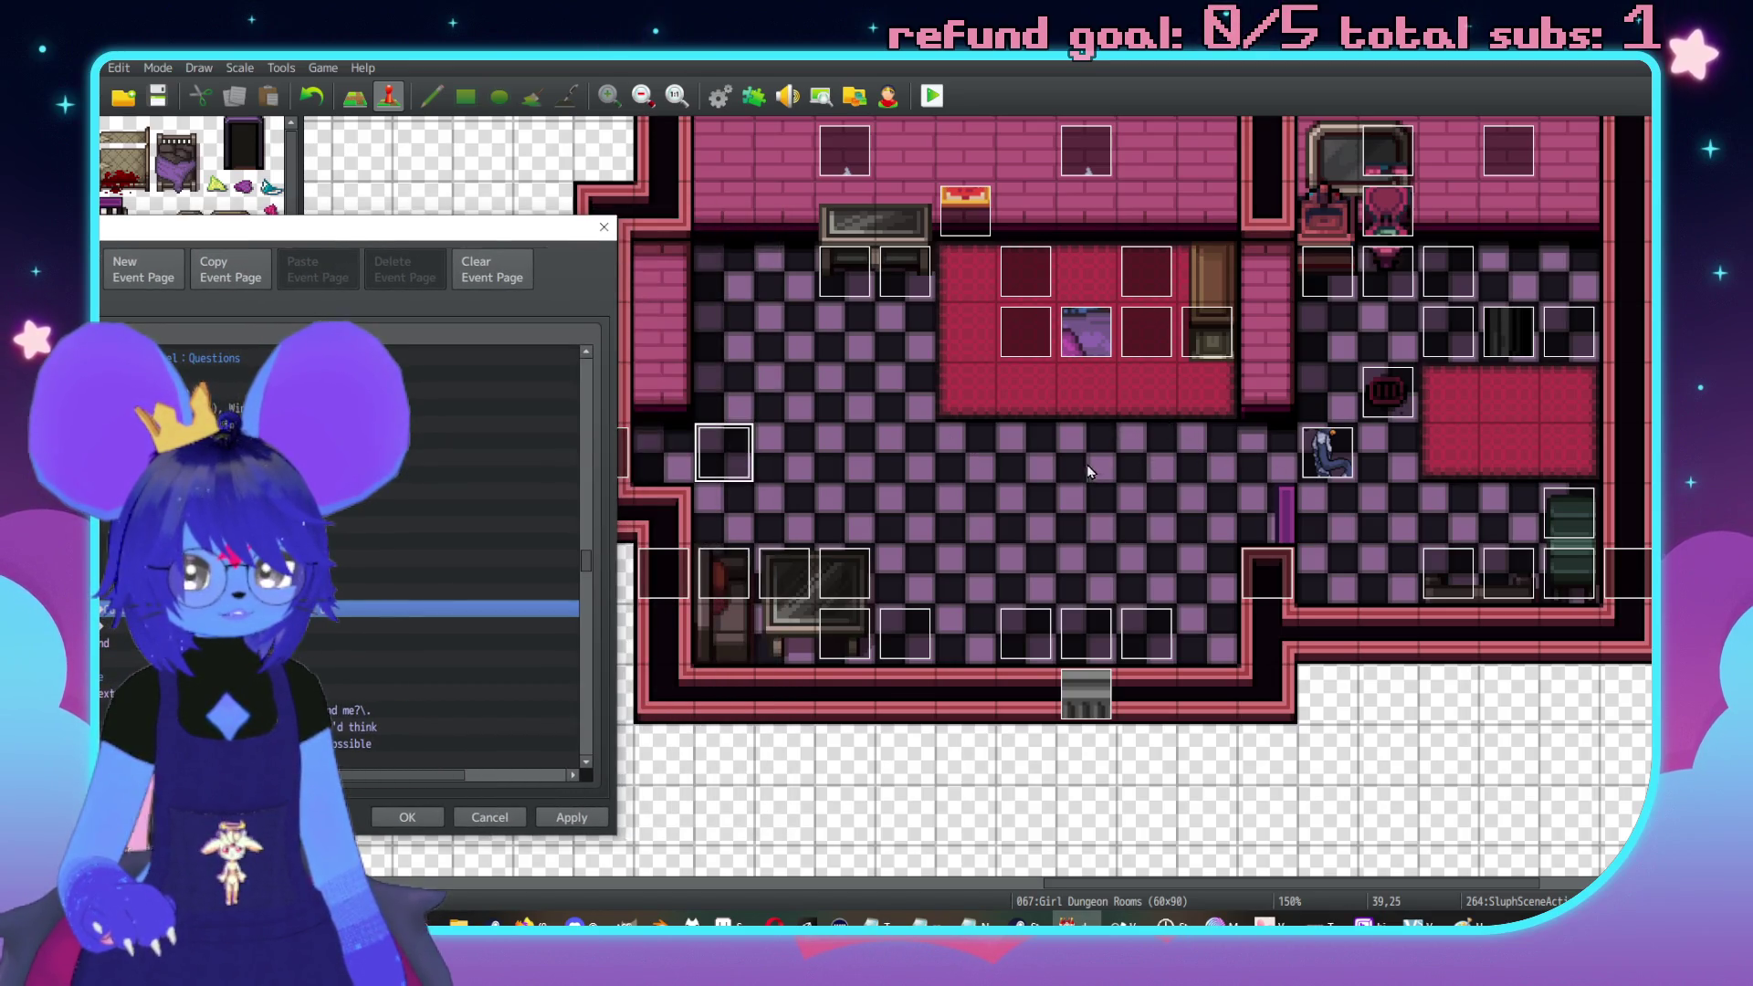
{"action": "mouse_move", "coordinate": [384, 233]}
{"action": "left_mouse_down"}
{"action": "mouse_move", "coordinate": [1096, 182]}
{"action": "mouse_move", "coordinate": [1056, 190]}
{"action": "left_mouse_up"}
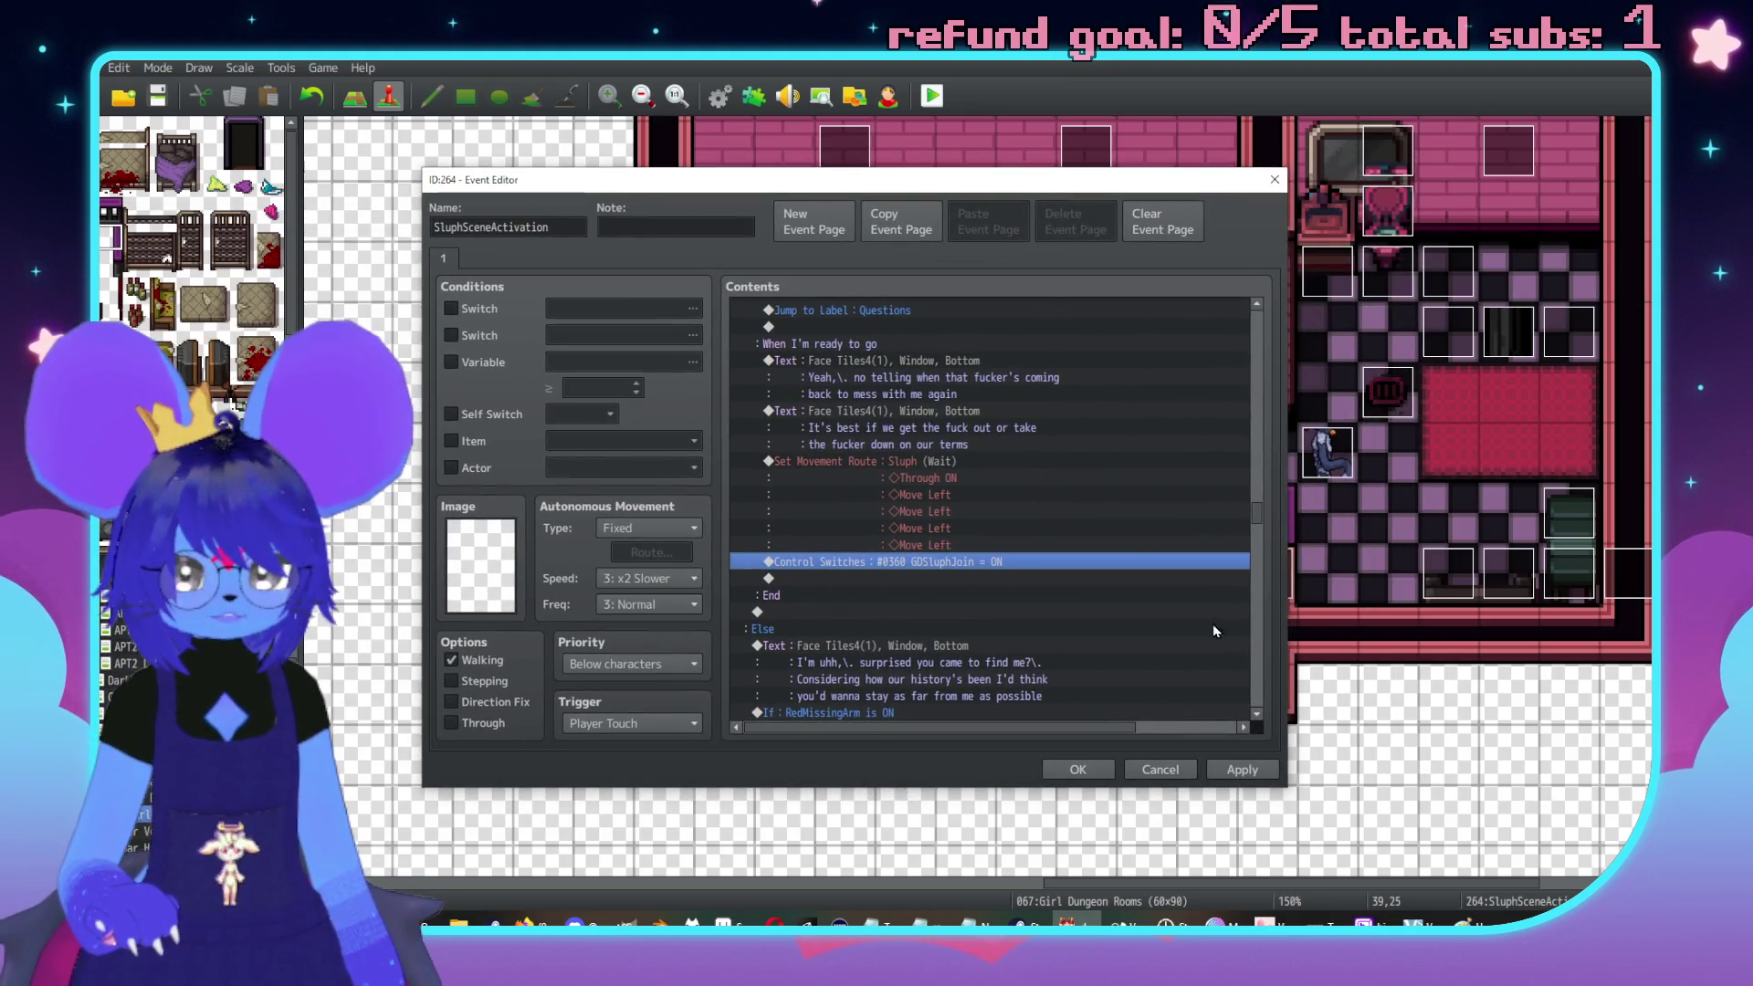
{"action": "left_click", "coordinate": [1226, 775]}
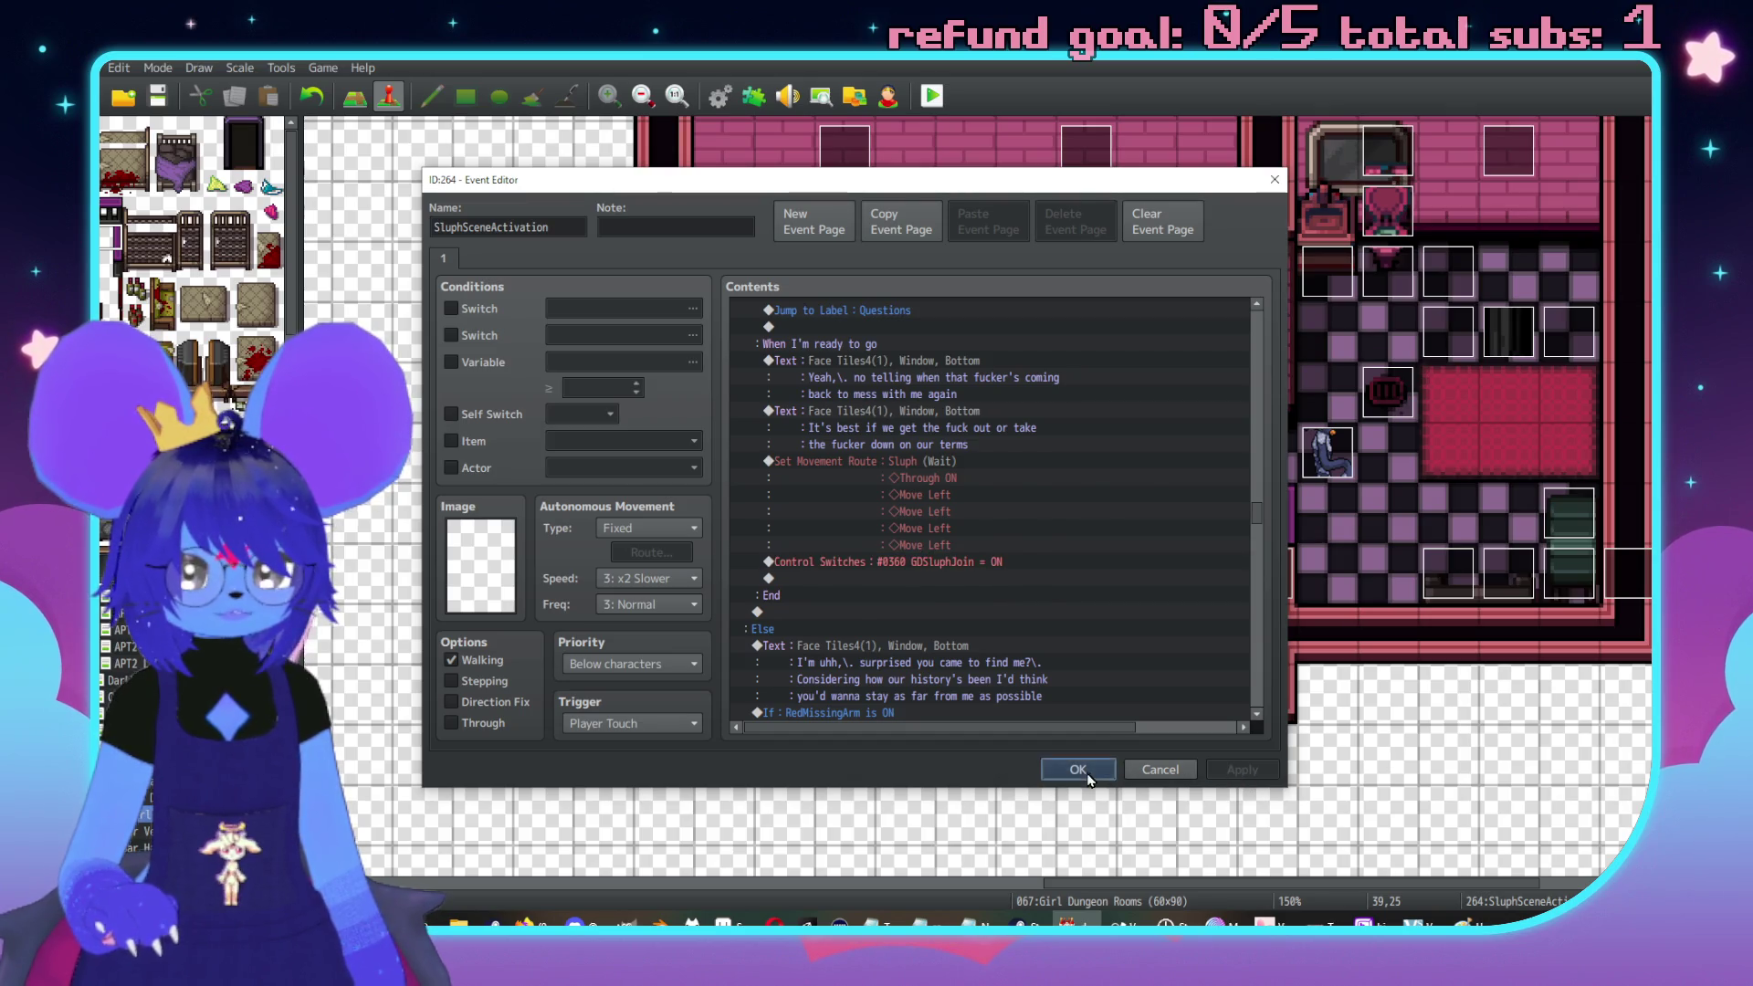
Give the Sluph event a Through page 2 conditioned on switch 0360 GDSluphJoin, then check it
{"action": "left_click", "coordinate": [1077, 770]}
{"action": "double_click", "coordinate": [1328, 452]}
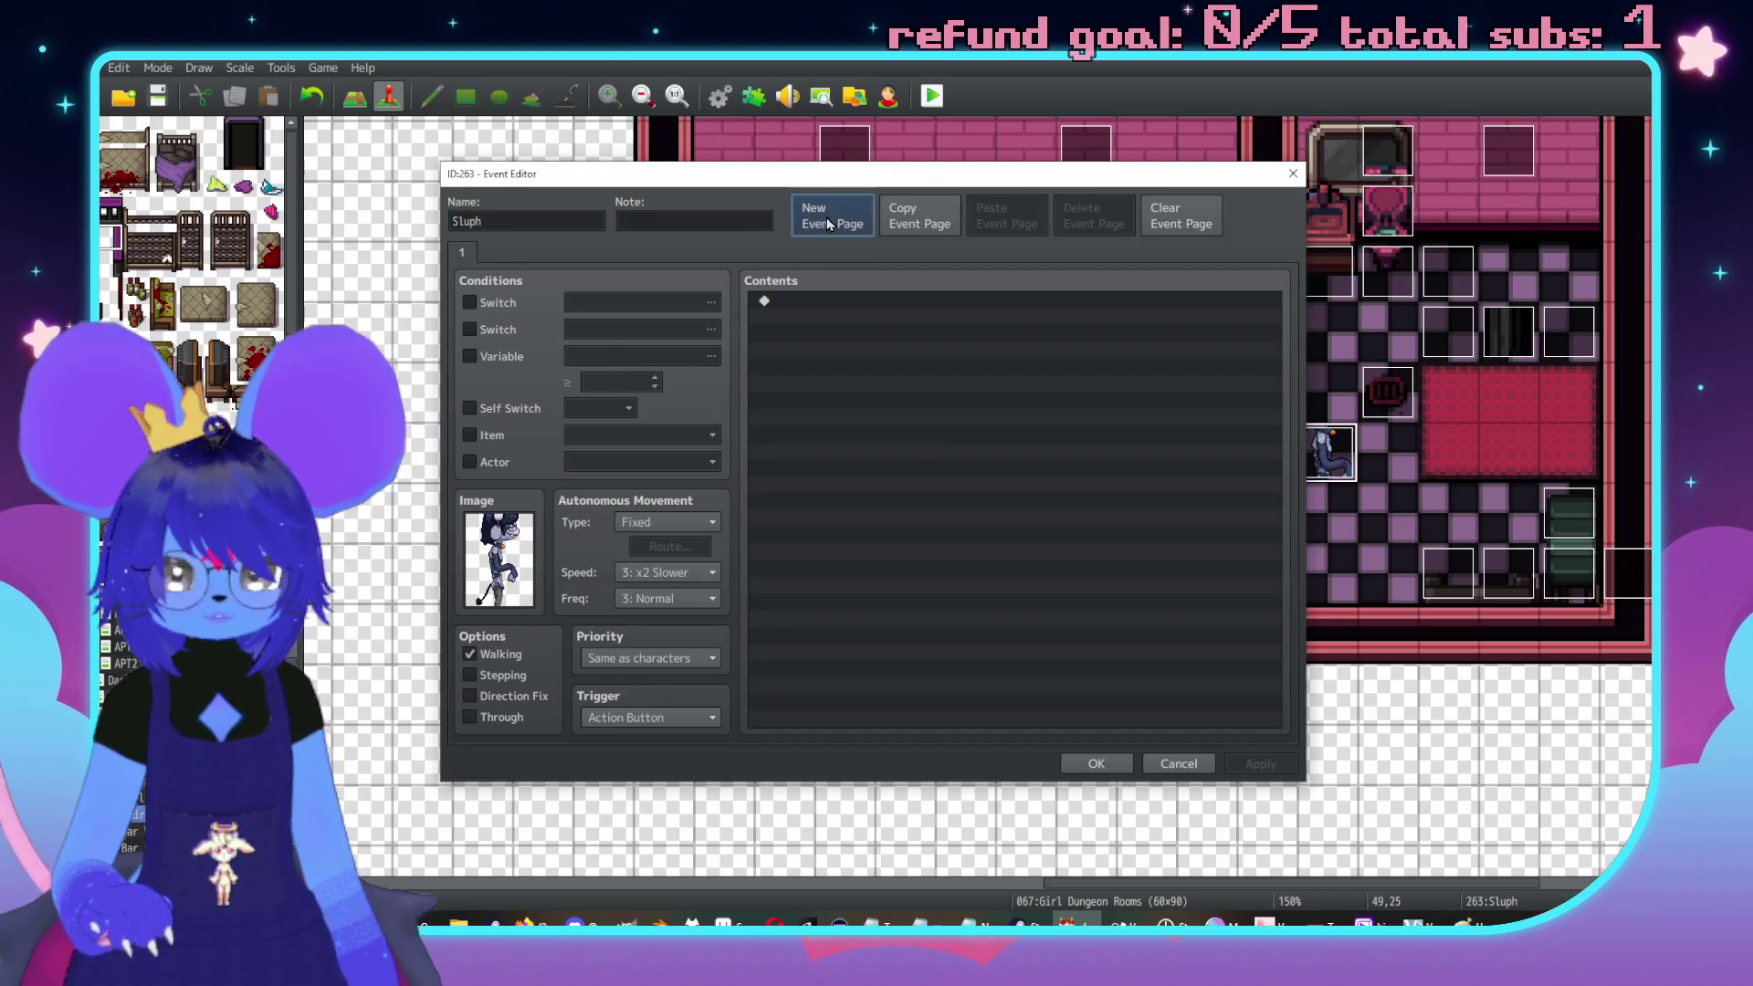
{"action": "left_click", "coordinate": [826, 218]}
{"action": "left_click", "coordinate": [469, 302]}
{"action": "left_click", "coordinate": [632, 297]}
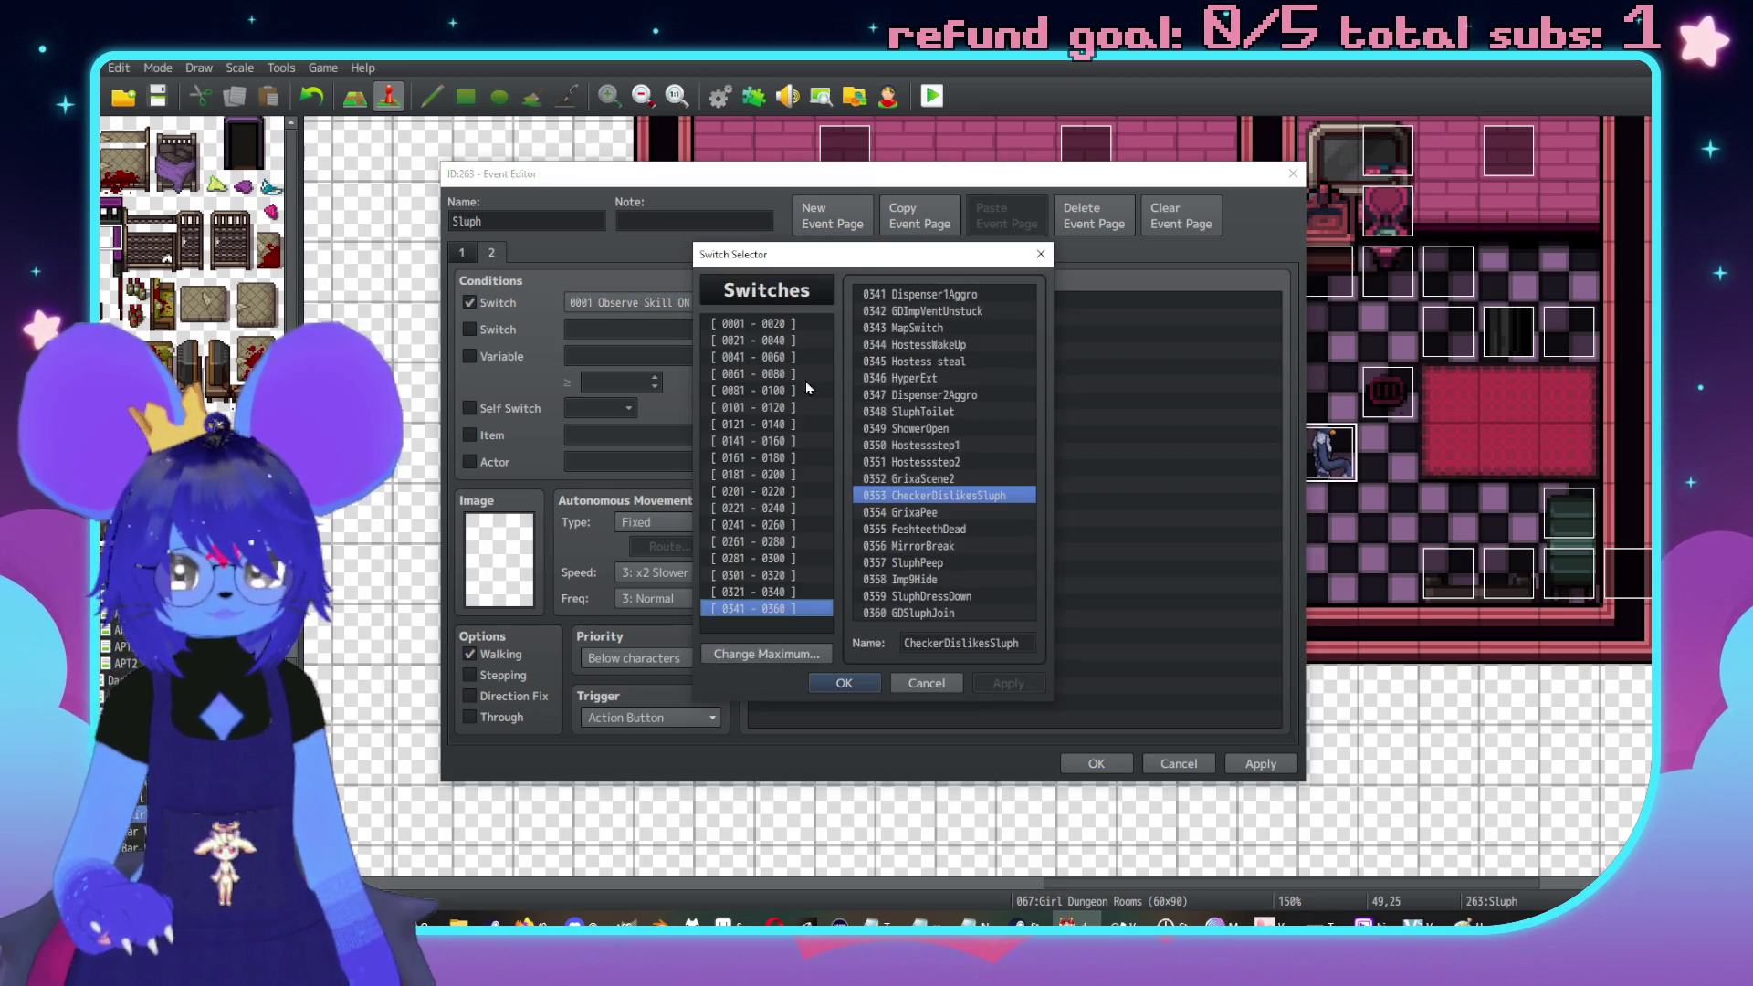
{"action": "double_click", "coordinate": [895, 614]}
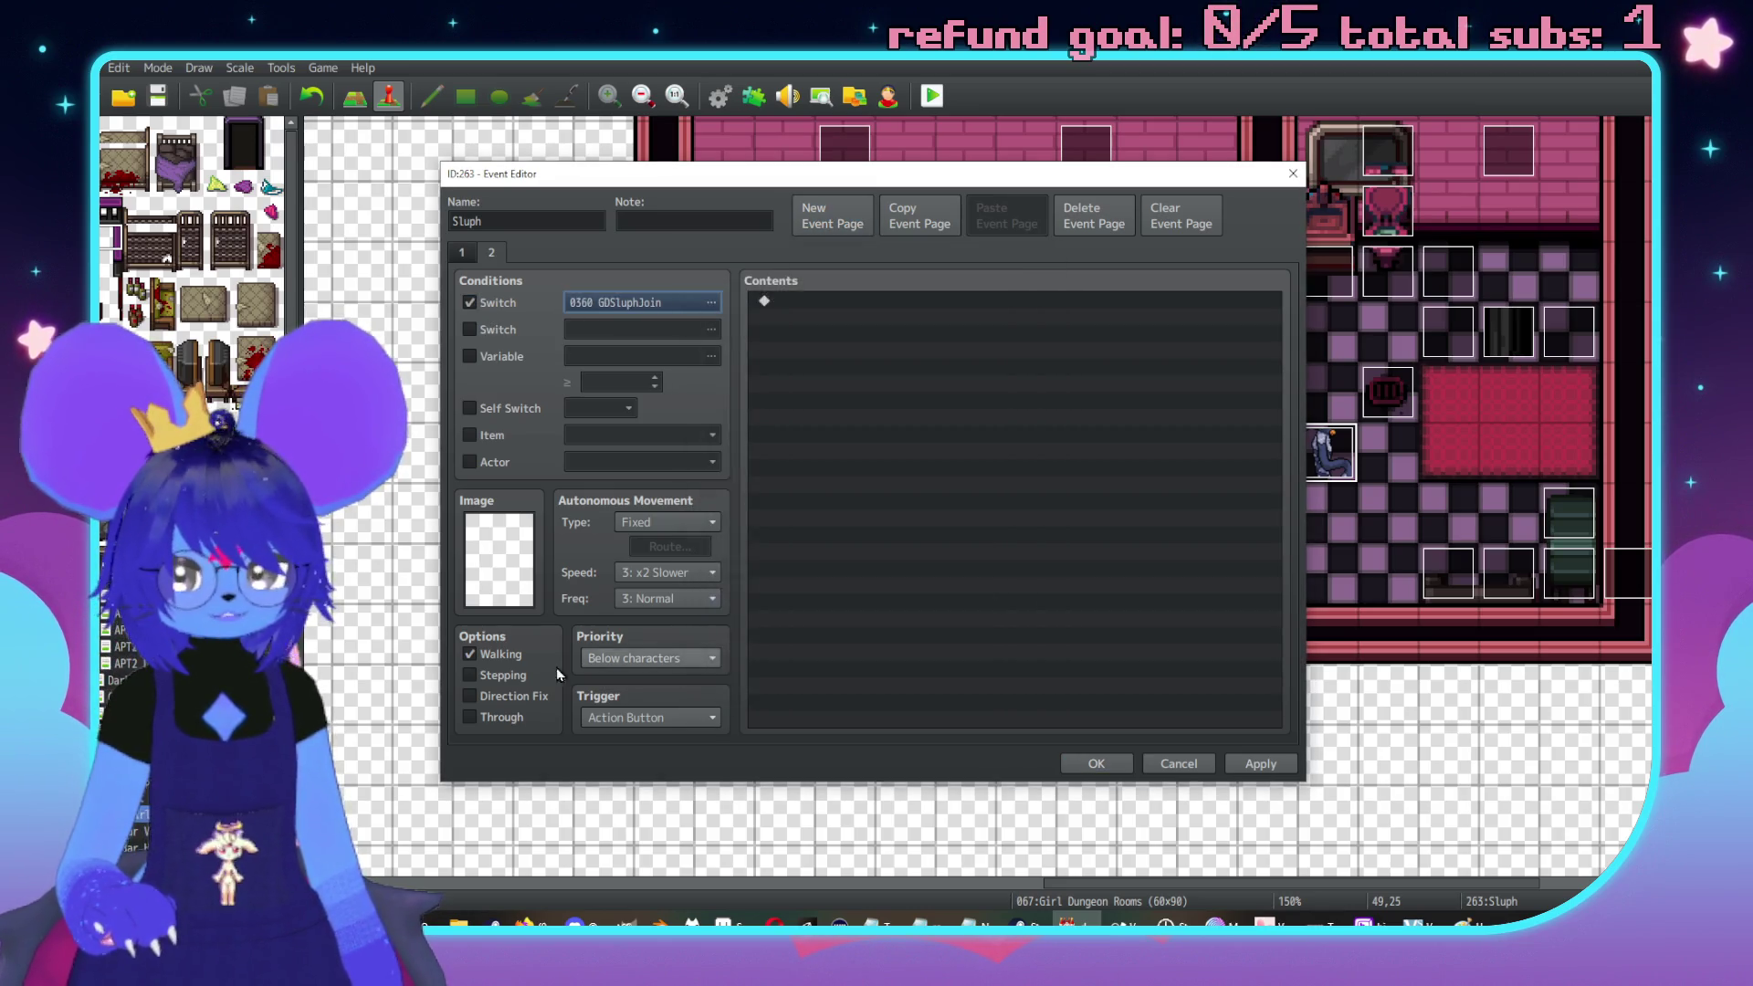
{"action": "left_click", "coordinate": [487, 718]}
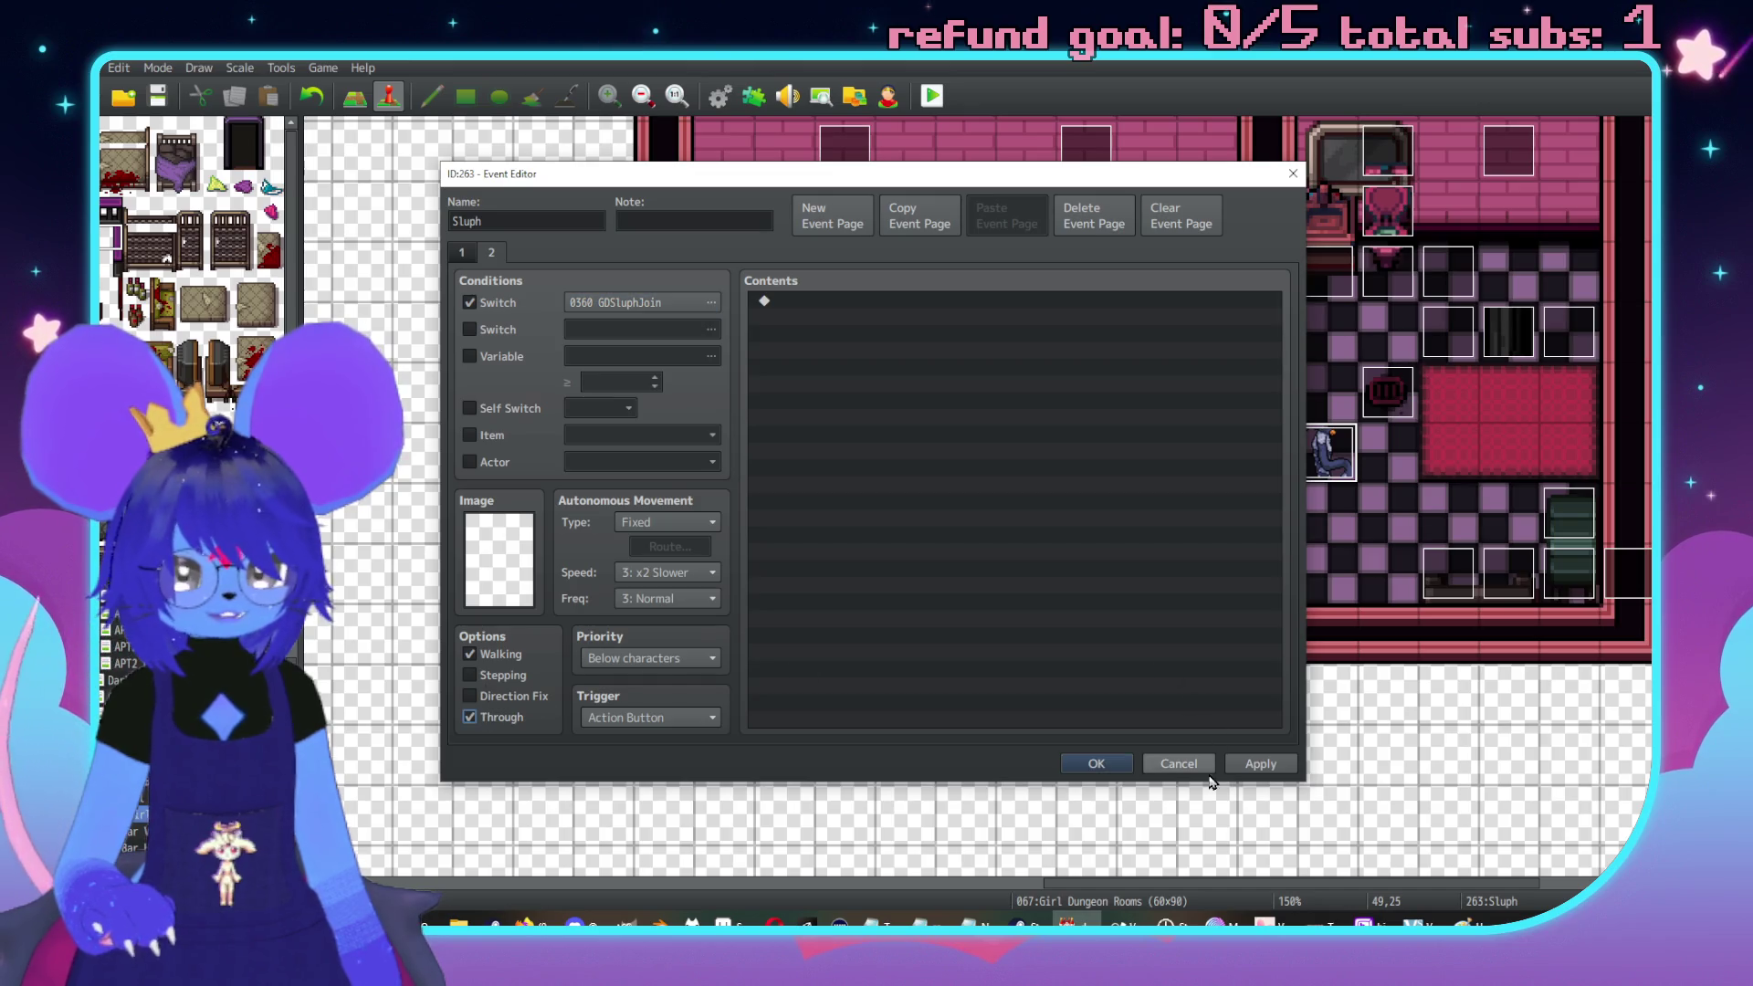
{"action": "left_click", "coordinate": [1100, 765]}
{"action": "double_click", "coordinate": [1314, 460]}
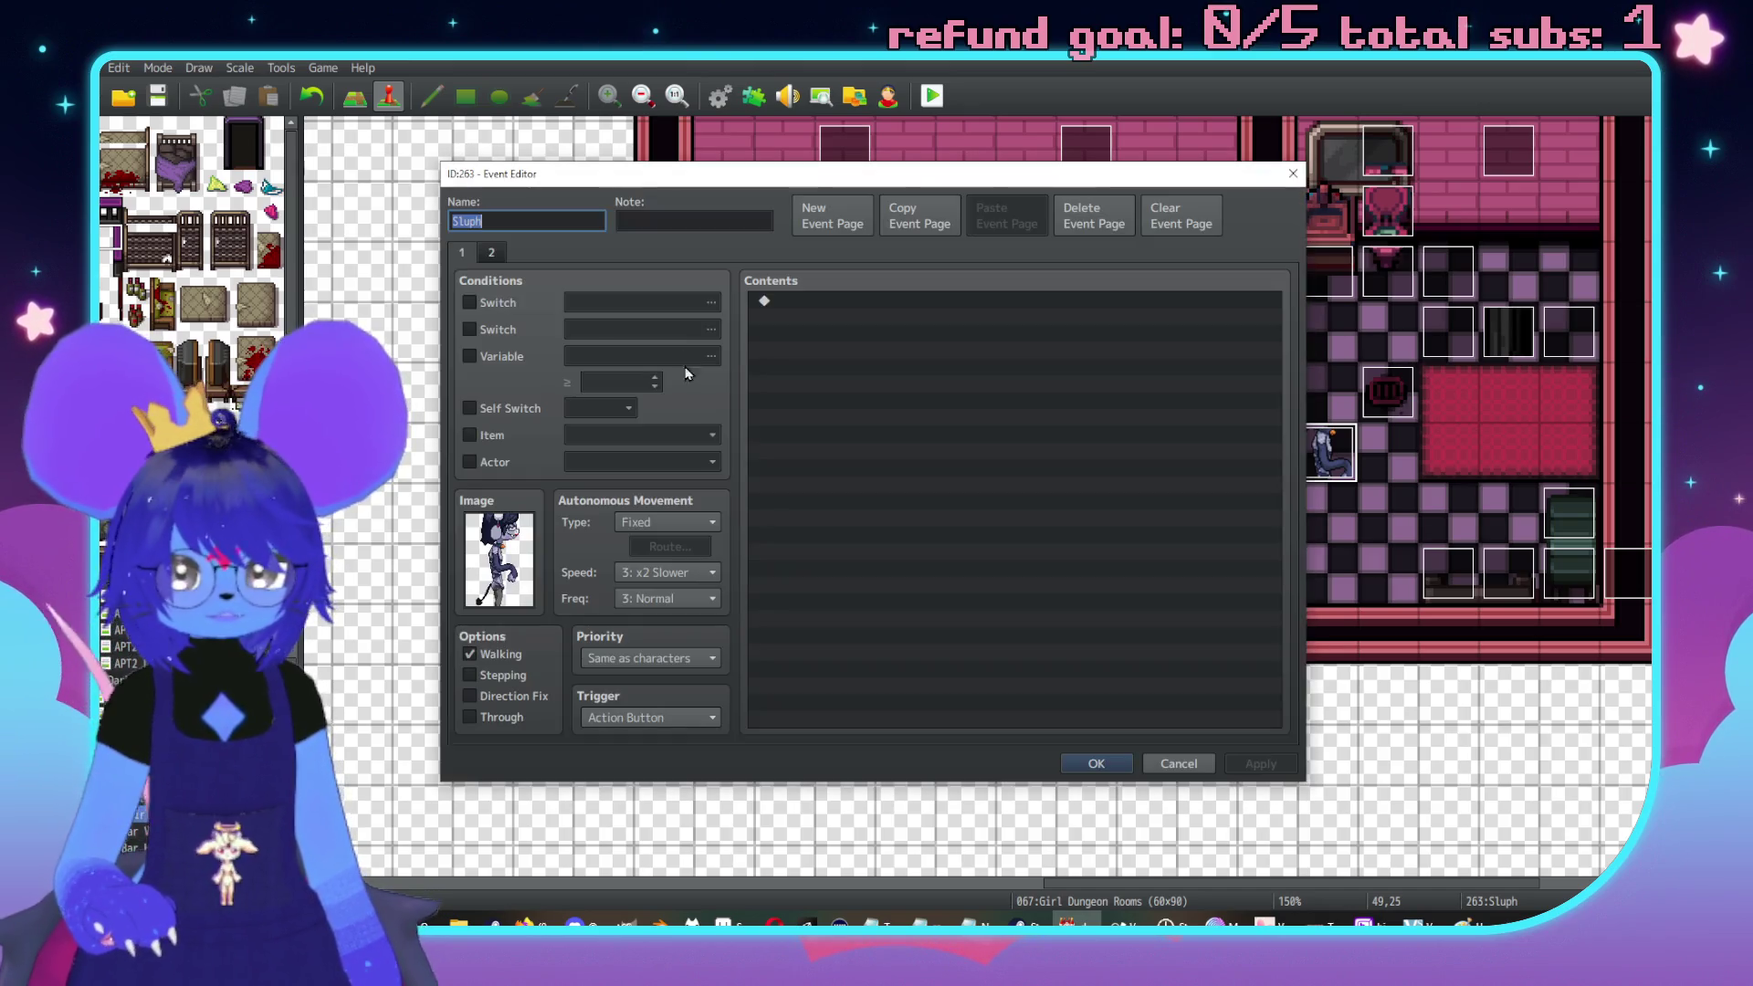
{"action": "left_click", "coordinate": [490, 255]}
{"action": "left_click", "coordinate": [456, 257]}
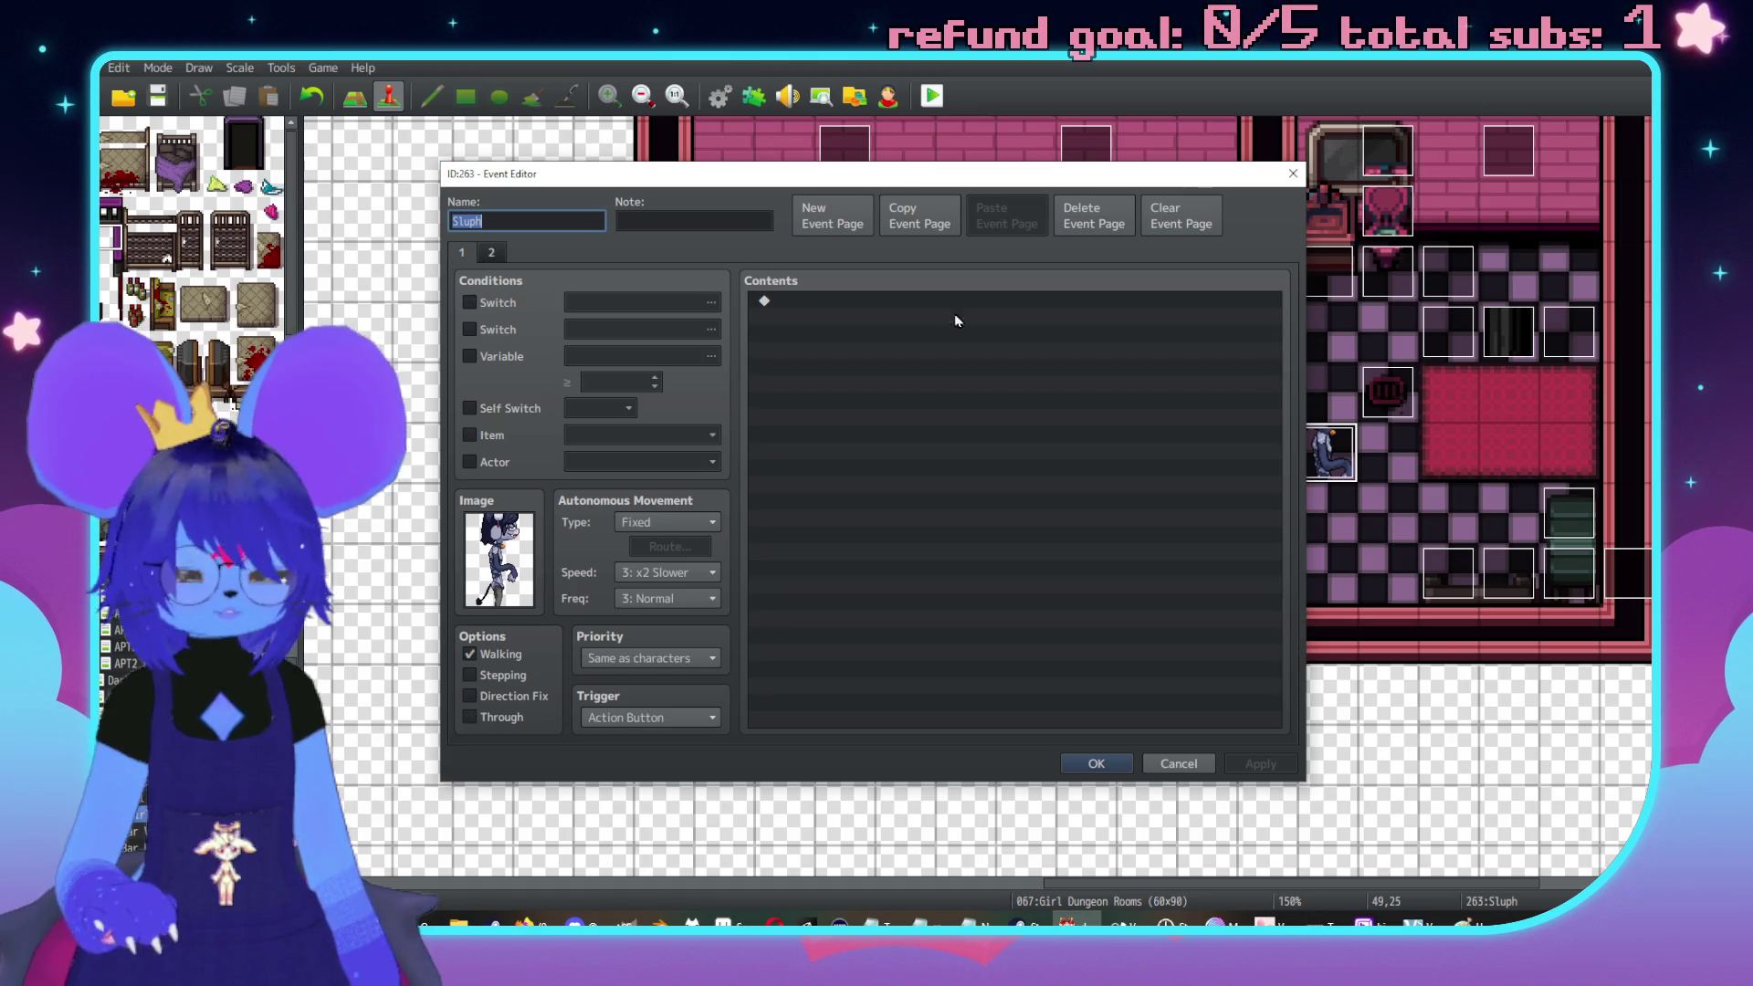
{"action": "left_click", "coordinate": [1121, 767]}
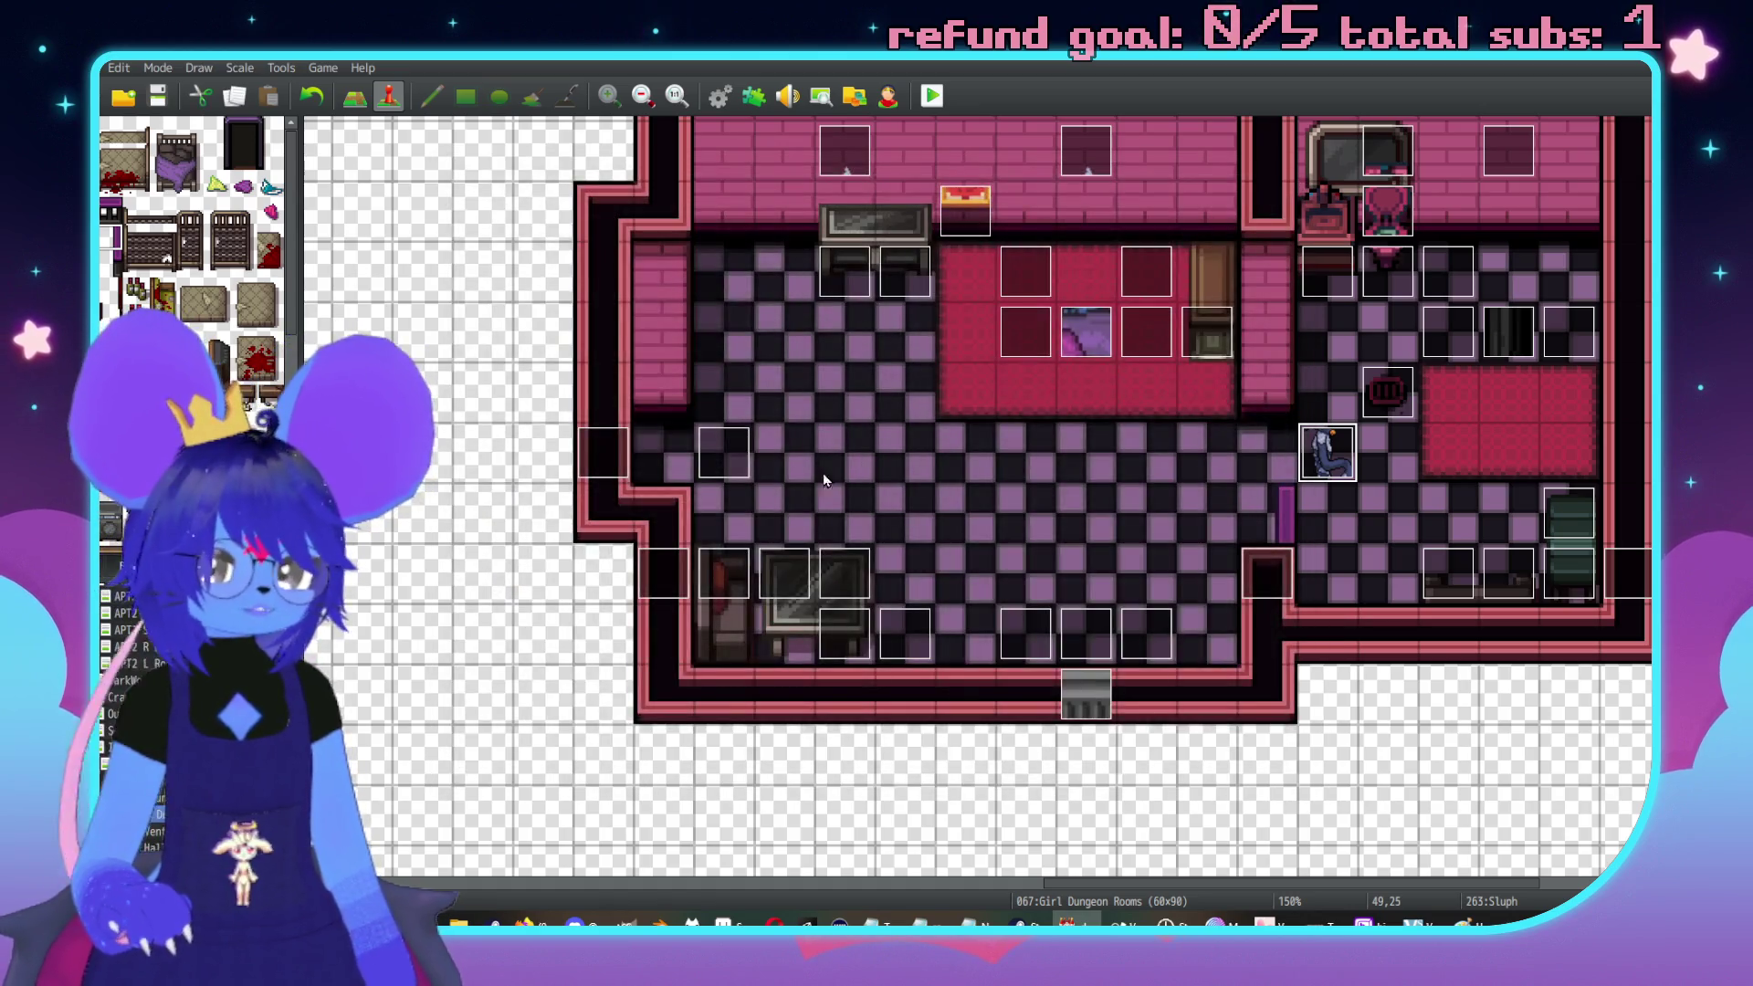
Add SluphSceneActivation page 2 on switch 0360 GDSluphJoin with Autorun and Through, and make page 1 Through
{"action": "double_click", "coordinate": [712, 459]}
{"action": "left_click", "coordinate": [837, 239]}
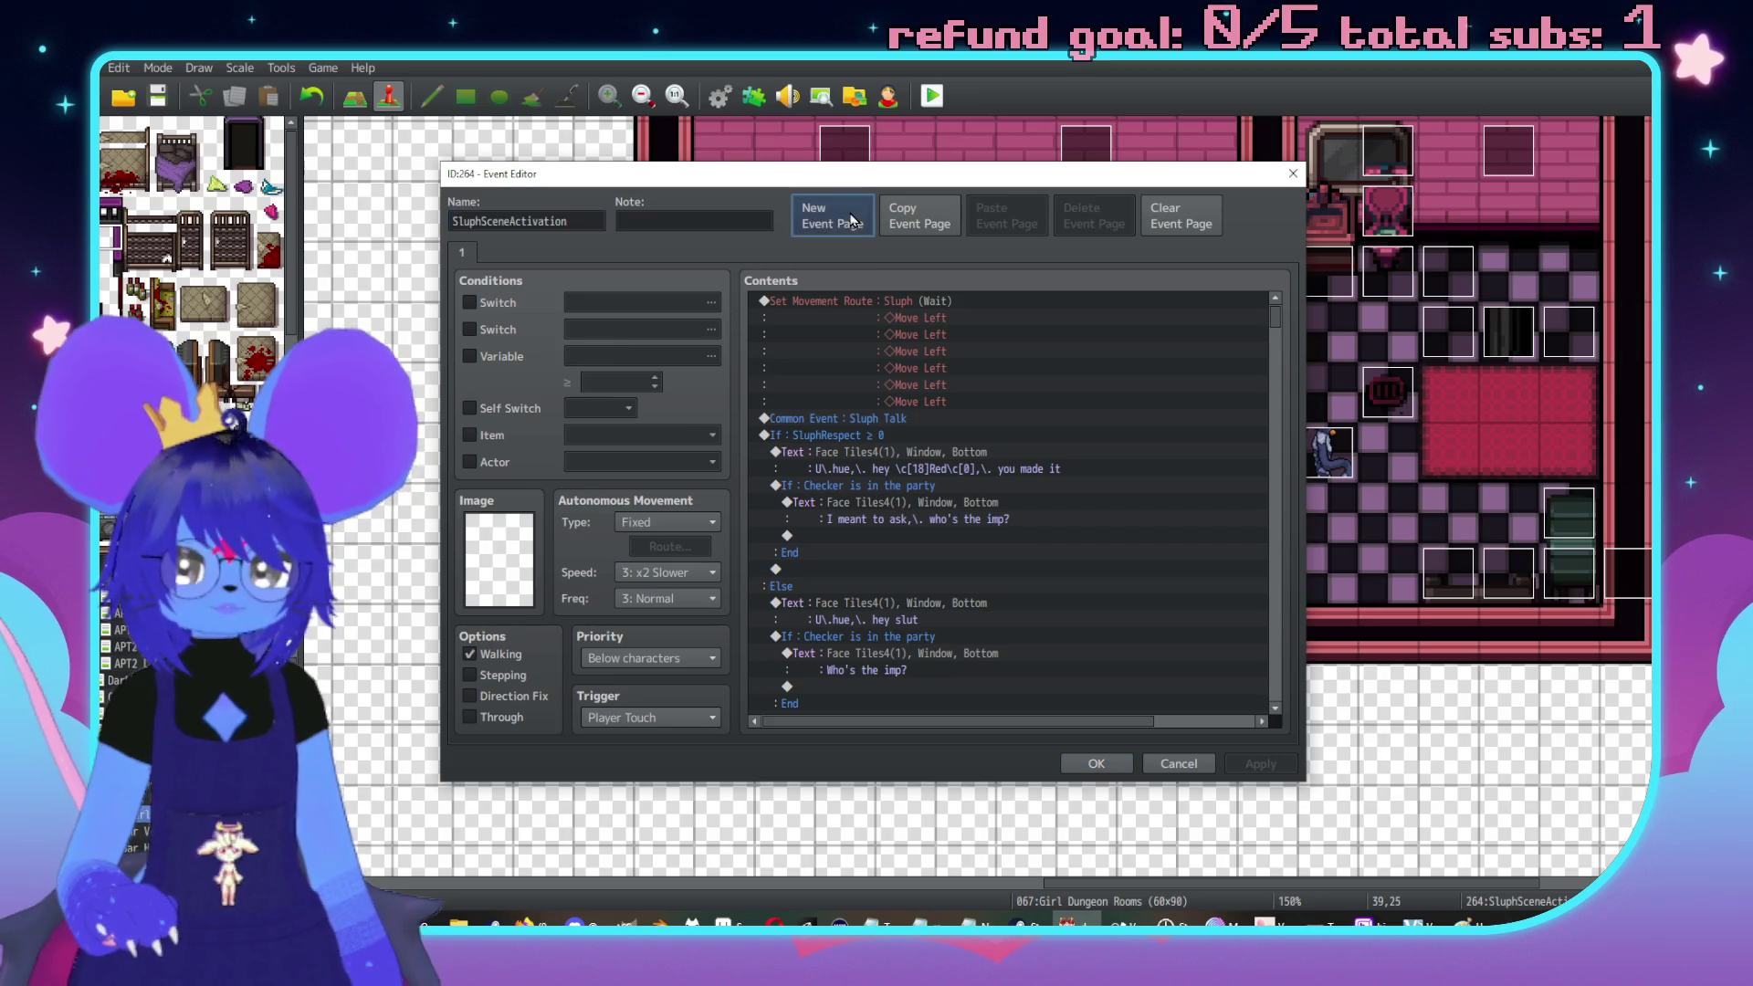
{"action": "left_click", "coordinate": [470, 302]}
{"action": "left_click", "coordinate": [639, 302]}
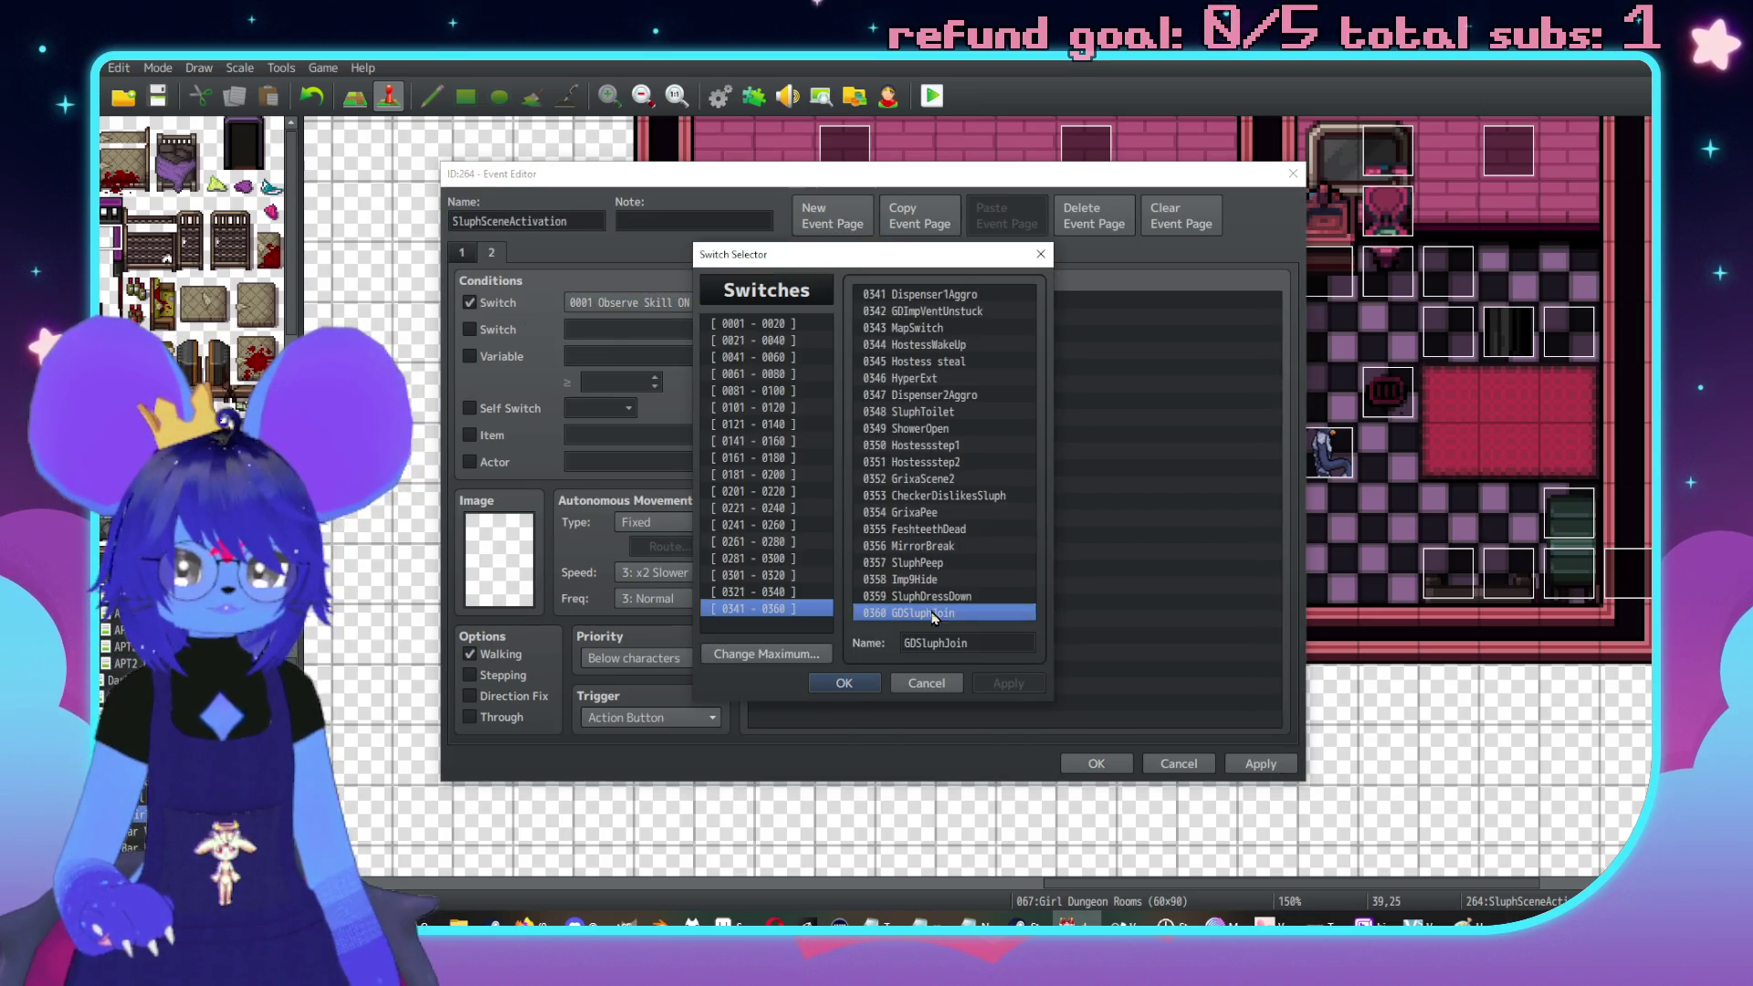
{"action": "double_click", "coordinate": [929, 610]}
{"action": "left_click", "coordinate": [650, 657]}
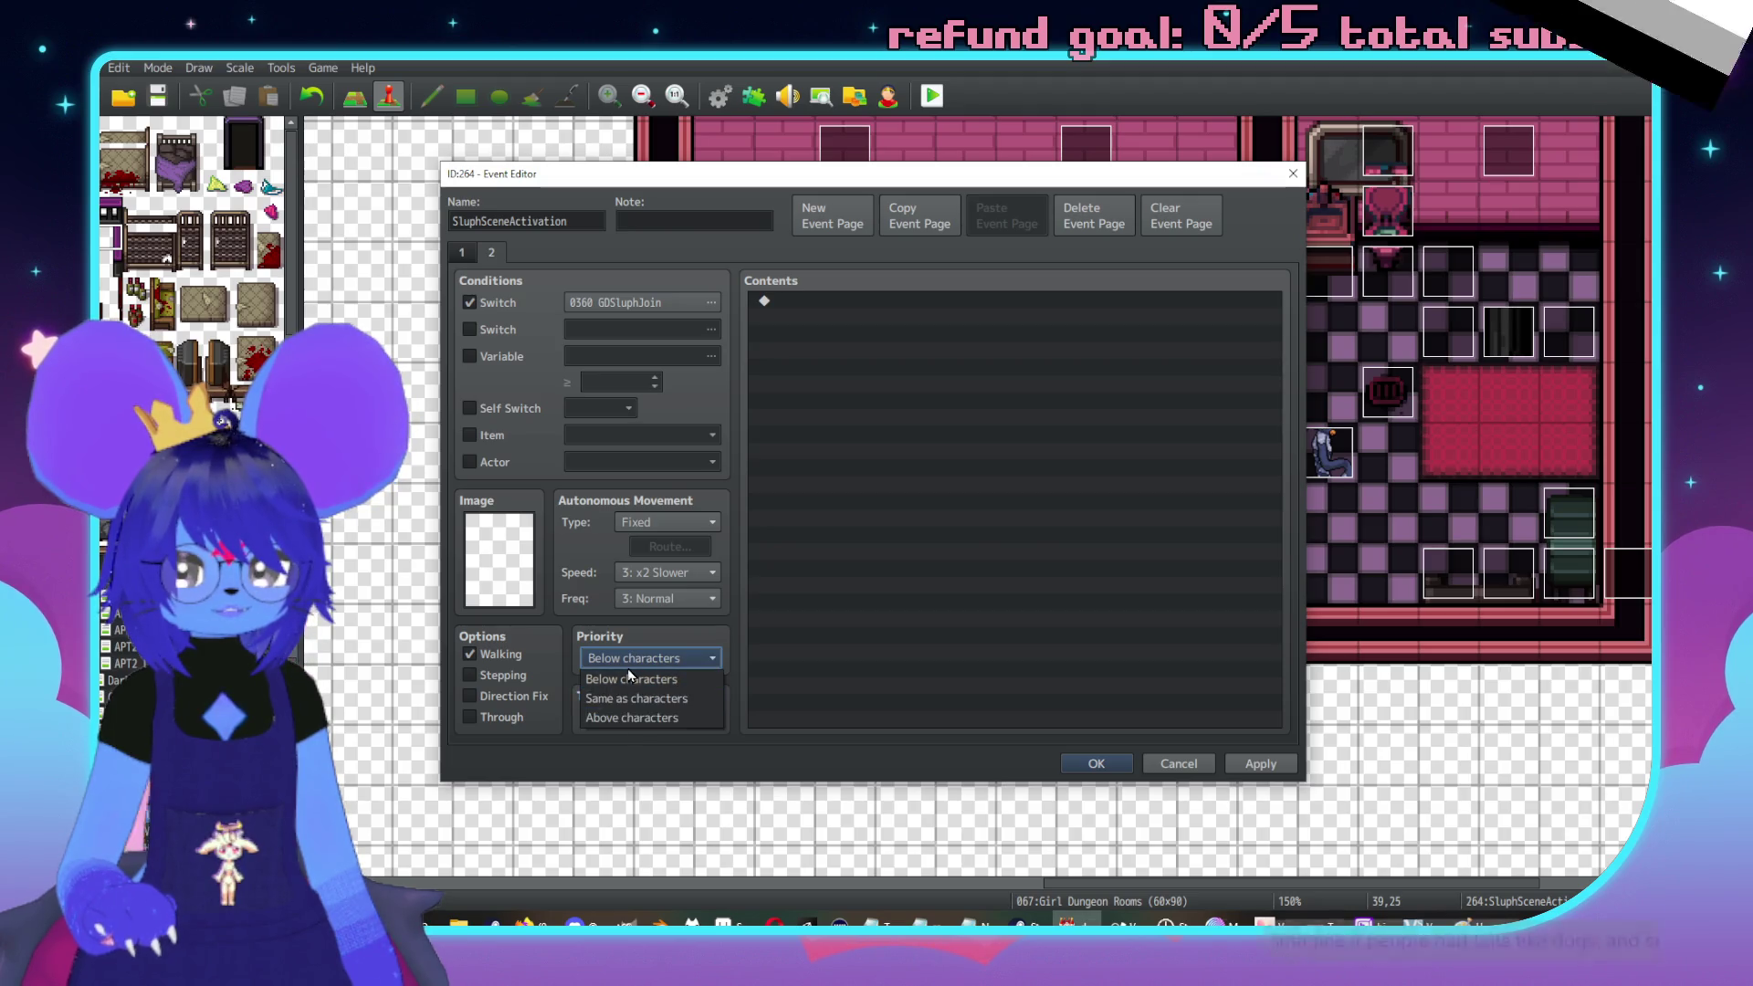
{"action": "left_click", "coordinate": [631, 679]}
{"action": "left_click", "coordinate": [643, 717]}
{"action": "left_click", "coordinate": [626, 796]}
{"action": "left_click", "coordinate": [502, 717]}
{"action": "left_click", "coordinate": [463, 255]}
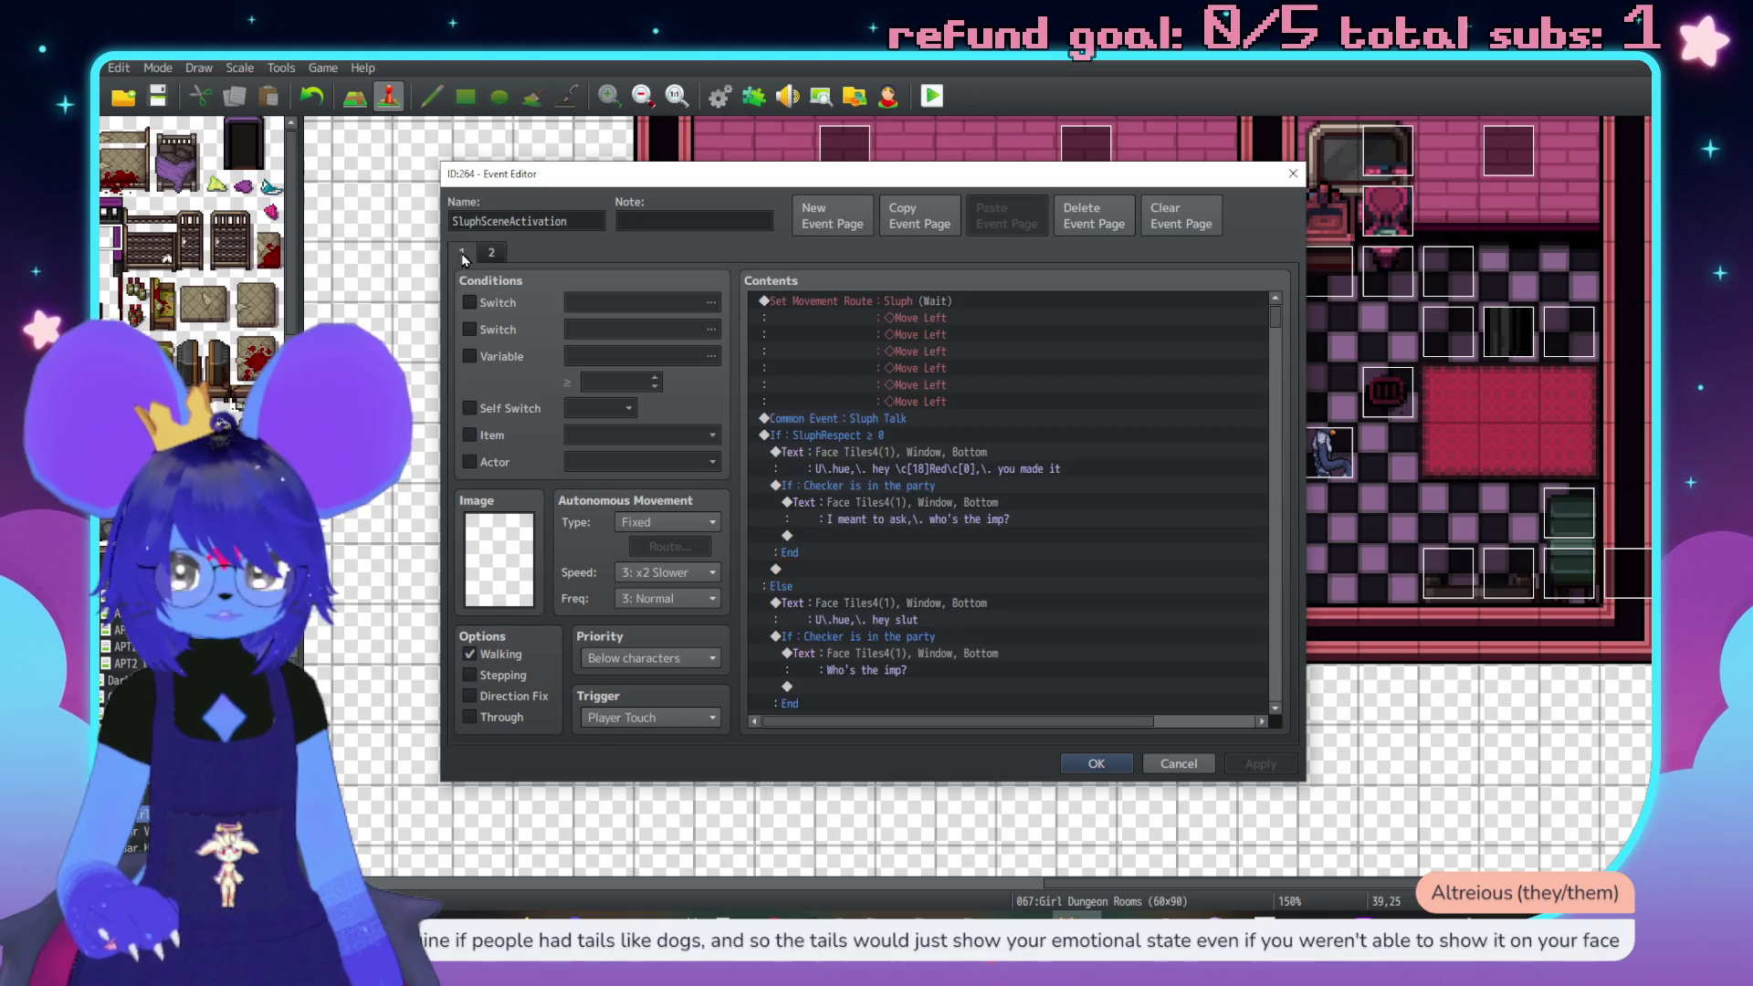
{"action": "left_click", "coordinate": [496, 720]}
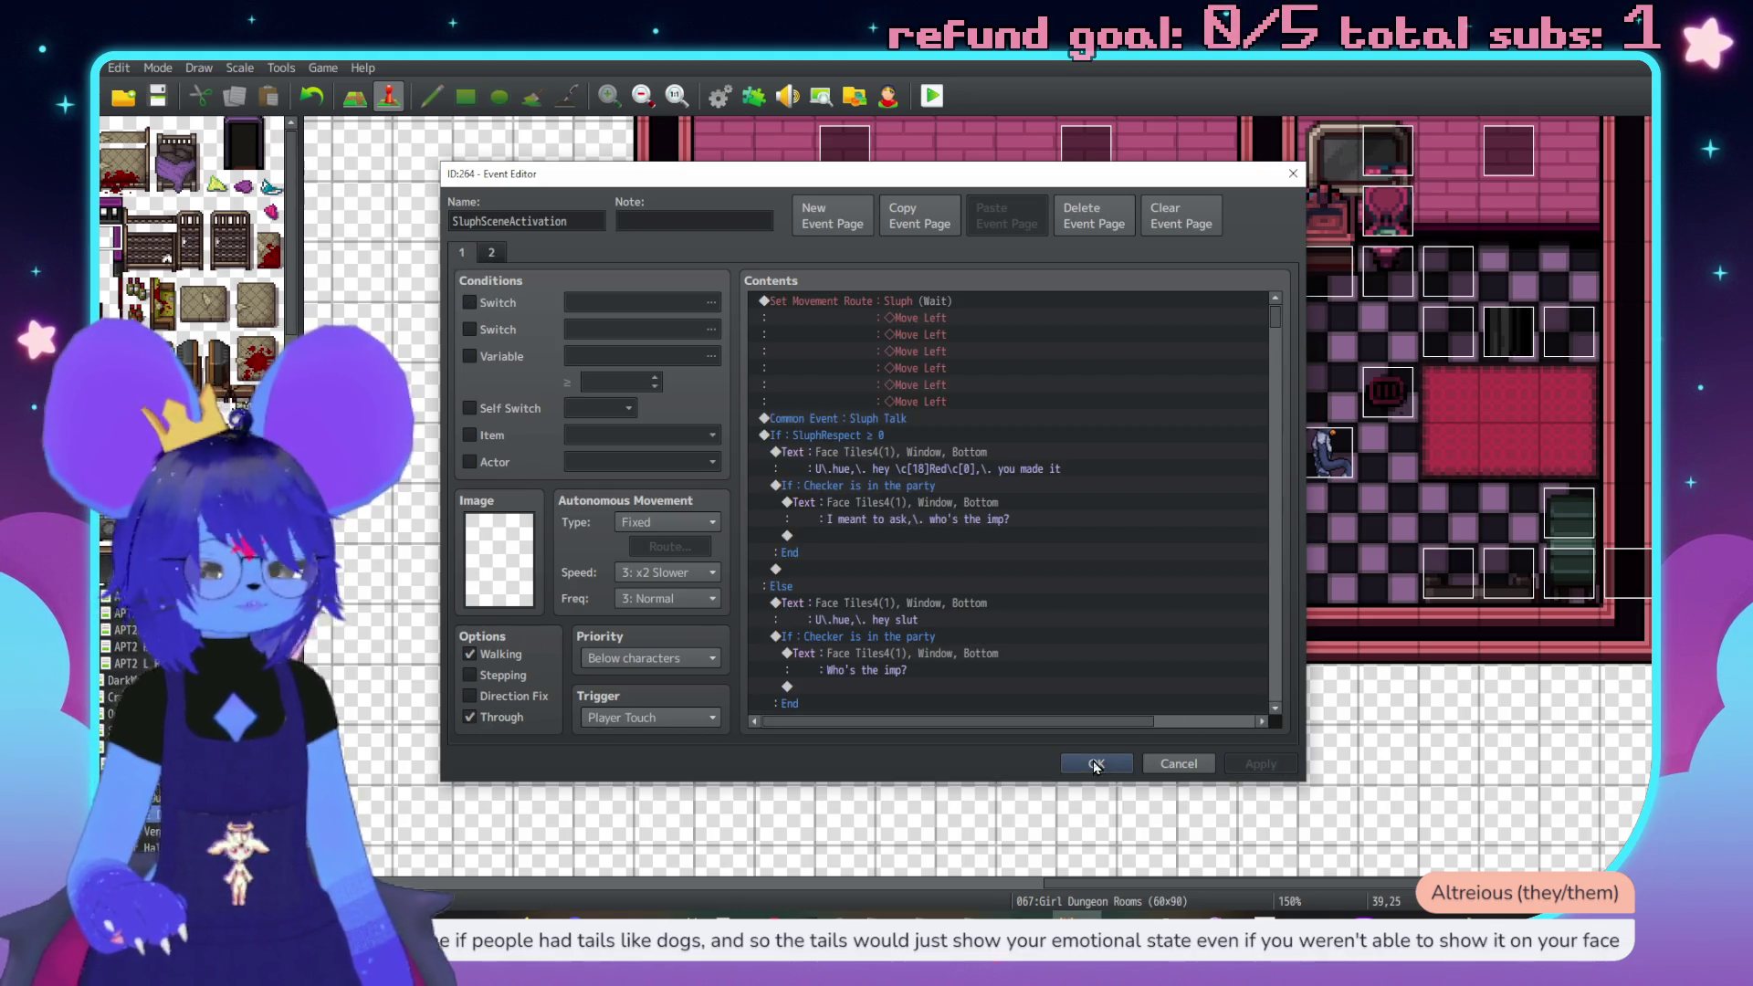
{"action": "left_click", "coordinate": [1096, 764]}
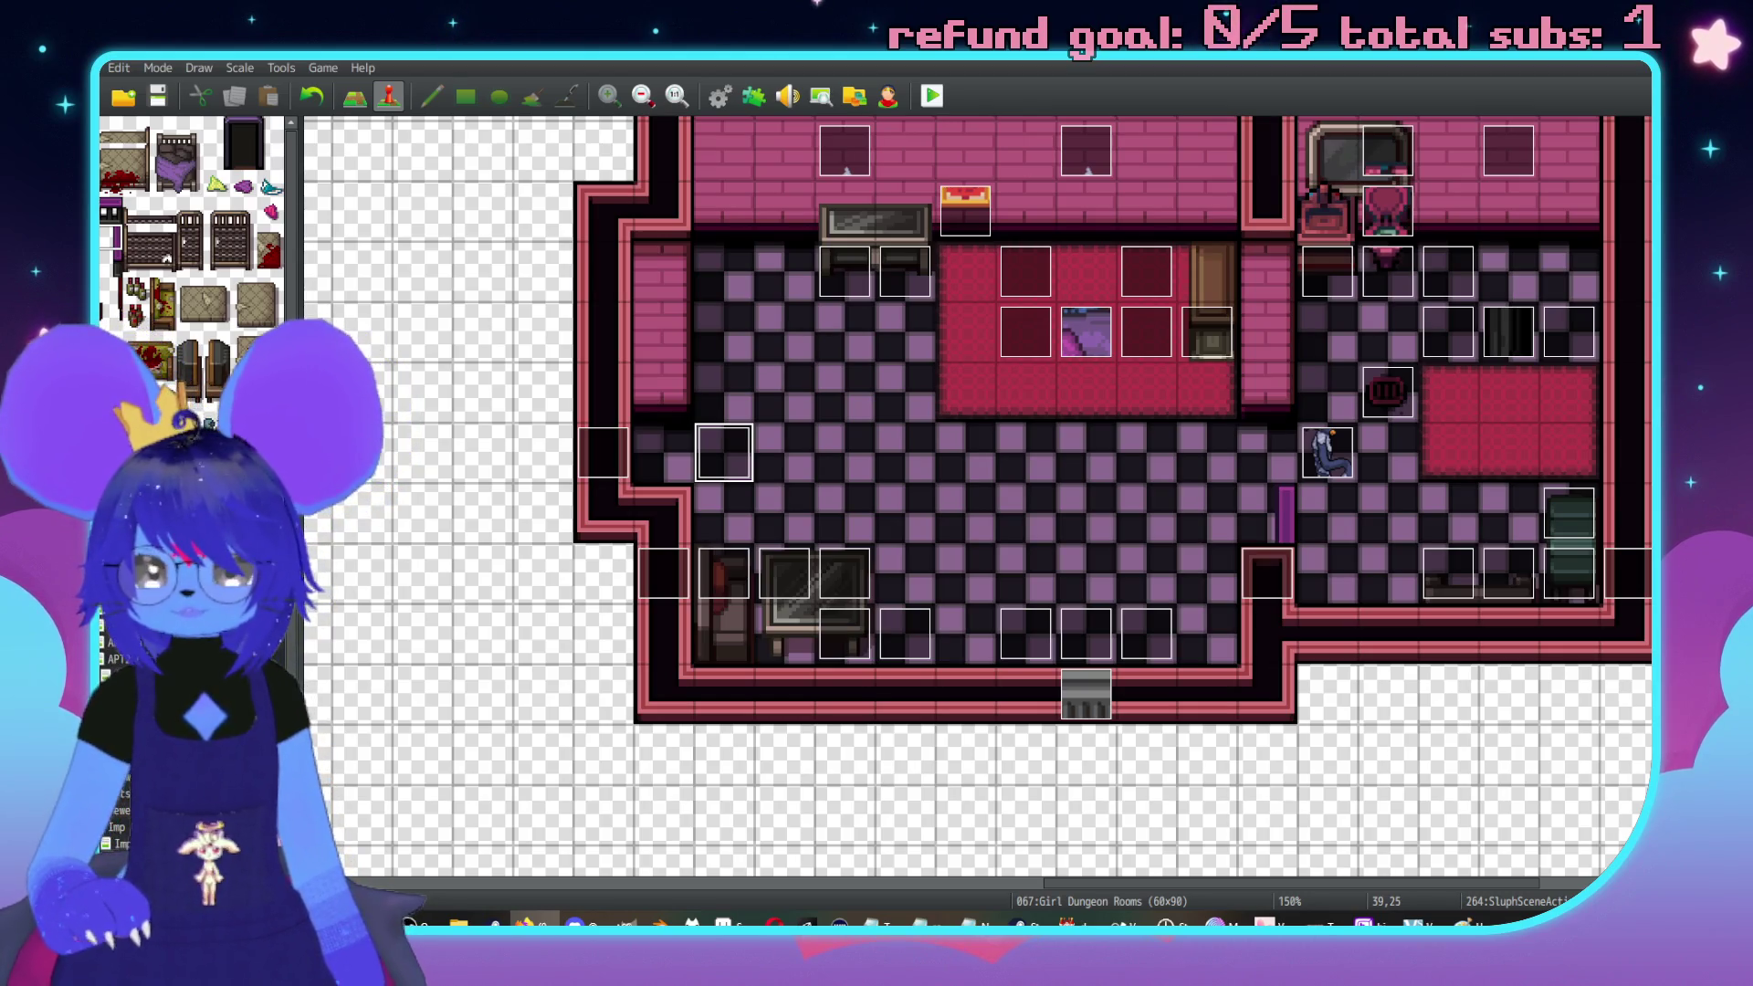
On the Library map, select SluphSummon page 5's join commands from the Unholy UI sound through Add Sluph
{"action": "key", "text": "Down"}
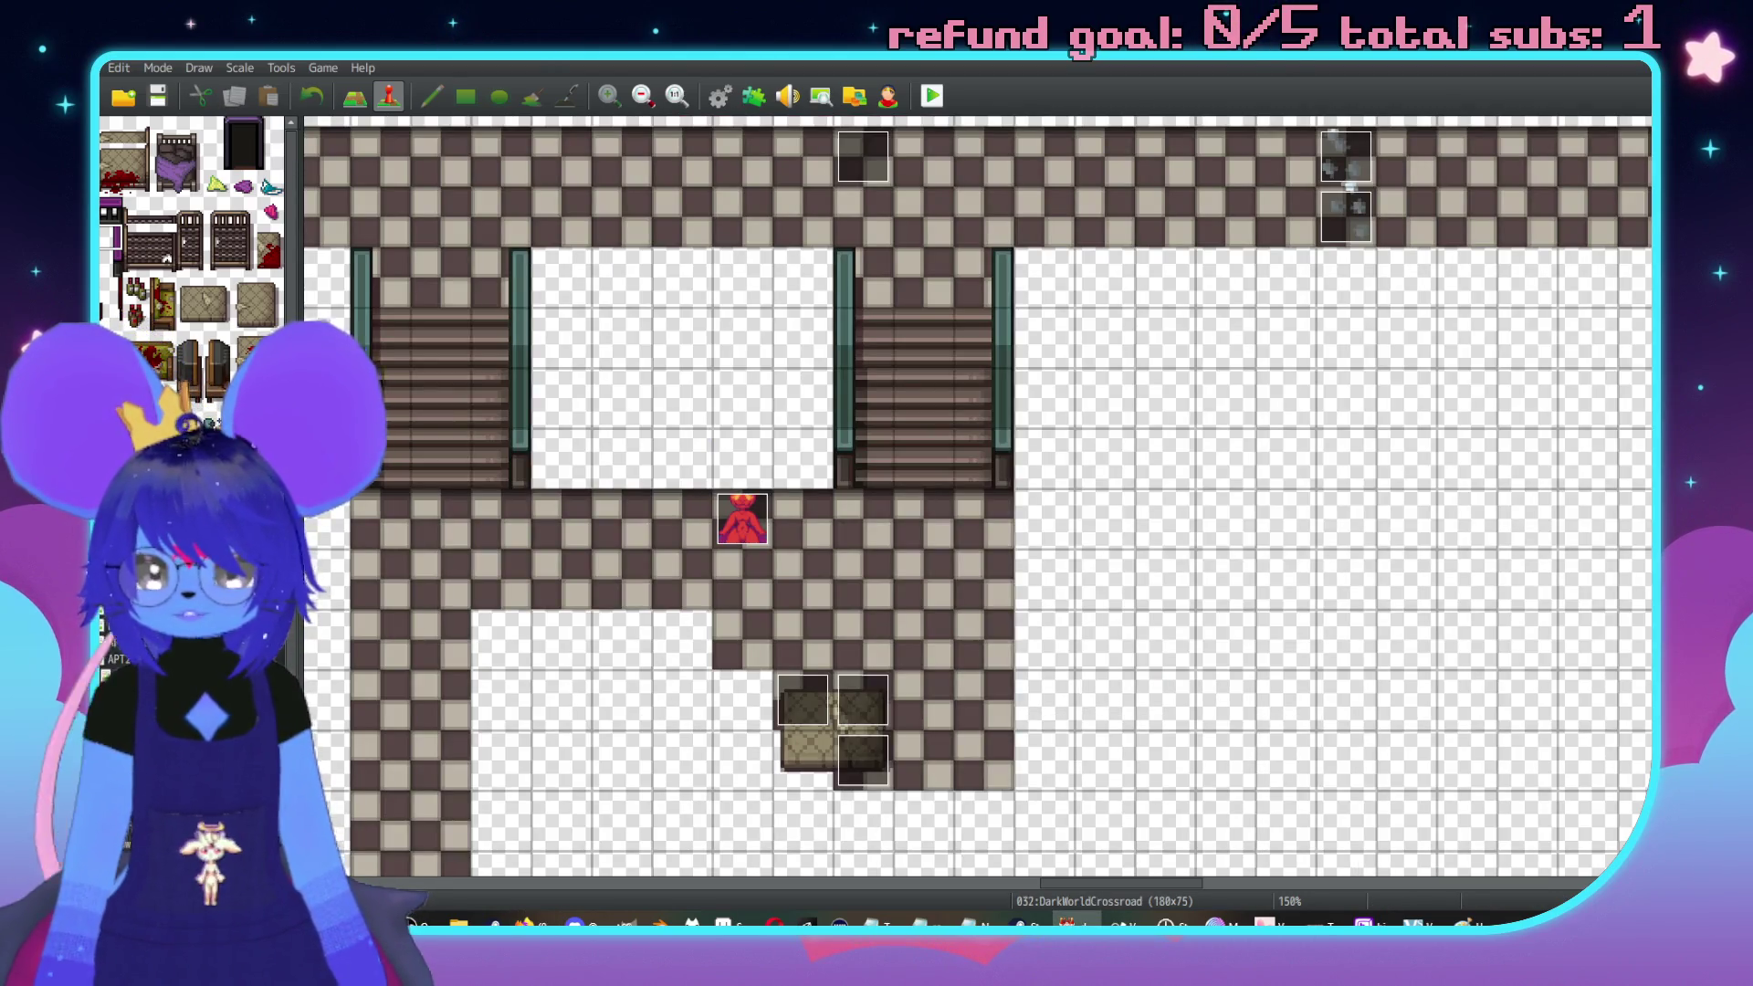
{"action": "key", "text": "Down"}
{"action": "key", "text": "Down"}
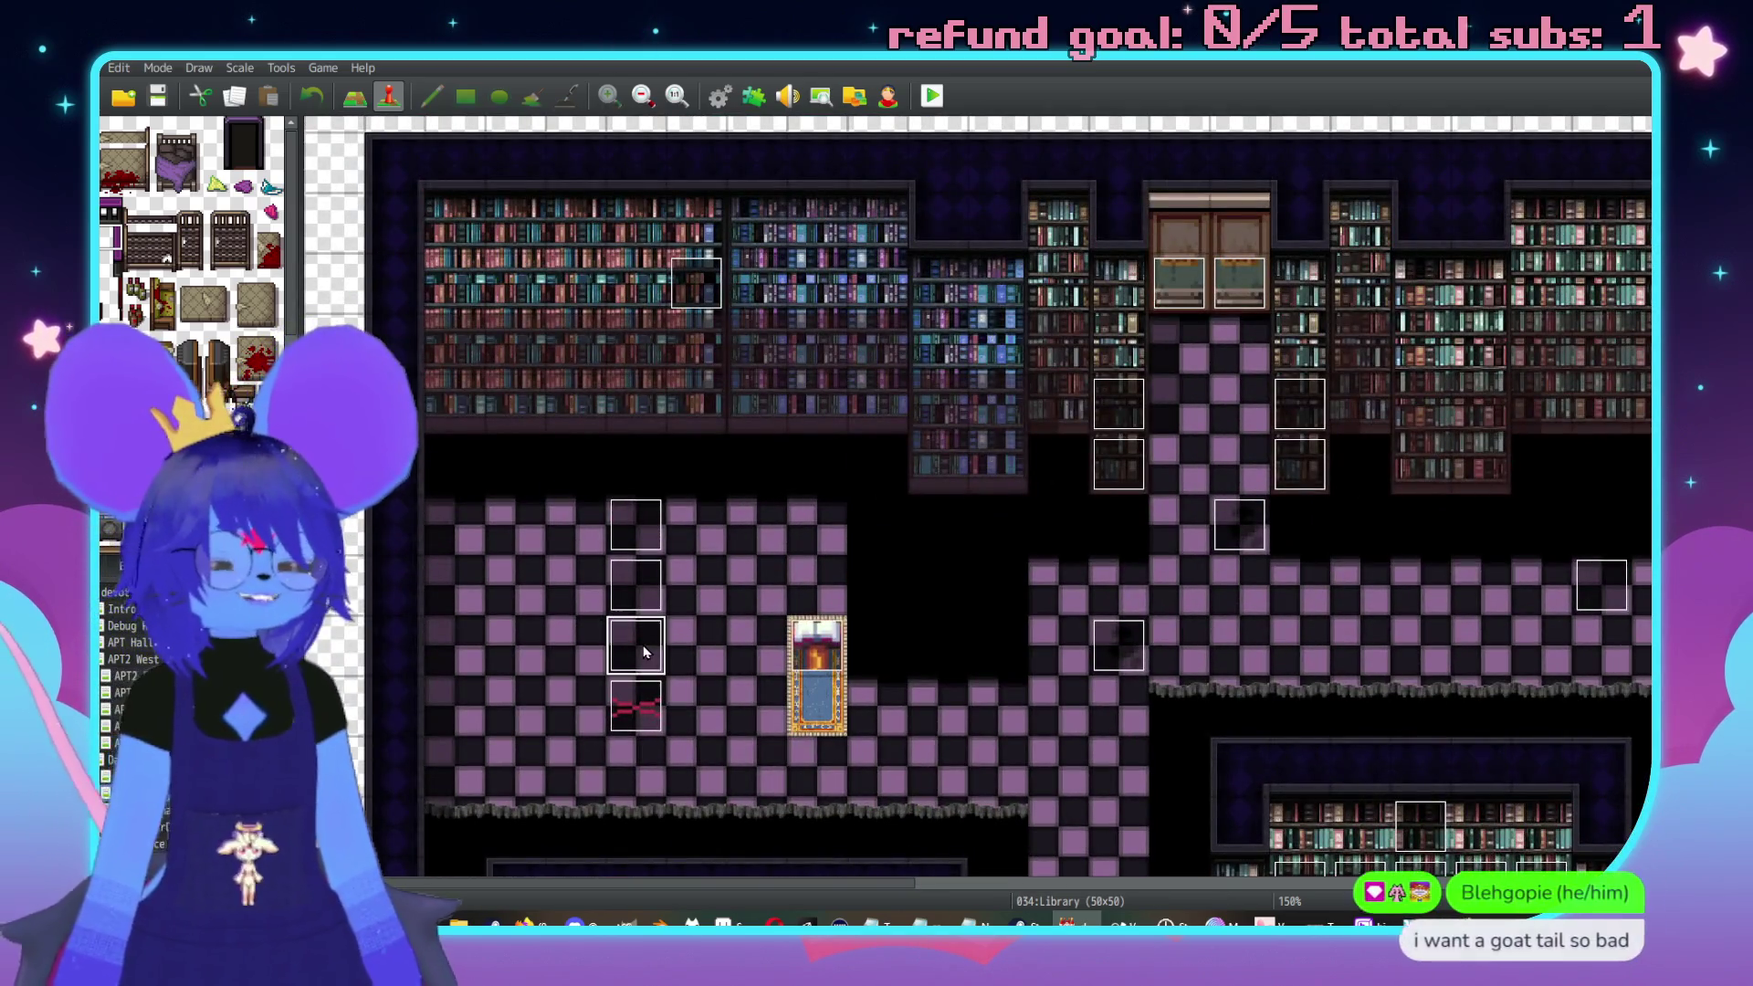
{"action": "double_click", "coordinate": [644, 651]}
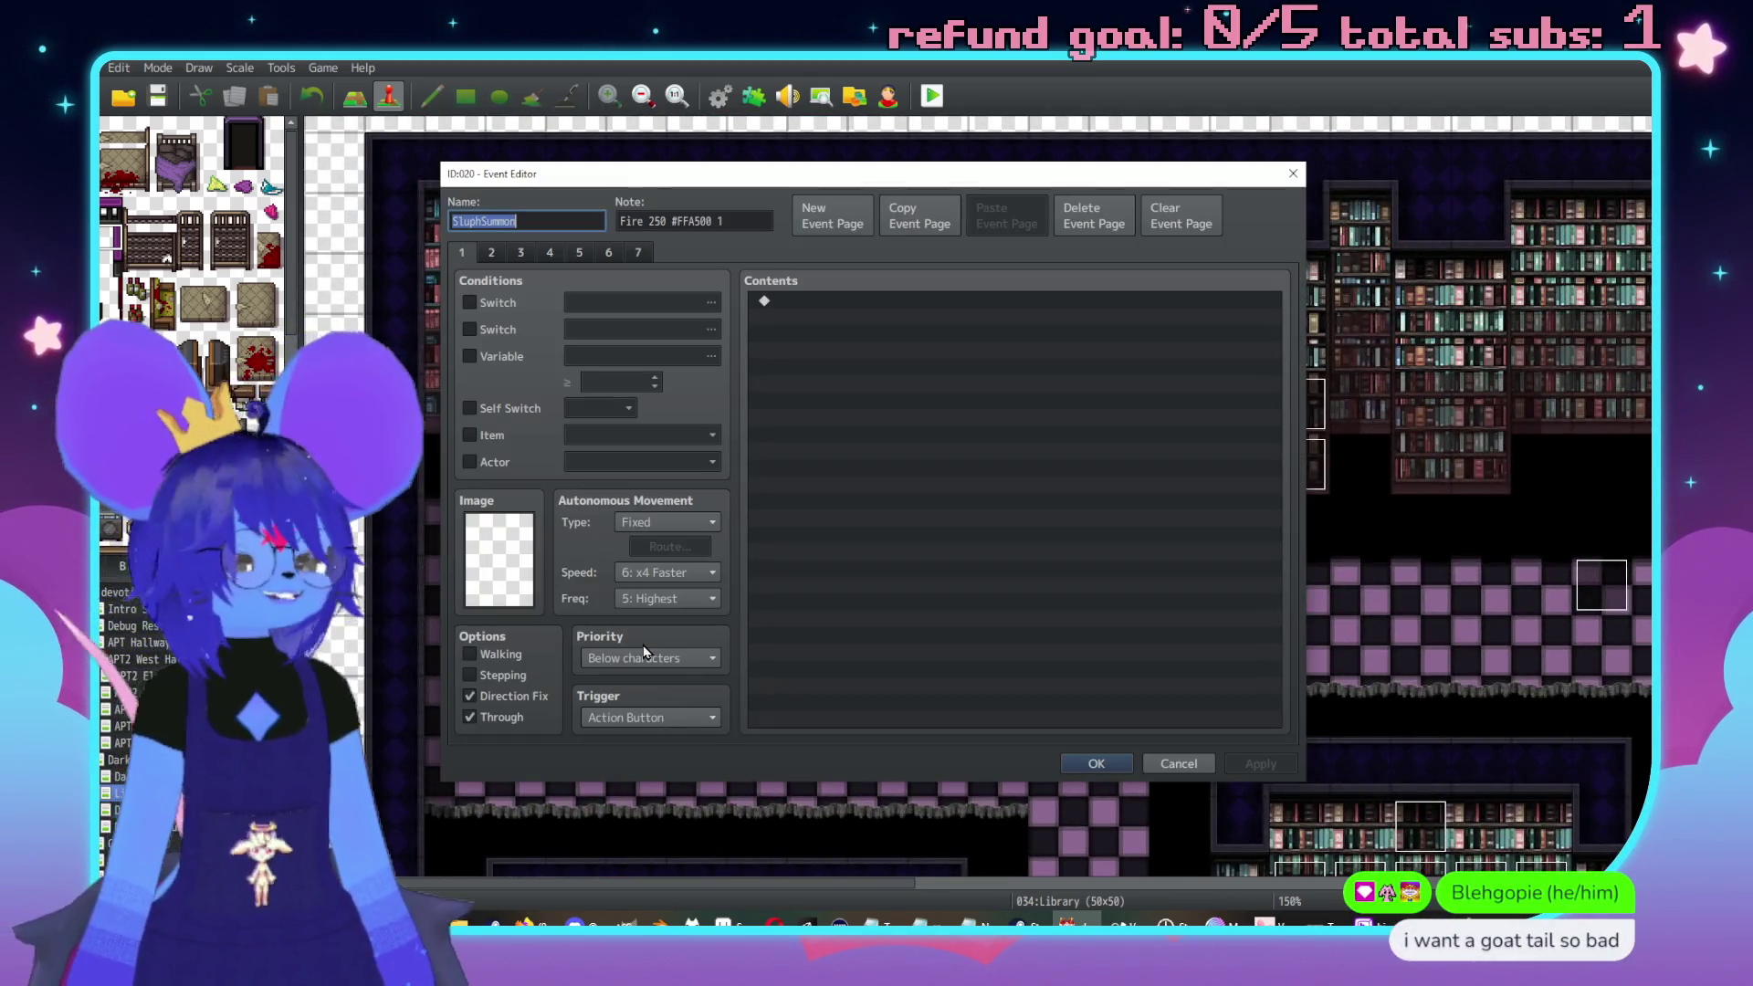
{"action": "left_click", "coordinate": [550, 254]}
{"action": "left_click", "coordinate": [580, 254]}
{"action": "scroll", "coordinate": [928, 447], "scroll_direction": "down", "scroll_amount": 5}
{"action": "scroll", "coordinate": [927, 438], "scroll_direction": "up", "scroll_amount": 3}
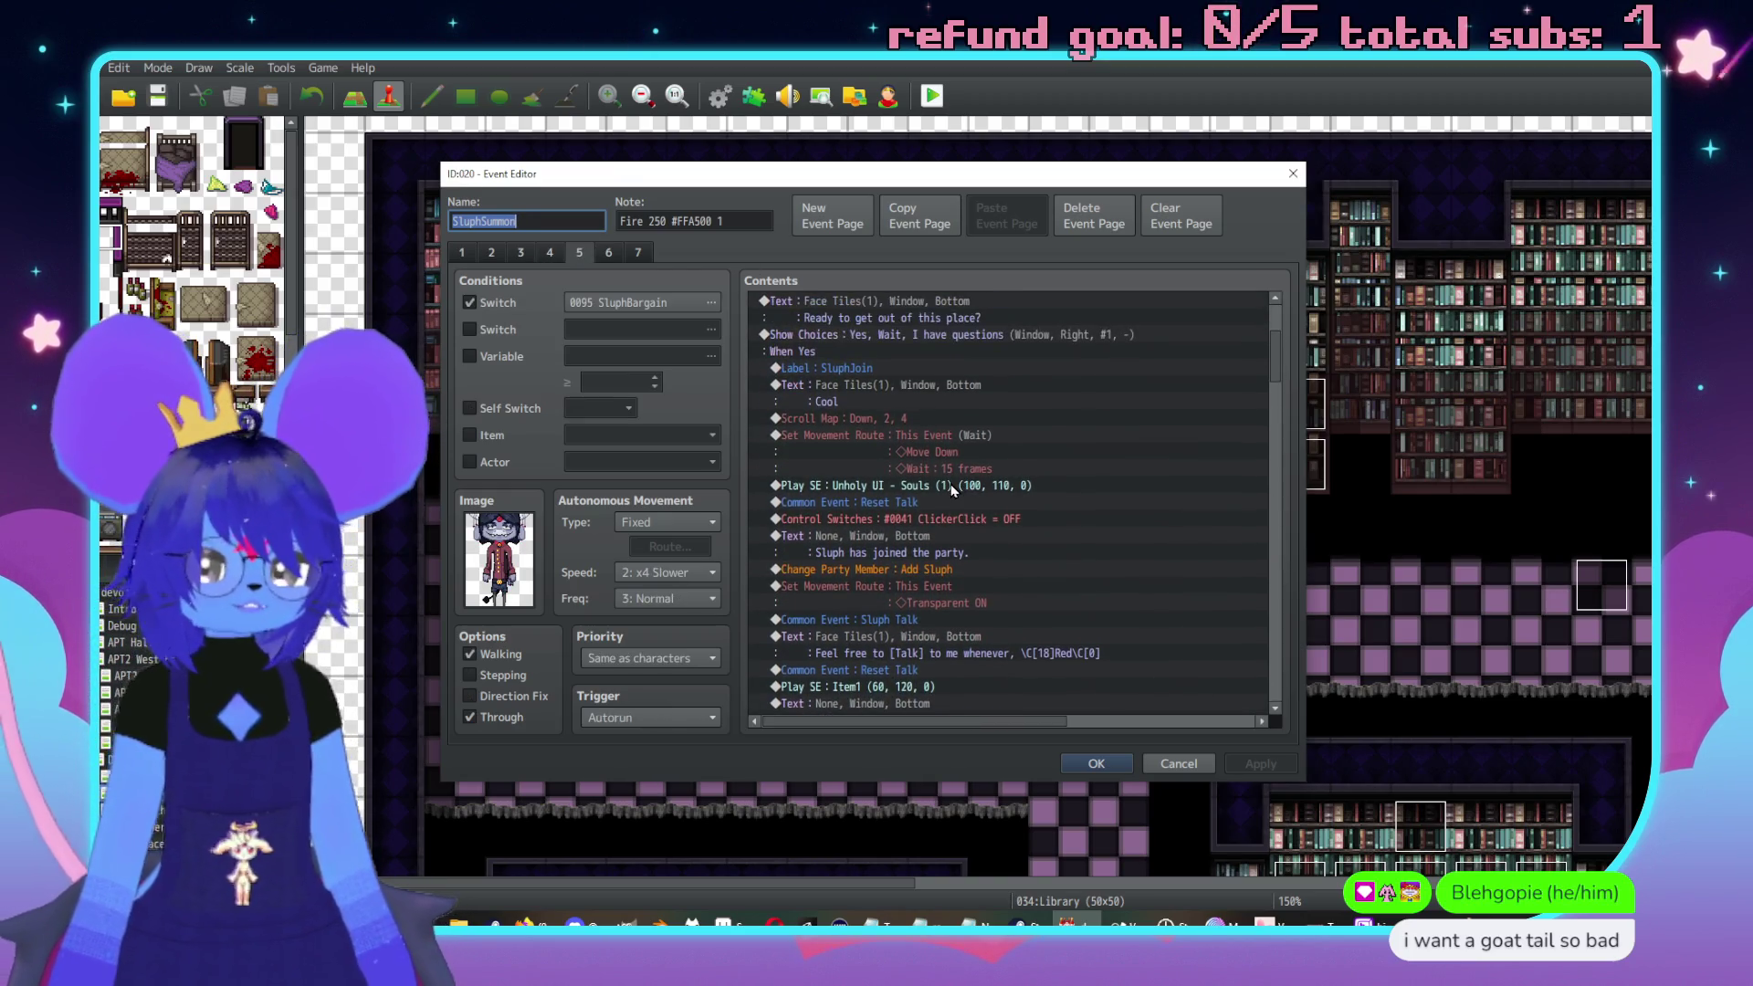
{"action": "scroll", "coordinate": [928, 425], "scroll_direction": "down", "scroll_amount": 3}
{"action": "left_click", "coordinate": [928, 418]}
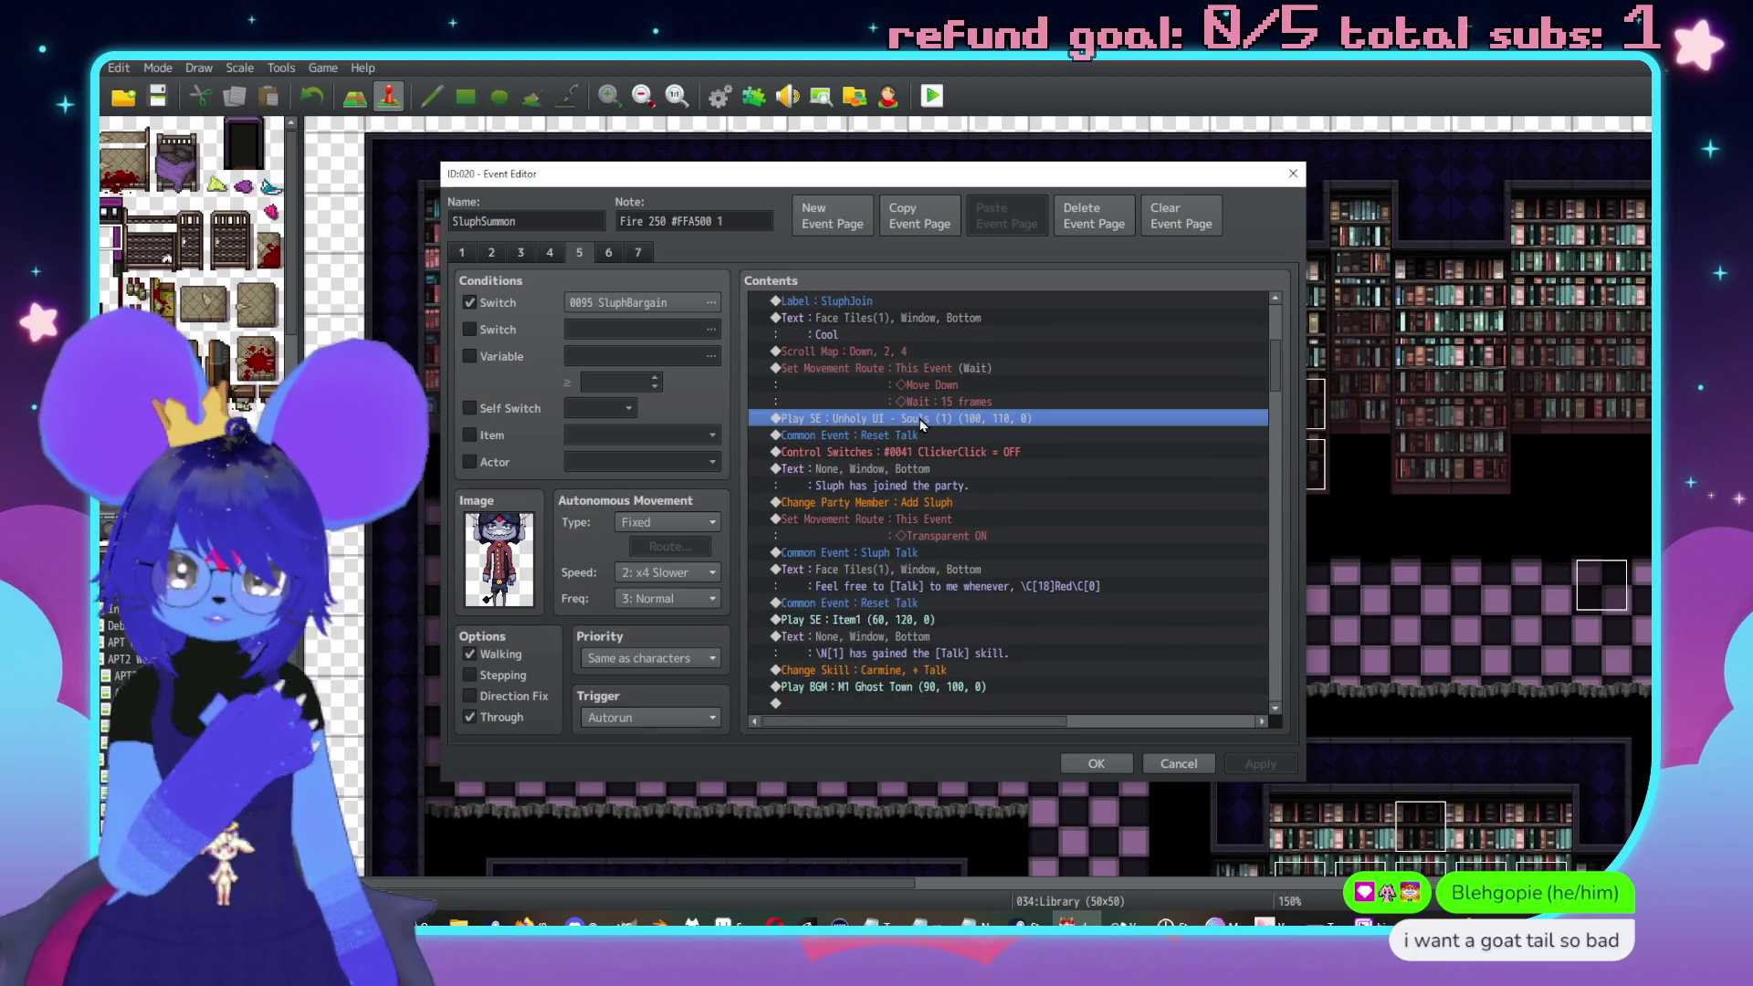
{"action": "left_click", "coordinate": [947, 504], "text": "shift"}
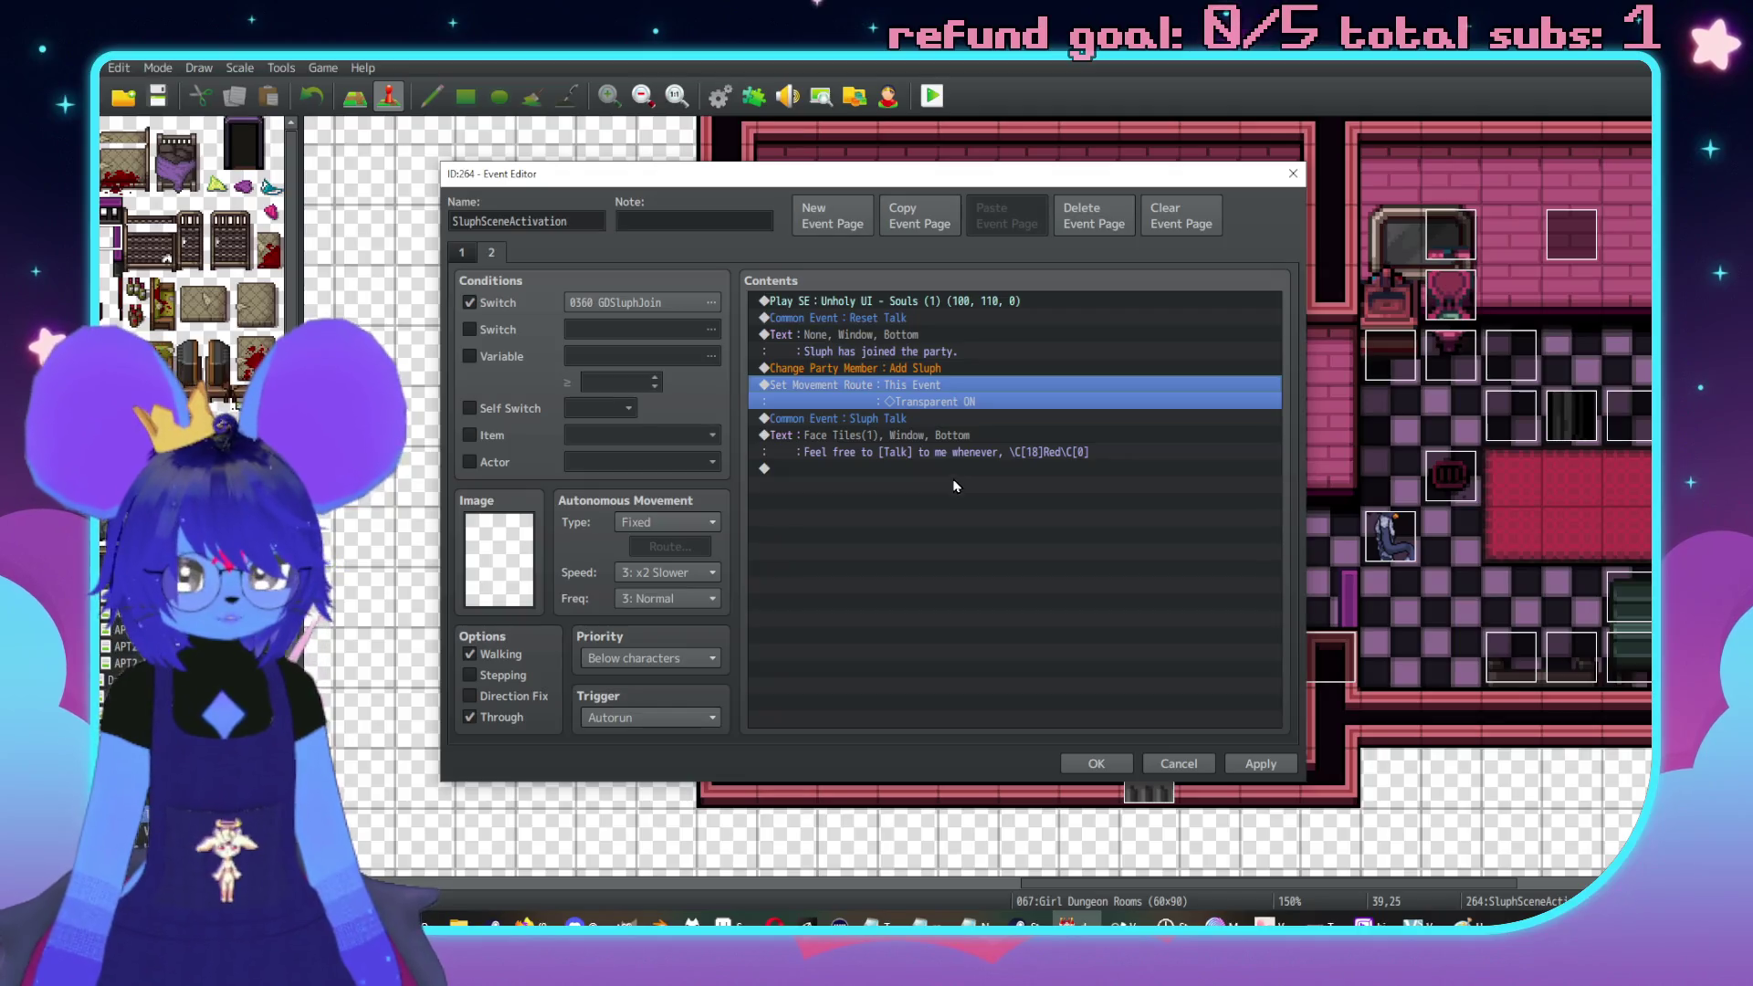
Remove the Transparent ON route and turn the Talk message into a Face Tiles4 'Good to be back, Red' line
{"action": "key", "text": "Delete"}
{"action": "left_click", "coordinate": [909, 402]}
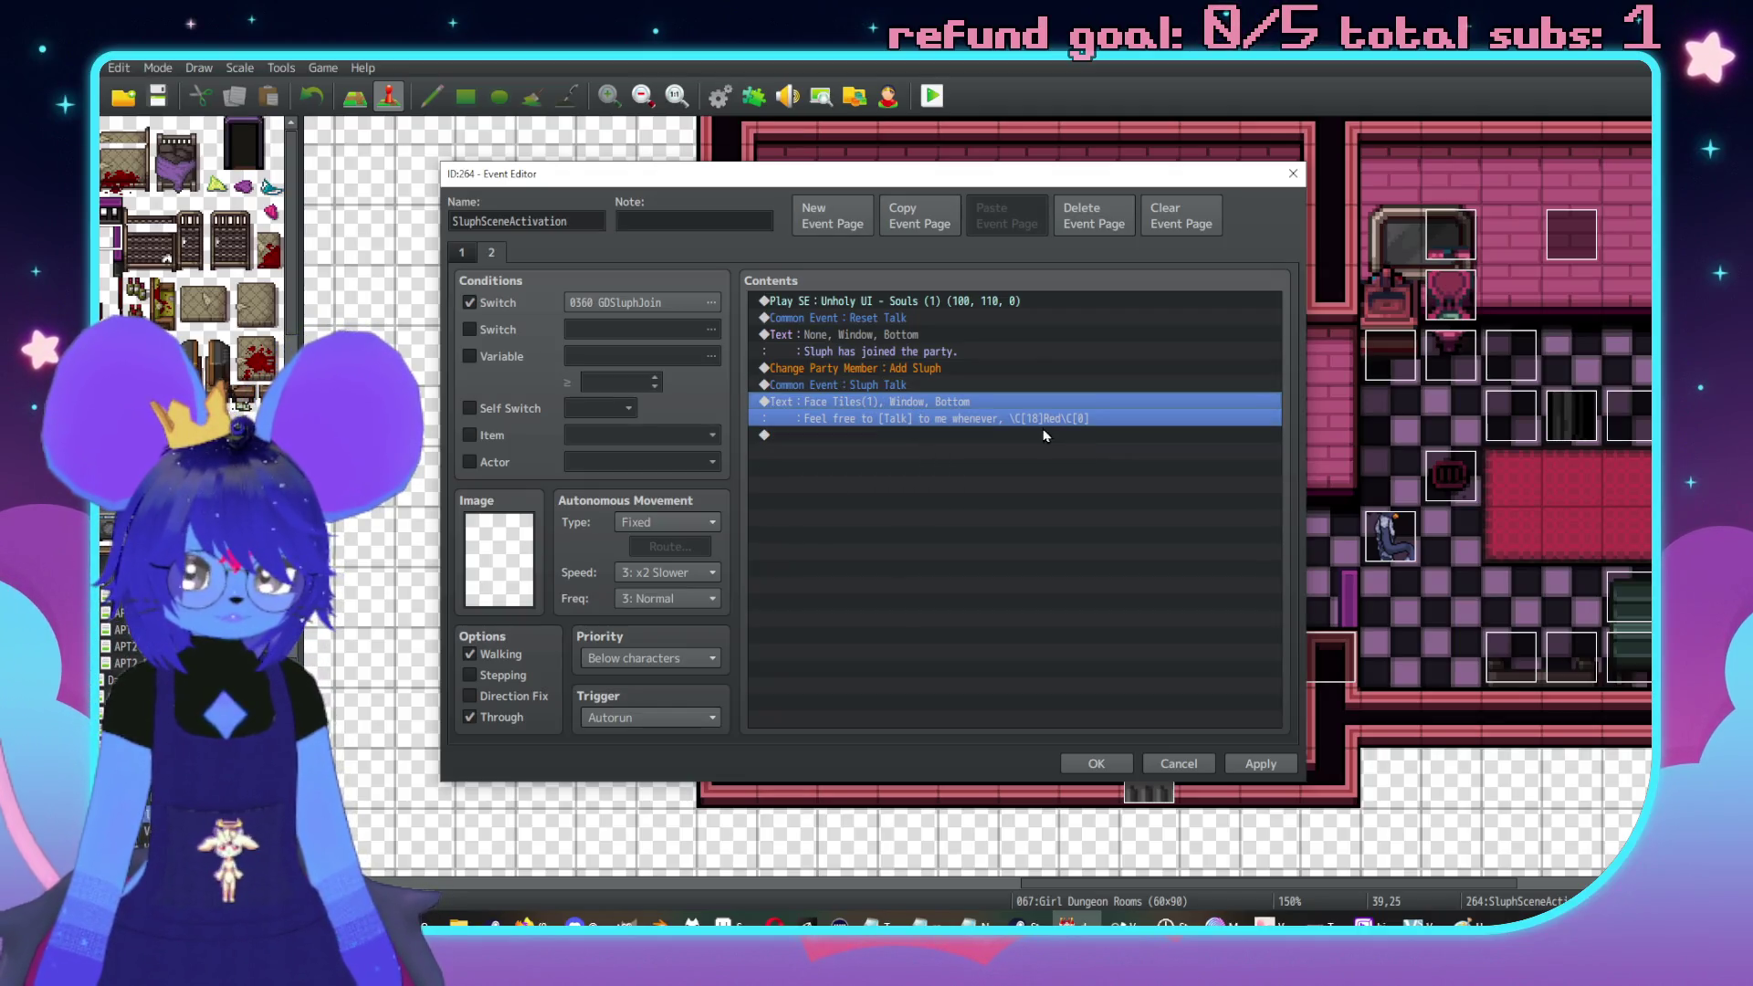
{"action": "key", "text": "Return"}
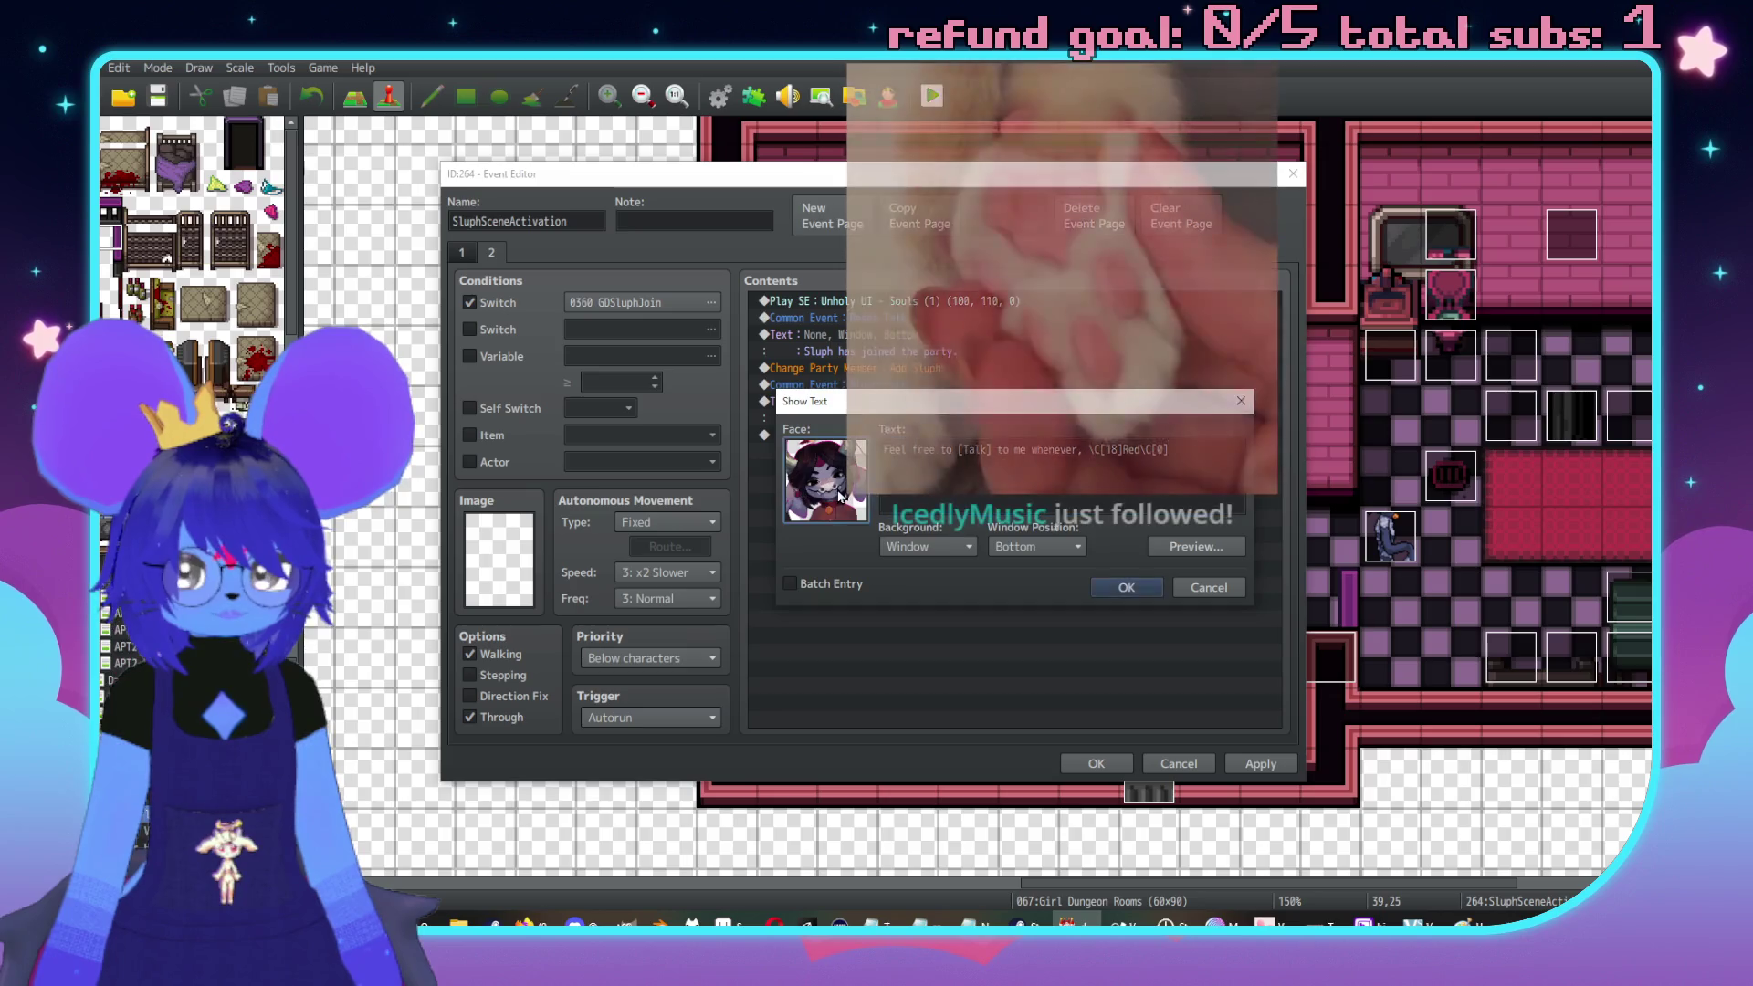
{"action": "double_click", "coordinate": [825, 480]}
{"action": "left_click", "coordinate": [802, 403]}
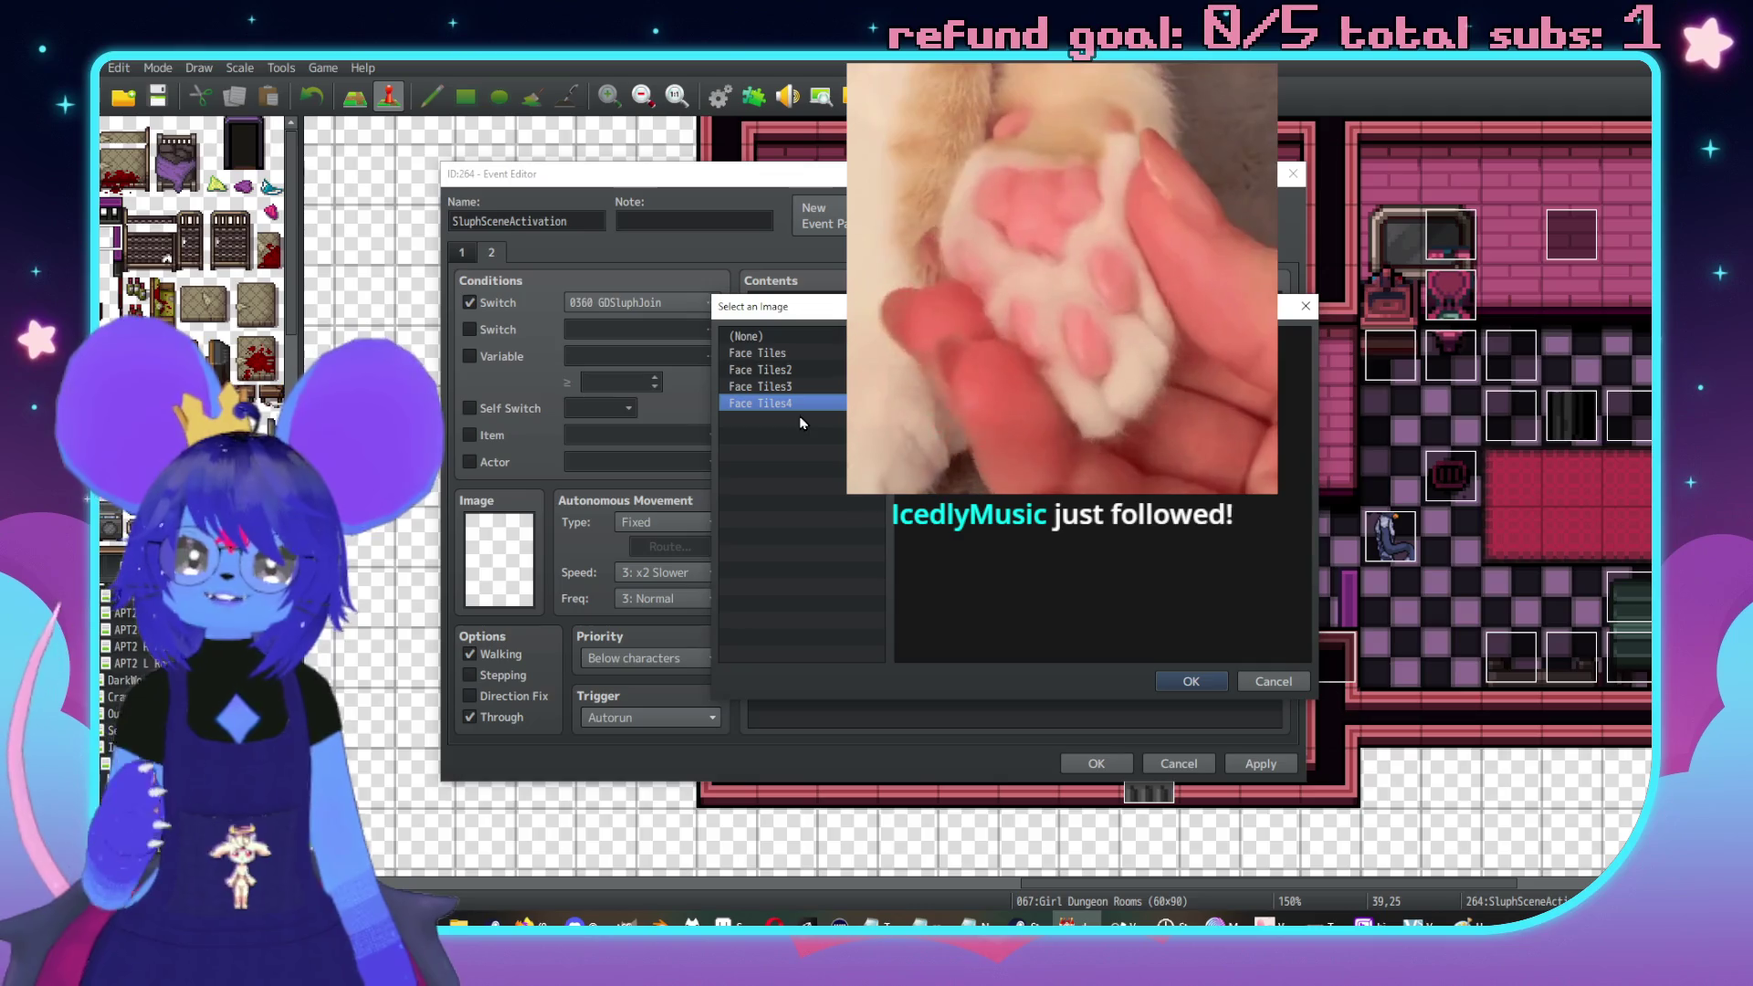
{"action": "key", "text": "Return"}
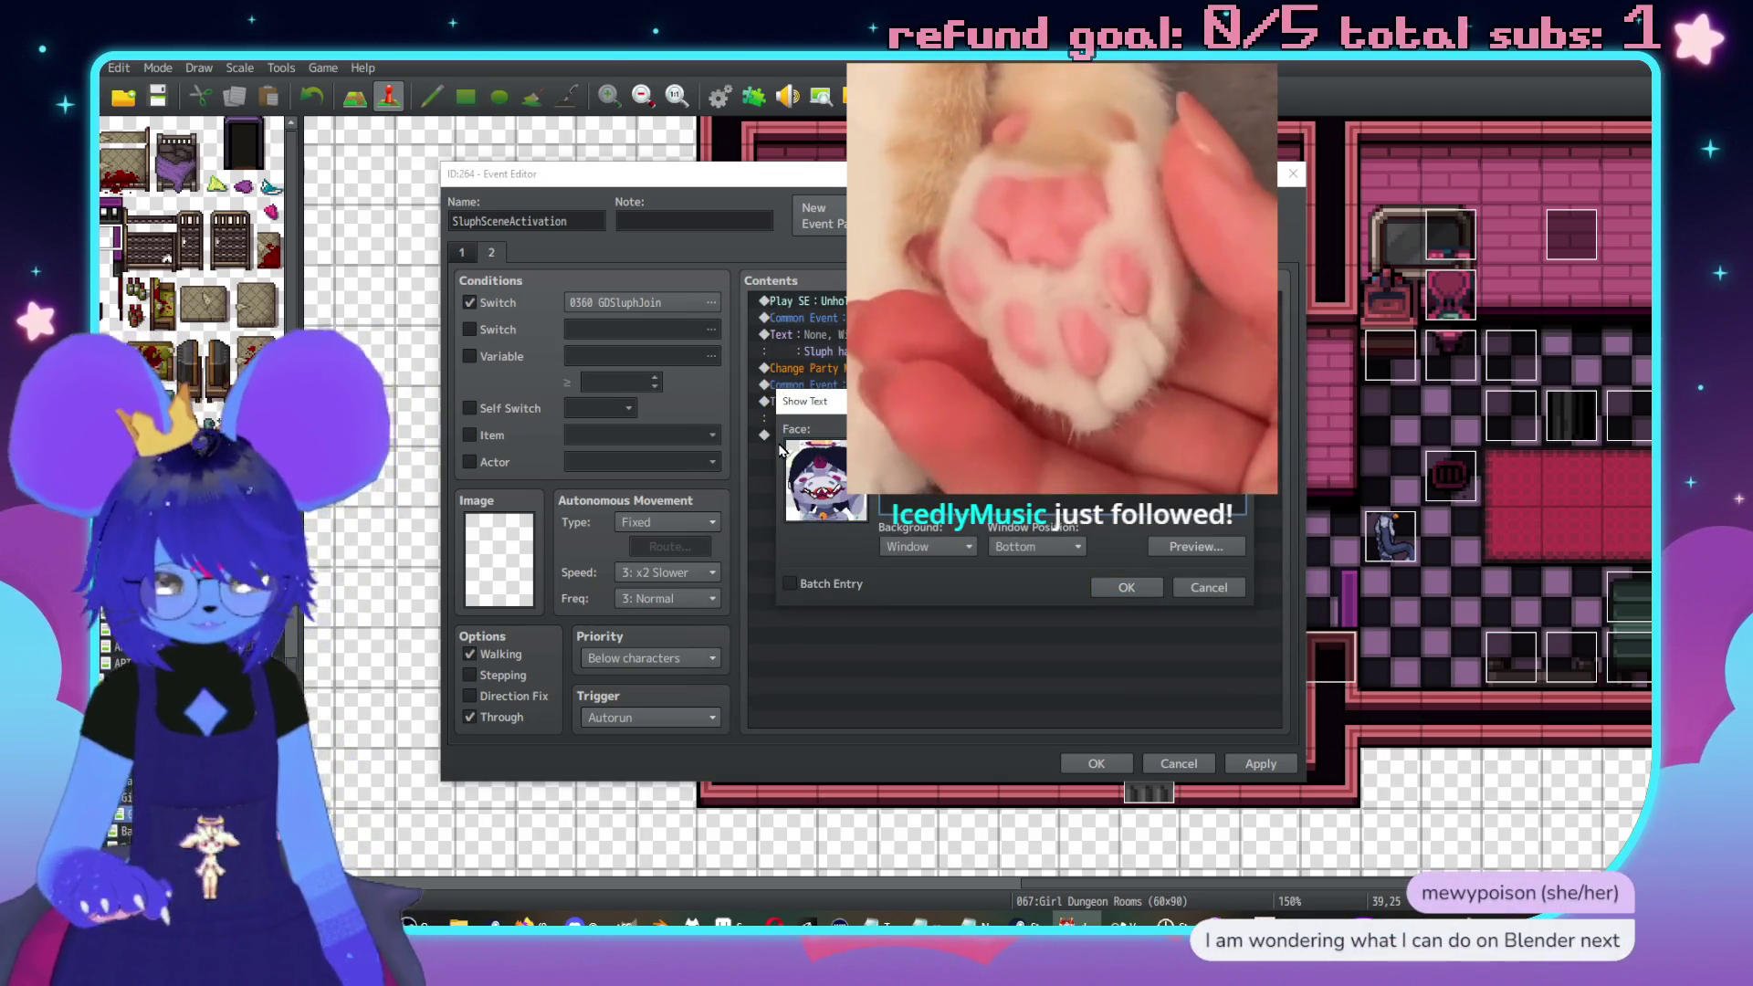
{"action": "type", "text": "ck."}
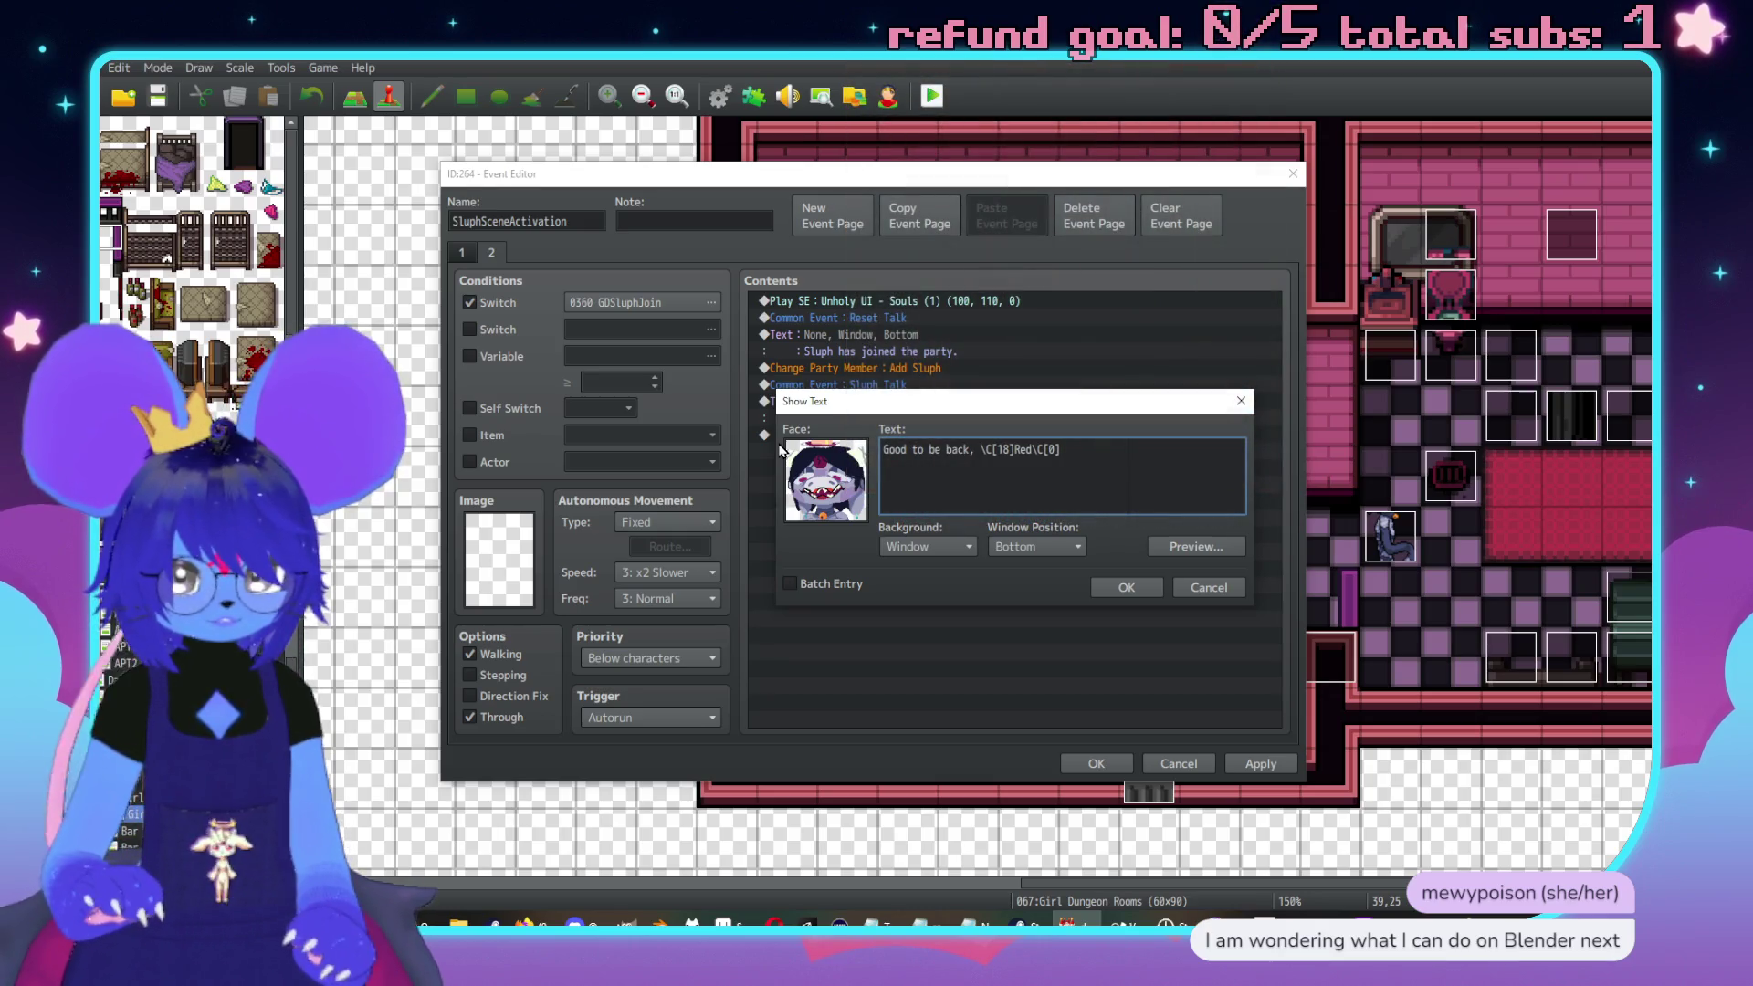
{"action": "type", "text": "\\."}
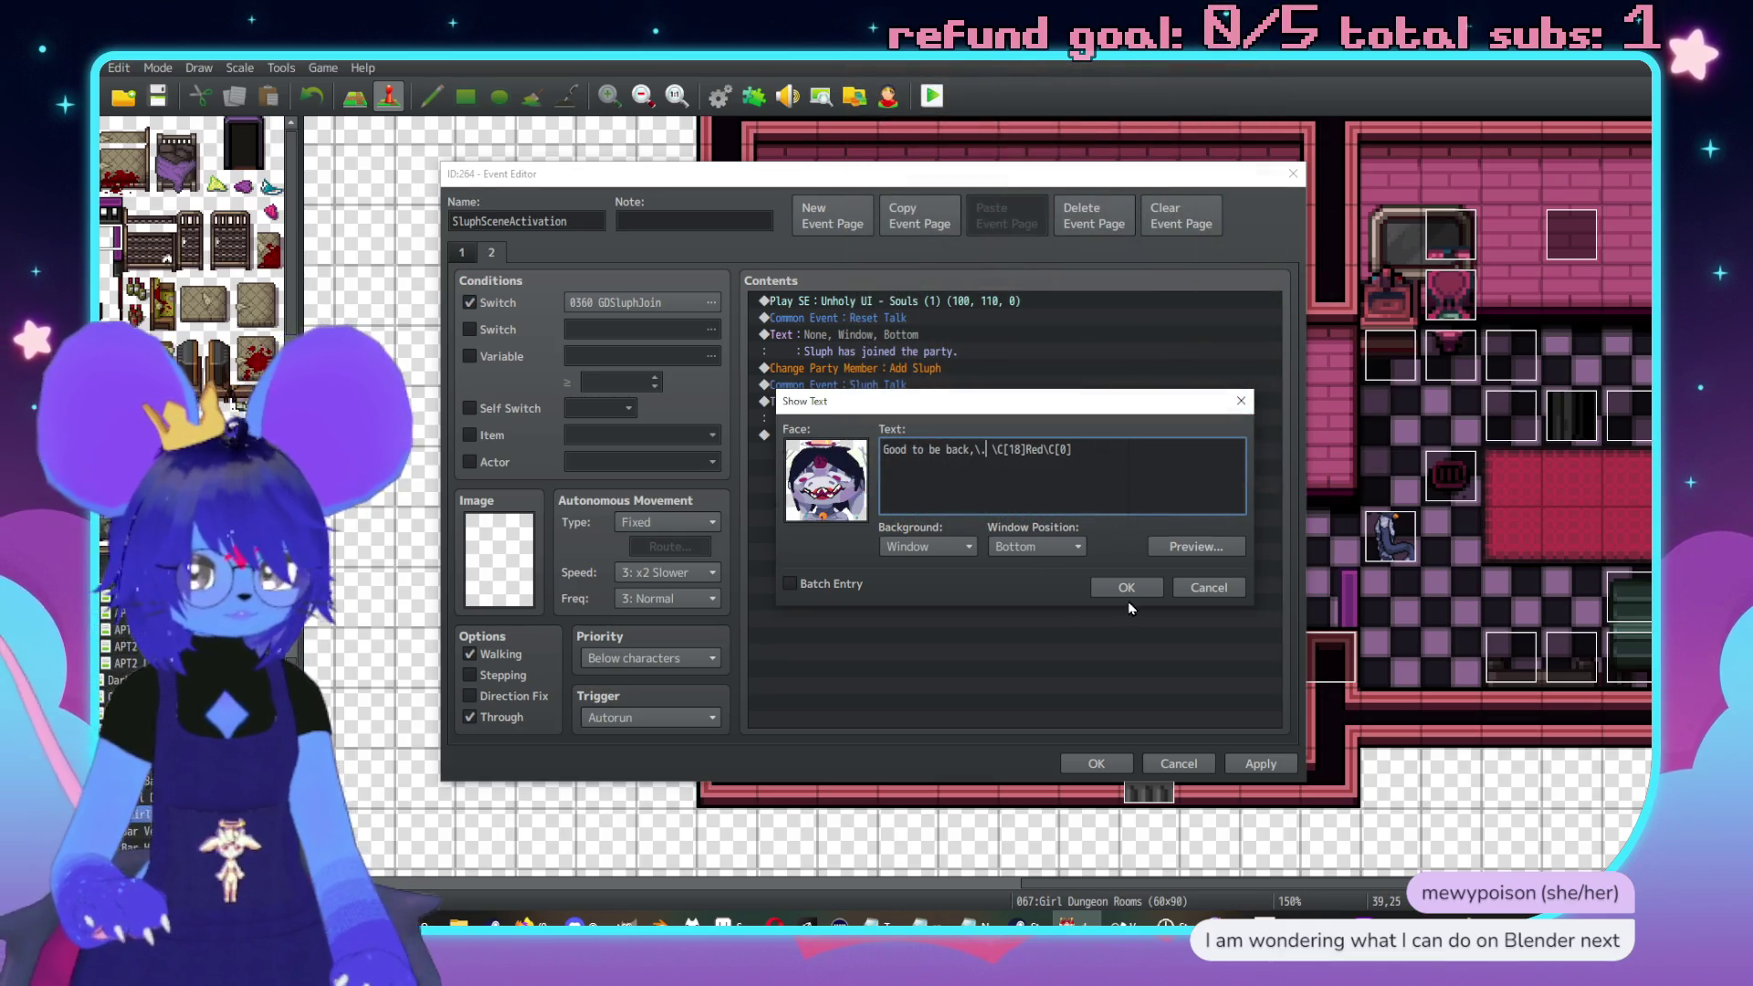
{"action": "left_click", "coordinate": [1126, 588]}
{"action": "key", "text": "Insert"}
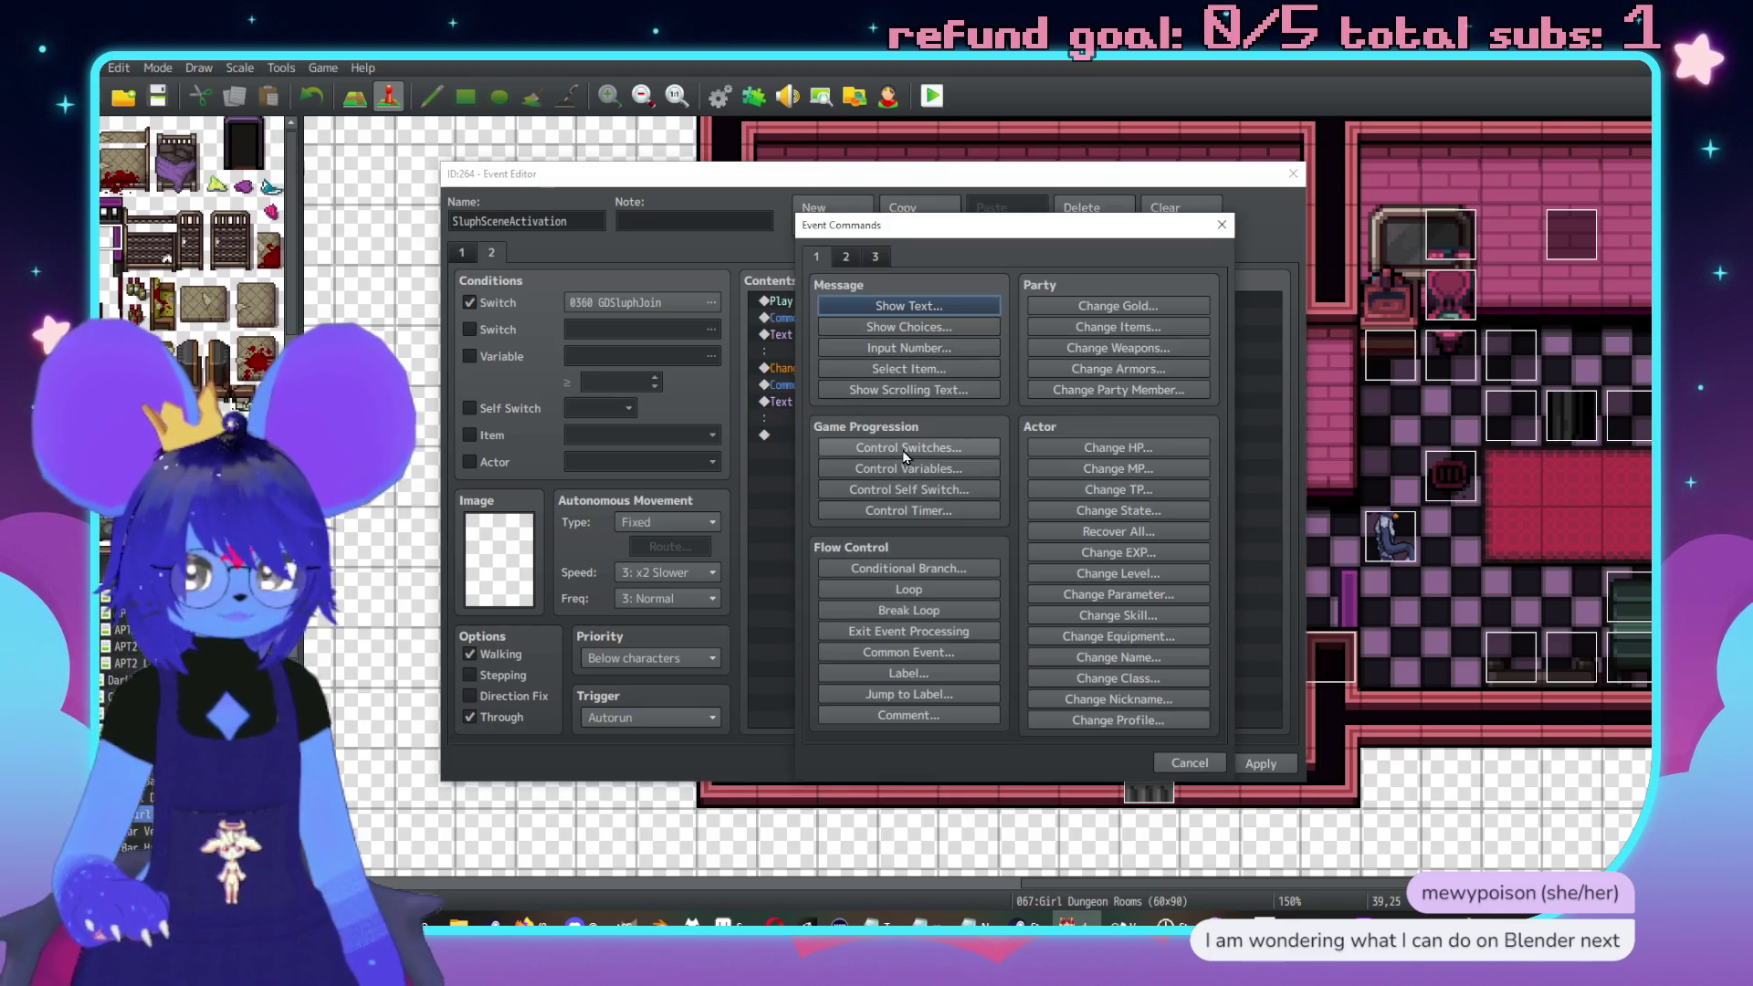
Insert a Conditional Branch on variable SluphRespect ≥ -3 with an Else branch
{"action": "left_click", "coordinate": [913, 570]}
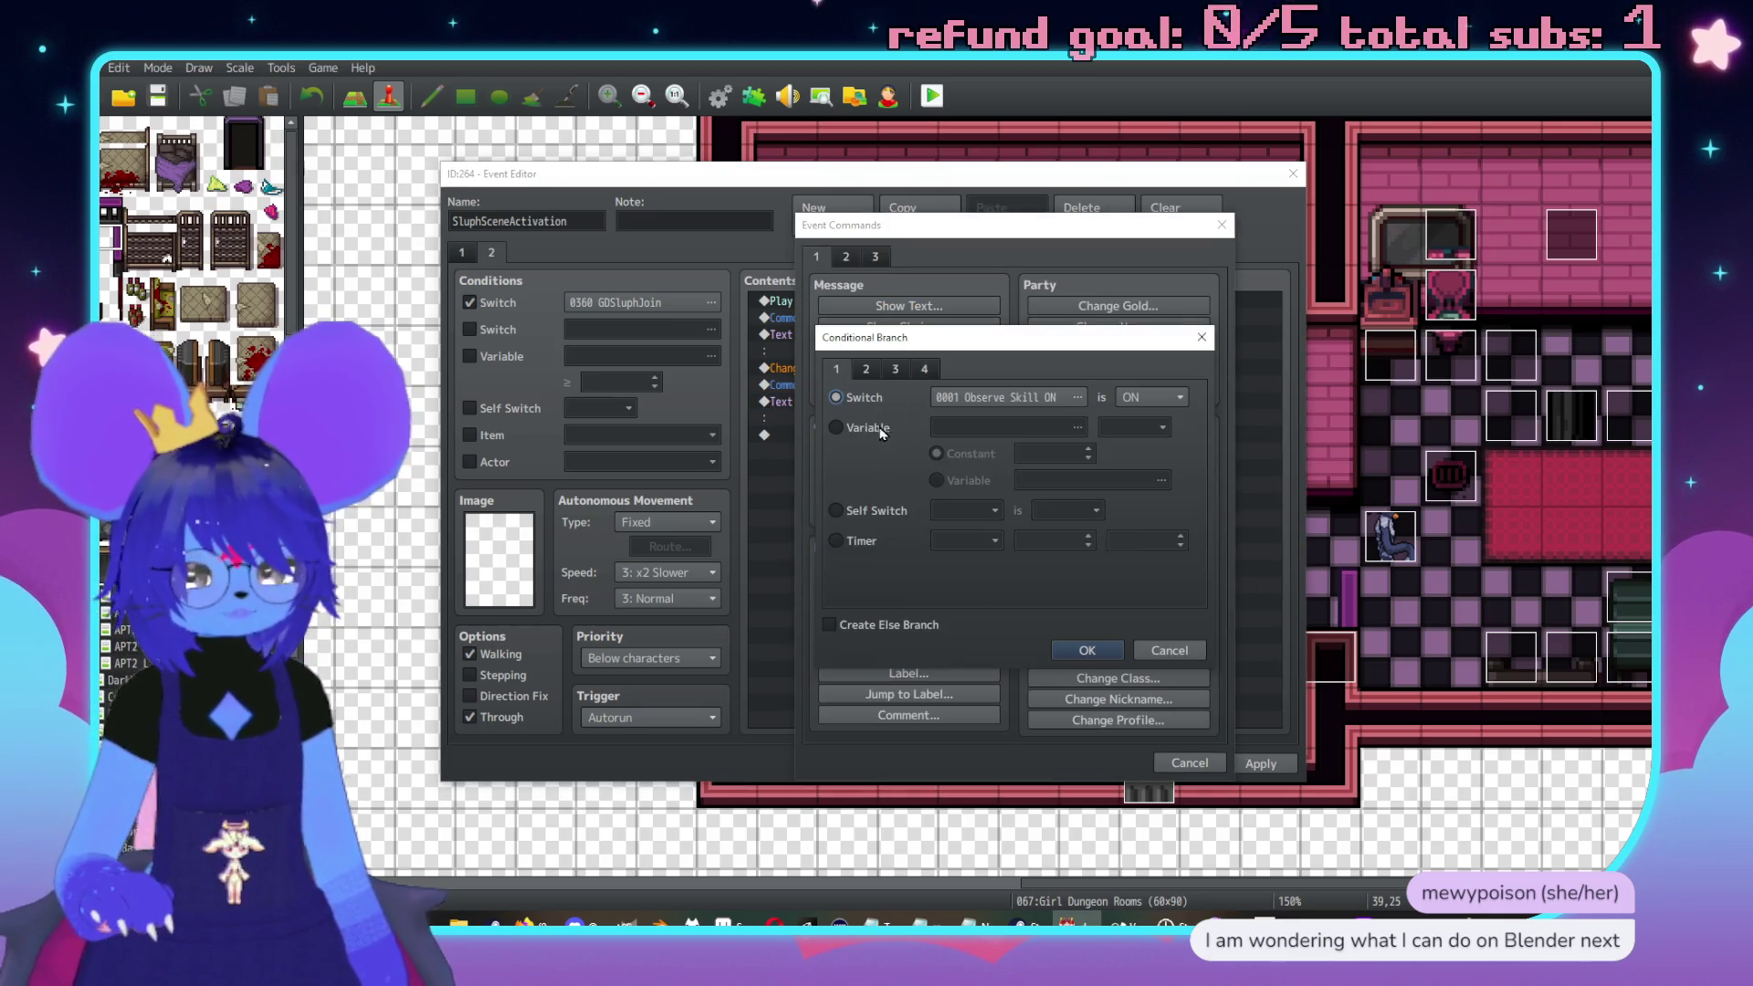
{"action": "left_click", "coordinate": [879, 429]}
{"action": "left_click", "coordinate": [981, 429]}
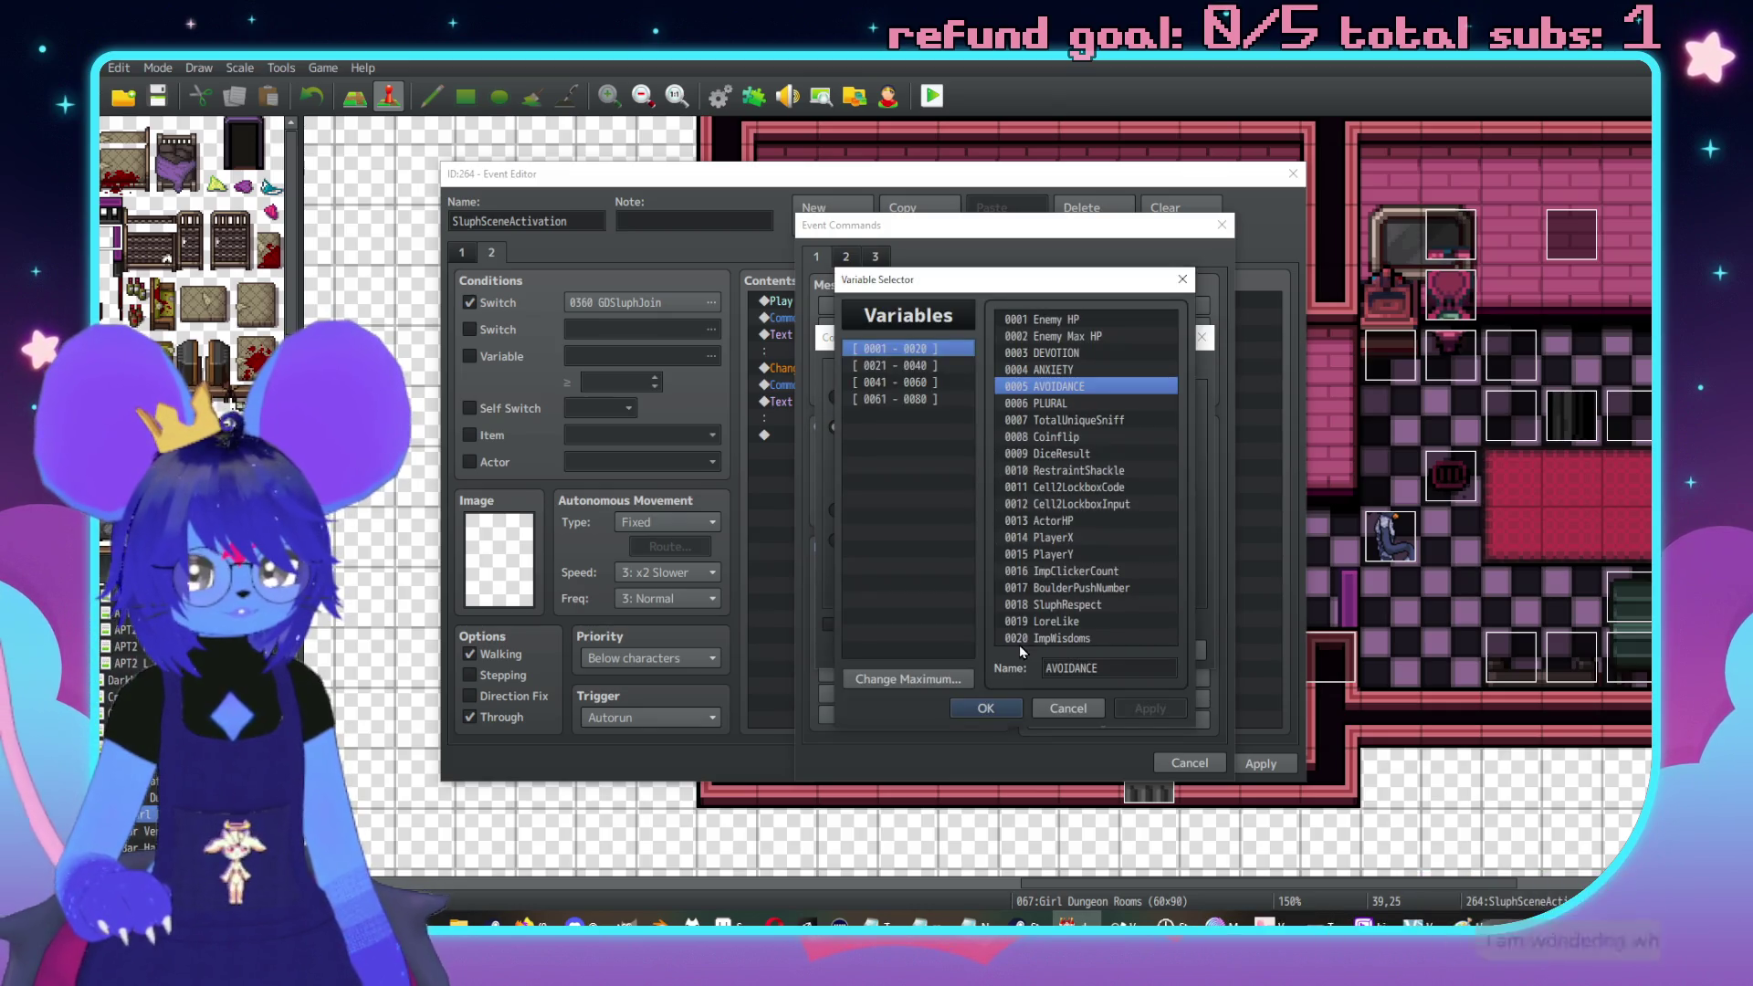
{"action": "double_click", "coordinate": [1068, 605]}
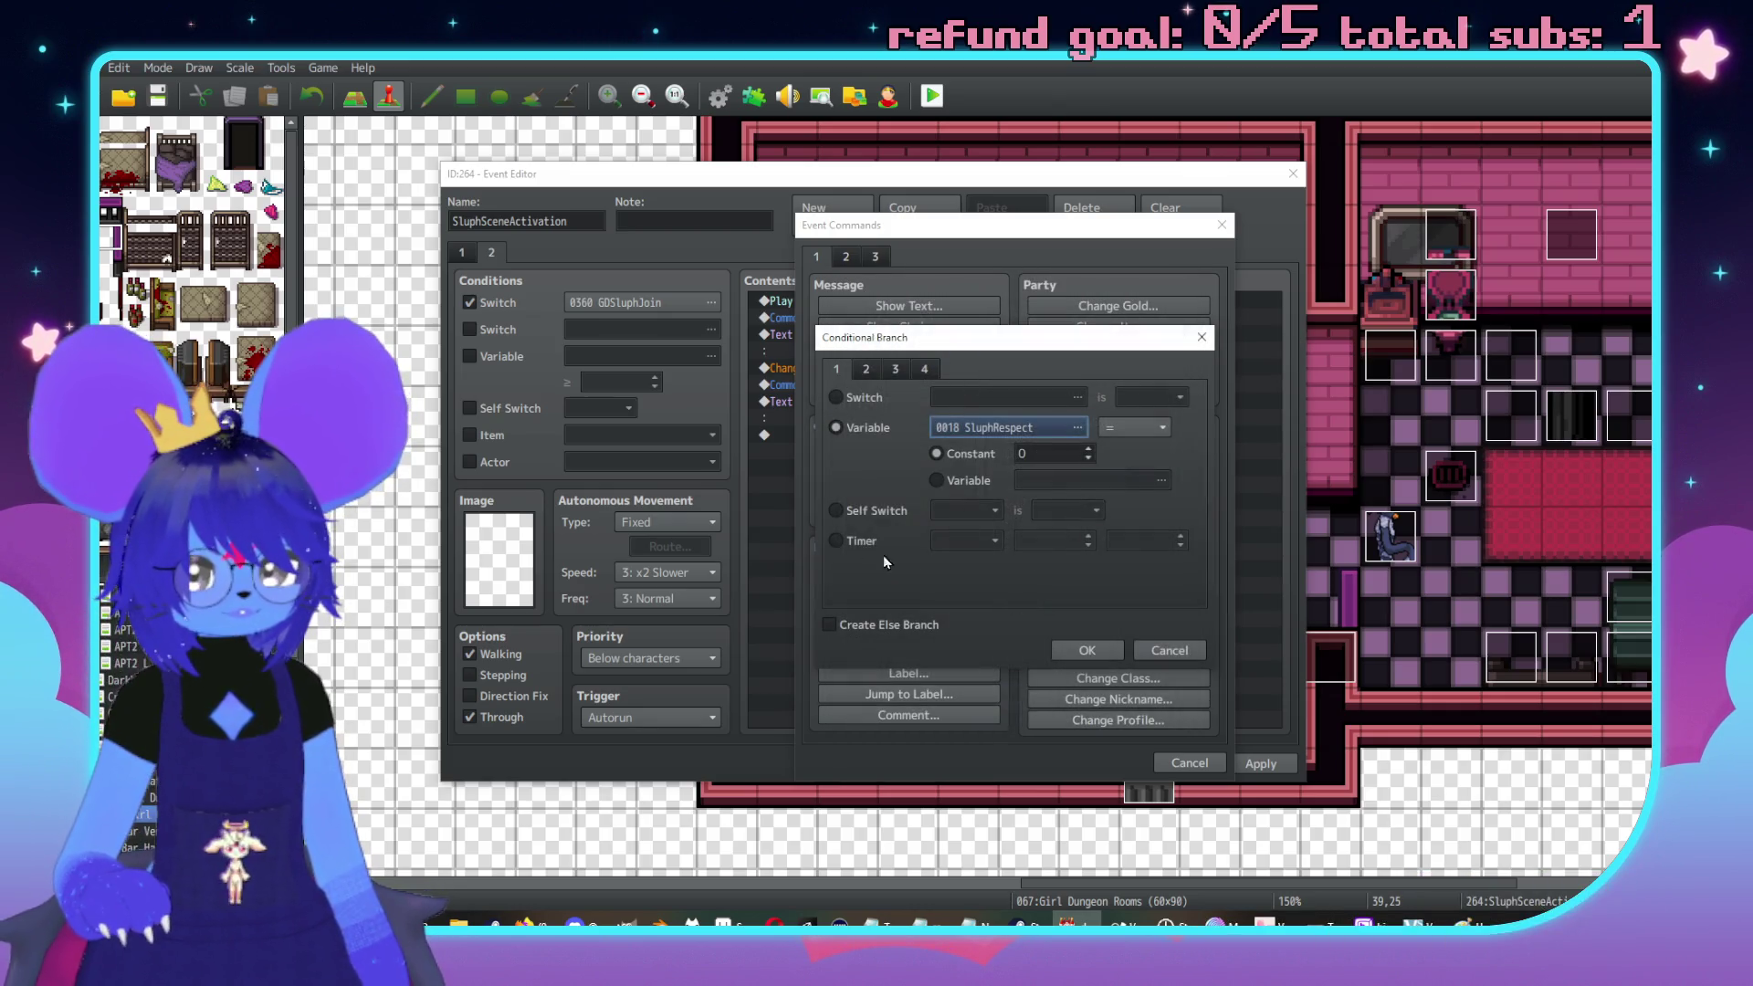
{"action": "left_click", "coordinate": [1125, 436]}
{"action": "left_click", "coordinate": [1130, 462]}
{"action": "double_click", "coordinate": [1027, 455]}
{"action": "type", "text": "-3"}
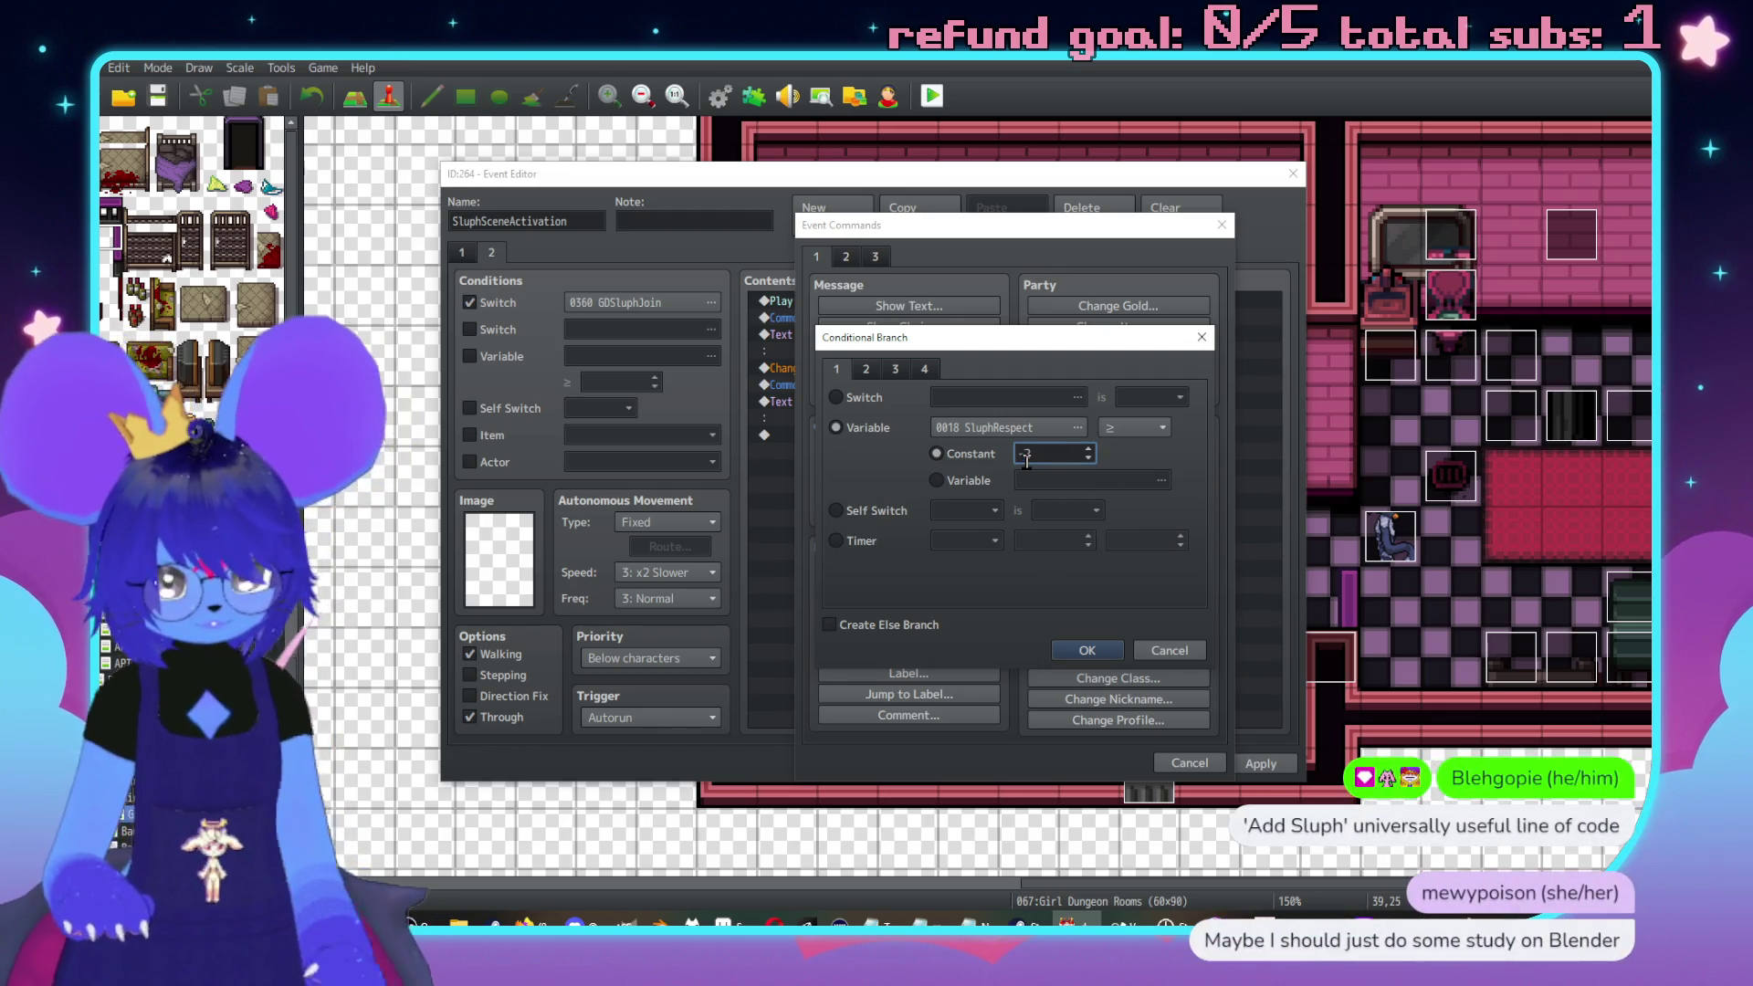
{"action": "left_click", "coordinate": [829, 625]}
{"action": "left_click", "coordinate": [1087, 650]}
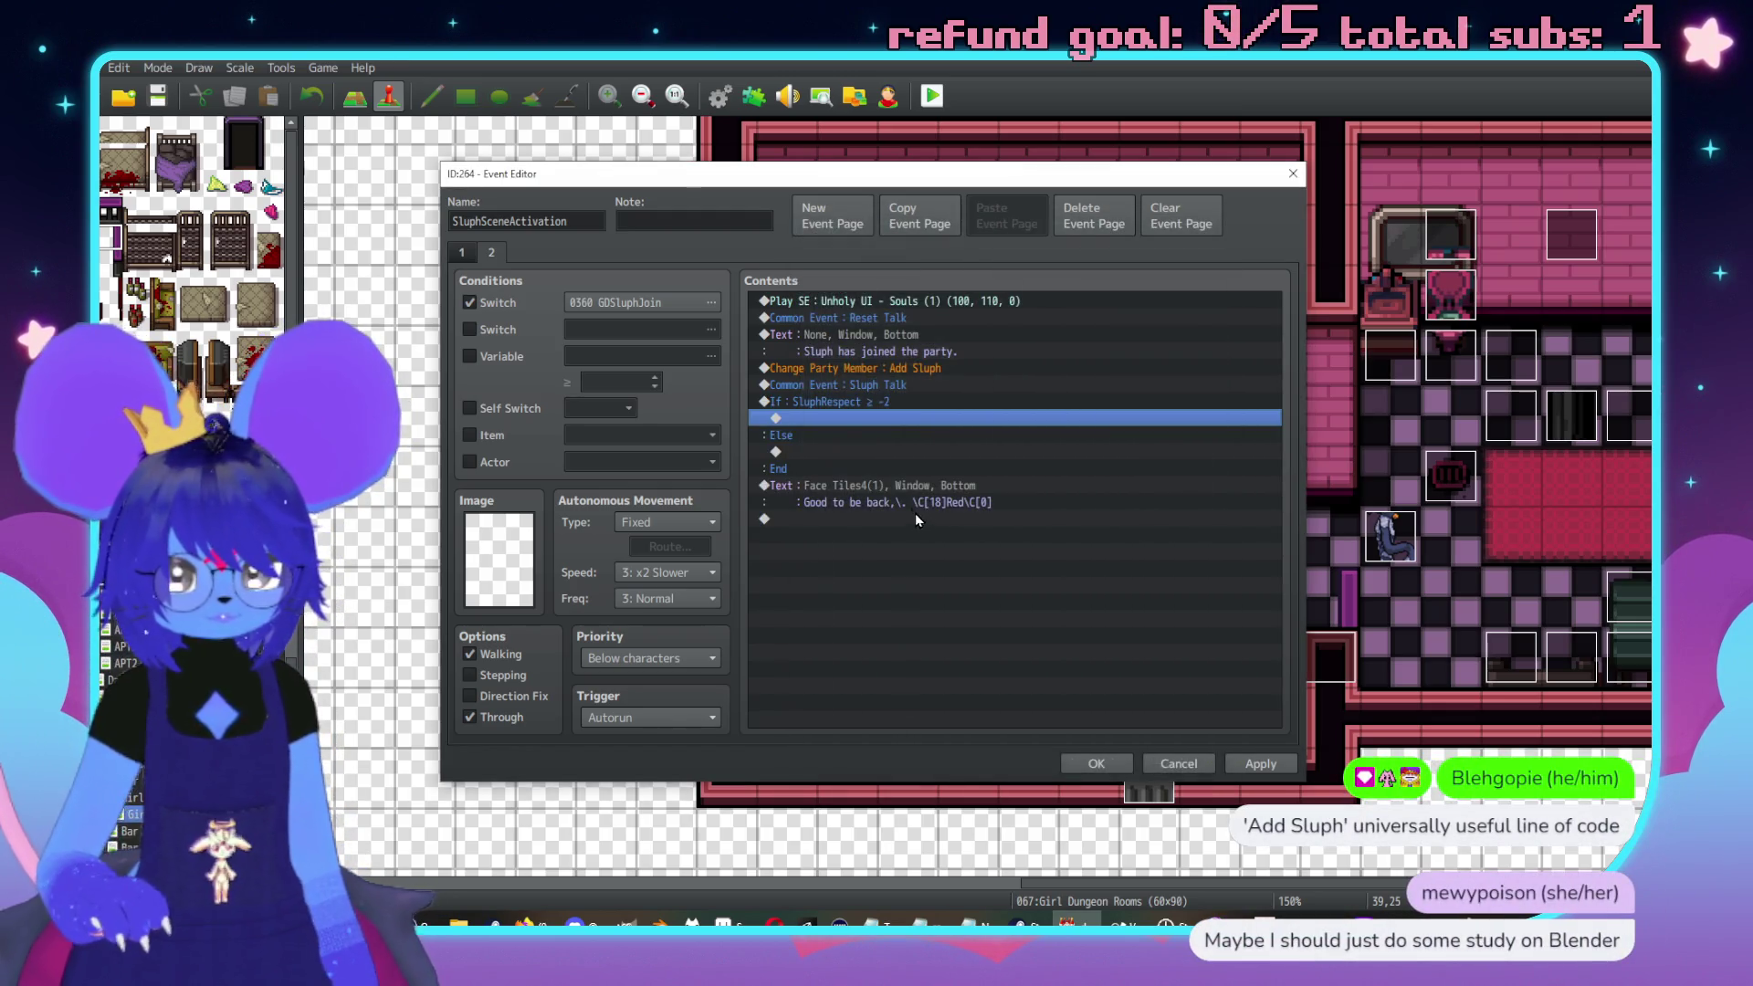
Move 'Good to be back, Red' under If and put a 'Let's go, Red' copy under Else
{"action": "left_click", "coordinate": [890, 475]}
{"action": "left_click", "coordinate": [920, 493]}
{"action": "key", "text": "ctrl+x"}
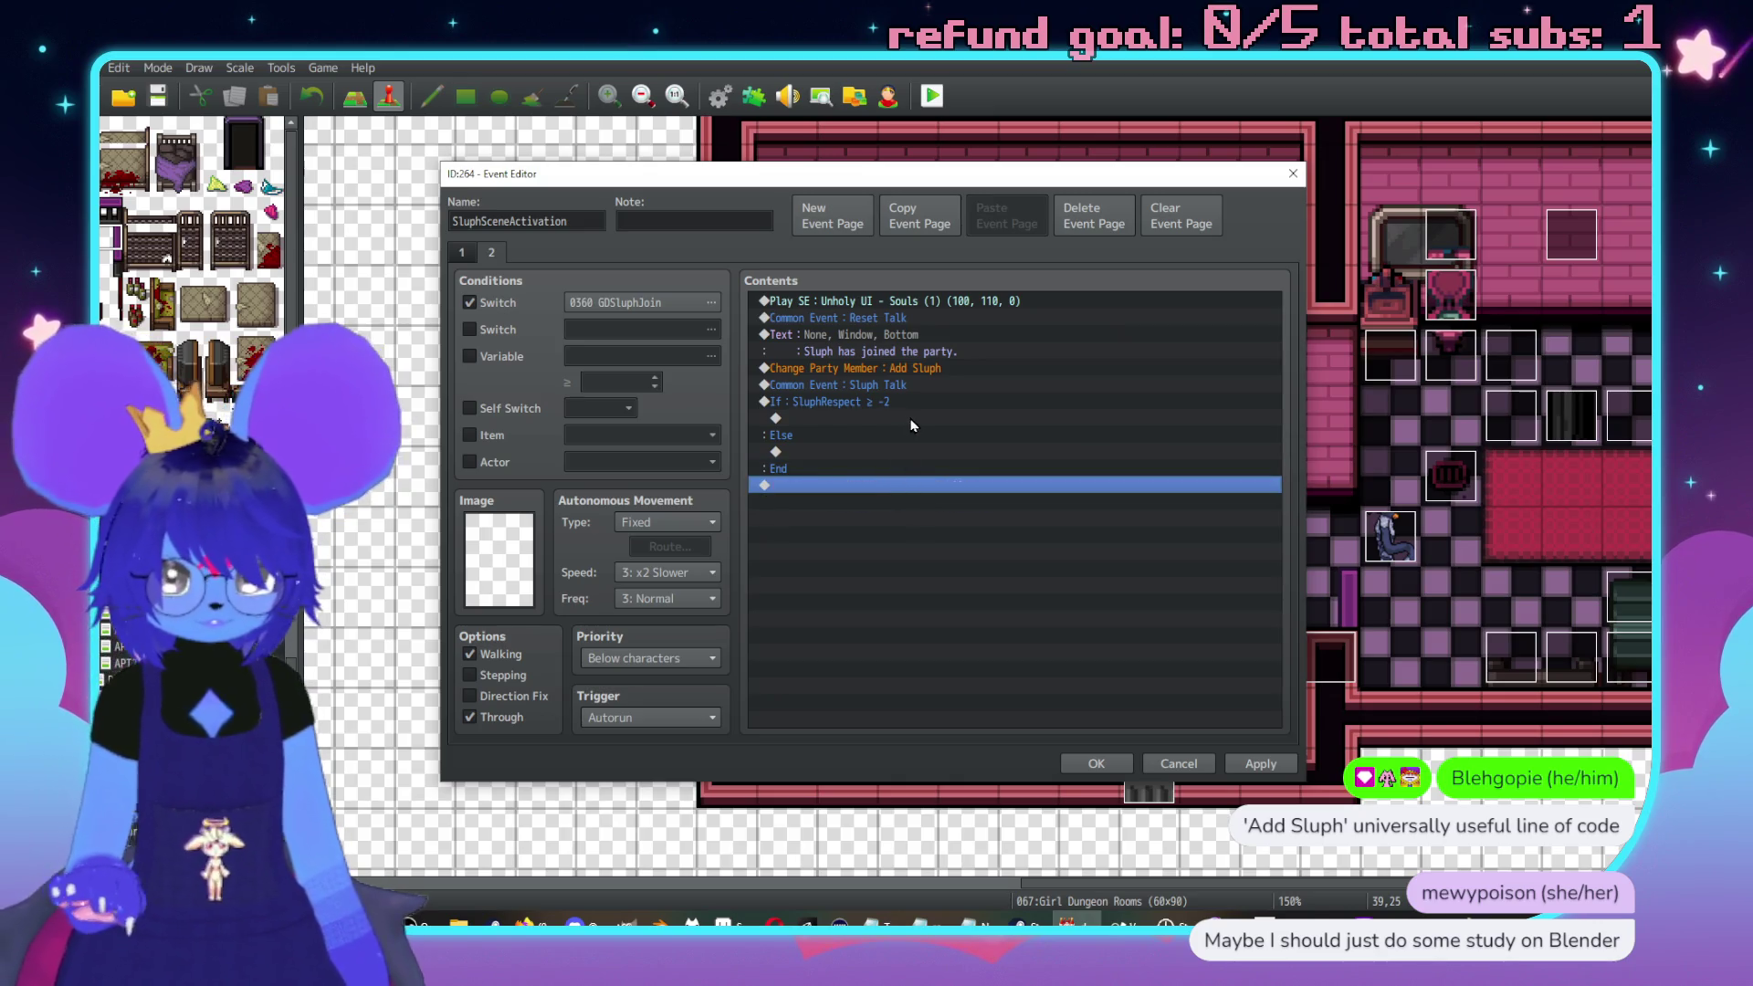
{"action": "left_click", "coordinate": [899, 413]}
{"action": "key", "text": "ctrl+v"}
{"action": "left_click", "coordinate": [910, 484]}
{"action": "key", "text": "ctrl+v"}
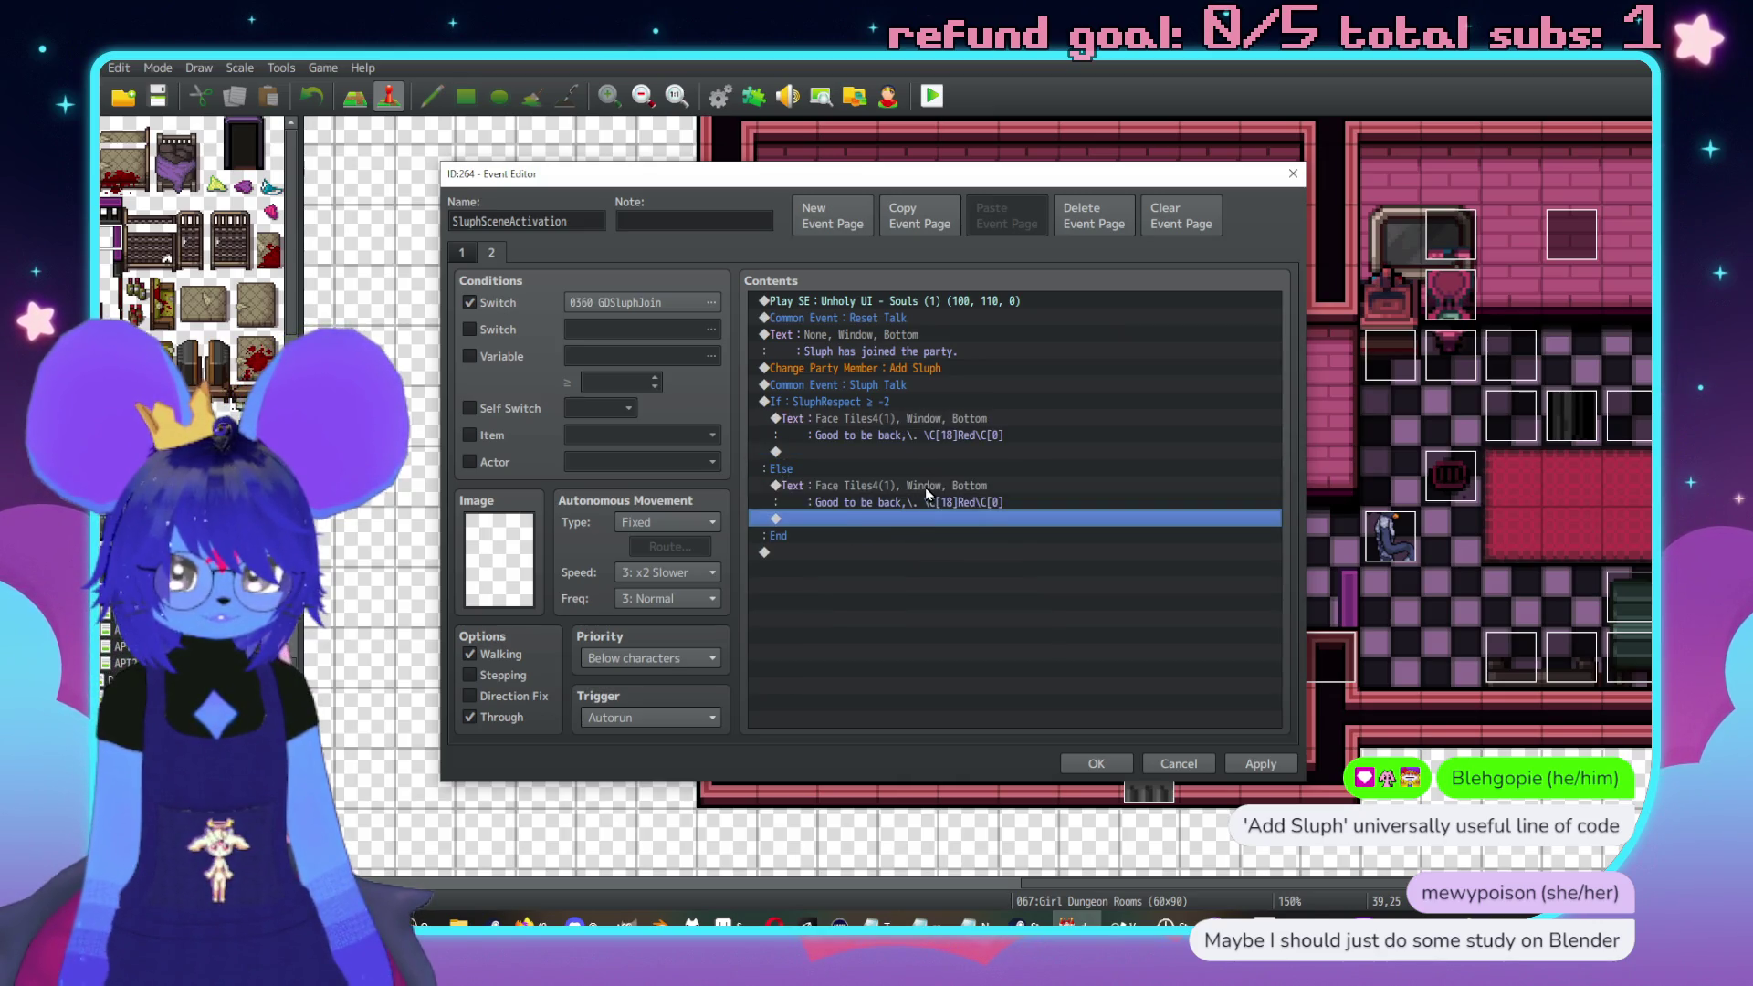
{"action": "double_click", "coordinate": [911, 484]}
{"action": "left_click_drag", "start_coordinate": [970, 449], "coordinate": [782, 456]}
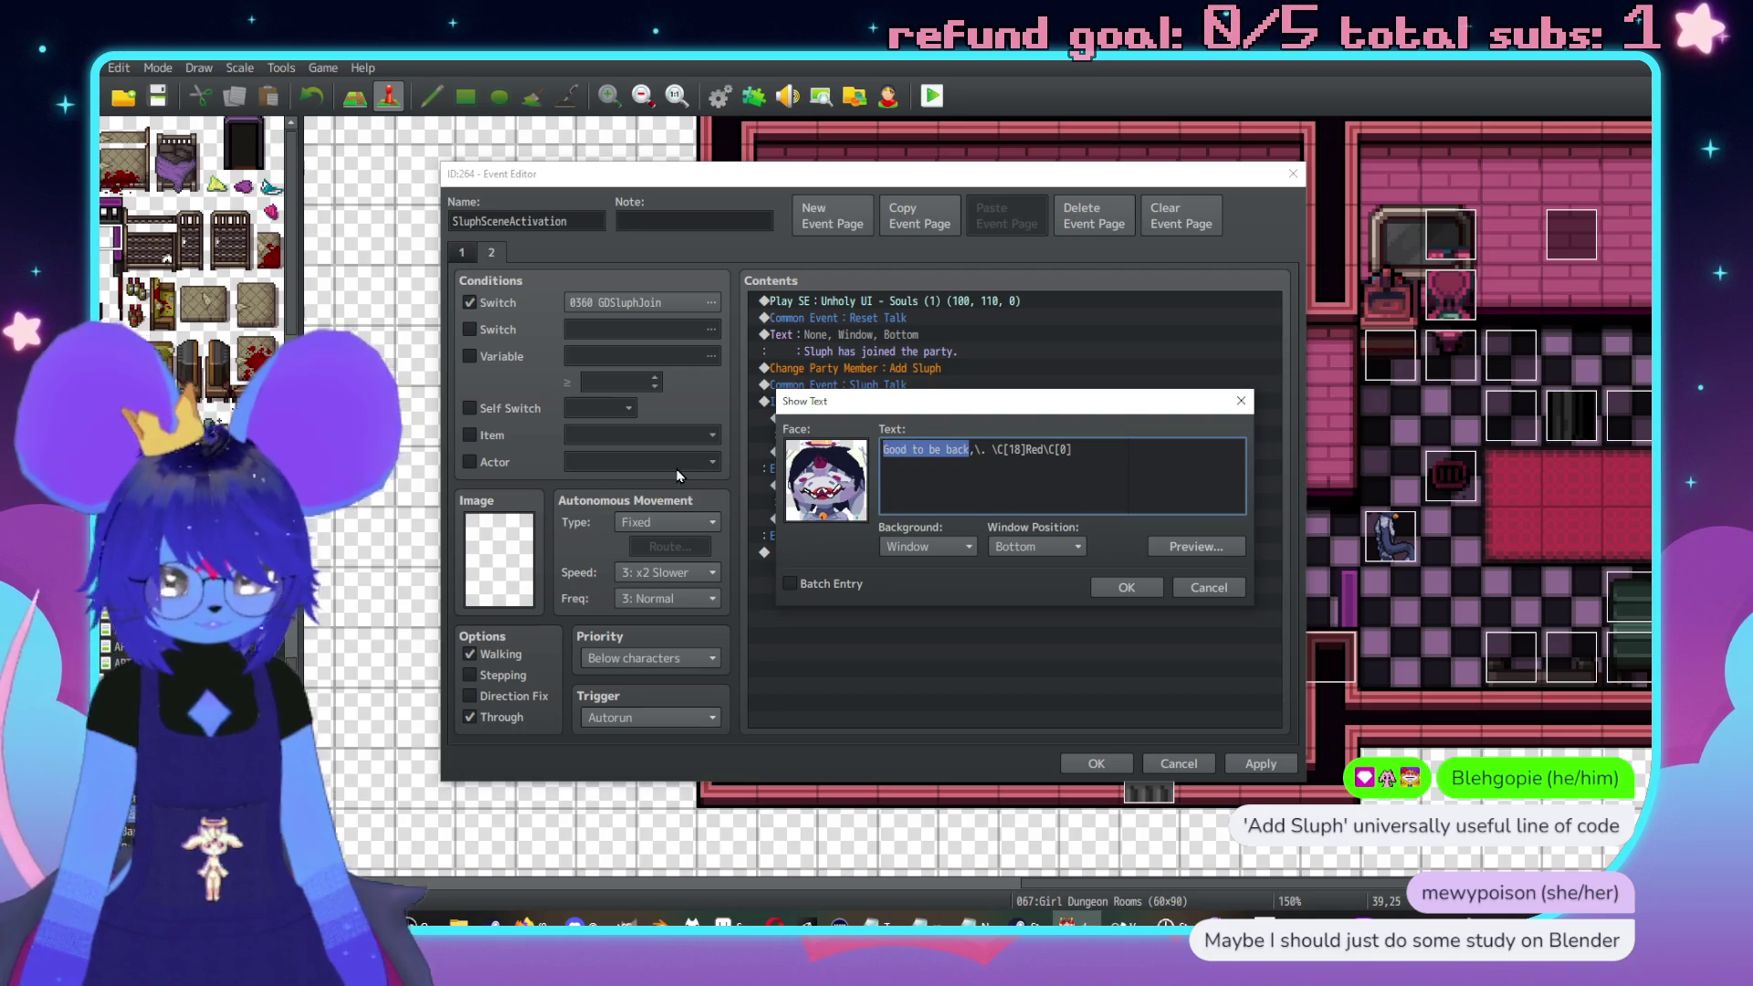
{"action": "type", "text": "Let's go"}
{"action": "left_click", "coordinate": [1125, 588]}
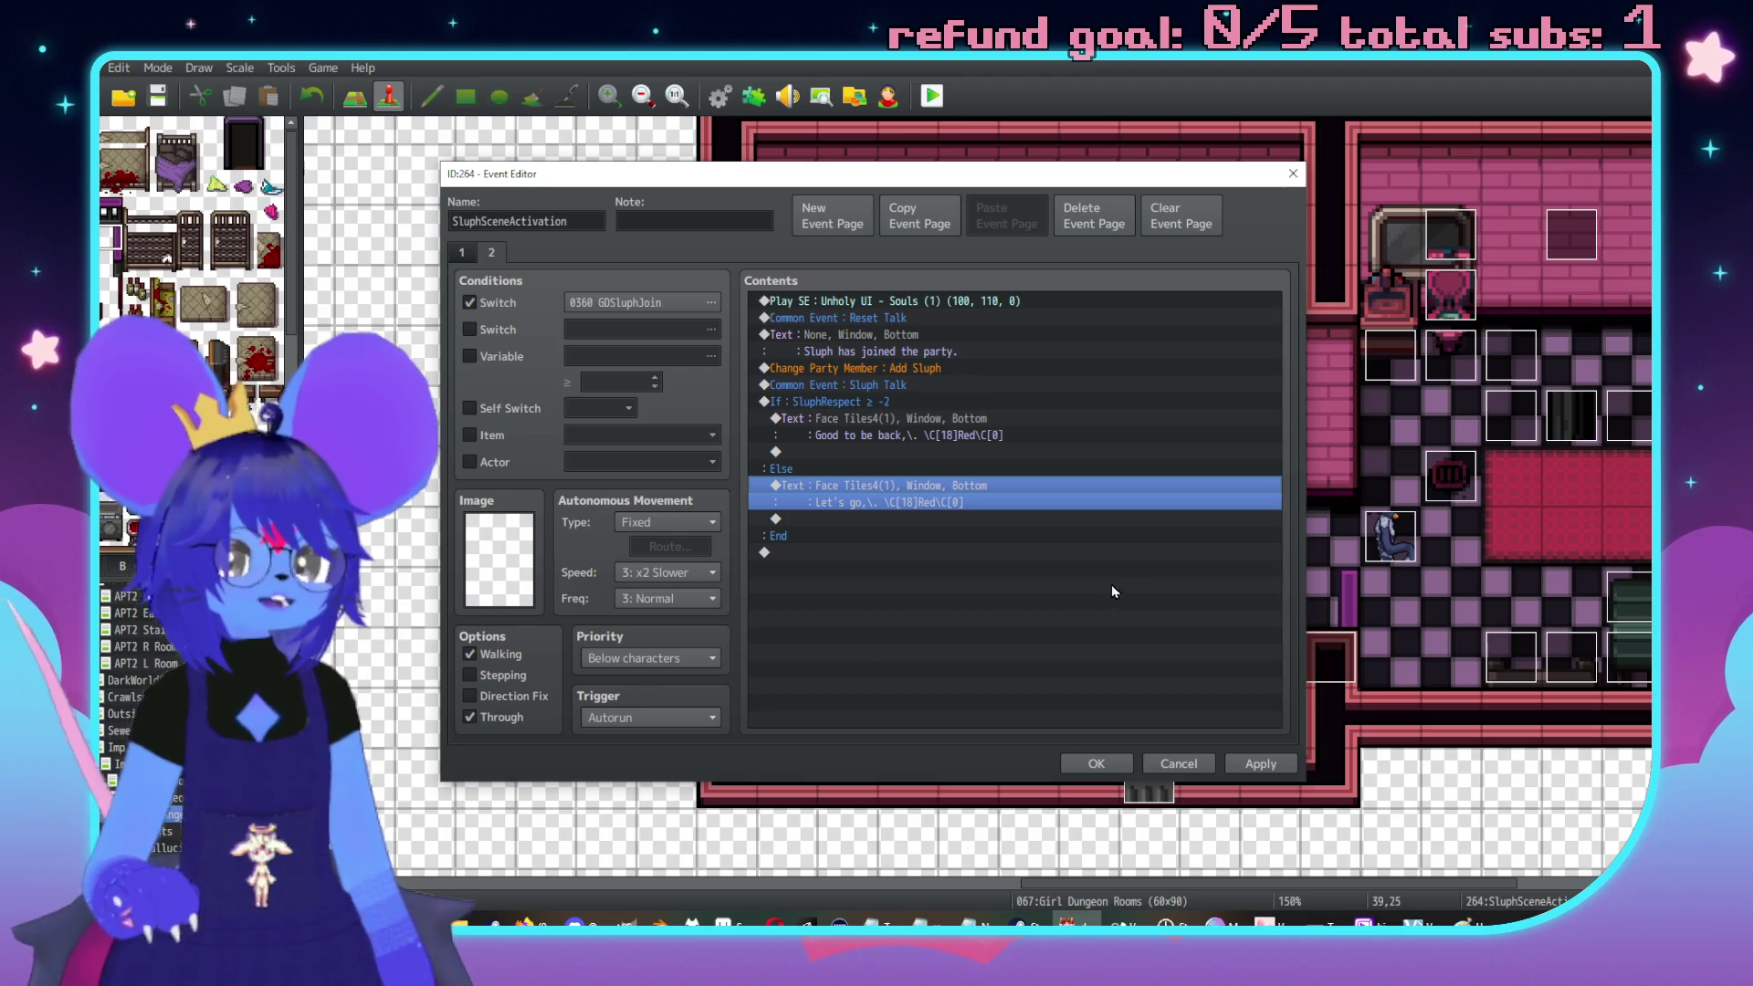
{"action": "left_click", "coordinate": [931, 370]}
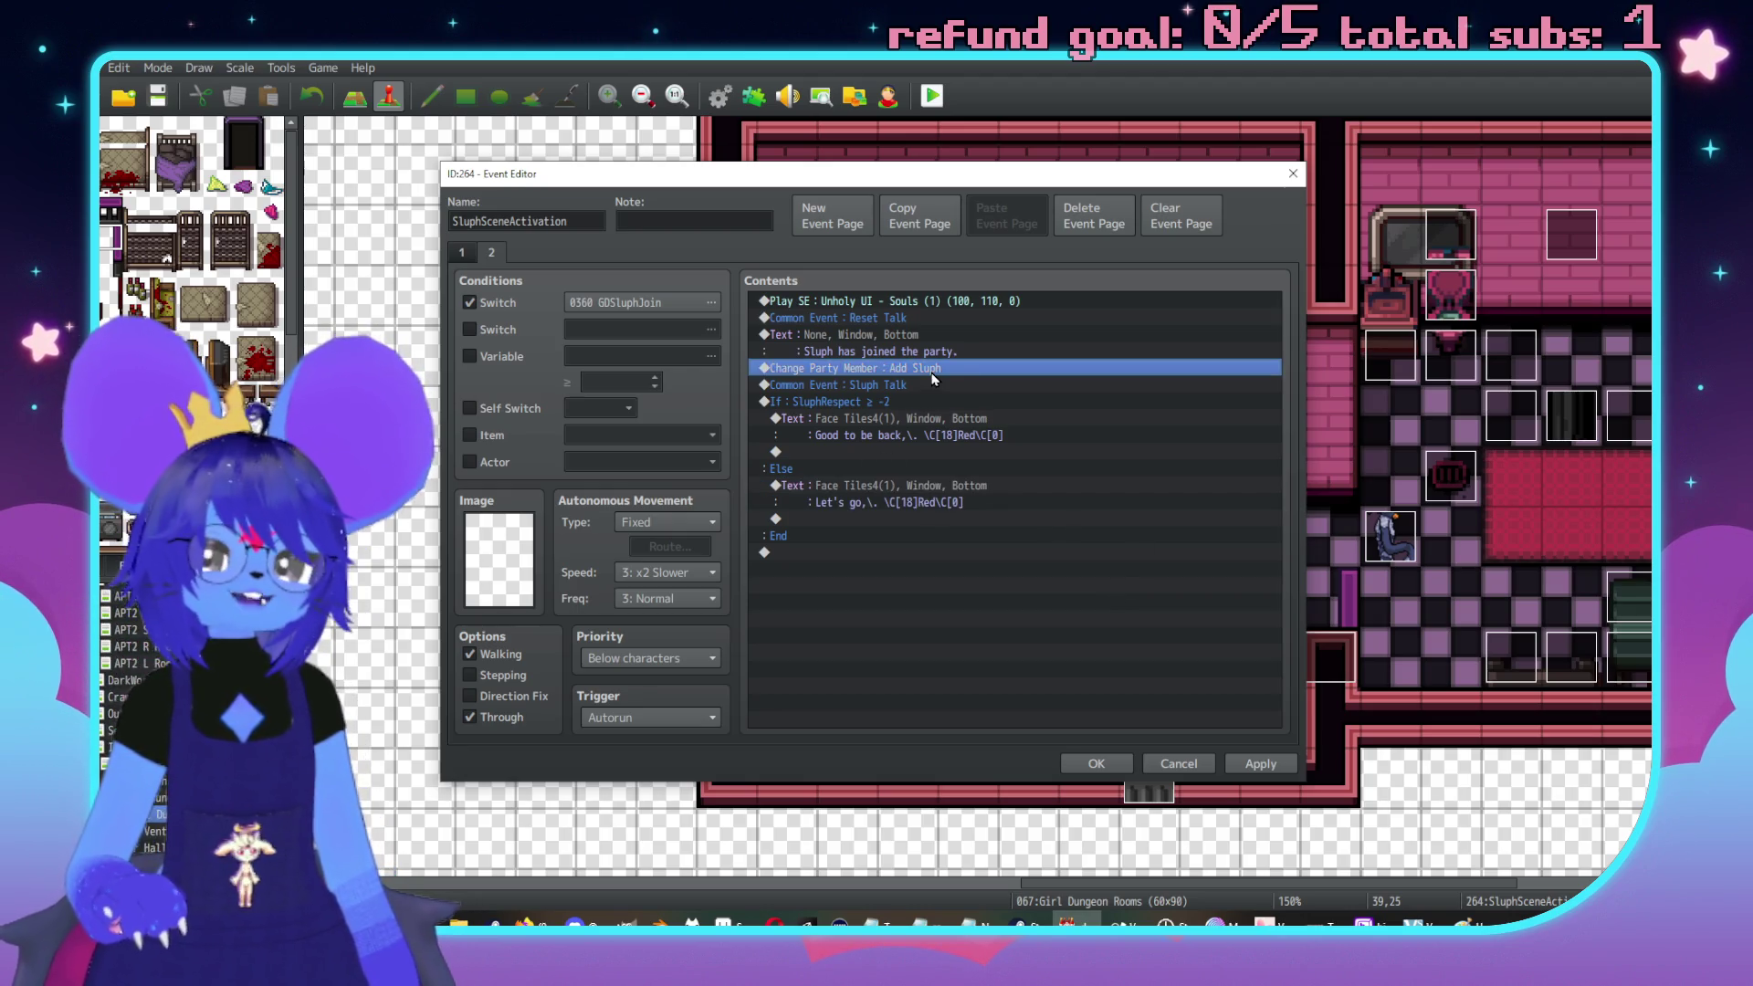
{"action": "left_click", "coordinate": [967, 493]}
{"action": "double_click", "coordinate": [817, 552]}
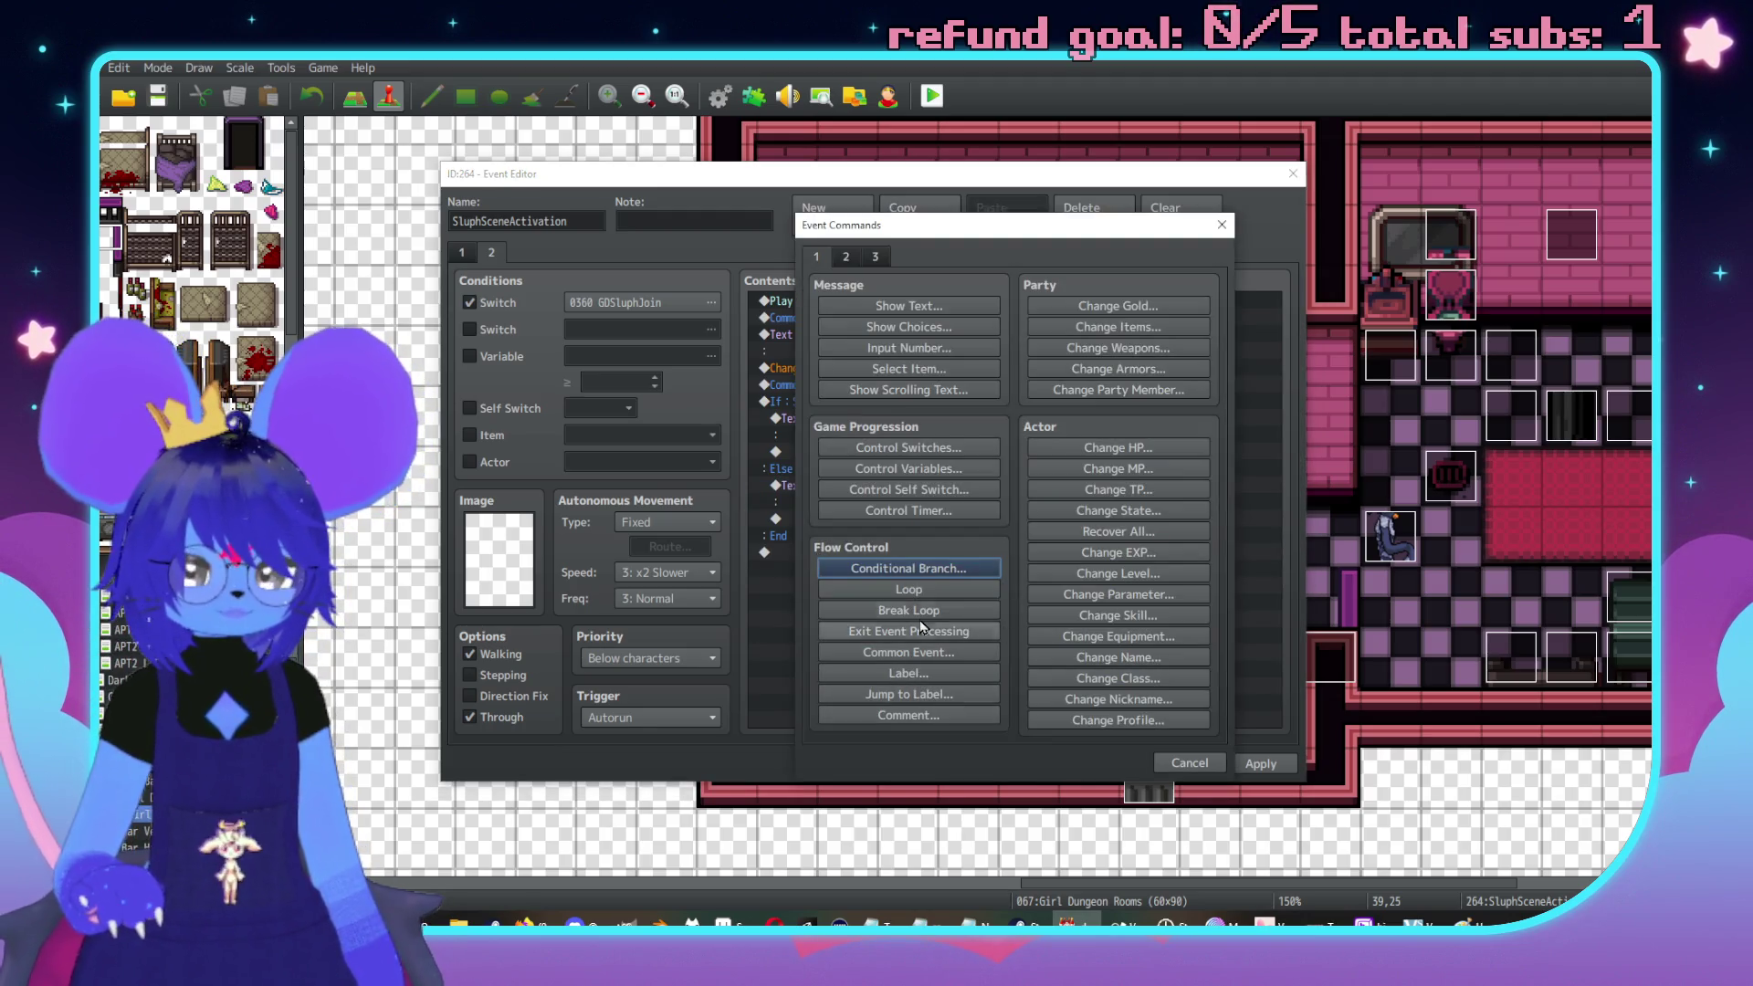
Add a Control Self Switch command turning self switch D ON at the end of page 2
{"action": "left_click", "coordinate": [916, 491]}
{"action": "left_click", "coordinate": [979, 470]}
{"action": "left_click", "coordinate": [959, 561]}
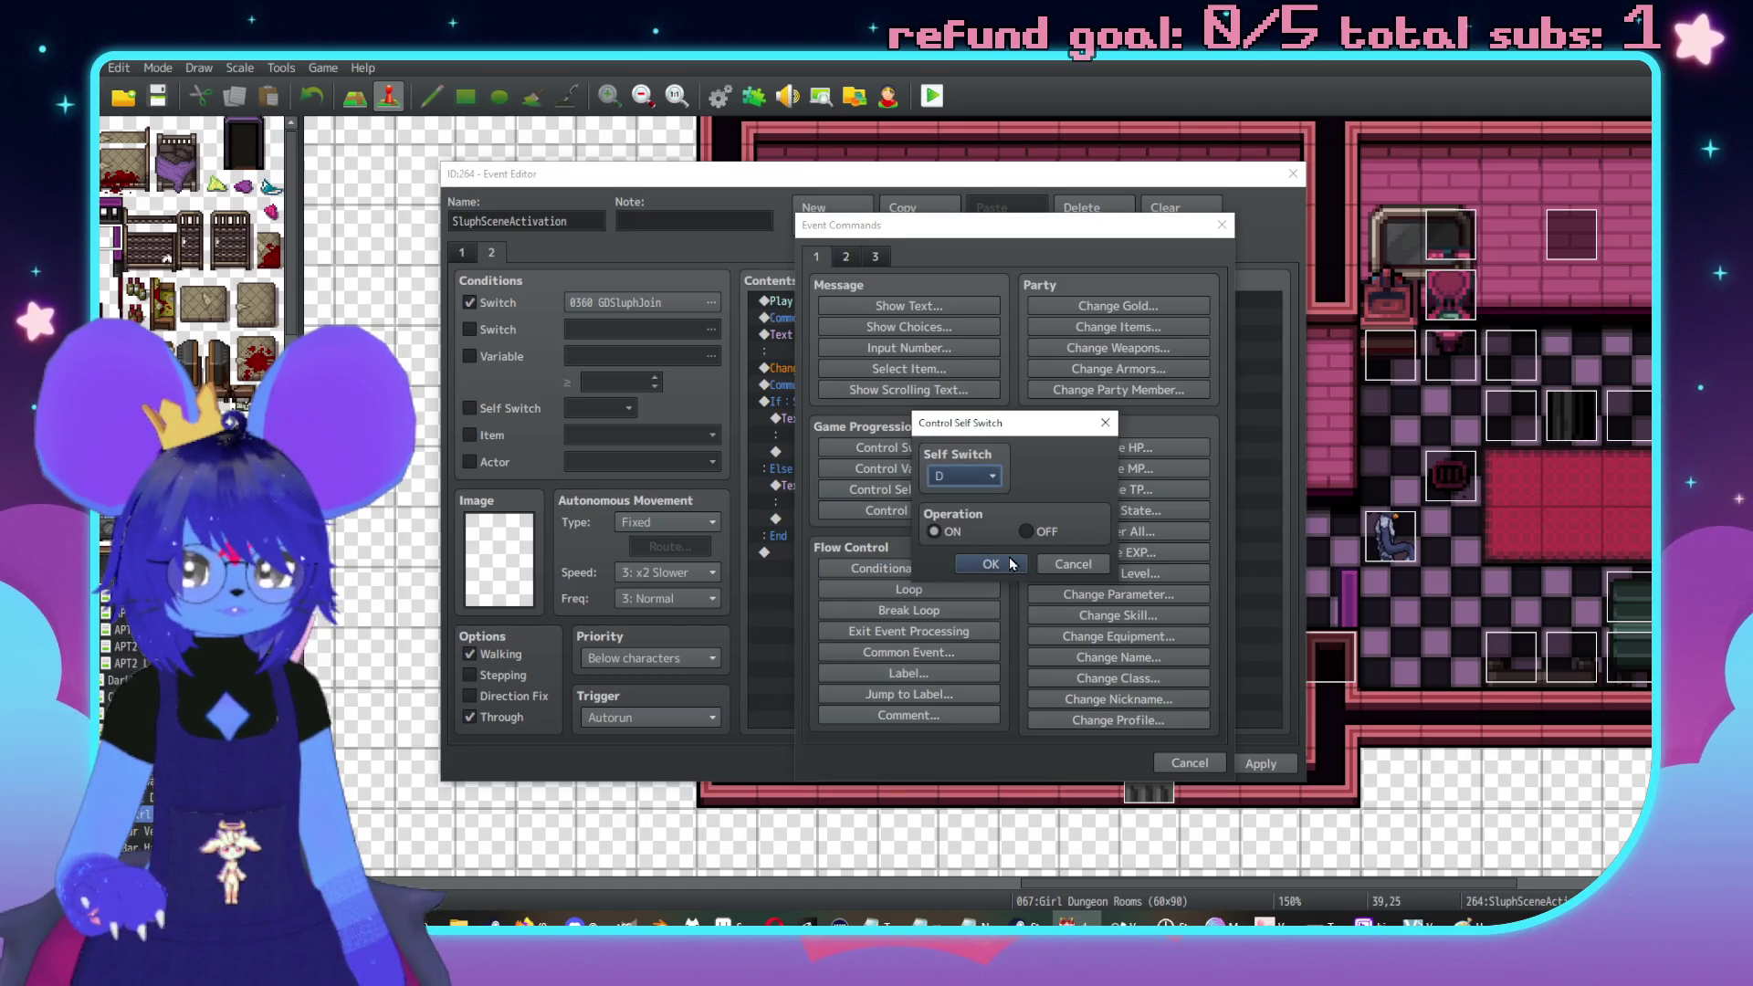
{"action": "left_click", "coordinate": [990, 564]}
Create a Through page 3 requiring switch 0360 GDSluphJoin and self switch D, and apply
{"action": "left_click", "coordinate": [866, 226]}
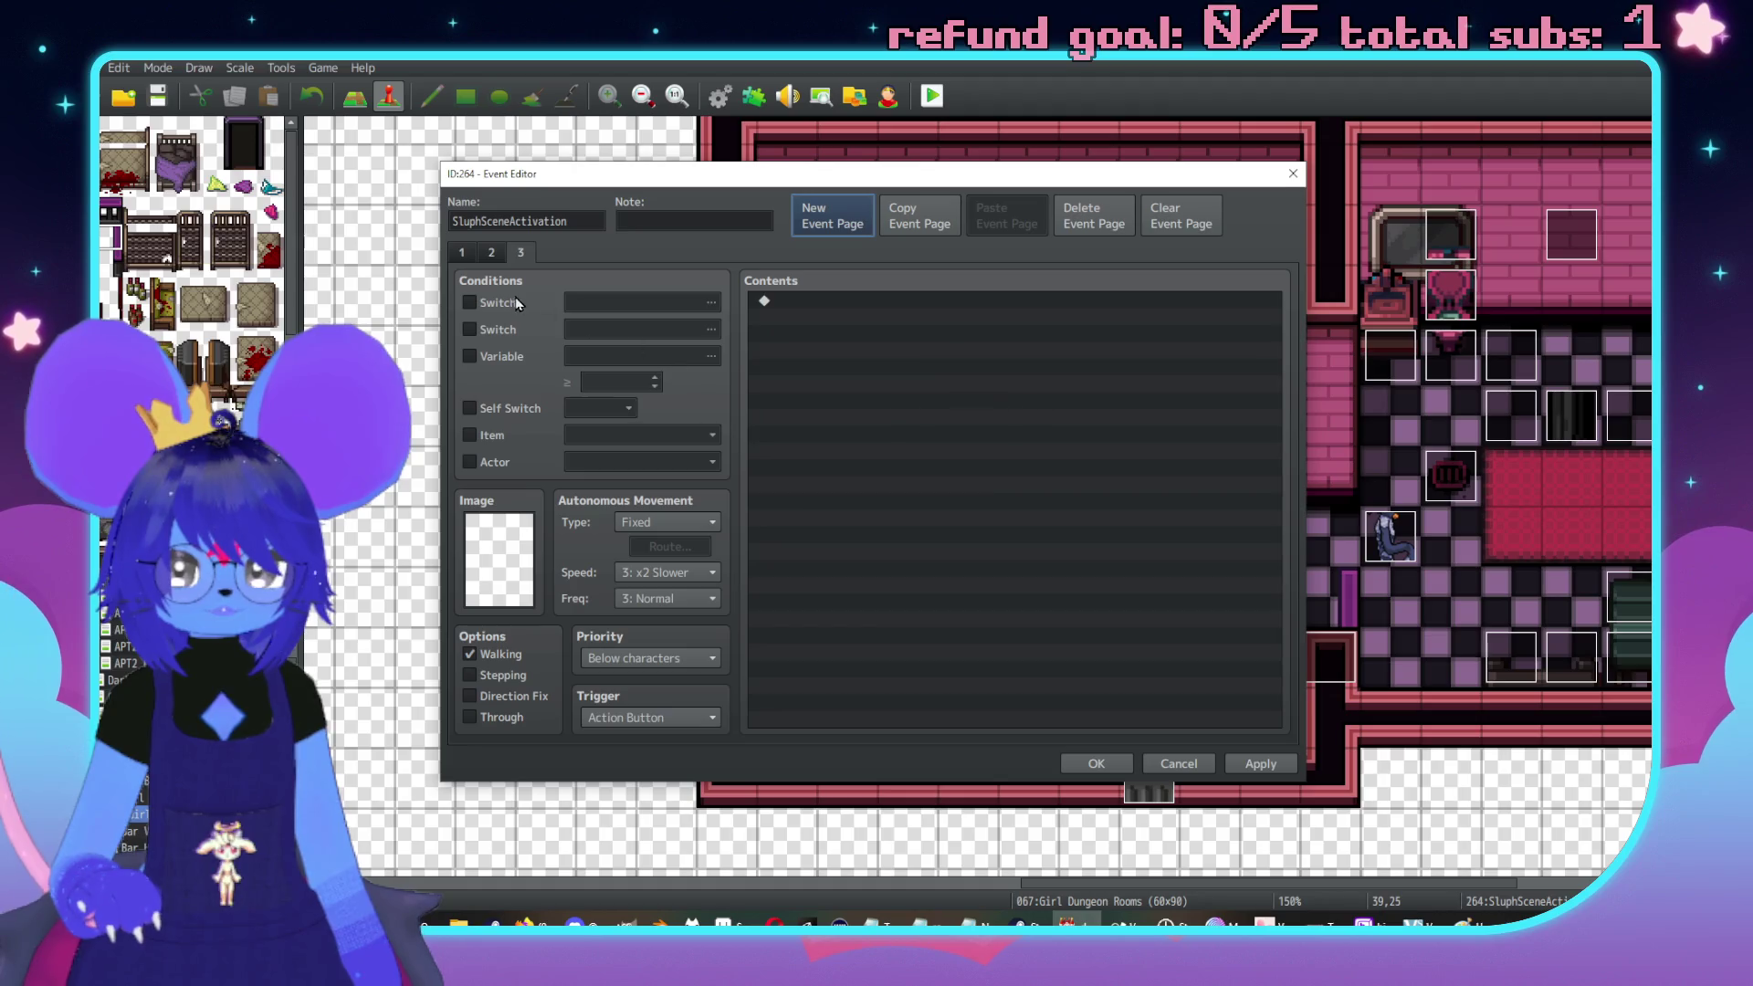
{"action": "left_click", "coordinate": [469, 302]}
{"action": "left_click", "coordinate": [639, 302]}
{"action": "left_click", "coordinate": [844, 683]}
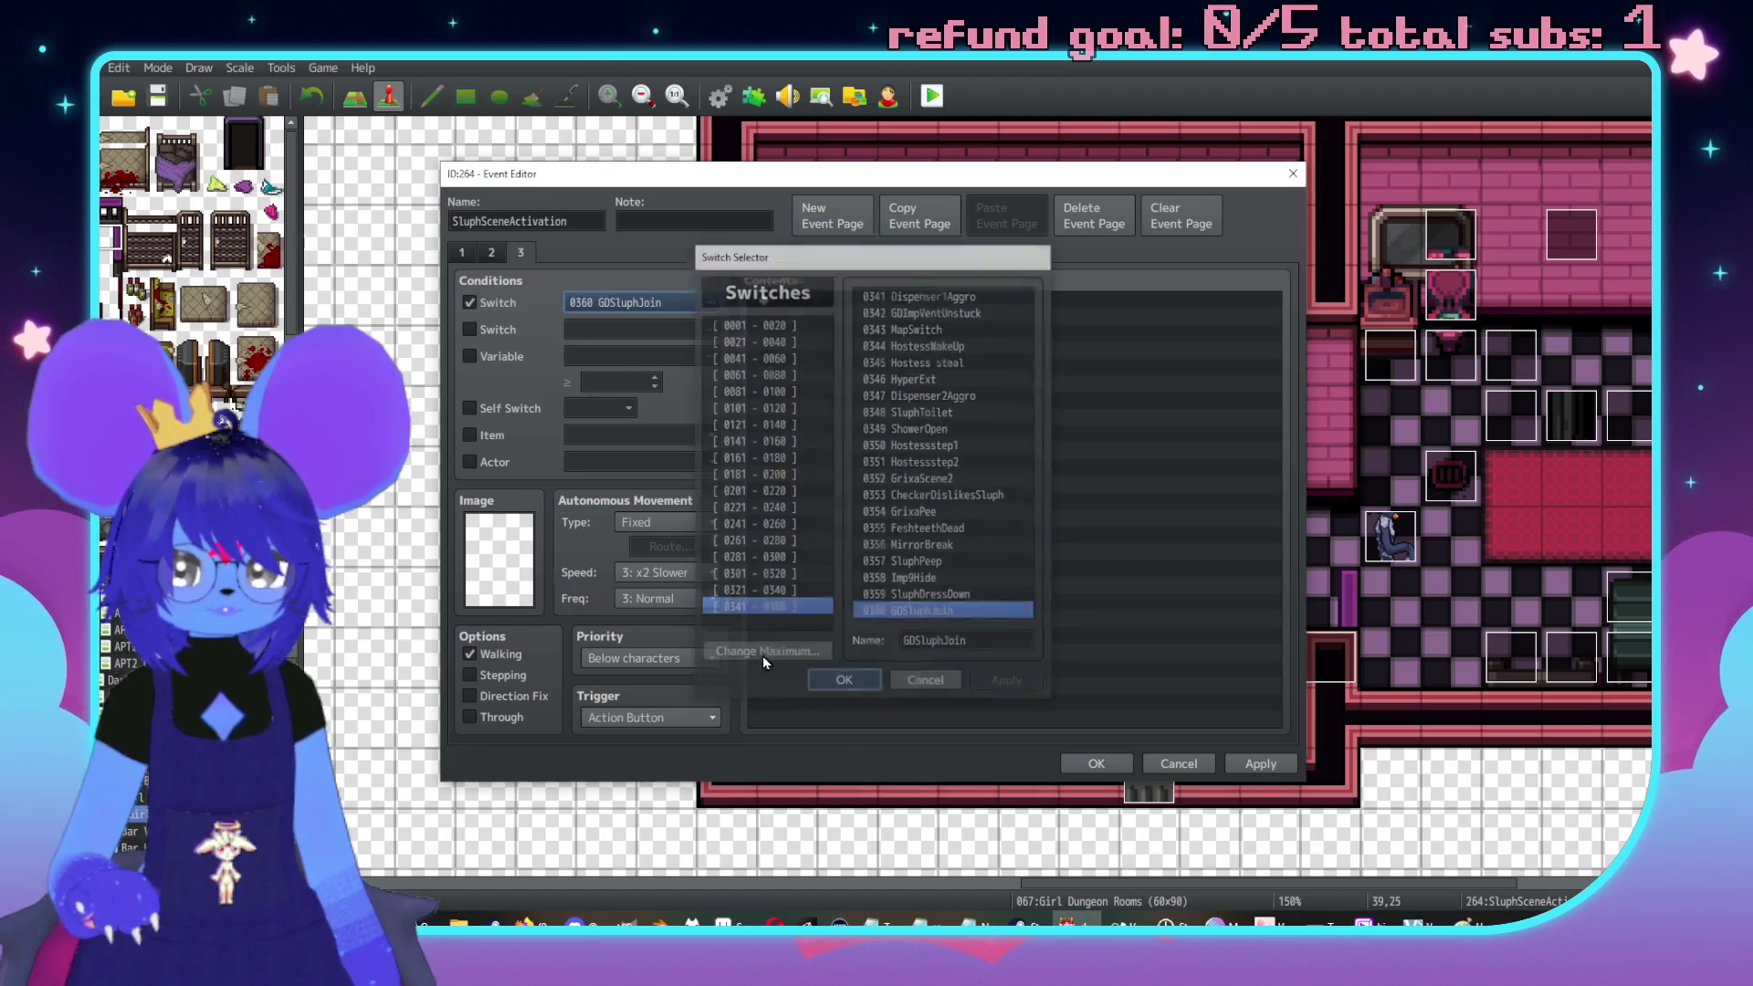
{"action": "left_click", "coordinate": [469, 408]}
{"action": "left_click", "coordinate": [599, 408]}
{"action": "left_click", "coordinate": [584, 489]}
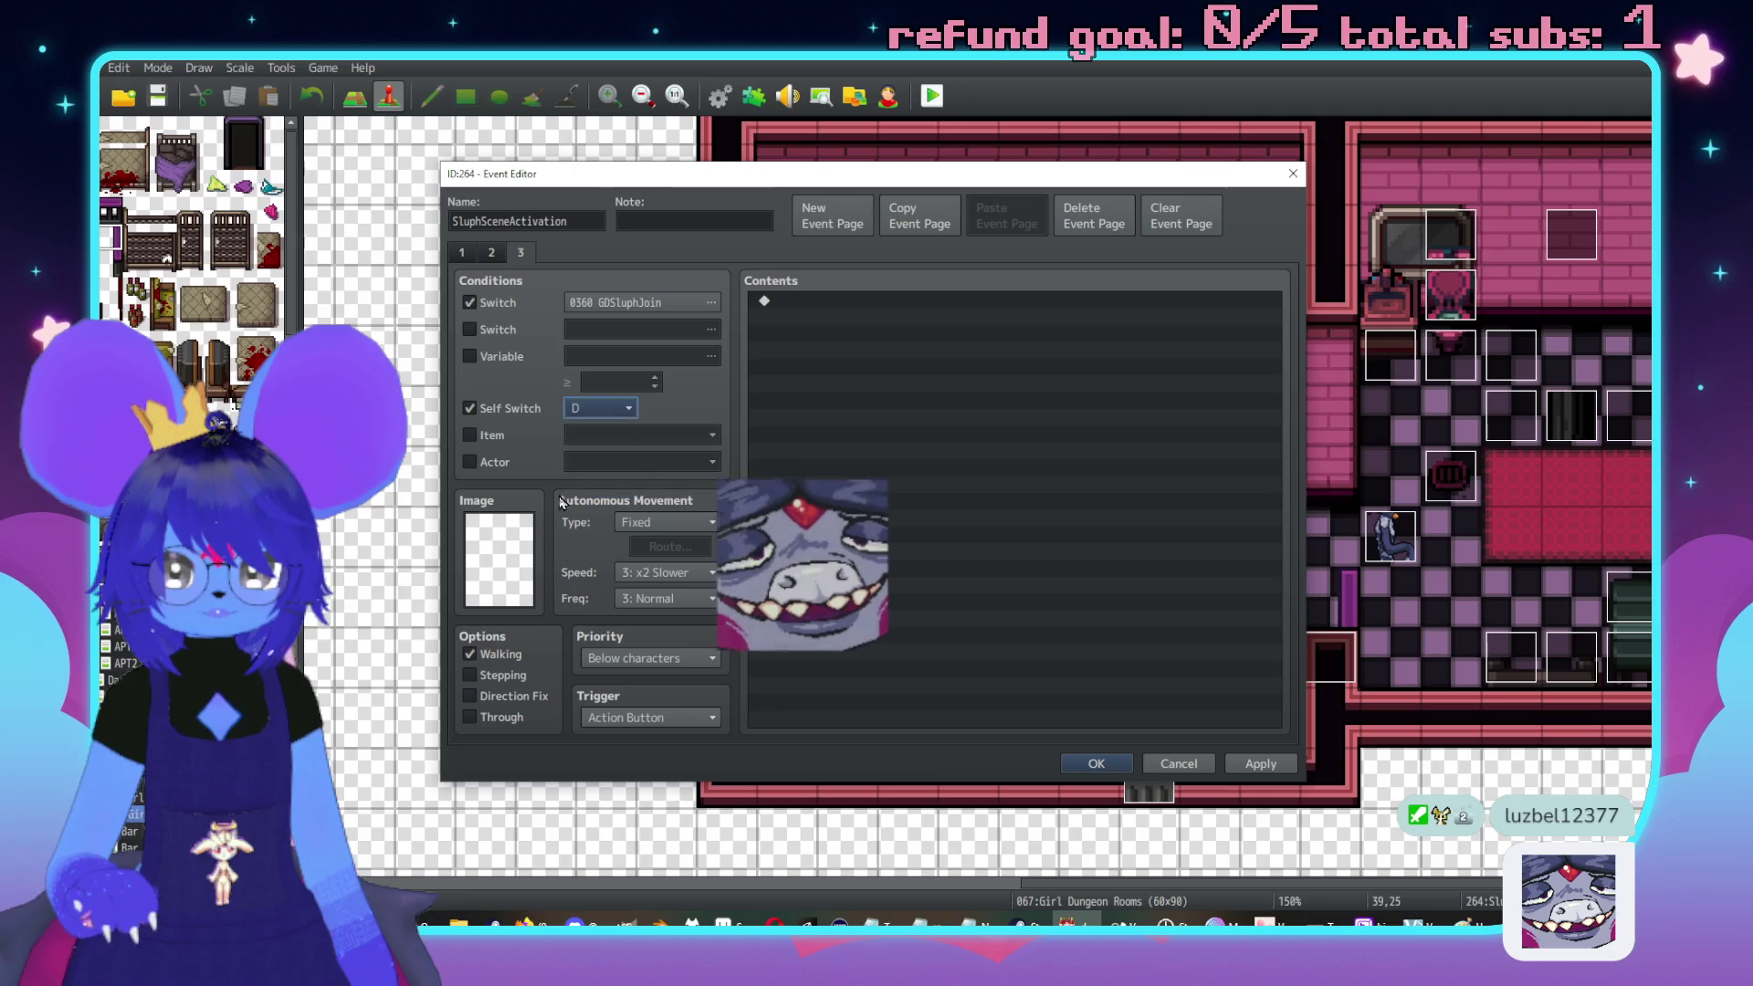
{"action": "left_click", "coordinate": [469, 717]}
{"action": "left_click", "coordinate": [1260, 768]}
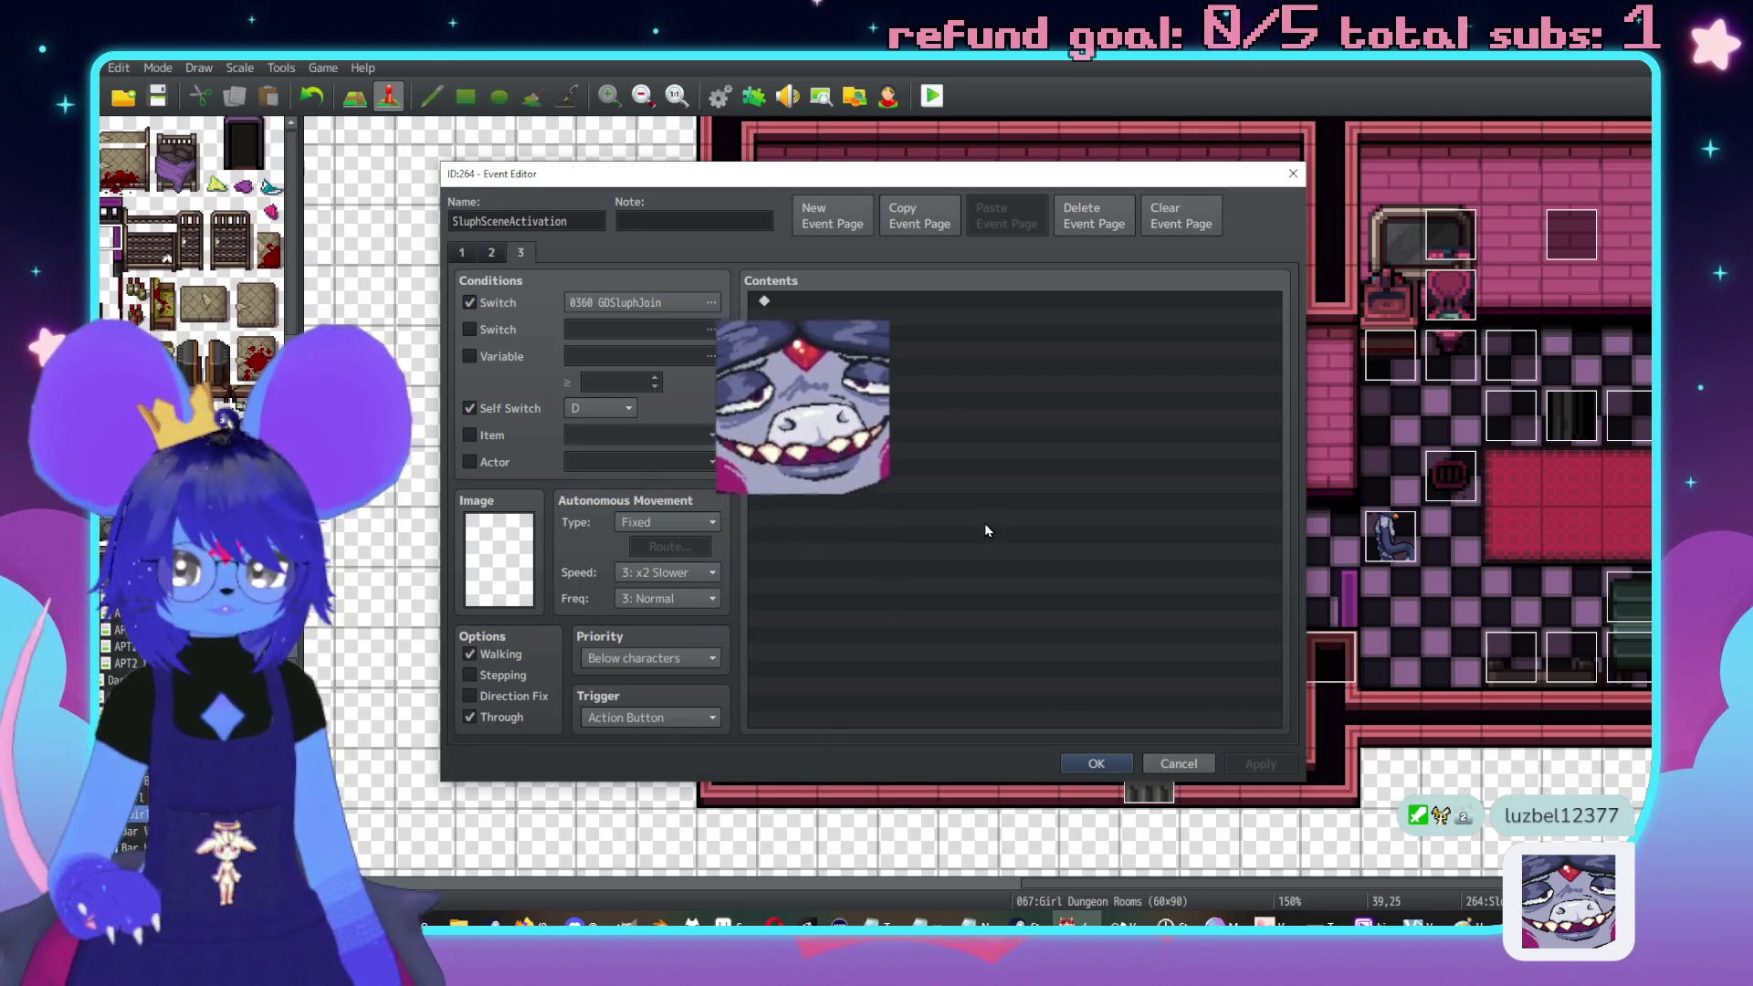
{"action": "left_click", "coordinate": [494, 251]}
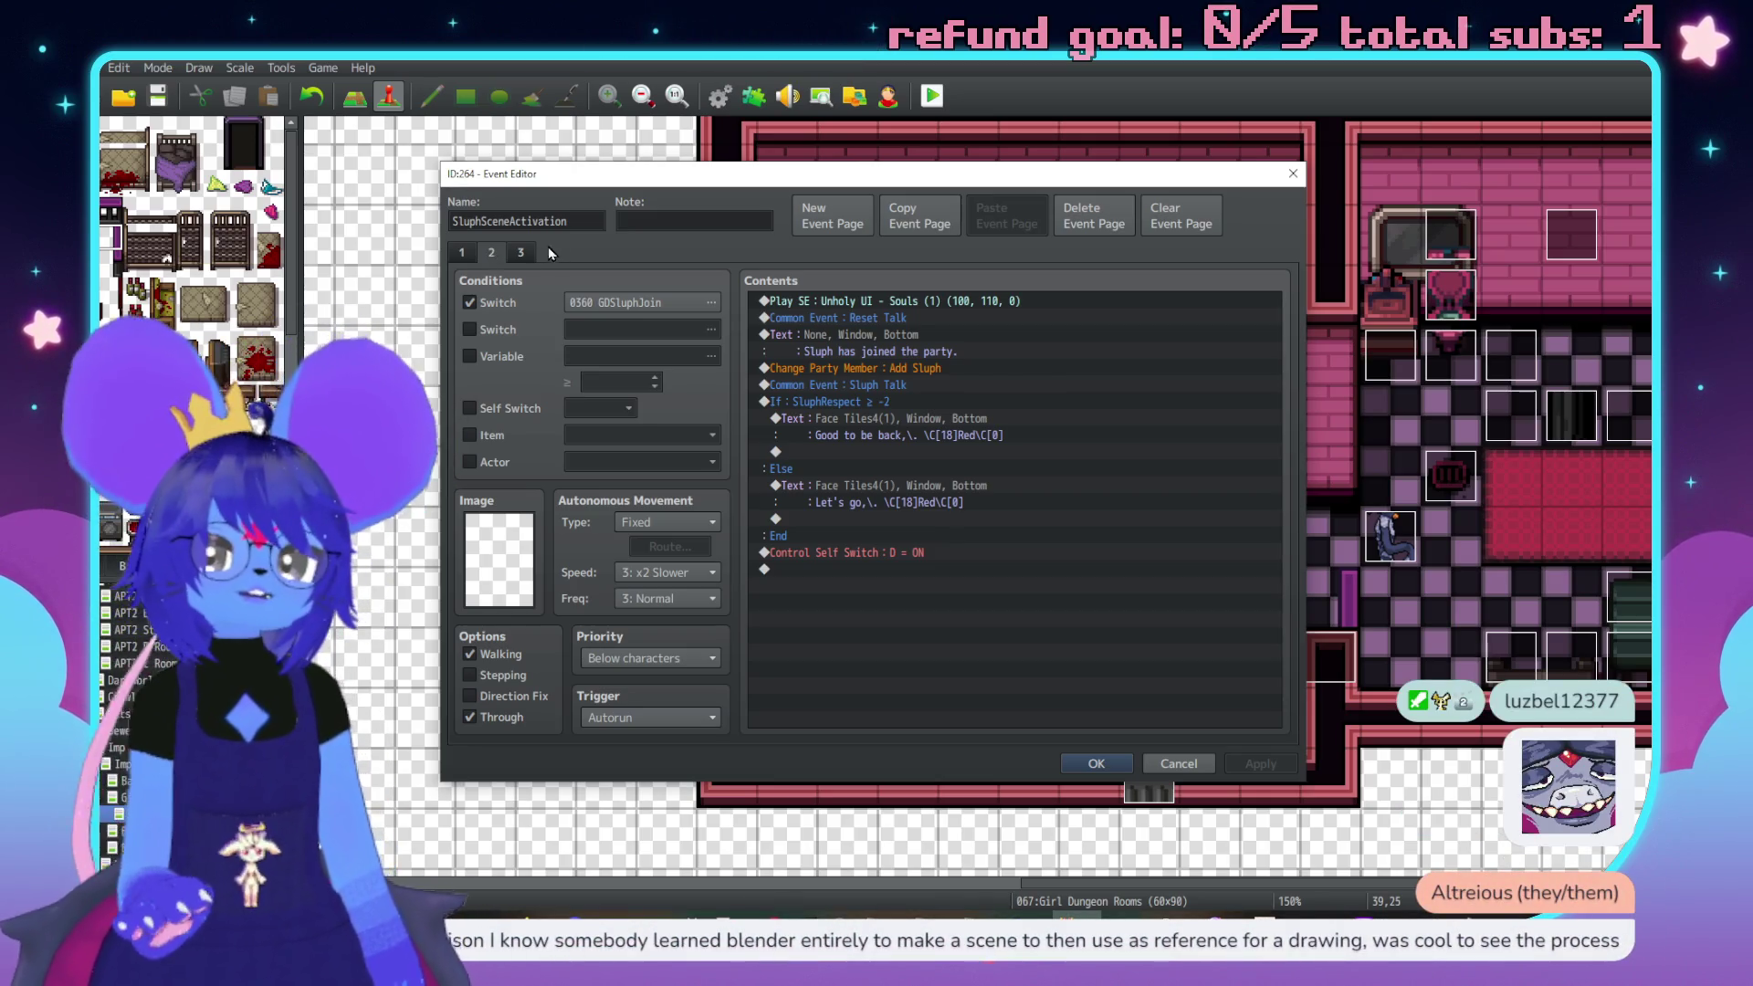
Scroll page 1's contents down to the Questions Show Choices section
{"action": "left_click", "coordinate": [461, 261]}
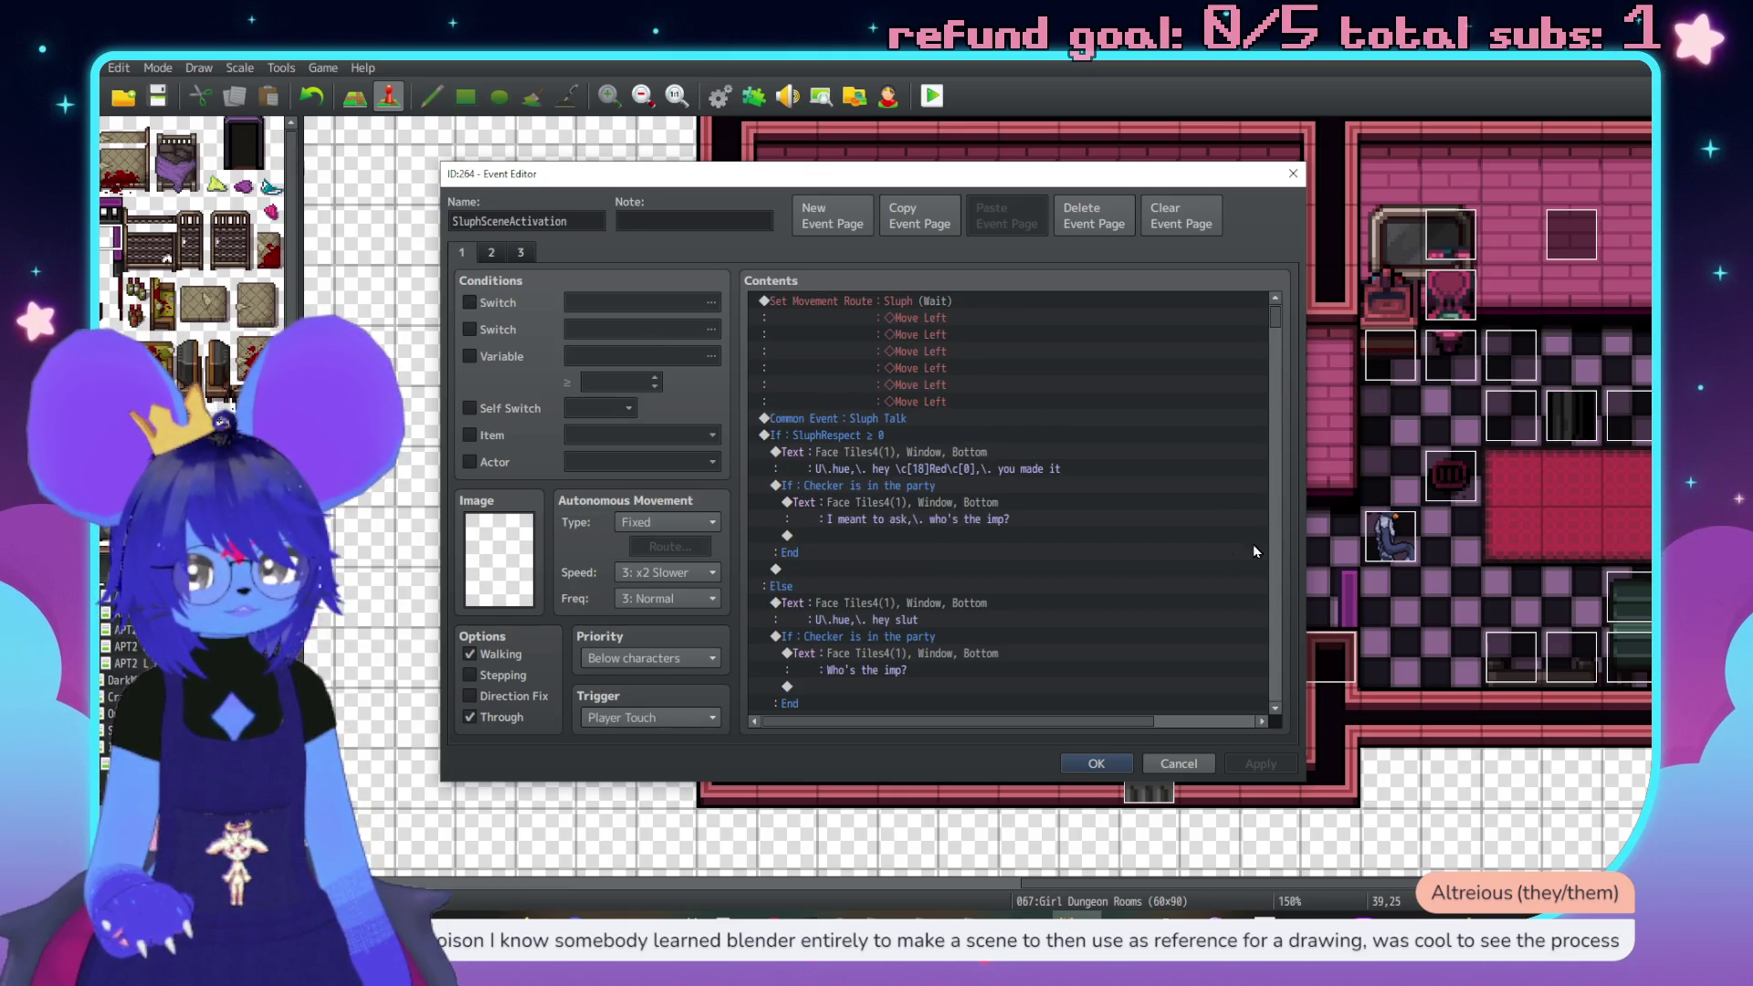
{"action": "scroll", "coordinate": [903, 474], "scroll_direction": "down", "scroll_amount": 10}
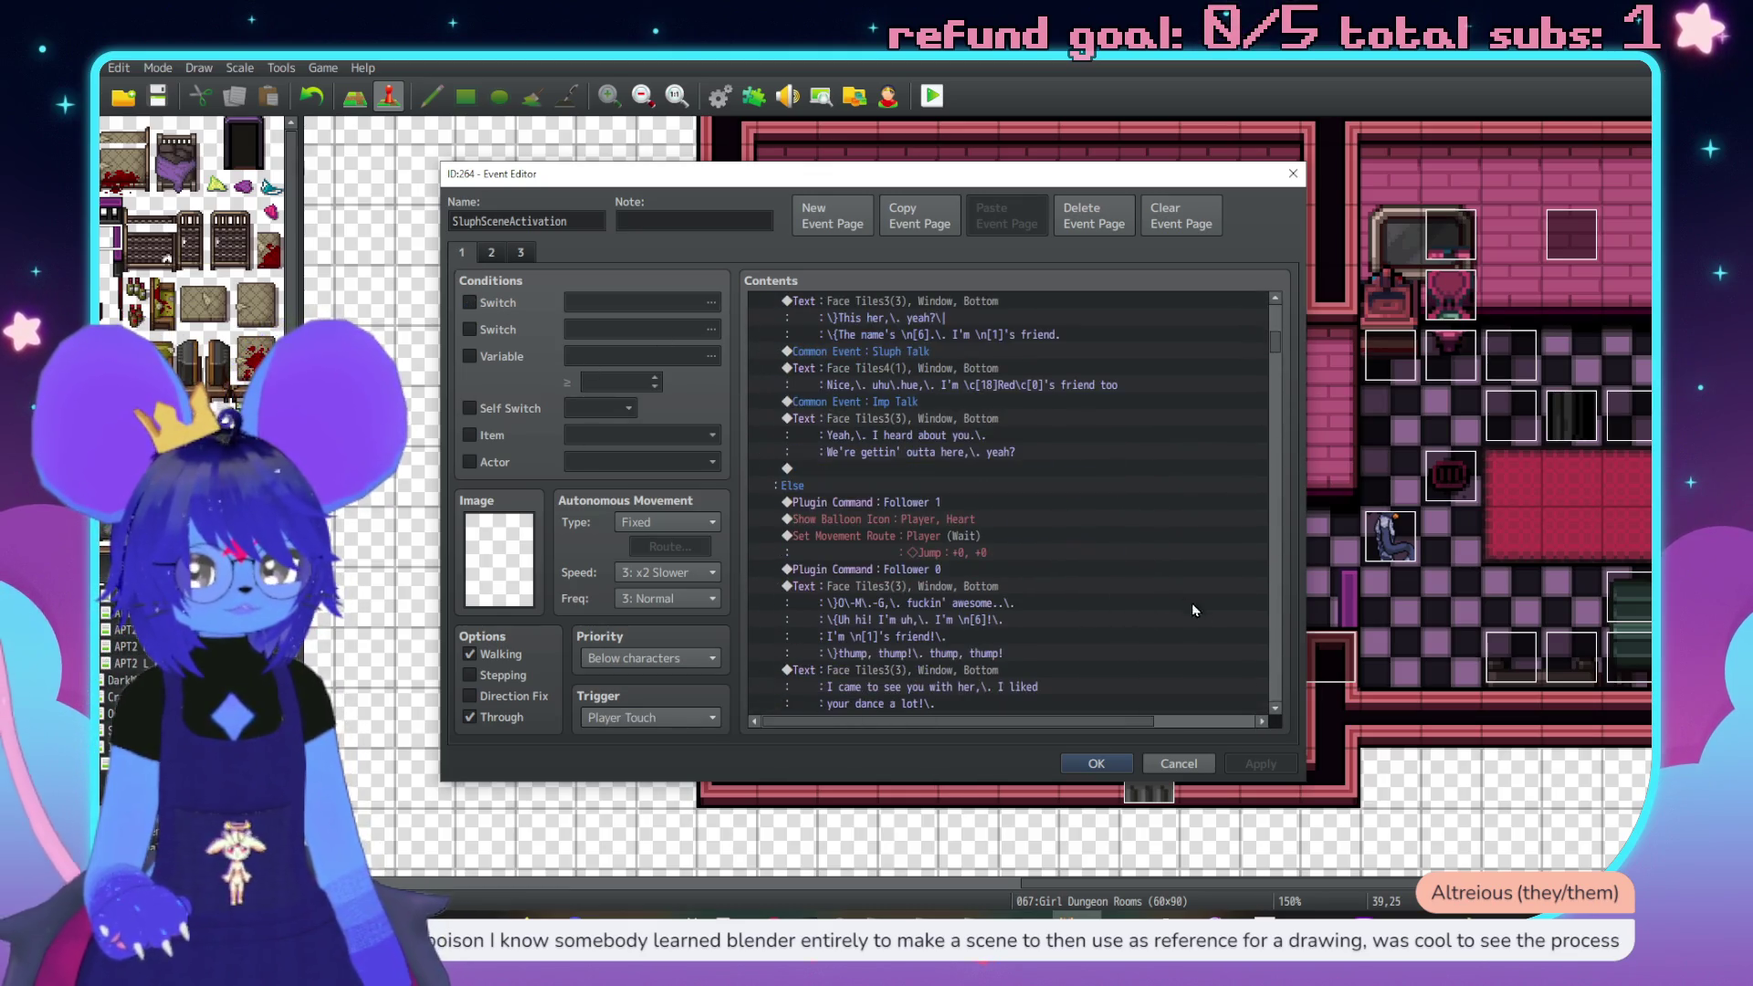
{"action": "scroll", "coordinate": [1276, 655], "scroll_direction": "down", "scroll_amount": 15}
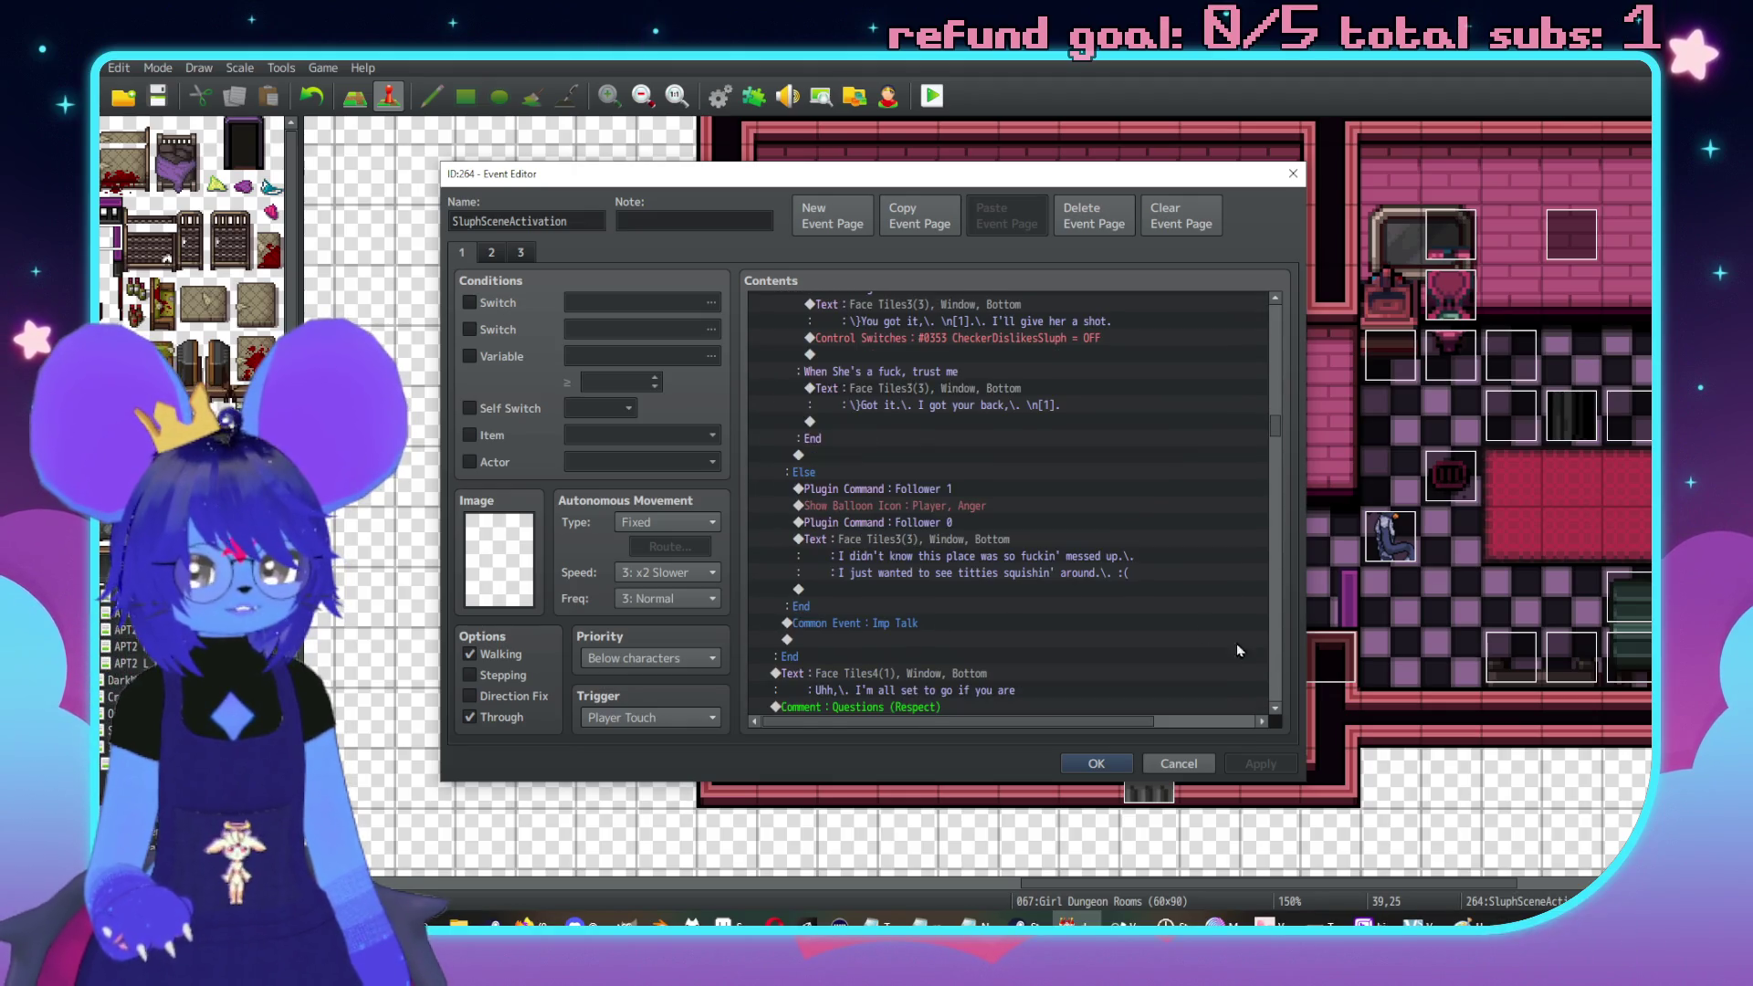
{"action": "scroll", "coordinate": [1201, 561], "scroll_direction": "down", "scroll_amount": 3}
{"action": "scroll", "coordinate": [1132, 585], "scroll_direction": "down", "scroll_amount": 2}
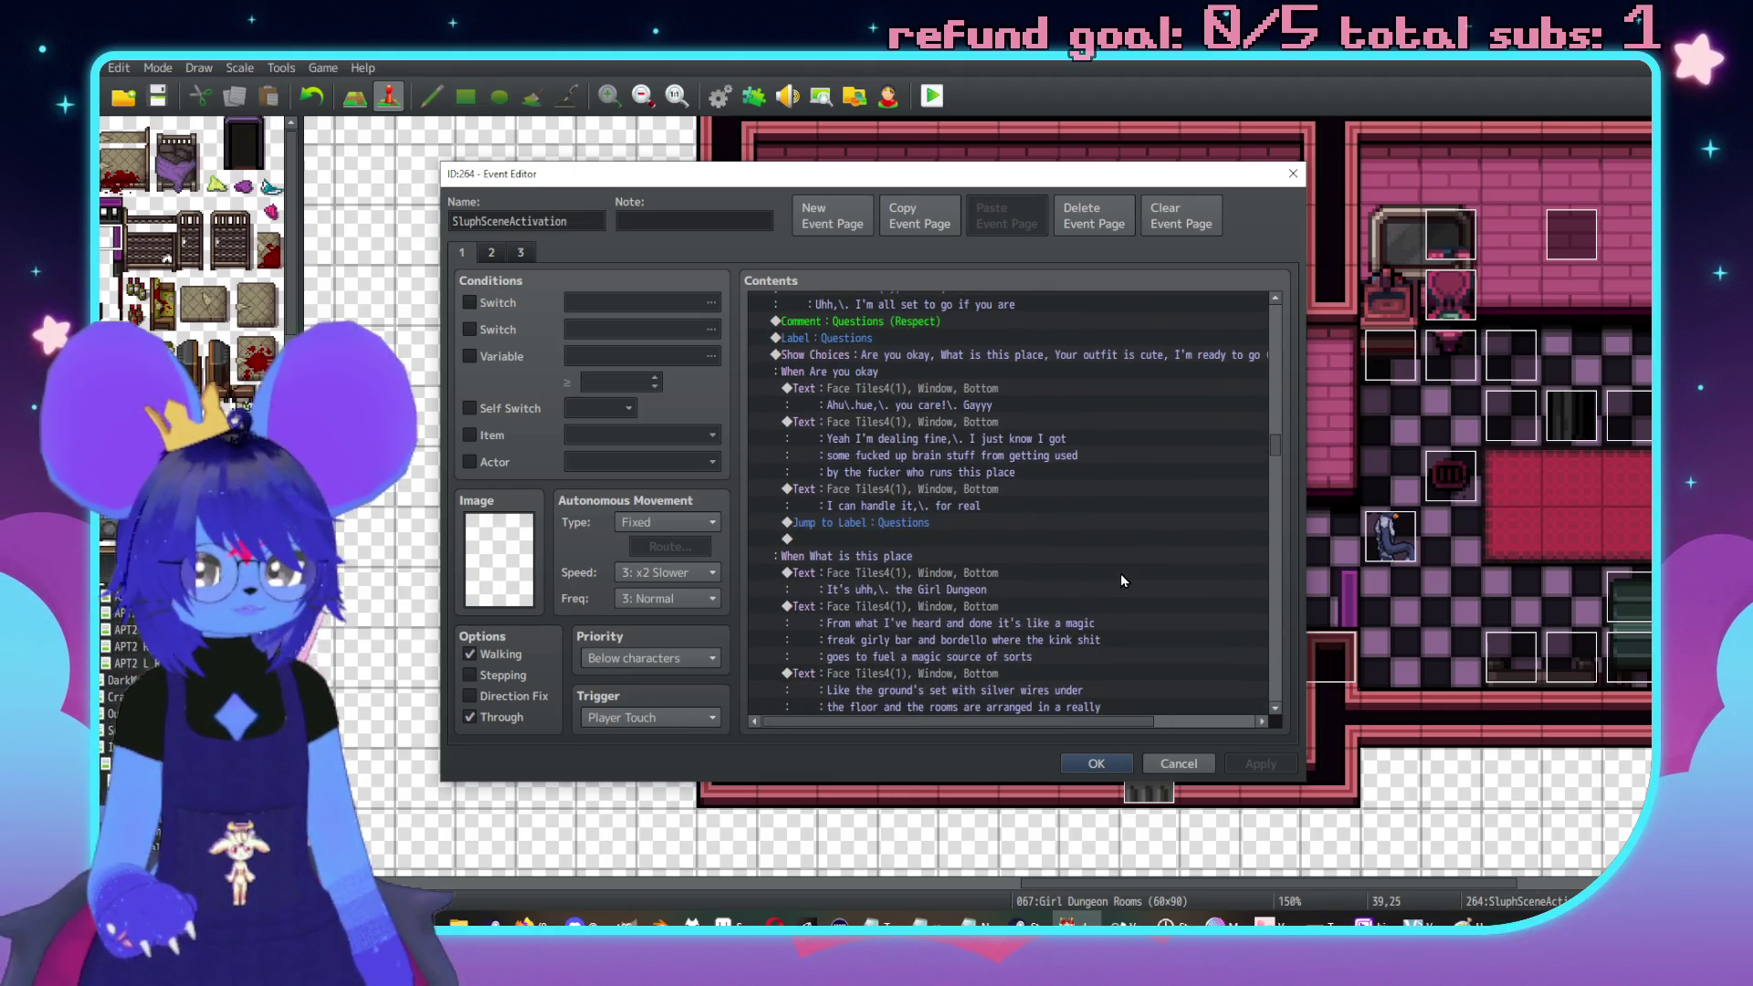
{"action": "left_click", "coordinate": [933, 388]}
{"action": "scroll", "coordinate": [959, 425], "scroll_direction": "down", "scroll_amount": 7}
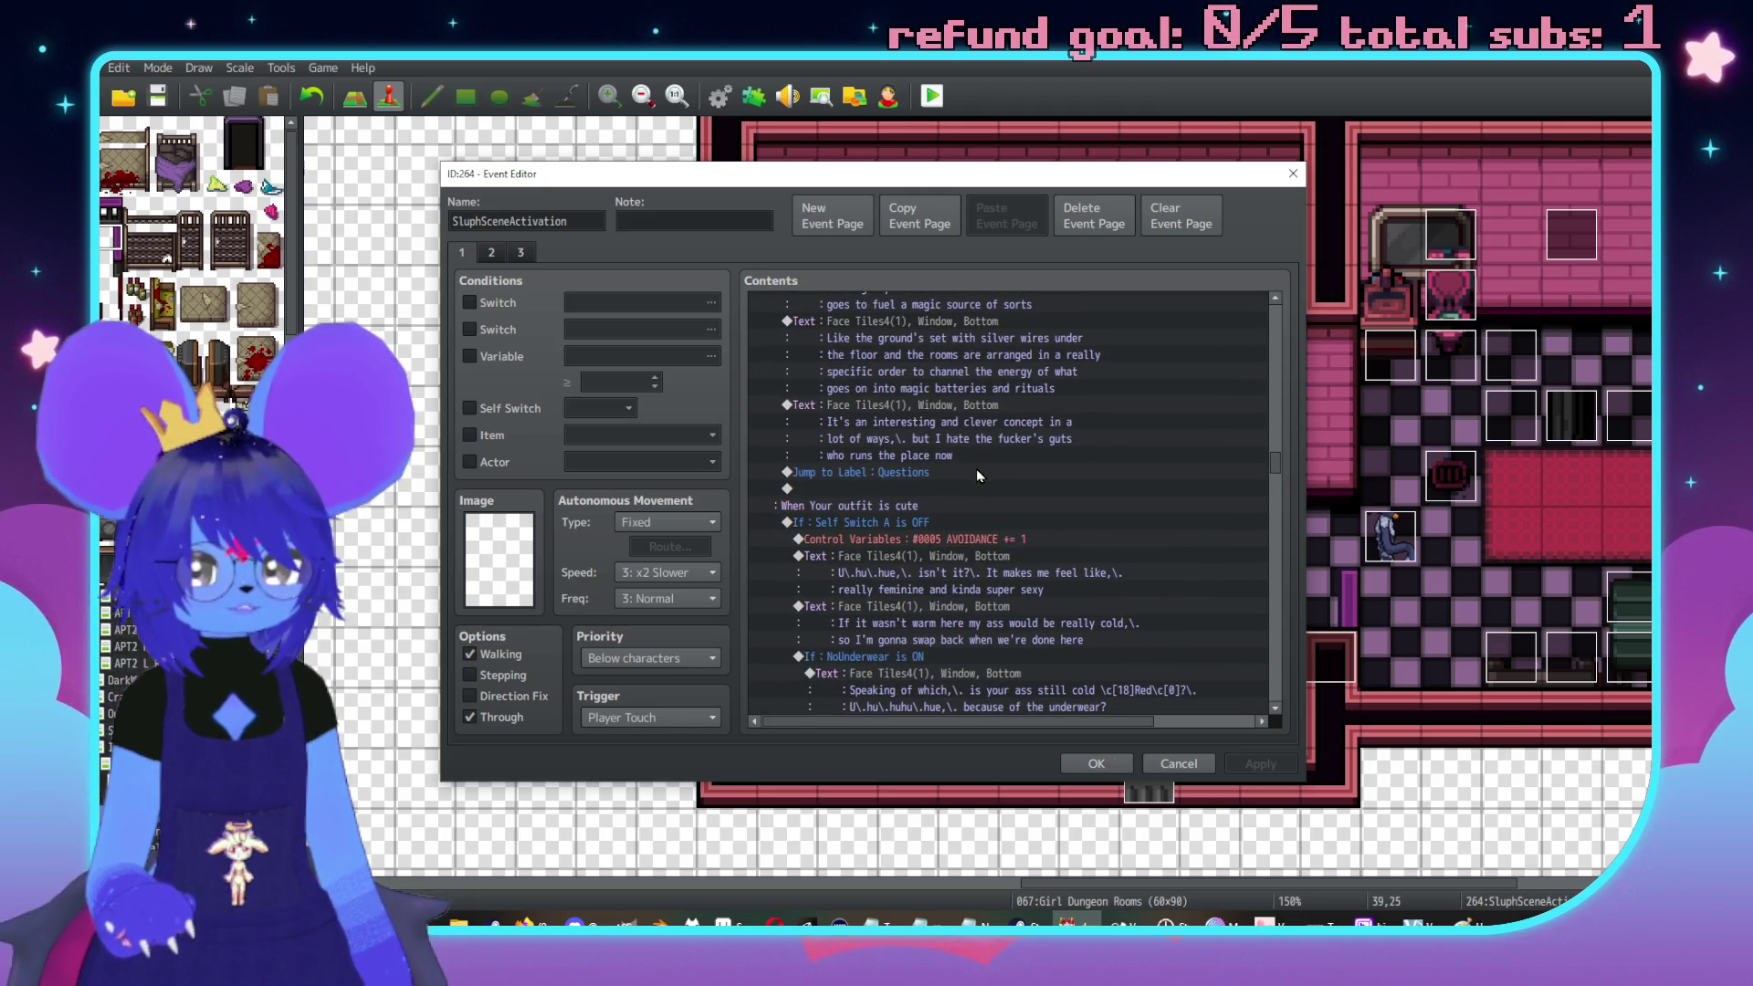
{"action": "left_click", "coordinate": [930, 527]}
{"action": "scroll", "coordinate": [923, 531], "scroll_direction": "up", "scroll_amount": 7}
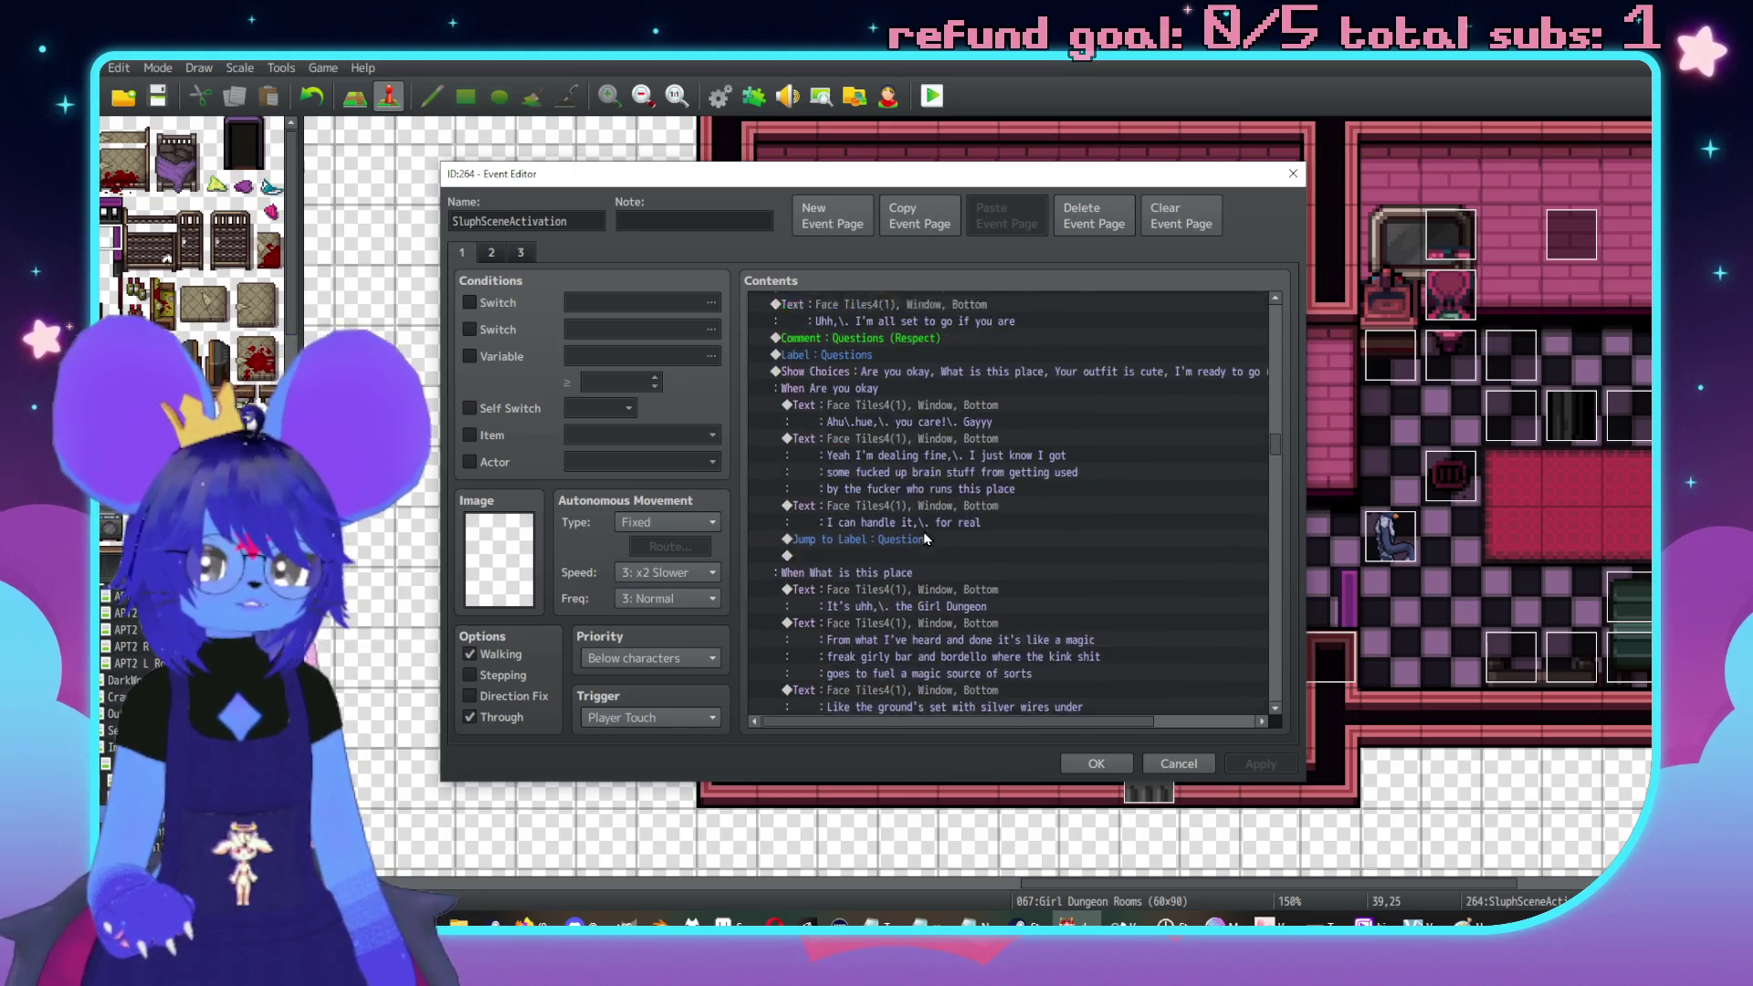
{"action": "scroll", "coordinate": [959, 529], "scroll_direction": "down", "scroll_amount": 2}
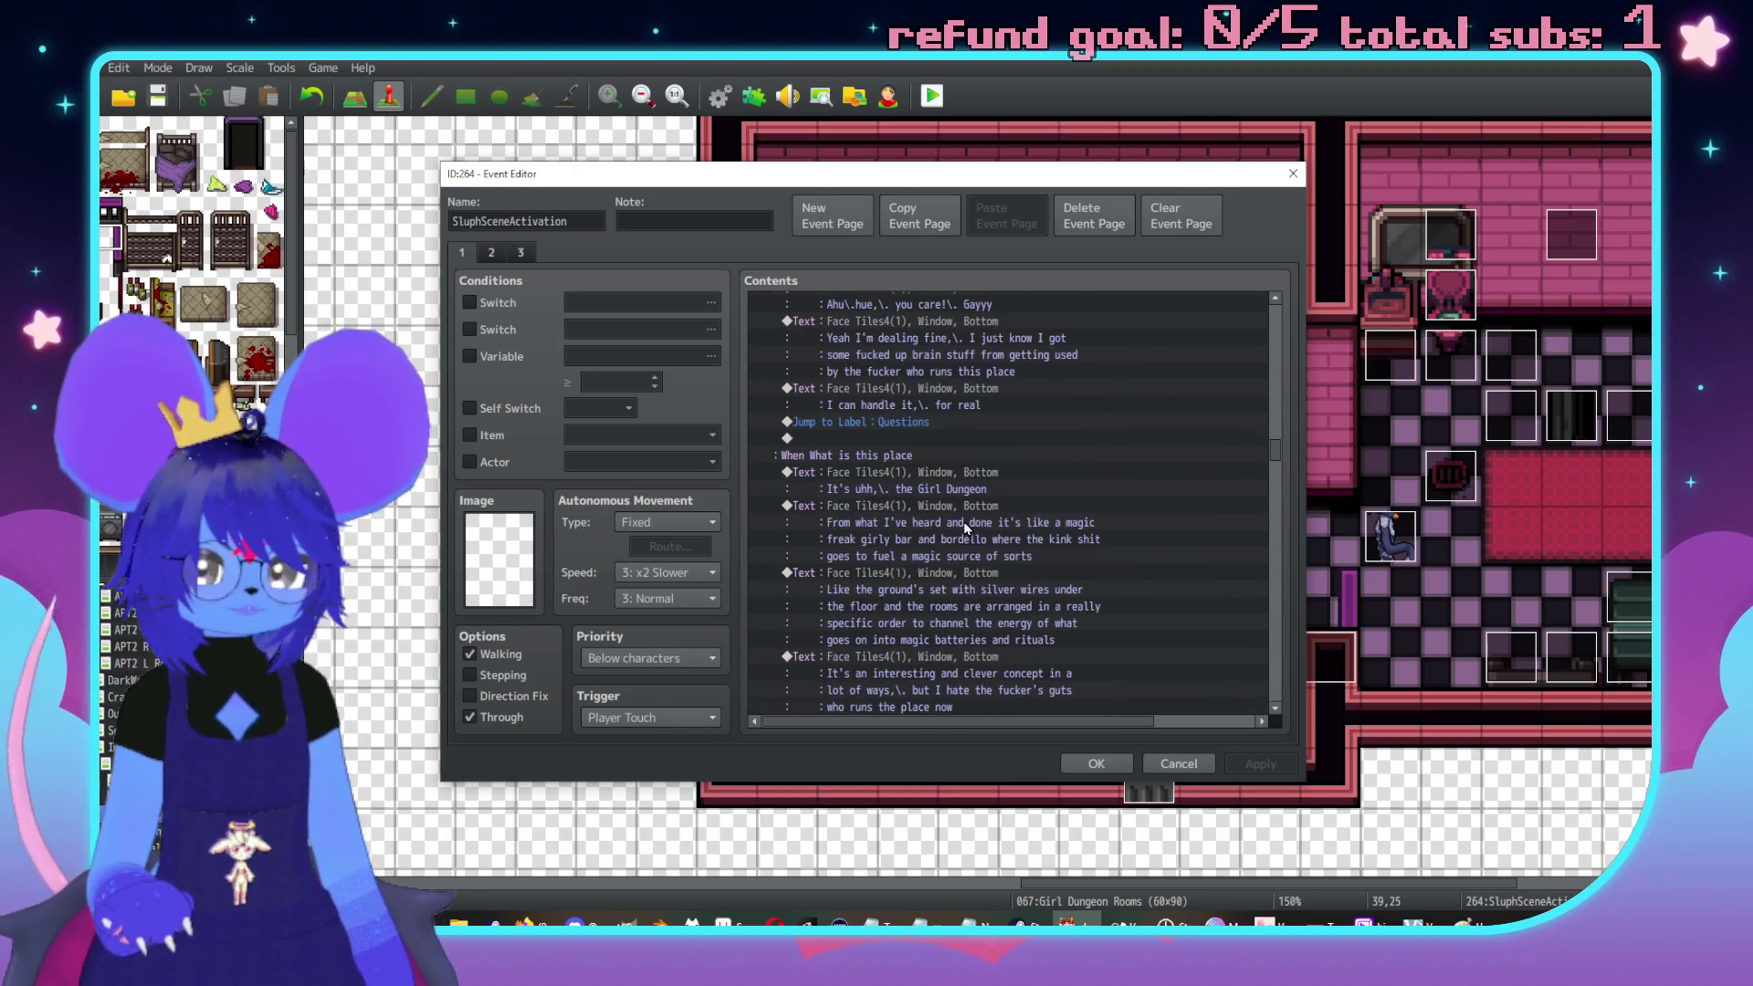
Begin a conditional branch right after the 'It's uhh, the Girl Dungeon' reply
{"action": "left_click", "coordinate": [947, 471]}
{"action": "scroll", "coordinate": [940, 484], "scroll_direction": "down", "scroll_amount": 2}
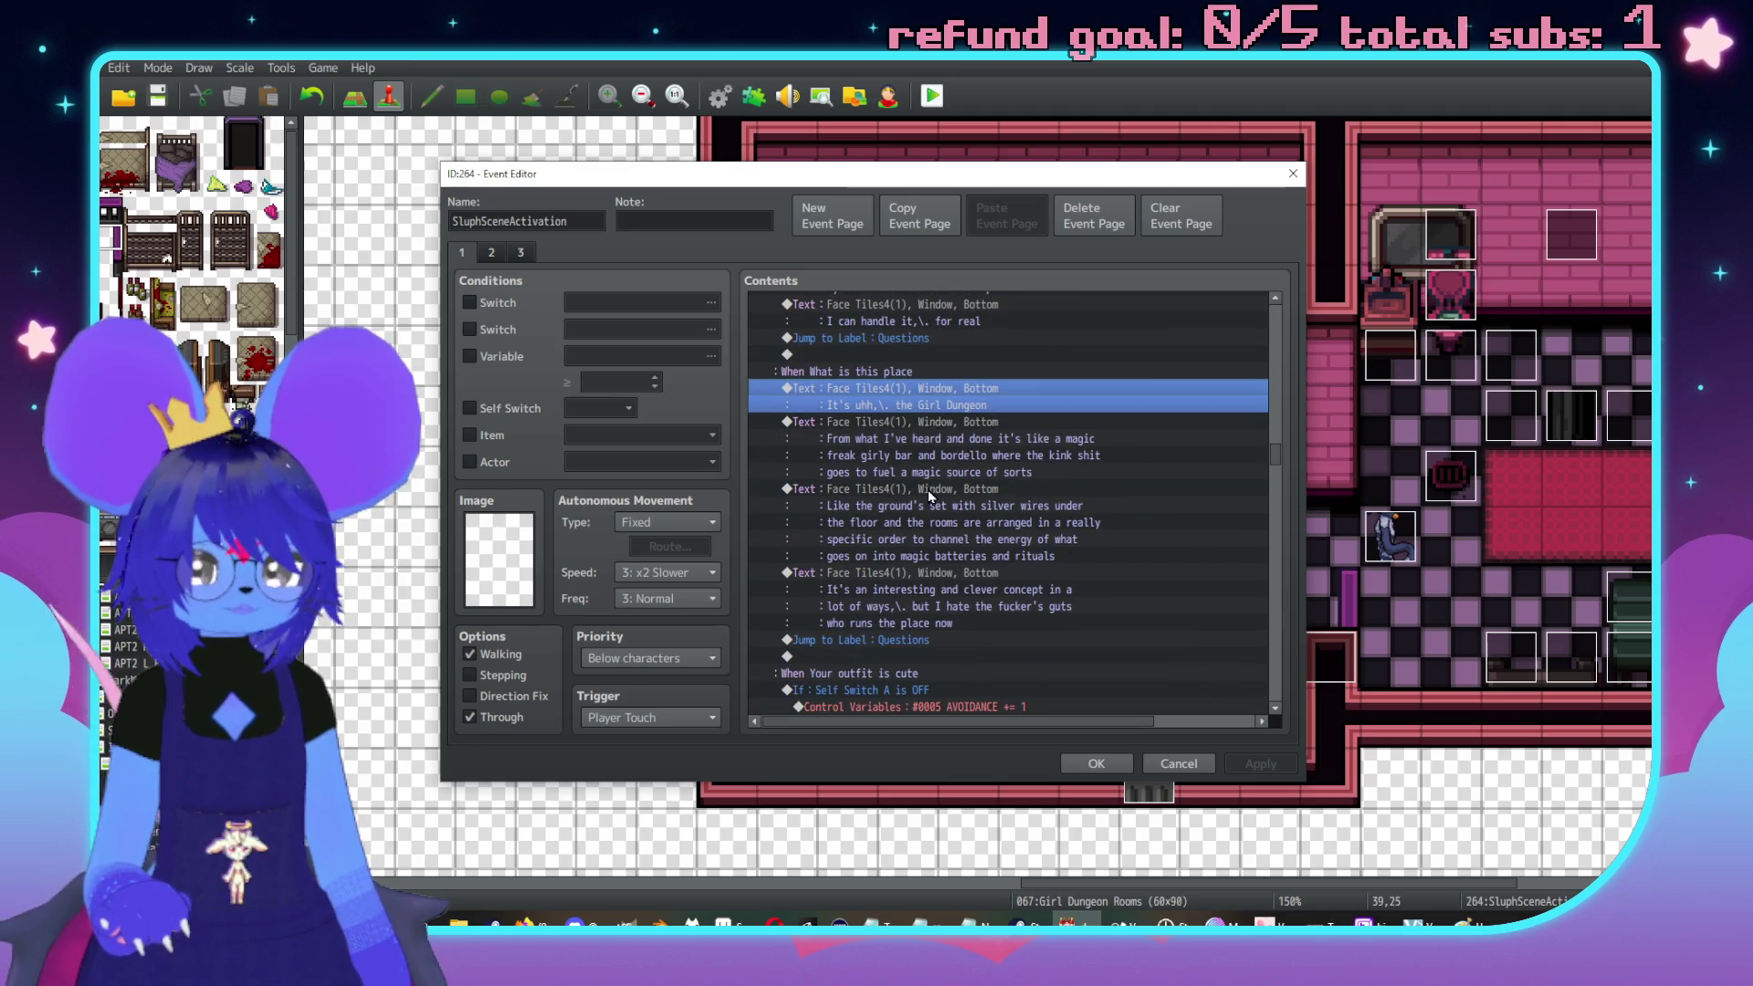
{"action": "scroll", "coordinate": [933, 446], "scroll_direction": "up", "scroll_amount": 1}
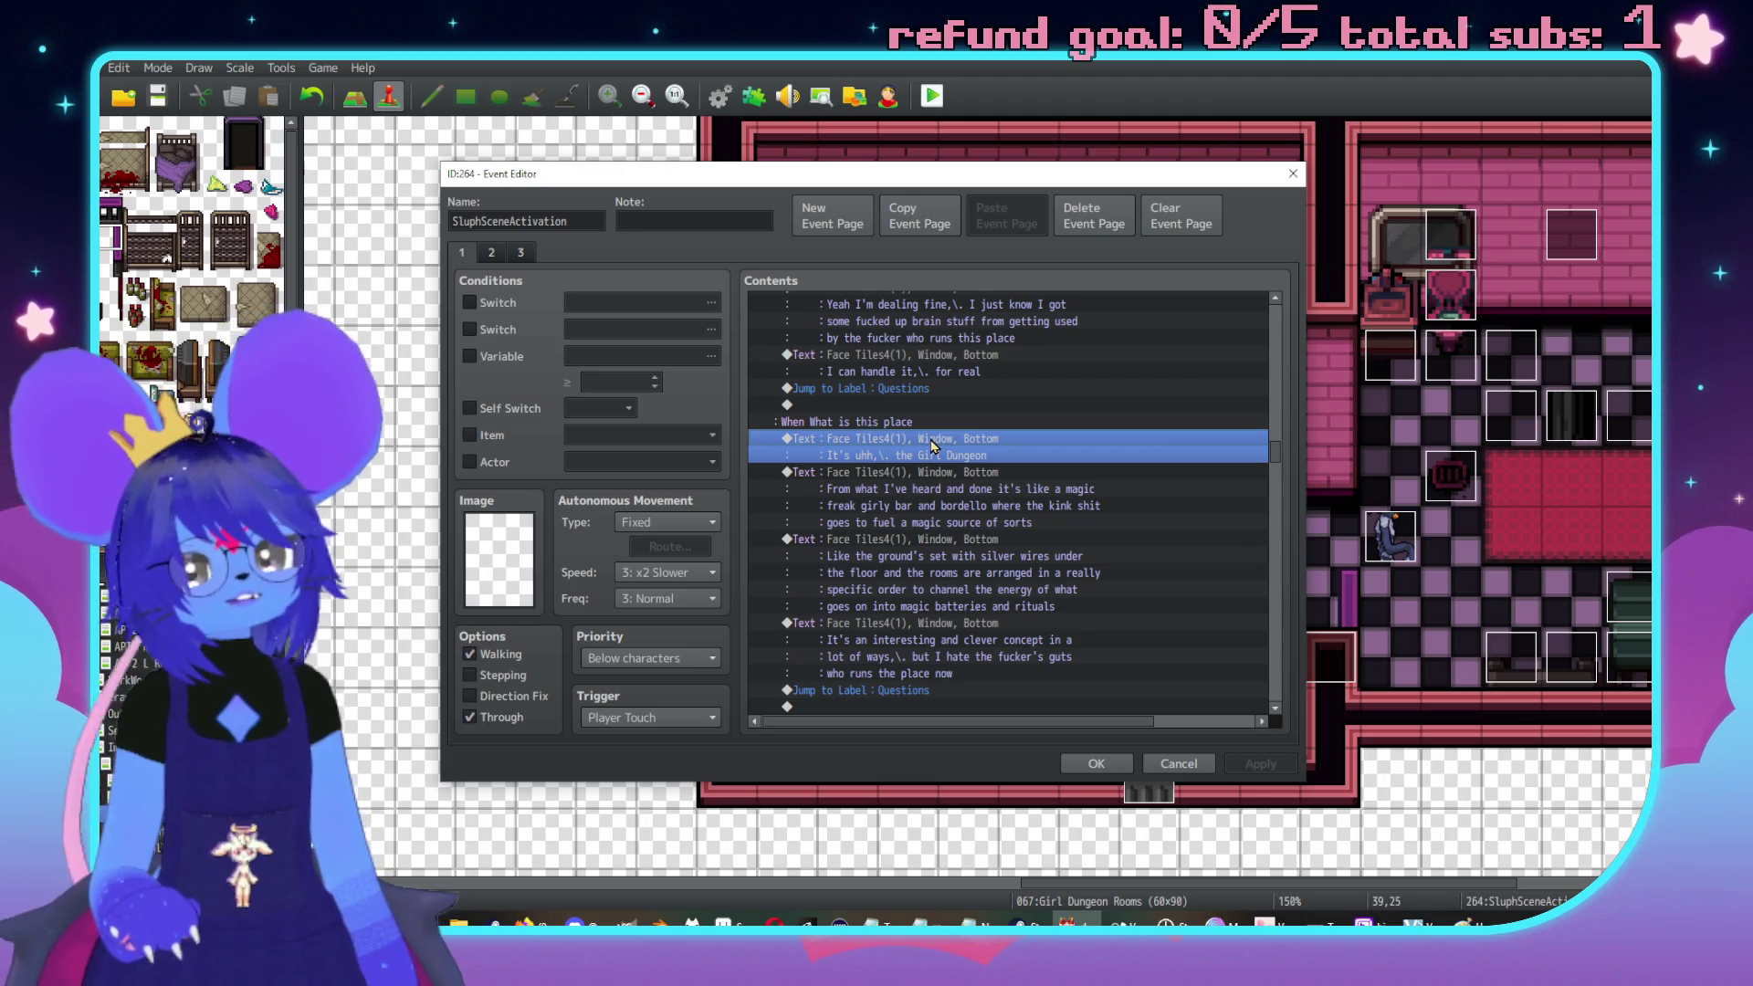
{"action": "key", "text": "Insert"}
{"action": "left_click", "coordinate": [886, 568]}
Change the conditional branch to test whether Self Switch B is OFF
{"action": "left_click", "coordinate": [871, 515]}
{"action": "left_click", "coordinate": [973, 551]}
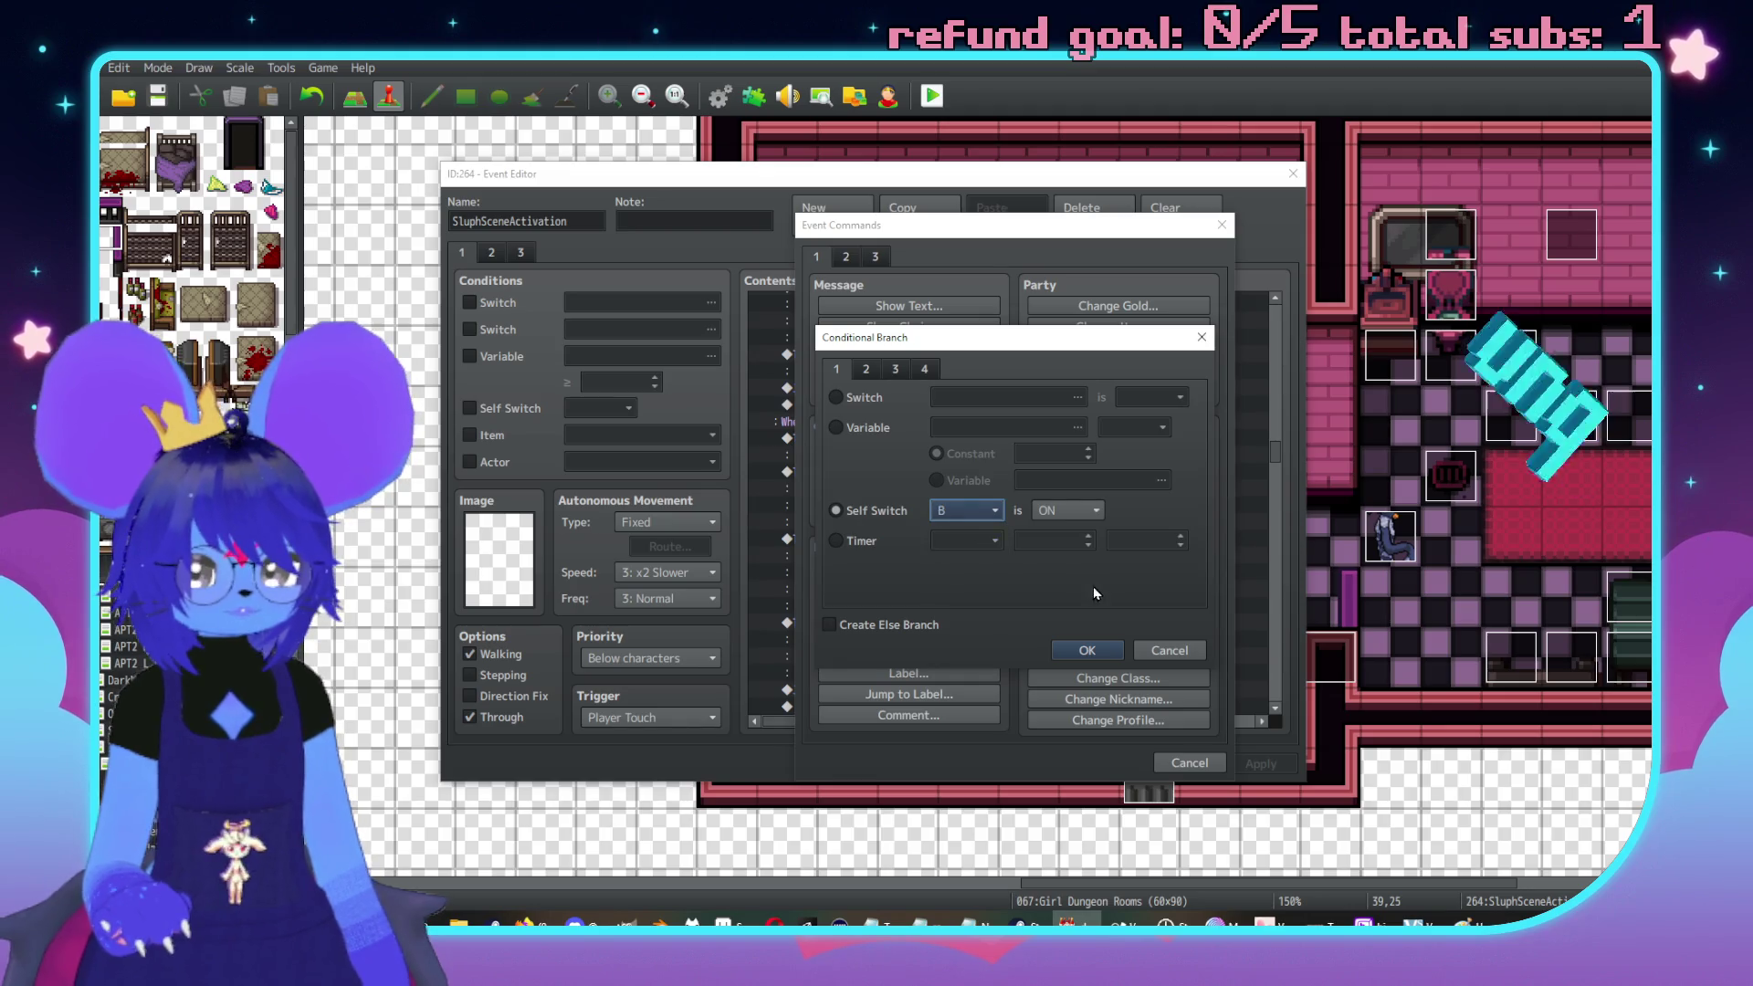
{"action": "left_click", "coordinate": [1069, 510]}
{"action": "left_click", "coordinate": [1081, 552]}
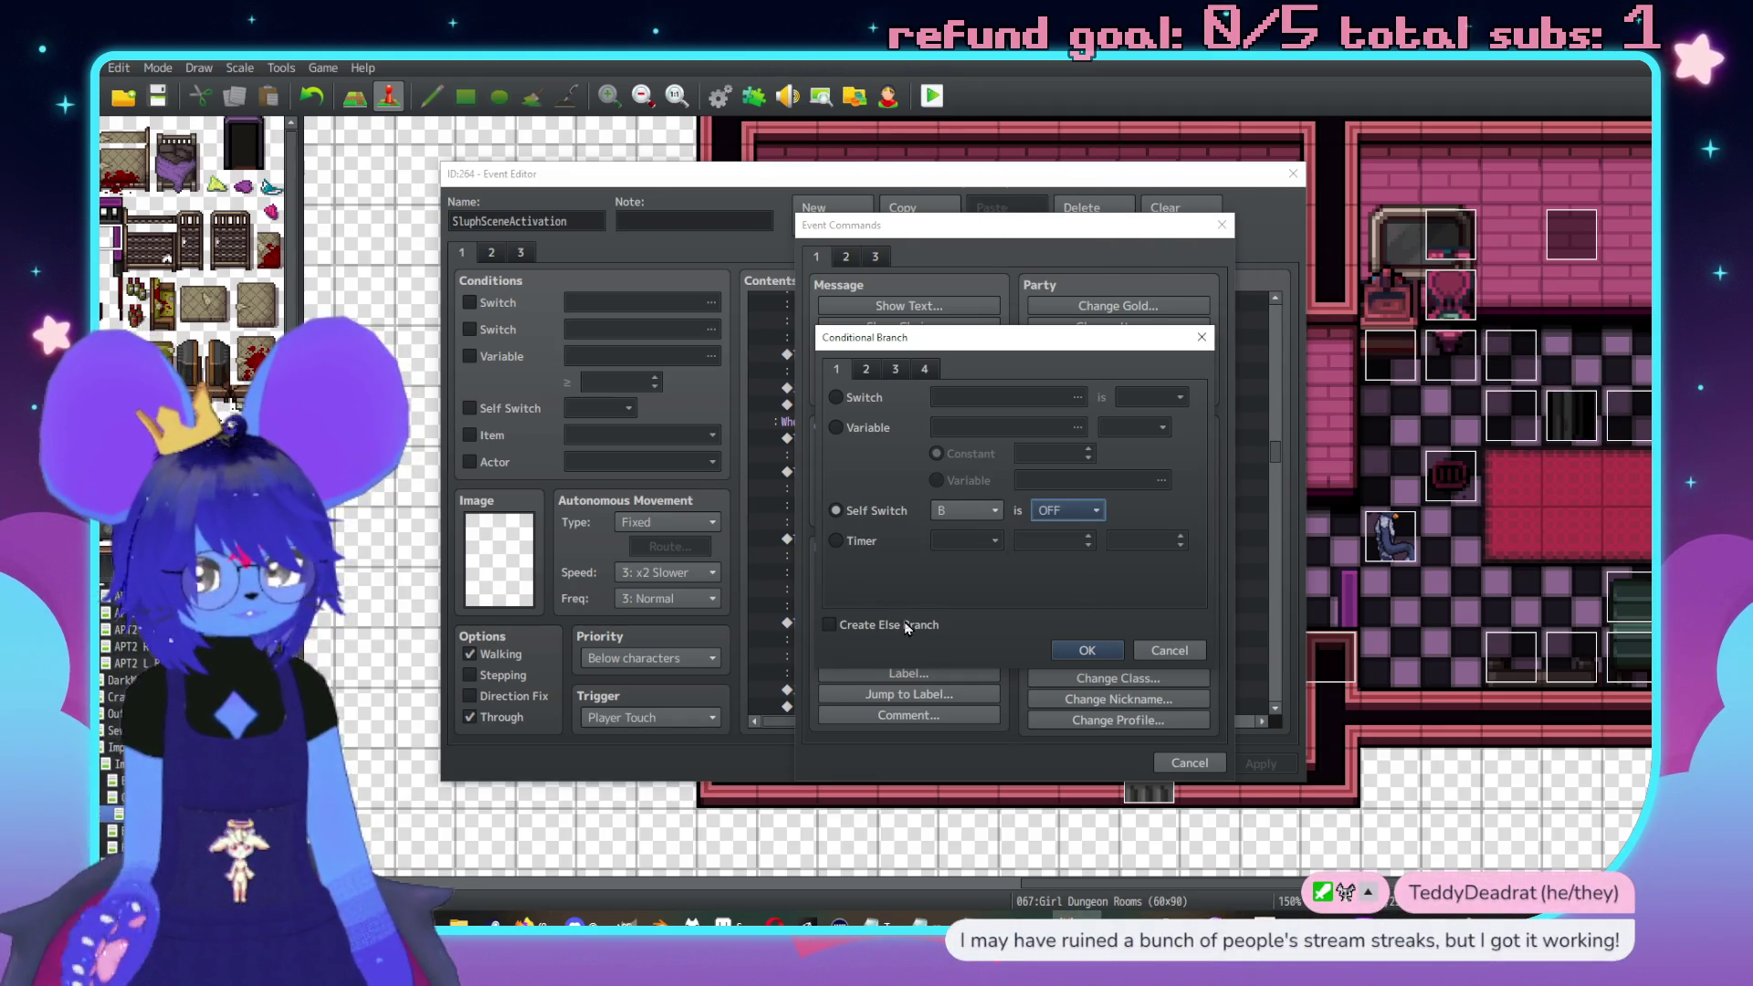
{"action": "left_click", "coordinate": [1092, 651]}
Move the Girl Dungeon answer into the If branch and add Control Self Switch B = ON
{"action": "left_click", "coordinate": [897, 533]}
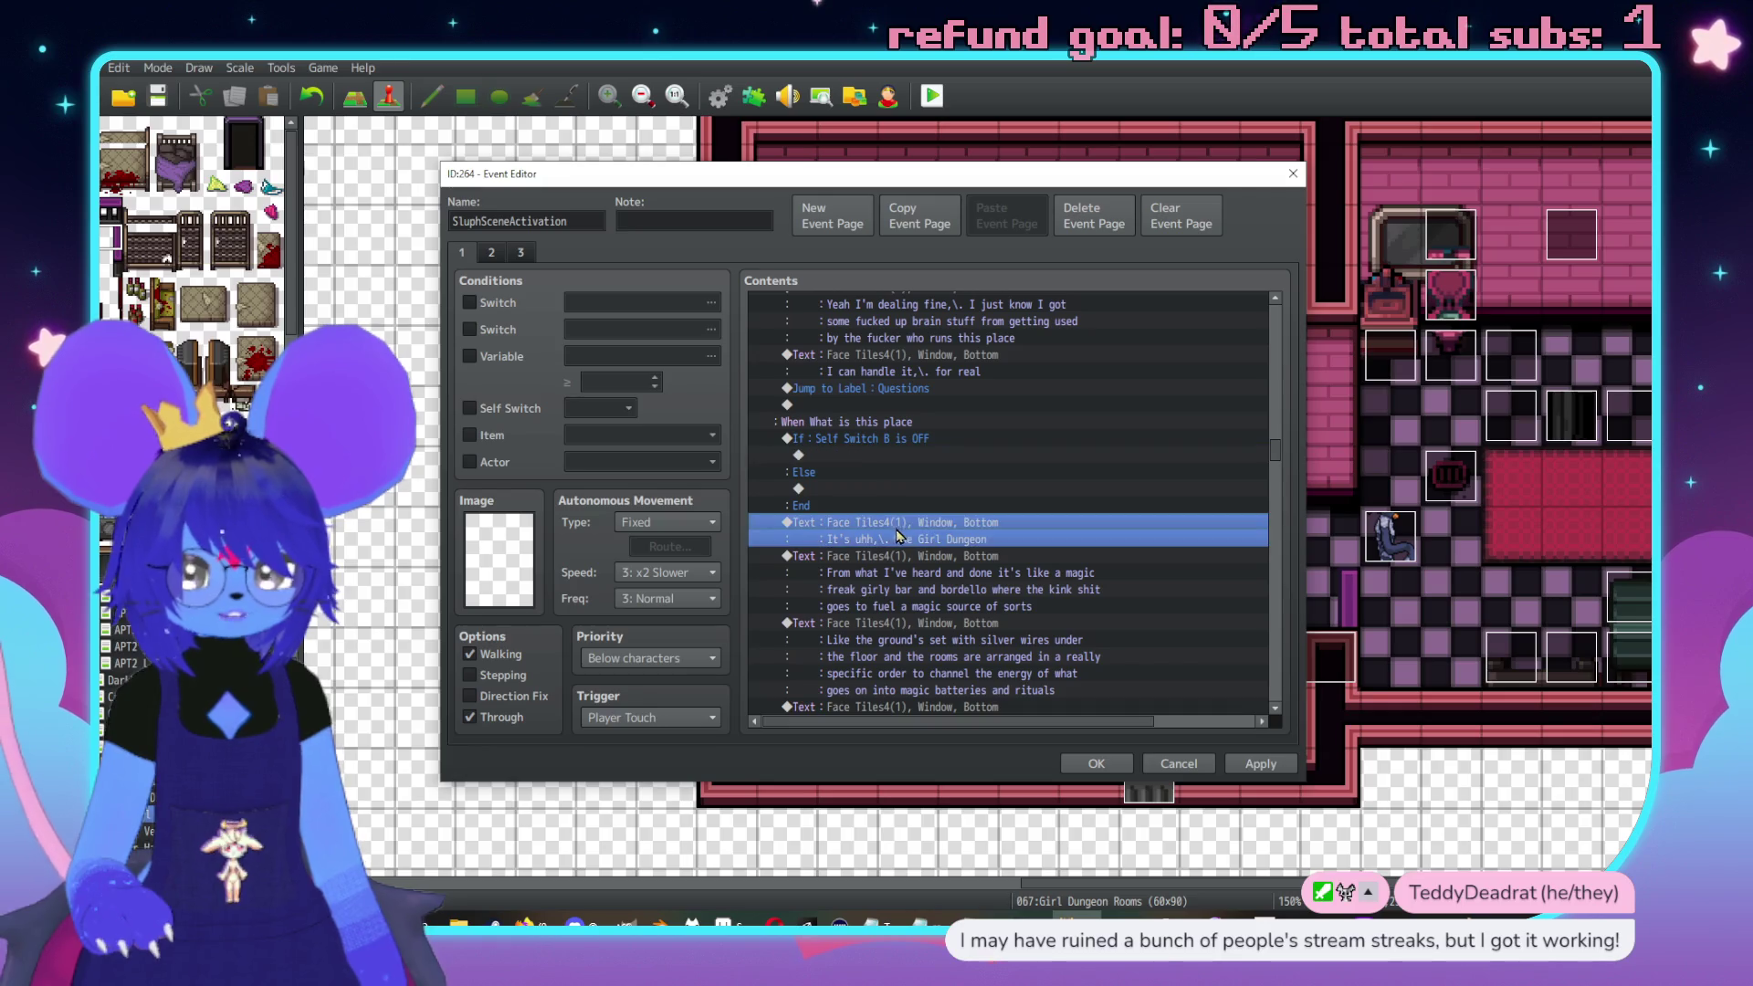
{"action": "key", "text": "ctrl+x"}
{"action": "left_click", "coordinate": [868, 455]}
{"action": "key", "text": "ctrl+v"}
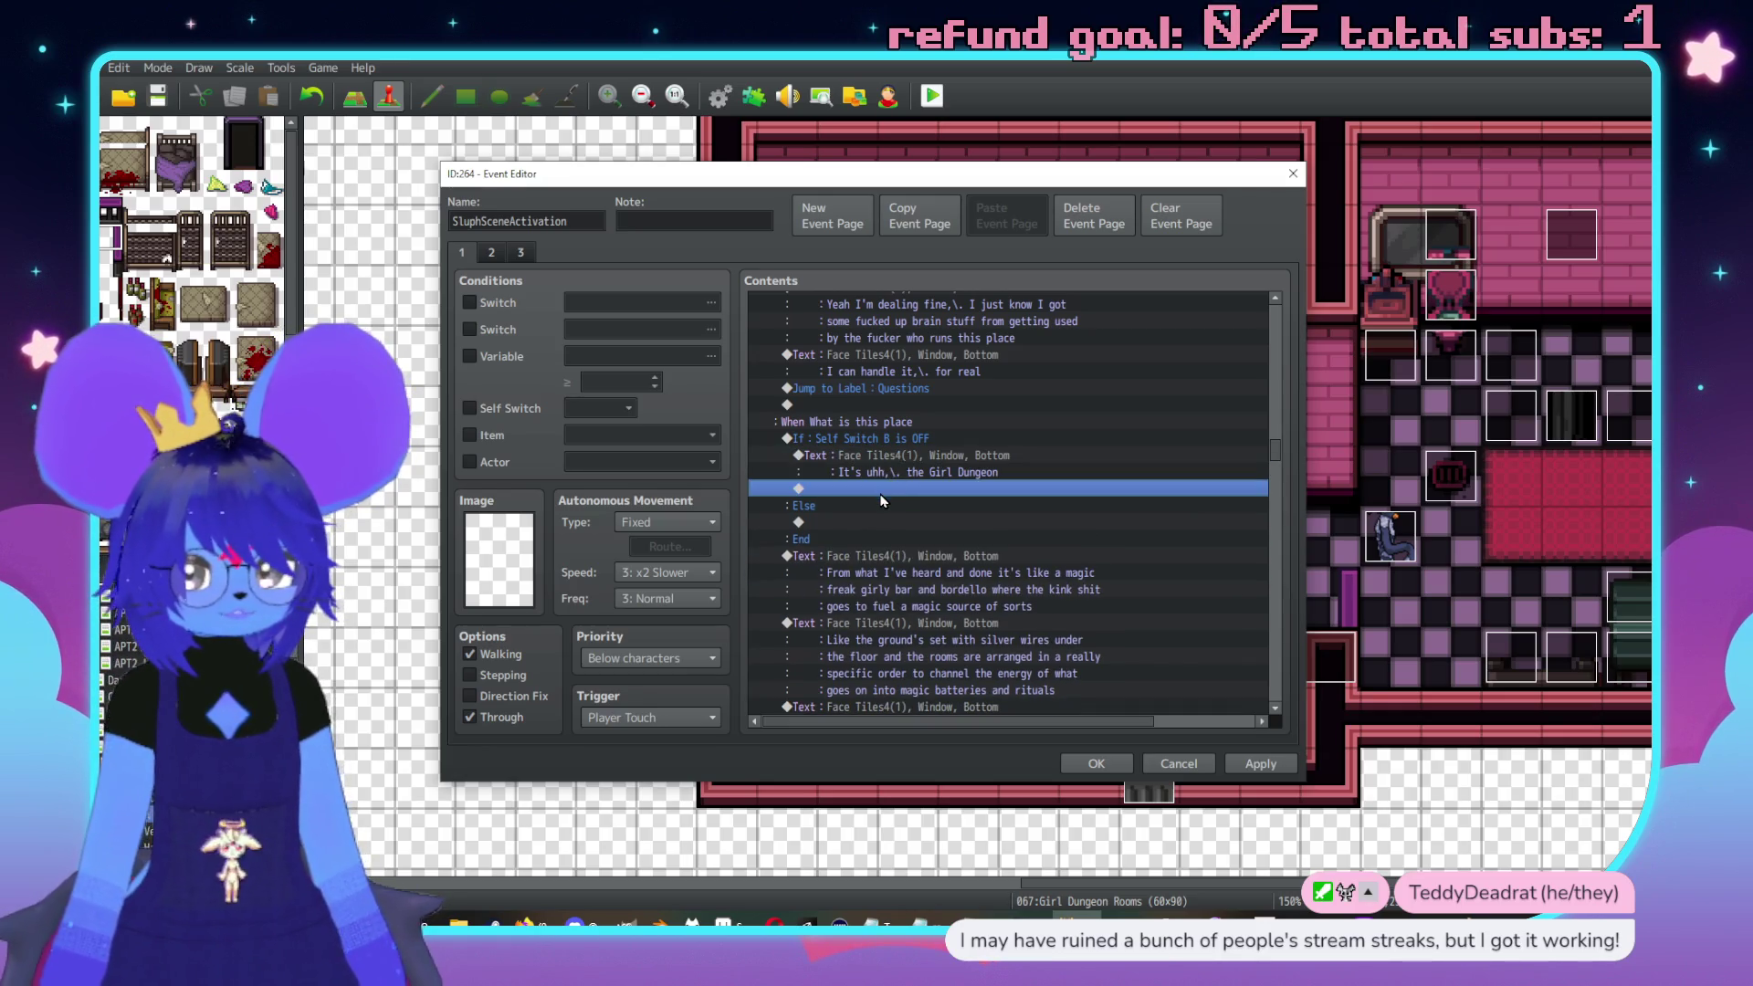
{"action": "double_click", "coordinate": [890, 489]}
{"action": "left_click", "coordinate": [909, 489]}
{"action": "left_click", "coordinate": [966, 476]}
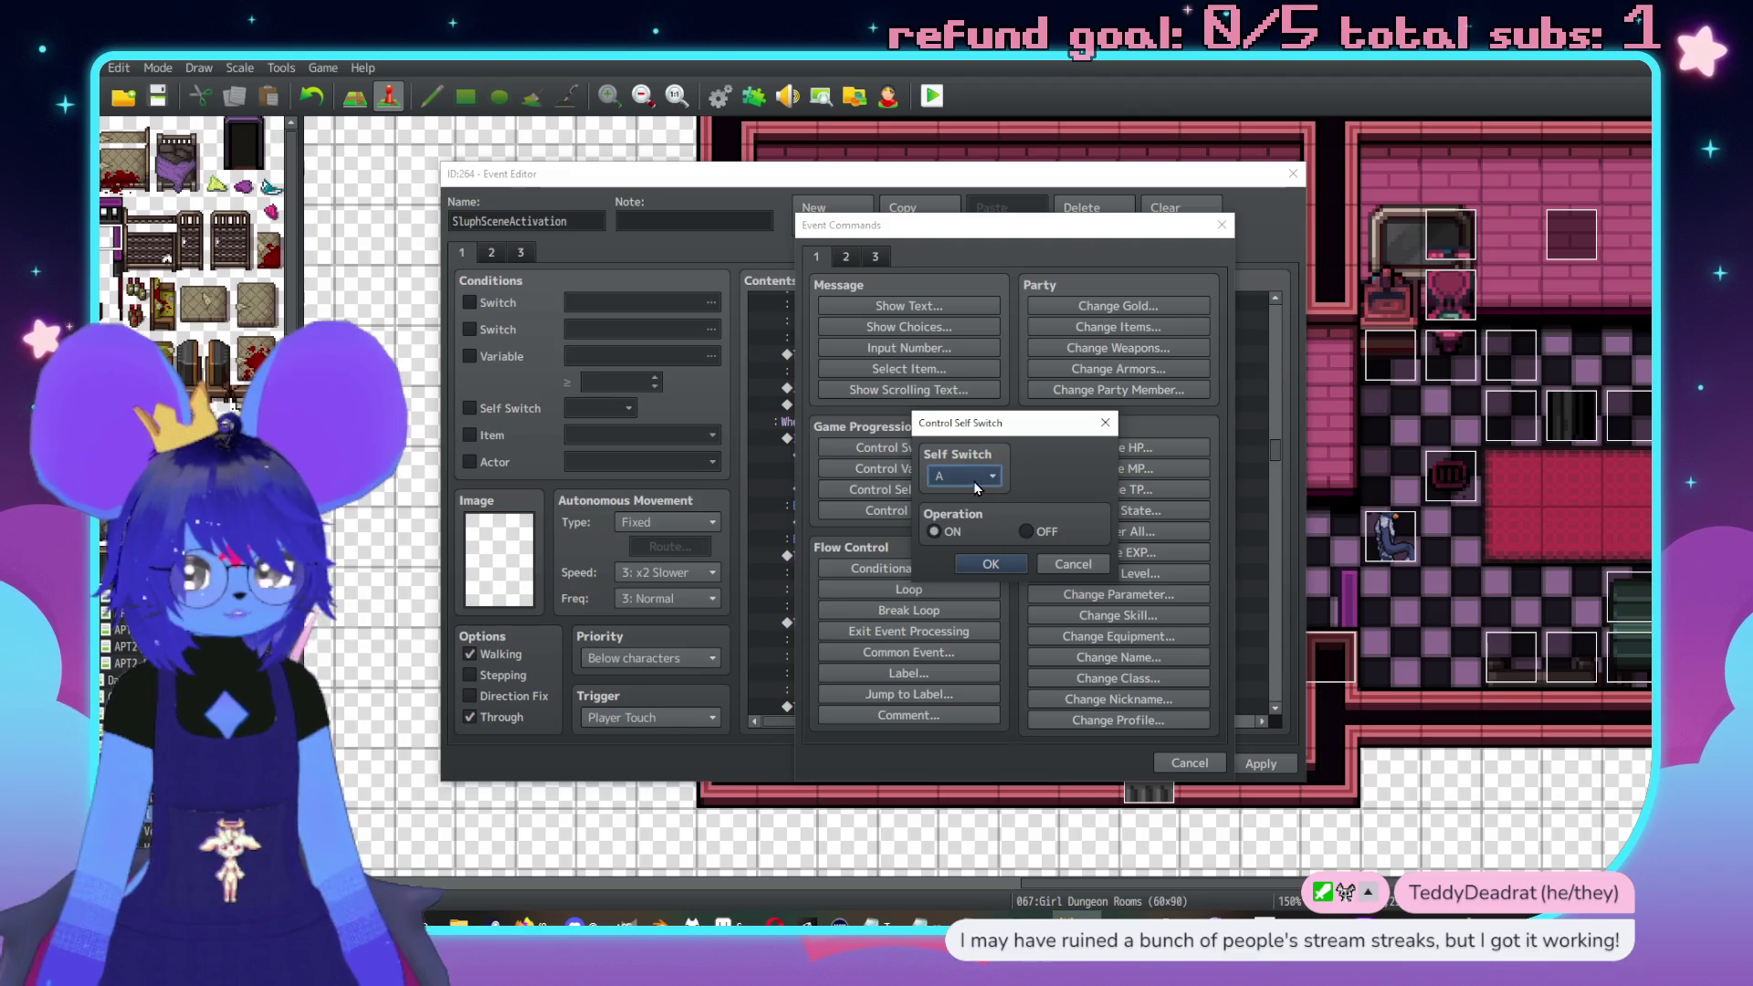
{"action": "left_click", "coordinate": [968, 515]}
{"action": "left_click", "coordinate": [1000, 566]}
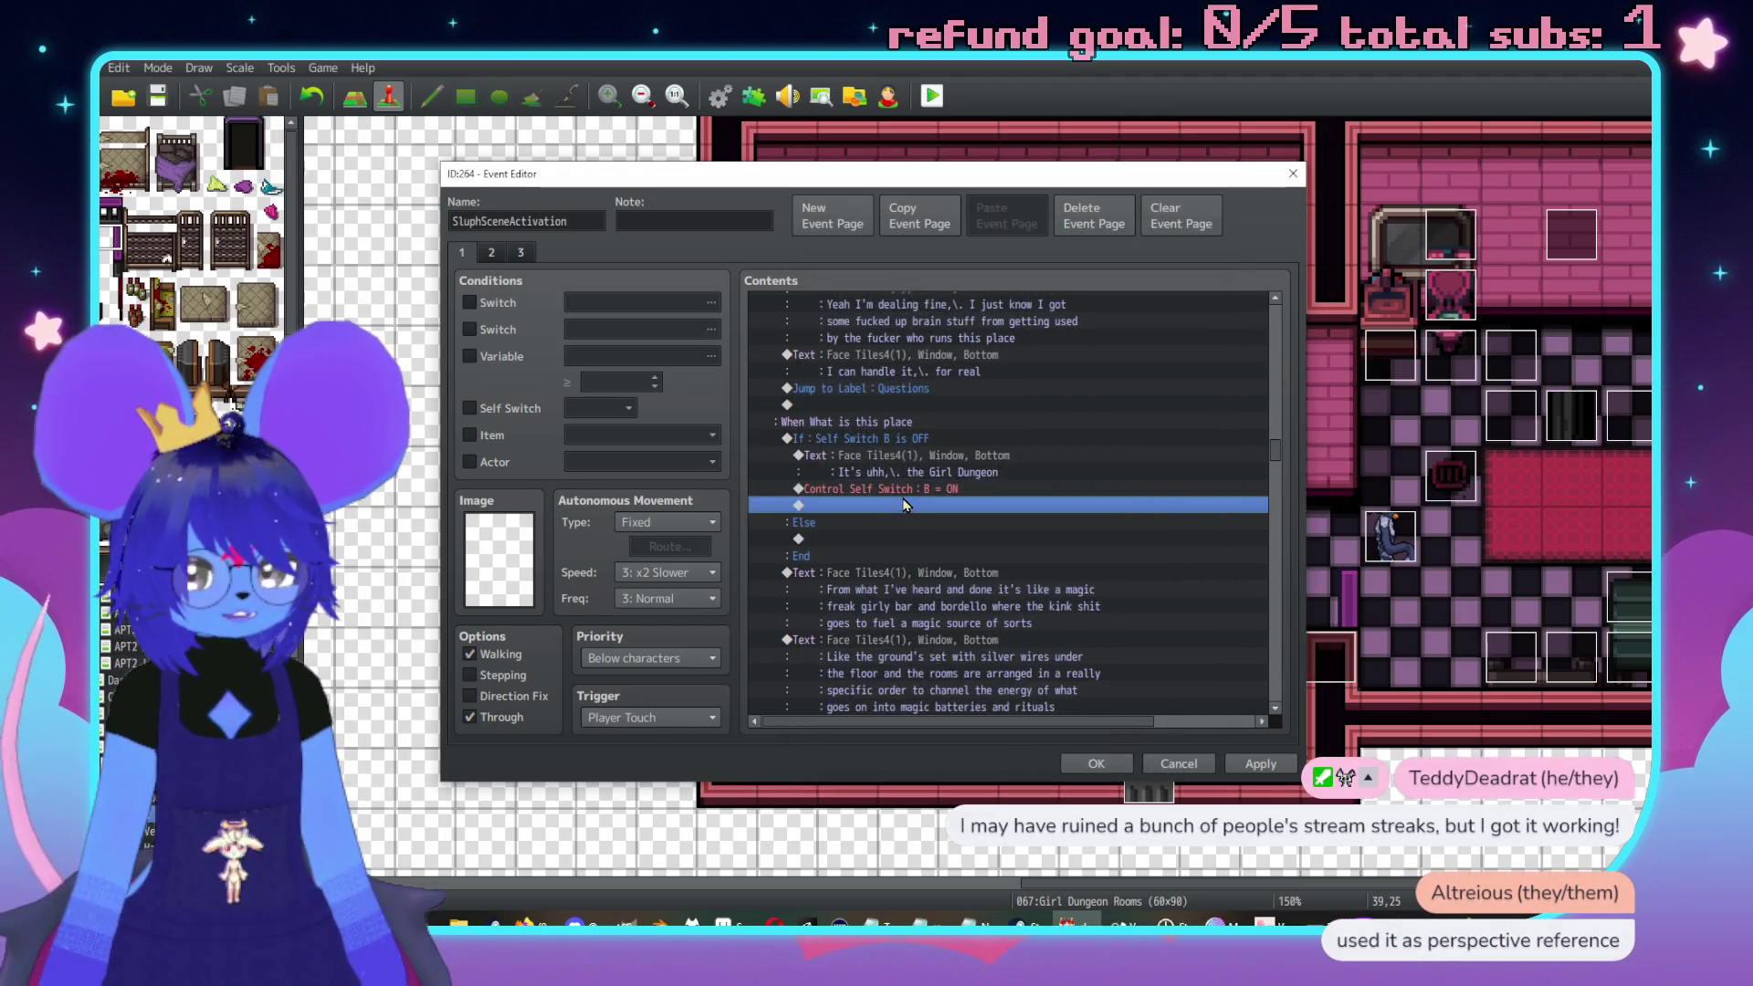
Paste a copy under Else, reworded to 'Like I said, it's the Girl Dungeon'
{"action": "left_click", "coordinate": [910, 447]}
{"action": "left_click", "coordinate": [854, 525]}
{"action": "key", "text": "ctrl+v"}
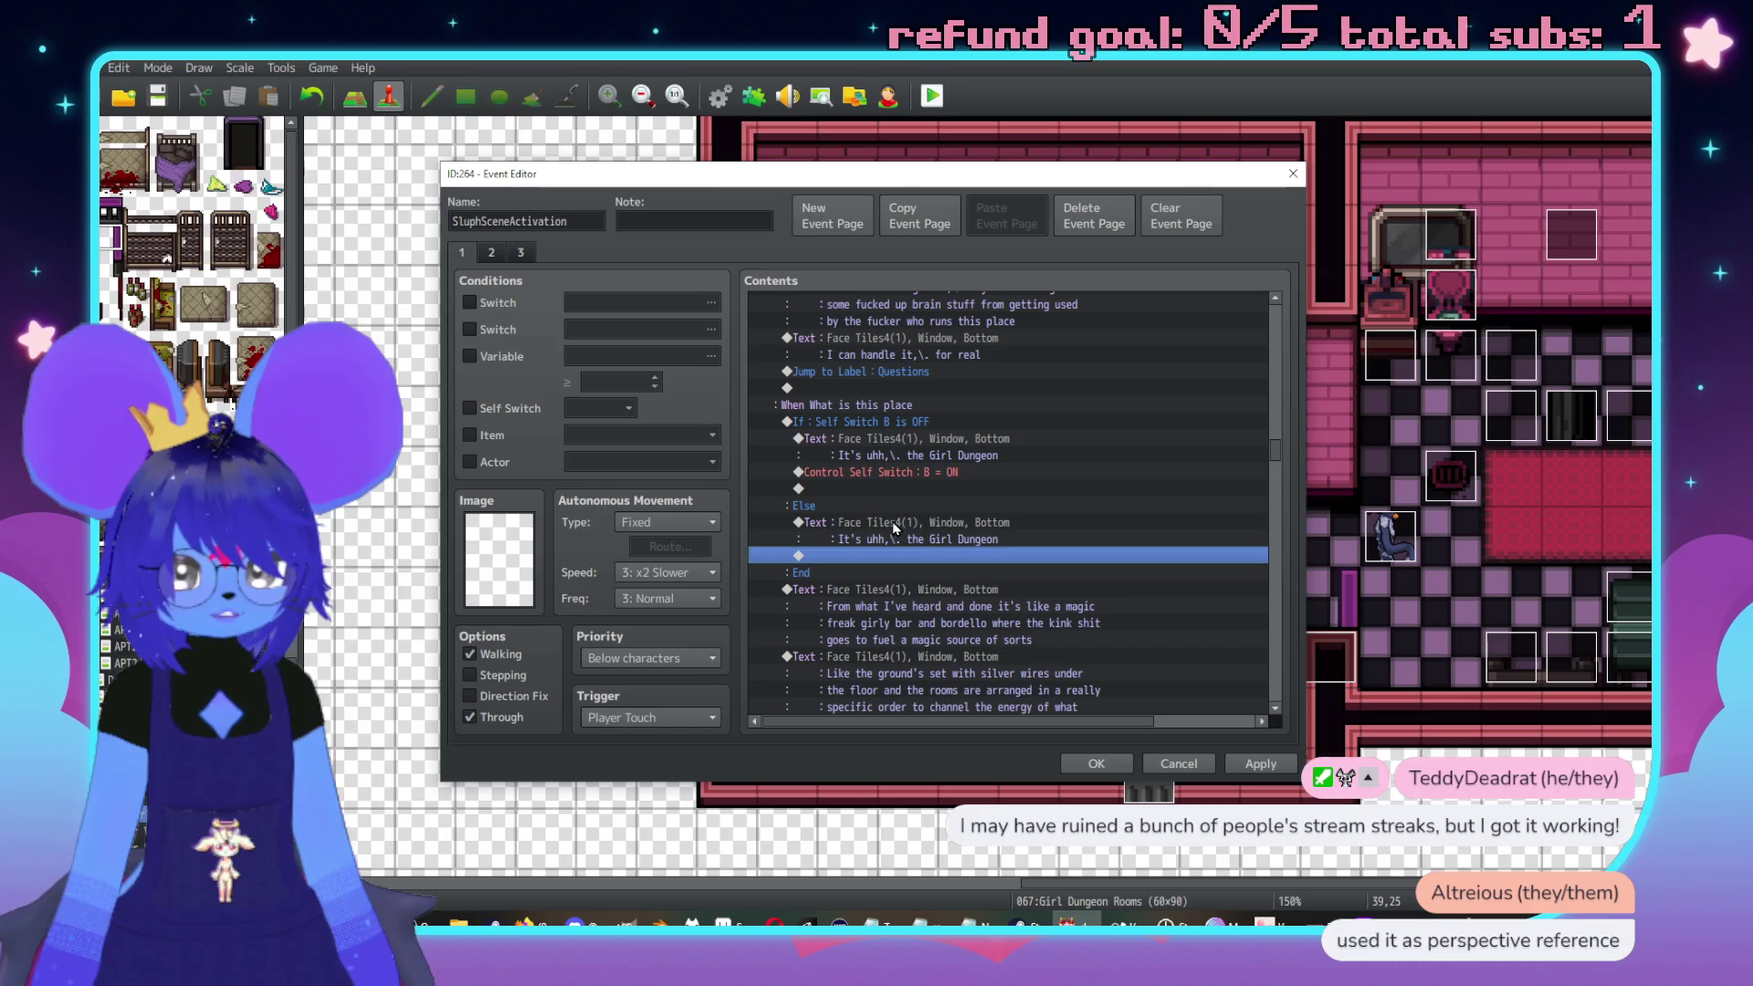
{"action": "double_click", "coordinate": [891, 522]}
{"action": "type", "text": "Like I said,\\. it's"}
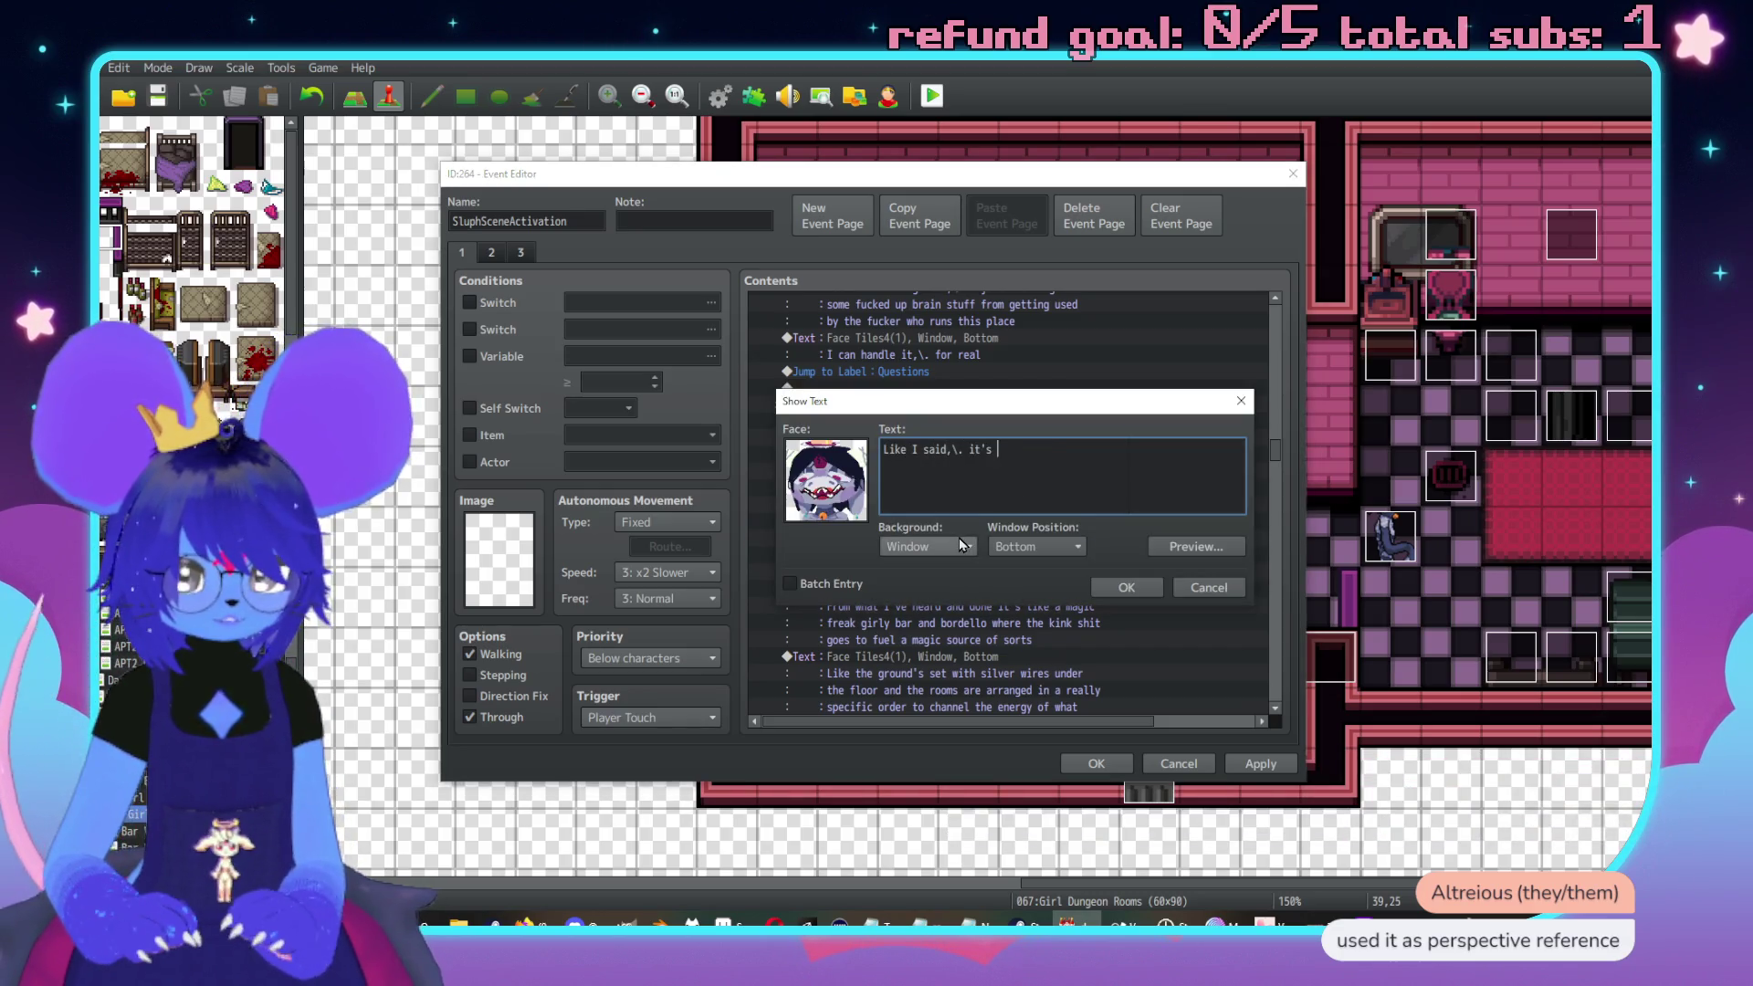
{"action": "type", "text": "he Girl Dungeon"}
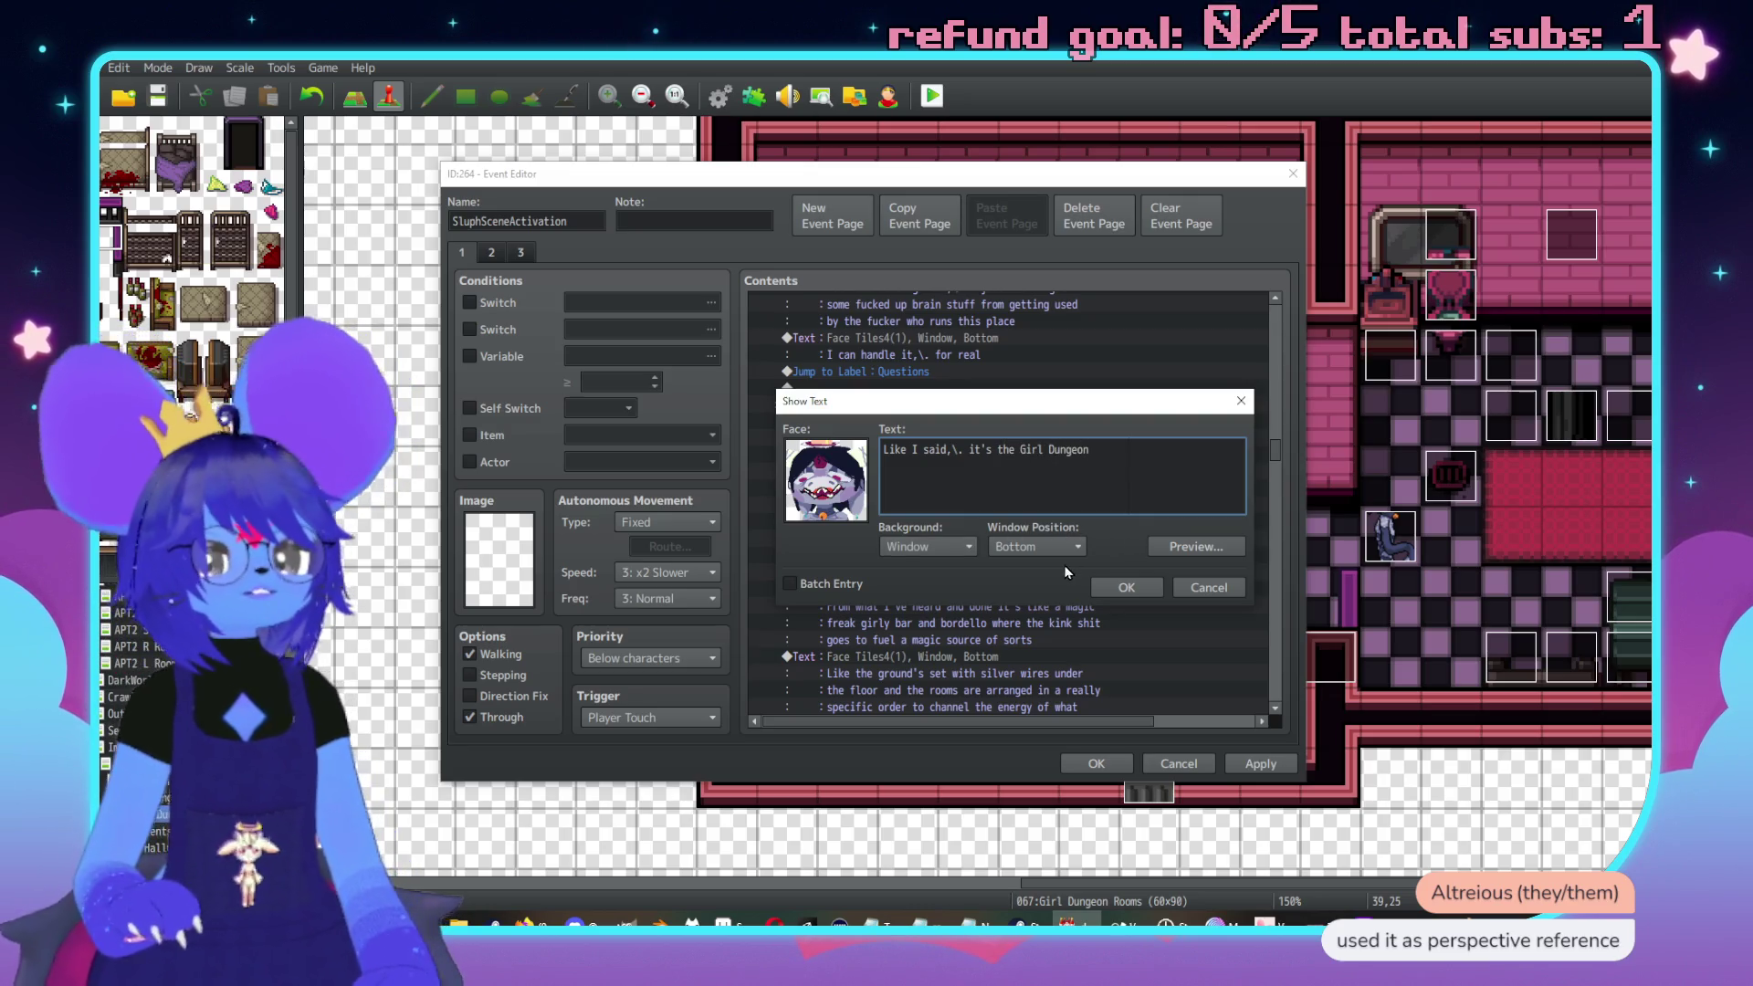
{"action": "left_click", "coordinate": [1126, 587]}
{"action": "scroll", "coordinate": [1052, 557], "scroll_direction": "up", "scroll_amount": 3}
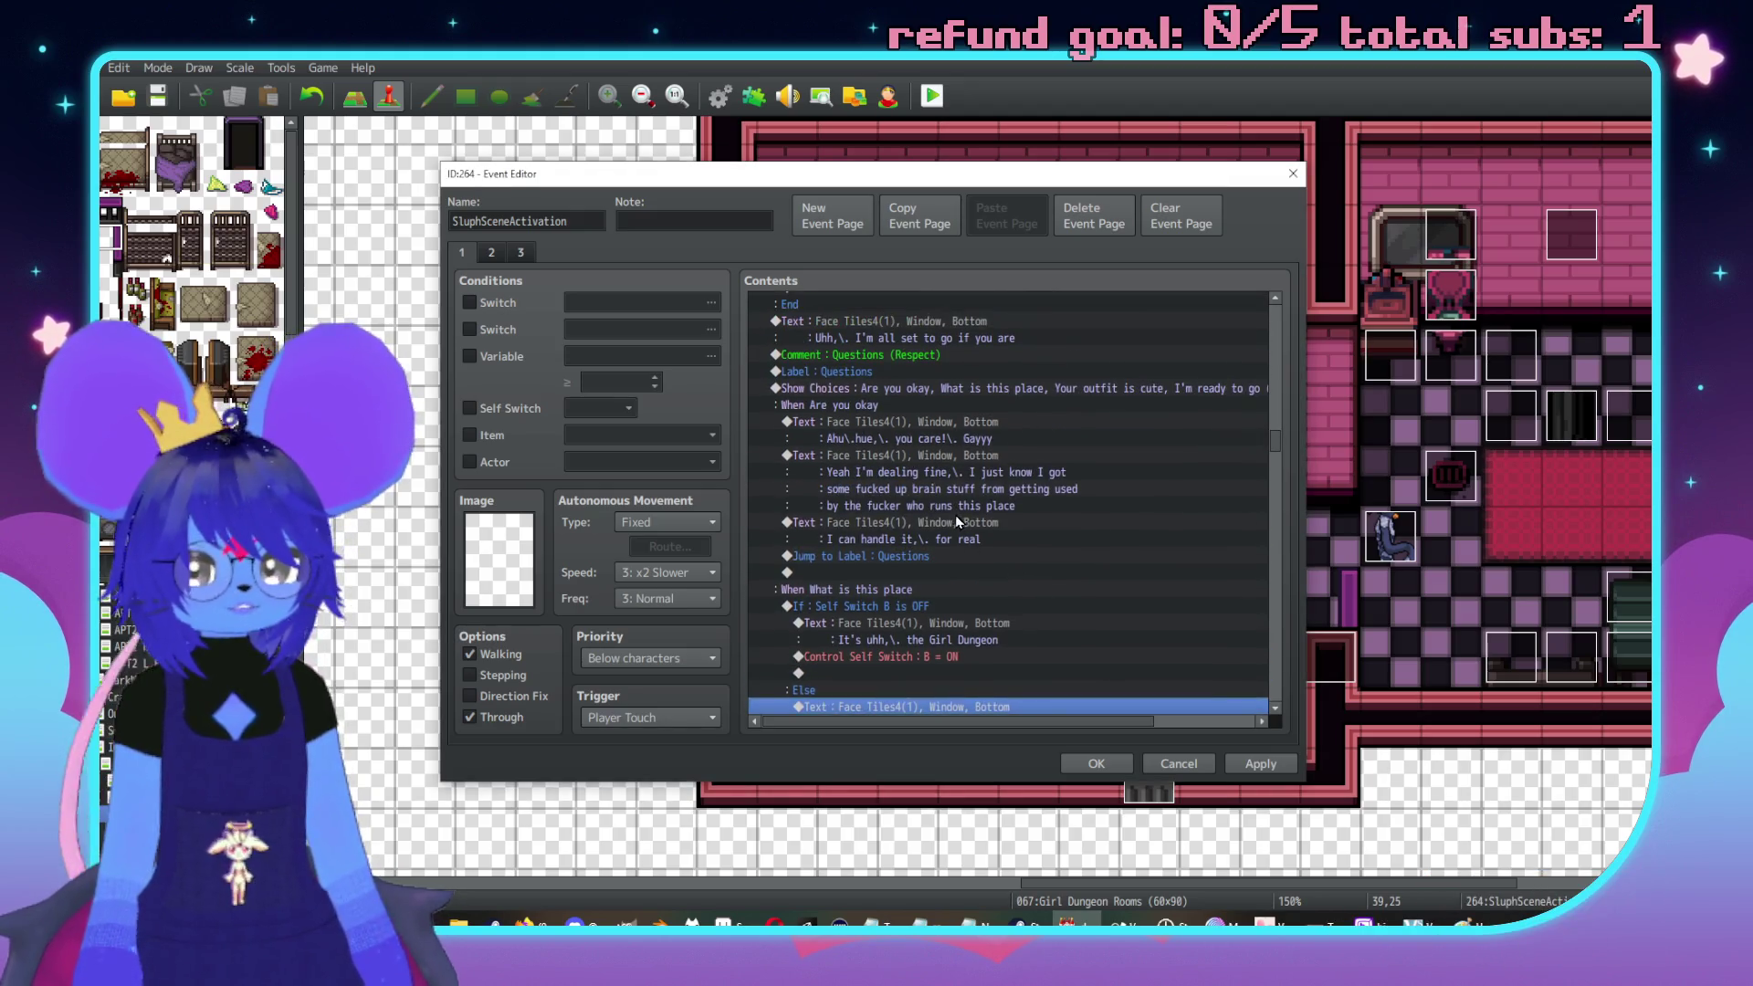
Insert a Conditional Branch on Self Switch C is OFF, with an Else branch, at the Ahu answer
{"action": "left_click", "coordinate": [907, 442]}
{"action": "key", "text": "Insert"}
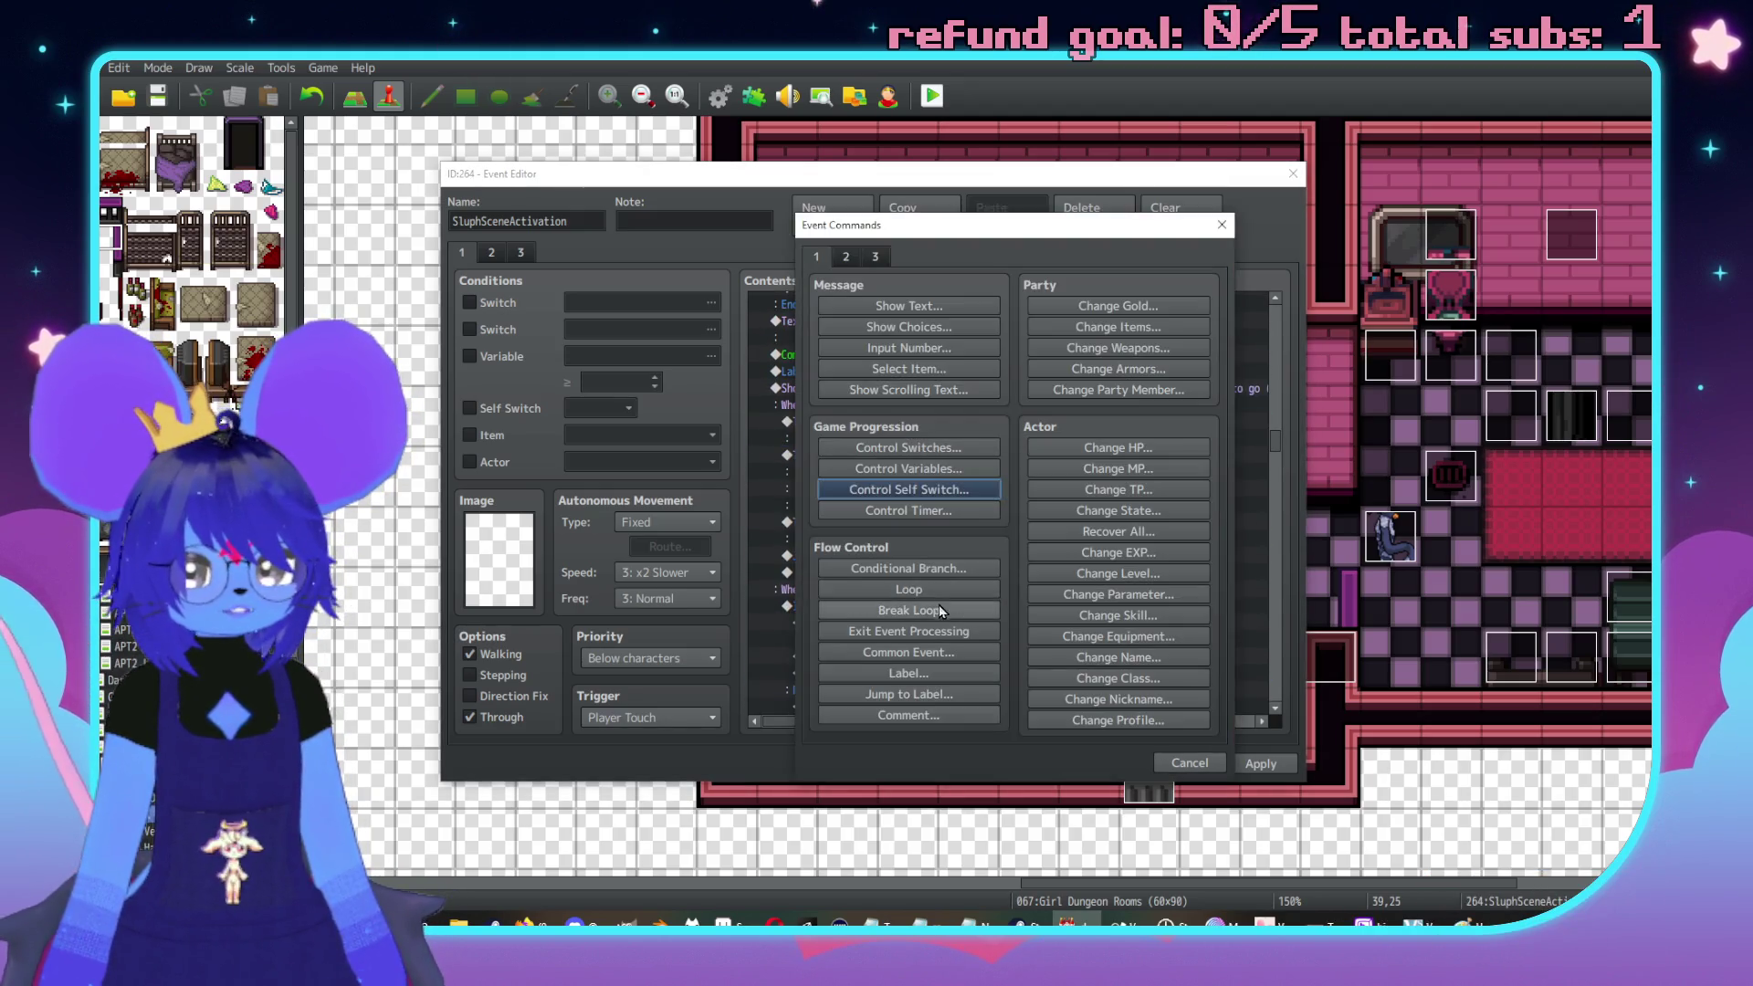
{"action": "left_click", "coordinate": [909, 570]}
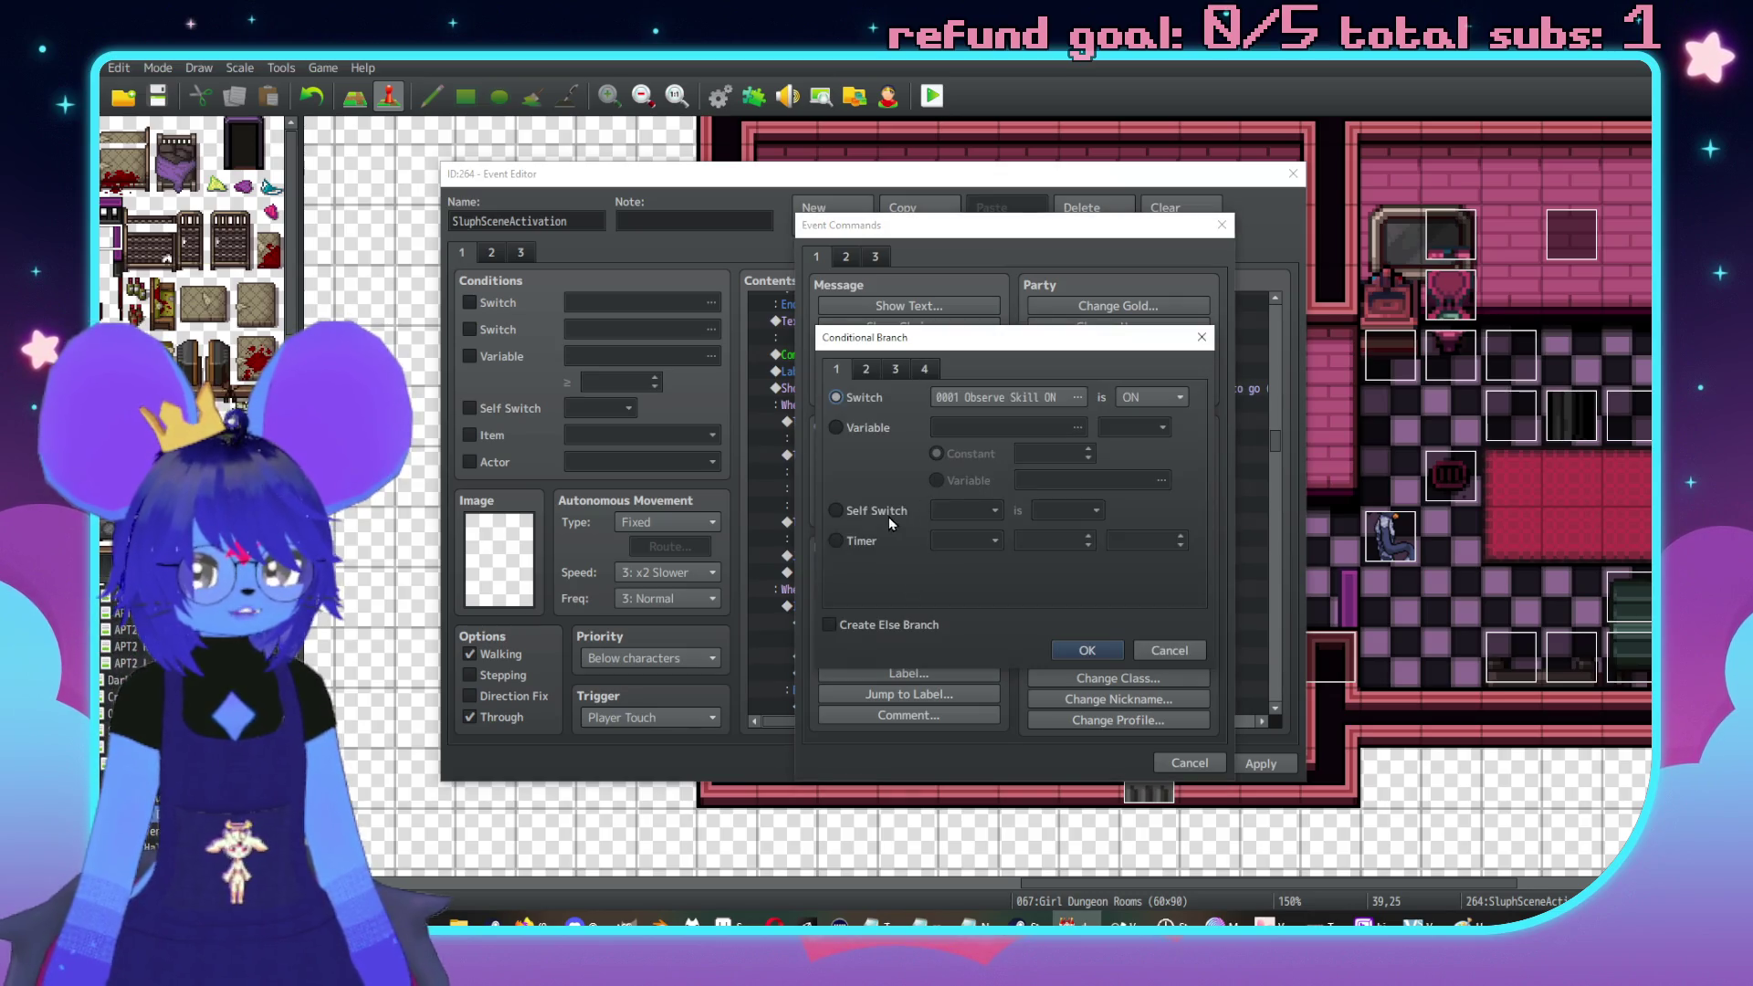
{"action": "left_click", "coordinate": [889, 519]}
{"action": "left_click", "coordinate": [963, 510]}
{"action": "left_click", "coordinate": [959, 569]}
{"action": "left_click", "coordinate": [1064, 510]}
{"action": "left_click", "coordinate": [1066, 551]}
{"action": "left_click", "coordinate": [829, 624]}
{"action": "left_click", "coordinate": [1086, 650]}
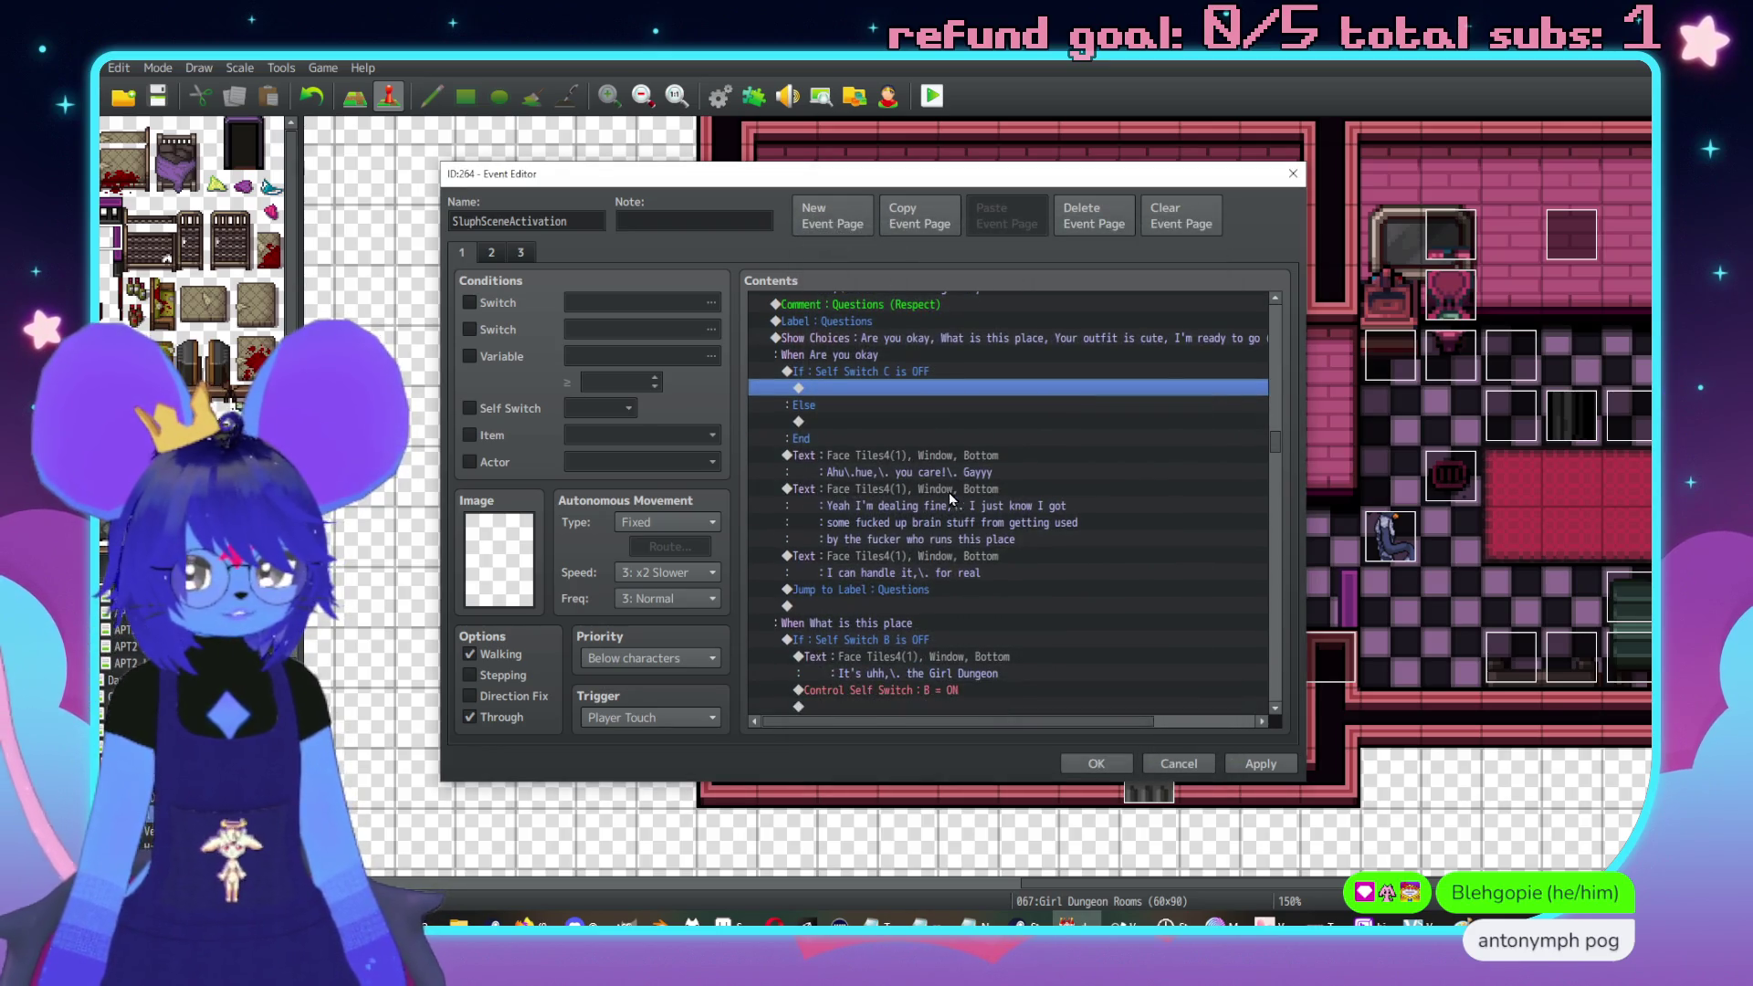
Move the Ahu answer text into the new conditional branch
{"action": "left_click", "coordinate": [894, 456]}
{"action": "key", "text": "ctrl+x"}
{"action": "left_click", "coordinate": [954, 421]}
{"action": "key", "text": "ctrl+v"}
Add a 'Uh, you asked that already' message with a Face Tiles4 face
{"action": "left_click", "coordinate": [902, 407]}
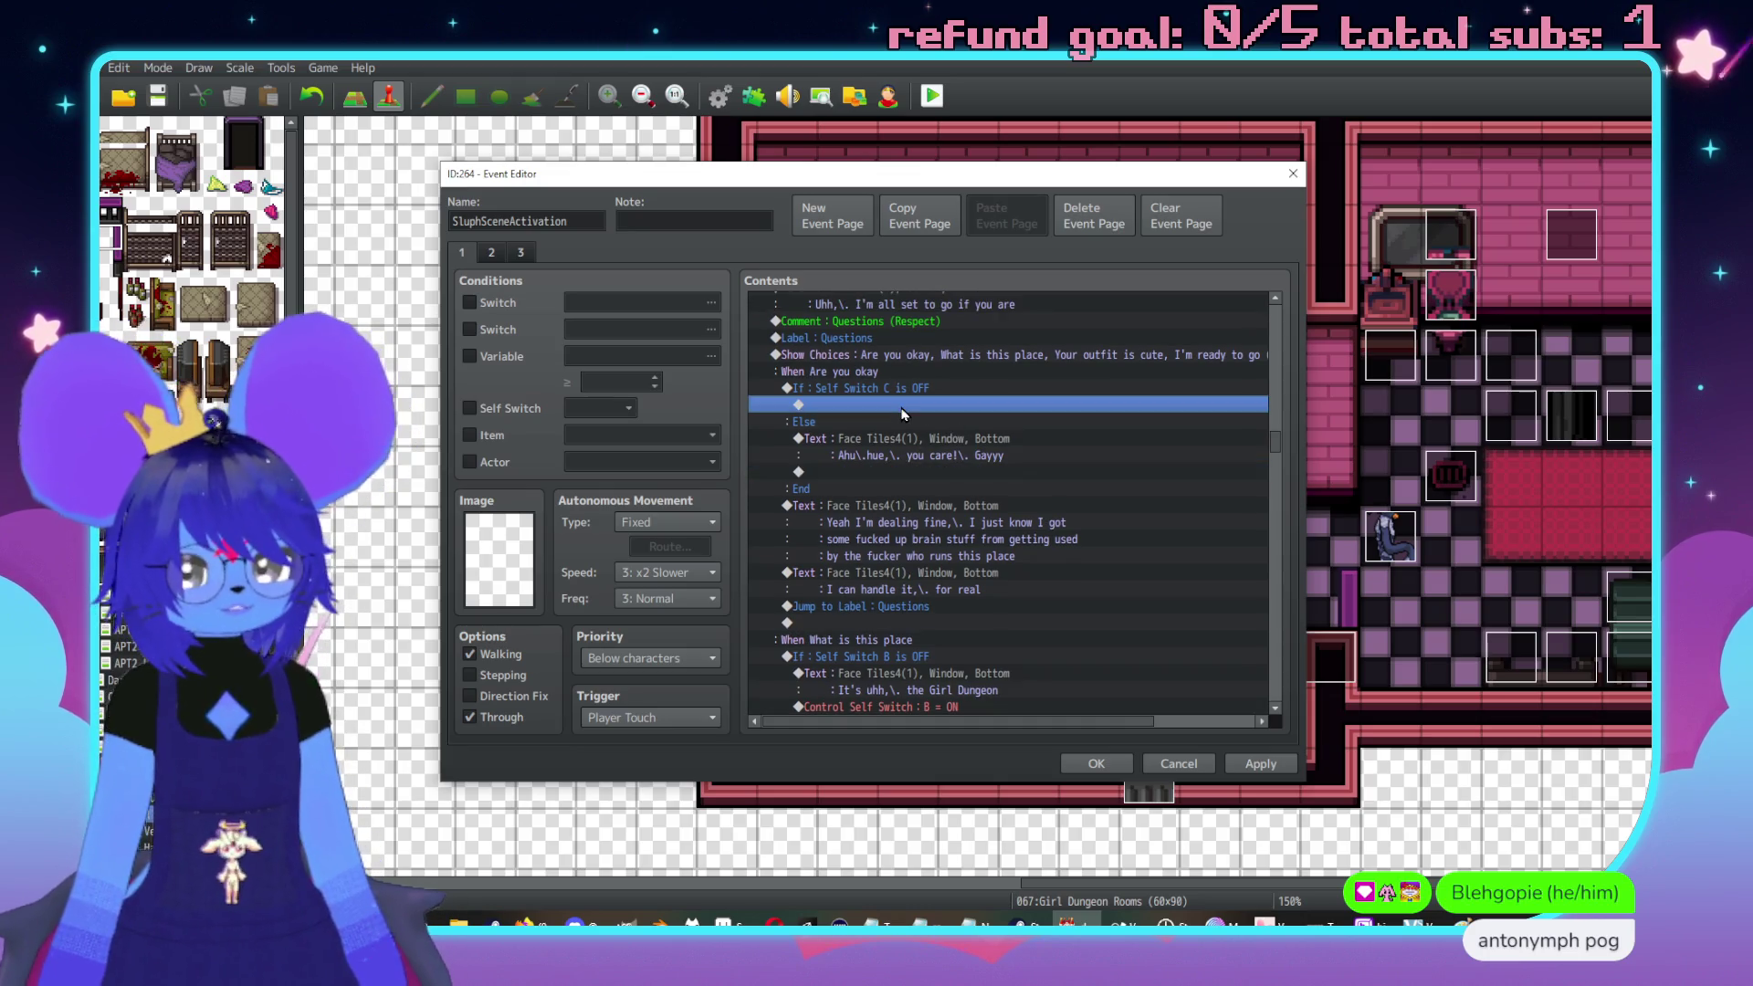
{"action": "double_click", "coordinate": [899, 412]}
{"action": "left_click_drag", "start_coordinate": [918, 228], "coordinate": [1189, 217]}
{"action": "left_click", "coordinate": [1181, 297]}
{"action": "double_click", "coordinate": [1084, 438]}
{"action": "left_click", "coordinate": [1031, 392]}
{"action": "double_click", "coordinate": [1207, 354]}
{"action": "type", "text": "Uh"}
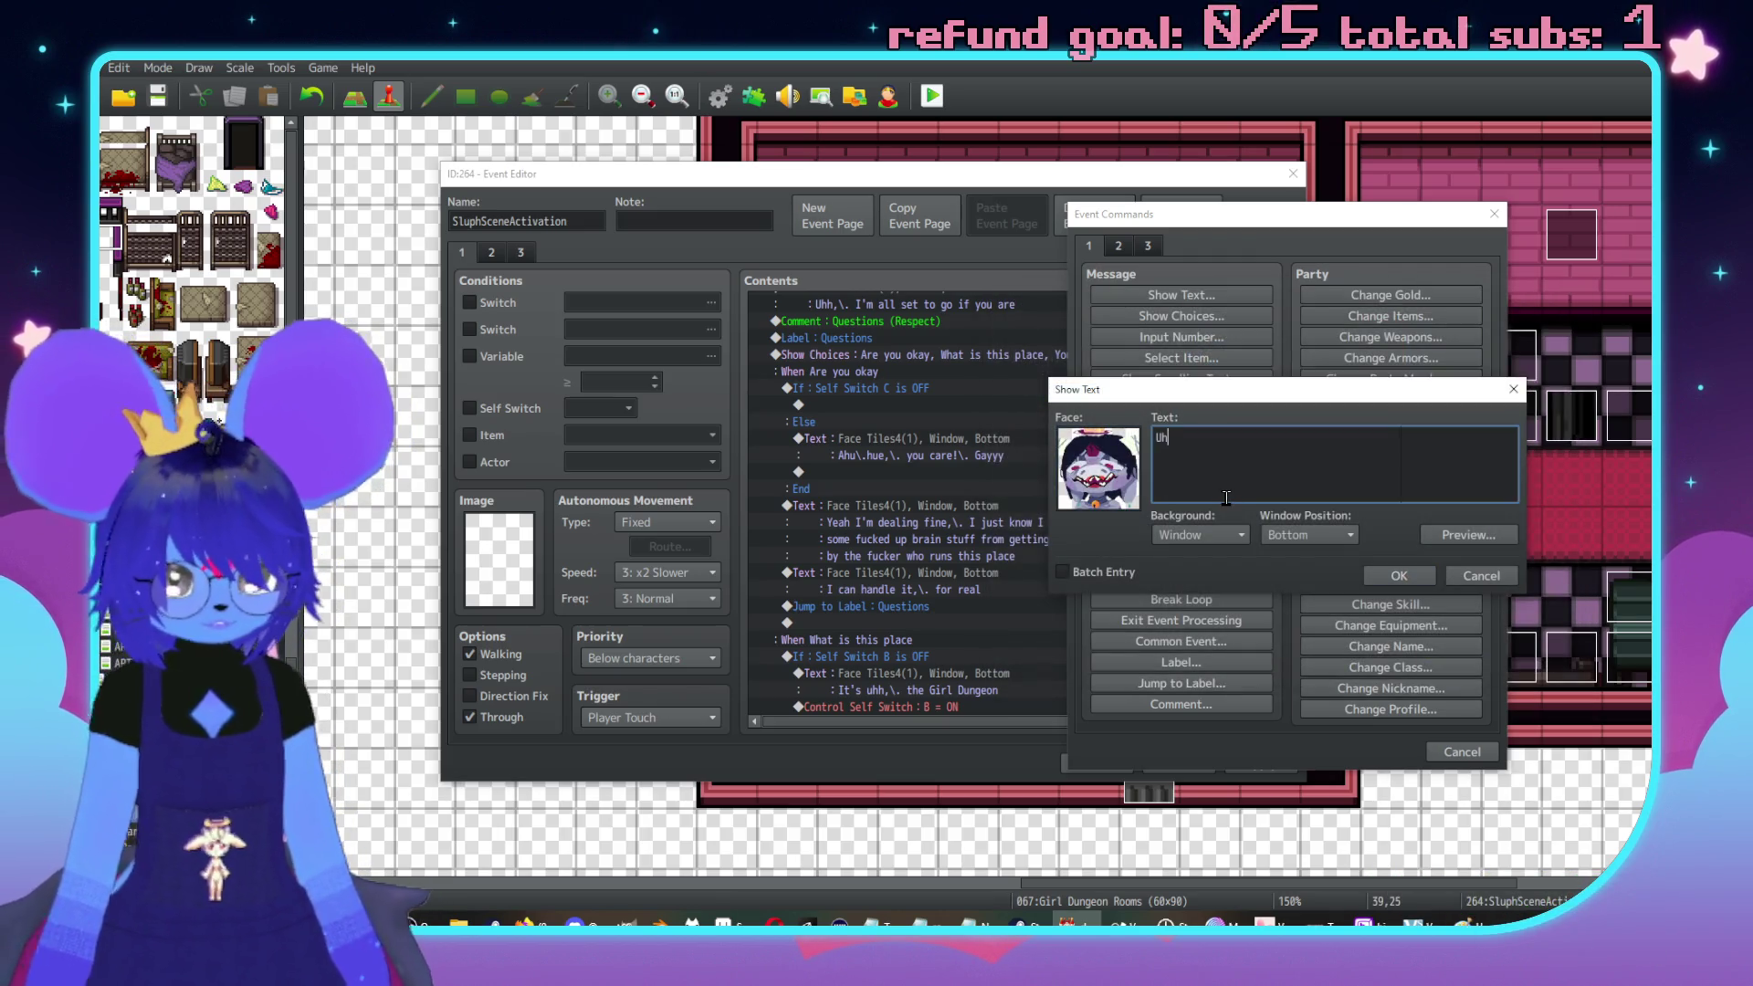
{"action": "type", "text": ",\\. you asked that already,\\. \\c[18]Red\\c[0"}
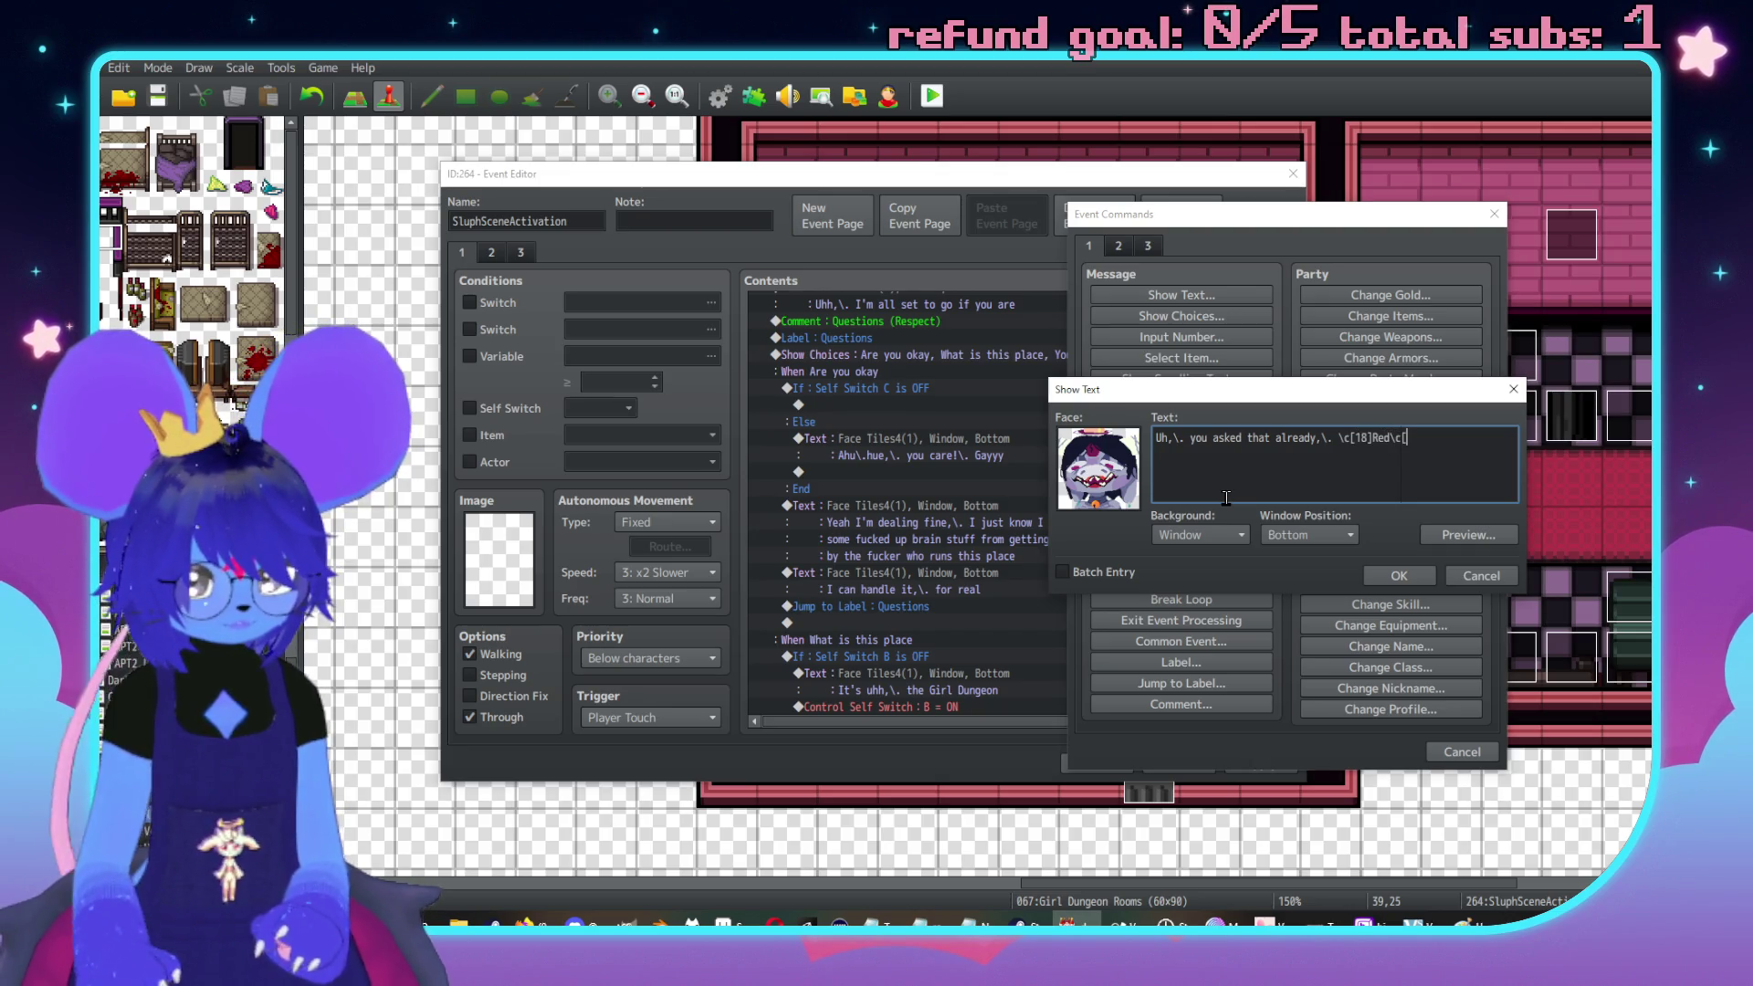
{"action": "left_click", "coordinate": [1399, 575]}
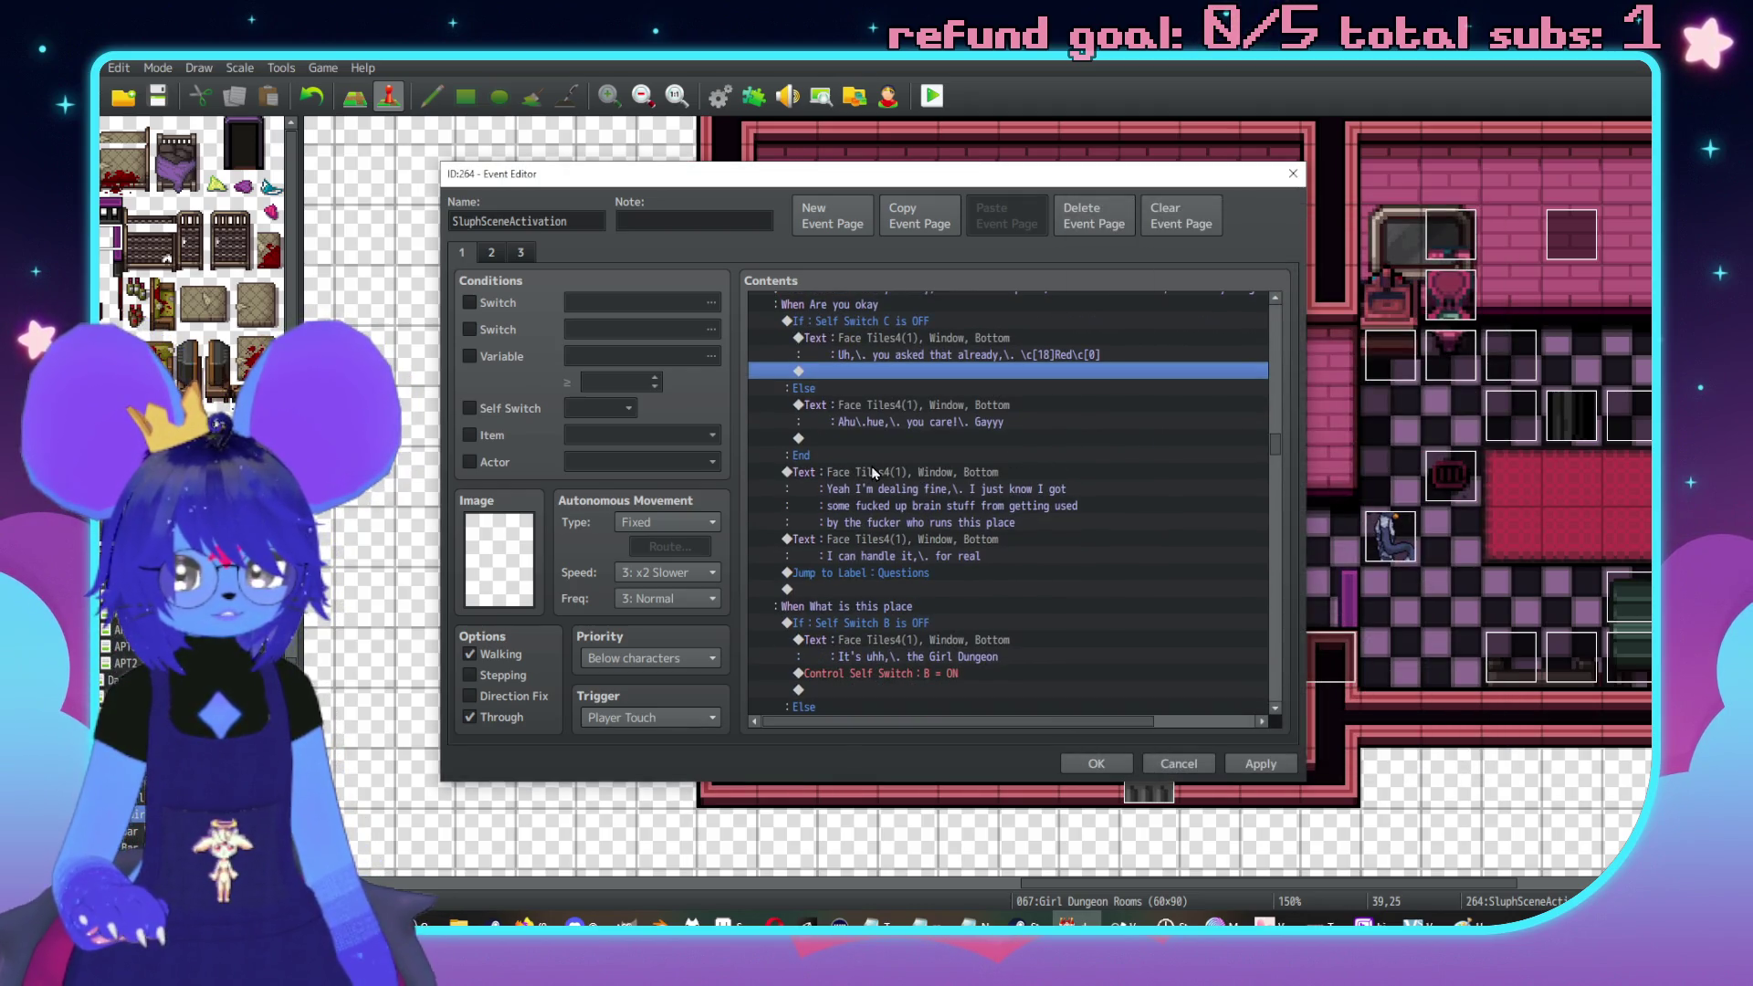
Place the Ahu and dealing-fine answers in the If branch and the already-asked message under Else
{"action": "left_click", "coordinate": [867, 483]}
{"action": "scroll", "coordinate": [881, 603], "scroll_direction": "up", "scroll_amount": 1}
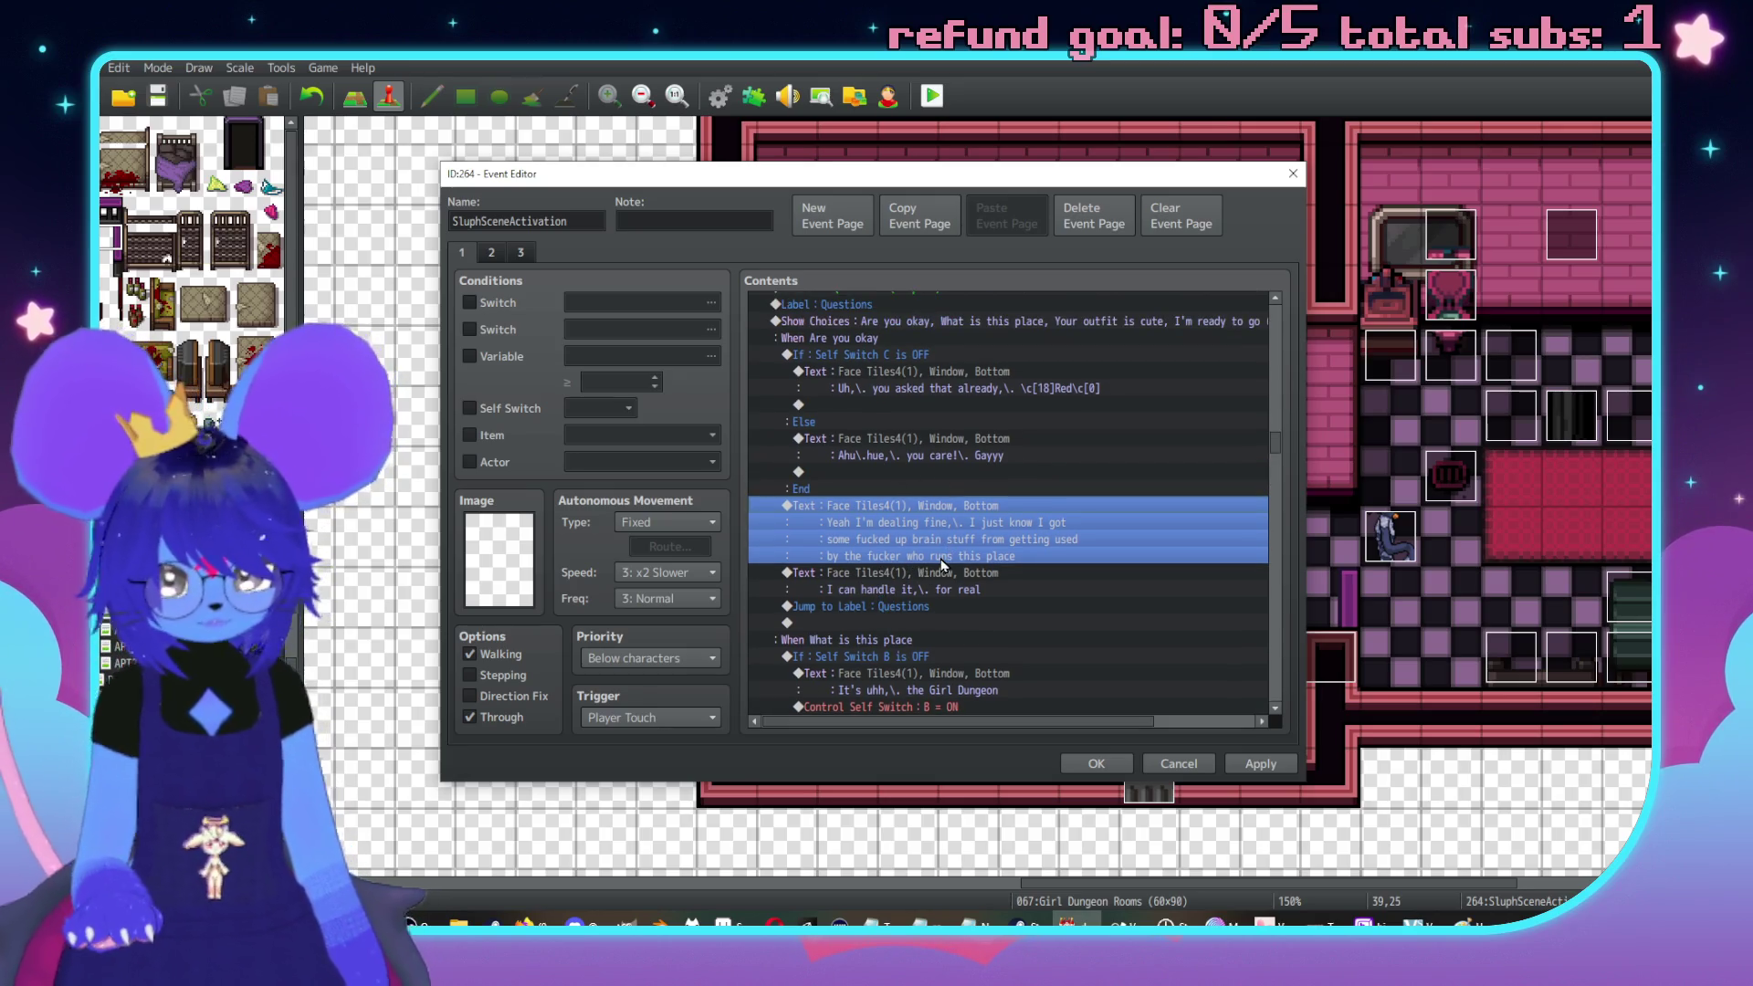
{"action": "key", "text": "Delete"}
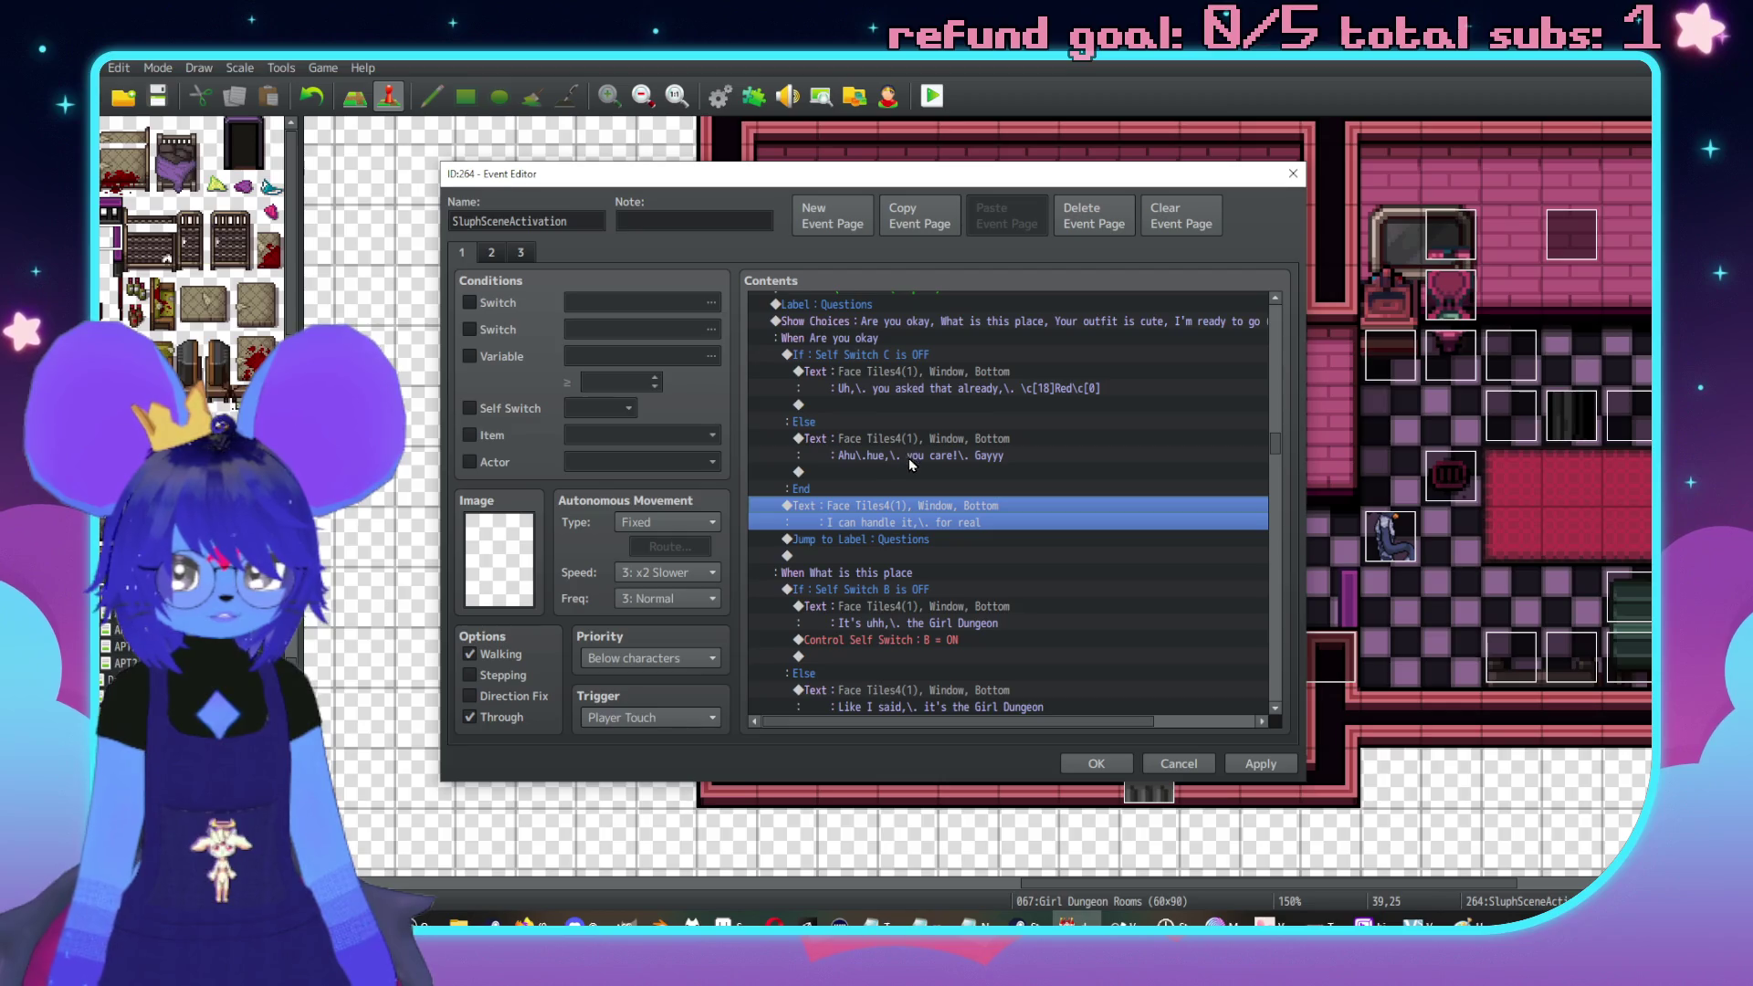
{"action": "left_click", "coordinate": [915, 472]}
{"action": "key", "text": "ctrl+v"}
{"action": "left_click_drag", "start_coordinate": [918, 436], "coordinate": [932, 474]}
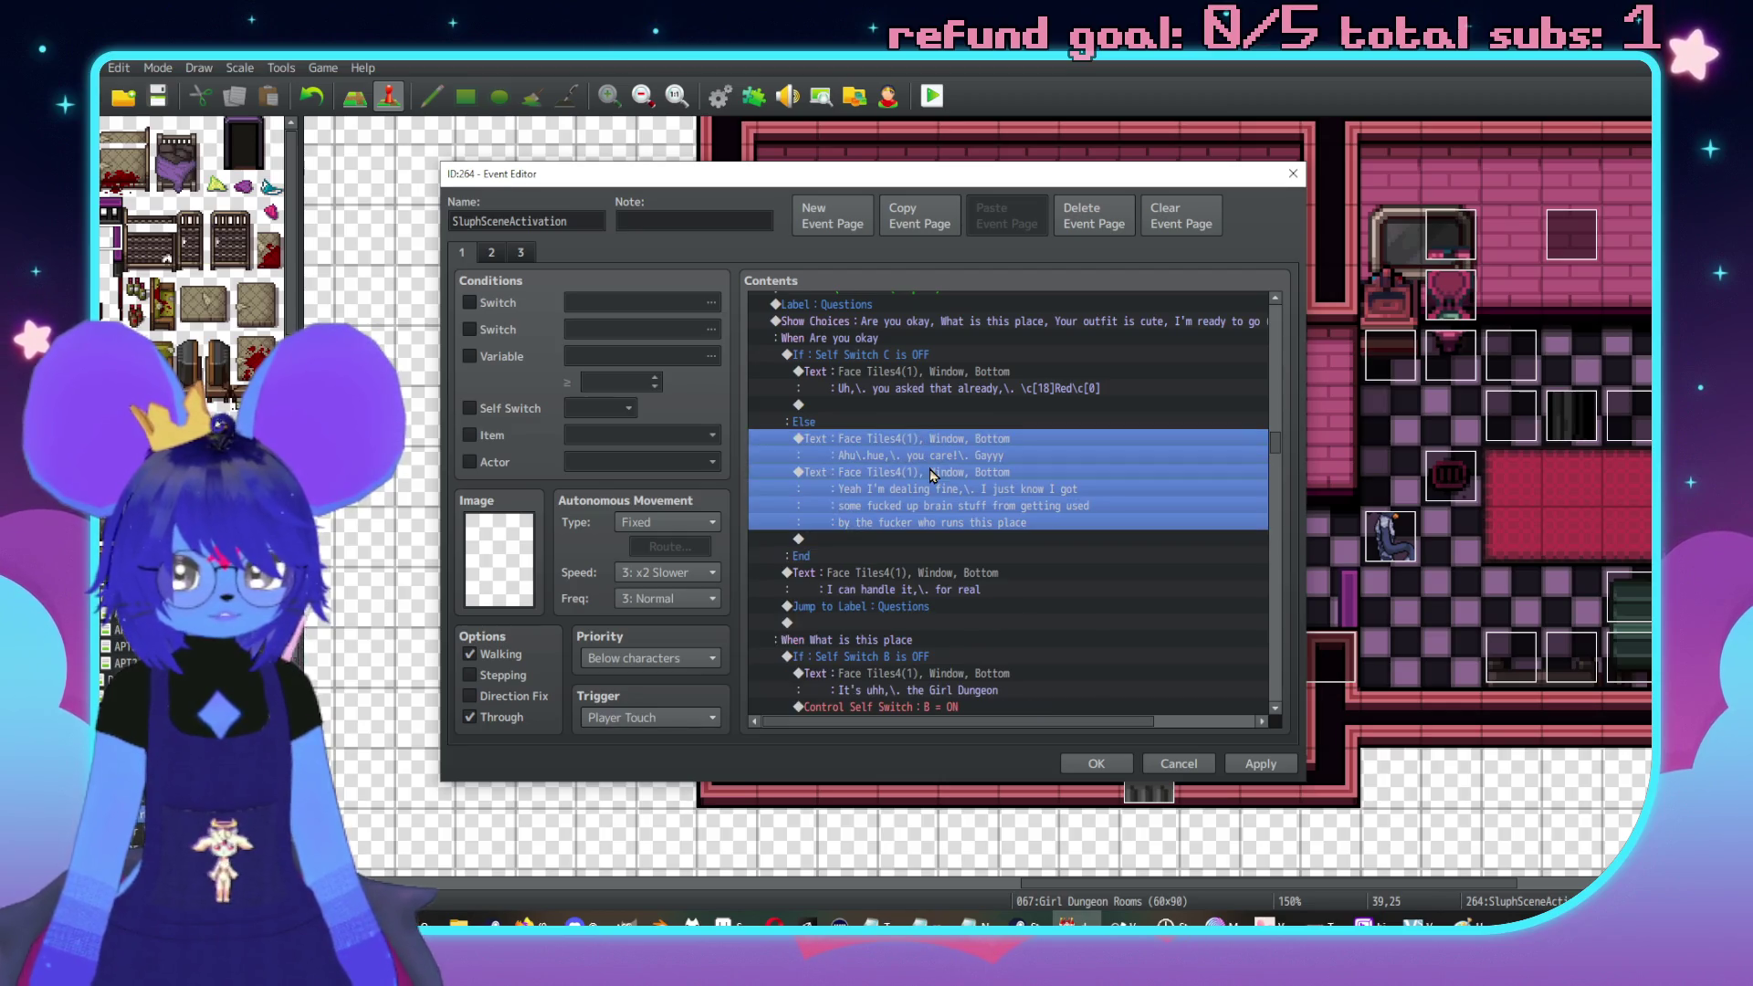
{"action": "key", "text": "ctrl+x"}
{"action": "left_click", "coordinate": [924, 407]}
{"action": "key", "text": "ctrl+v"}
{"action": "left_click", "coordinate": [950, 373]}
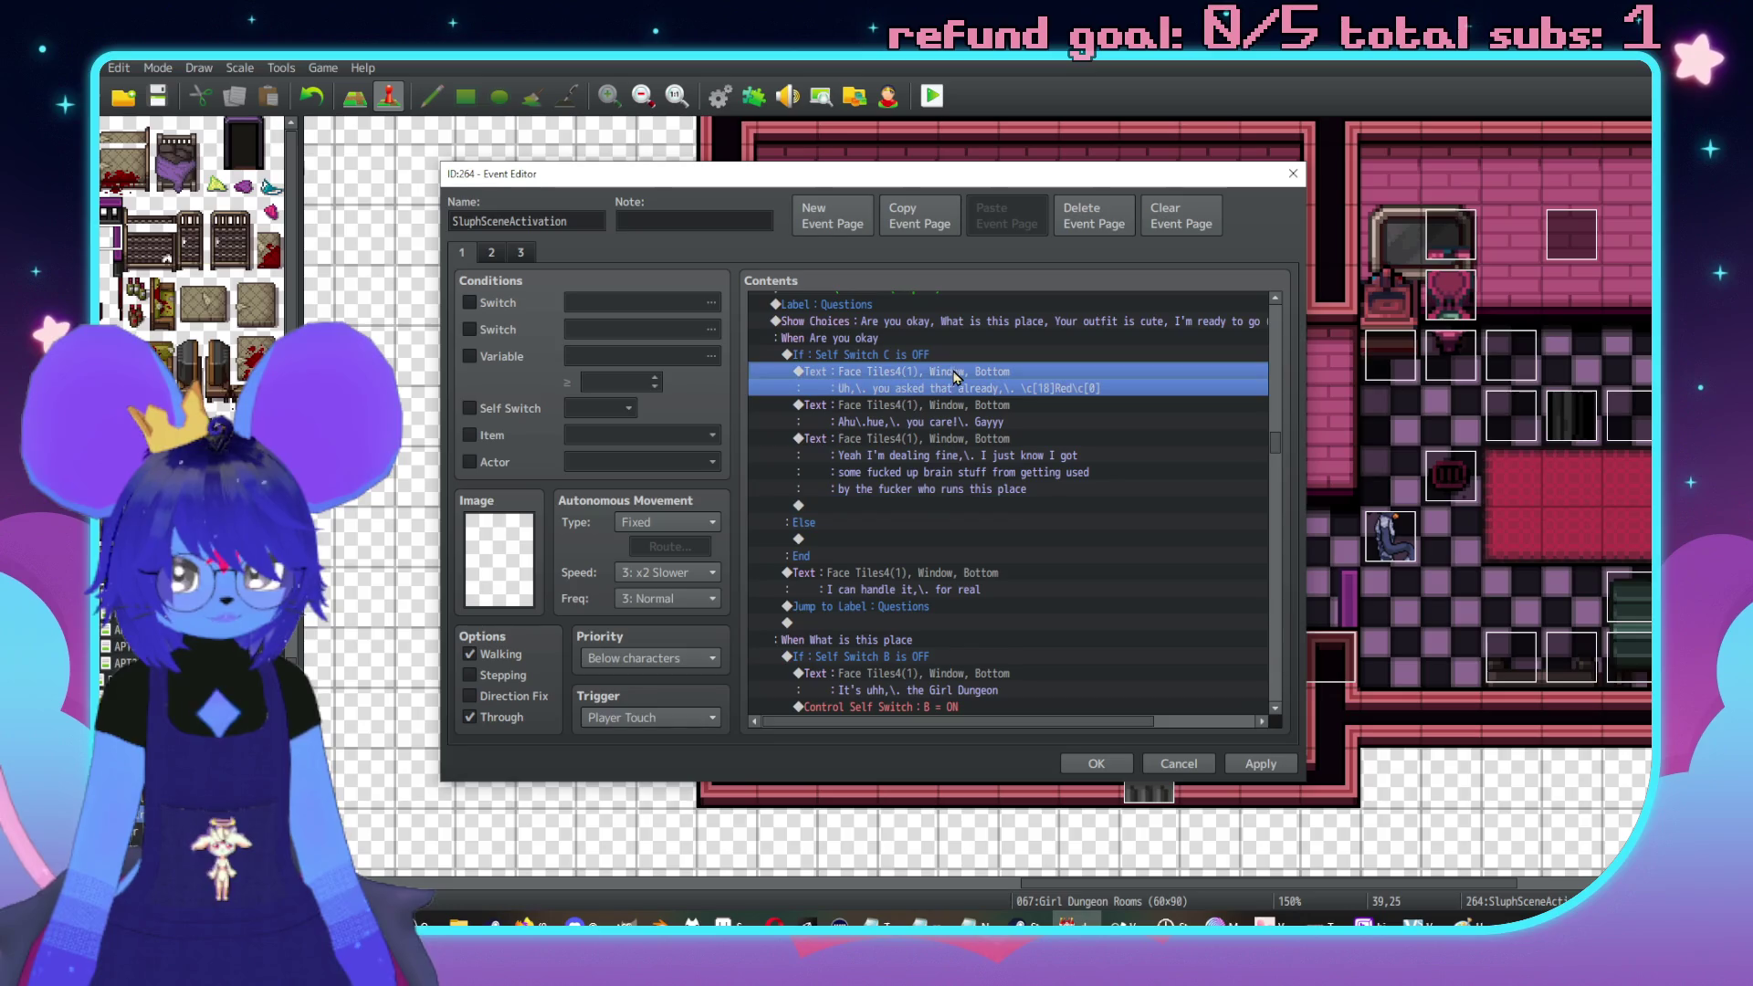
{"action": "key", "text": "ctrl+x"}
{"action": "left_click", "coordinate": [867, 503]}
{"action": "key", "text": "ctrl+v"}
Add Control Self Switch C = ON after the If branch answers
{"action": "left_click", "coordinate": [927, 473]}
{"action": "double_click", "coordinate": [927, 473]}
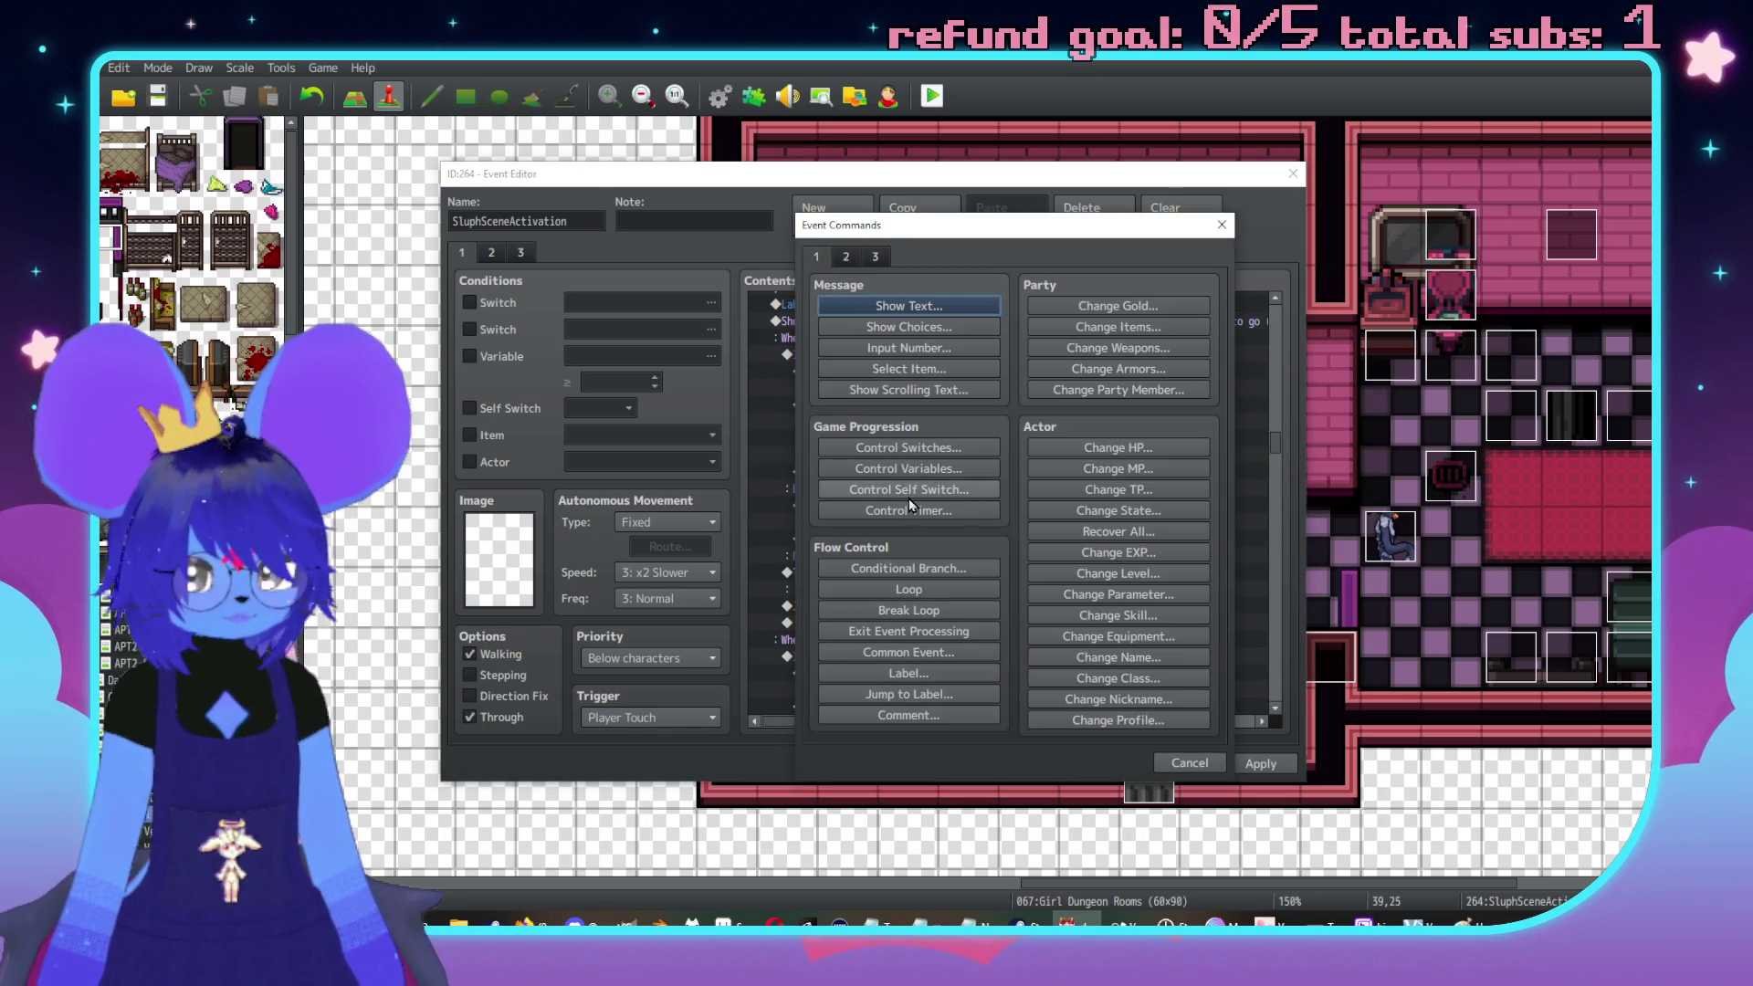
{"action": "left_click", "coordinate": [916, 492]}
{"action": "left_click", "coordinate": [977, 467]}
{"action": "left_click", "coordinate": [961, 532]}
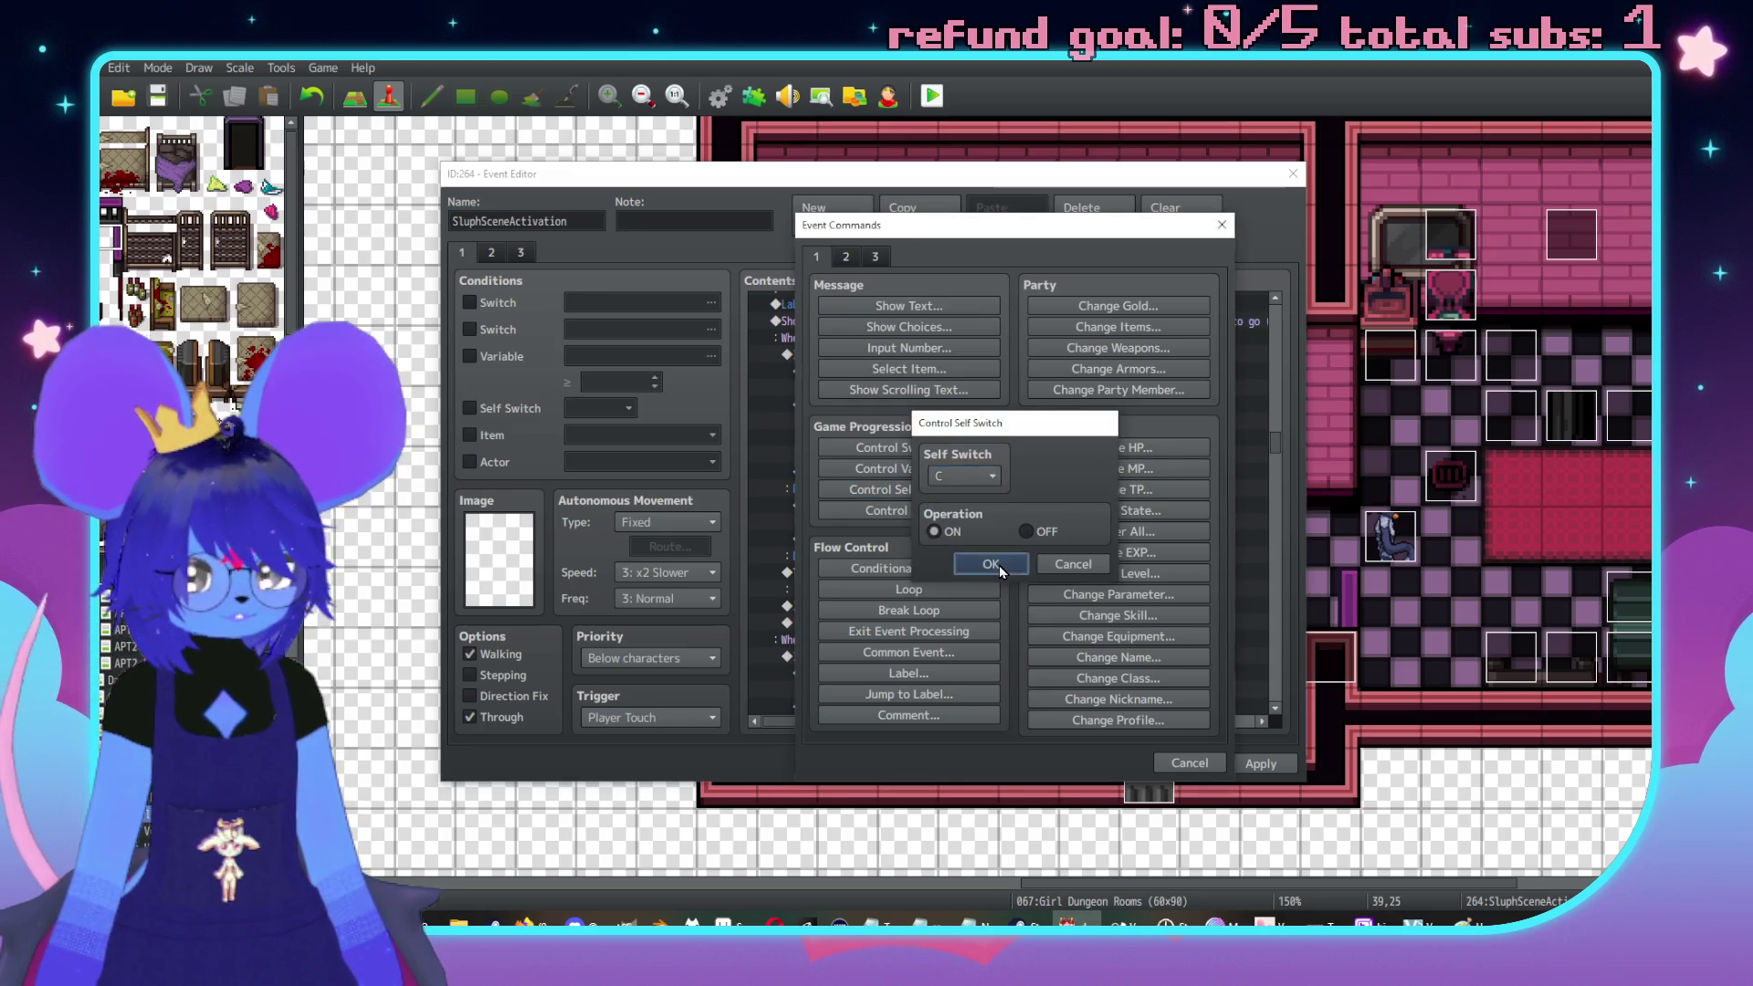
{"action": "left_click", "coordinate": [999, 566]}
Copy the dealing-fine answer under Else and shorten it, dropping the leading 'Yeah'
{"action": "scroll", "coordinate": [967, 496], "scroll_direction": "down", "scroll_amount": 1}
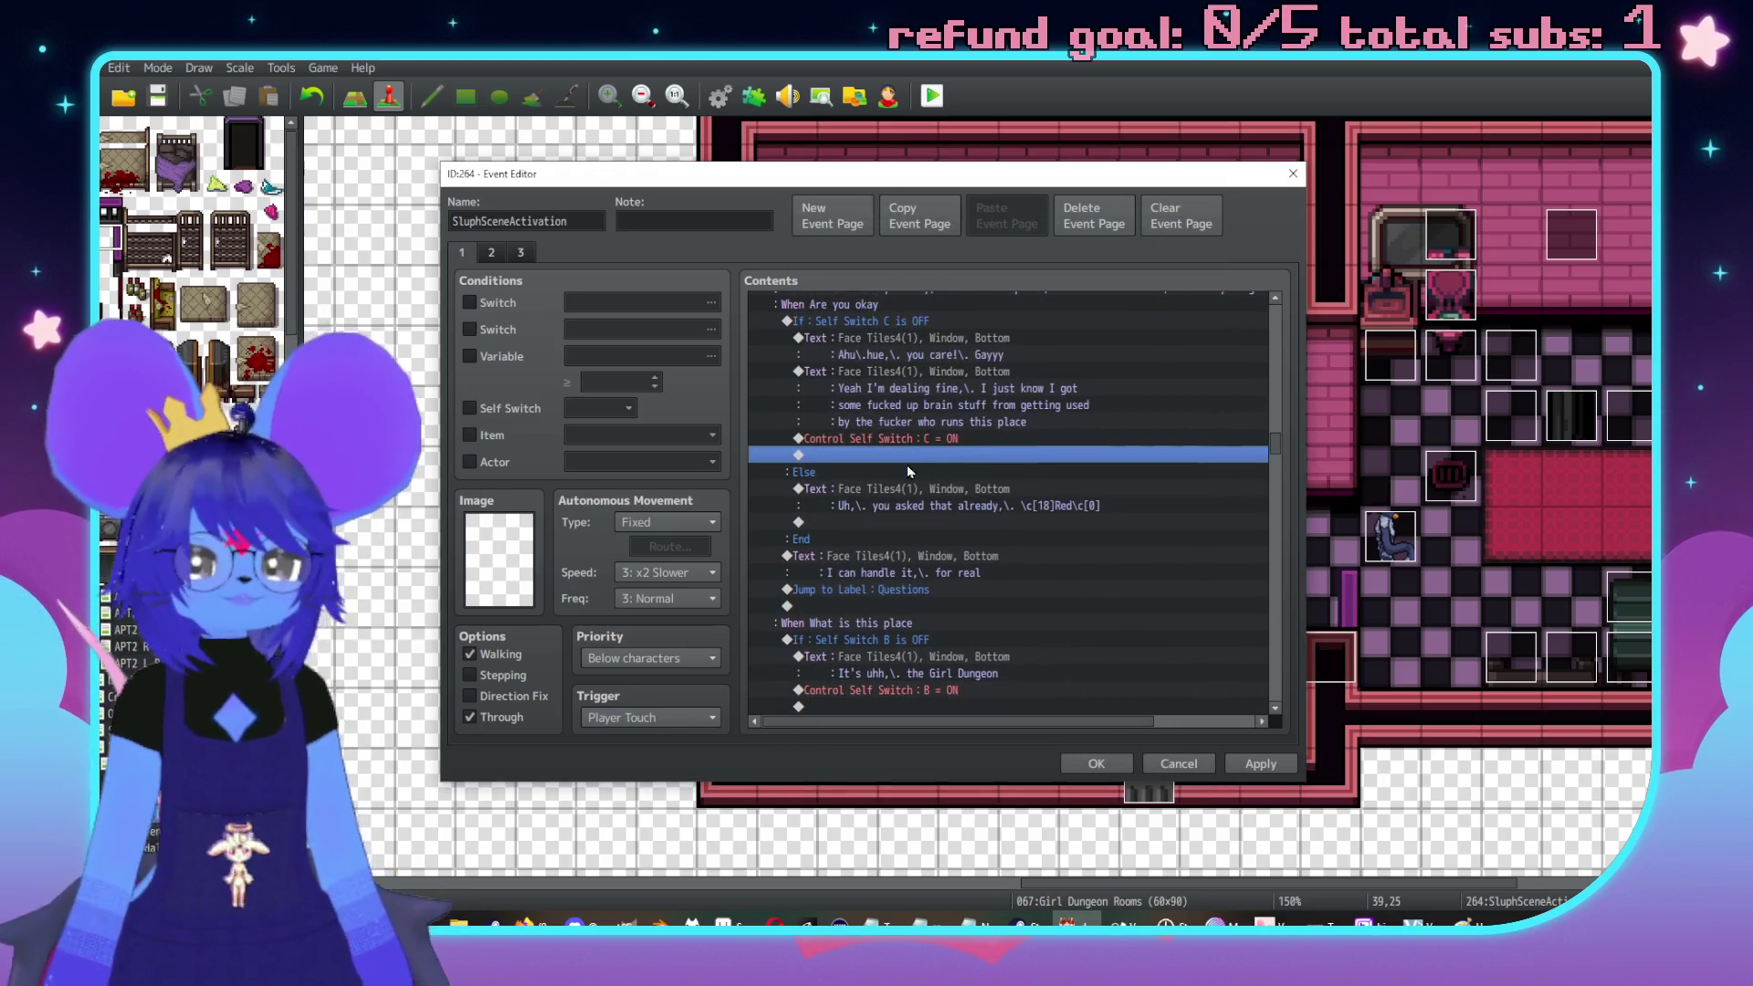
{"action": "left_click", "coordinate": [944, 386]}
{"action": "left_click", "coordinate": [968, 522]}
{"action": "key", "text": "ctrl+v"}
{"action": "double_click", "coordinate": [926, 528]}
{"action": "left_click", "coordinate": [916, 451]}
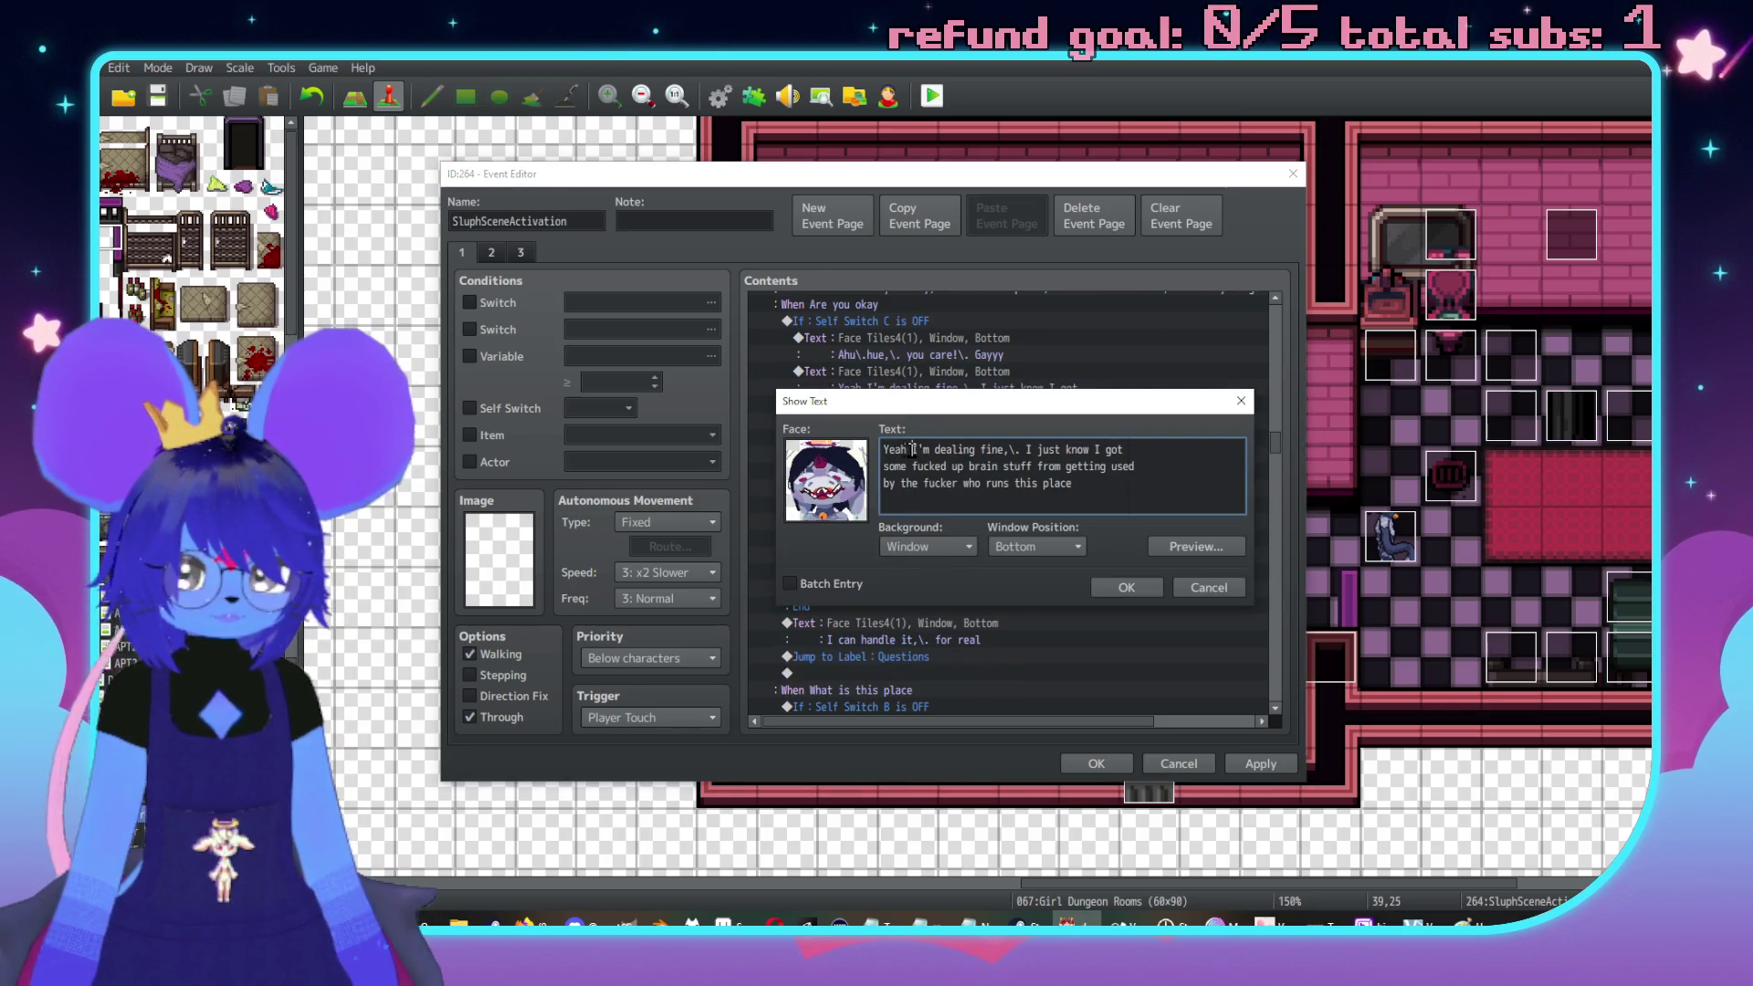
{"action": "key", "text": "BackSpace"}
{"action": "key", "text": "BackSpace"}
{"action": "key", "text": "BackSpace"}
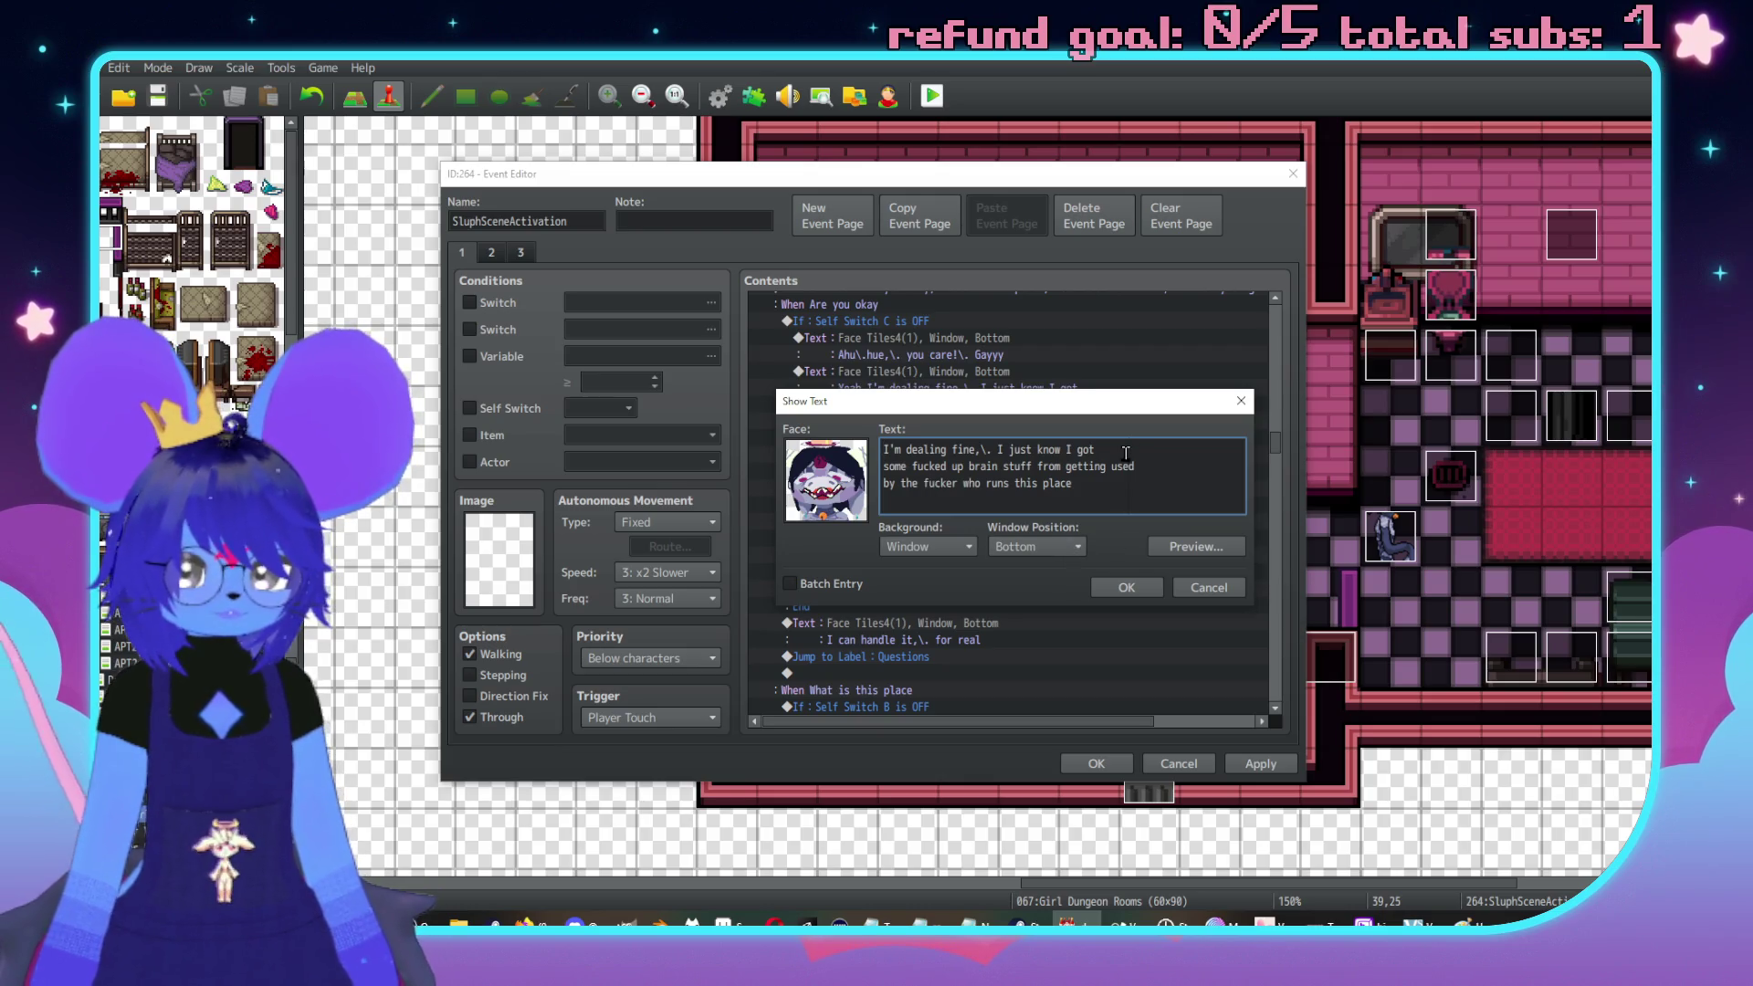
{"action": "key", "text": "Delete"}
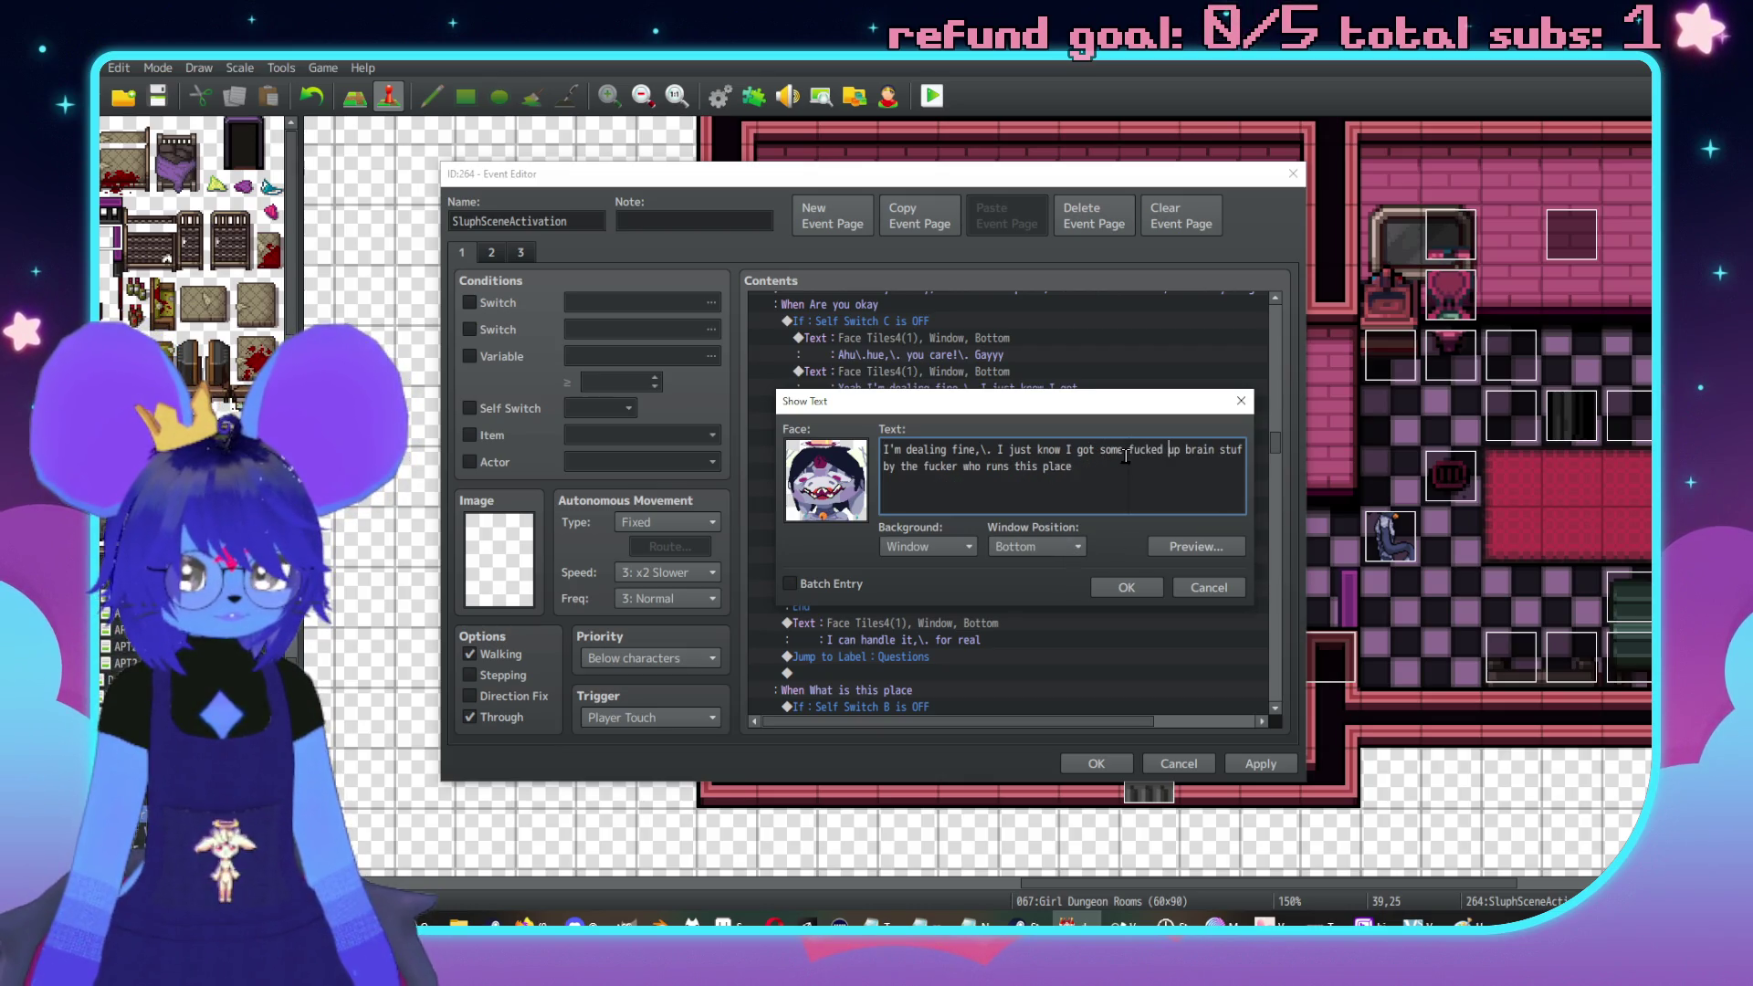
{"action": "key", "text": "Return"}
{"action": "key", "text": "End"}
{"action": "key", "text": "Delete"}
{"action": "type", "text": "from getting used"}
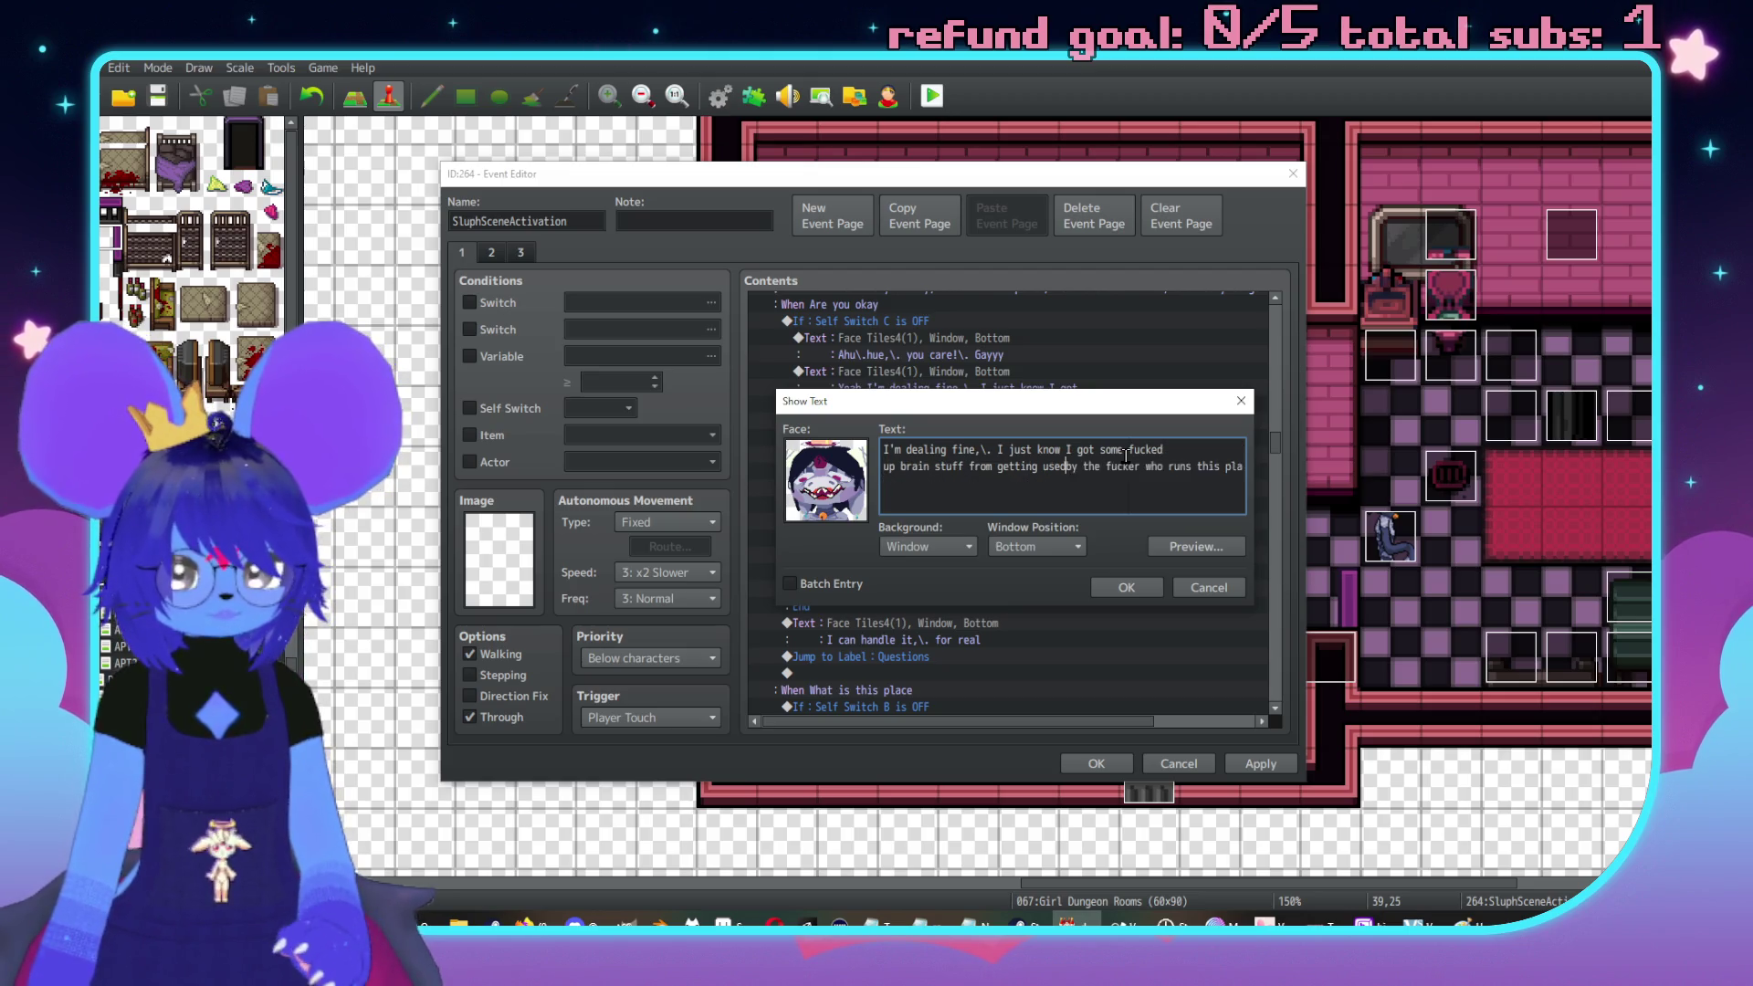
{"action": "key", "text": "Return"}
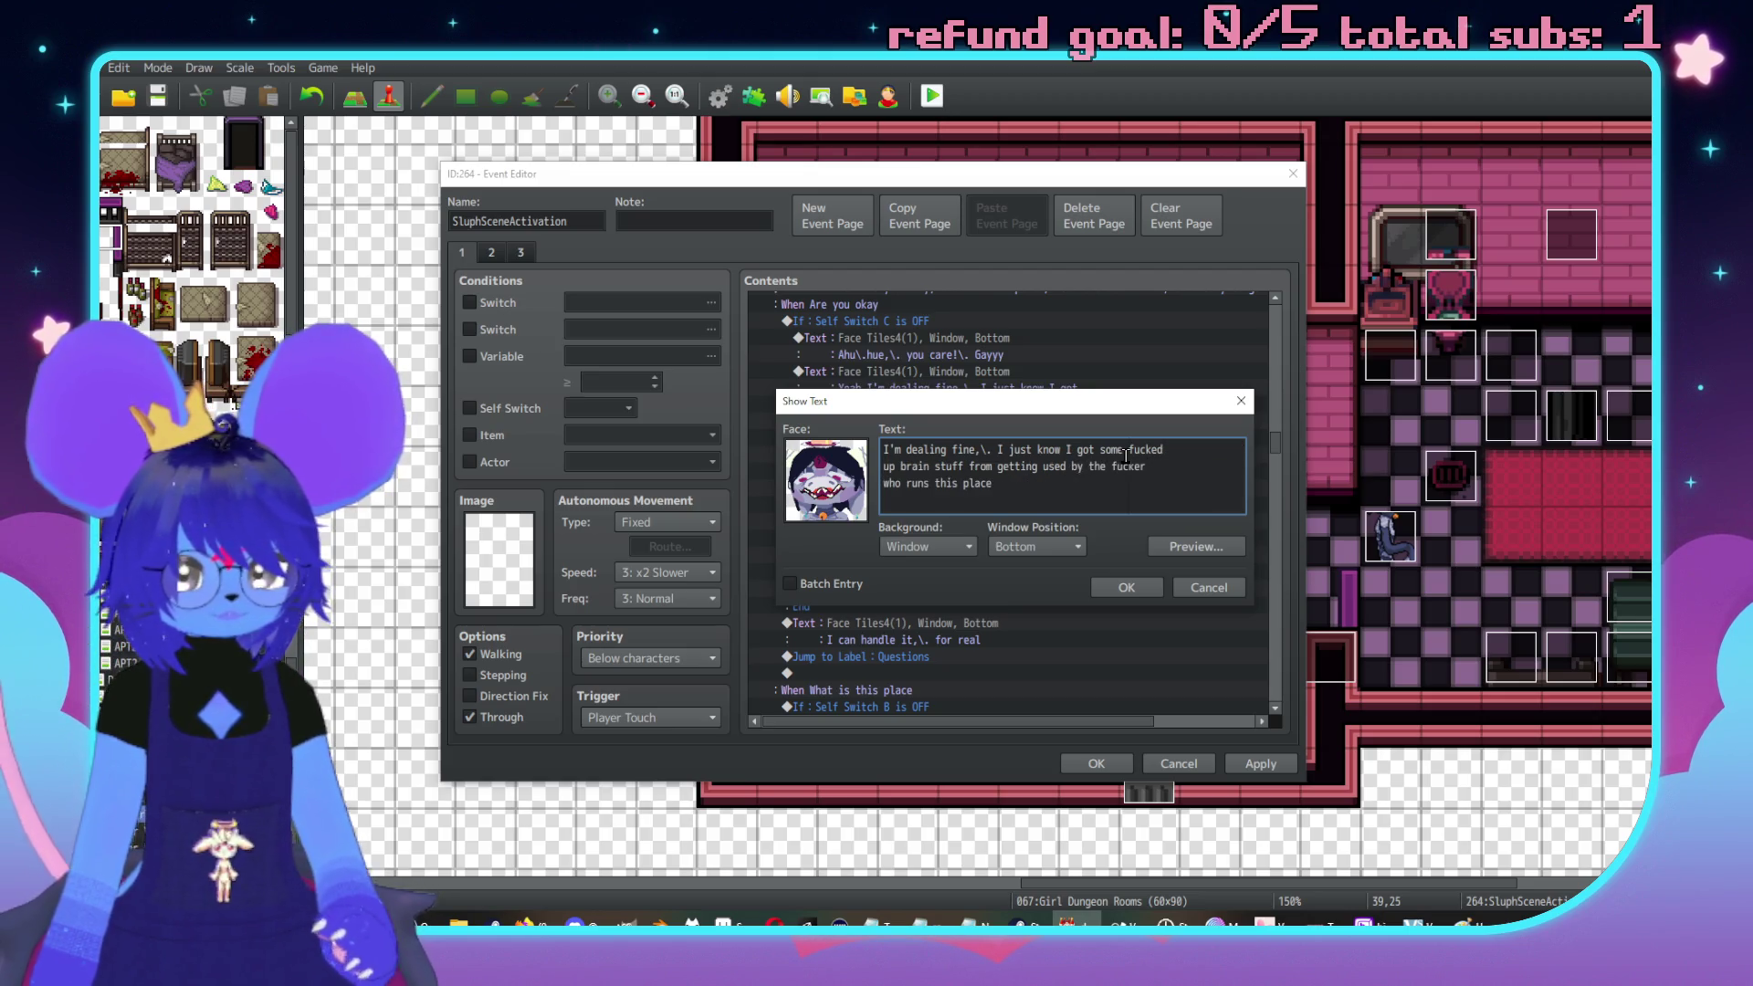
{"action": "left_click", "coordinate": [1135, 589]}
Begin another Control Self Switch command at the Ahu answer line
{"action": "scroll", "coordinate": [931, 548], "scroll_direction": "down", "scroll_amount": 2}
{"action": "left_click", "coordinate": [934, 562]}
{"action": "scroll", "coordinate": [934, 563], "scroll_direction": "up", "scroll_amount": 2}
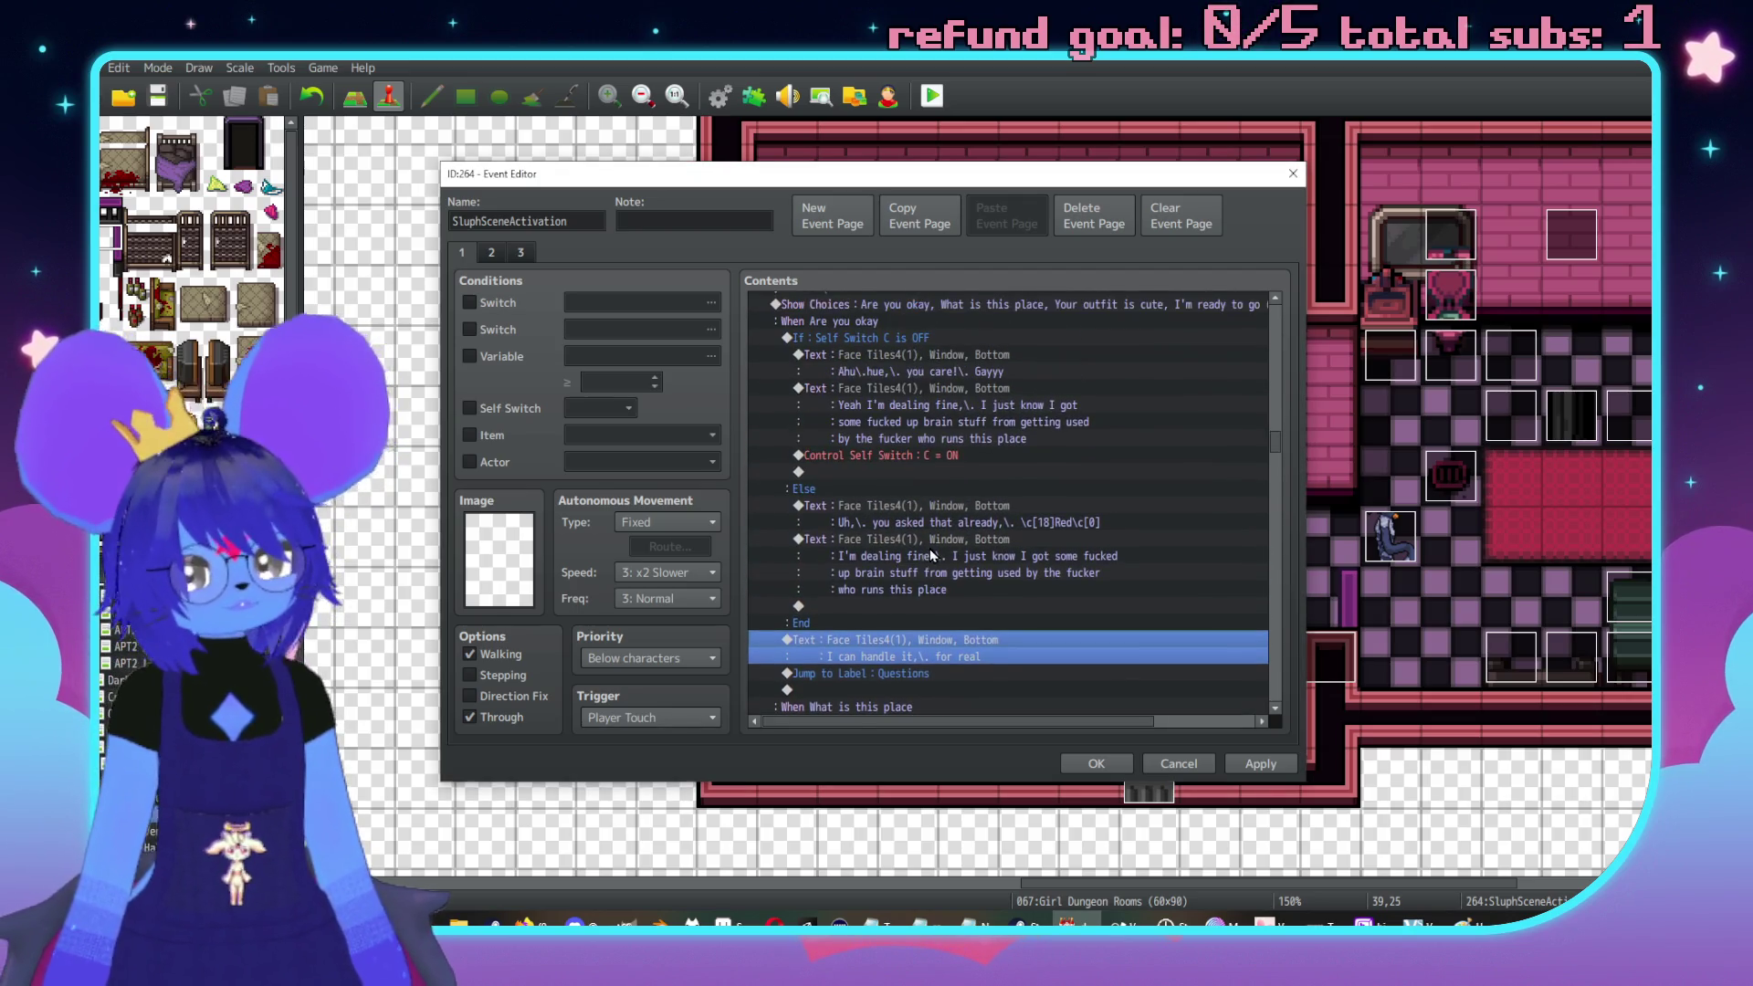
{"action": "left_click", "coordinate": [920, 356]}
{"action": "key", "text": "Insert"}
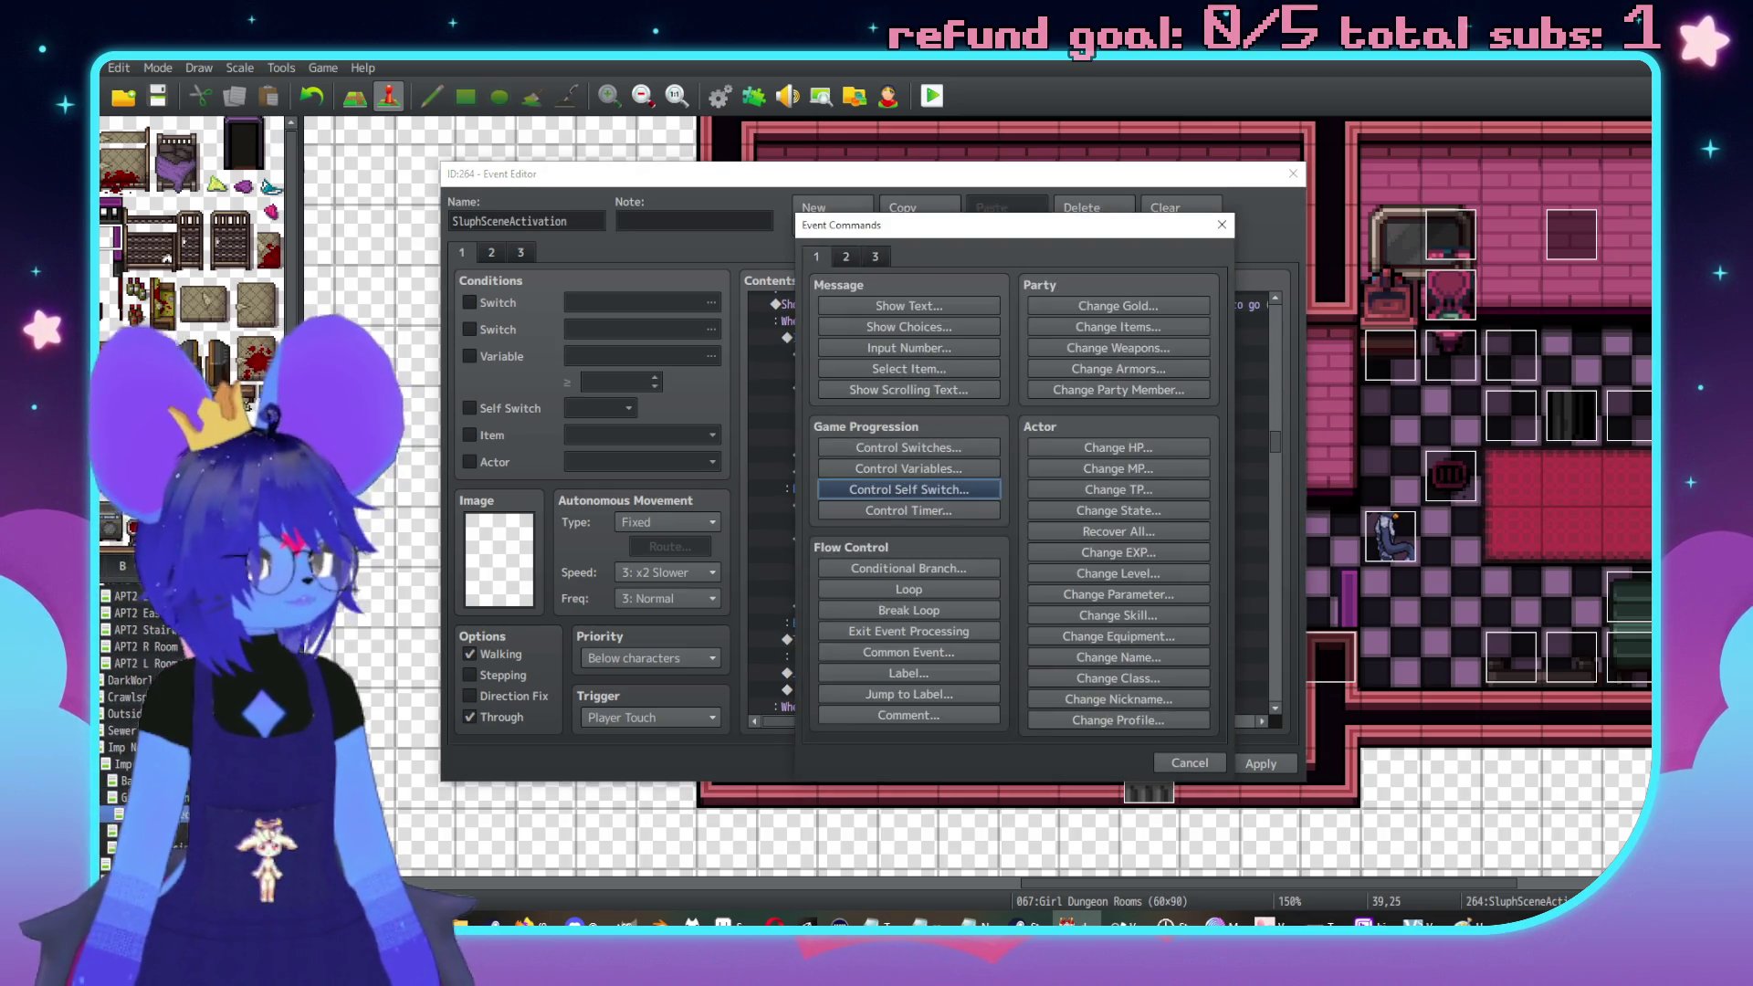
{"action": "left_click", "coordinate": [909, 489]}
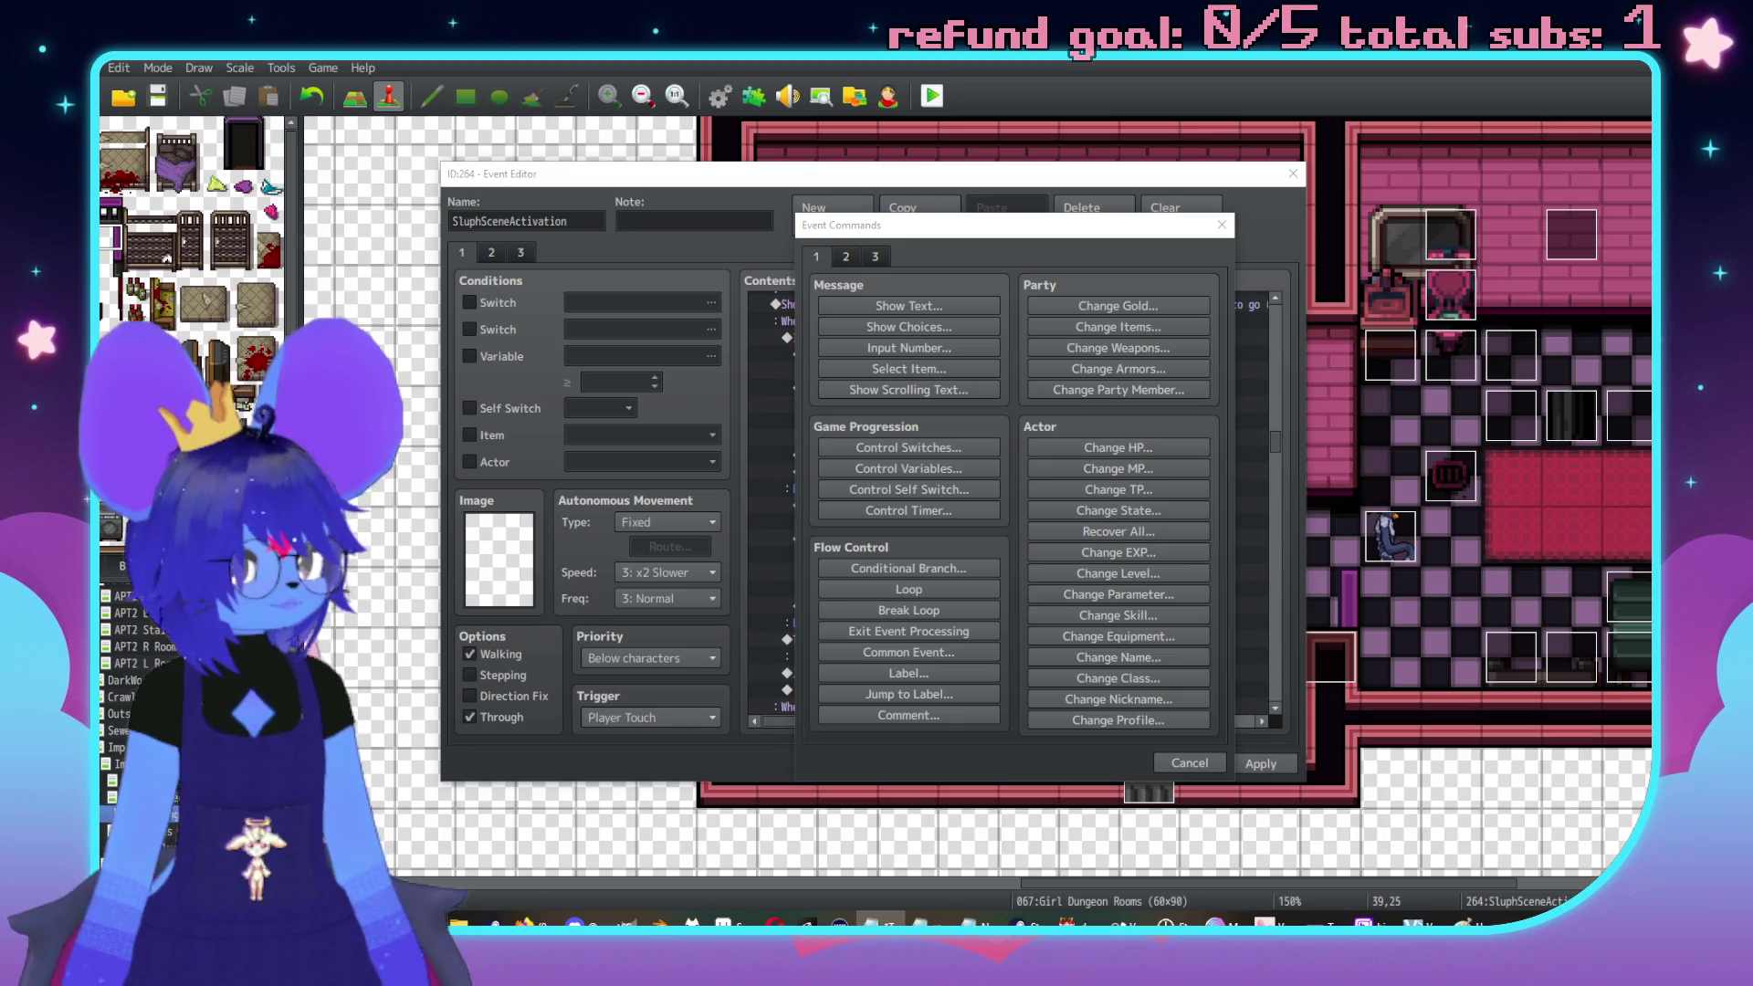
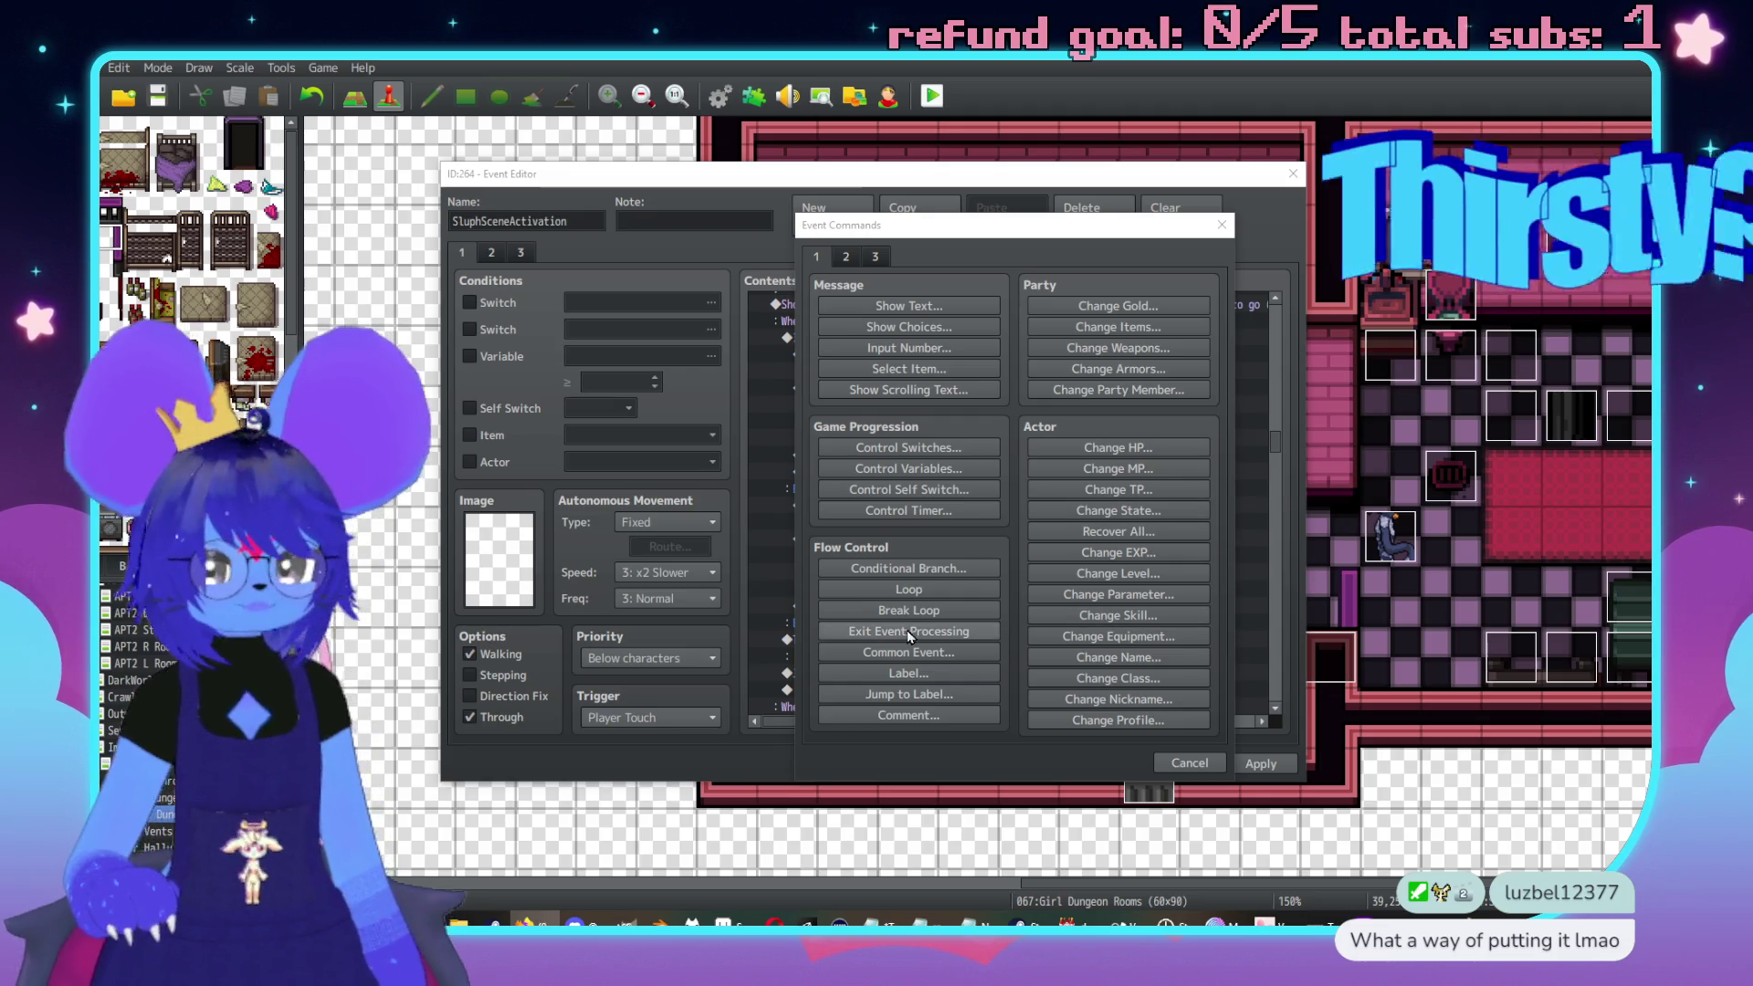
Close the event command list without adding a command
{"action": "left_click", "coordinate": [1189, 762]}
{"action": "scroll", "coordinate": [986, 557], "scroll_direction": "up", "scroll_amount": 3}
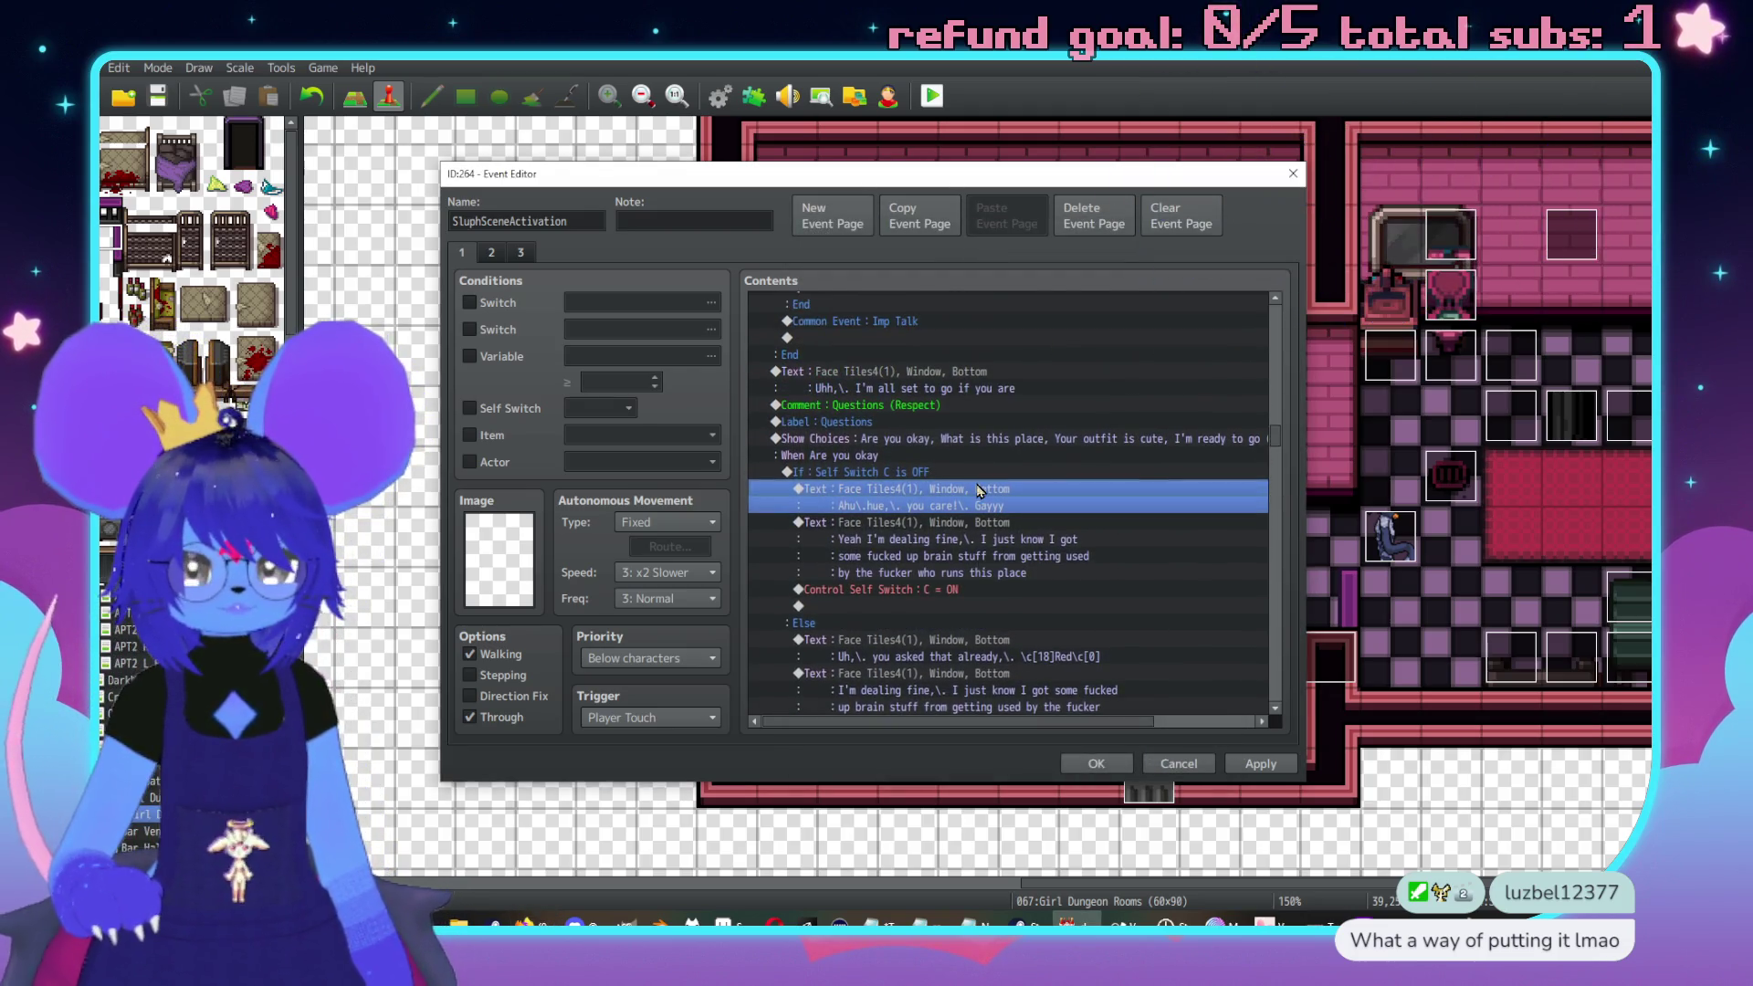
{"action": "scroll", "coordinate": [1004, 493], "scroll_direction": "down", "scroll_amount": 1}
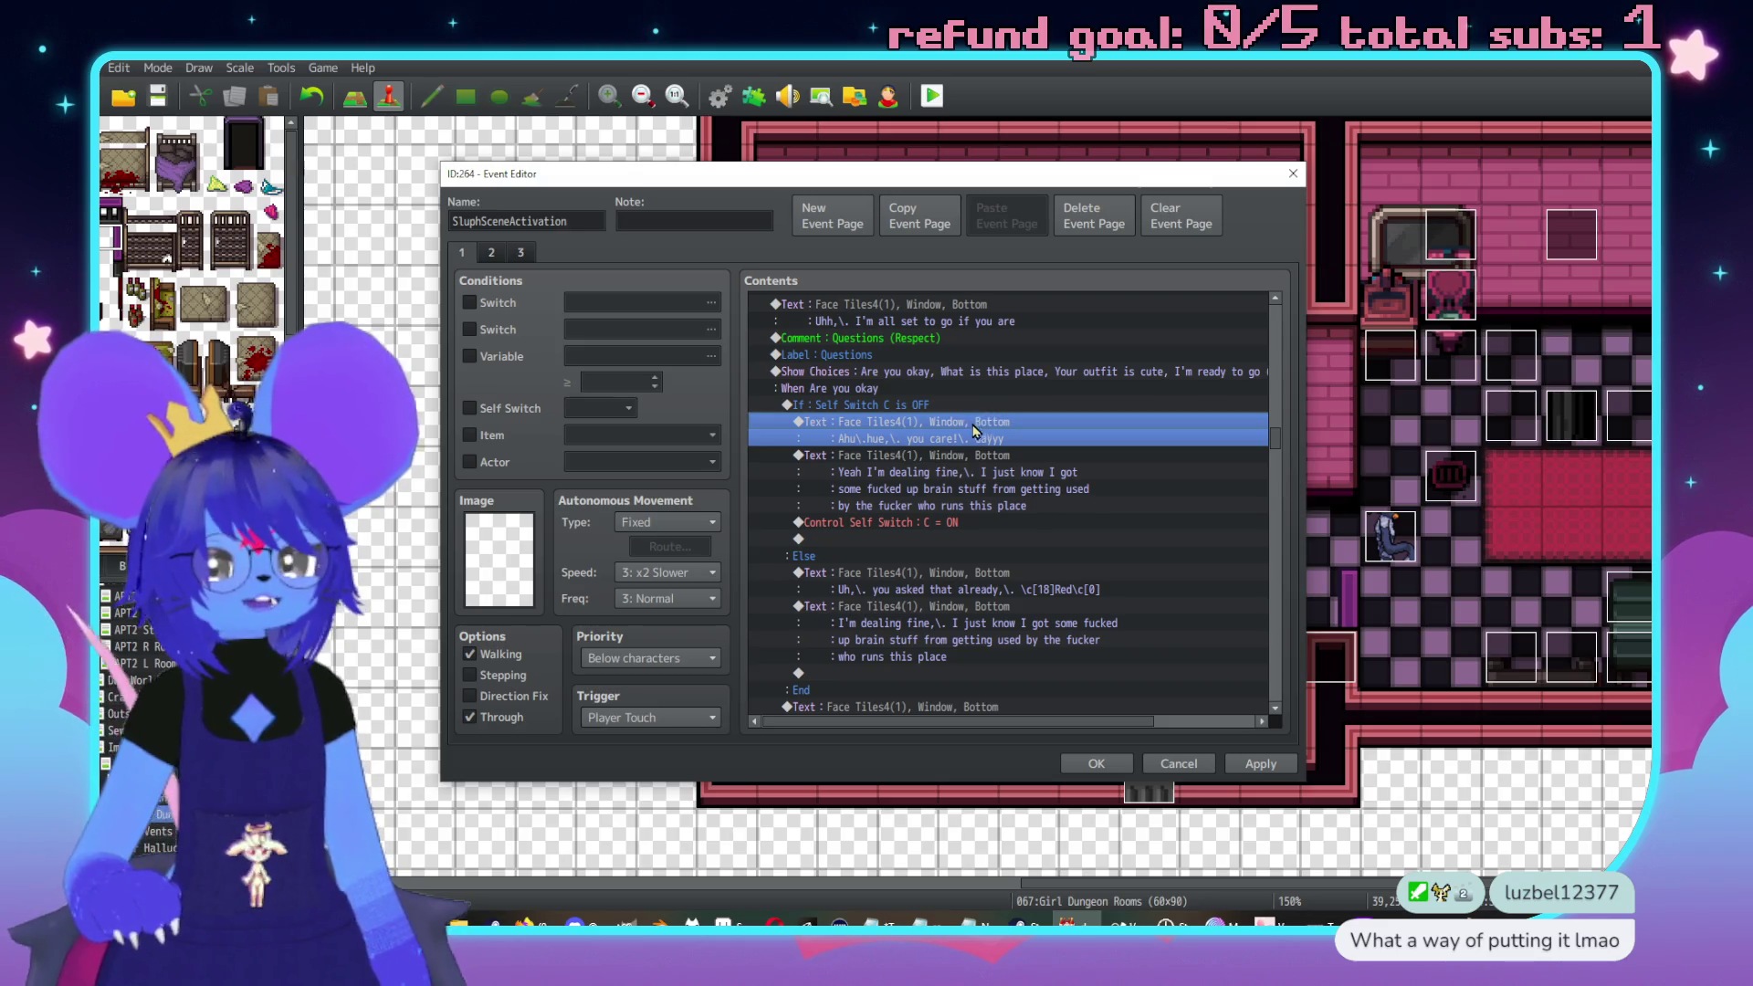
Insert a Control Variables command adding constant 1 to #0018 SluphRespect
{"action": "key", "text": "Insert"}
{"action": "left_click", "coordinate": [939, 469]}
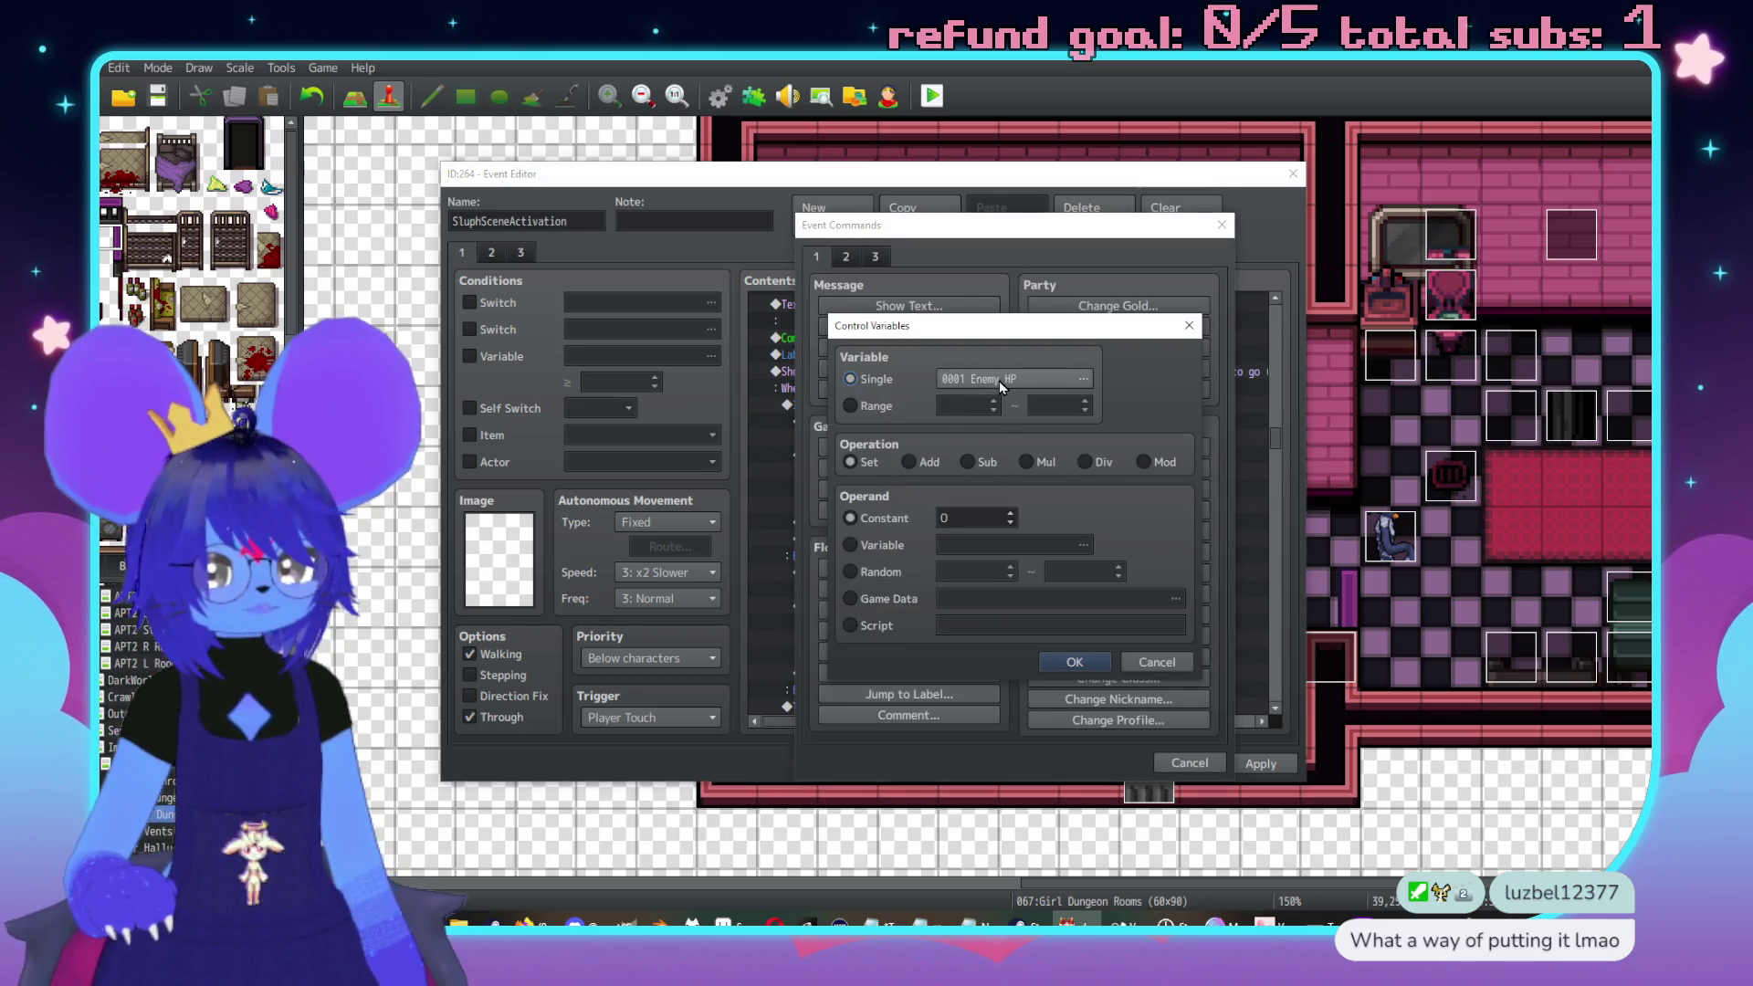
{"action": "left_click", "coordinate": [999, 381]}
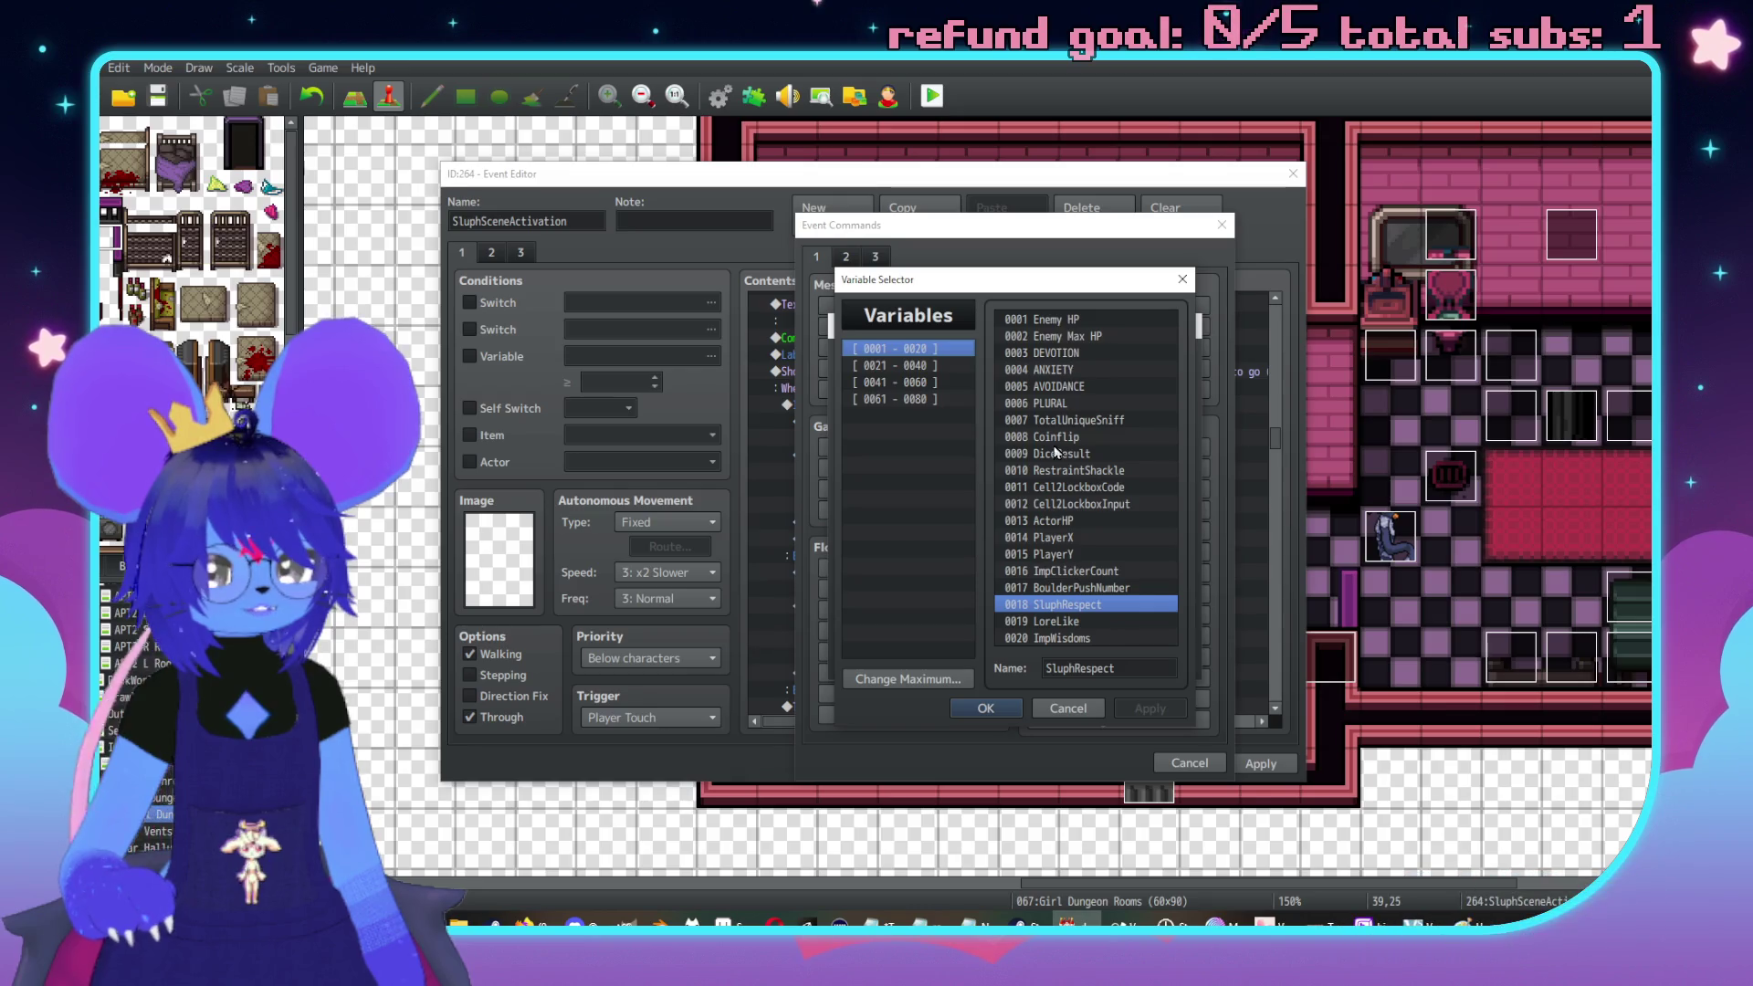
{"action": "left_click", "coordinate": [985, 707]}
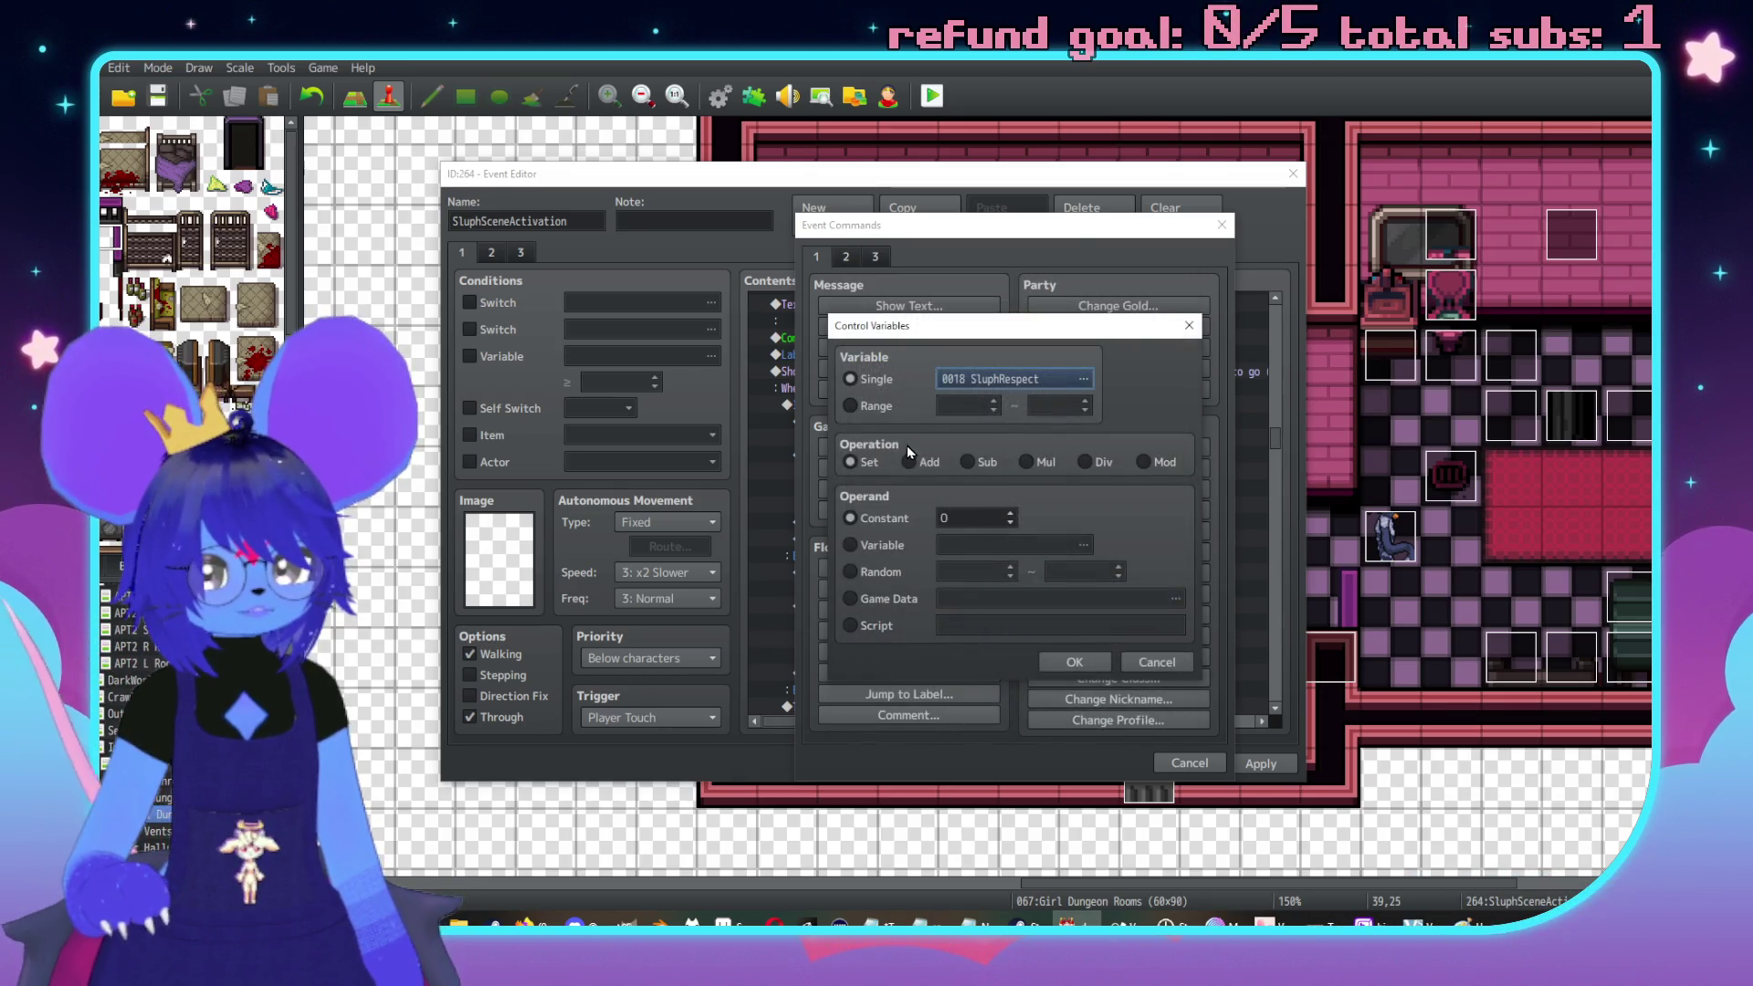
{"action": "double_click", "coordinate": [957, 519]}
{"action": "type", "text": "1"}
{"action": "left_click", "coordinate": [1083, 659]}
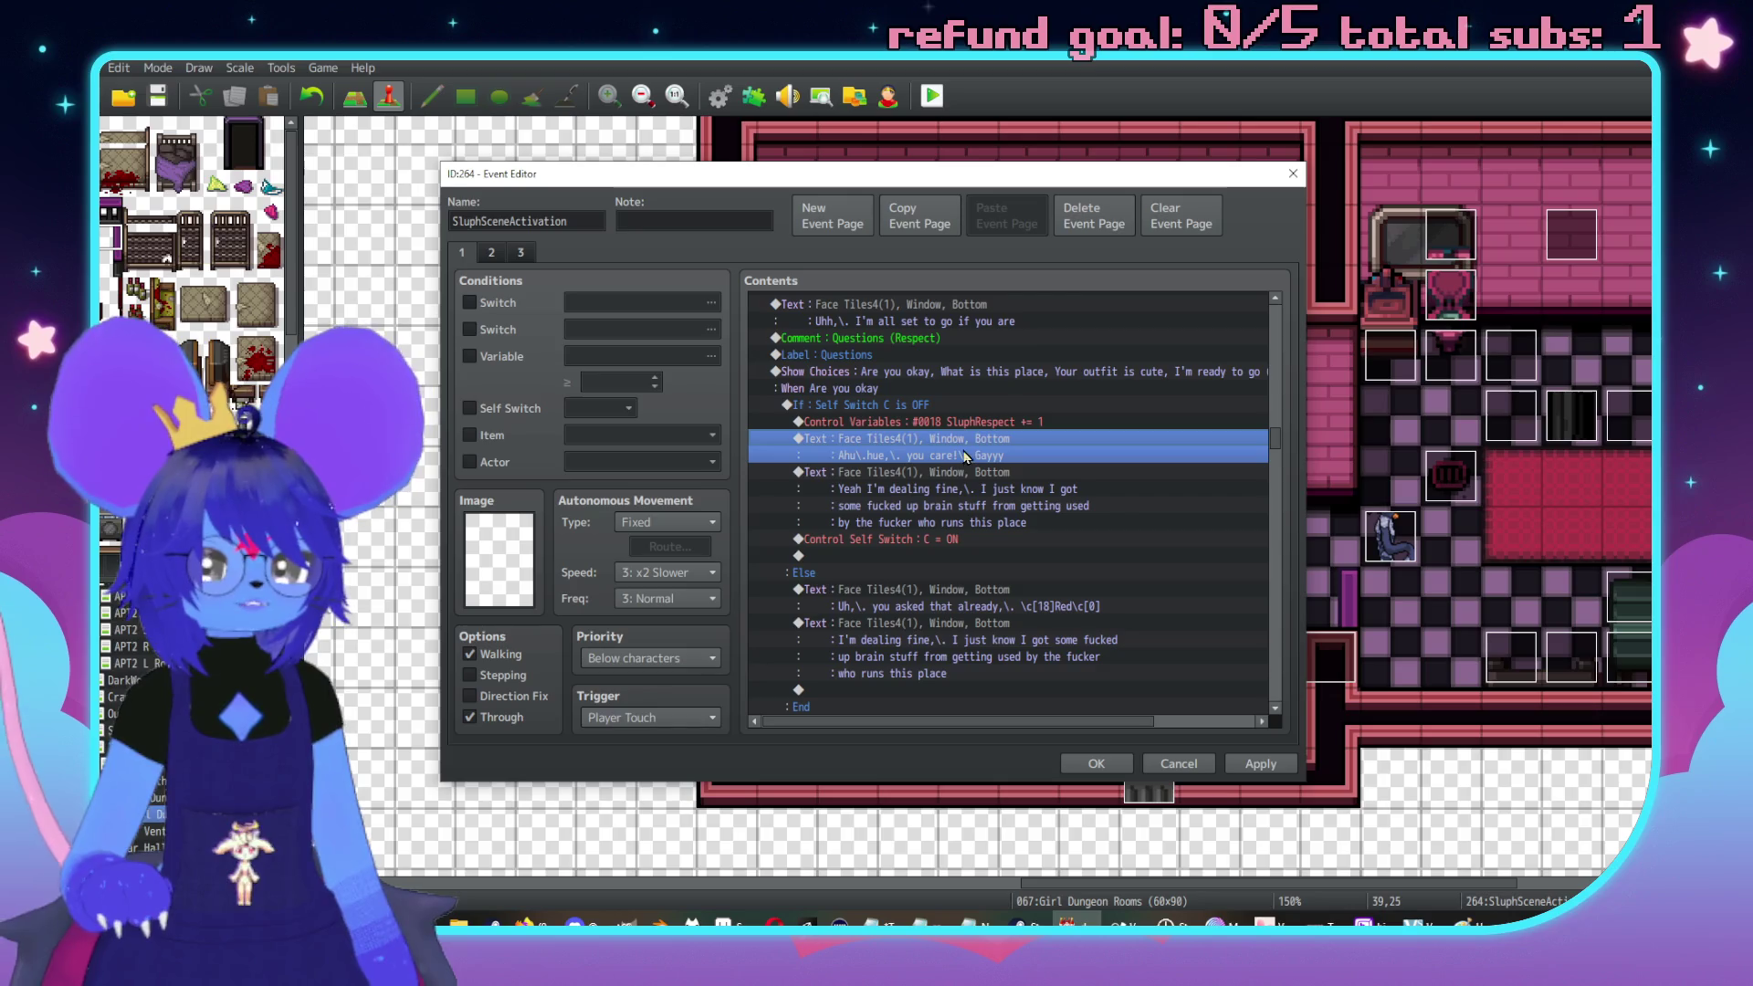
{"action": "left_click", "coordinate": [979, 425]}
{"action": "scroll", "coordinate": [995, 463], "scroll_direction": "down", "scroll_amount": 4}
{"action": "scroll", "coordinate": [995, 463], "scroll_direction": "down", "scroll_amount": 3}
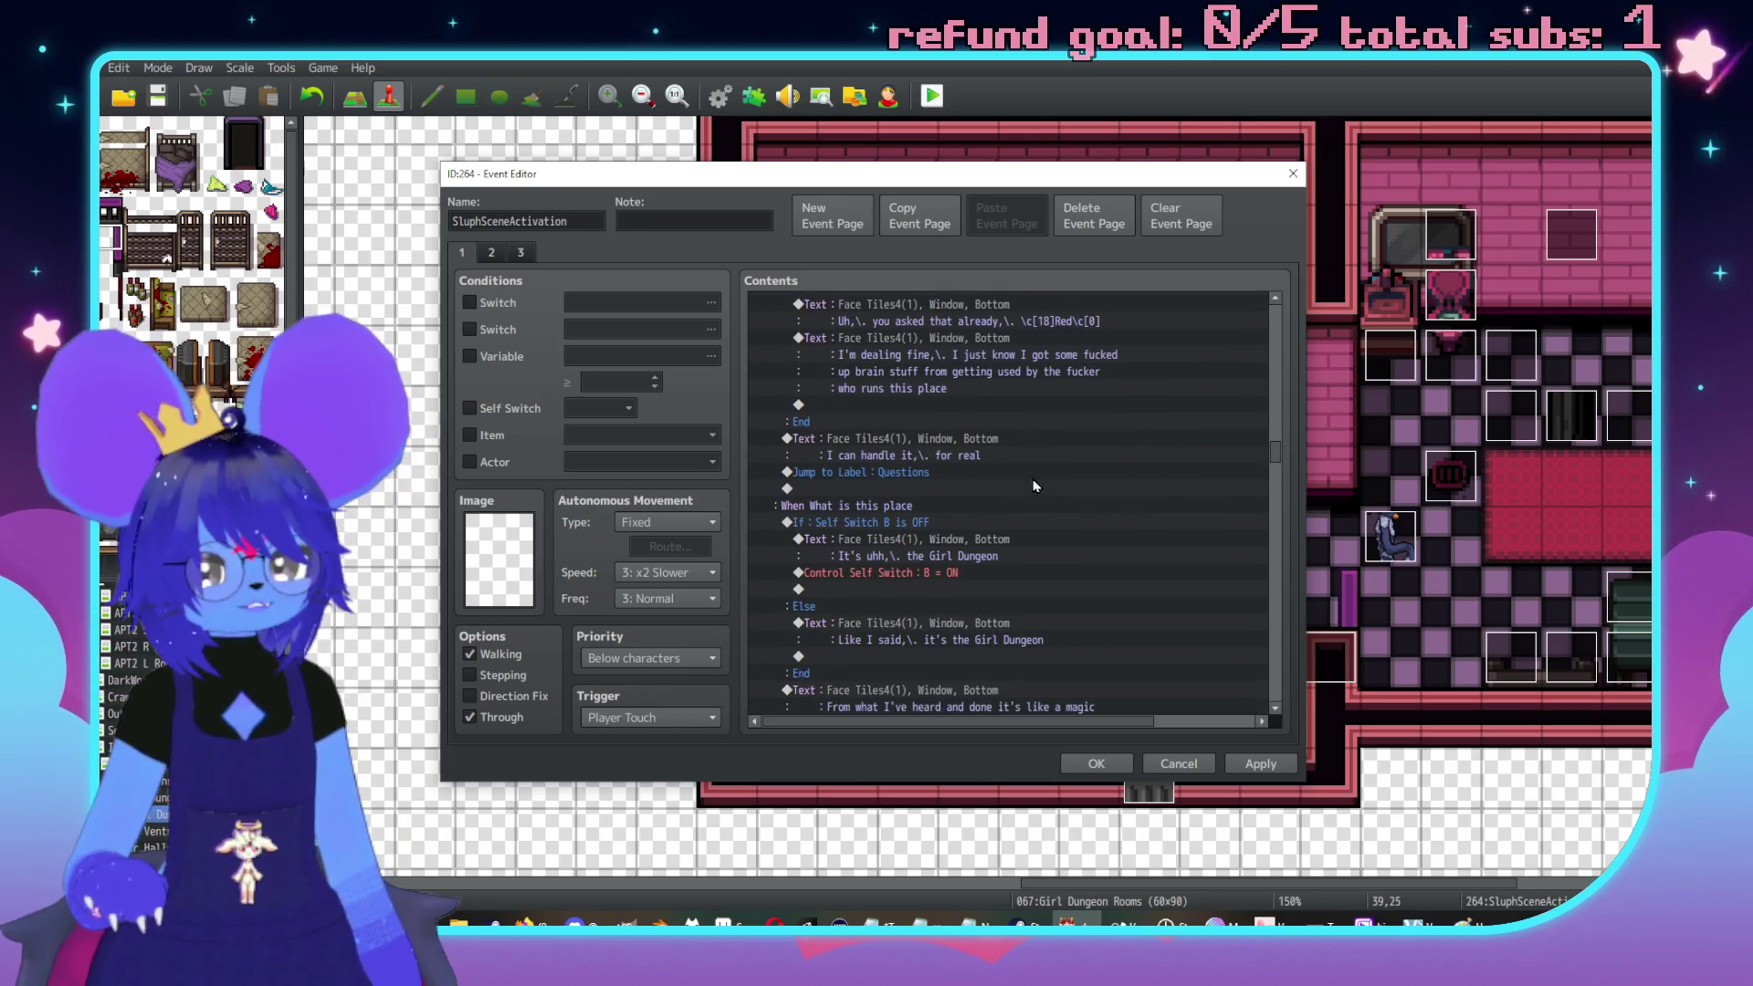
{"action": "scroll", "coordinate": [945, 539], "scroll_direction": "down", "scroll_amount": 2}
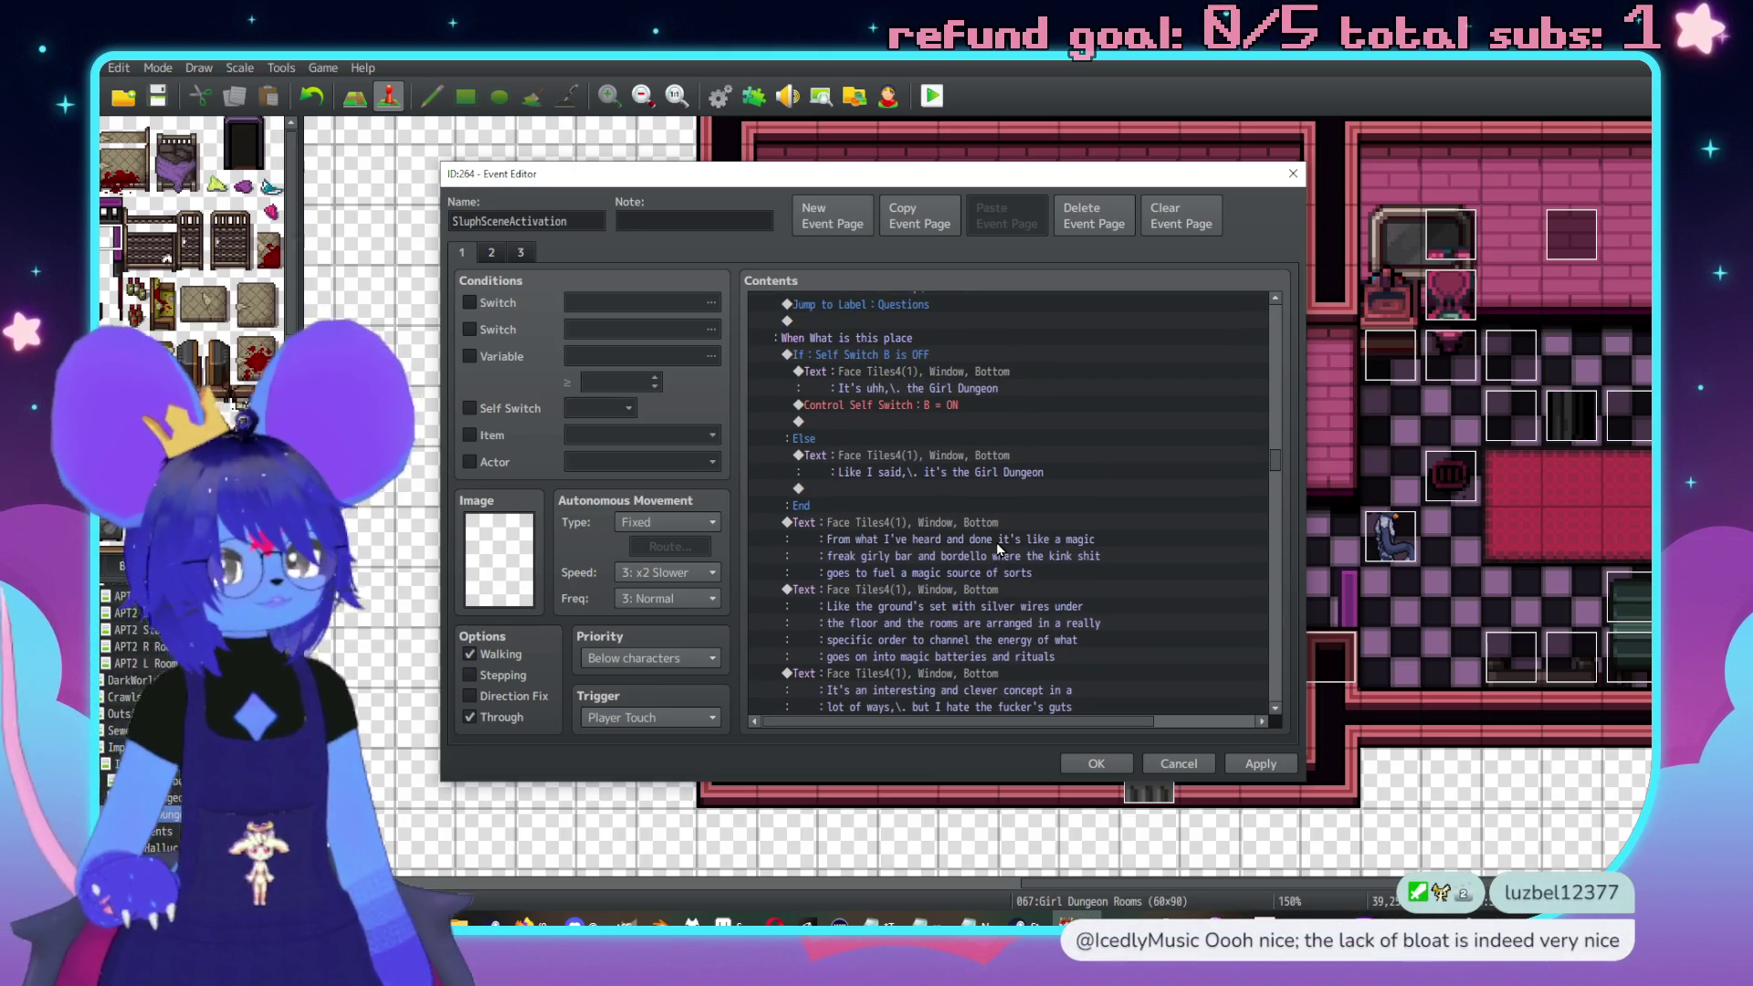
{"action": "scroll", "coordinate": [1031, 539], "scroll_direction": "down", "scroll_amount": 5}
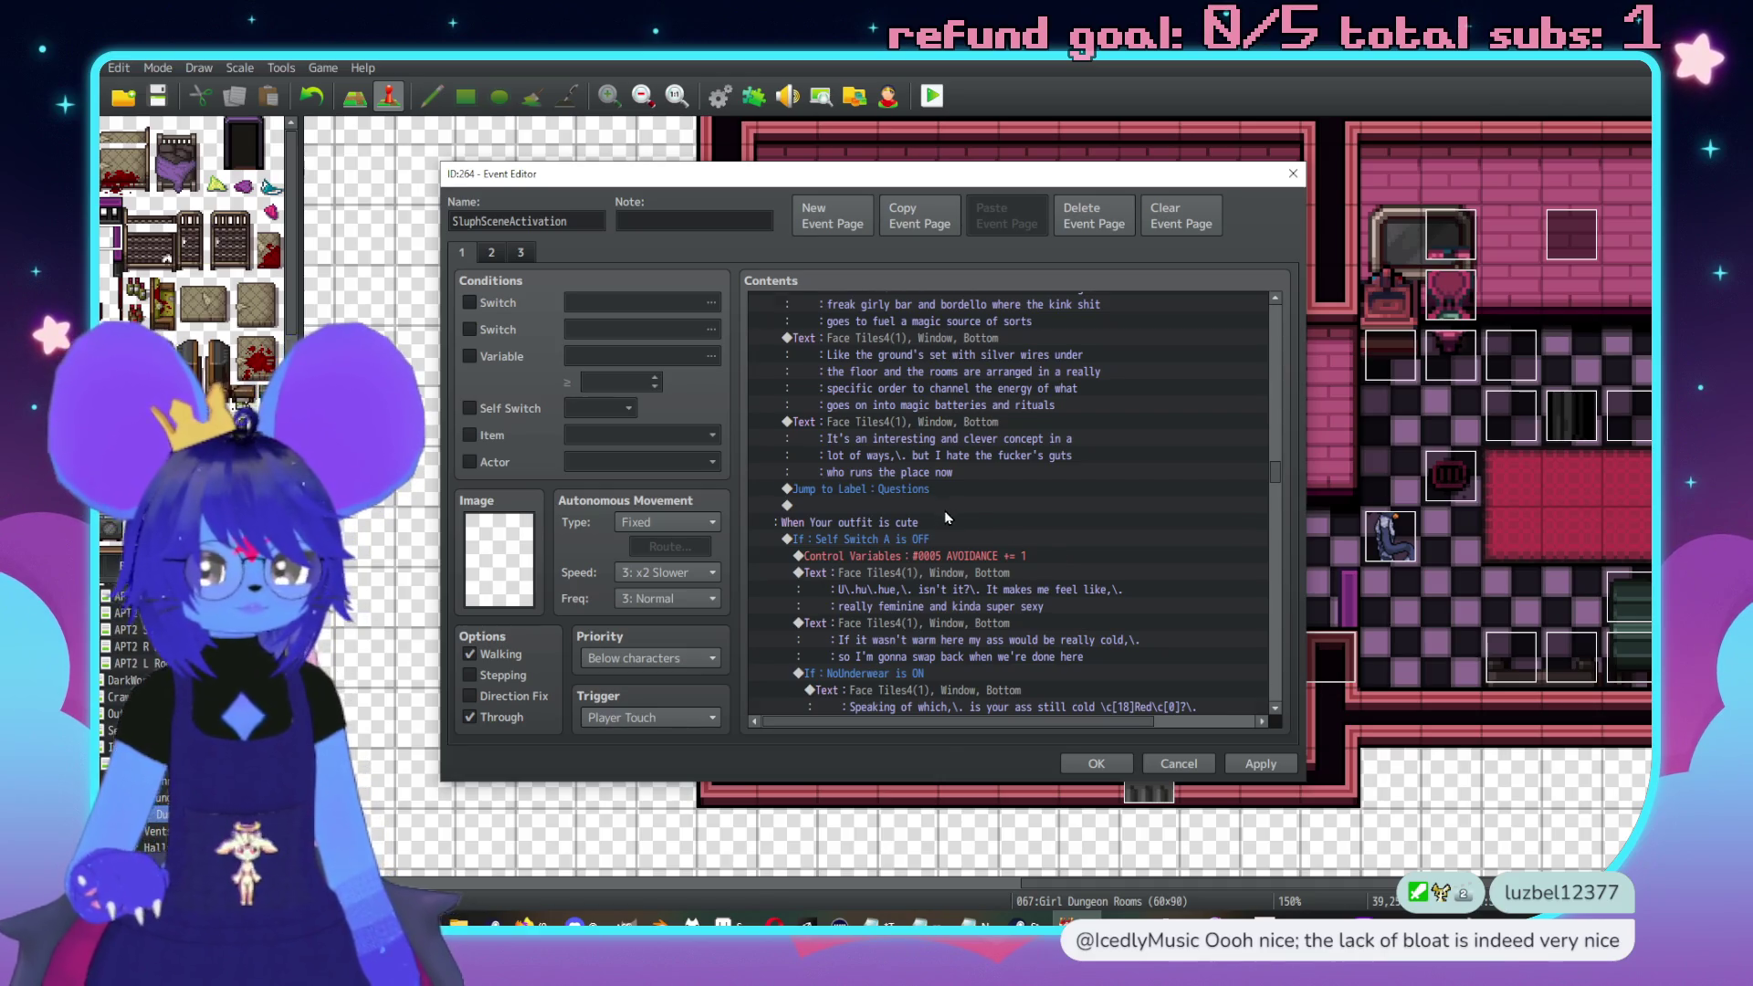
{"action": "scroll", "coordinate": [1077, 594], "scroll_direction": "down", "scroll_amount": 1}
{"action": "scroll", "coordinate": [1092, 575], "scroll_direction": "down", "scroll_amount": 2}
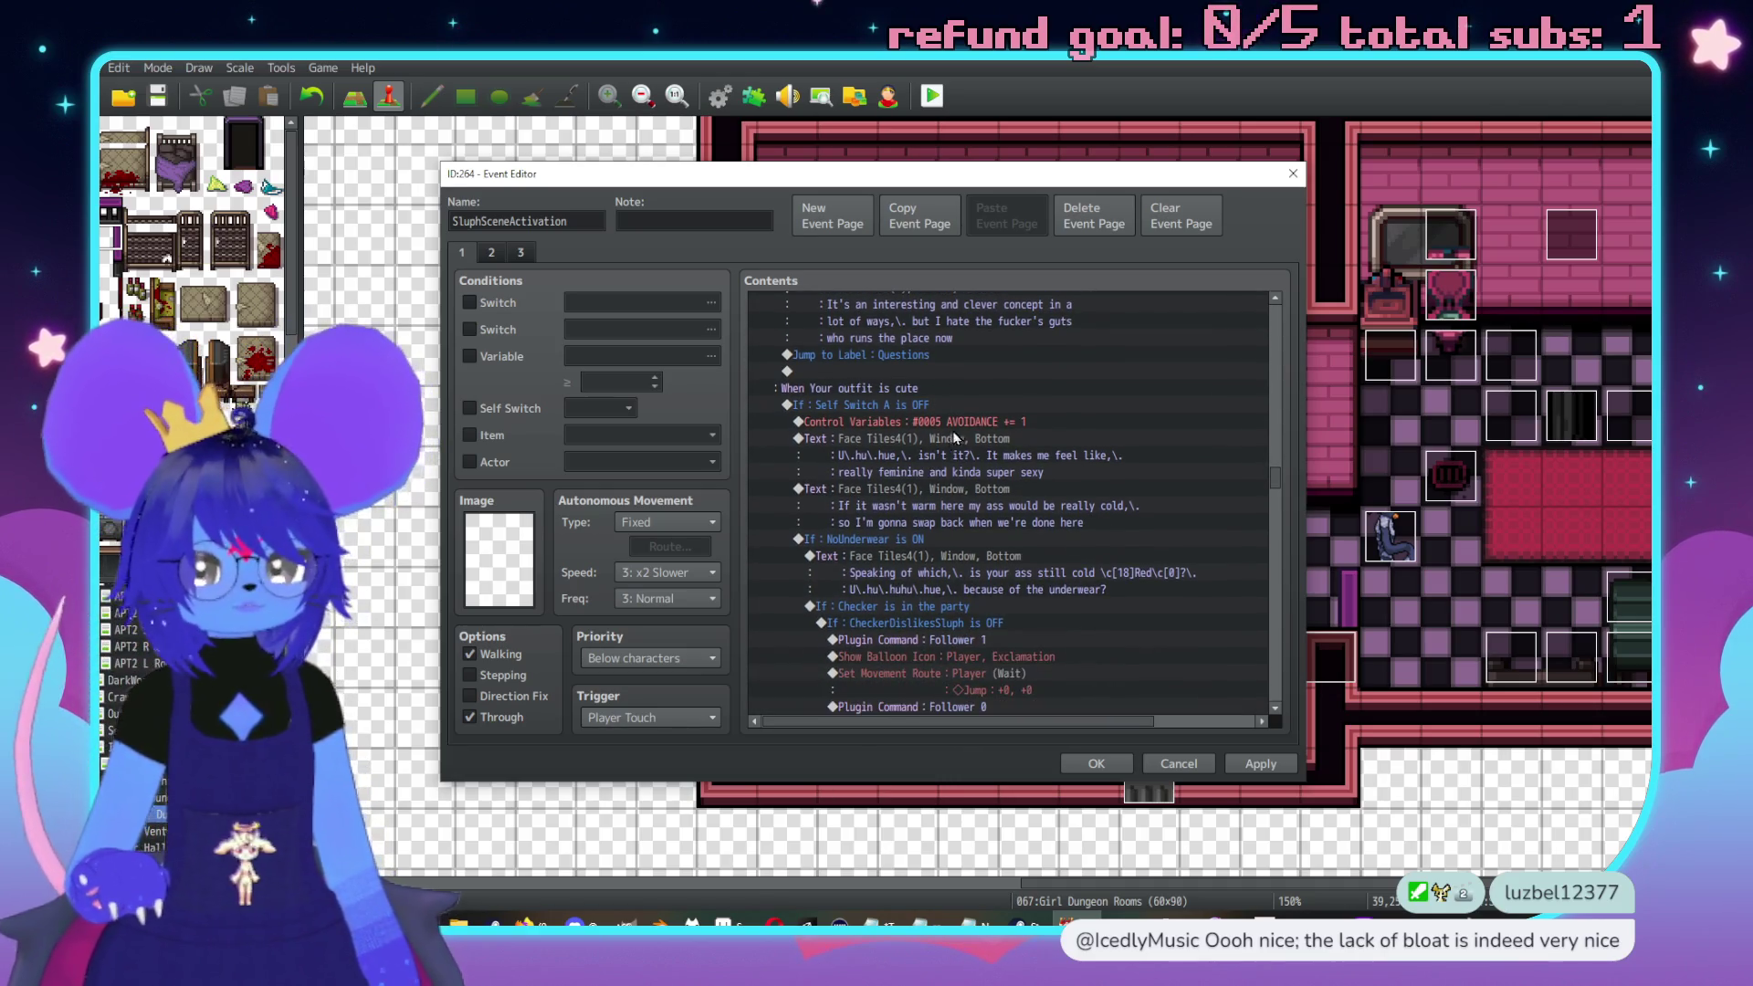
{"action": "left_click", "coordinate": [968, 404]}
{"action": "scroll", "coordinate": [968, 499], "scroll_direction": "down", "scroll_amount": 2}
{"action": "scroll", "coordinate": [968, 499], "scroll_direction": "down", "scroll_amount": 8}
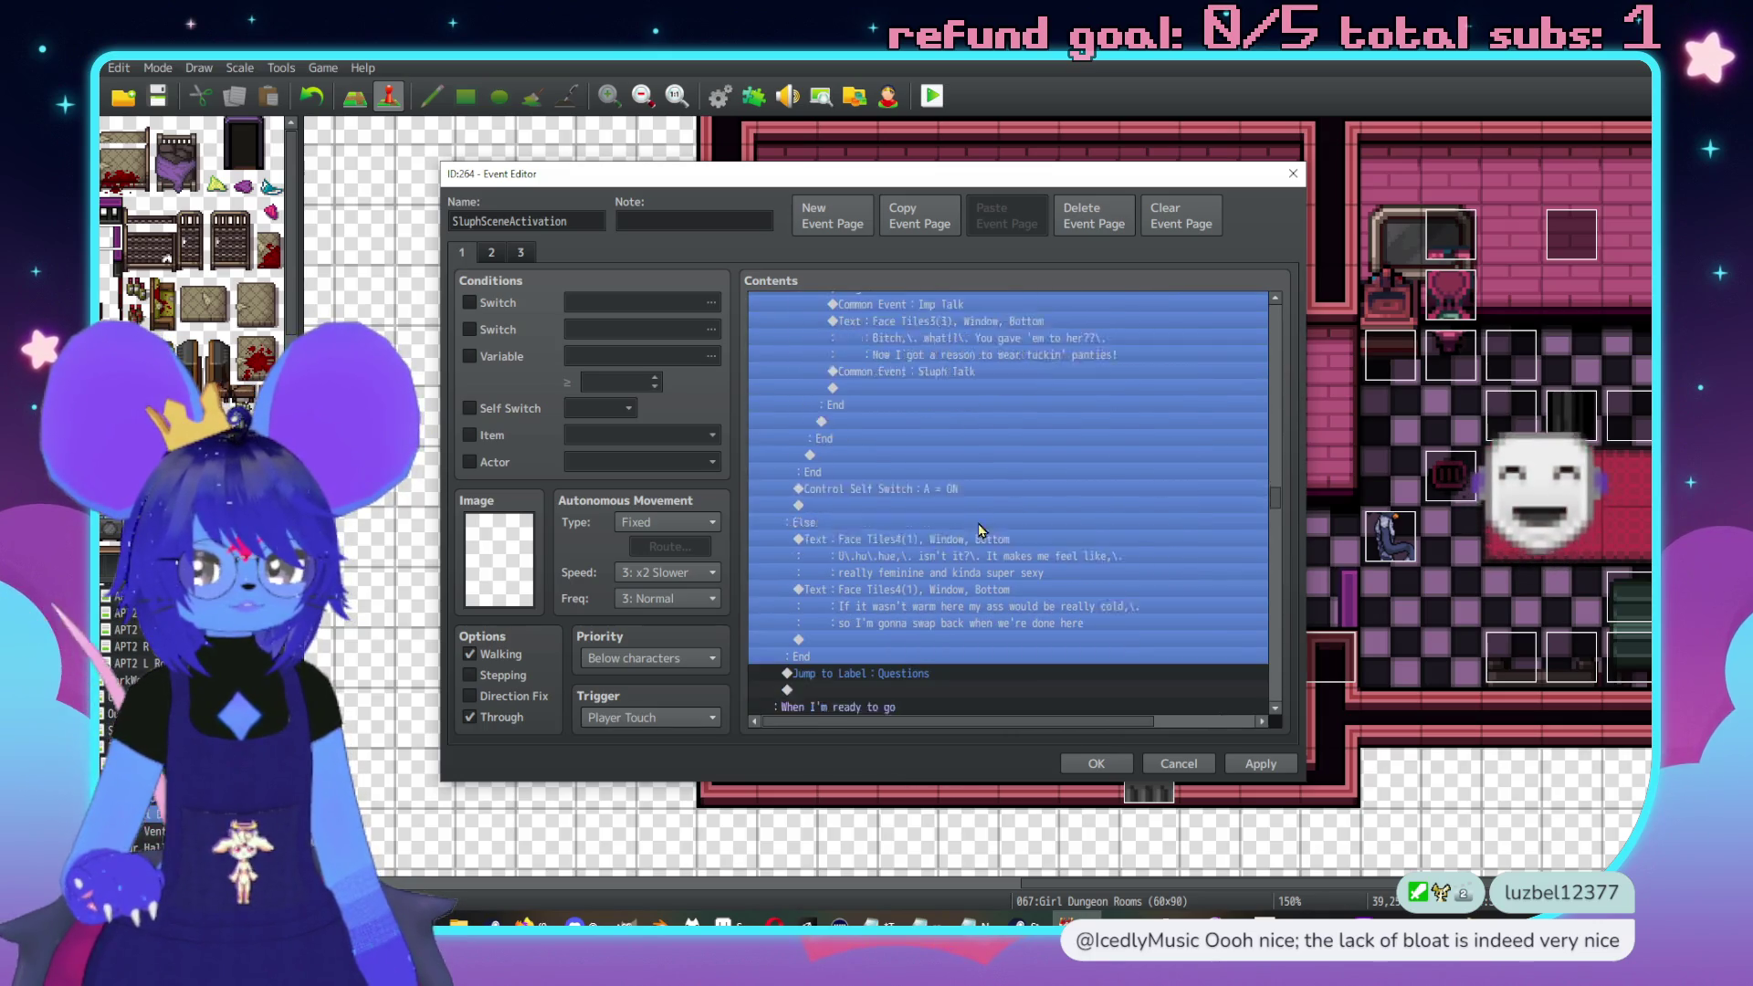
{"action": "left_click", "coordinate": [999, 575]}
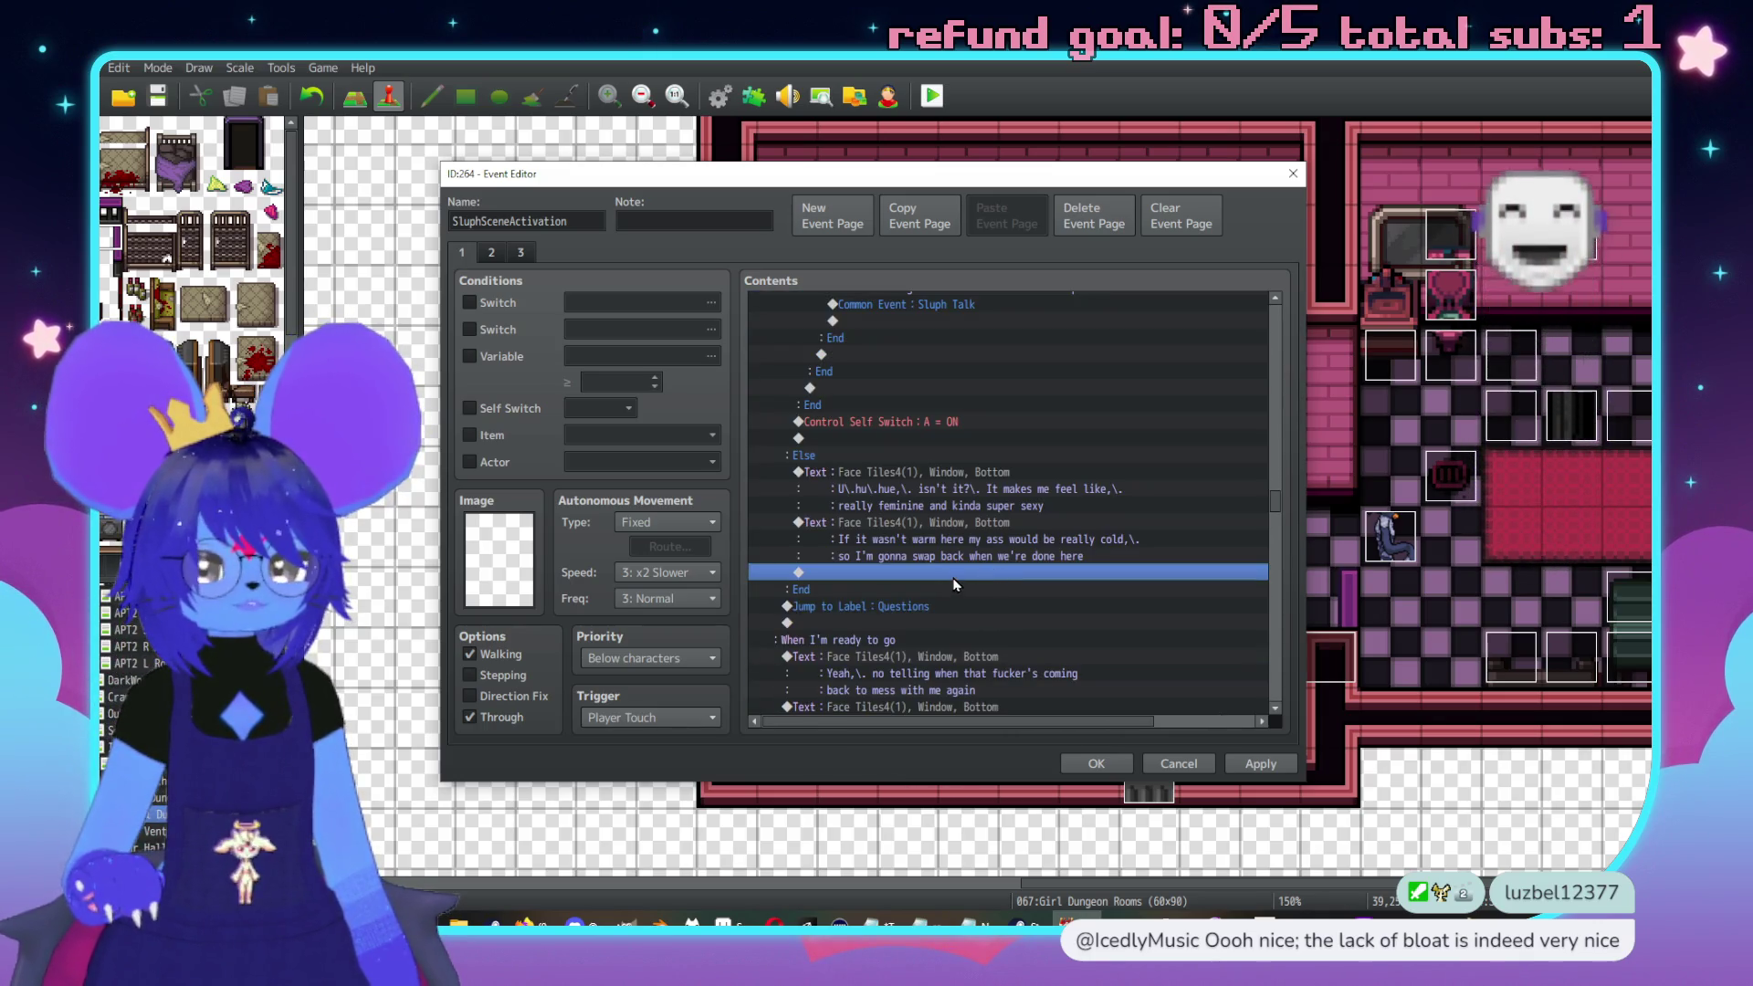
{"action": "scroll", "coordinate": [956, 575], "scroll_direction": "up", "scroll_amount": 2}
{"action": "scroll", "coordinate": [927, 606], "scroll_direction": "up", "scroll_amount": 7}
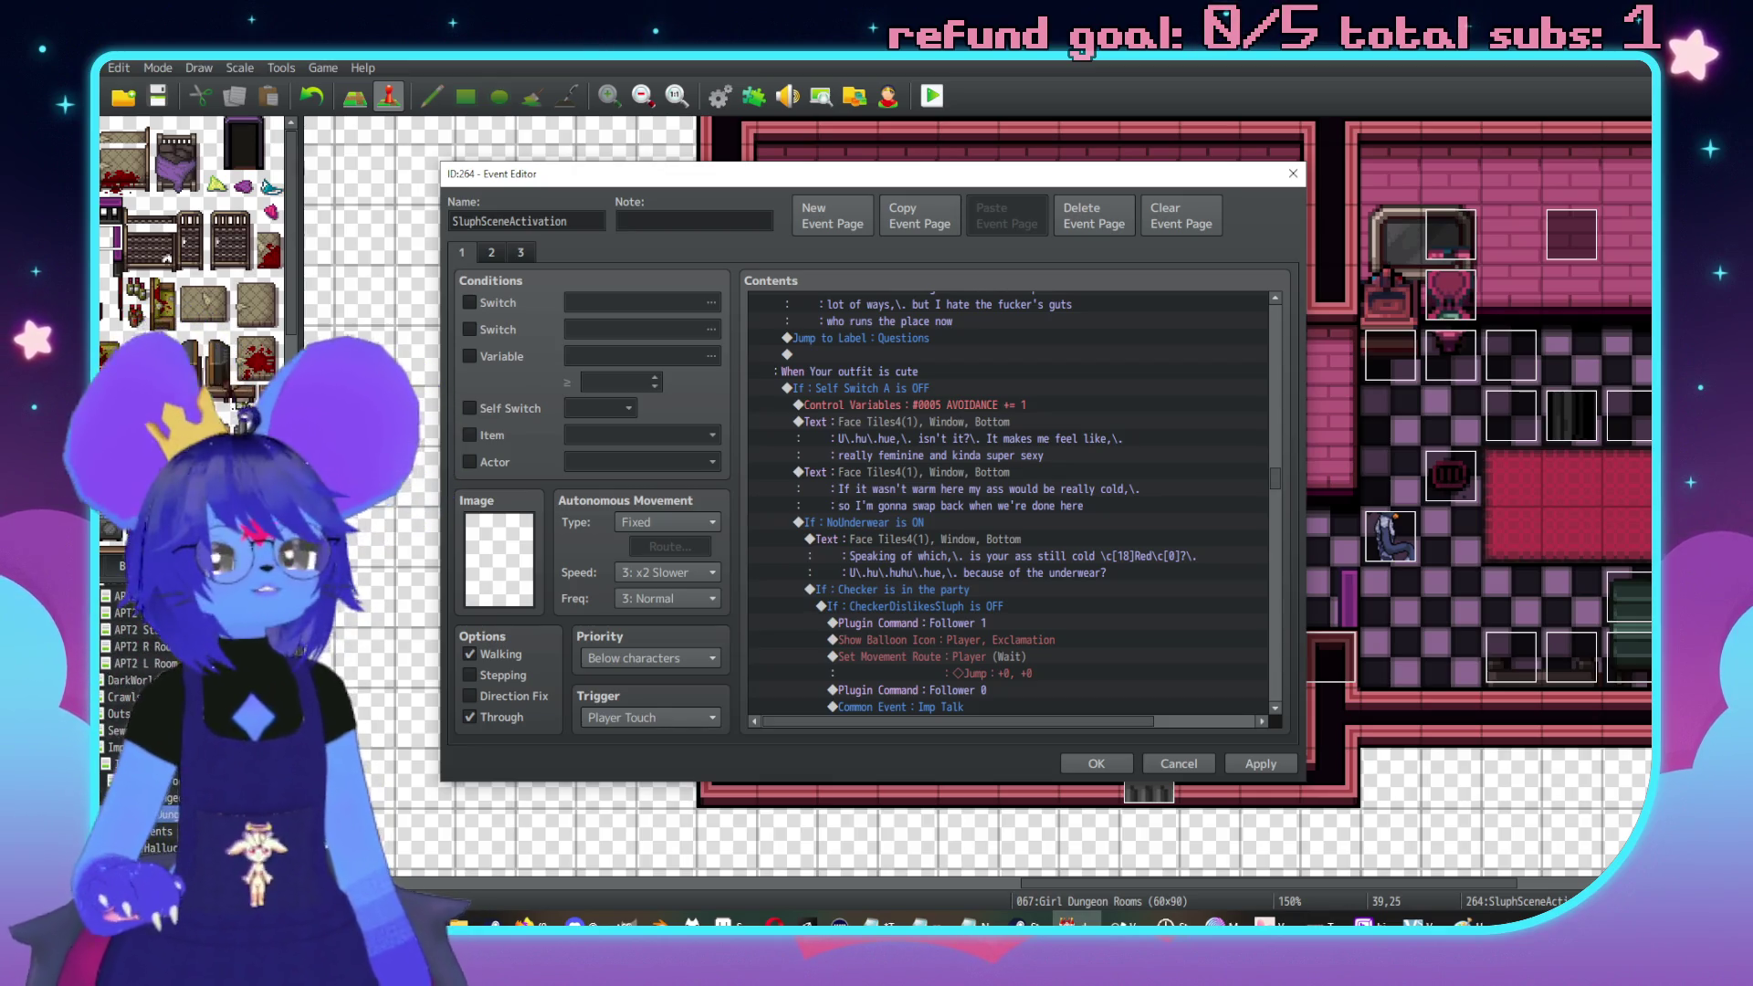
{"action": "scroll", "coordinate": [986, 607], "scroll_direction": "down", "scroll_amount": 2}
{"action": "scroll", "coordinate": [981, 603], "scroll_direction": "down", "scroll_amount": 10}
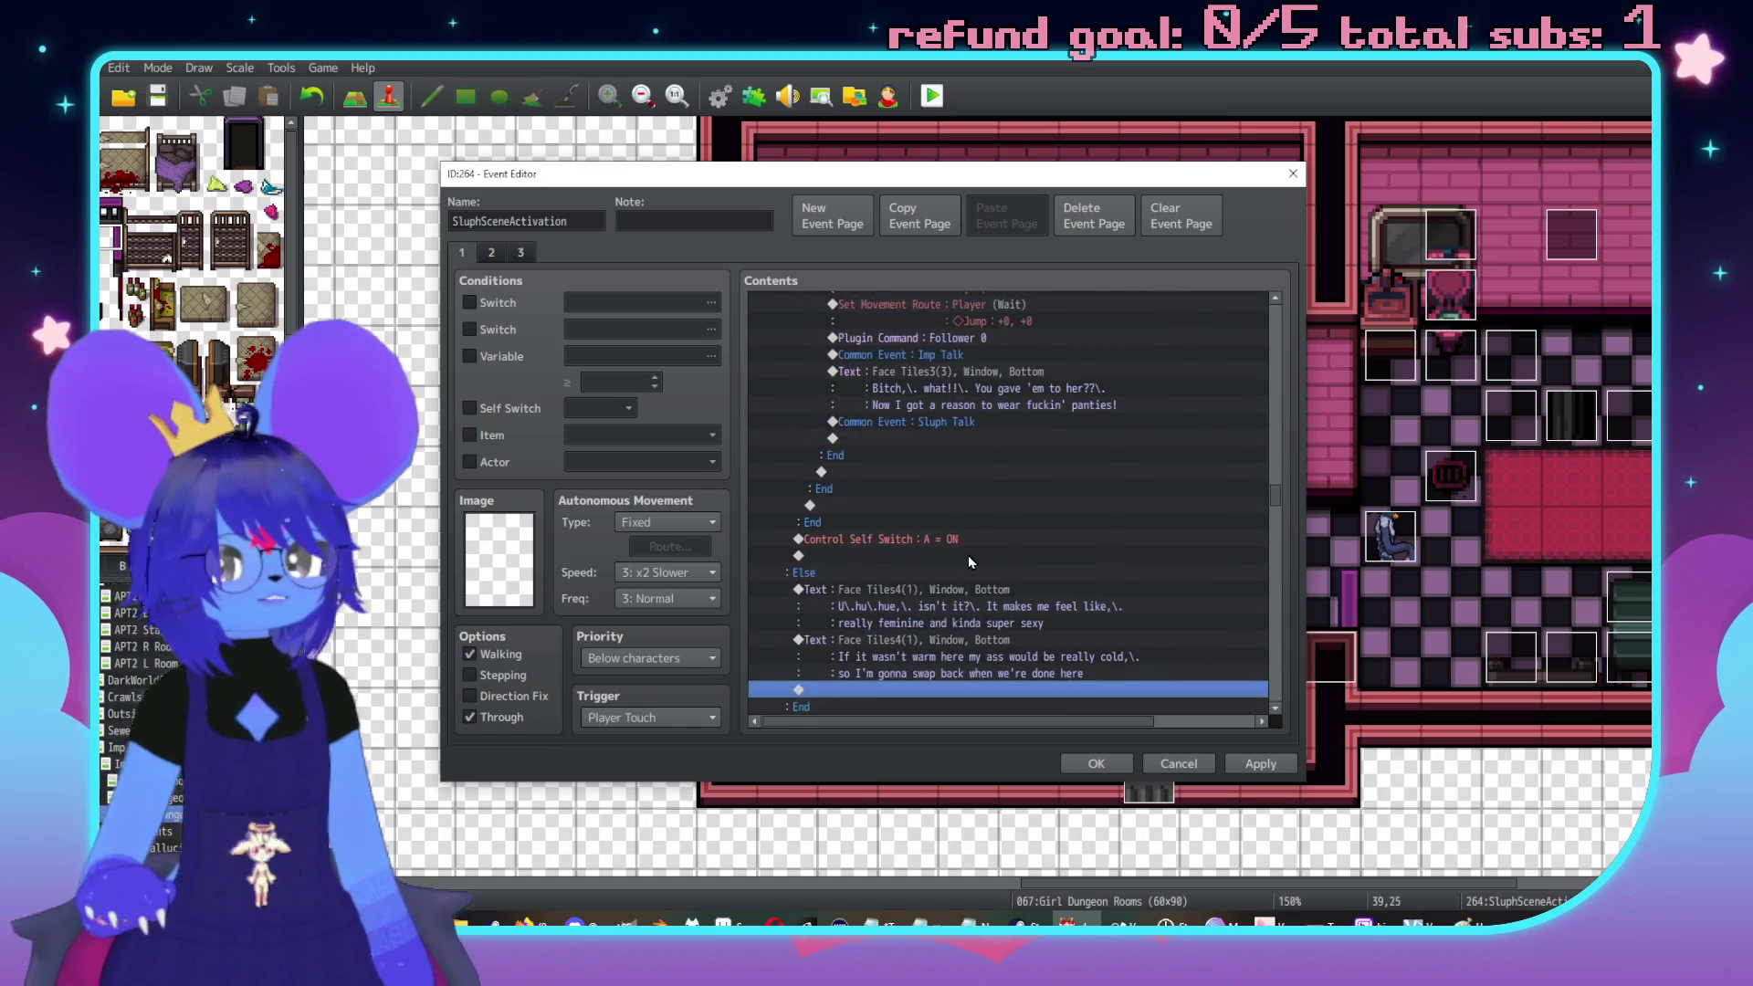
{"action": "scroll", "coordinate": [1059, 548], "scroll_direction": "down", "scroll_amount": 3}
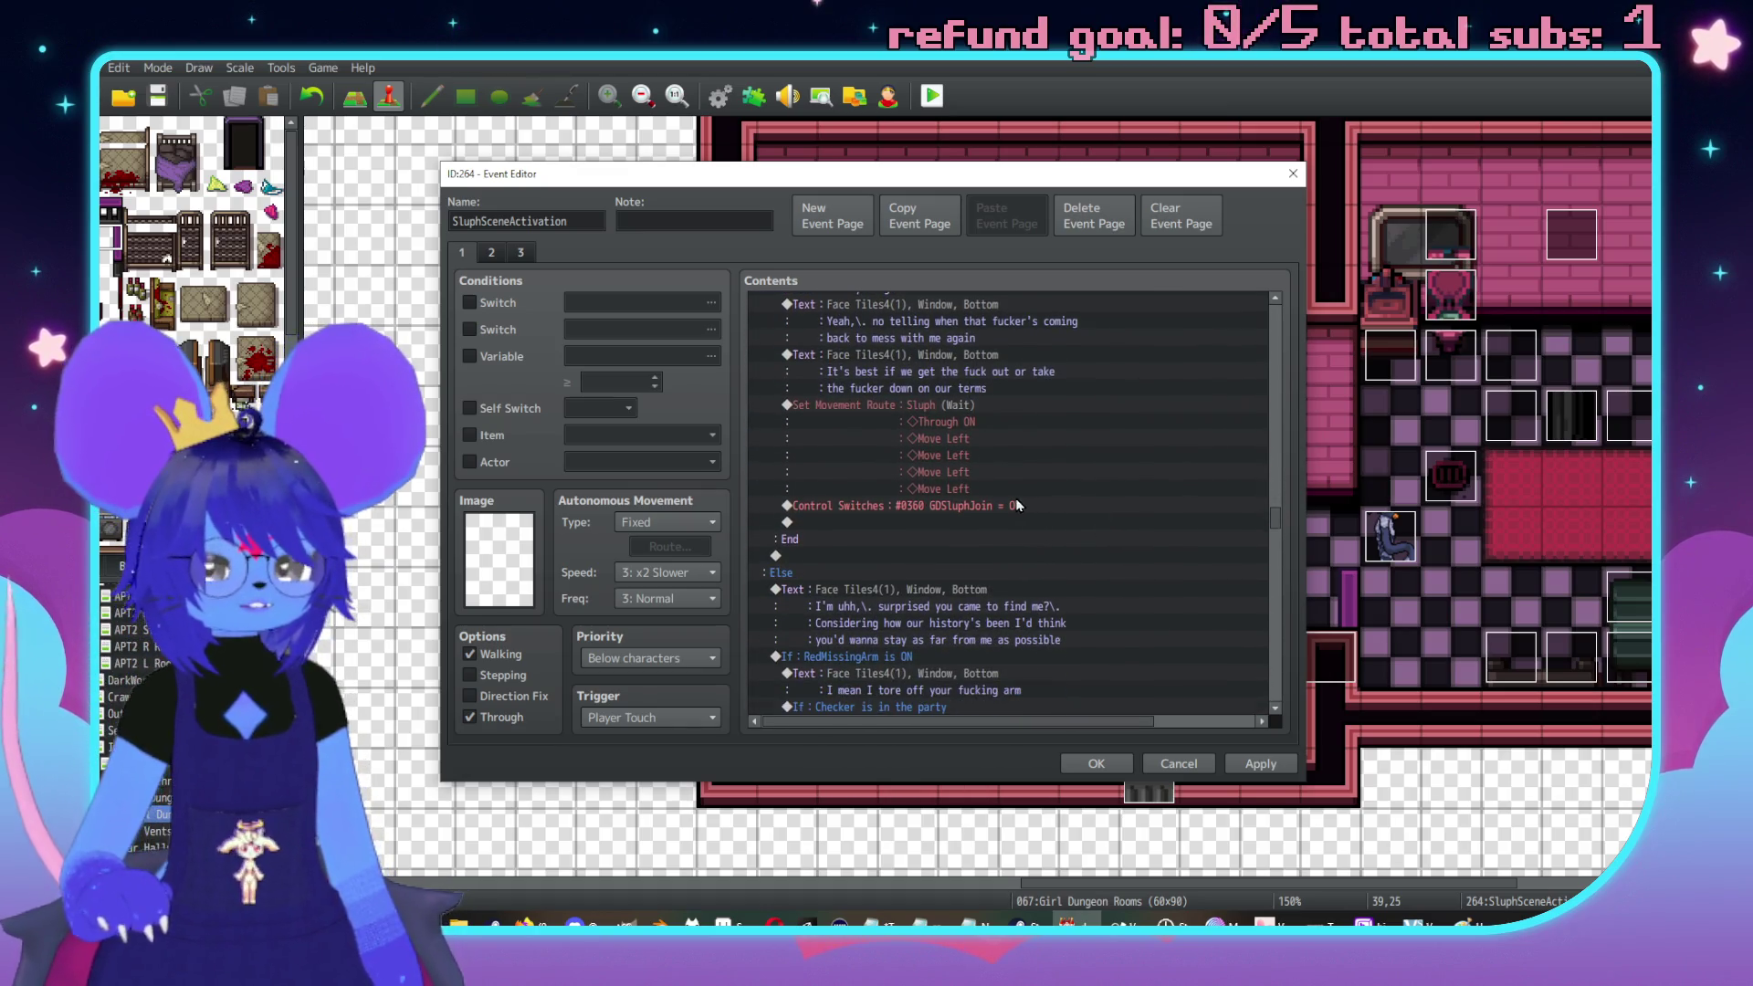
{"action": "scroll", "coordinate": [1016, 511], "scroll_direction": "up", "scroll_amount": 3}
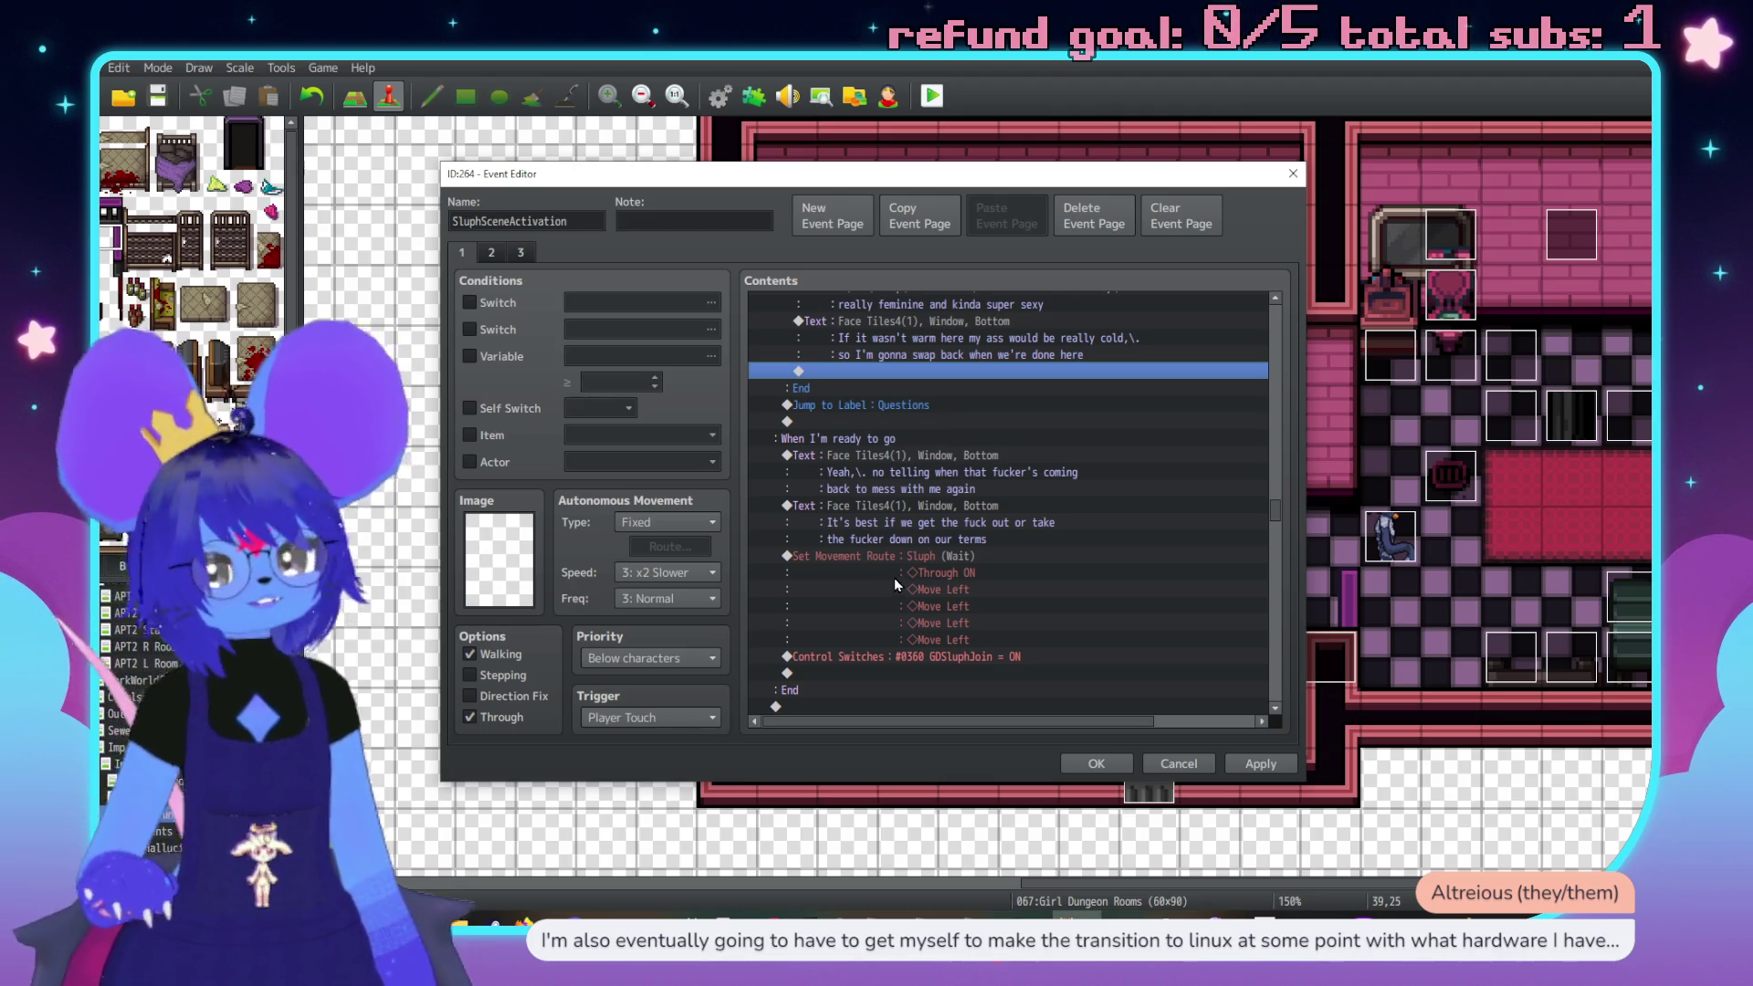
{"action": "scroll", "coordinate": [925, 589], "scroll_direction": "down", "scroll_amount": 2}
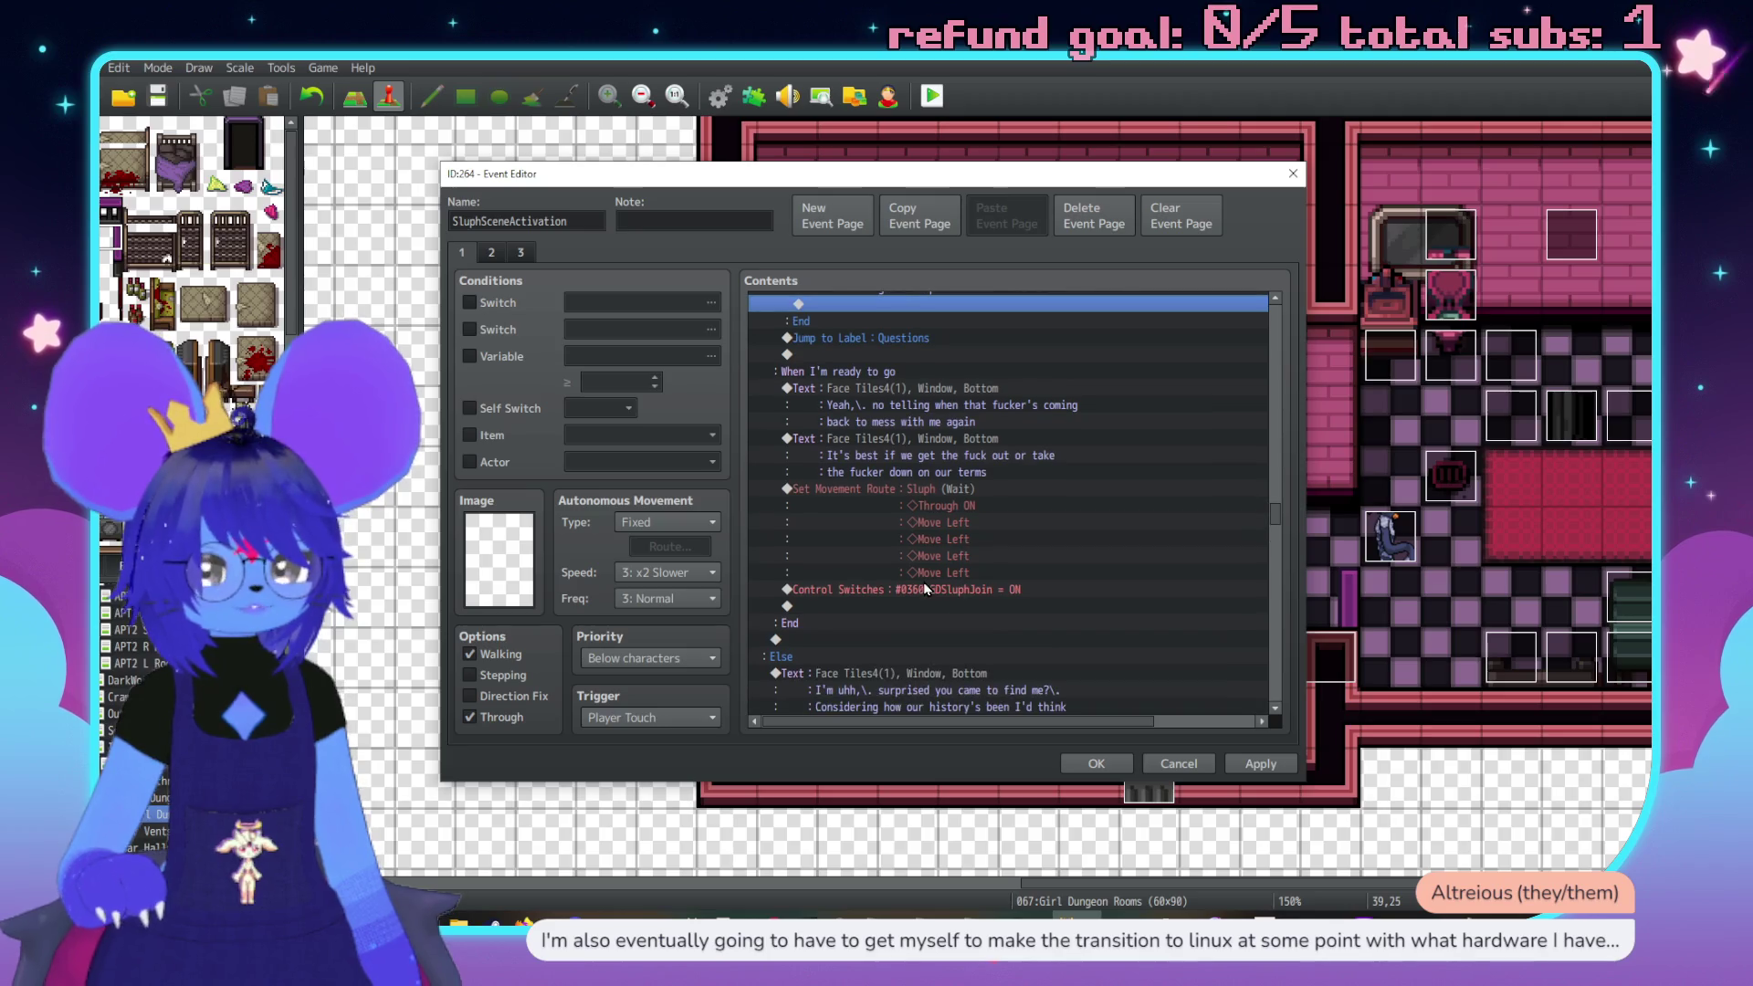
{"action": "scroll", "coordinate": [958, 551], "scroll_direction": "down", "scroll_amount": 3}
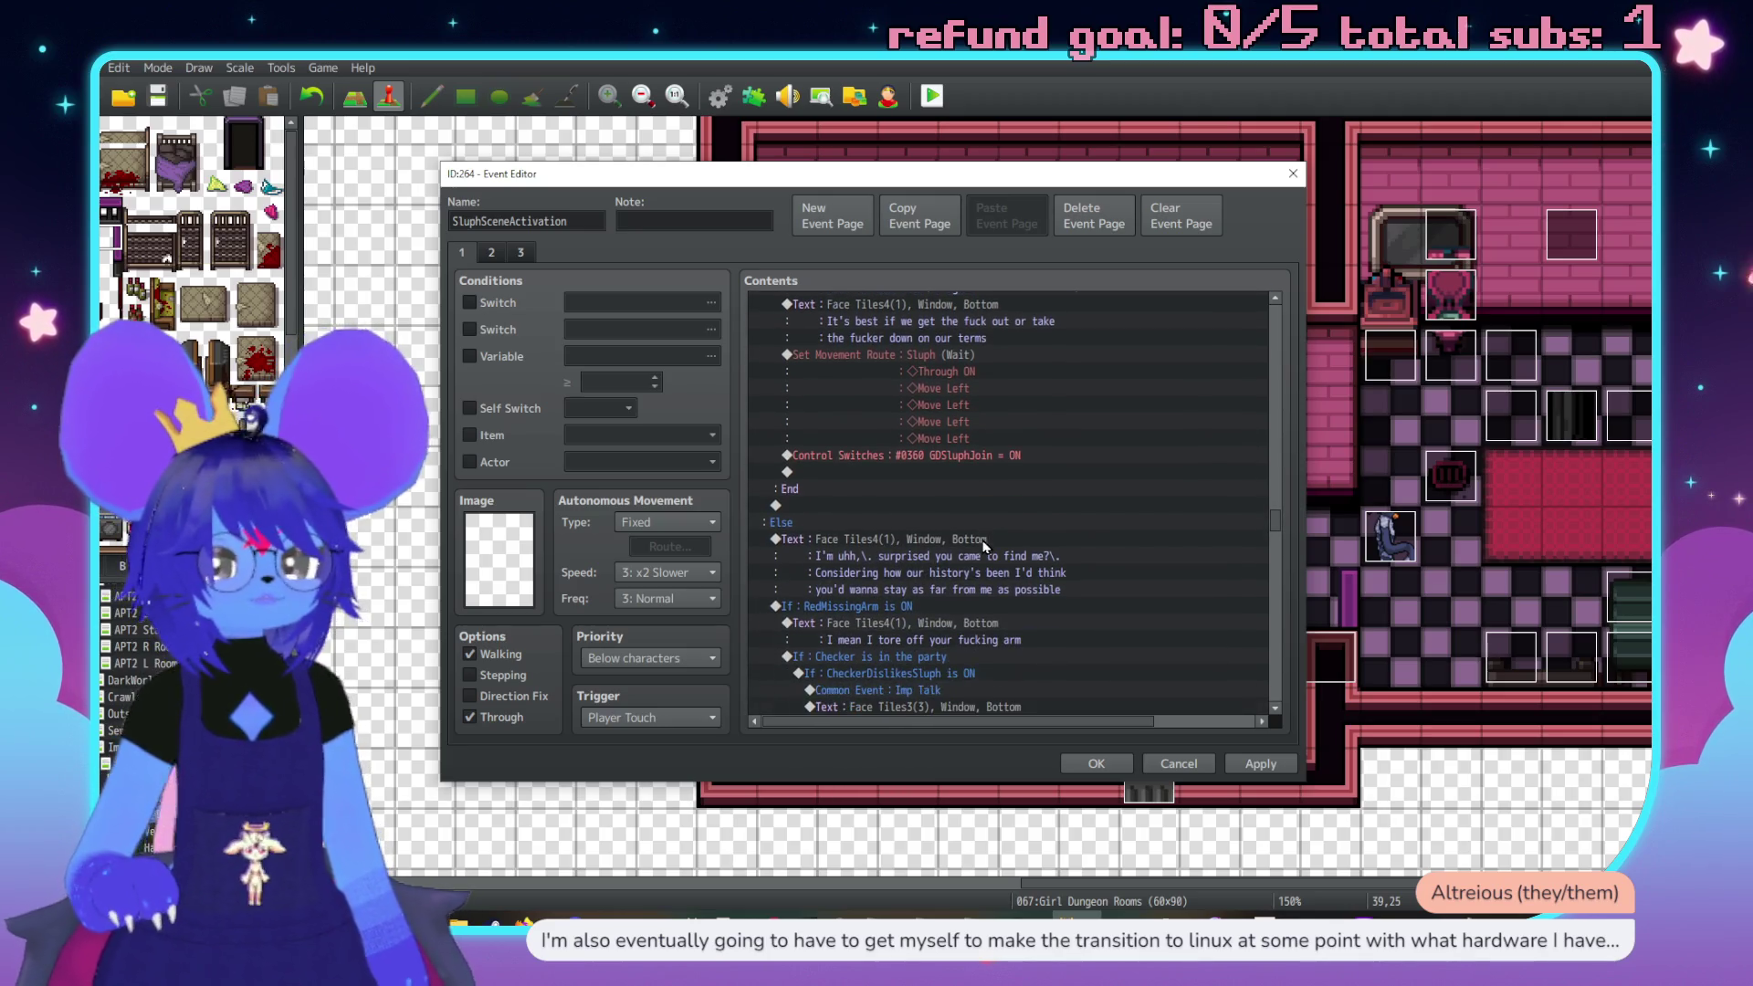
Review pages 2 and 3 of SluphSceneActivation, then close it with OK
{"action": "left_click", "coordinate": [492, 257]}
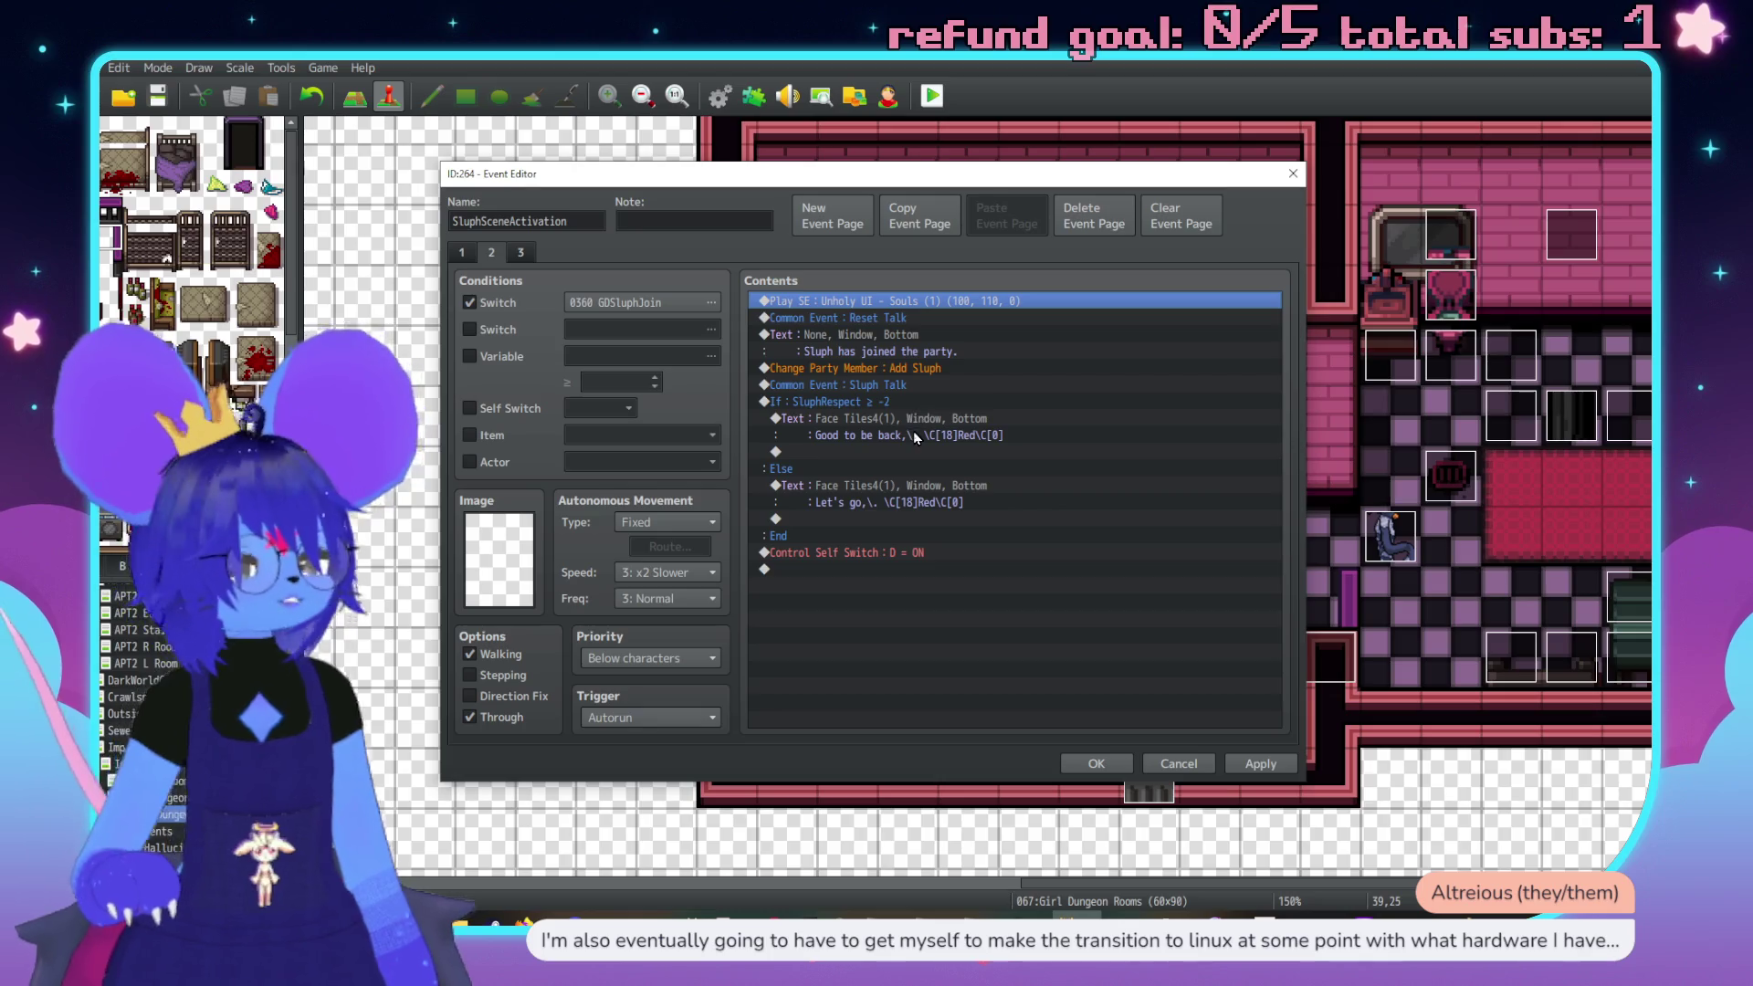
{"action": "left_click", "coordinate": [525, 253]}
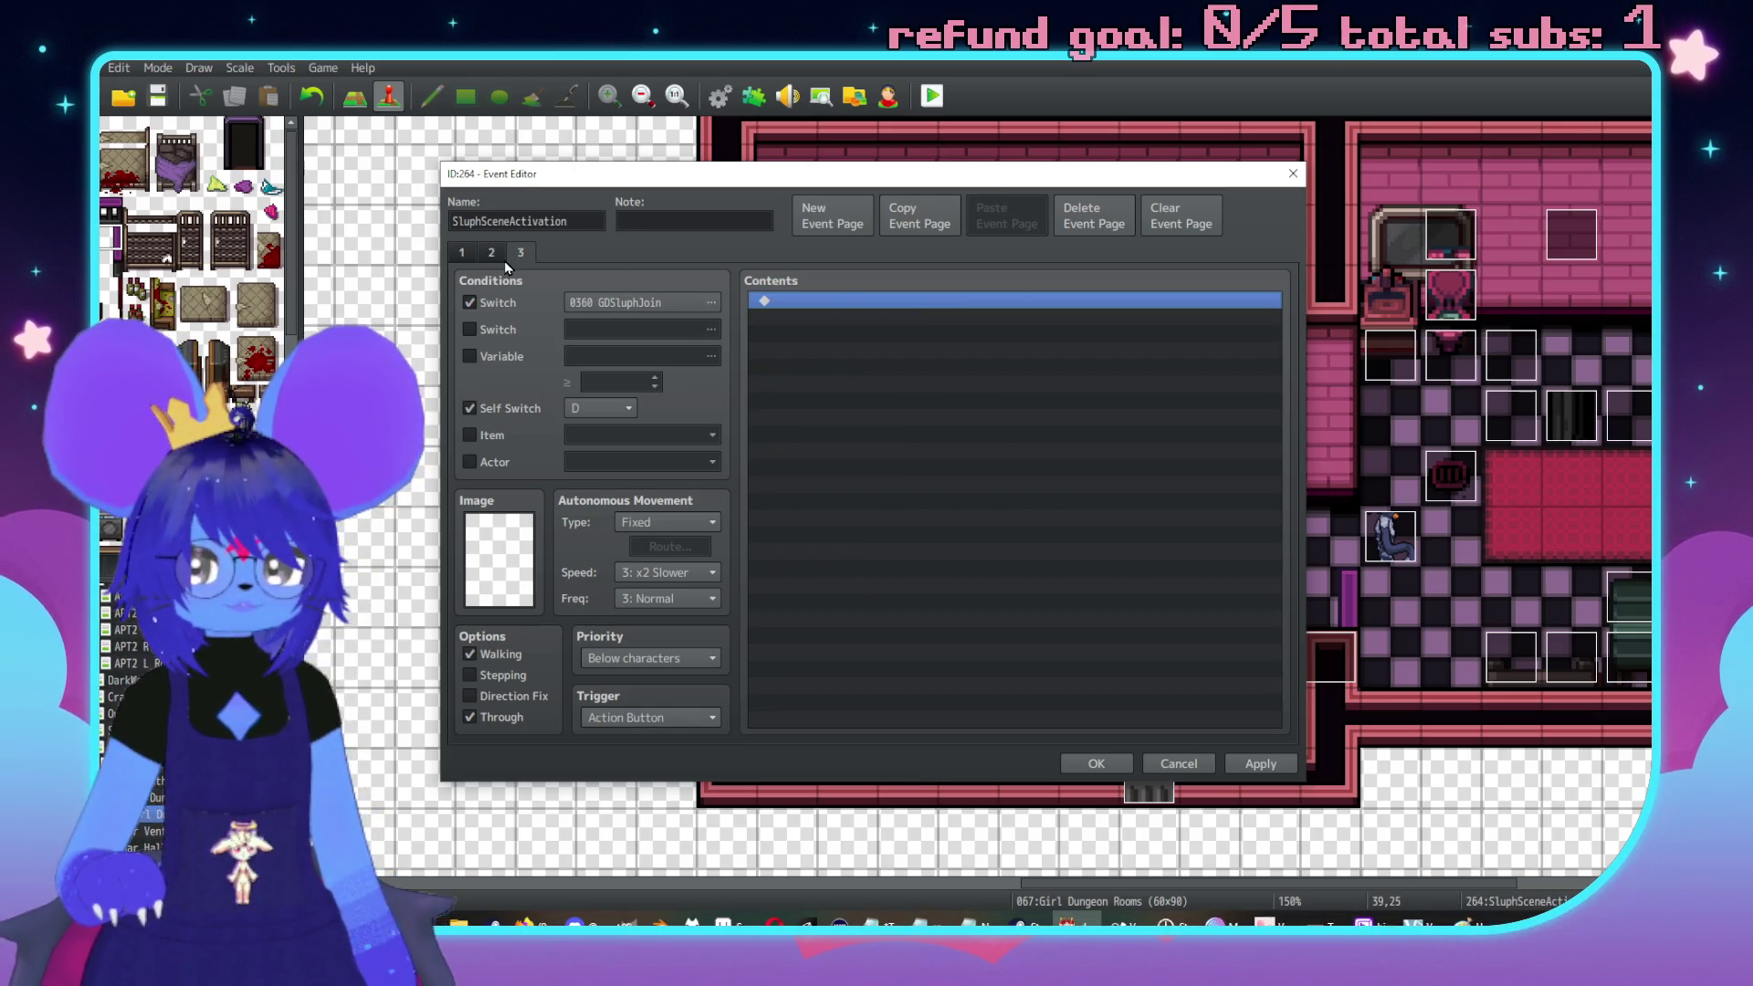
{"action": "left_click", "coordinate": [504, 260]}
{"action": "left_click", "coordinate": [1260, 764]}
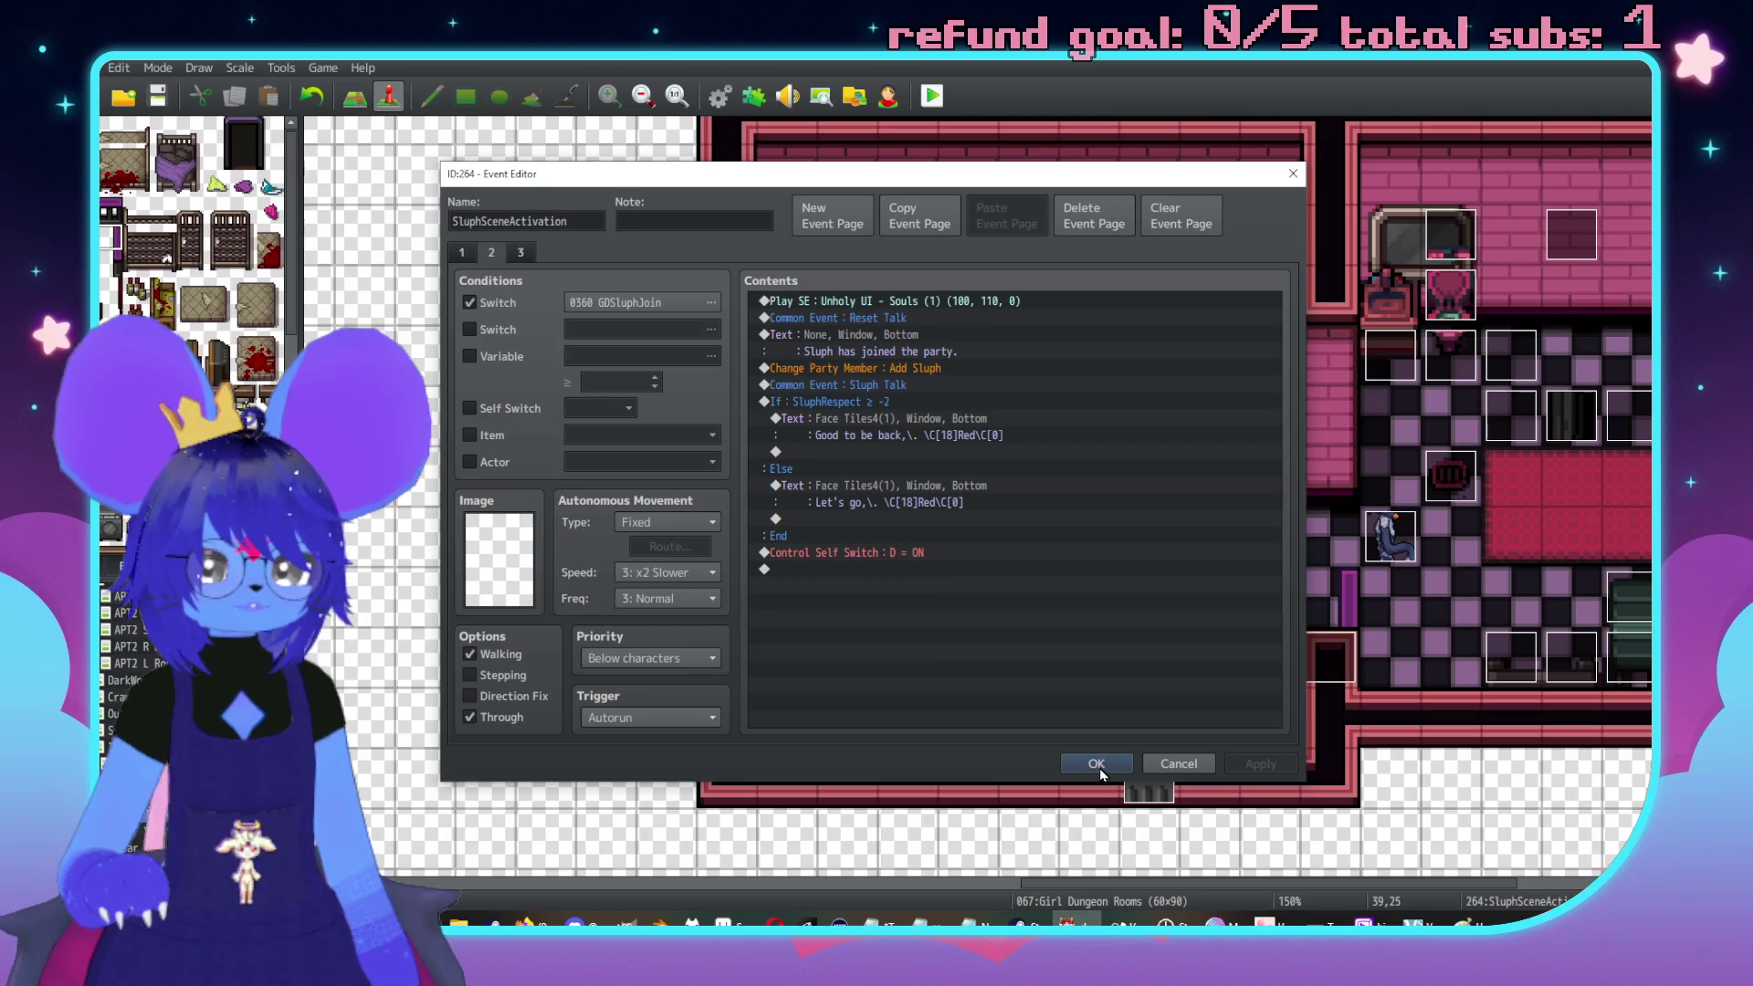
{"action": "left_click", "coordinate": [1098, 767]}
Open the Sluph event, check its pages 2 and 1, and close it
{"action": "double_click", "coordinate": [1389, 537]}
{"action": "left_click", "coordinate": [494, 257]}
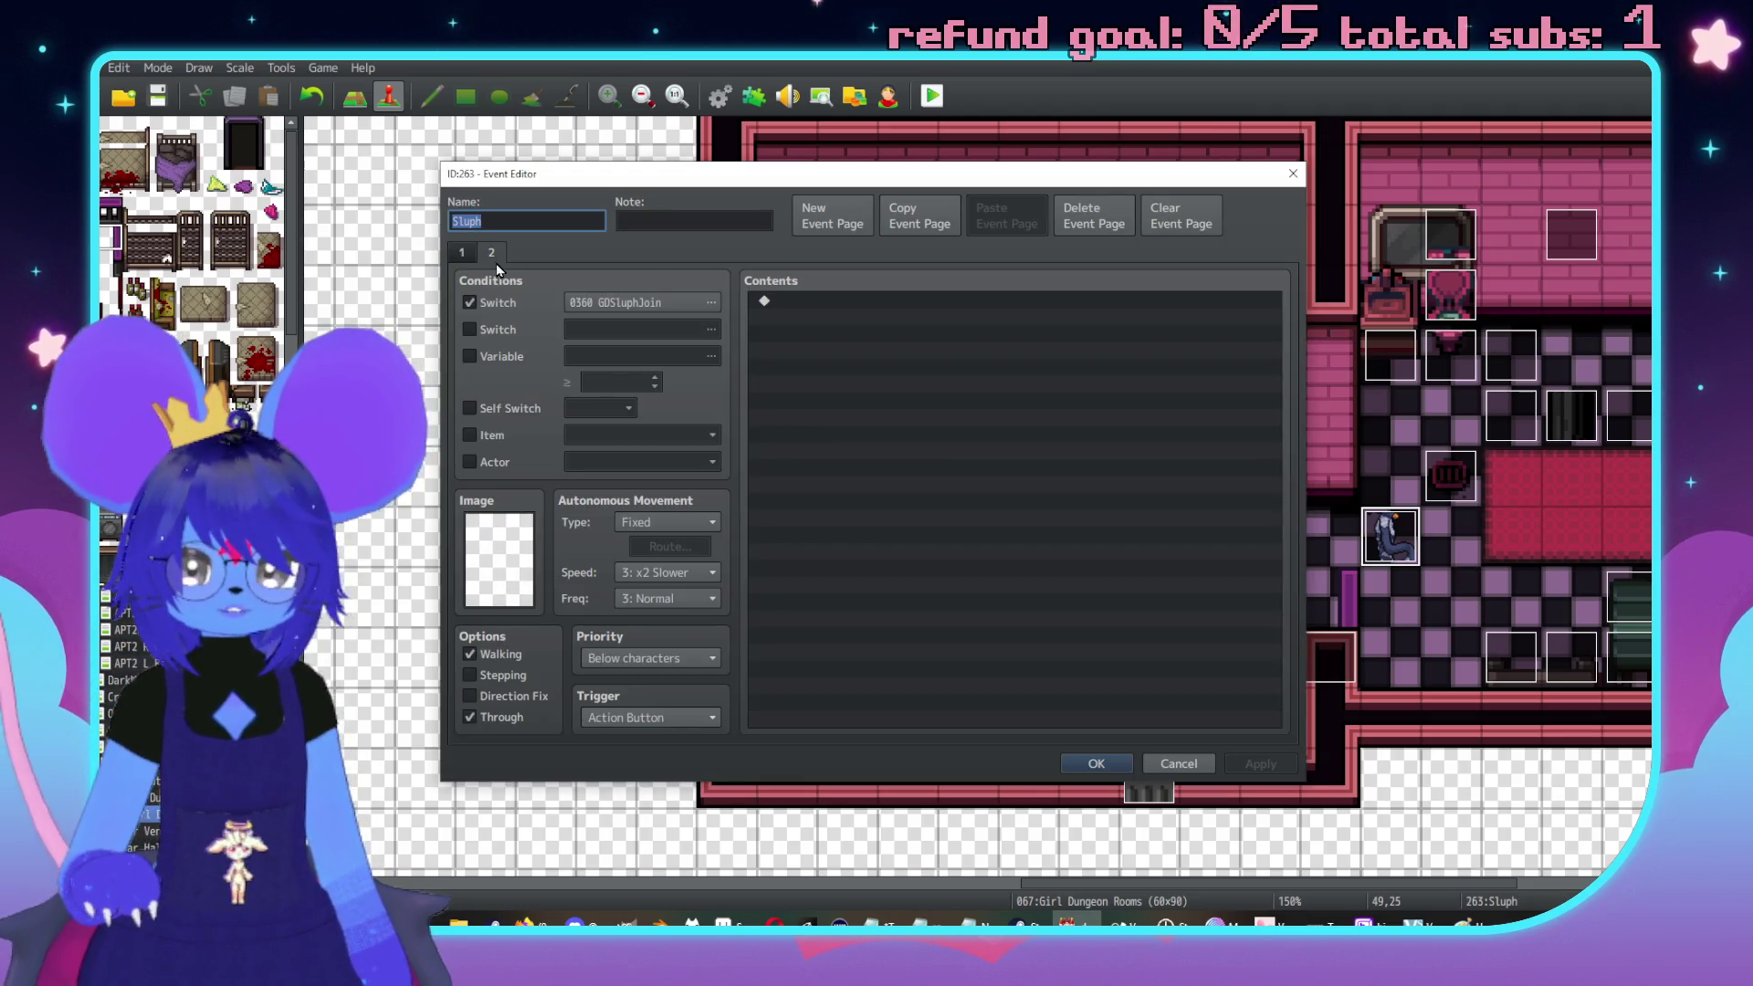
{"action": "left_click", "coordinate": [463, 255]}
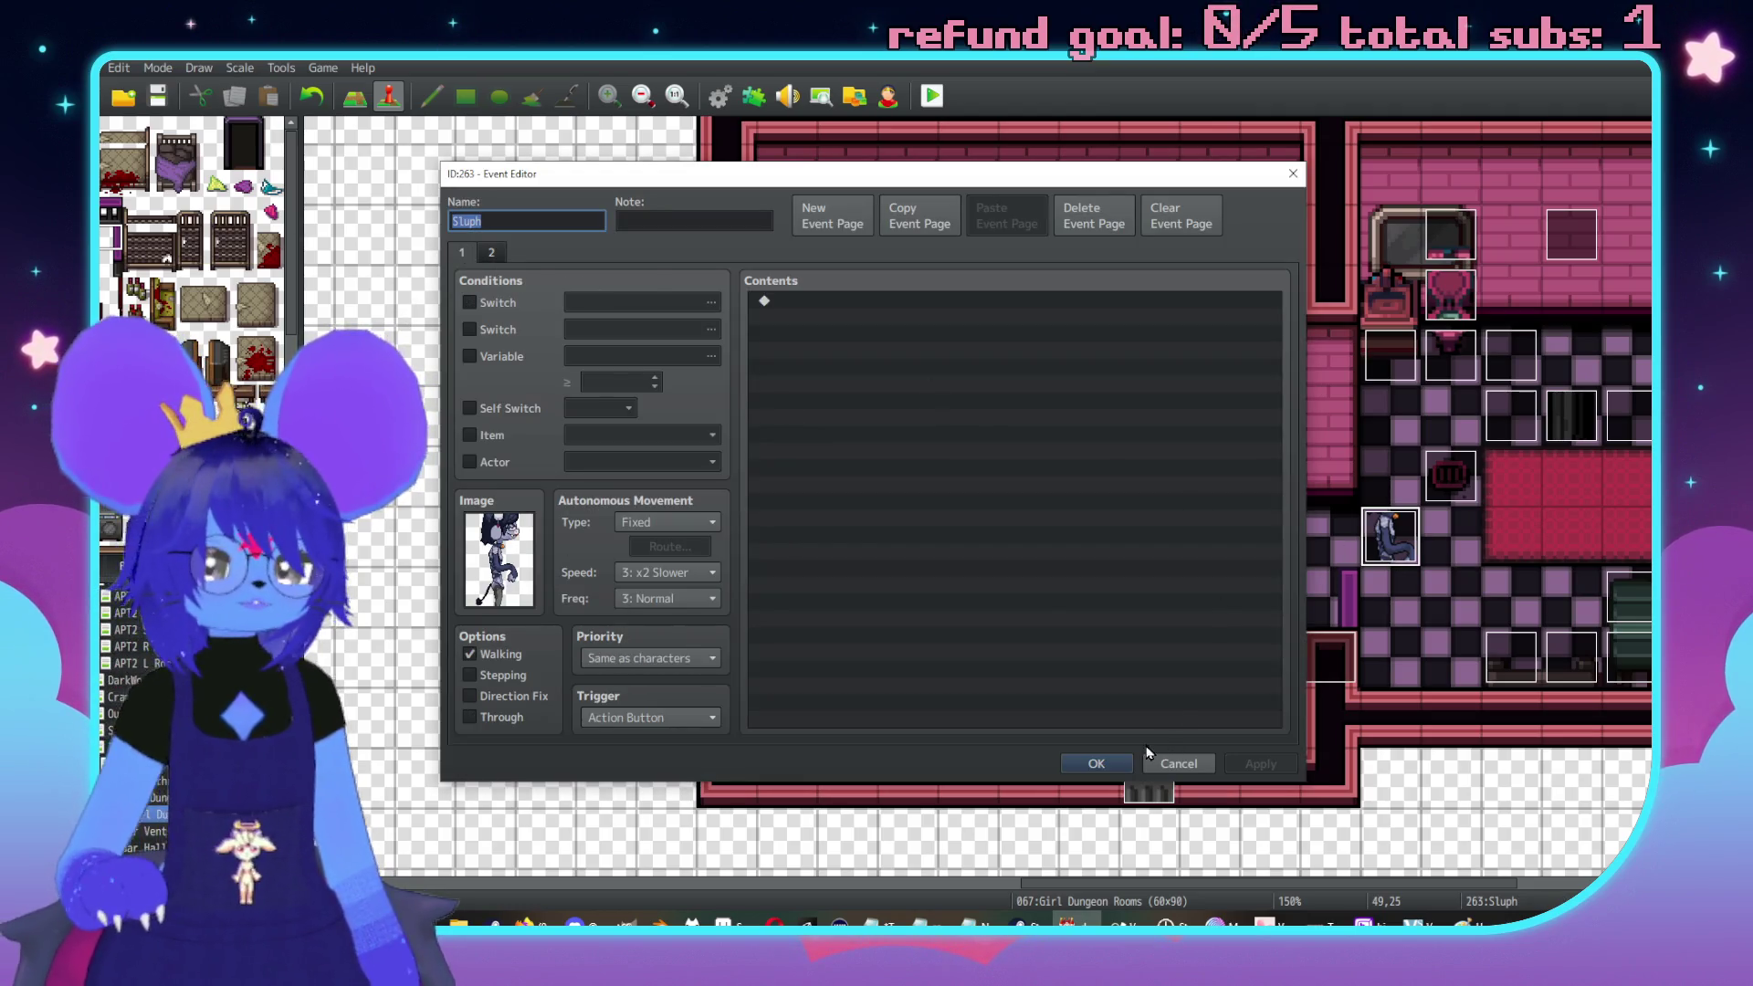
{"action": "left_click", "coordinate": [1119, 763]}
{"action": "scroll", "coordinate": [1057, 615], "scroll_direction": "right", "scroll_amount": 2}
{"action": "scroll", "coordinate": [840, 610], "scroll_direction": "left", "scroll_amount": 4}
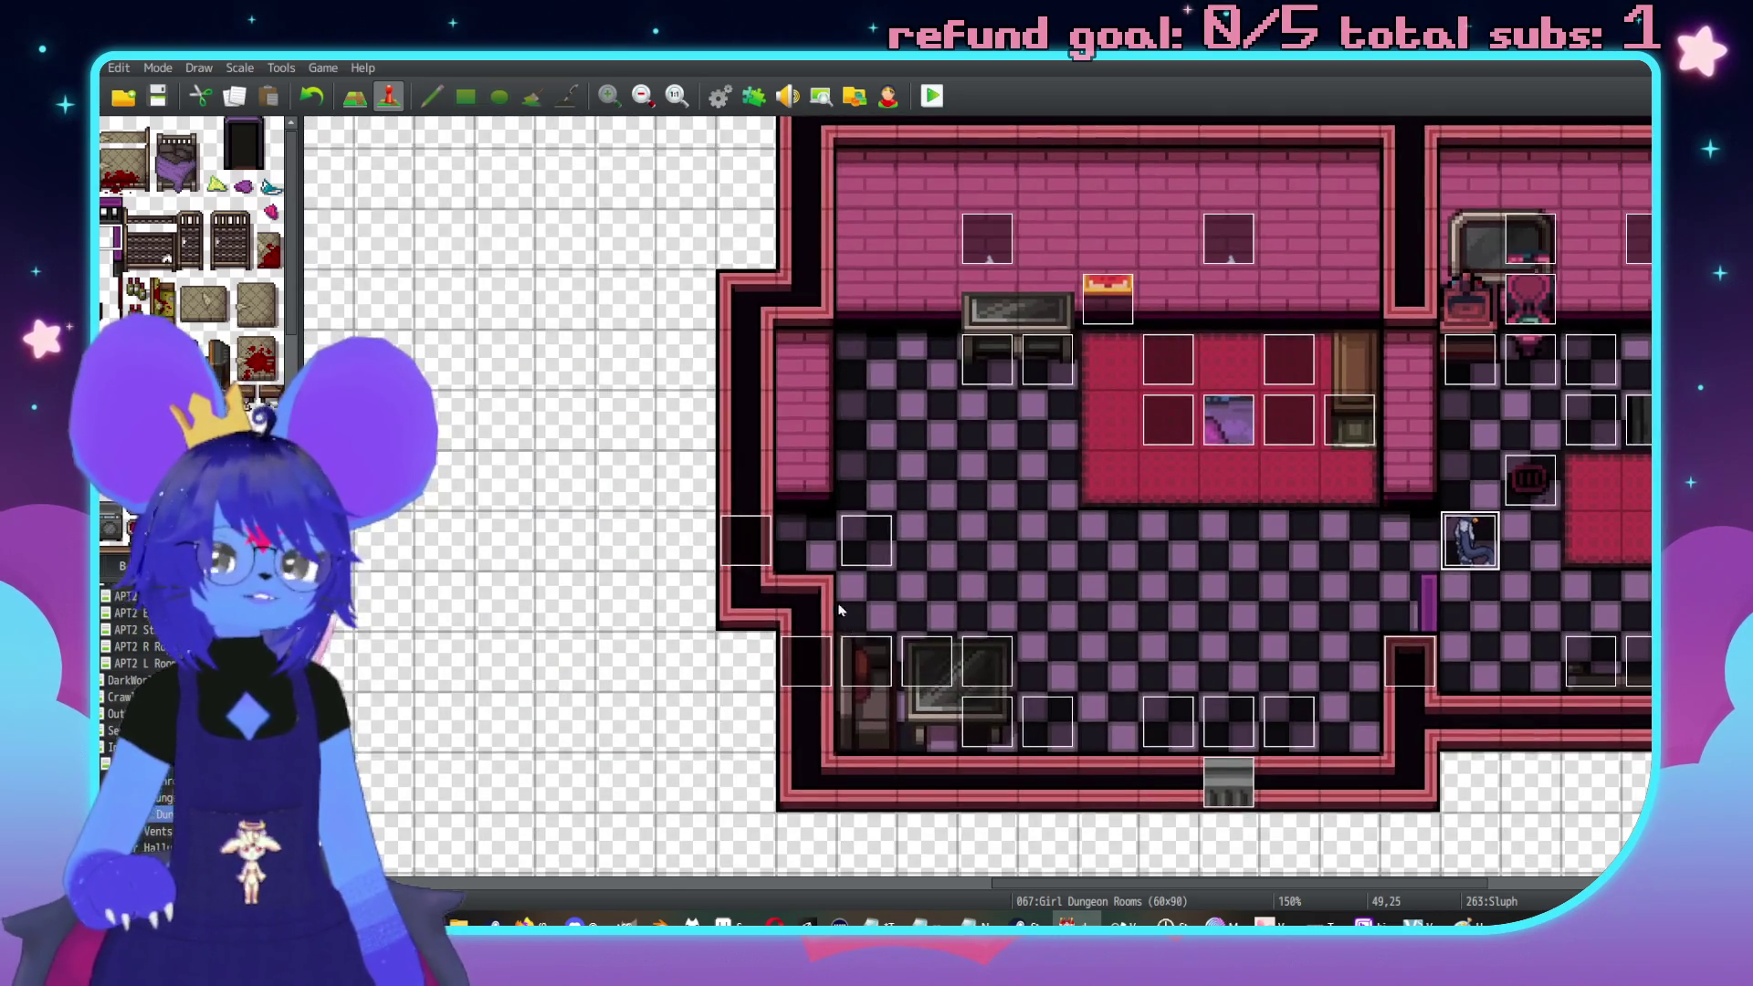
Add a Common Event call to 0006 Reset Talk on SluphSceneActivation's Autorun page
{"action": "double_click", "coordinate": [866, 540]}
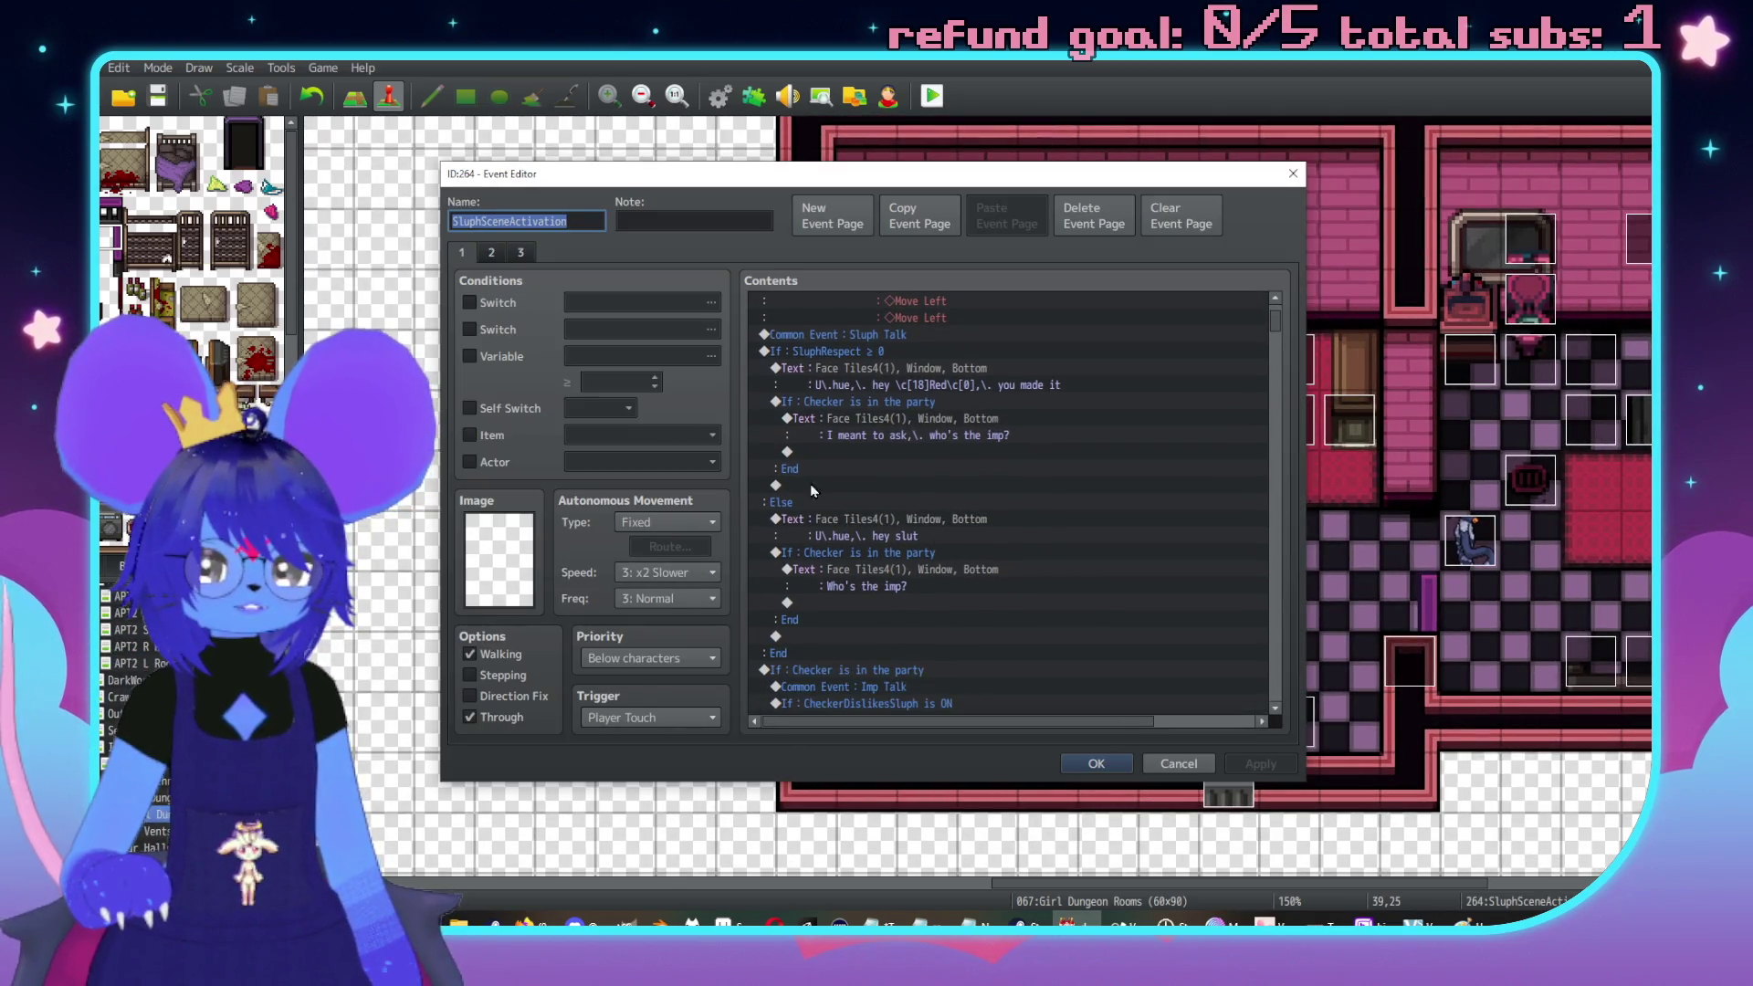
{"action": "left_click", "coordinate": [491, 254]}
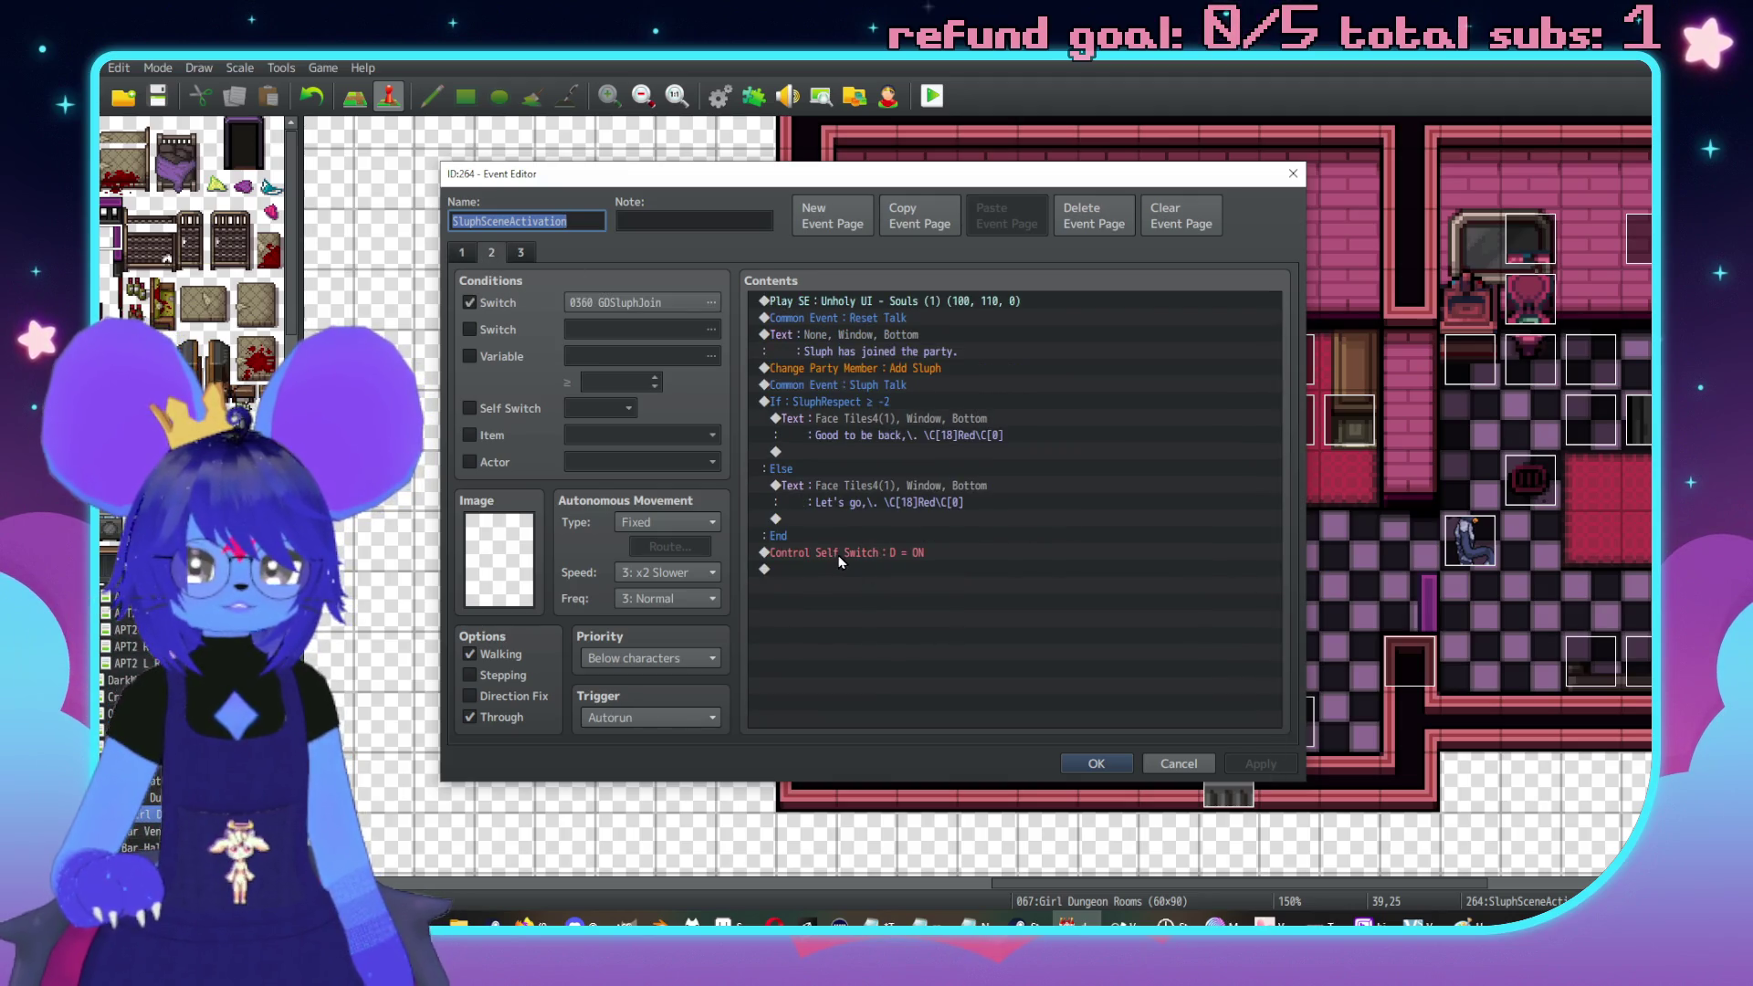
{"action": "double_click", "coordinate": [839, 559]}
{"action": "left_click", "coordinate": [909, 652]}
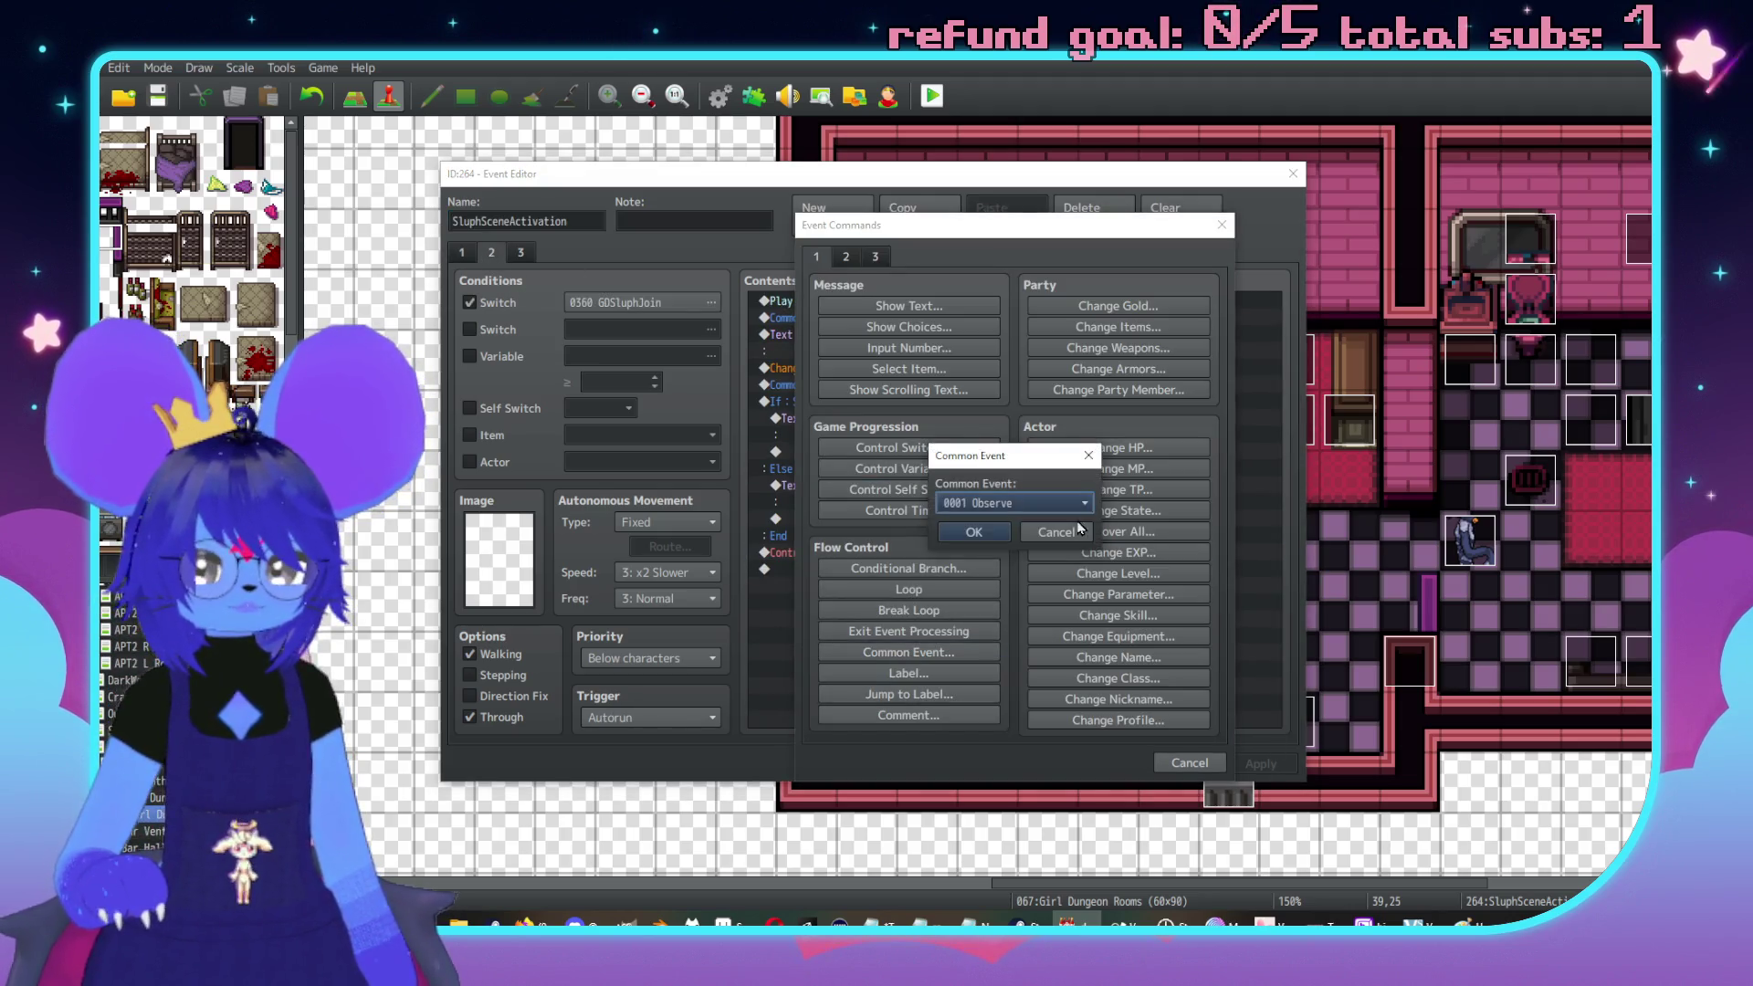
{"action": "left_click", "coordinate": [1050, 507]}
{"action": "left_click", "coordinate": [1015, 514]}
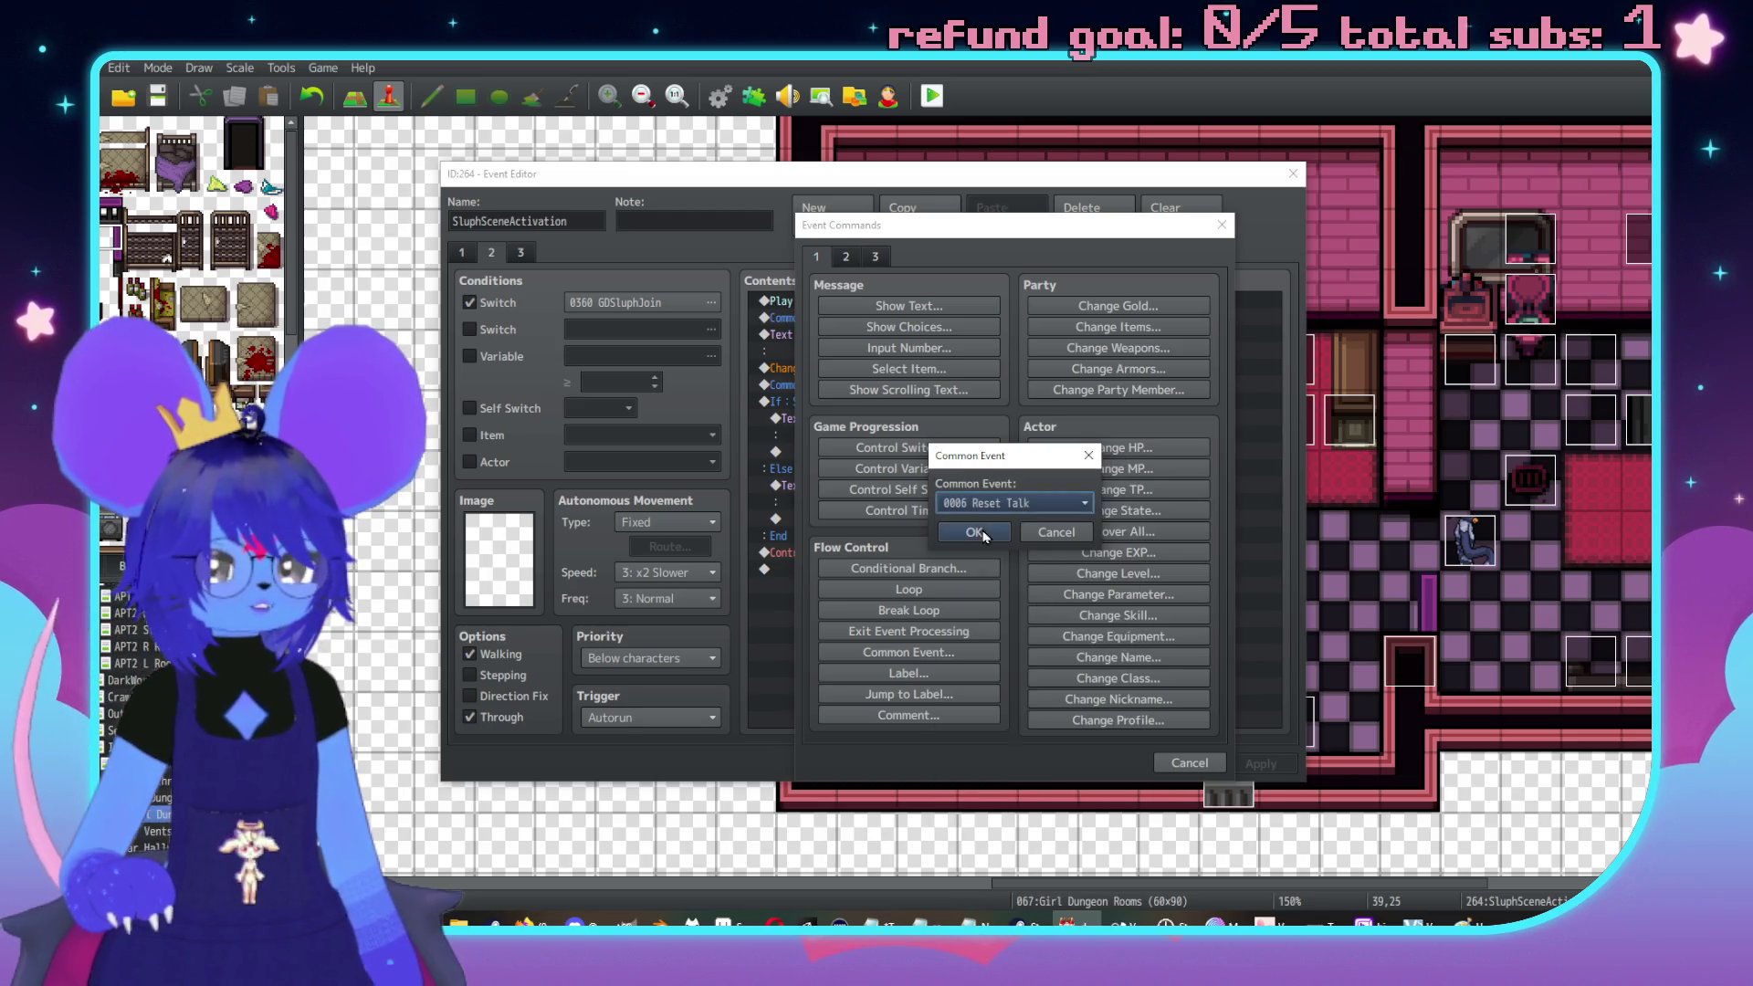
{"action": "left_click", "coordinate": [975, 532]}
Check page 3, close the event editor with OK, and open the Sluph Sink event
{"action": "left_click", "coordinate": [520, 252]}
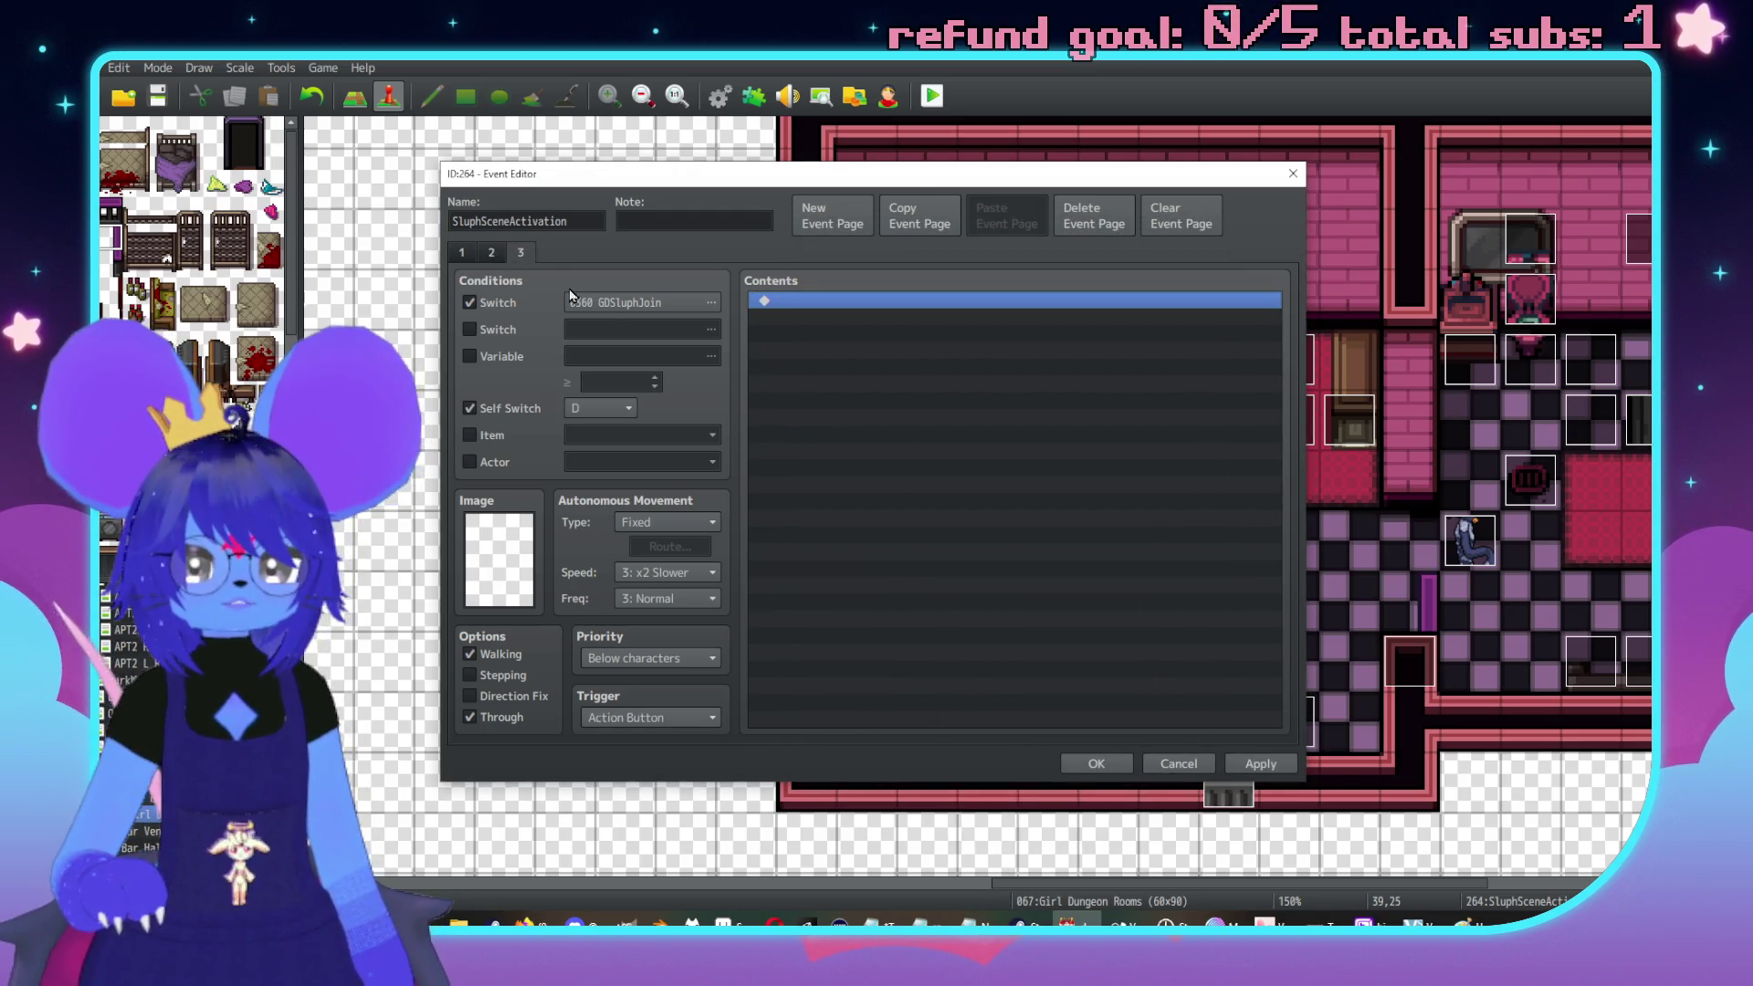
{"action": "left_click", "coordinate": [1228, 766]}
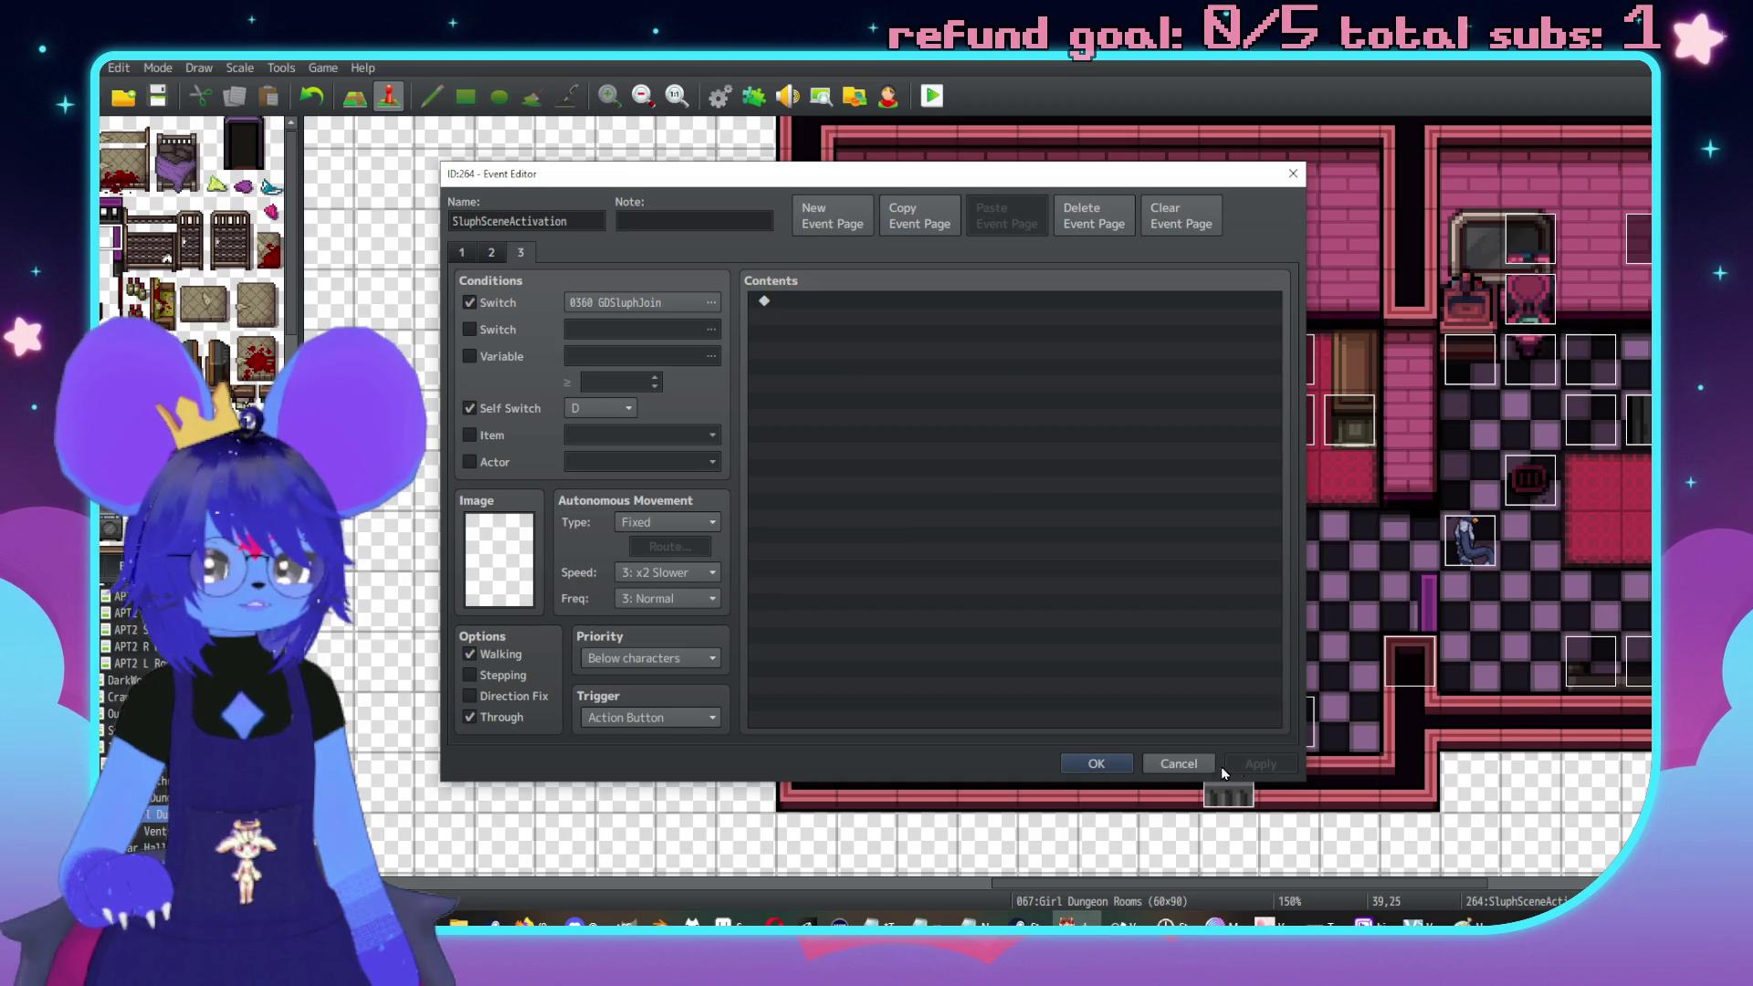
{"action": "left_click", "coordinate": [1092, 765]}
{"action": "scroll", "coordinate": [1150, 530], "scroll_direction": "right", "scroll_amount": 5}
{"action": "scroll", "coordinate": [1186, 411], "scroll_direction": "up", "scroll_amount": 2}
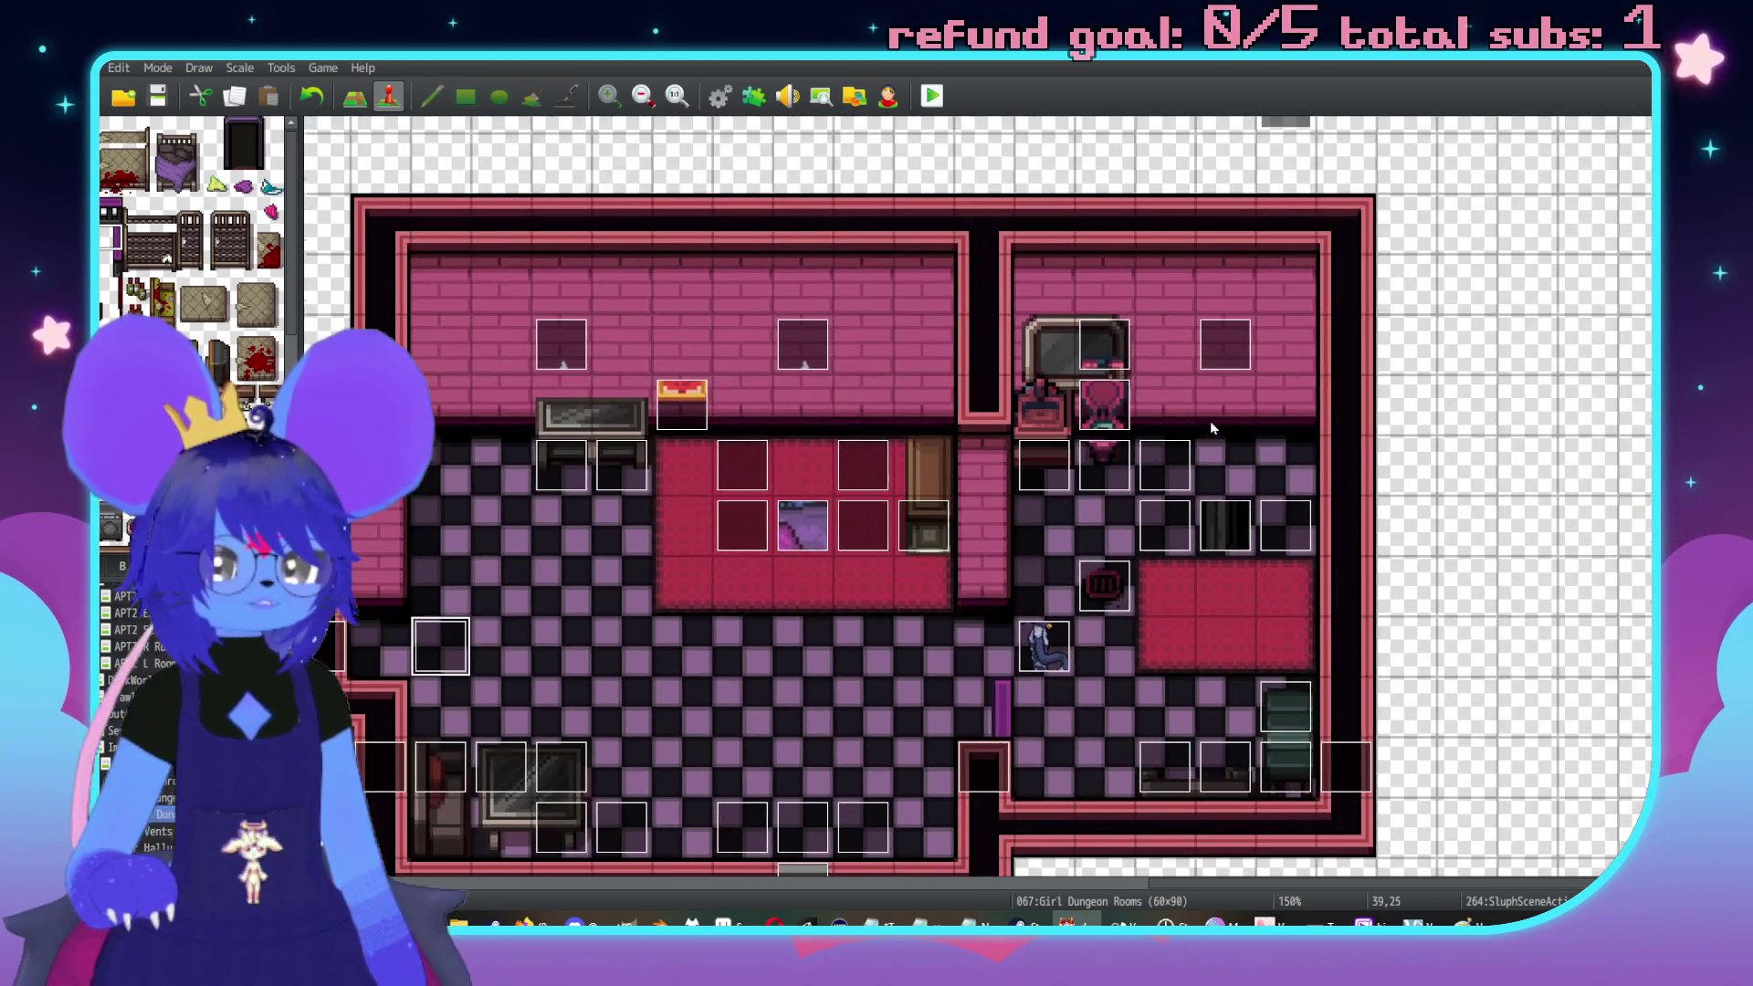
{"action": "double_click", "coordinate": [1223, 351]}
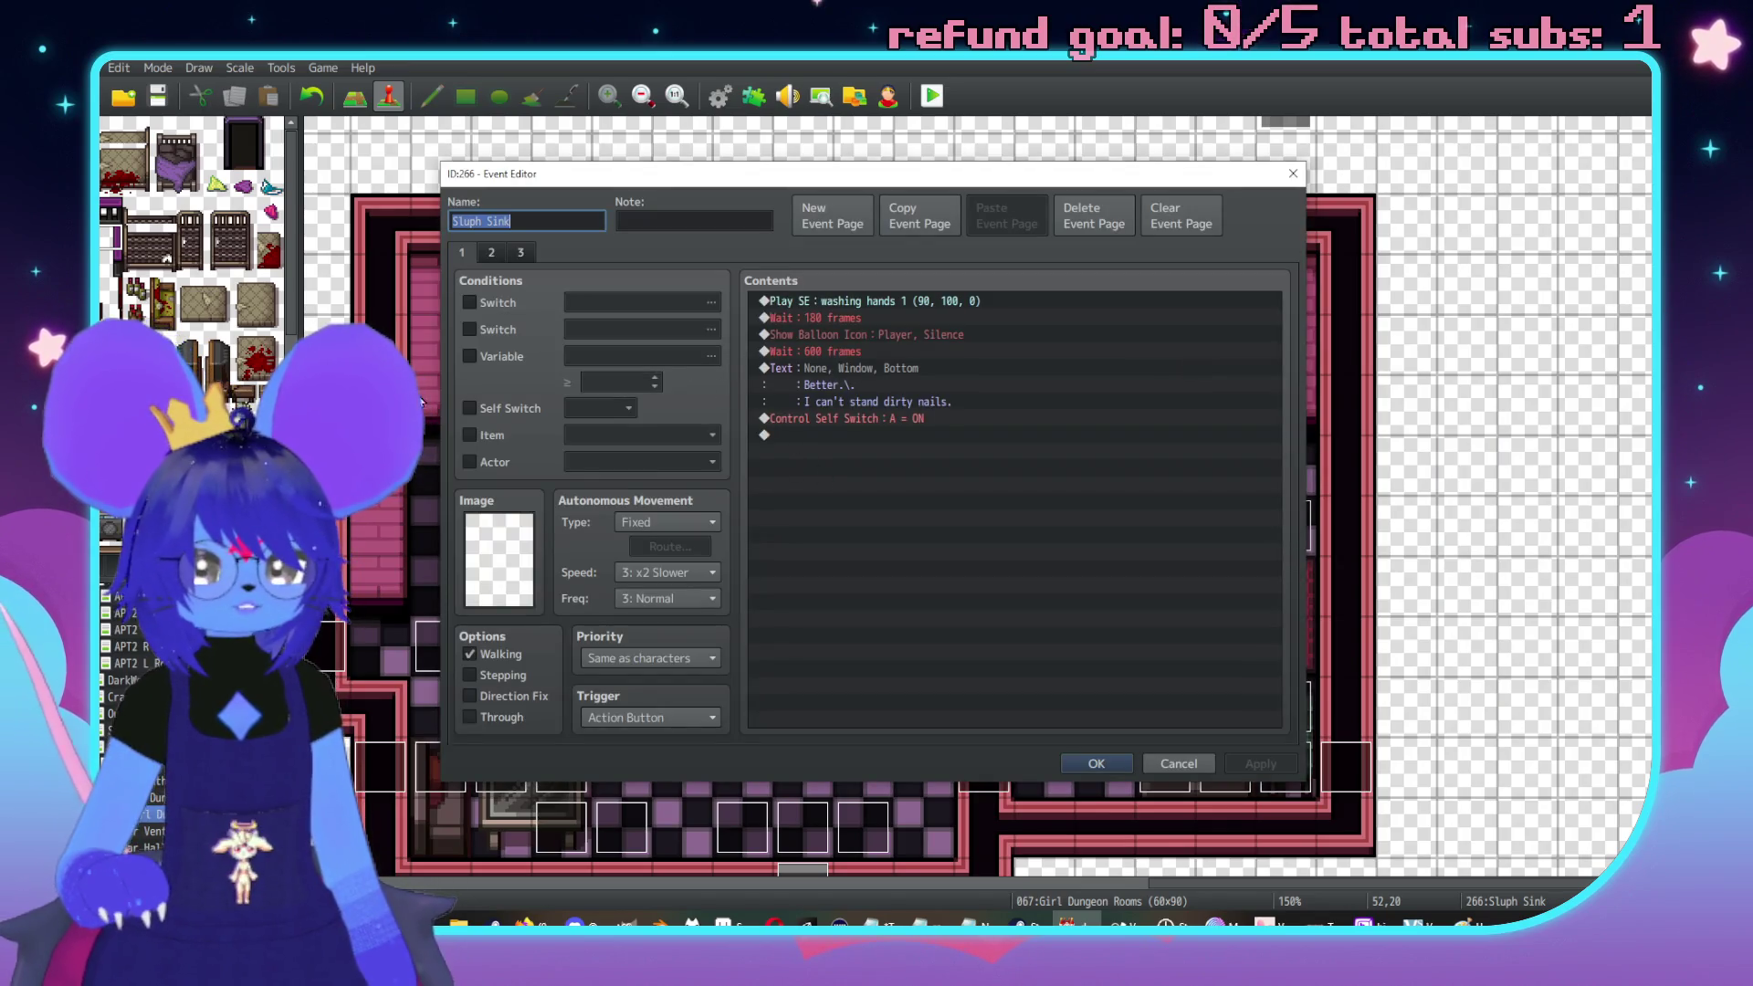
Look through Sluph Sink's pages, ending on page 2 with the 'Wash hands again?' choice
{"action": "left_click", "coordinate": [511, 256]}
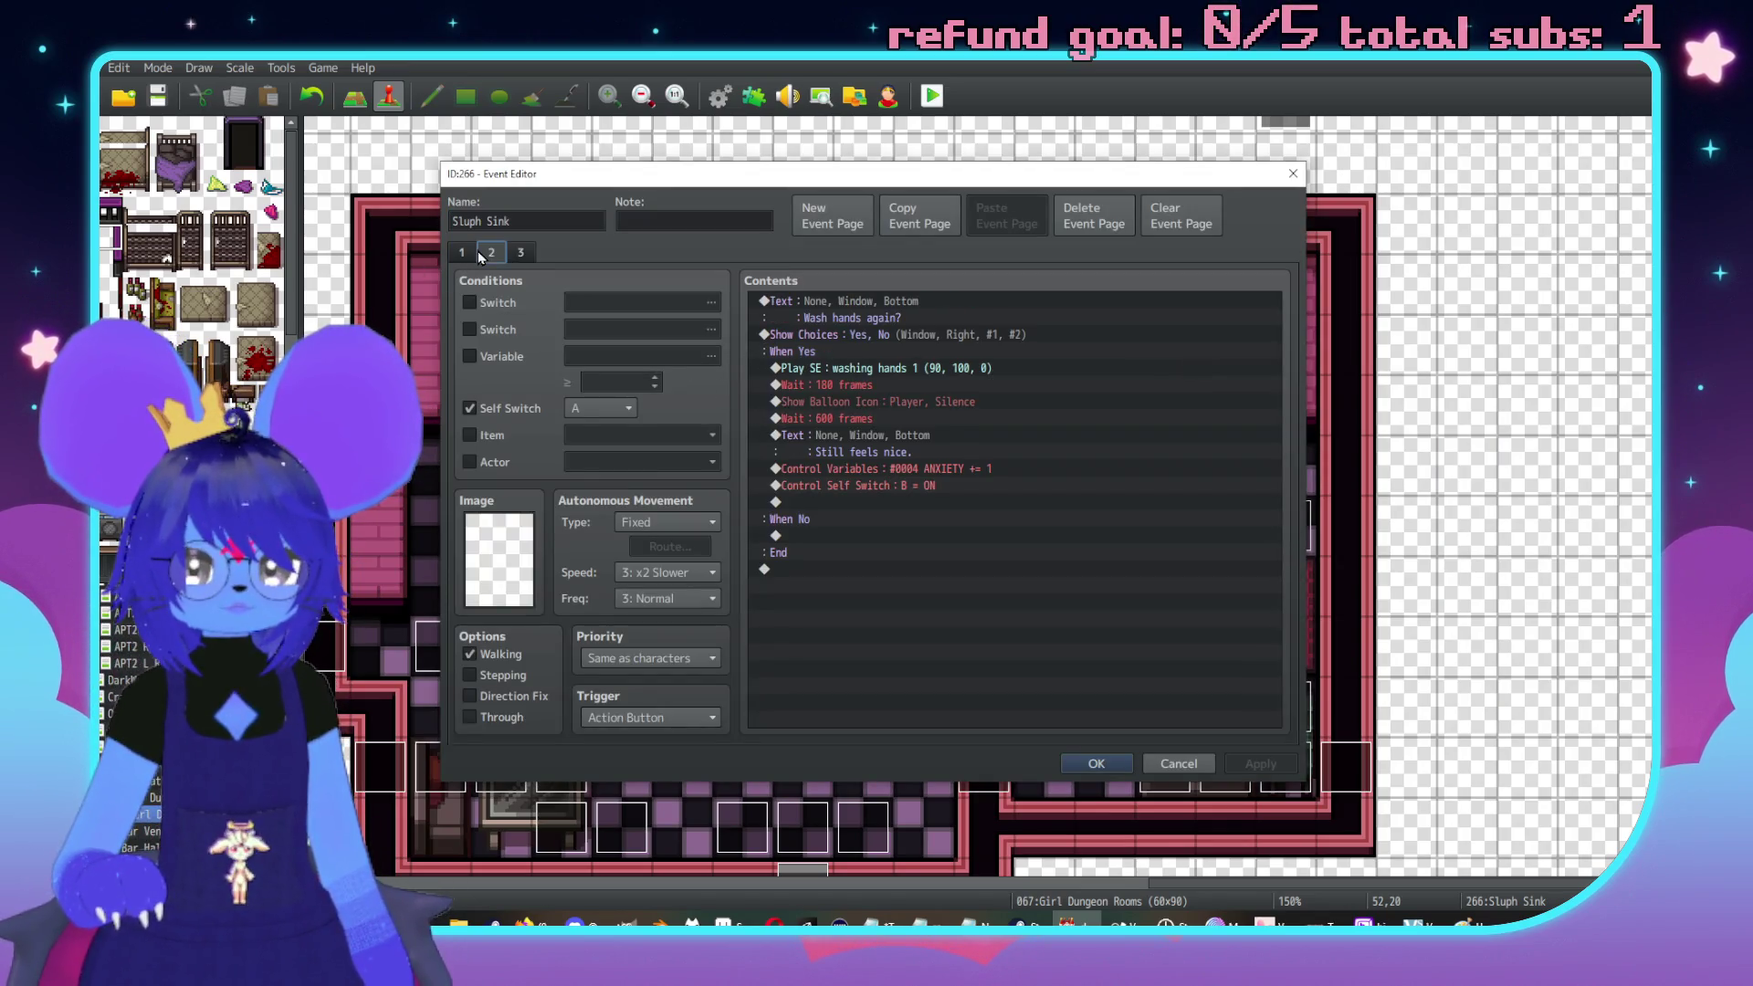
{"action": "left_click", "coordinate": [460, 252]}
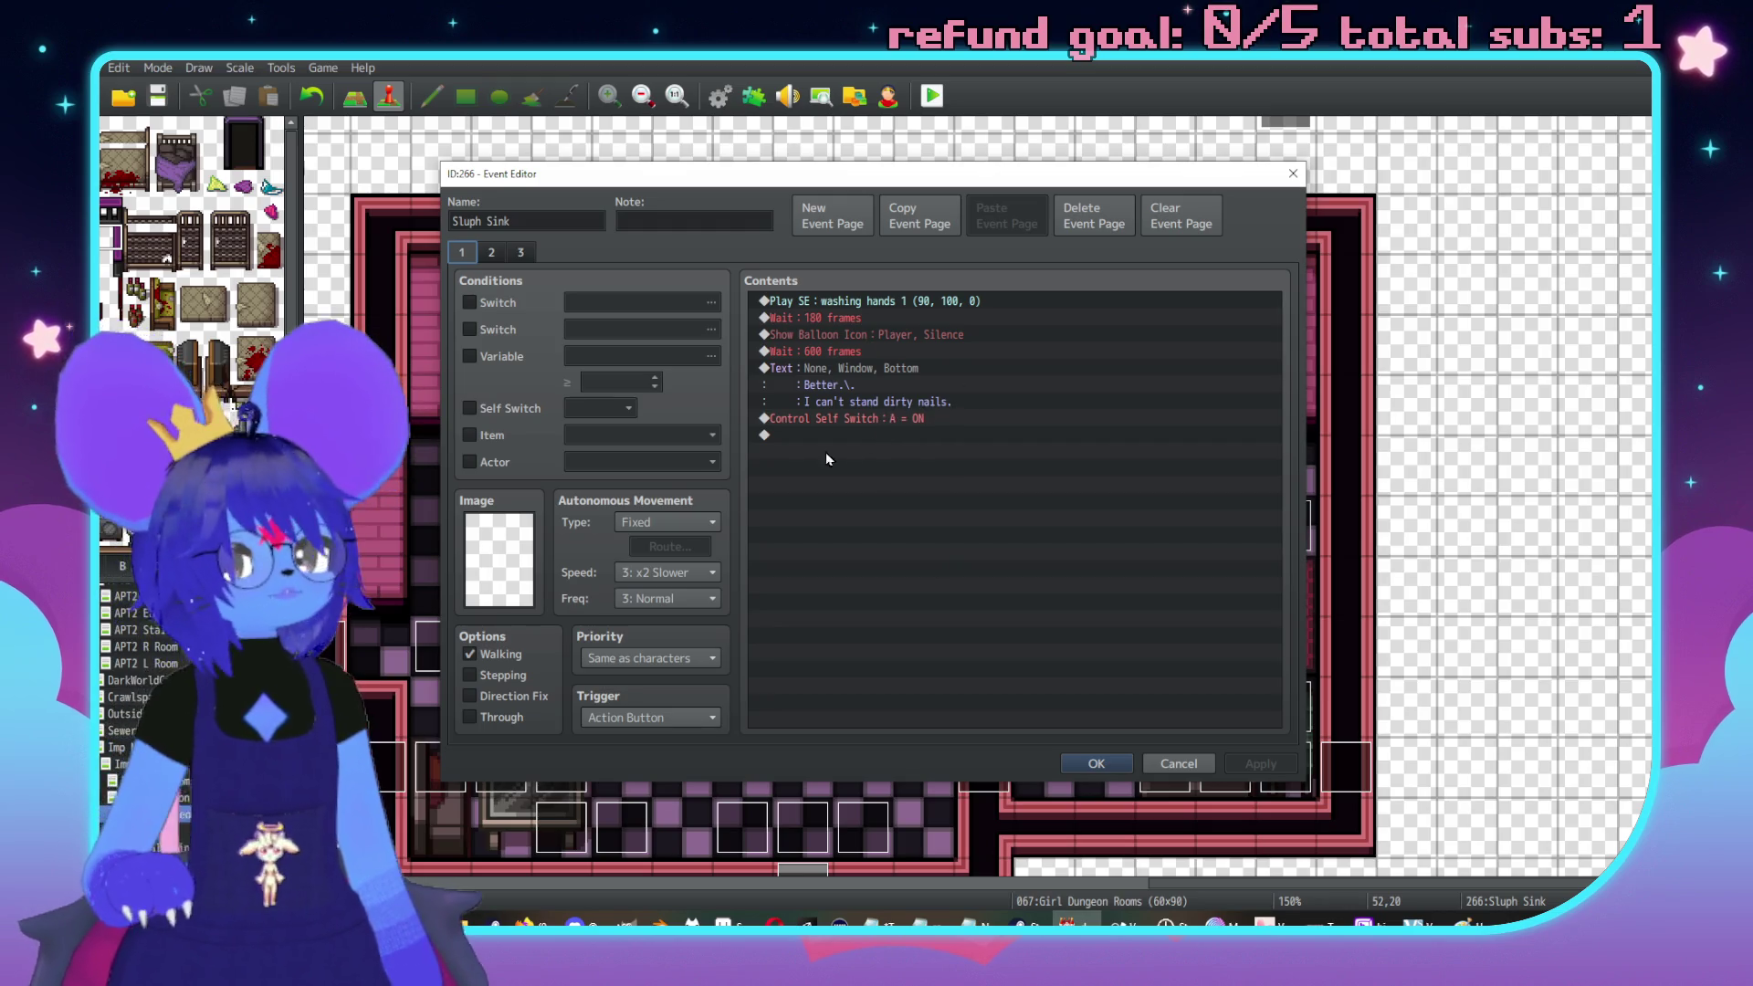
{"action": "left_click", "coordinate": [491, 252]}
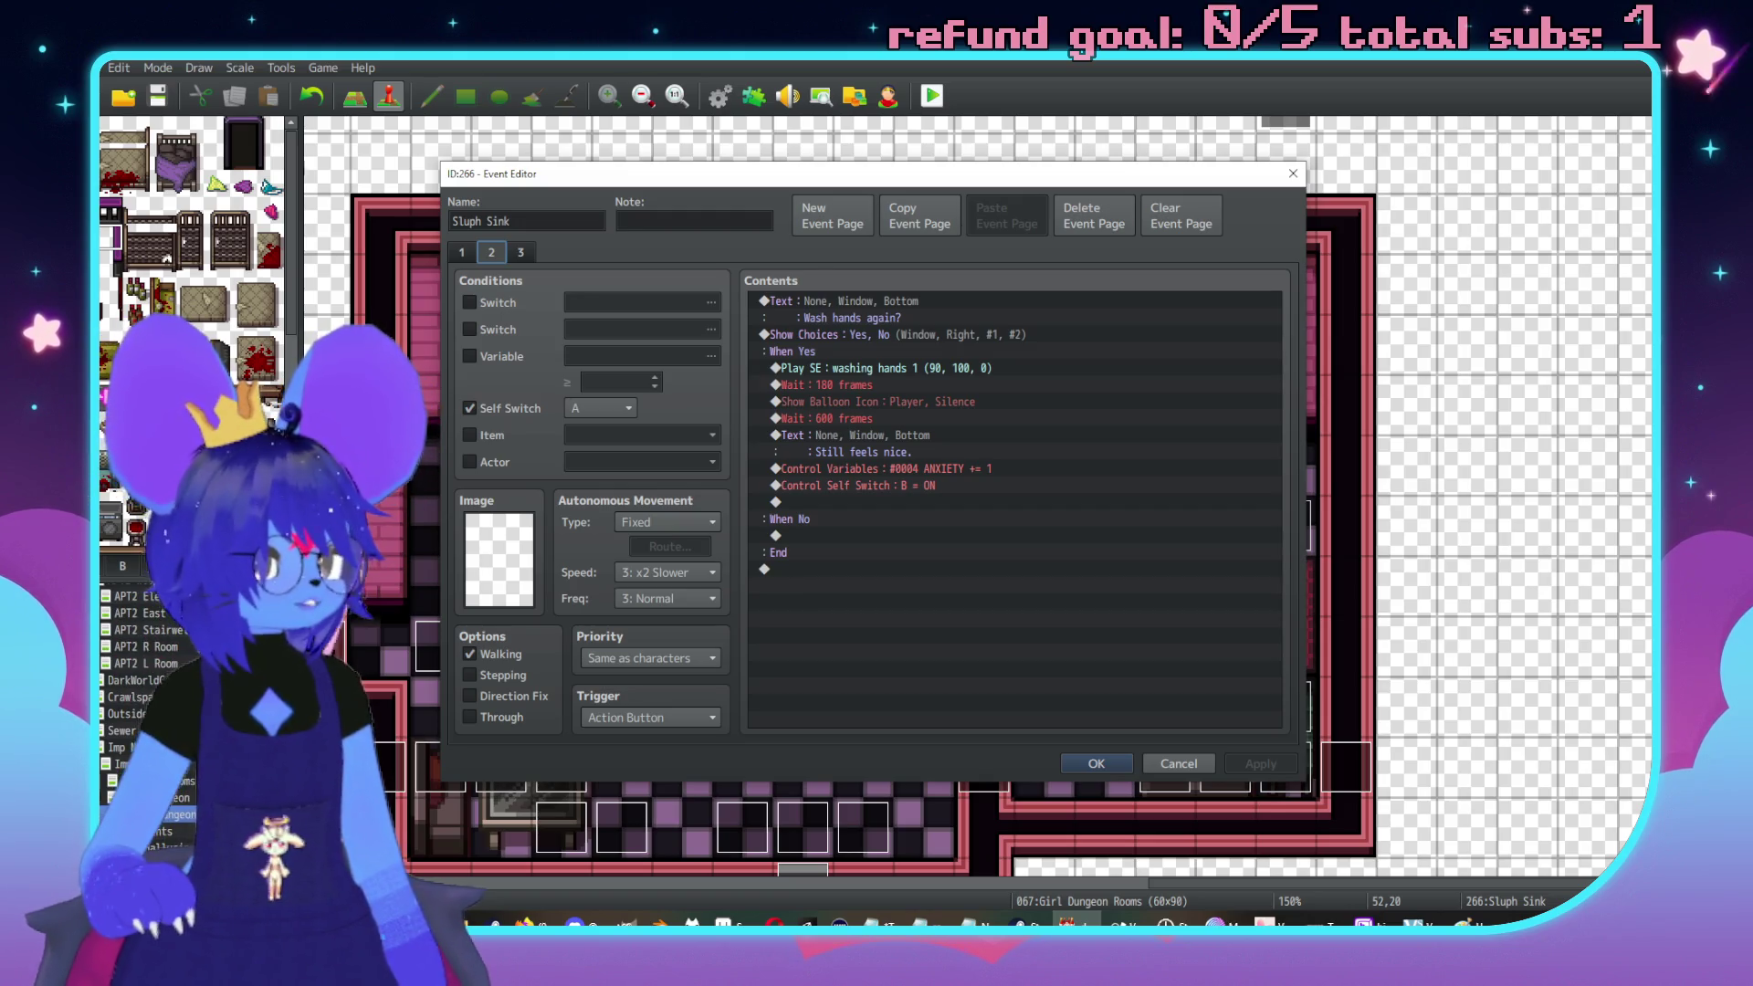
Dismiss the Speech Recognition setup popup and close the Sluph Sink event editor
{"action": "key", "text": "alt+Tab"}
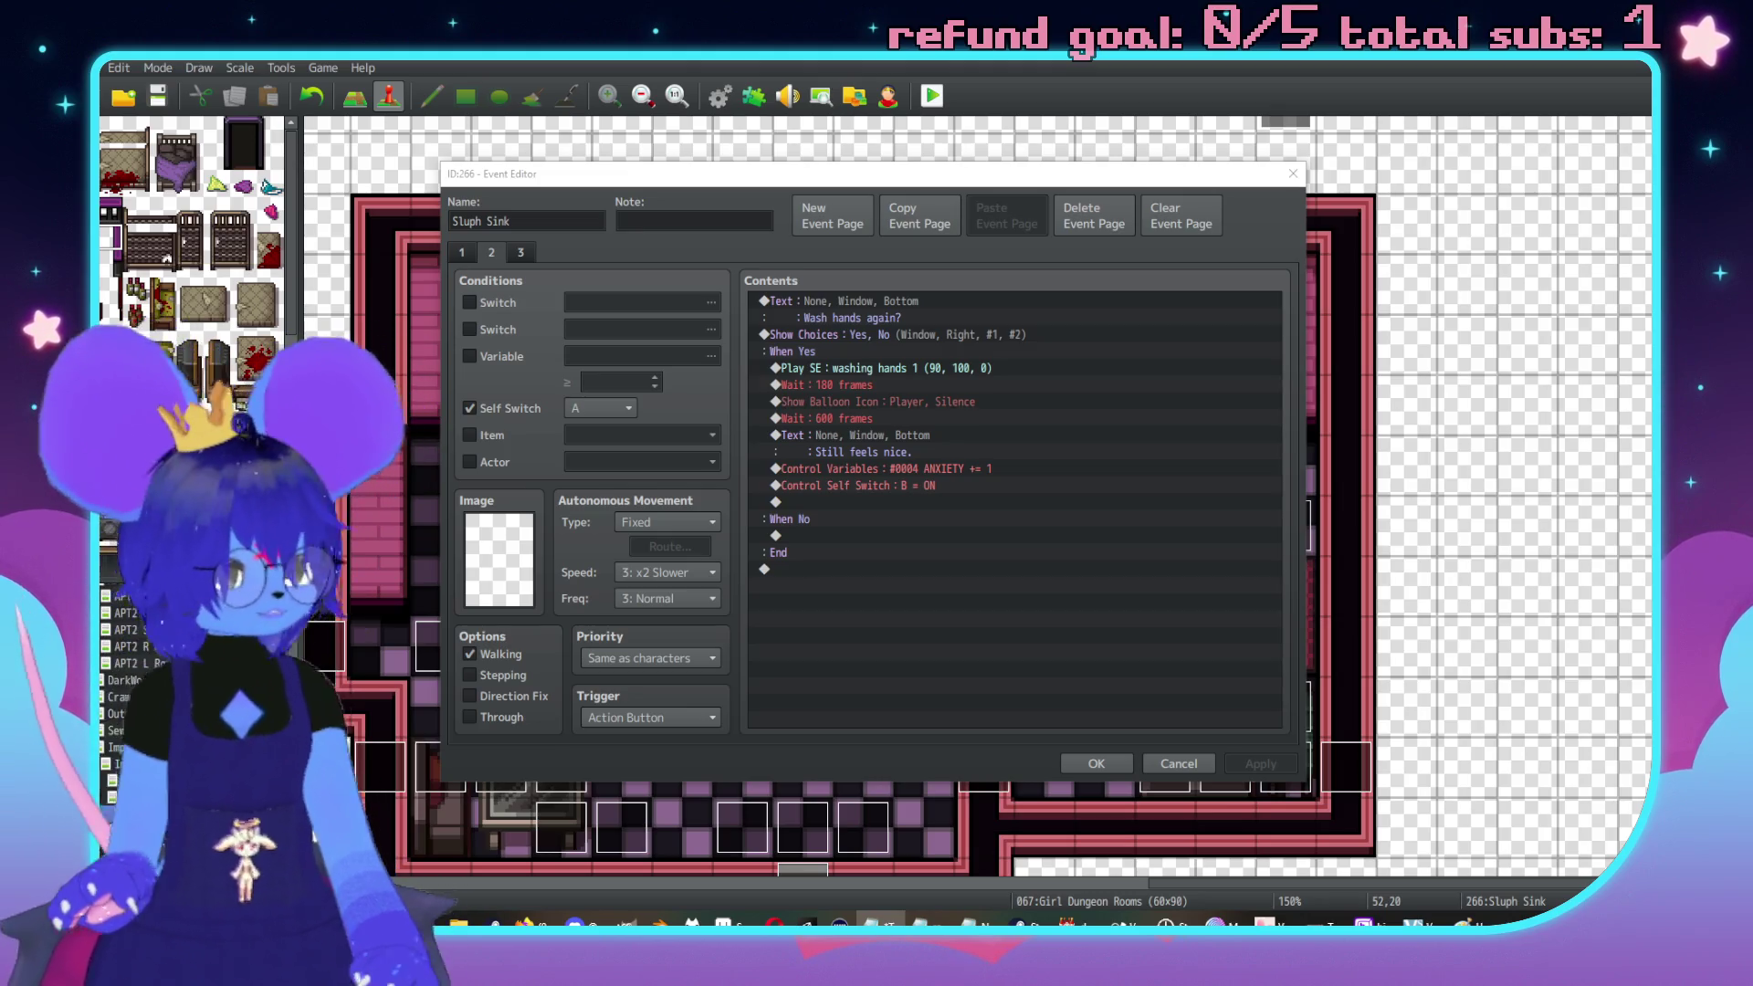
{"action": "key", "text": "ctrl+super+s"}
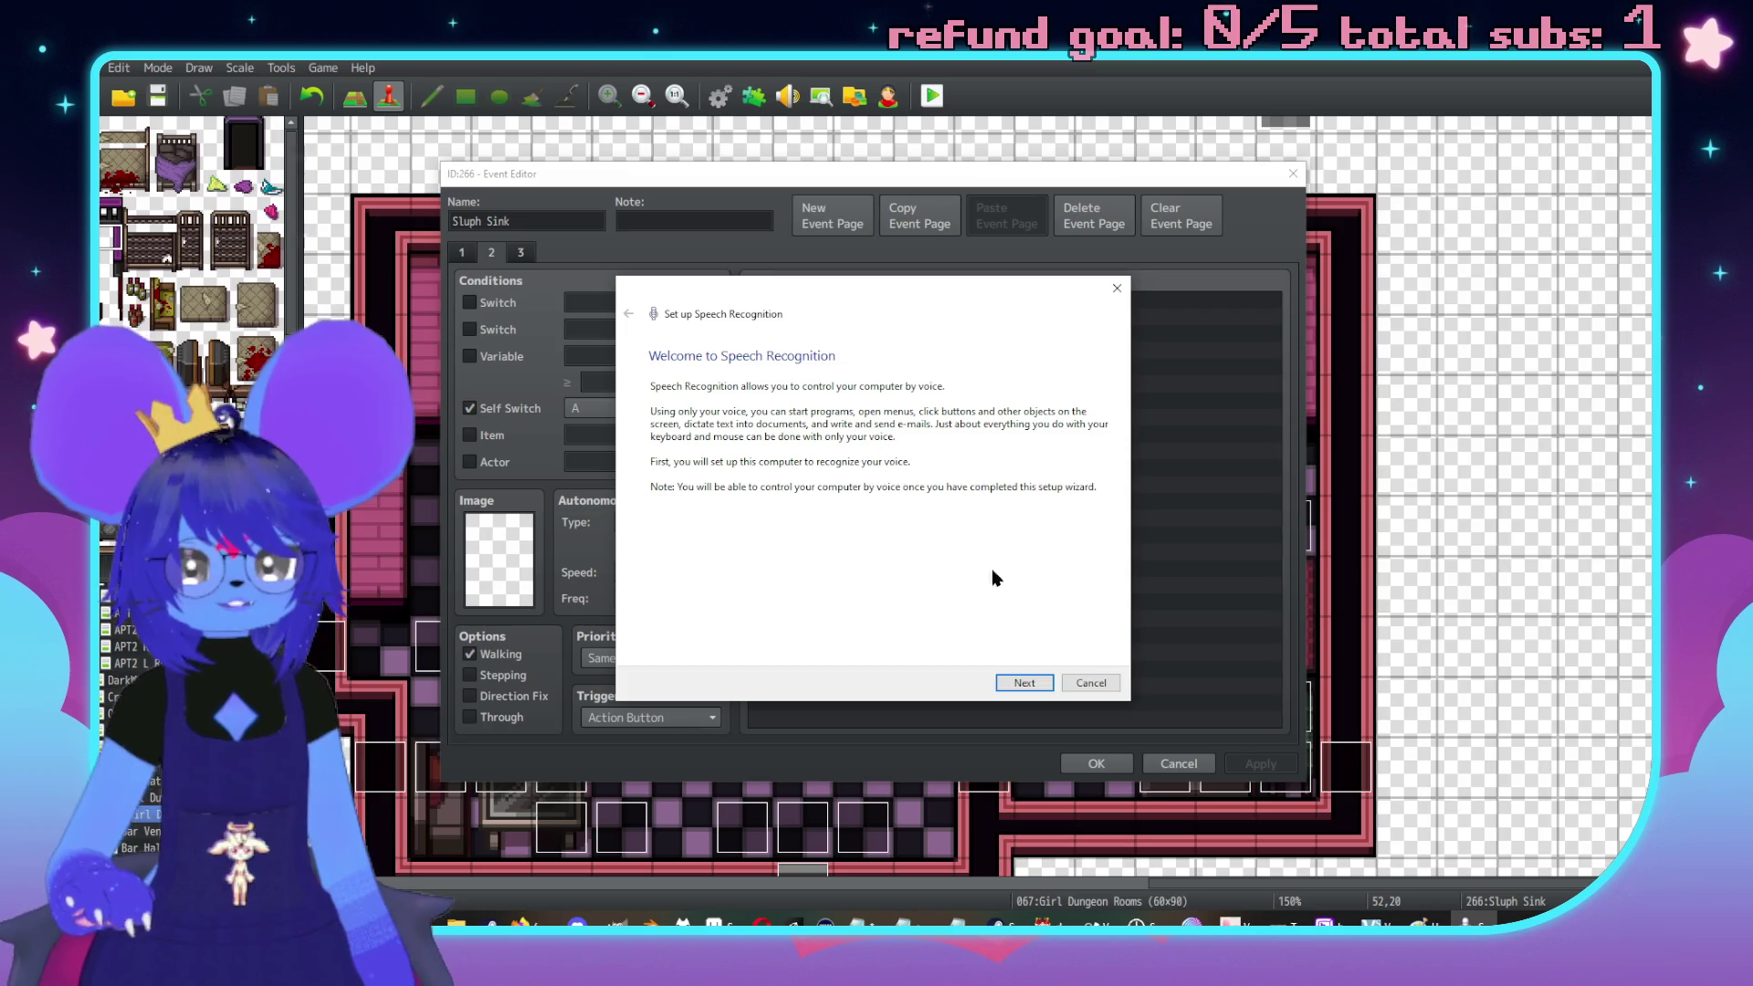
{"action": "left_click", "coordinate": [1089, 683]}
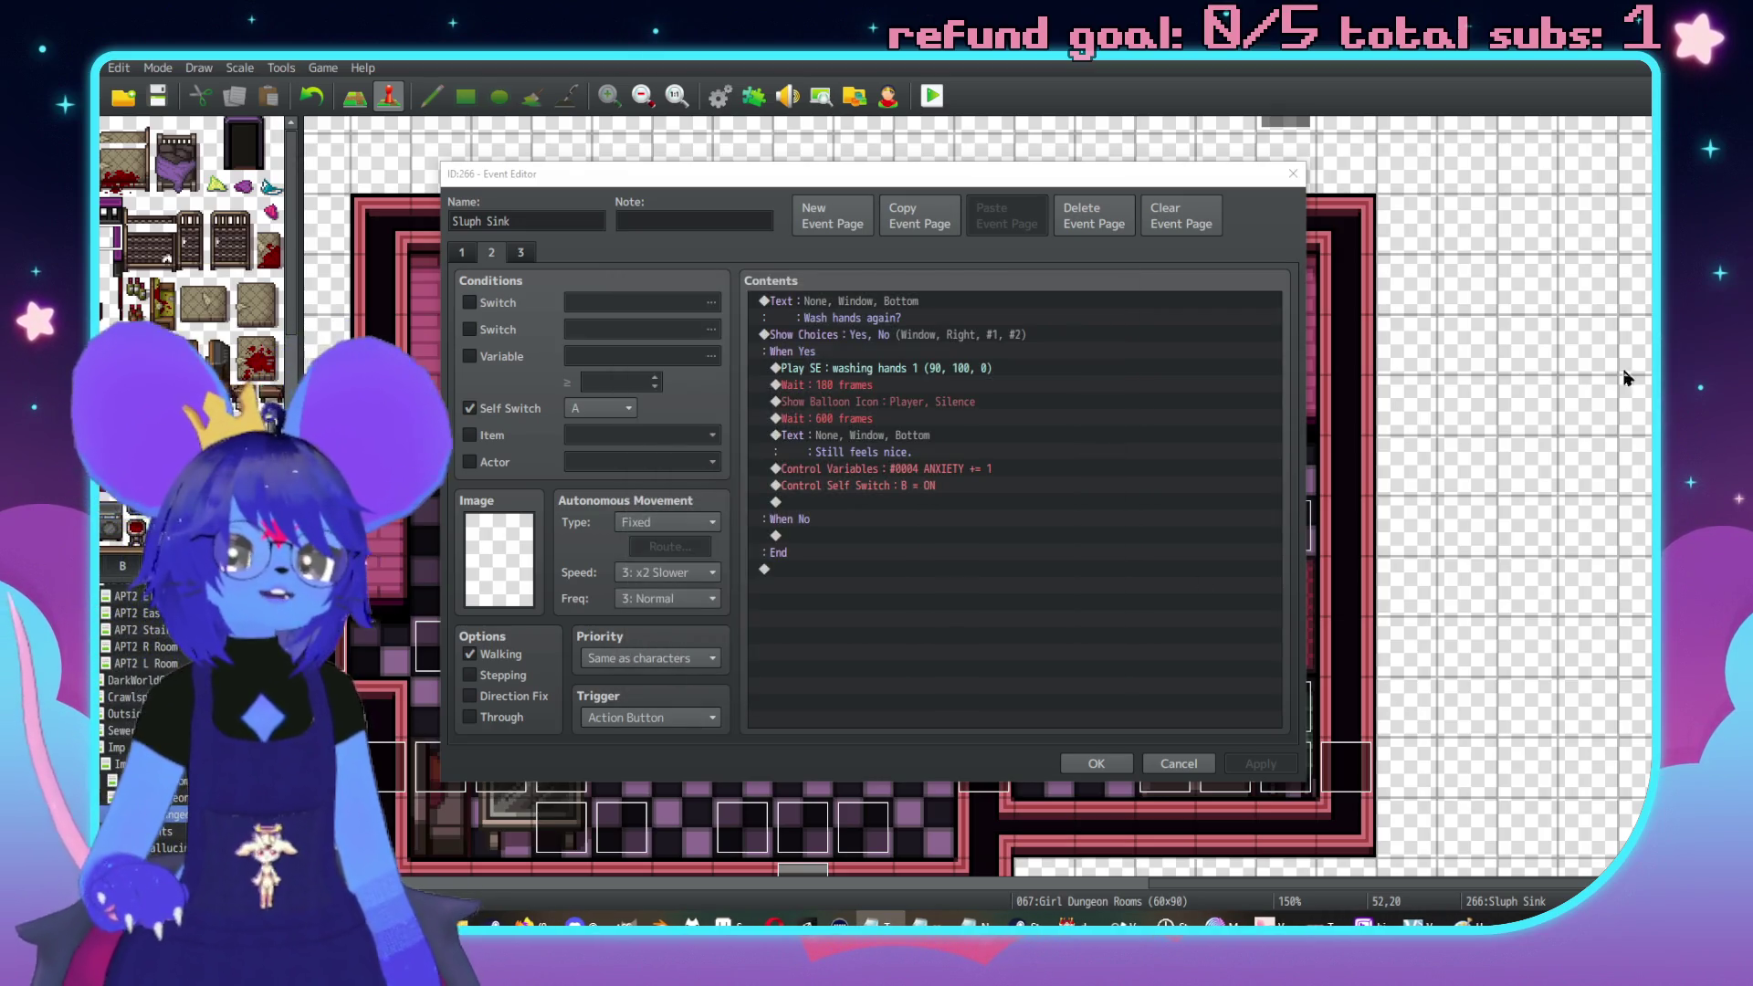
{"action": "left_click", "coordinate": [1094, 767]}
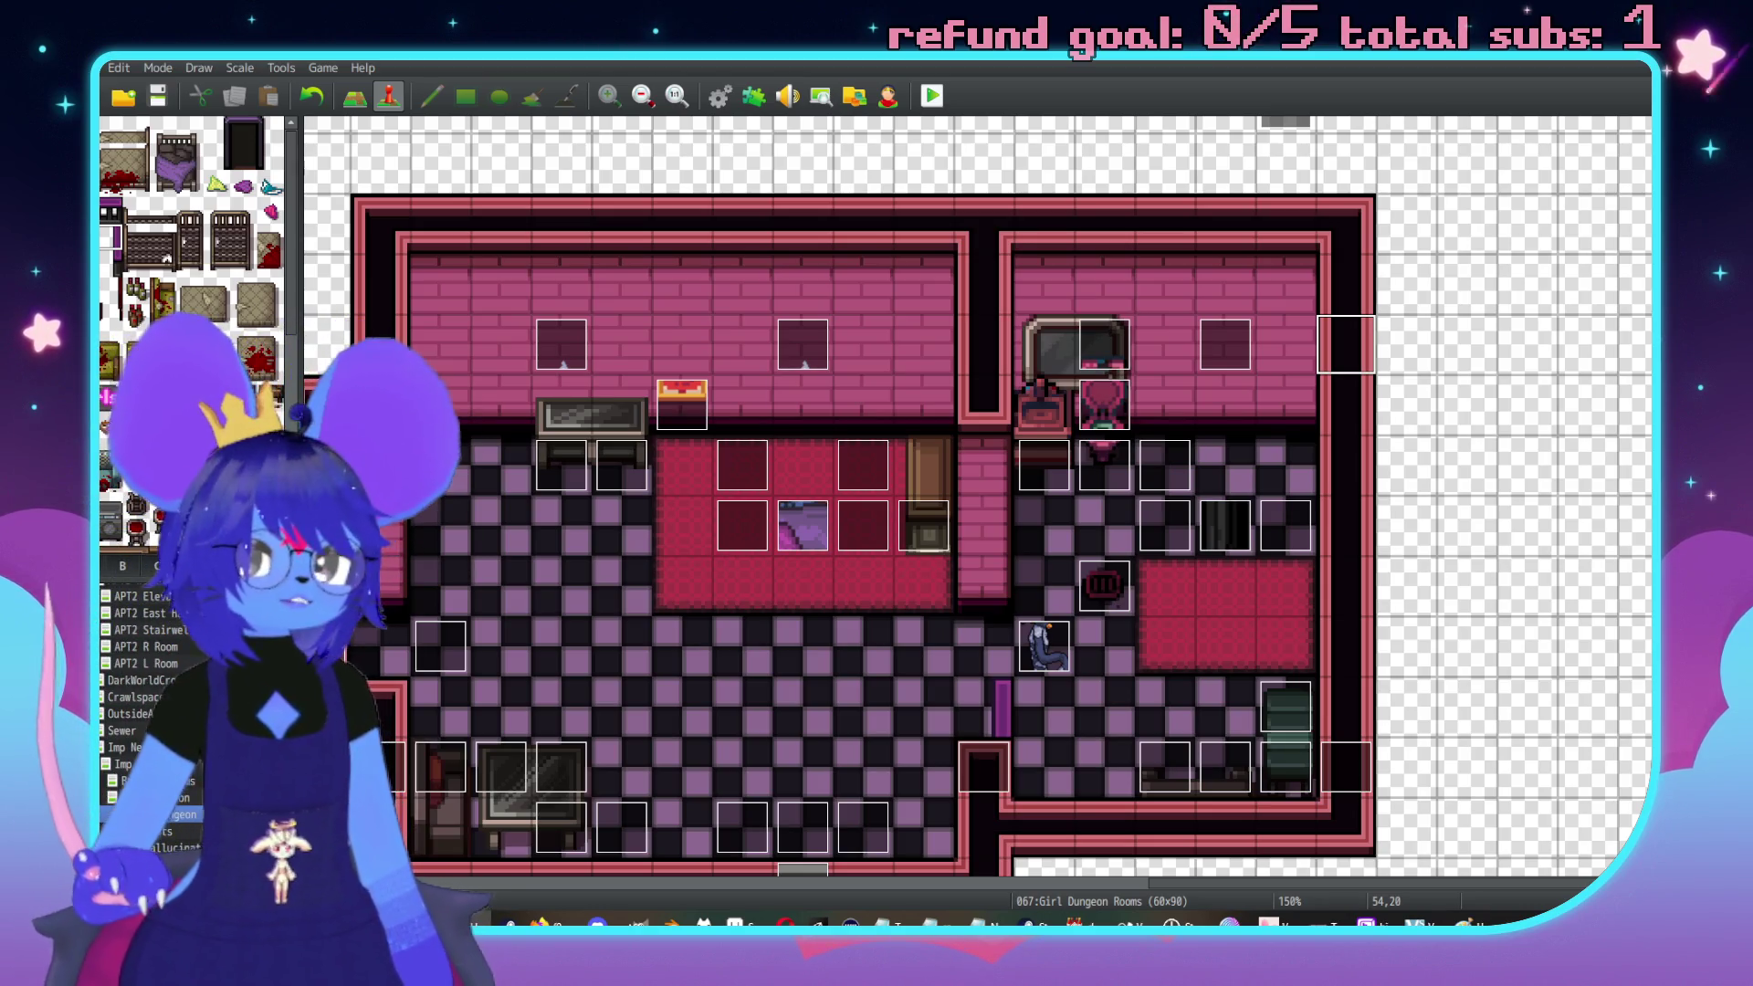
Double-click a spot on the Girl Dungeon Rooms map
{"action": "double_click", "coordinate": [1457, 488]}
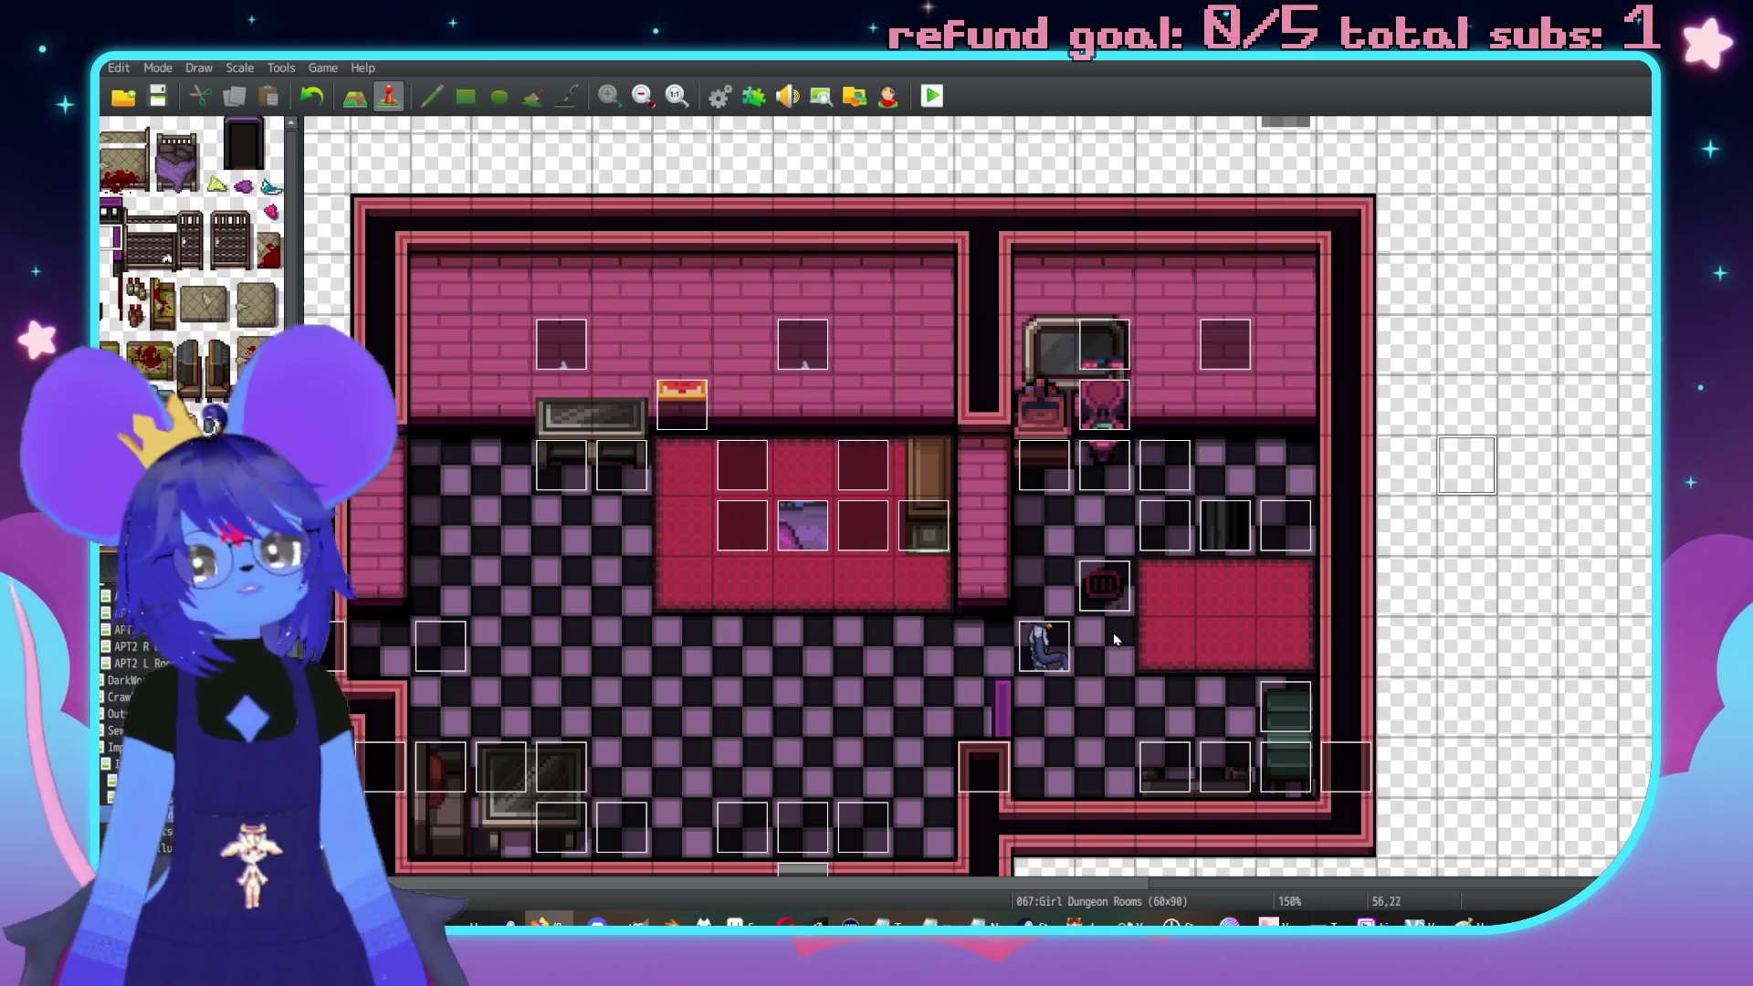
Scroll over the neighbouring dungeon rooms, then switch to the Like/Dislike flowchart in Aseprite
{"action": "scroll", "coordinate": [1115, 639], "scroll_direction": "down", "scroll_amount": 2}
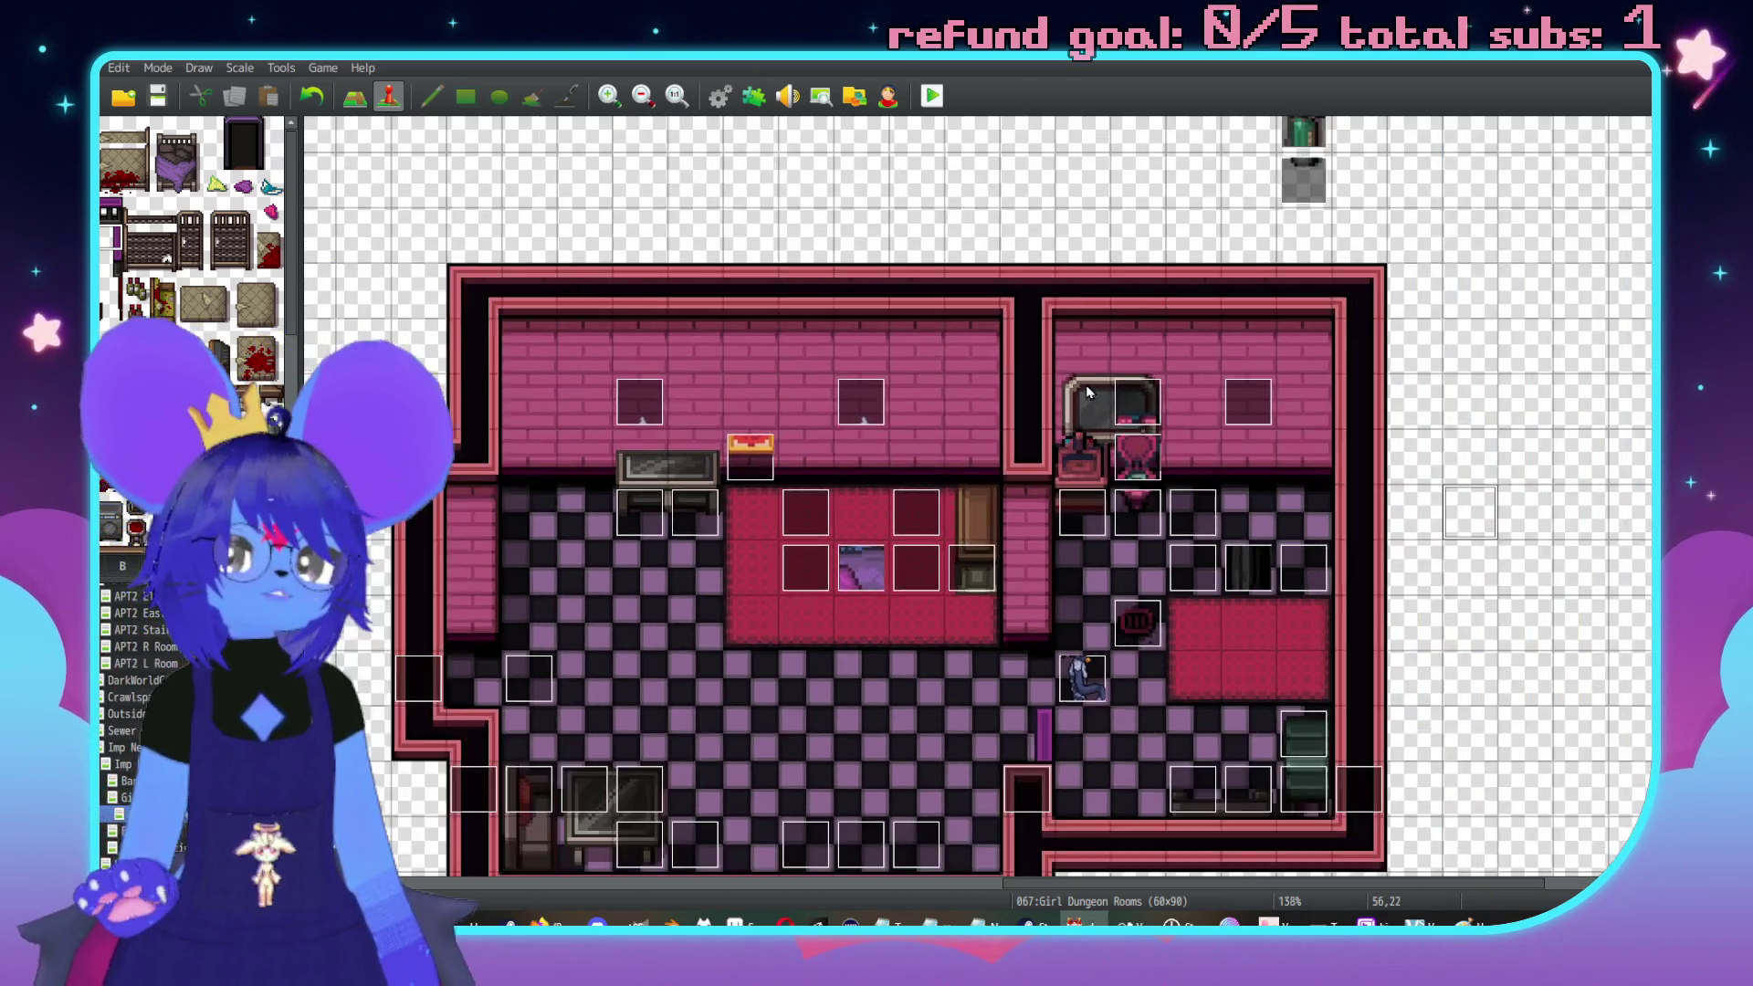
{"action": "scroll", "coordinate": [1087, 391], "scroll_direction": "down", "scroll_amount": 3}
{"action": "scroll", "coordinate": [869, 413], "scroll_direction": "down", "scroll_amount": 2}
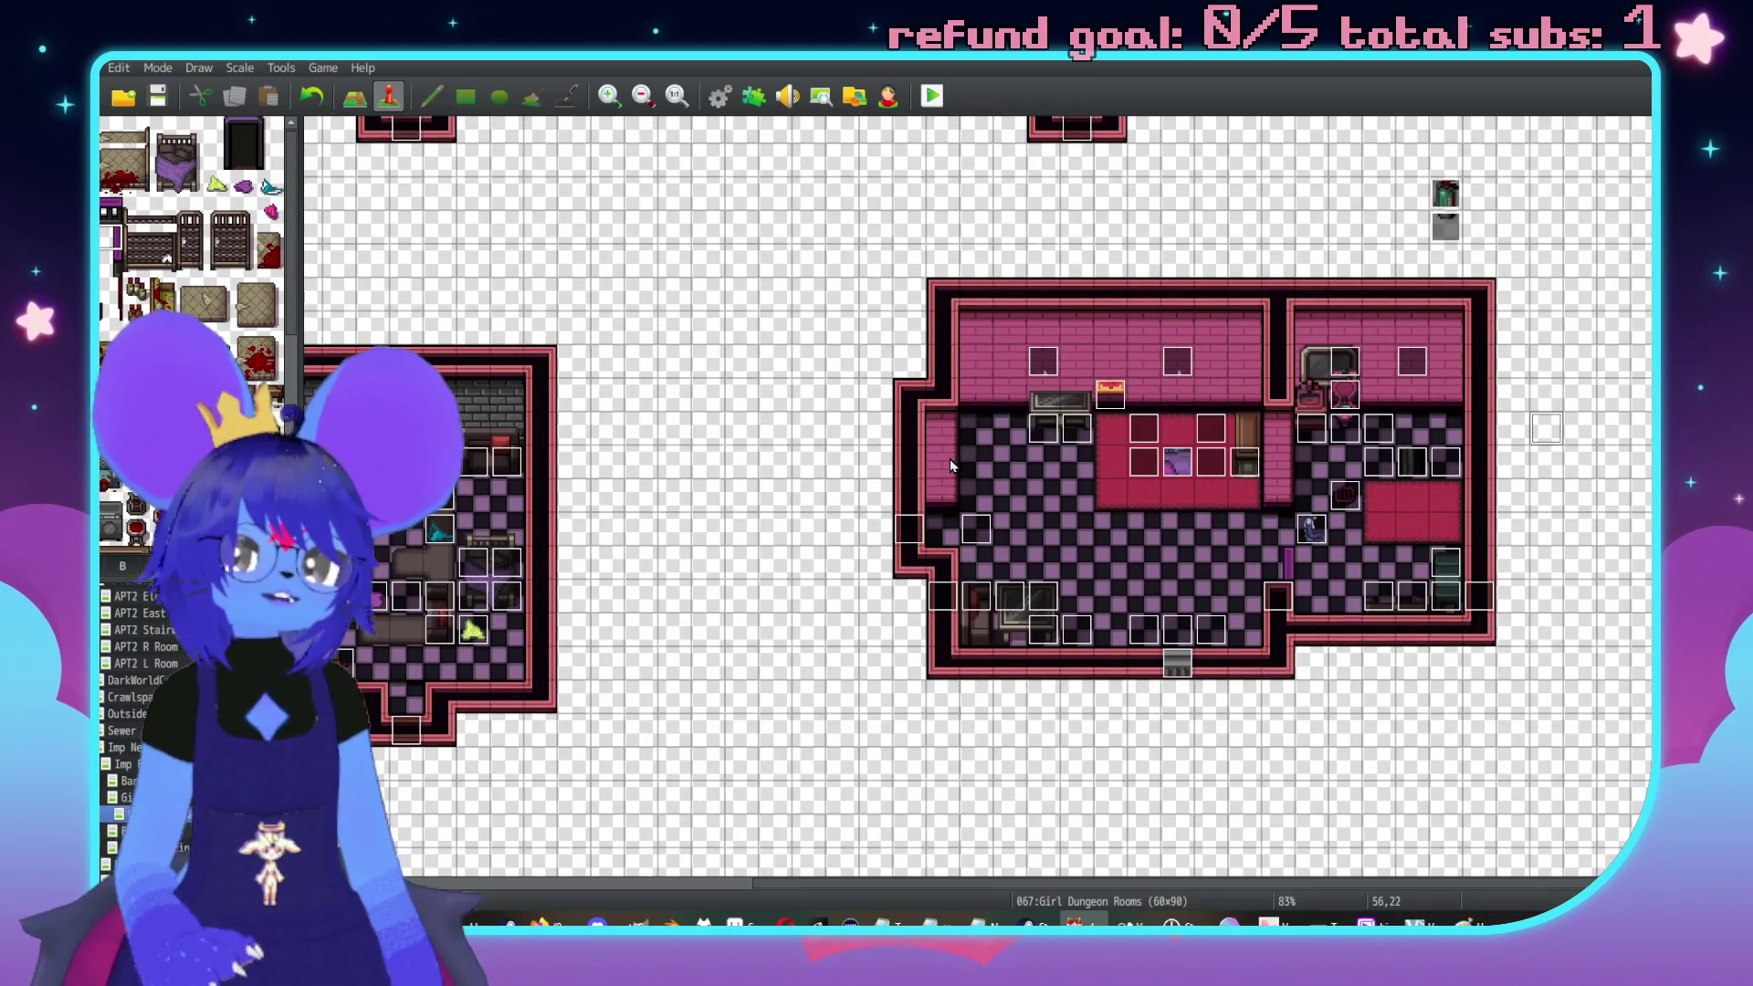
{"action": "scroll", "coordinate": [1155, 443], "scroll_direction": "up", "scroll_amount": 3}
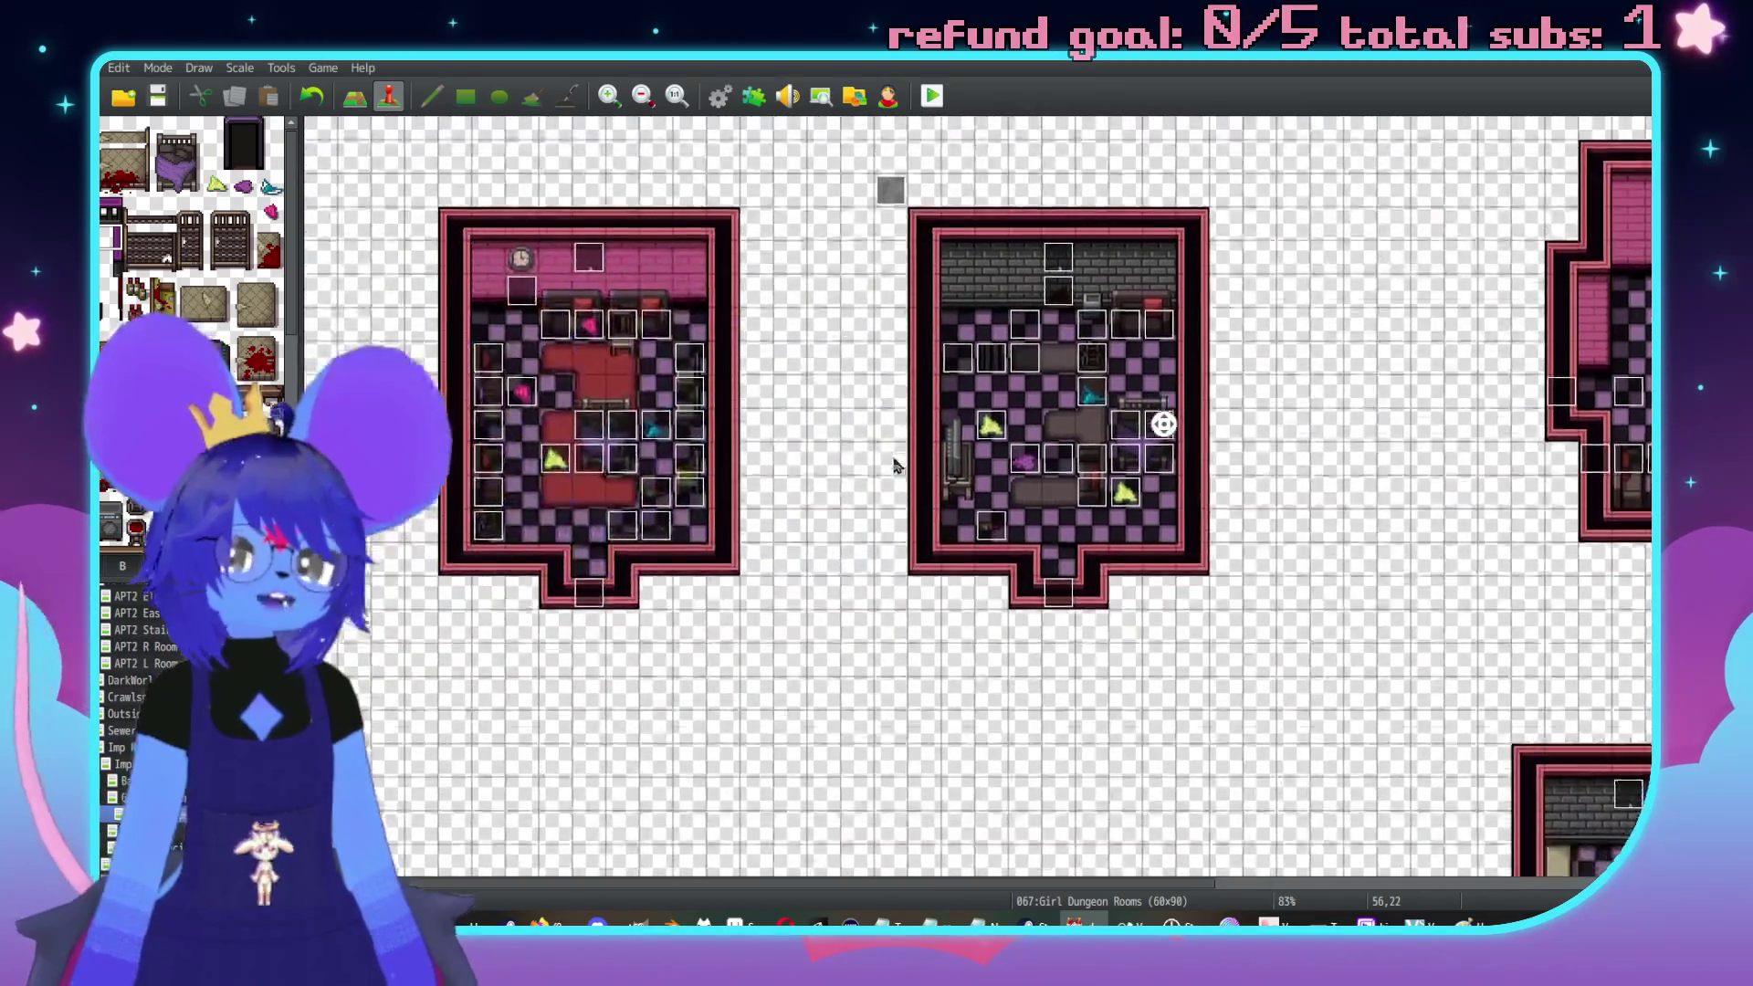
{"action": "scroll", "coordinate": [1214, 439], "scroll_direction": "down", "scroll_amount": 10}
{"action": "scroll", "coordinate": [1153, 461], "scroll_direction": "up", "scroll_amount": 6}
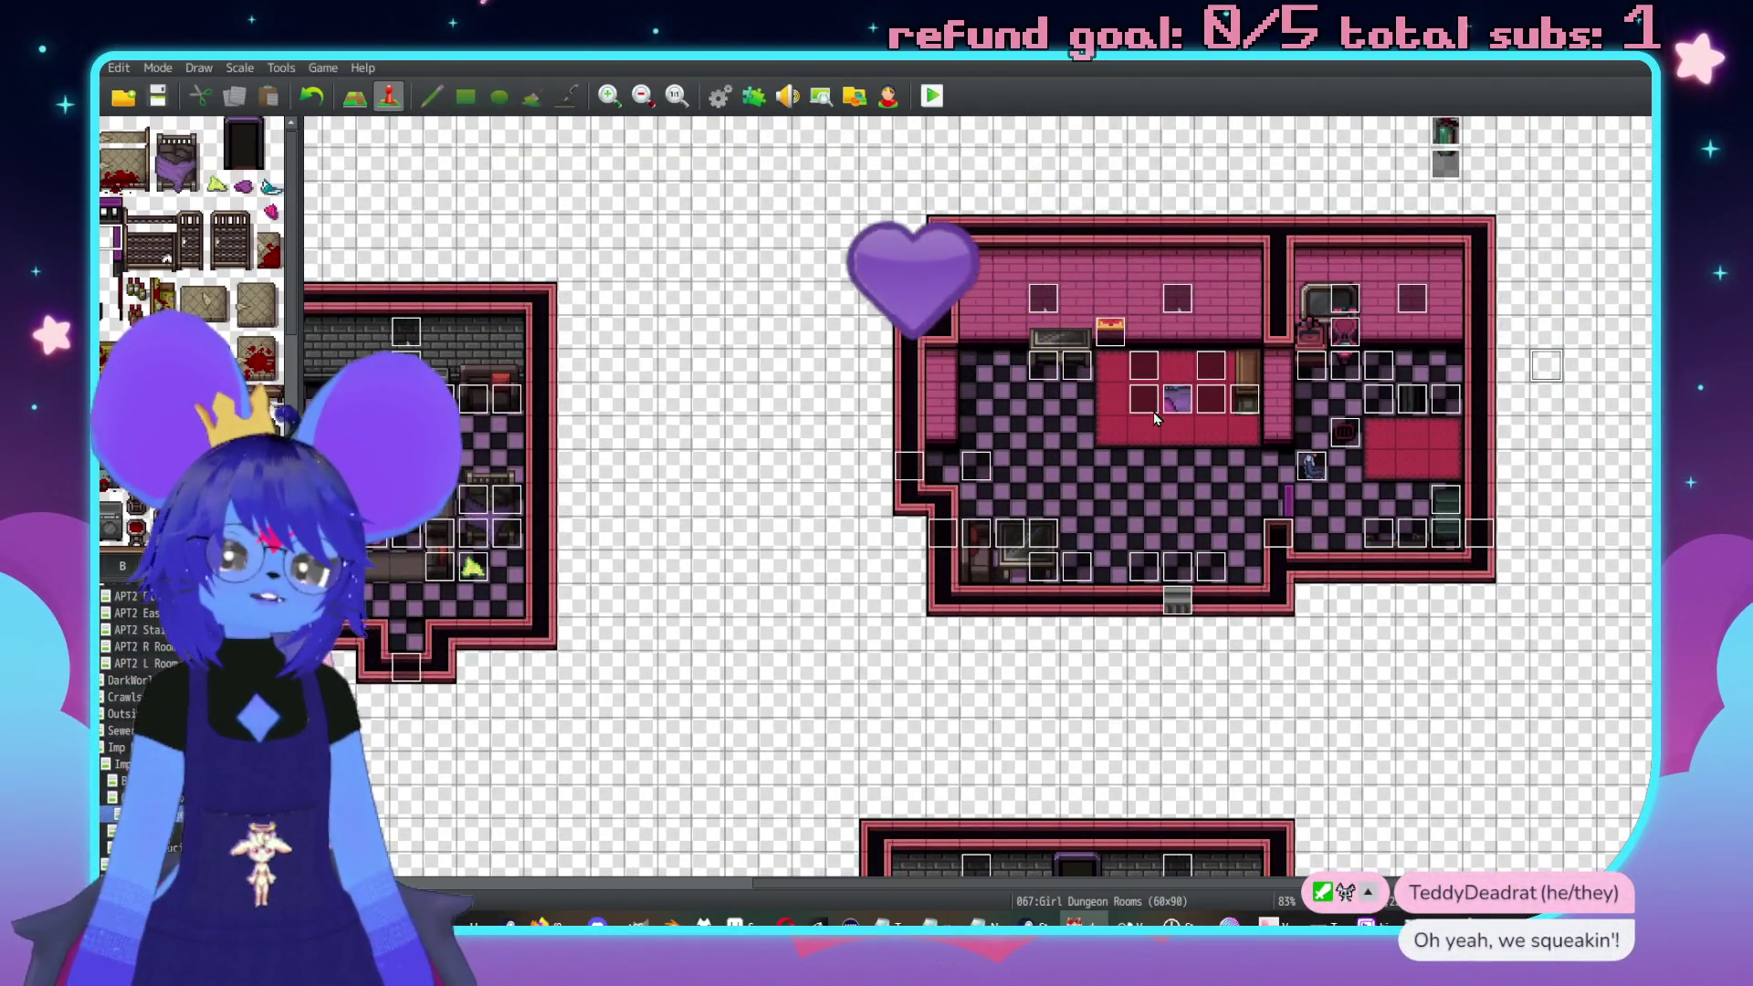
{"action": "left_click", "coordinate": [735, 922]}
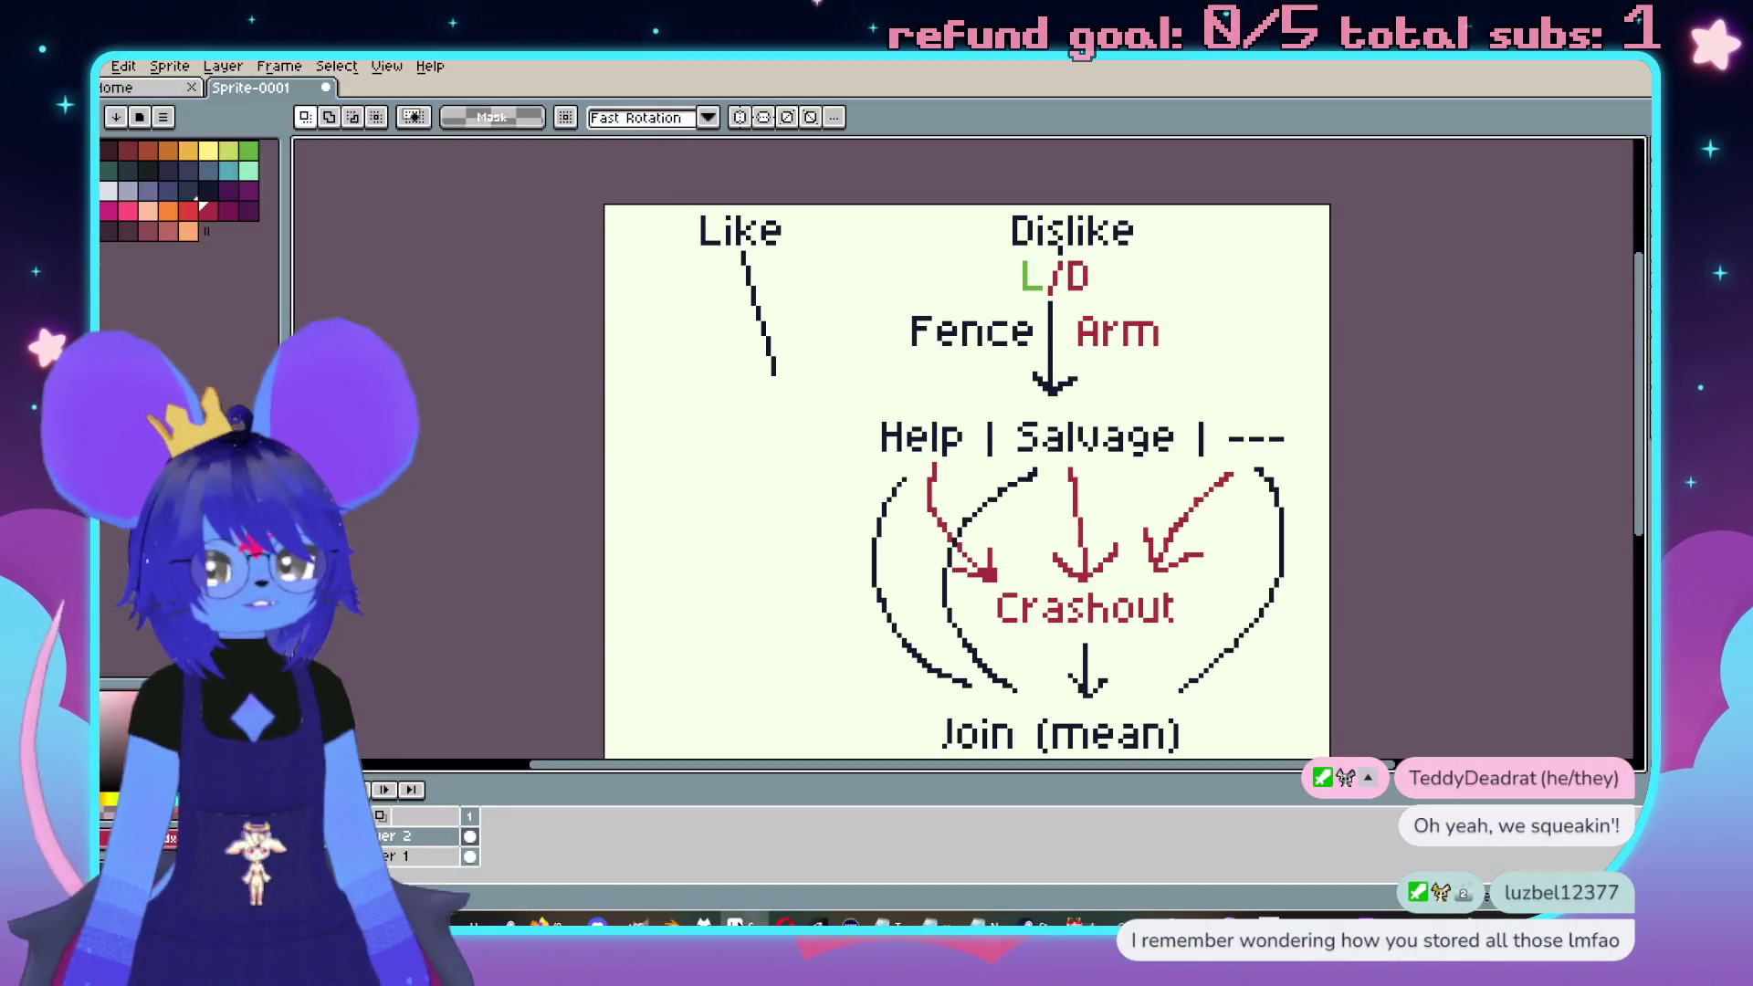
{"action": "scroll", "coordinate": [1120, 568], "scroll_direction": "down", "scroll_amount": 3}
{"action": "scroll", "coordinate": [1120, 569], "scroll_direction": "up", "scroll_amount": 3}
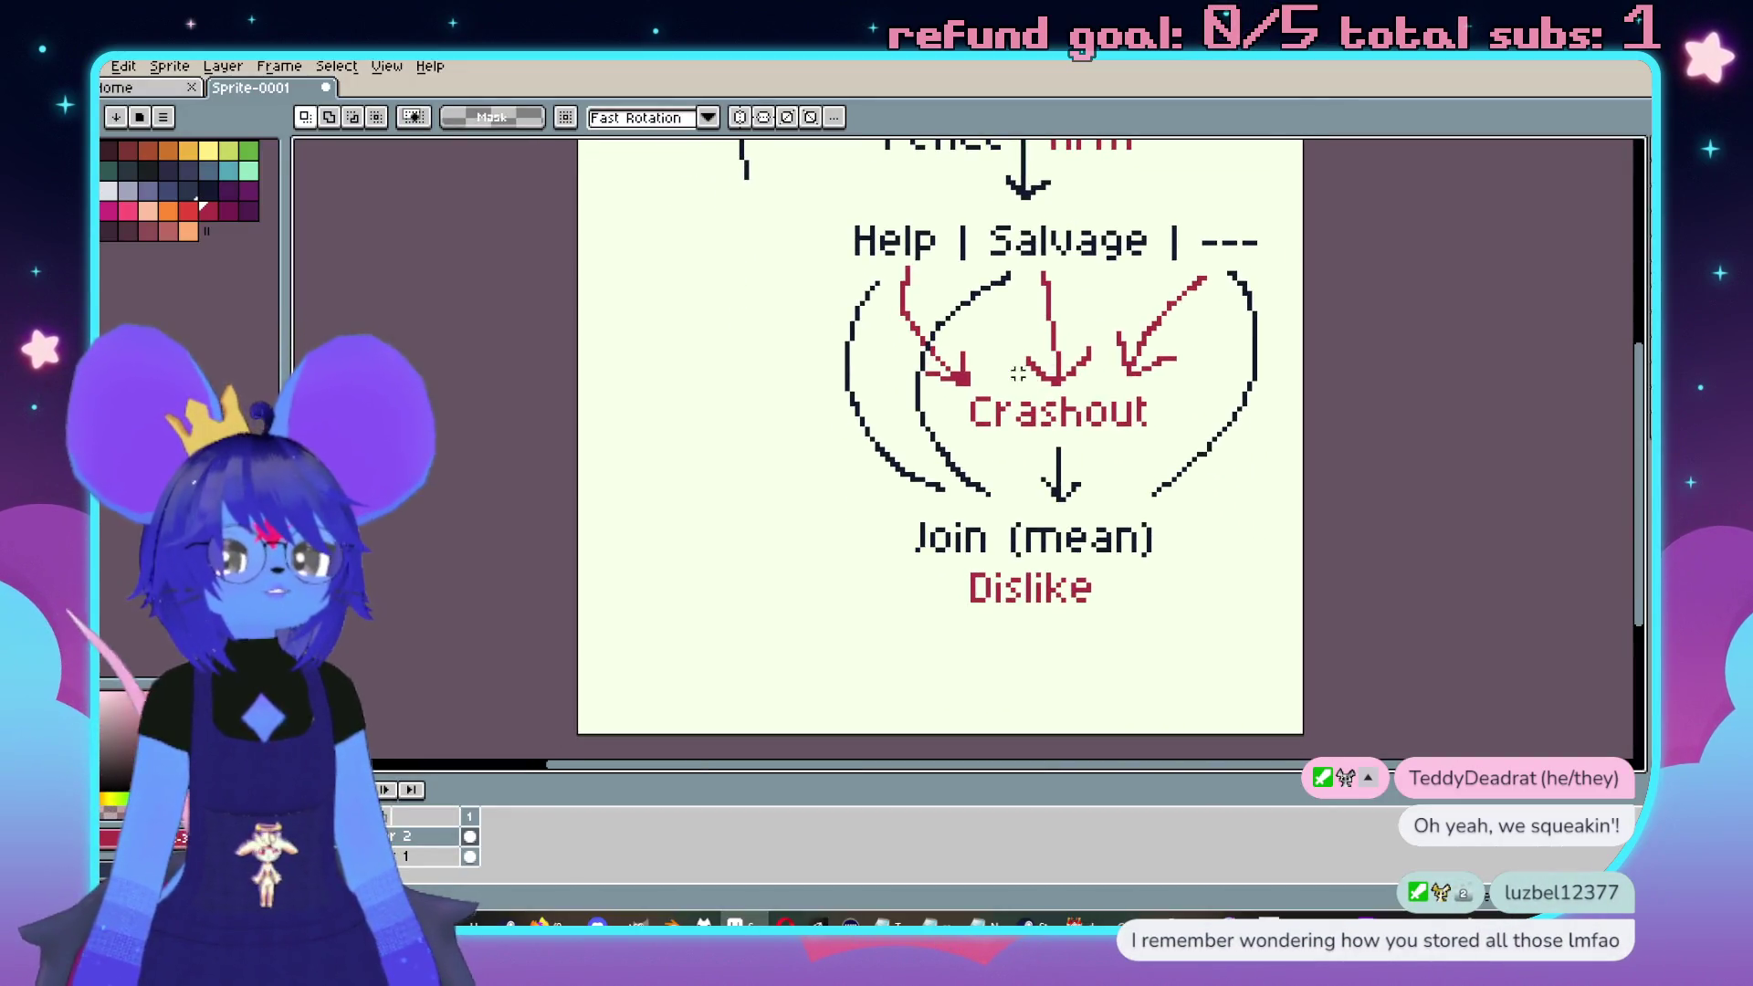
{"action": "scroll", "coordinate": [779, 309], "scroll_direction": "up", "scroll_amount": 2}
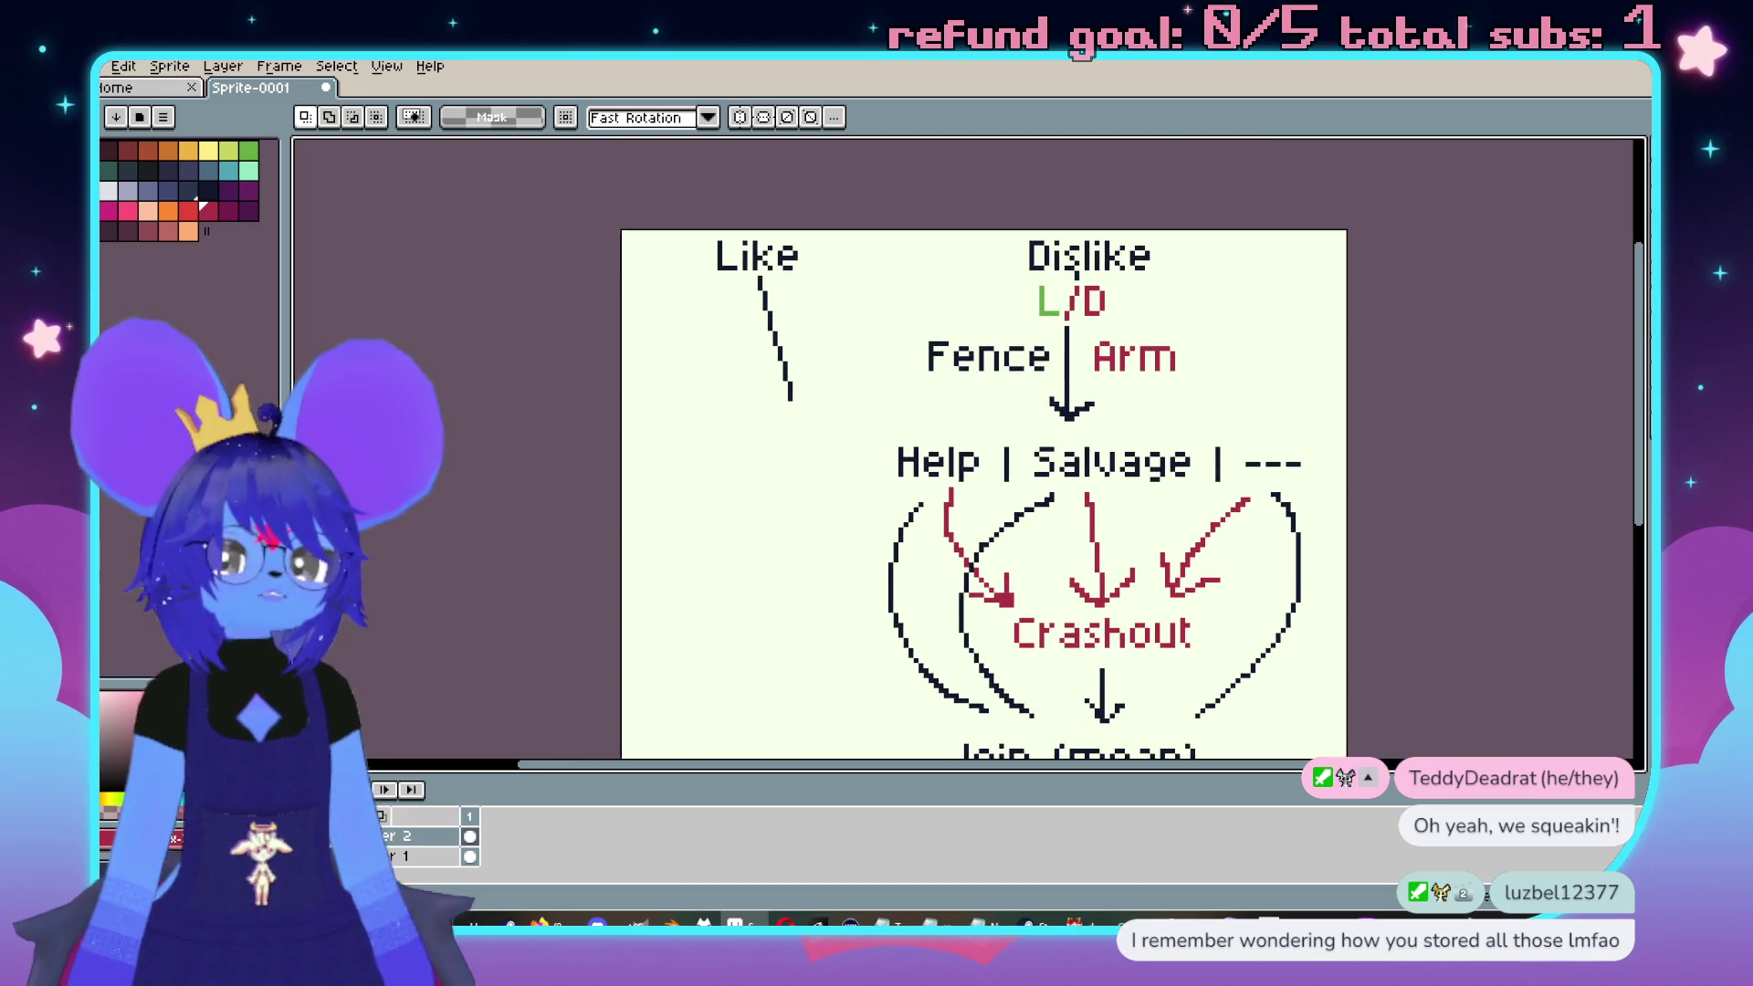
{"action": "left_click", "coordinate": [211, 194]}
{"action": "key", "text": "b"}
{"action": "scroll", "coordinate": [767, 383], "scroll_direction": "up", "scroll_amount": 1}
{"action": "left_click_drag", "start_coordinate": [780, 347], "coordinate": [779, 530]}
{"action": "scroll", "coordinate": [744, 481], "scroll_direction": "up", "scroll_amount": 1}
{"action": "mouse_move", "coordinate": [669, 466]}
{"action": "left_mouse_down"}
{"action": "mouse_move", "coordinate": [654, 462]}
{"action": "mouse_move", "coordinate": [666, 532]}
{"action": "mouse_move", "coordinate": [771, 534]}
{"action": "left_mouse_up"}
{"action": "left_click_drag", "start_coordinate": [785, 470], "coordinate": [802, 502]}
{"action": "left_click_drag", "start_coordinate": [829, 487], "coordinate": [829, 543]}
{"action": "left_click", "coordinate": [831, 461]}
{"action": "left_click", "coordinate": [872, 491]}
{"action": "mouse_move", "coordinate": [918, 491]}
{"action": "left_mouse_down"}
{"action": "mouse_move", "coordinate": [882, 543]}
{"action": "mouse_move", "coordinate": [936, 561]}
{"action": "left_mouse_up"}
{"action": "left_click_drag", "start_coordinate": [972, 479], "coordinate": [940, 570]}
{"action": "left_click_drag", "start_coordinate": [561, 481], "coordinate": [699, 566]}
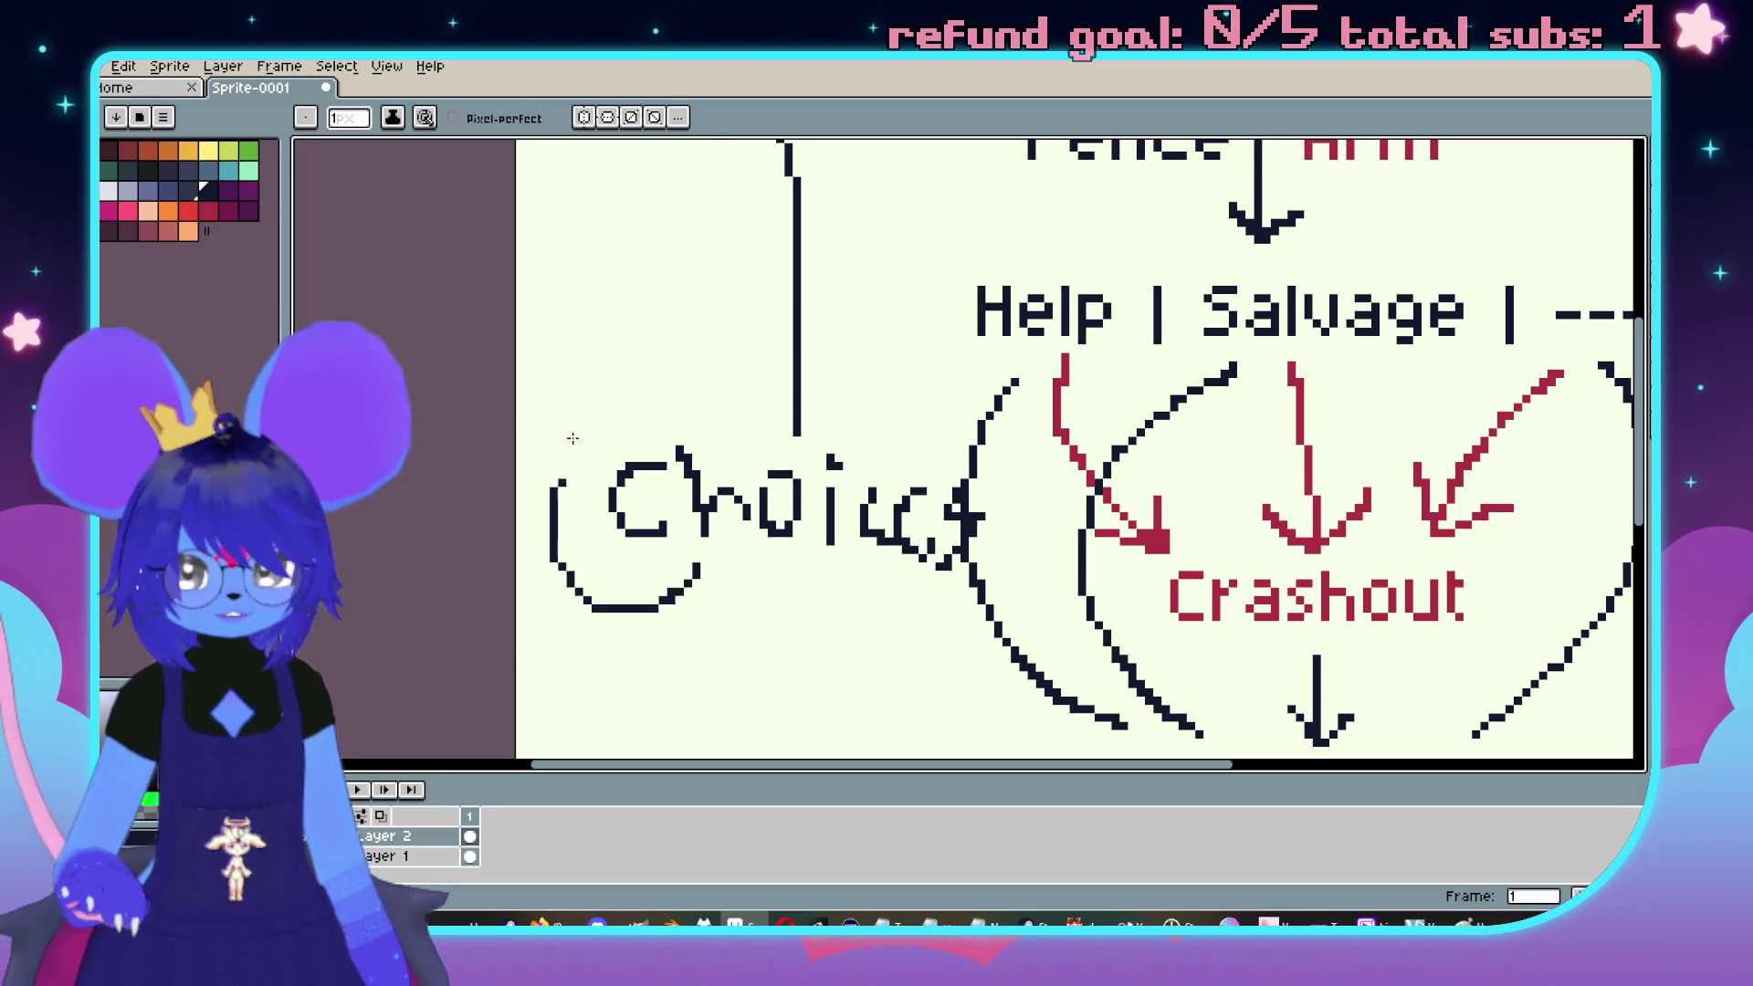
{"action": "left_click_drag", "start_coordinate": [572, 438], "coordinate": [674, 443]}
{"action": "mouse_move", "coordinate": [881, 598]}
{"action": "left_mouse_down"}
{"action": "mouse_move", "coordinate": [1004, 429]}
{"action": "mouse_move", "coordinate": [904, 394]}
{"action": "left_mouse_up"}
{"action": "mouse_move", "coordinate": [813, 568]}
{"action": "left_mouse_down"}
{"action": "mouse_move", "coordinate": [833, 630]}
{"action": "mouse_move", "coordinate": [904, 306]}
{"action": "left_mouse_up"}
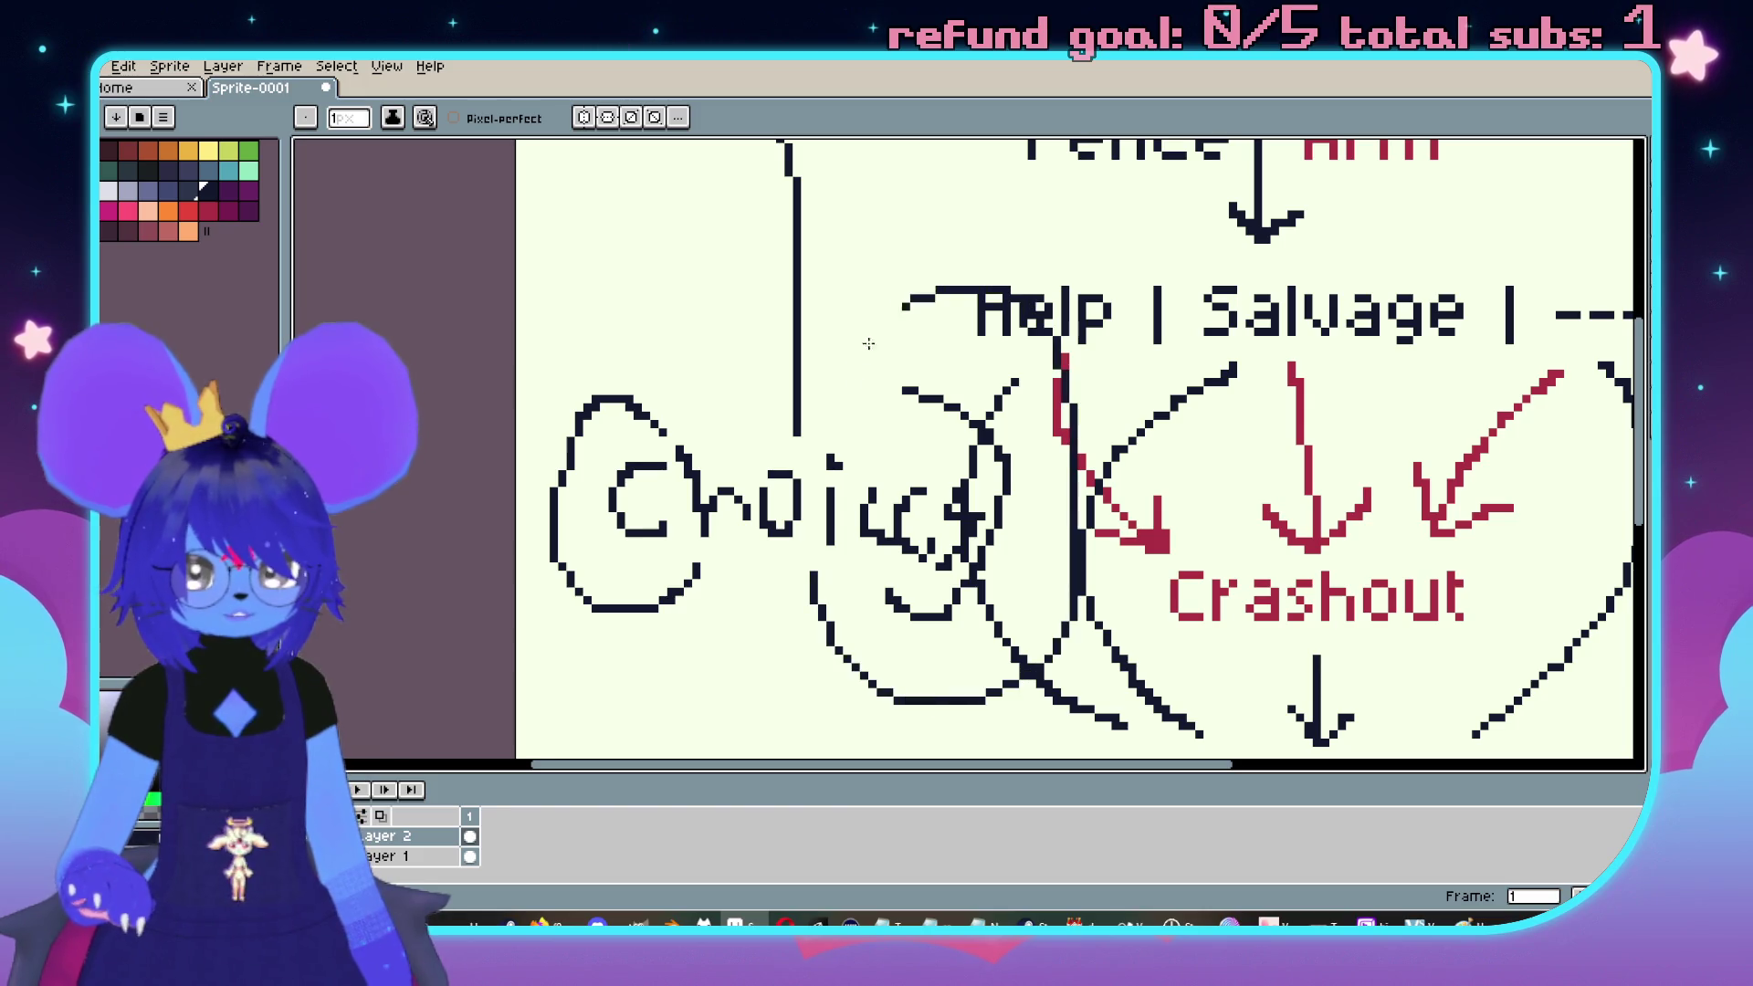
{"action": "scroll", "coordinate": [868, 343], "scroll_direction": "down", "scroll_amount": 5}
{"action": "left_click_drag", "start_coordinate": [888, 217], "coordinate": [897, 454]}
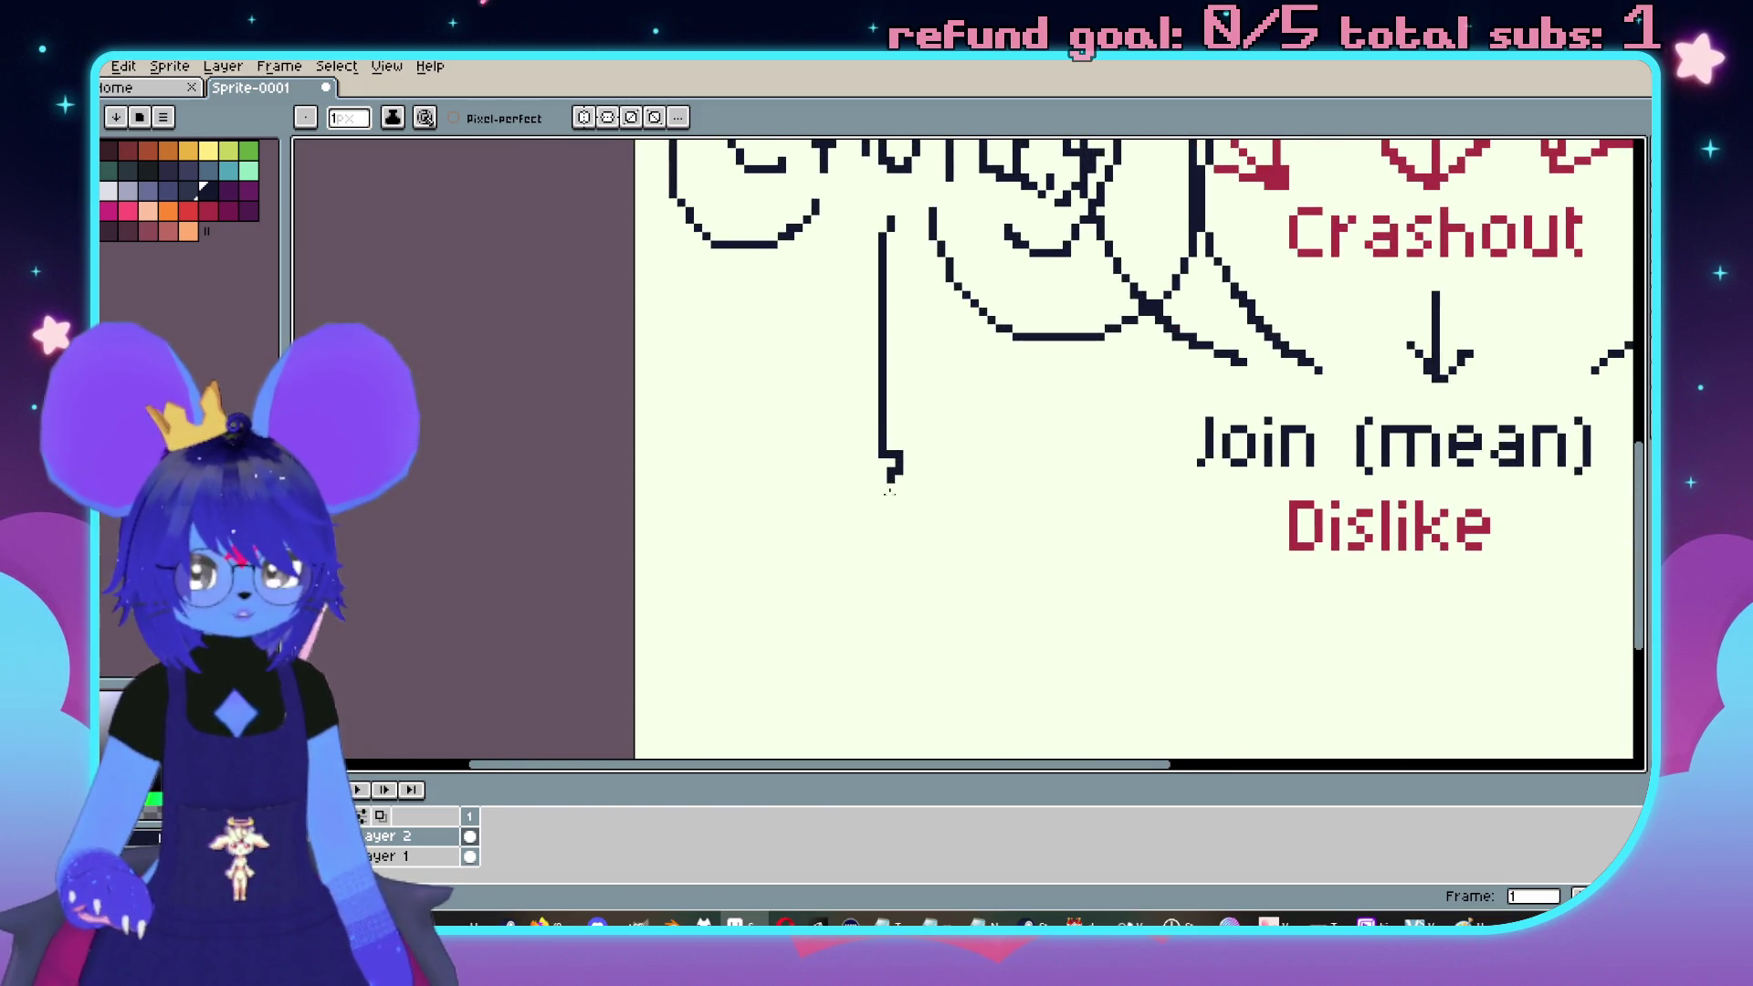
{"action": "left_click_drag", "start_coordinate": [751, 562], "coordinate": [721, 632]}
{"action": "mouse_move", "coordinate": [804, 594]}
{"action": "left_mouse_down"}
{"action": "mouse_move", "coordinate": [819, 656]}
{"action": "mouse_move", "coordinate": [838, 621]}
{"action": "left_mouse_up"}
{"action": "mouse_move", "coordinate": [852, 595]}
{"action": "left_mouse_down"}
{"action": "mouse_move", "coordinate": [862, 652]}
{"action": "mouse_move", "coordinate": [922, 626]}
{"action": "mouse_move", "coordinate": [944, 657]}
{"action": "left_mouse_up"}
{"action": "scroll", "coordinate": [907, 579], "scroll_direction": "right", "scroll_amount": 3}
{"action": "scroll", "coordinate": [907, 578], "scroll_direction": "down", "scroll_amount": 1}
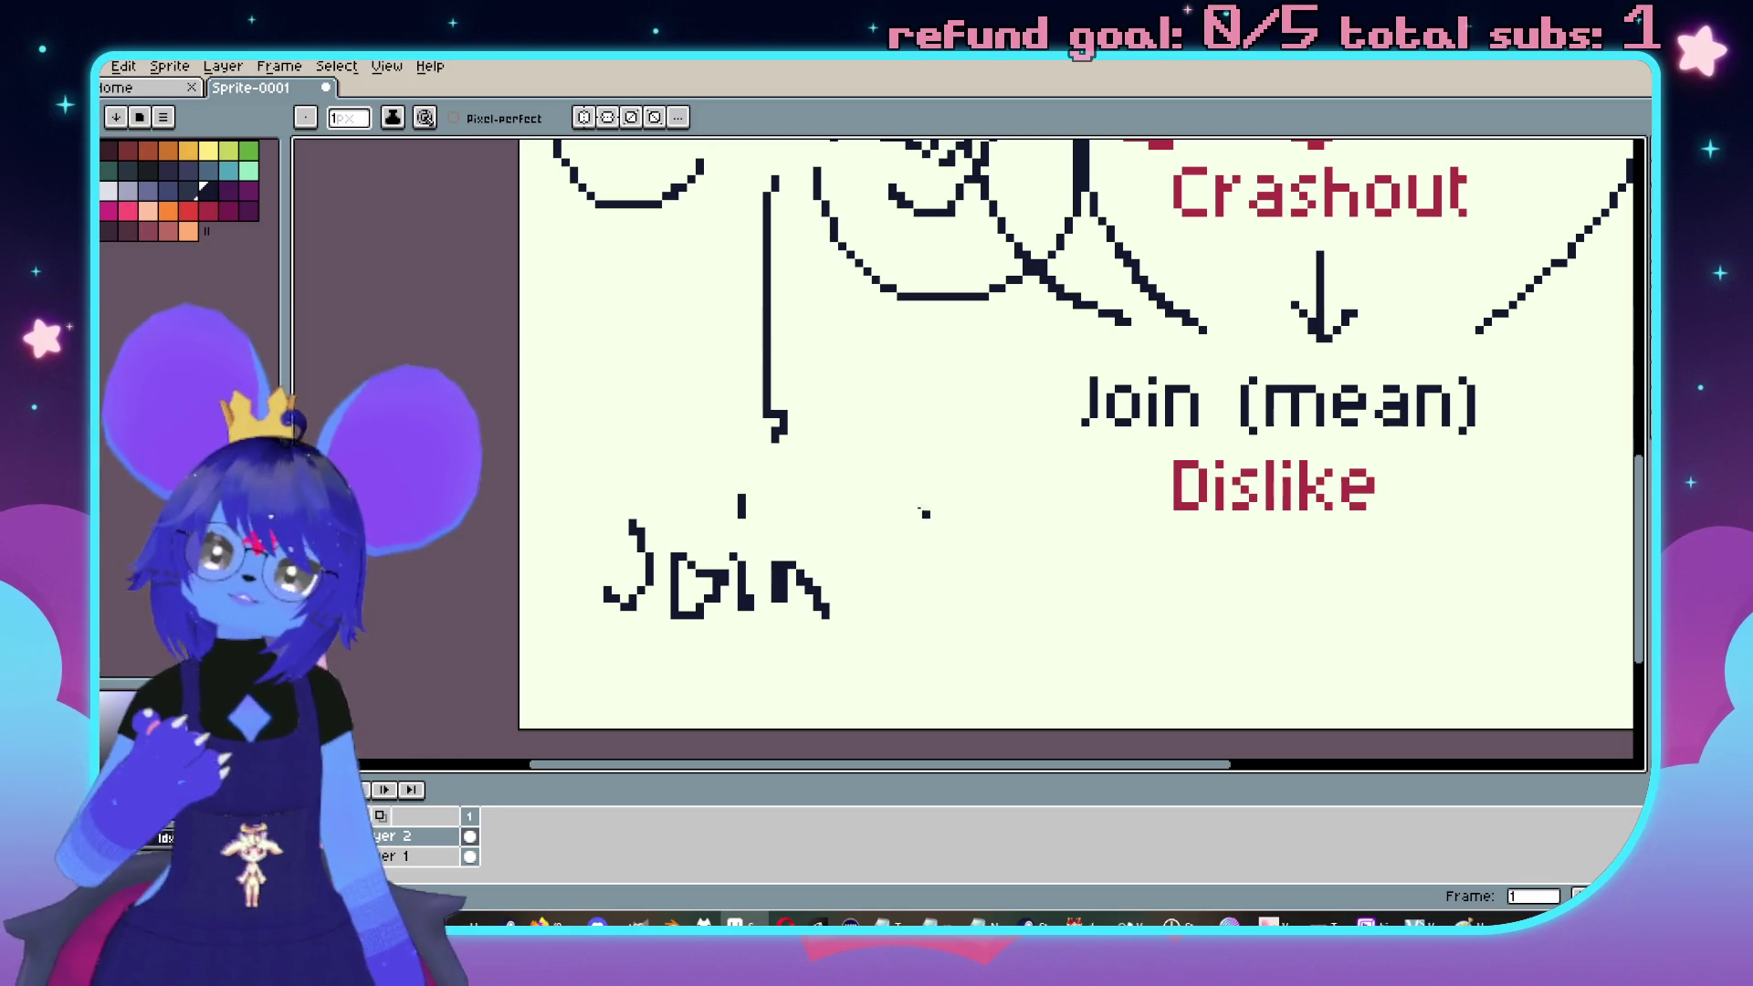
{"action": "scroll", "coordinate": [920, 457], "scroll_direction": "down", "scroll_amount": 1}
{"action": "scroll", "coordinate": [877, 438], "scroll_direction": "left", "scroll_amount": 1}
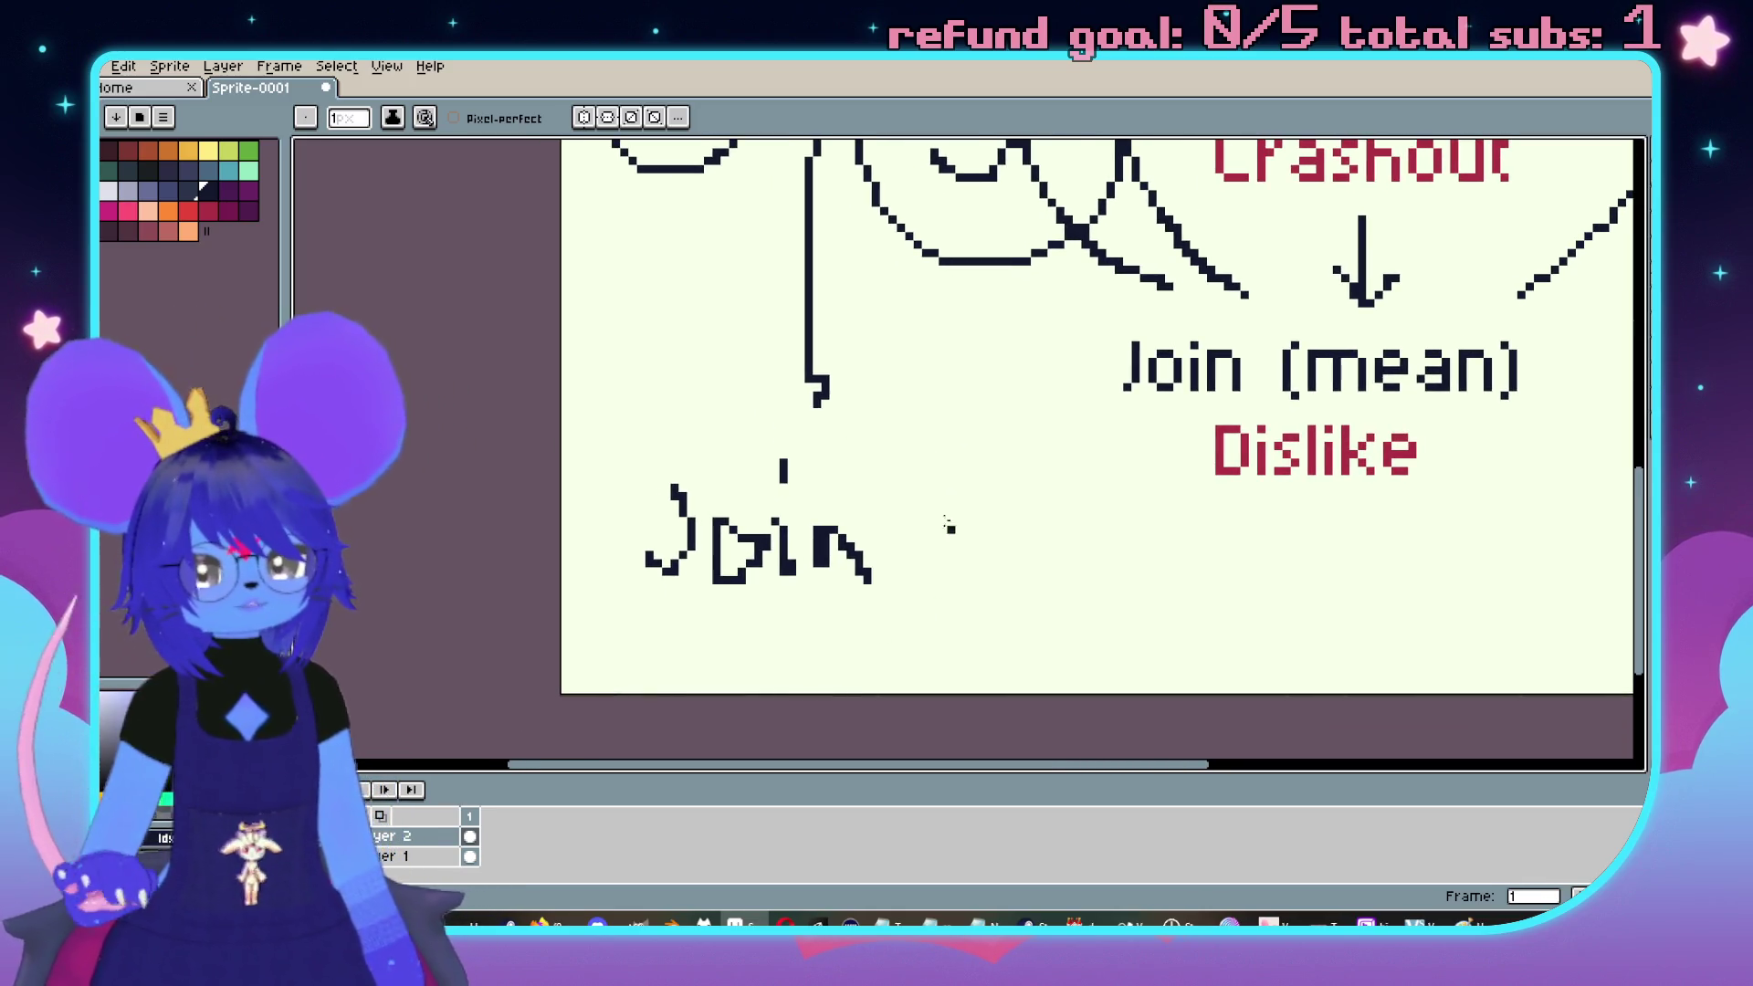
{"action": "mouse_move", "coordinate": [959, 470]}
{"action": "left_mouse_down"}
{"action": "mouse_move", "coordinate": [923, 570]}
{"action": "mouse_move", "coordinate": [950, 623]}
{"action": "left_mouse_up"}
{"action": "mouse_move", "coordinate": [952, 544]}
{"action": "left_mouse_down"}
{"action": "mouse_move", "coordinate": [952, 568]}
{"action": "mouse_move", "coordinate": [1054, 586]}
{"action": "left_mouse_up"}
{"action": "left_click", "coordinate": [1043, 496]}
{"action": "mouse_move", "coordinate": [1094, 518]}
{"action": "left_mouse_down"}
{"action": "mouse_move", "coordinate": [1070, 529]}
{"action": "mouse_move", "coordinate": [1105, 591]}
{"action": "mouse_move", "coordinate": [1178, 598]}
{"action": "left_mouse_up"}
{"action": "mouse_move", "coordinate": [1145, 464]}
{"action": "left_mouse_down"}
{"action": "mouse_move", "coordinate": [1205, 511]}
{"action": "mouse_move", "coordinate": [1203, 630]}
{"action": "left_mouse_up"}
{"action": "scroll", "coordinate": [1204, 630], "scroll_direction": "down", "scroll_amount": 2}
{"action": "scroll", "coordinate": [988, 336], "scroll_direction": "up", "scroll_amount": 2}
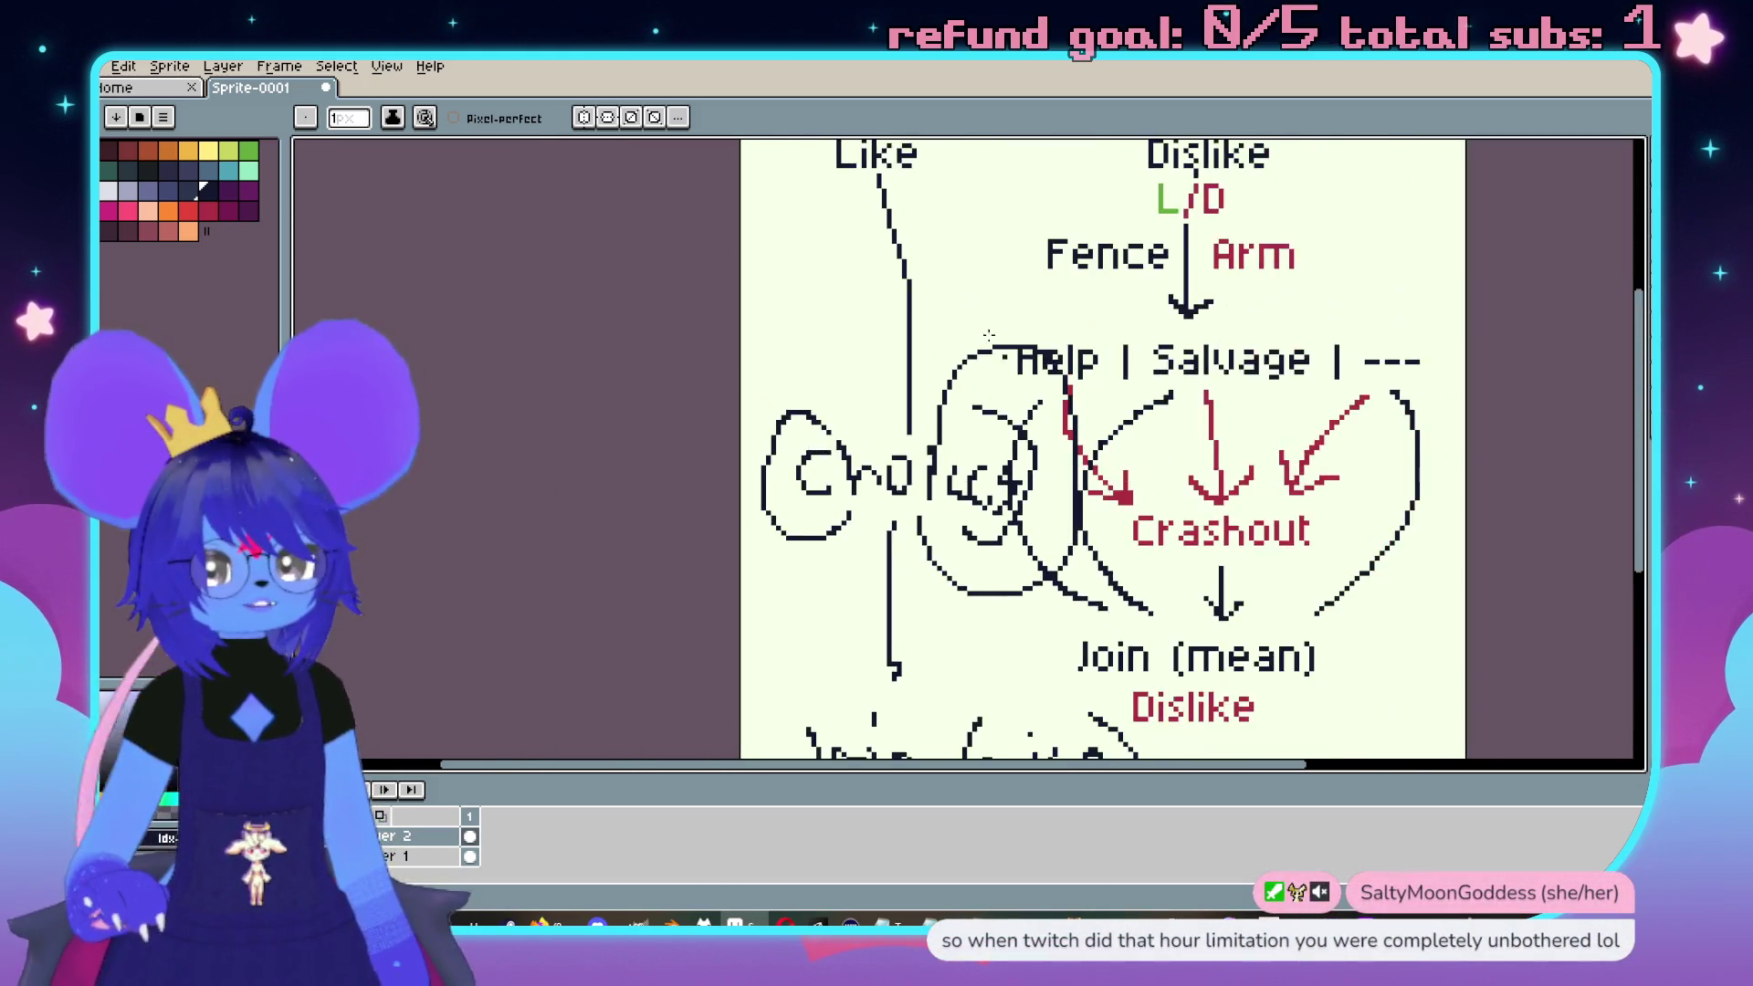
{"action": "scroll", "coordinate": [989, 336], "scroll_direction": "up", "scroll_amount": 5}
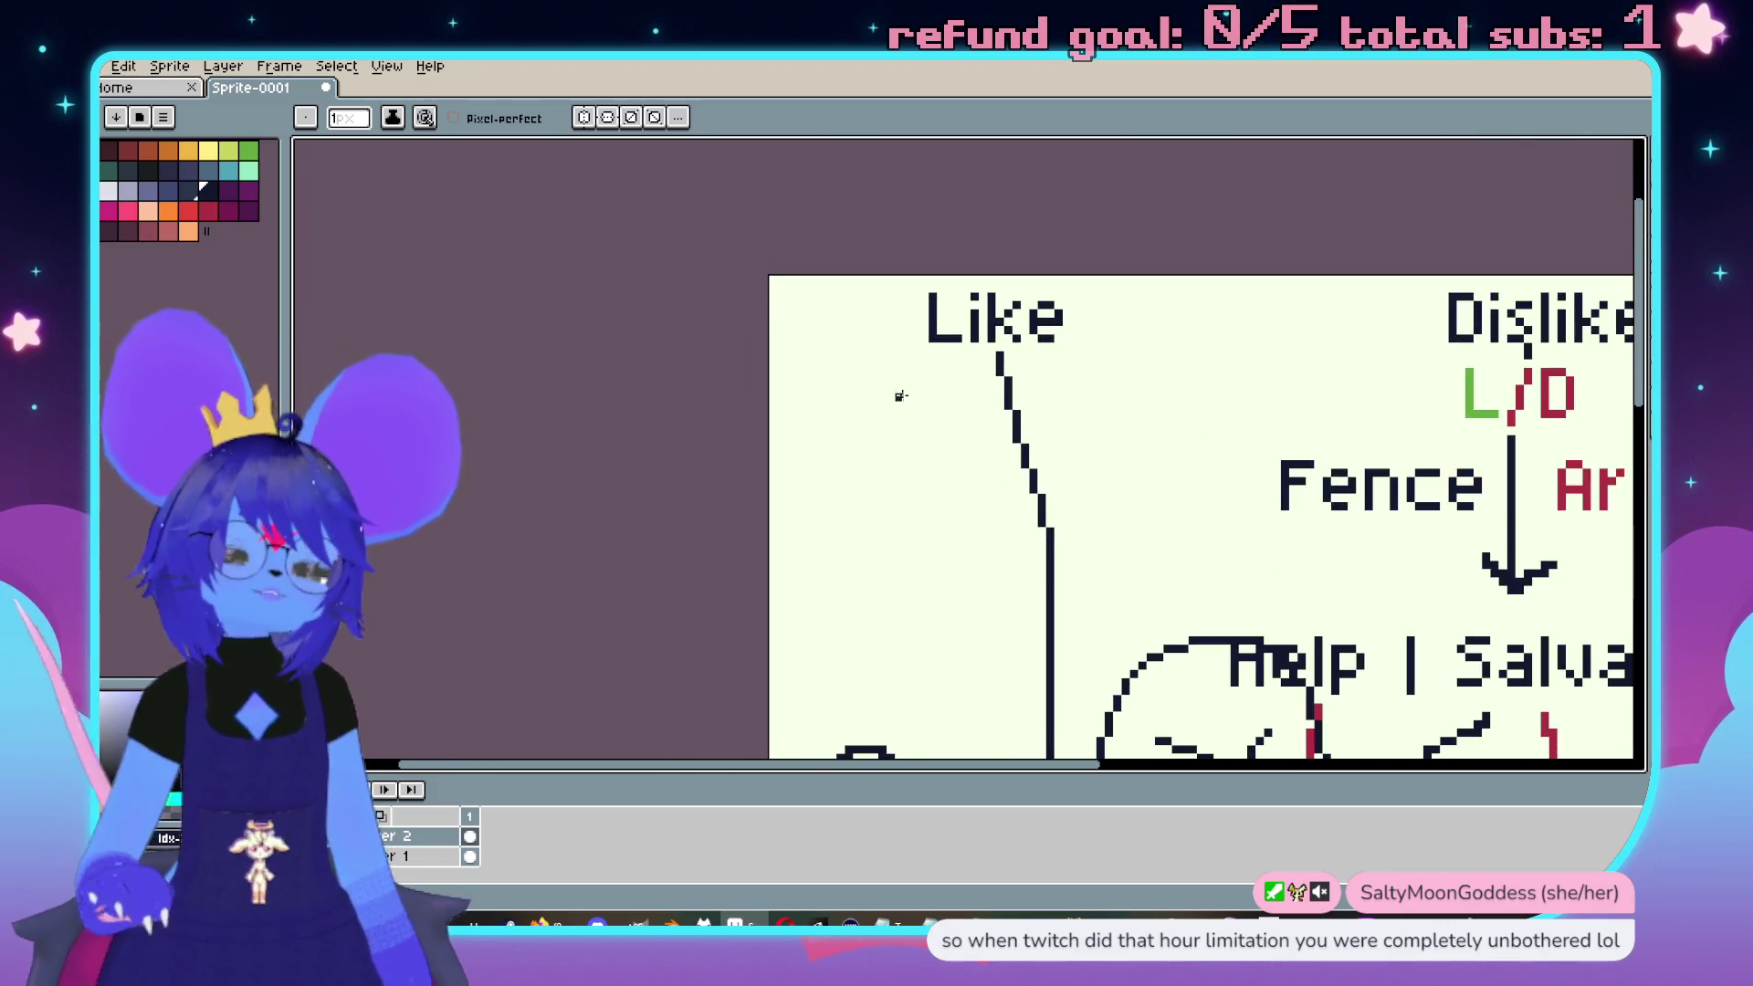
{"action": "left_click_drag", "start_coordinate": [943, 403], "coordinate": [832, 369]}
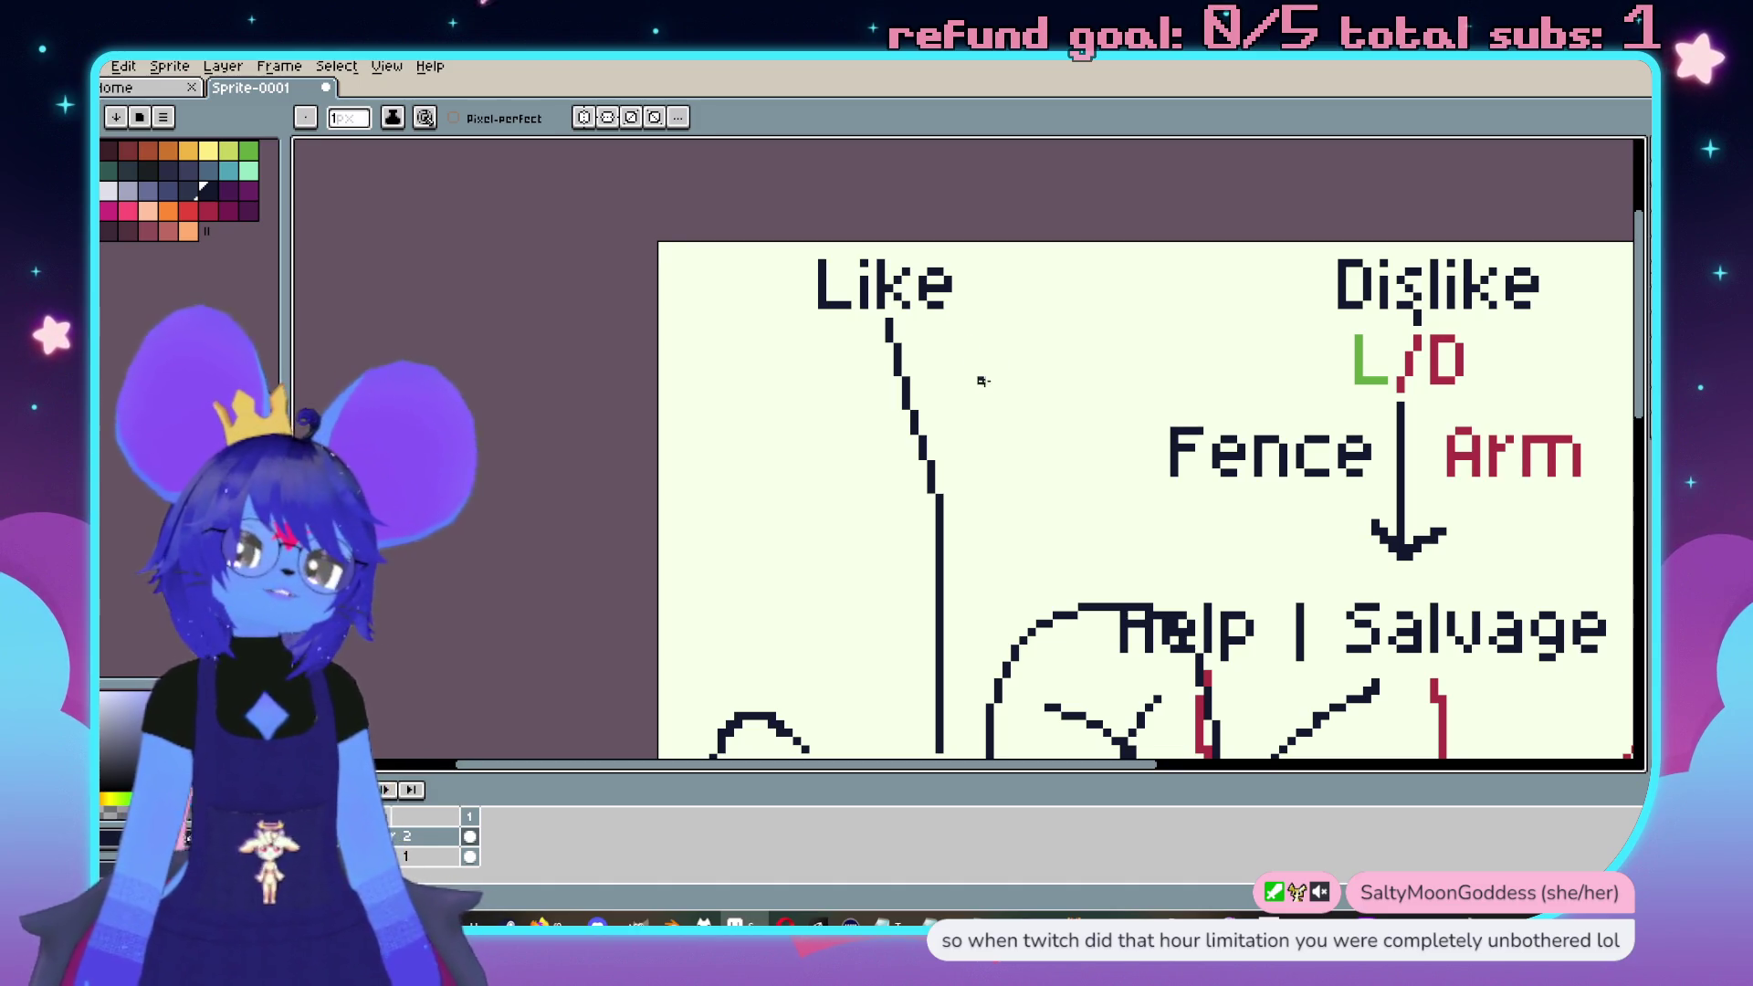
{"action": "mouse_move", "coordinate": [975, 434]}
{"action": "left_mouse_down"}
{"action": "mouse_move", "coordinate": [900, 442]}
{"action": "mouse_move", "coordinate": [867, 373]}
{"action": "mouse_move", "coordinate": [770, 307]}
{"action": "mouse_move", "coordinate": [849, 423]}
{"action": "left_mouse_up"}
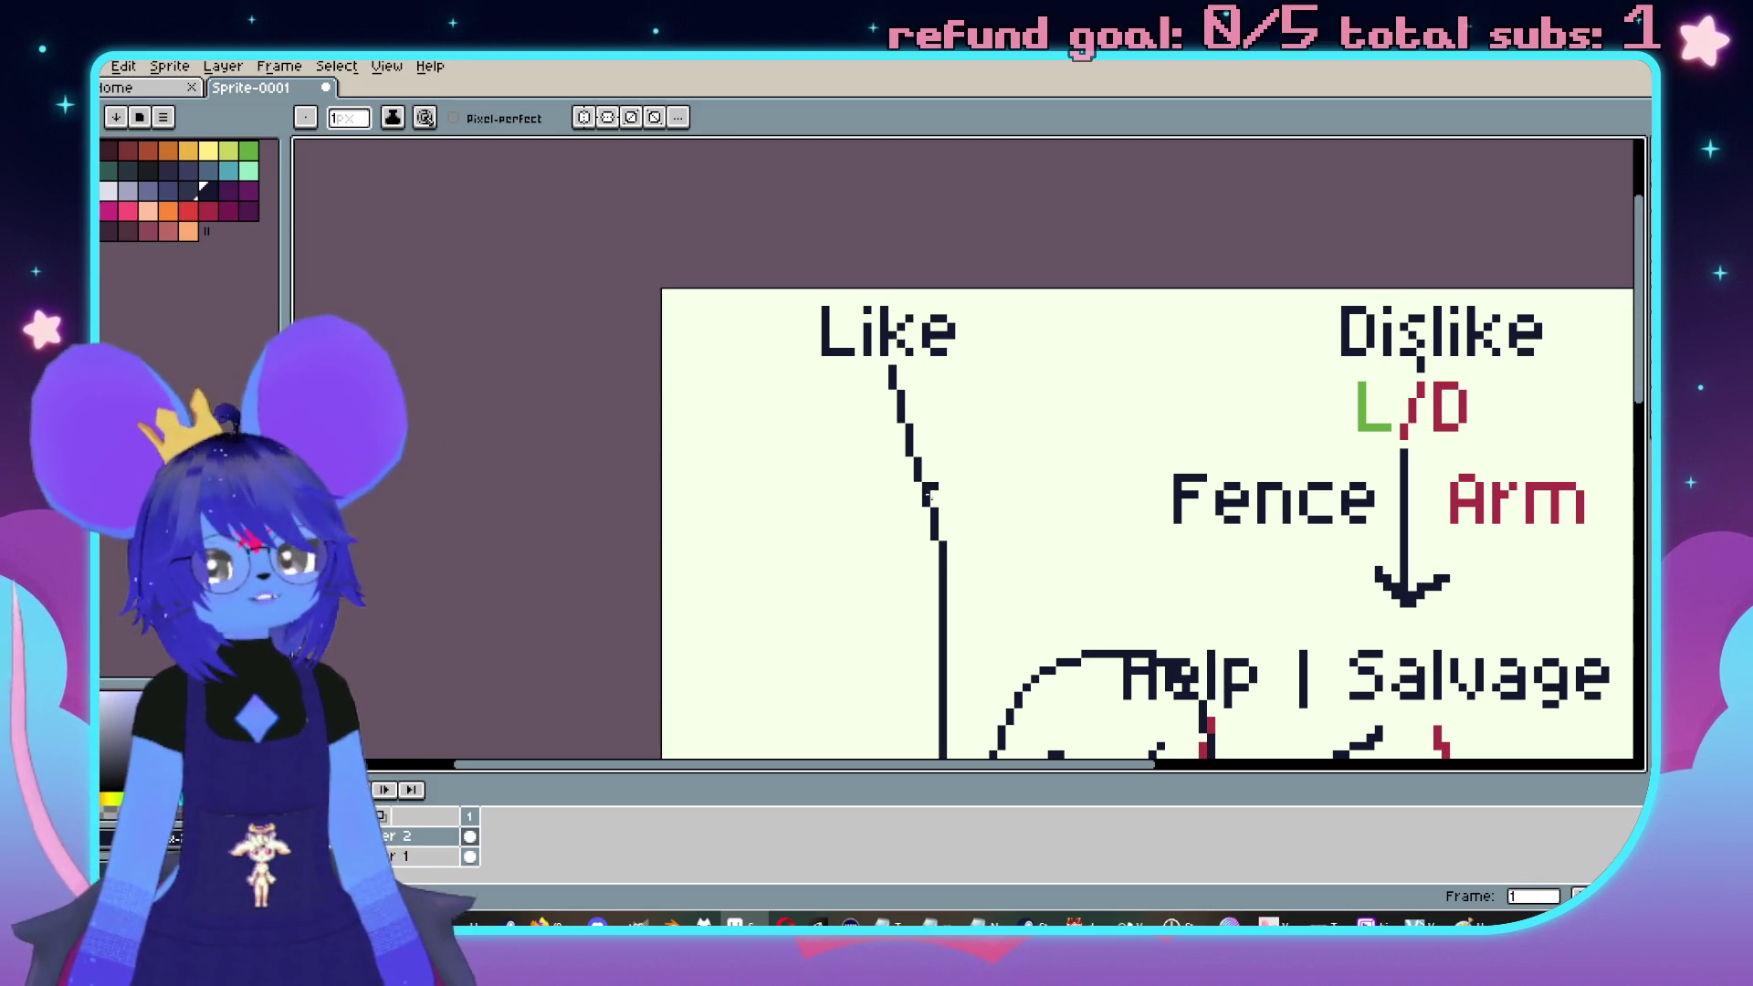
{"action": "scroll", "coordinate": [929, 494], "scroll_direction": "down", "scroll_amount": 5}
{"action": "mouse_move", "coordinate": [867, 243]}
{"action": "left_mouse_down"}
{"action": "mouse_move", "coordinate": [767, 450]}
{"action": "mouse_move", "coordinate": [812, 554]}
{"action": "left_mouse_up"}
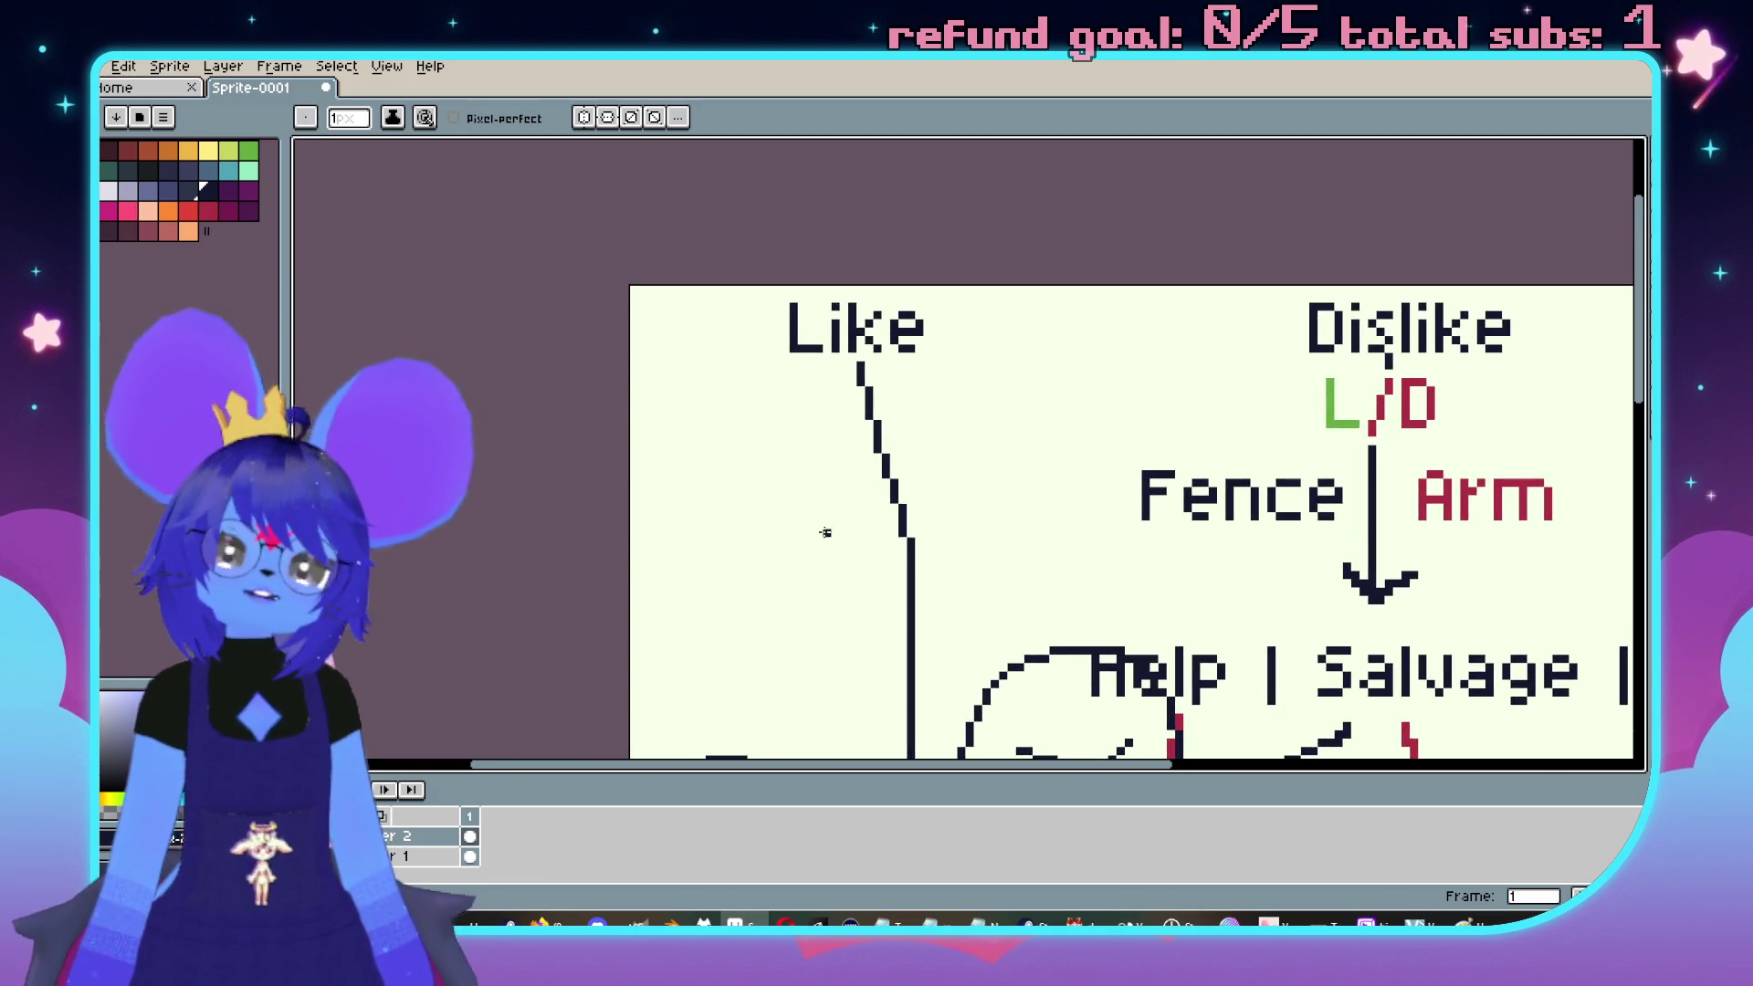
{"action": "scroll", "coordinate": [822, 532], "scroll_direction": "down", "scroll_amount": 3}
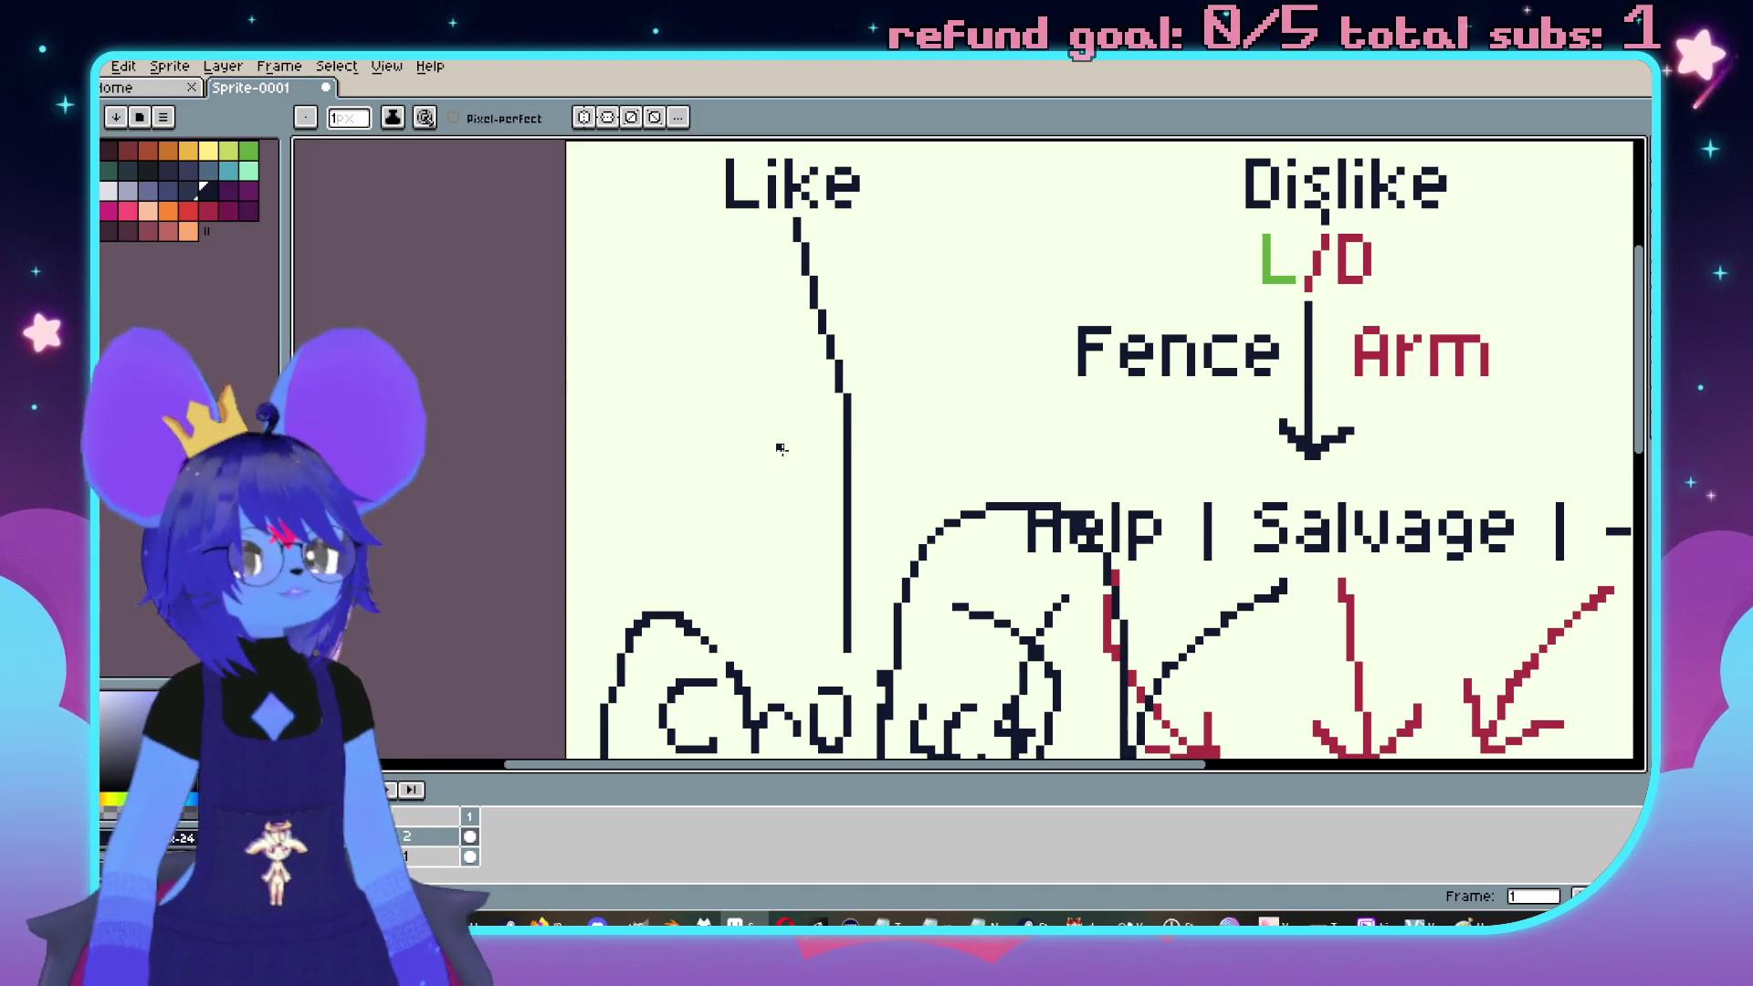
{"action": "scroll", "coordinate": [781, 448], "scroll_direction": "down", "scroll_amount": 3}
{"action": "scroll", "coordinate": [852, 340], "scroll_direction": "up", "scroll_amount": 3}
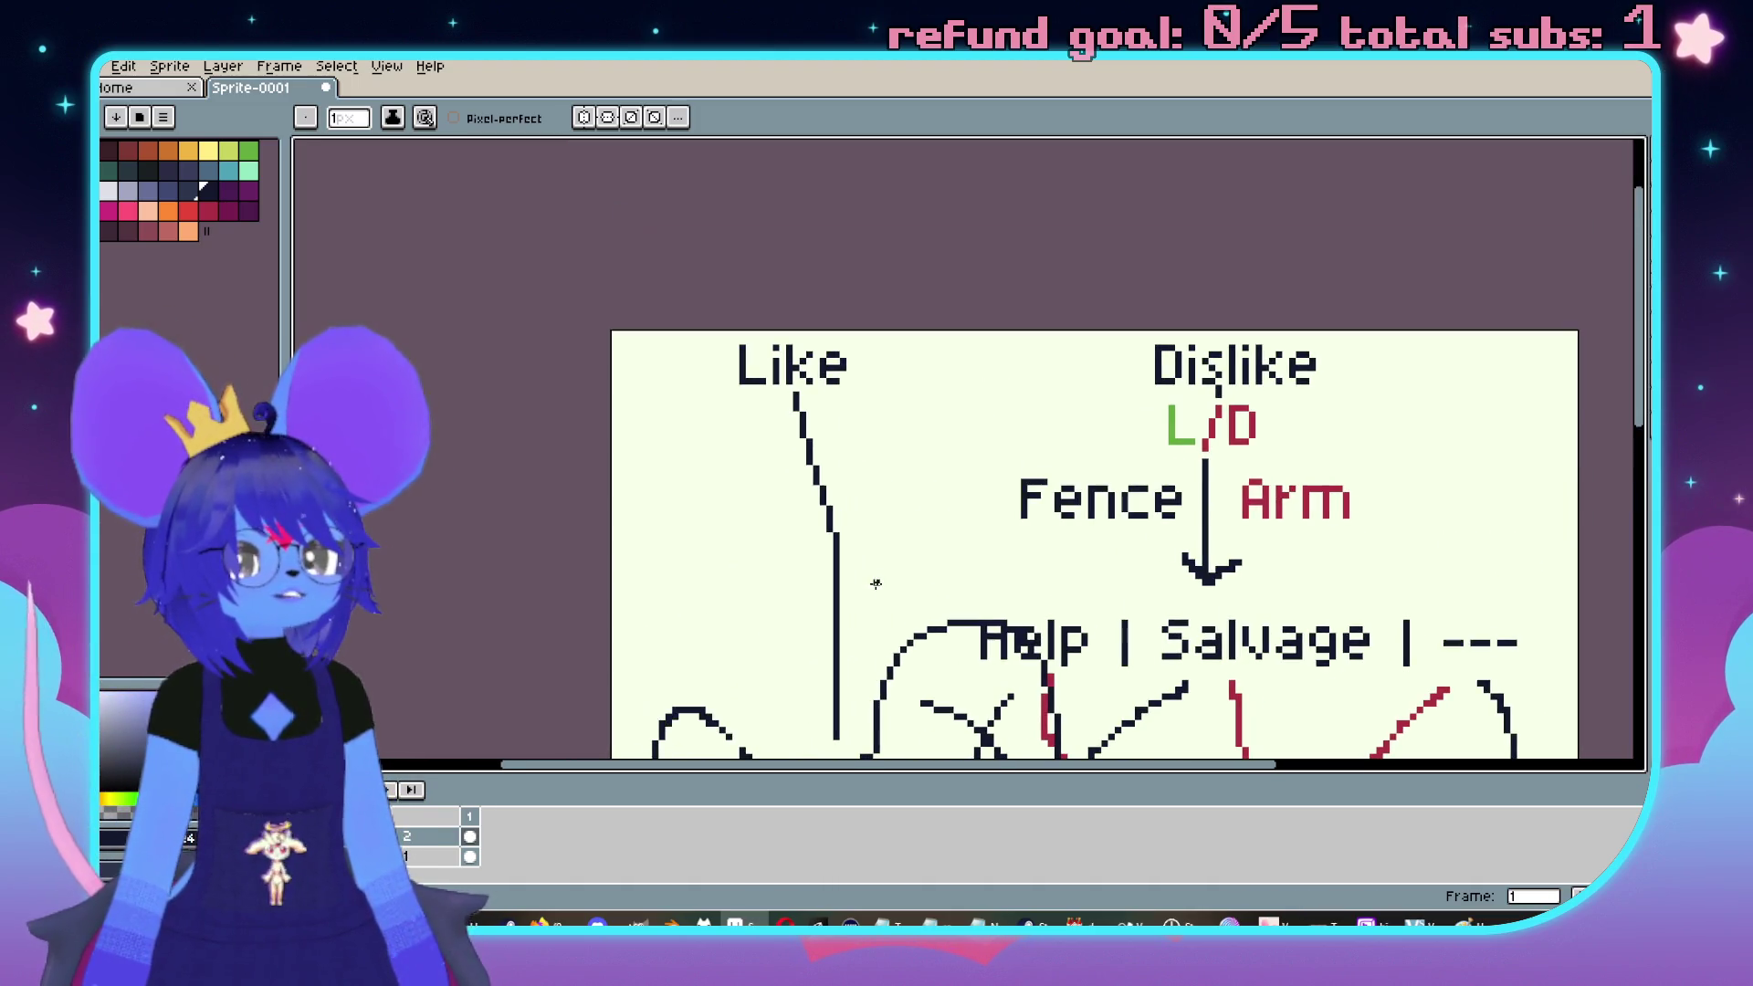
{"action": "mouse_move", "coordinate": [852, 340]}
{"action": "left_mouse_down"}
{"action": "mouse_move", "coordinate": [853, 304]}
{"action": "mouse_move", "coordinate": [931, 261]}
{"action": "mouse_move", "coordinate": [799, 400]}
{"action": "left_mouse_up"}
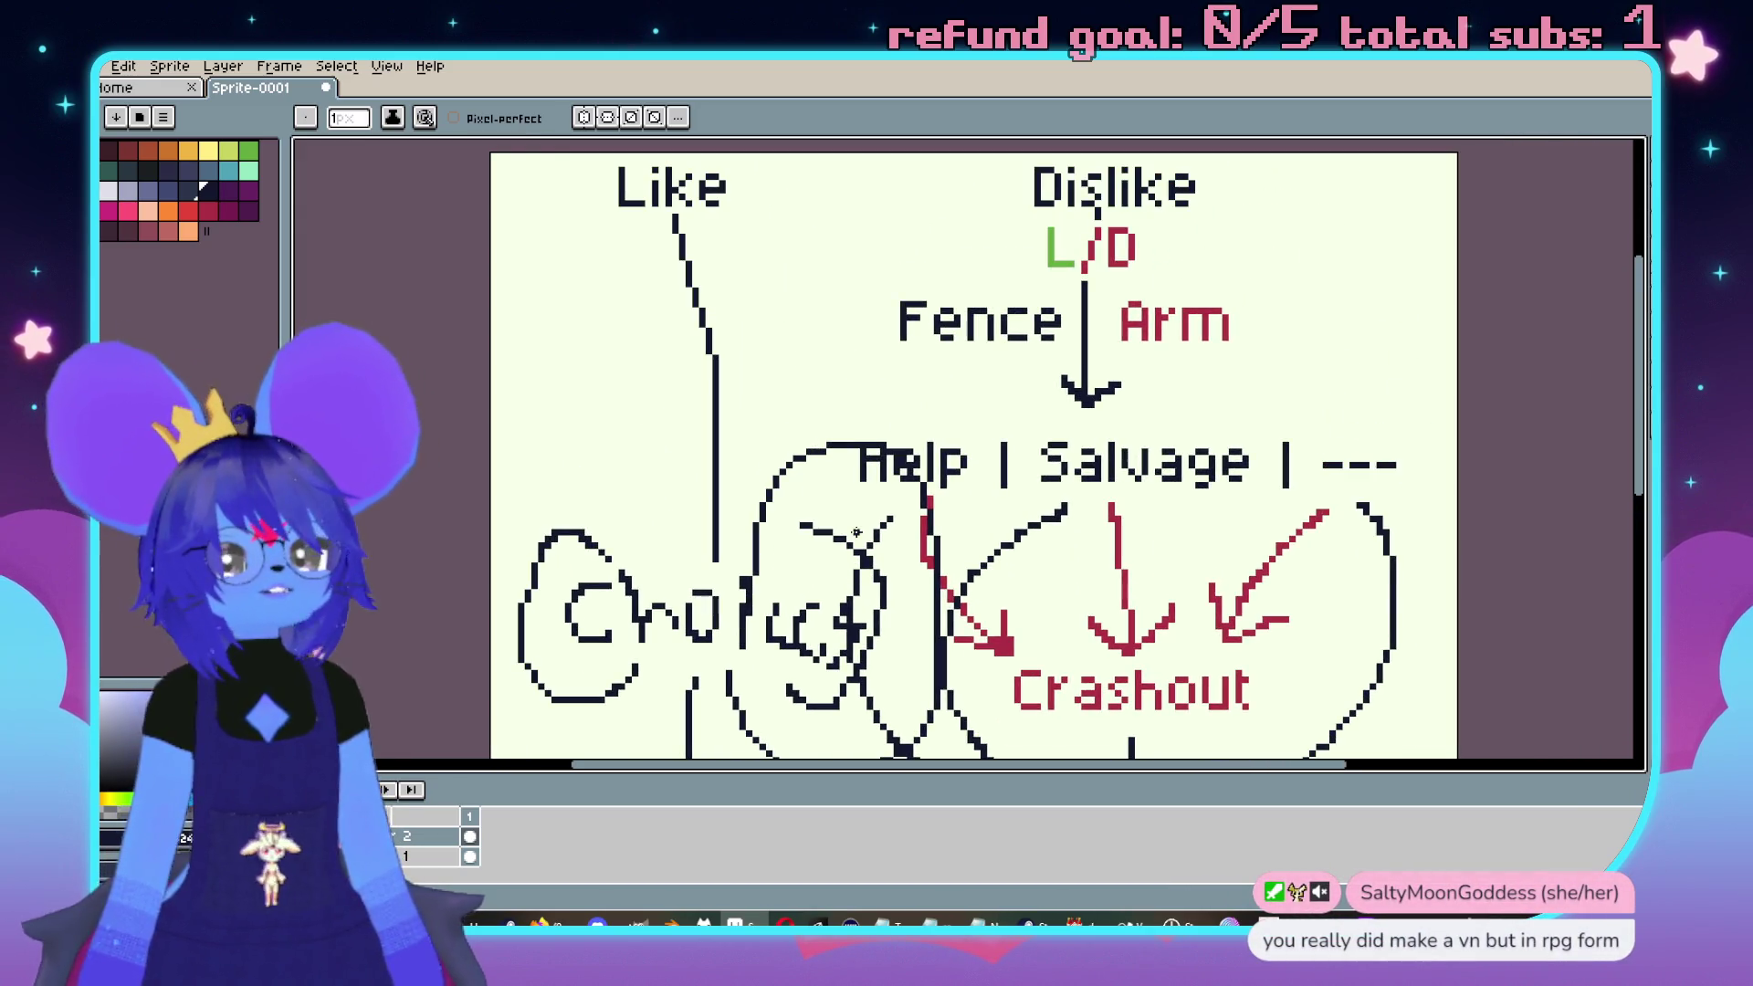
{"action": "mouse_move", "coordinate": [854, 560]}
{"action": "left_mouse_down"}
{"action": "mouse_move", "coordinate": [940, 475]}
{"action": "mouse_move", "coordinate": [811, 529]}
{"action": "left_mouse_up"}
{"action": "scroll", "coordinate": [811, 529], "scroll_direction": "down", "scroll_amount": 1}
{"action": "scroll", "coordinate": [811, 530], "scroll_direction": "up", "scroll_amount": 1}
{"action": "mouse_move", "coordinate": [812, 460]}
{"action": "left_mouse_down"}
{"action": "mouse_move", "coordinate": [884, 551]}
{"action": "mouse_move", "coordinate": [967, 536]}
{"action": "mouse_move", "coordinate": [999, 466]}
{"action": "left_mouse_up"}
{"action": "scroll", "coordinate": [974, 491], "scroll_direction": "down", "scroll_amount": 1}
{"action": "scroll", "coordinate": [975, 491], "scroll_direction": "up", "scroll_amount": 3}
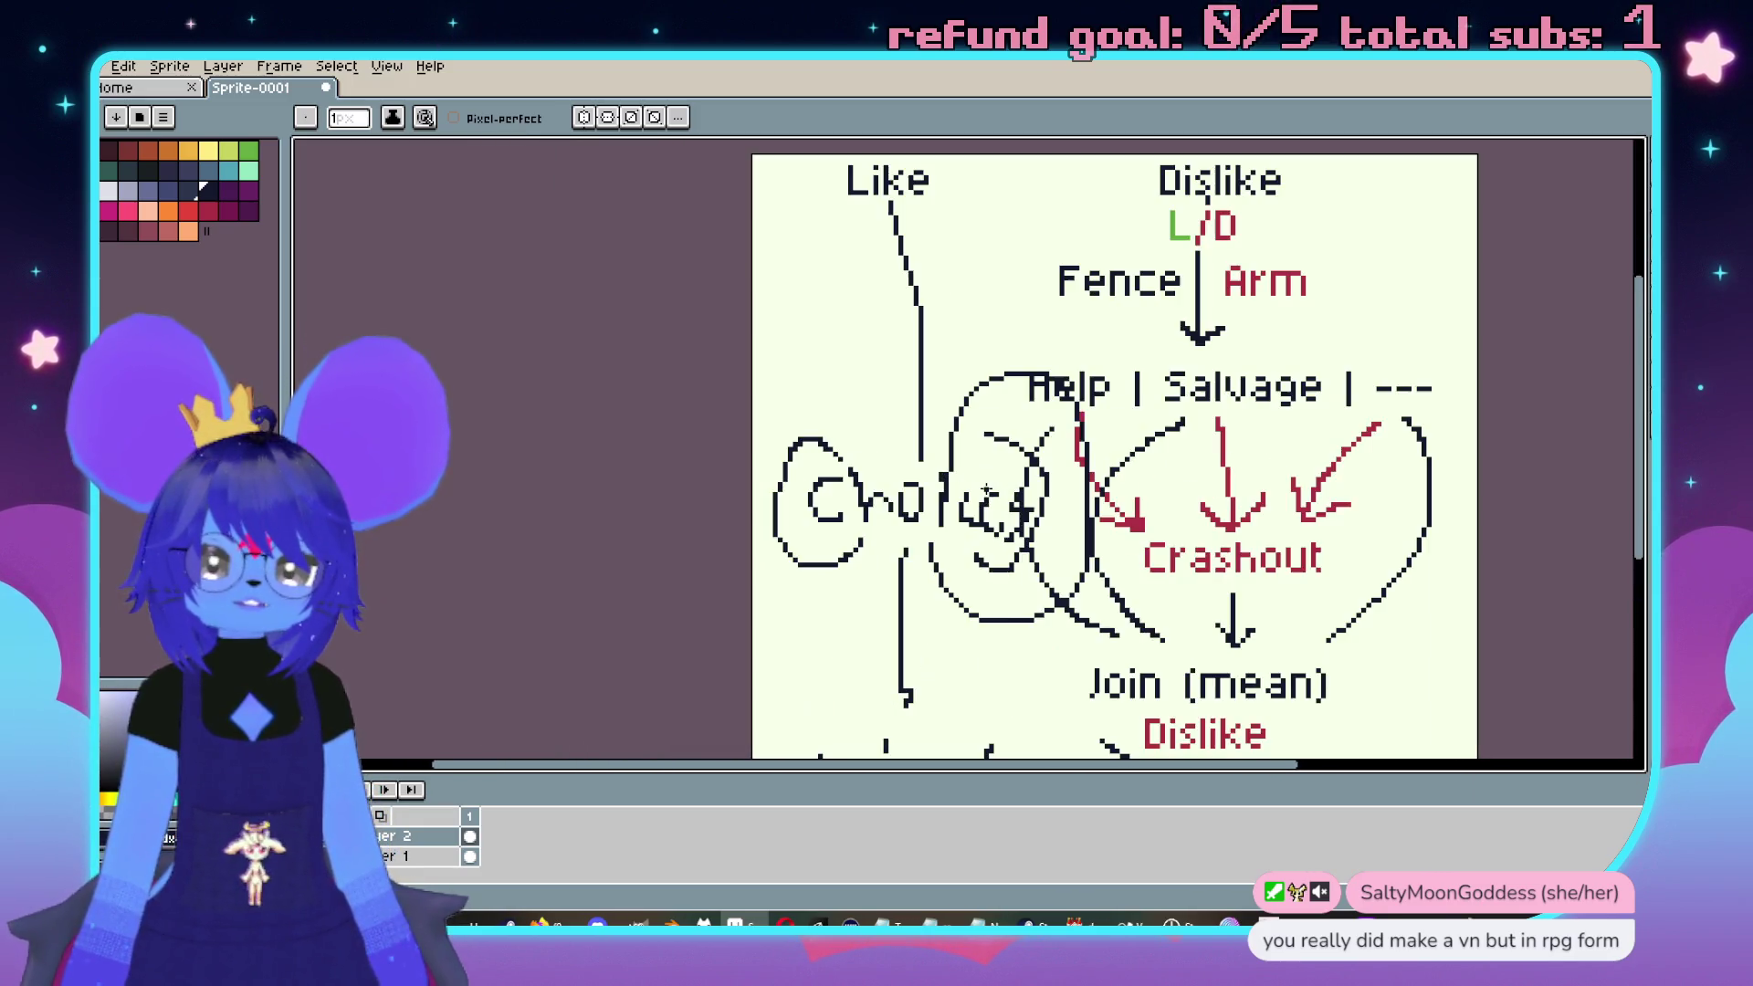
{"action": "left_click_drag", "start_coordinate": [1267, 451], "coordinate": [930, 399]}
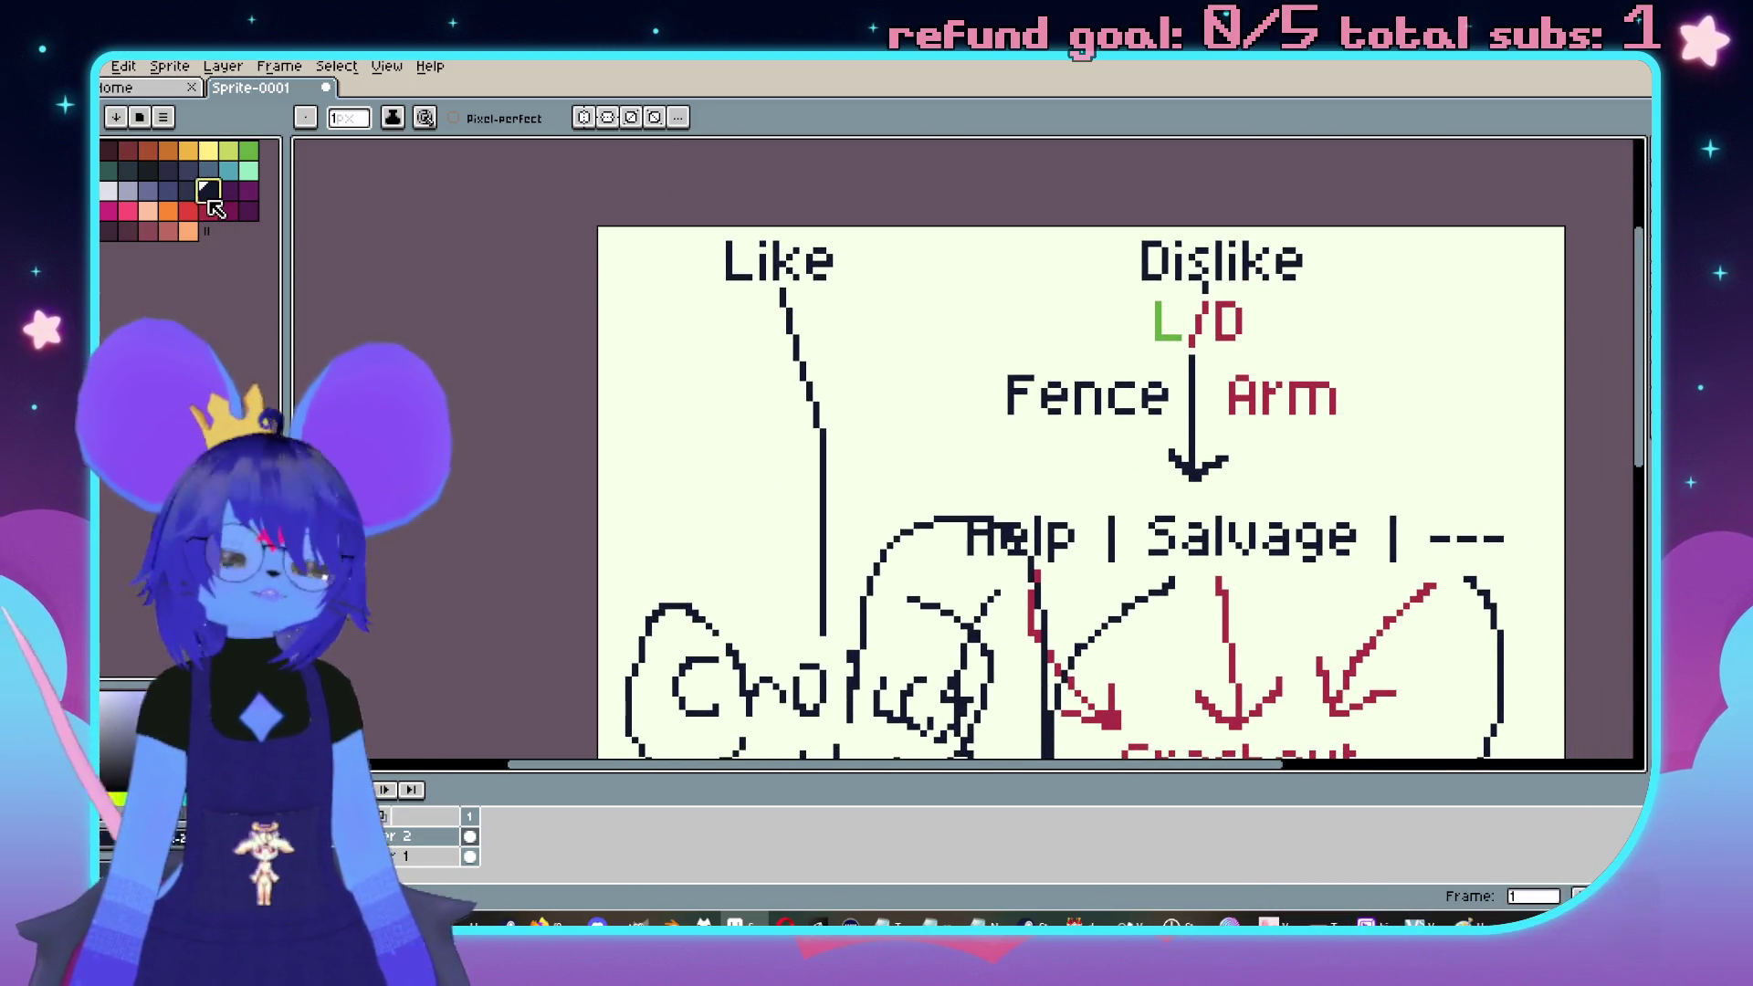
{"action": "left_click_drag", "start_coordinate": [868, 466], "coordinate": [647, 289]}
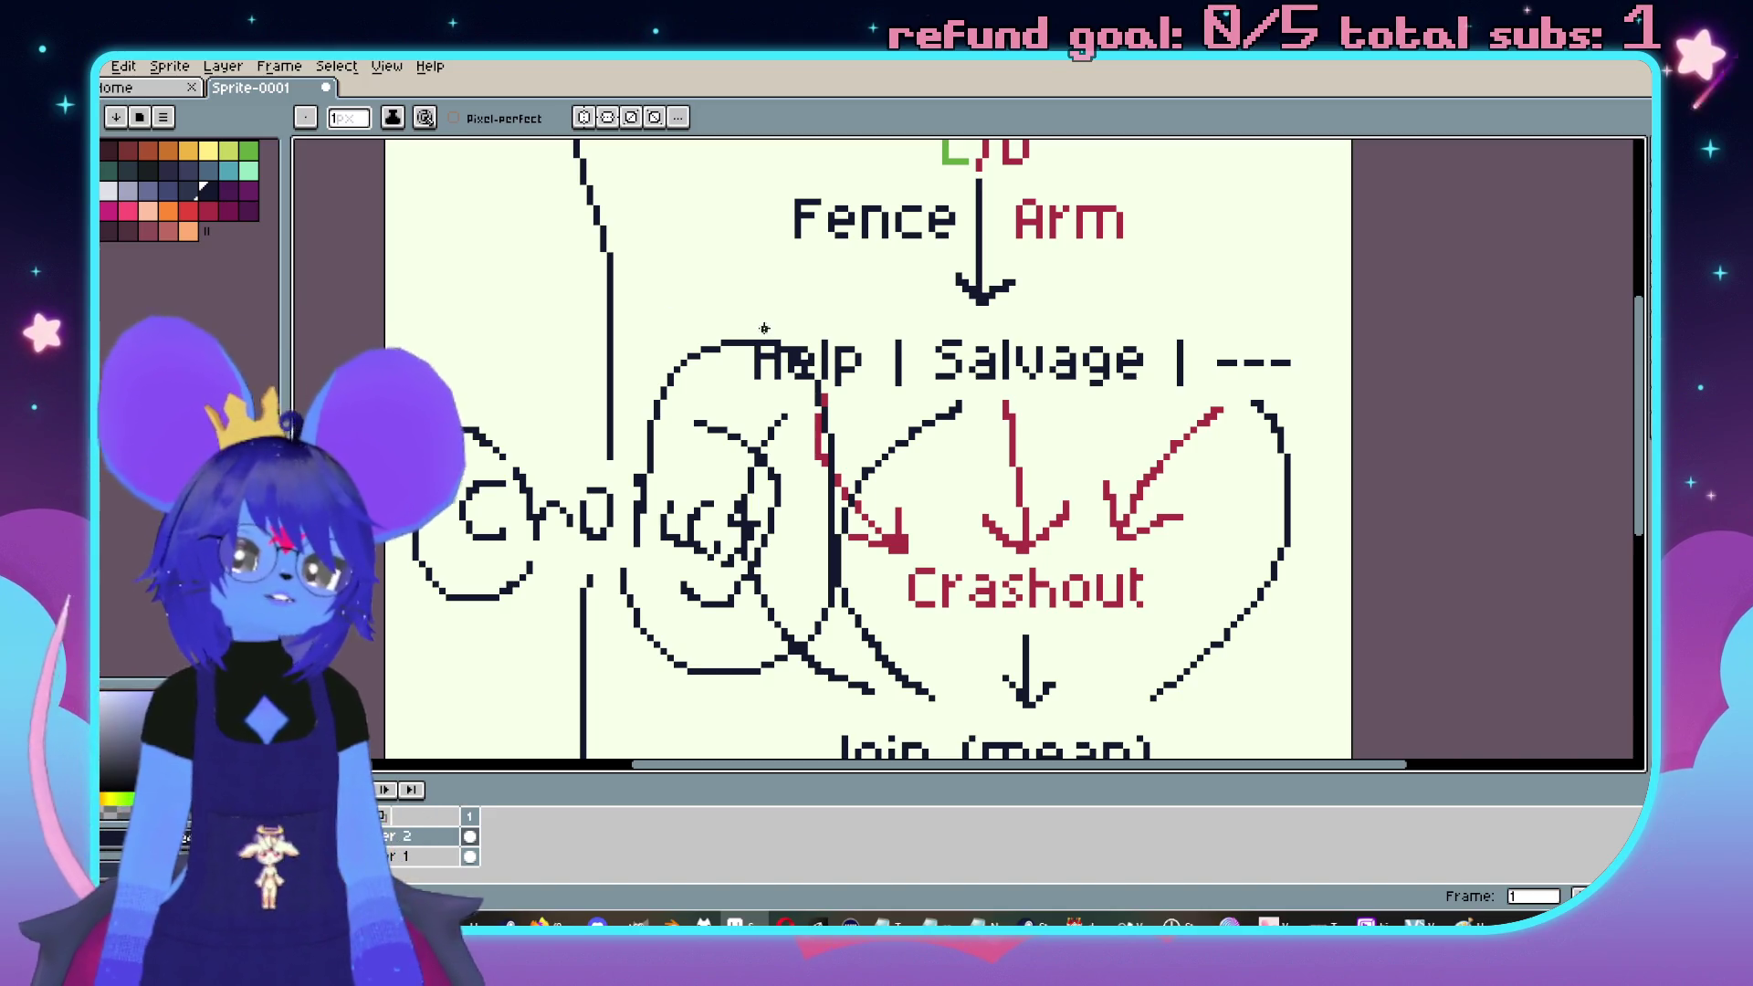
{"action": "scroll", "coordinate": [648, 301], "scroll_direction": "up", "scroll_amount": 3}
{"action": "scroll", "coordinate": [655, 317], "scroll_direction": "down", "scroll_amount": 4}
{"action": "left_click_drag", "start_coordinate": [655, 318], "coordinate": [841, 548]}
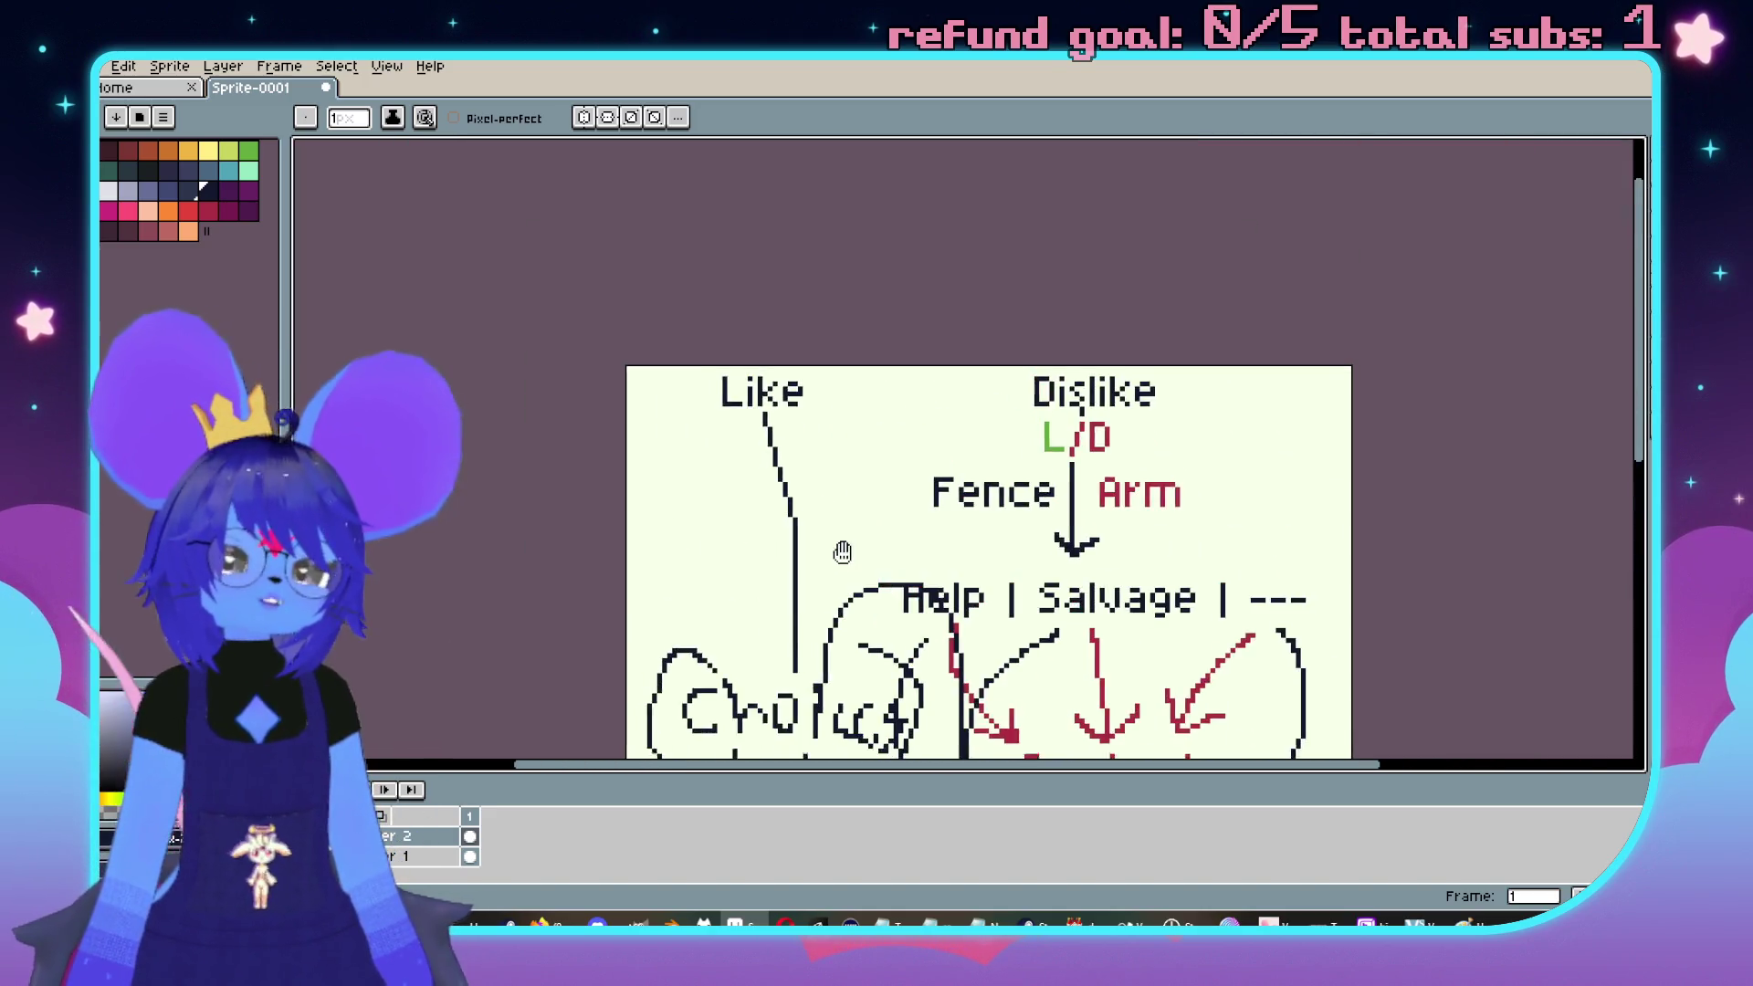
{"action": "scroll", "coordinate": [841, 548], "scroll_direction": "up", "scroll_amount": 2}
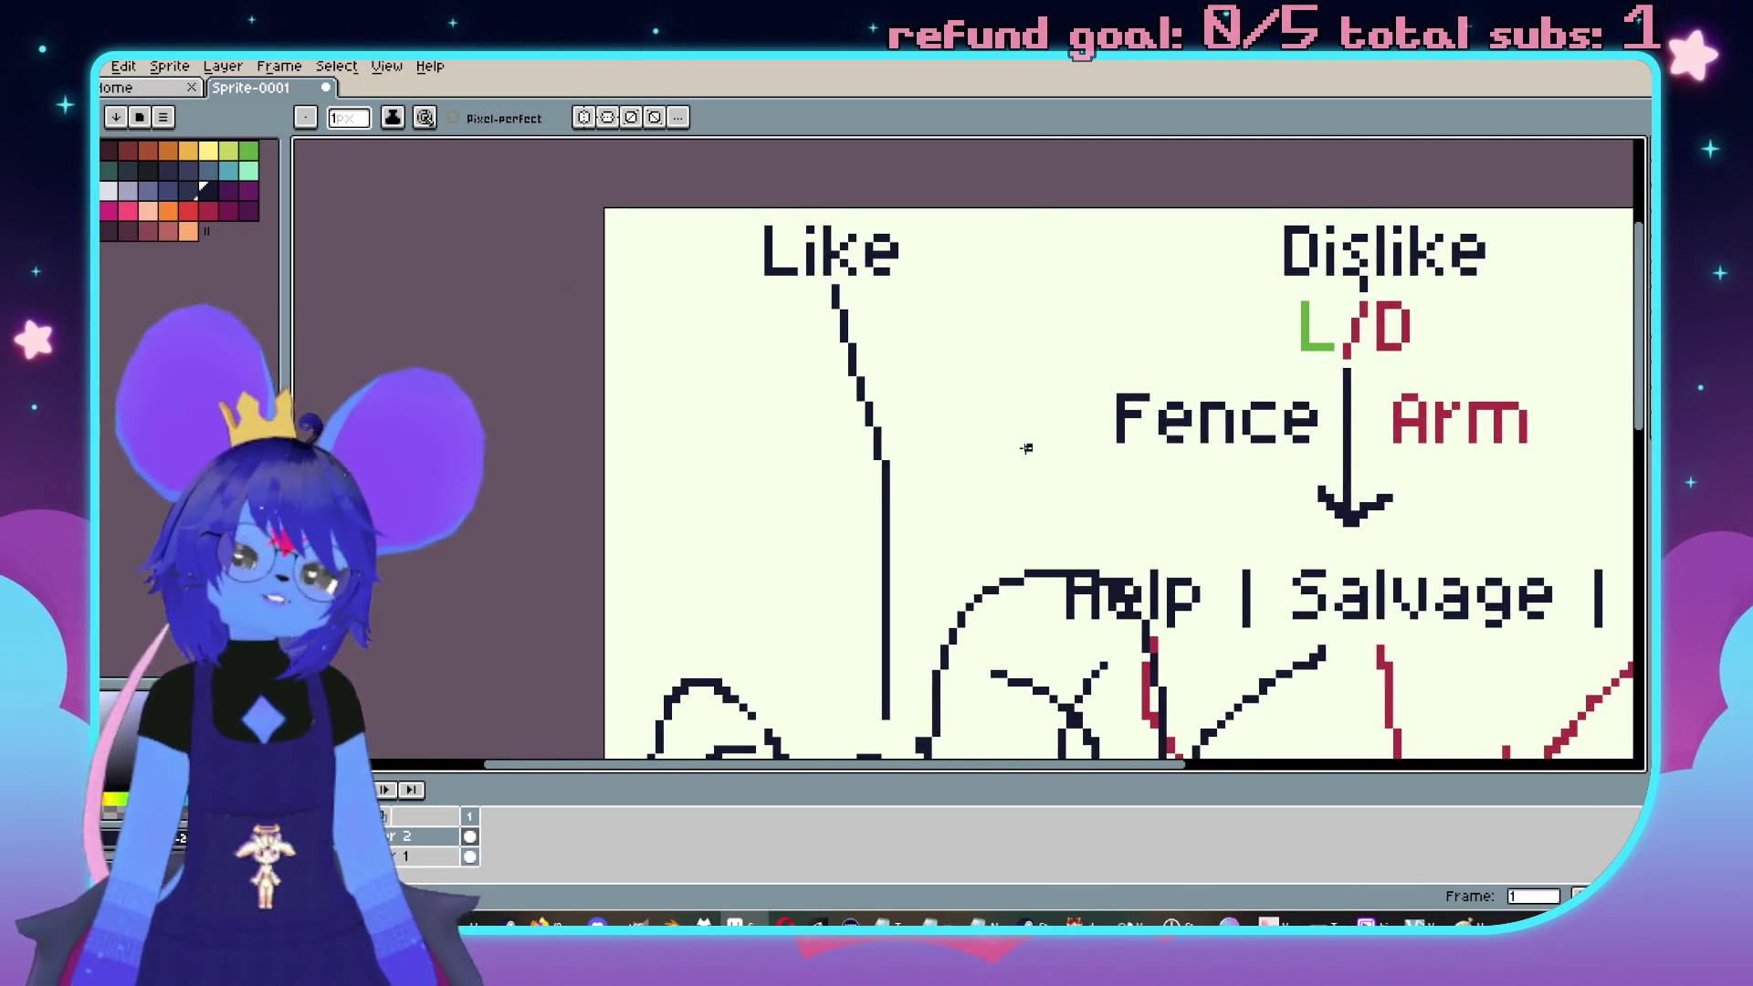
{"action": "left_click_drag", "start_coordinate": [1021, 443], "coordinate": [975, 442]}
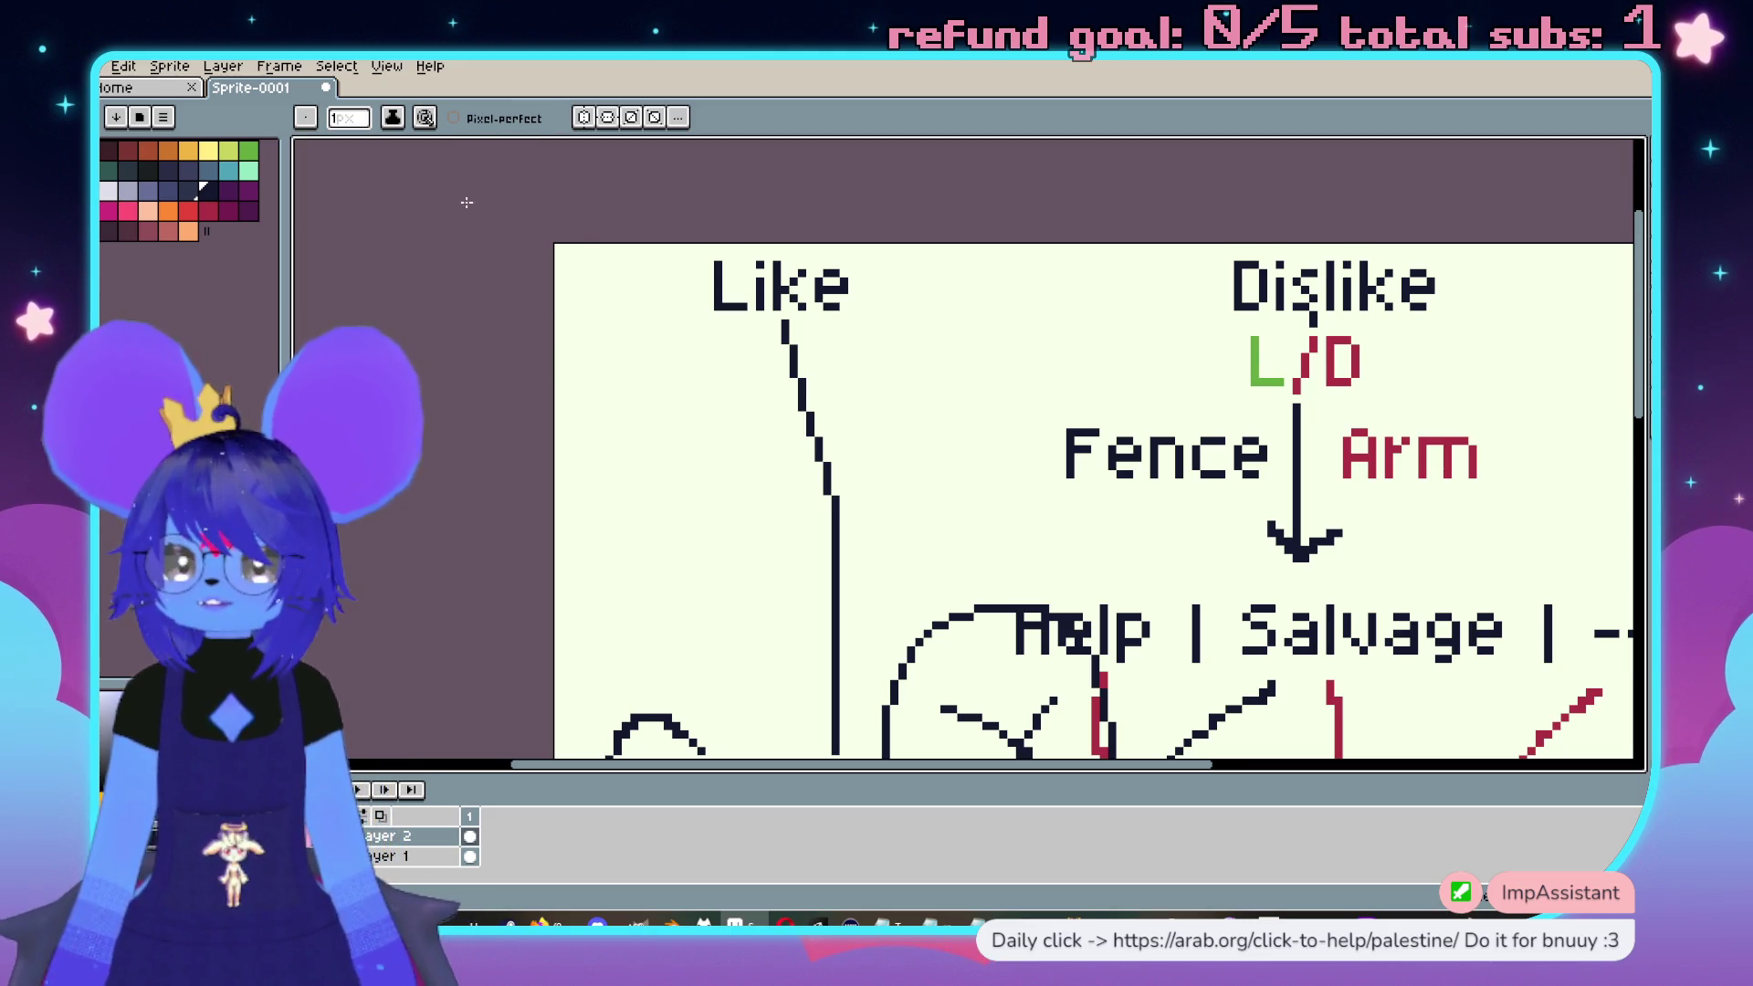
Go back to Aseprite's Home start page and open sluphdance from Recent files
{"action": "scroll", "coordinate": [700, 358], "scroll_direction": "down", "scroll_amount": 1}
{"action": "left_click", "coordinate": [133, 93]}
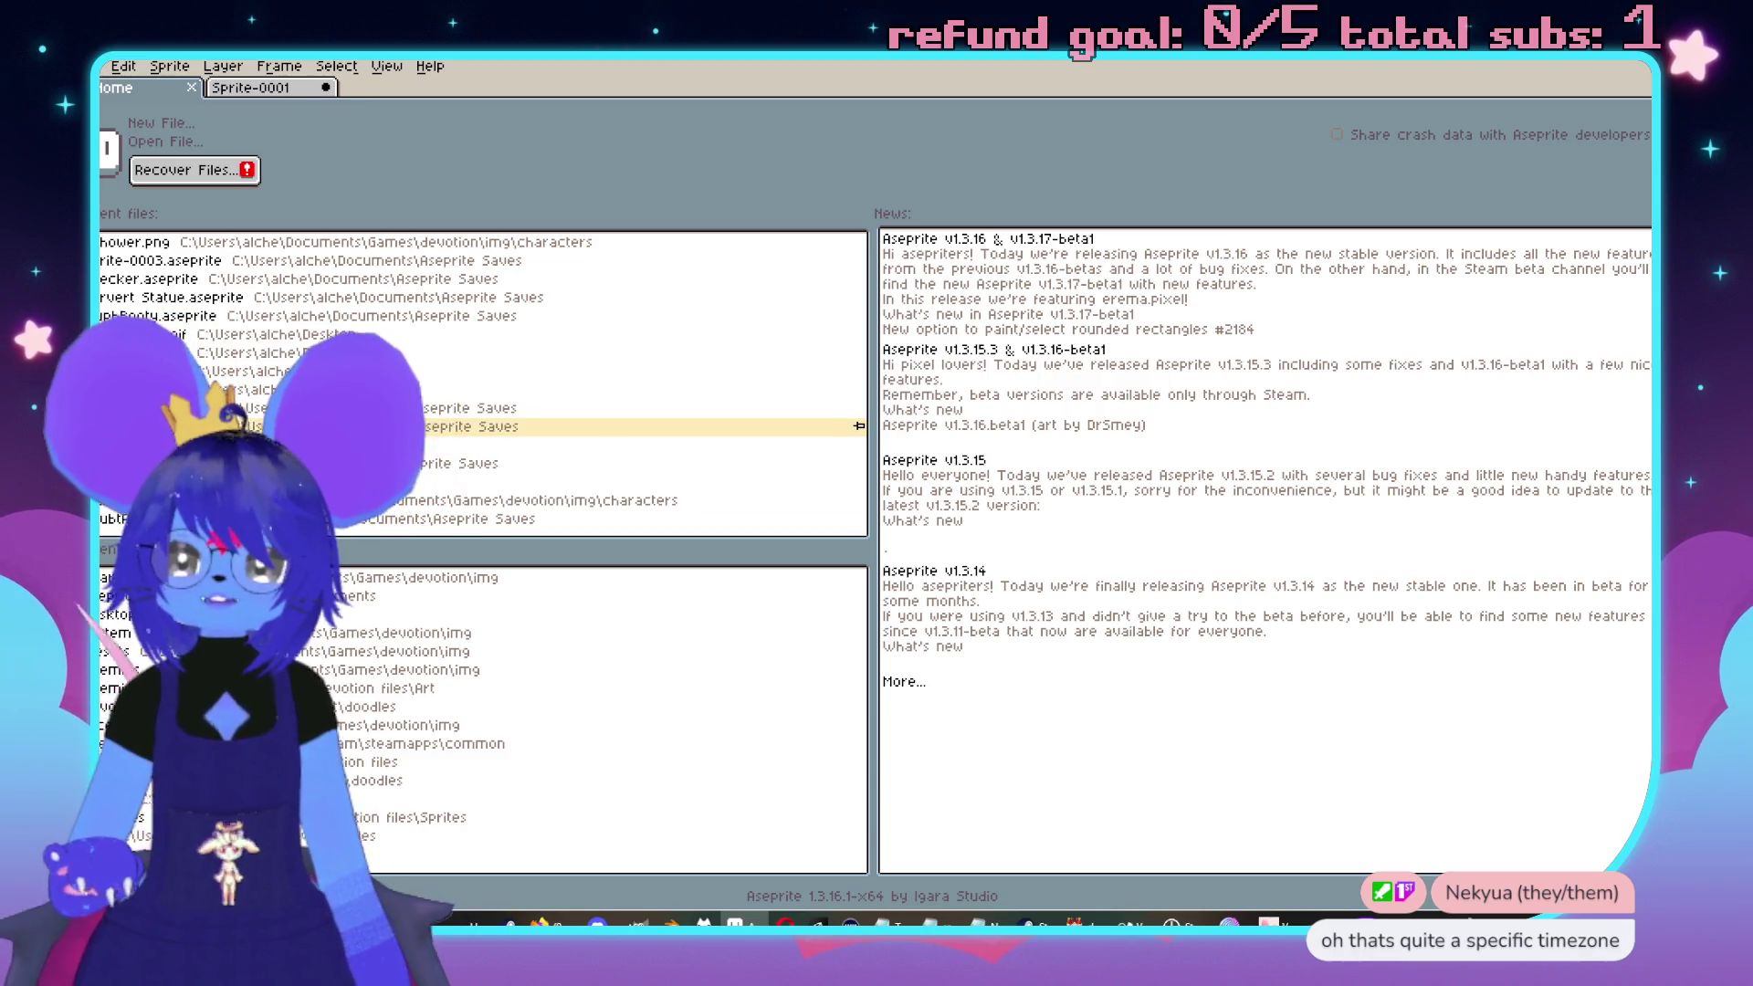
{"action": "left_click", "coordinate": [302, 427]}
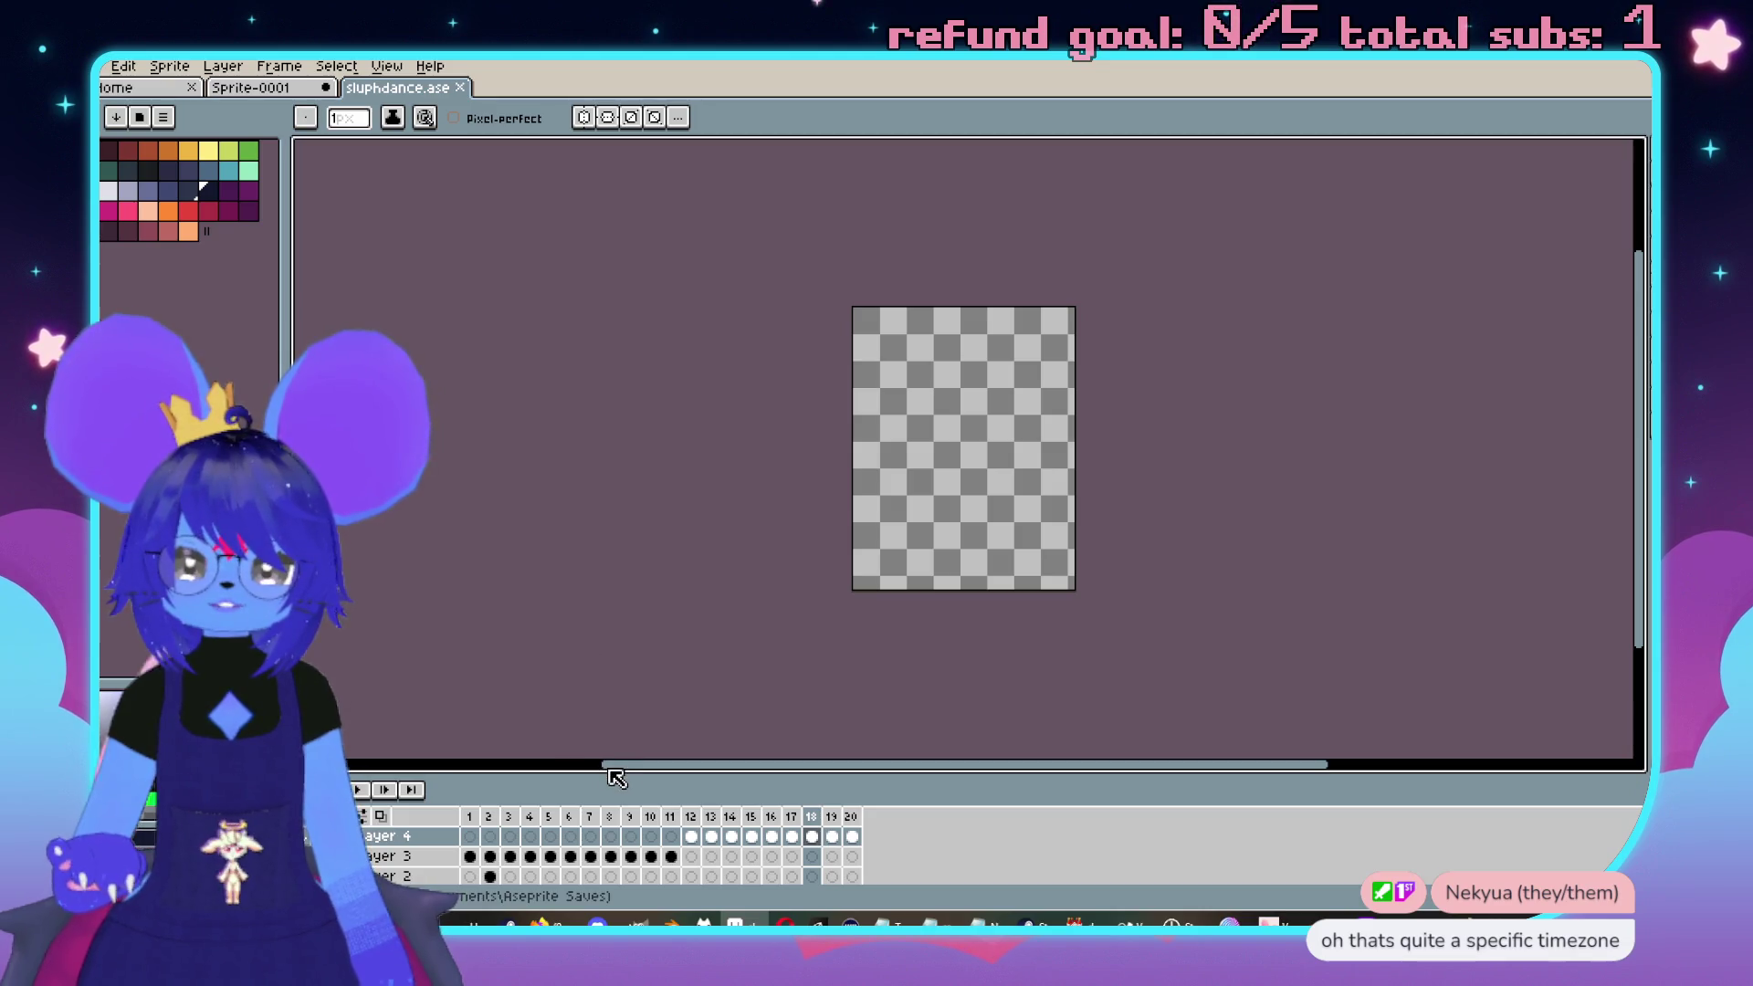
Close the empty sluphdance tab, then open and close SluphExtra
{"action": "left_click", "coordinate": [460, 87]}
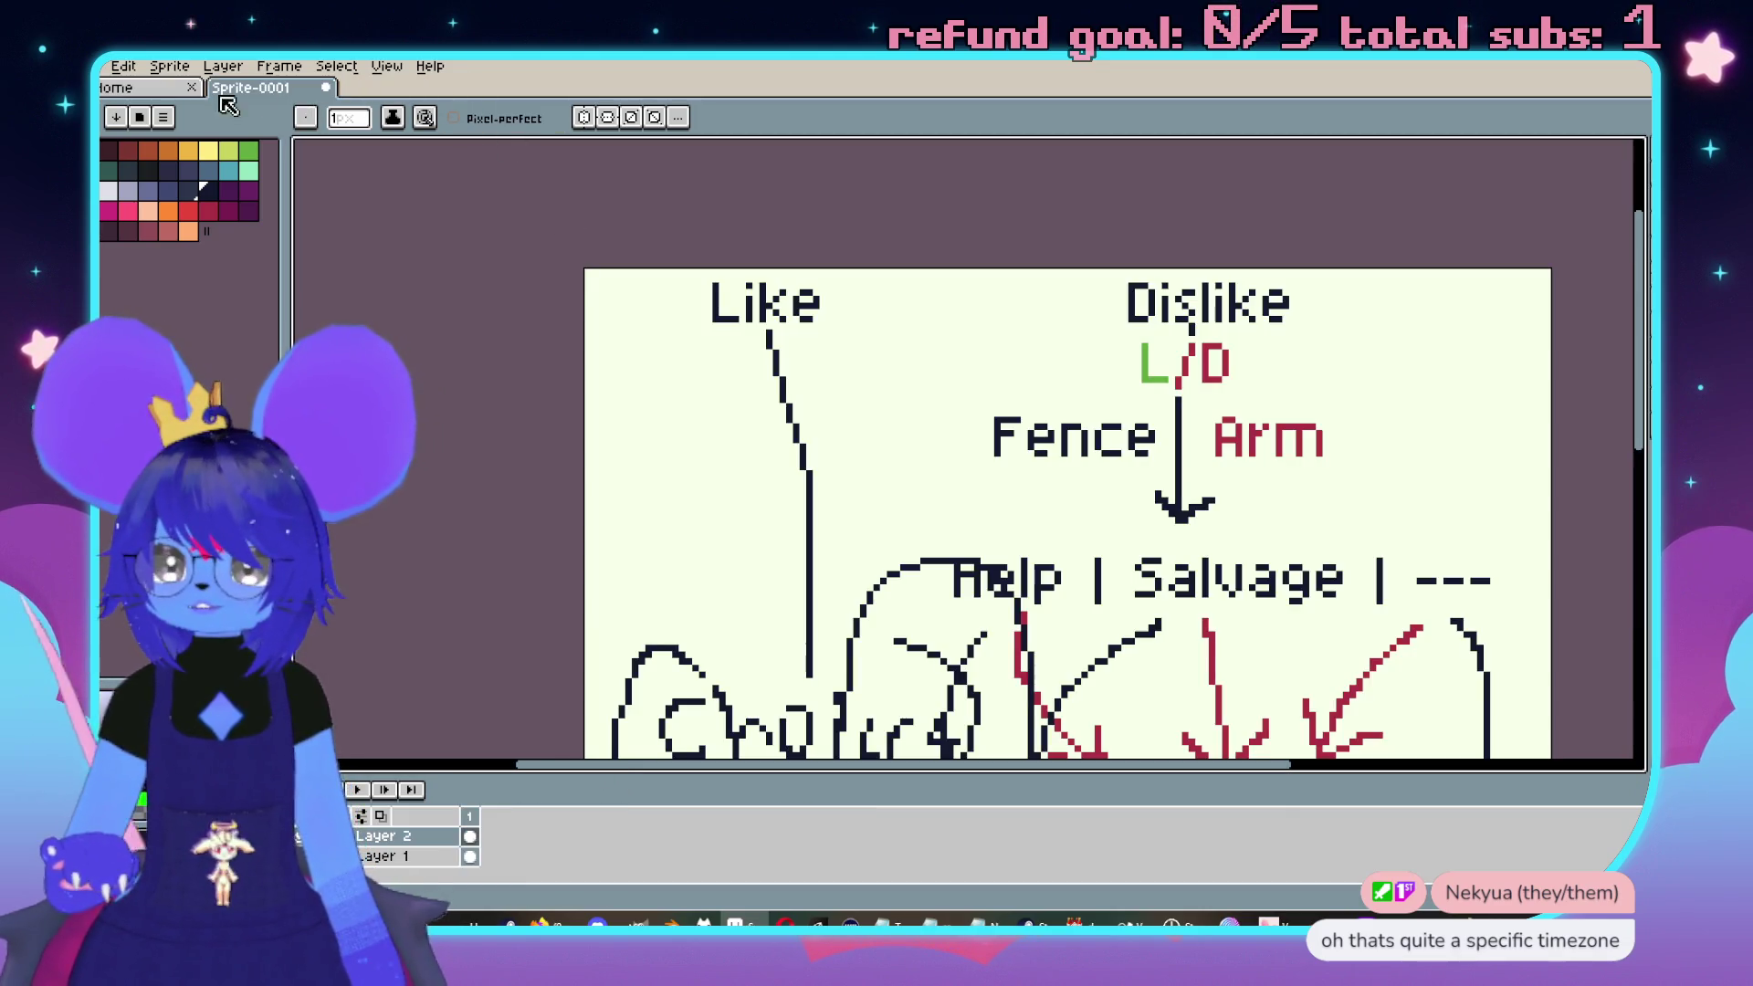
{"action": "left_click", "coordinate": [165, 95]}
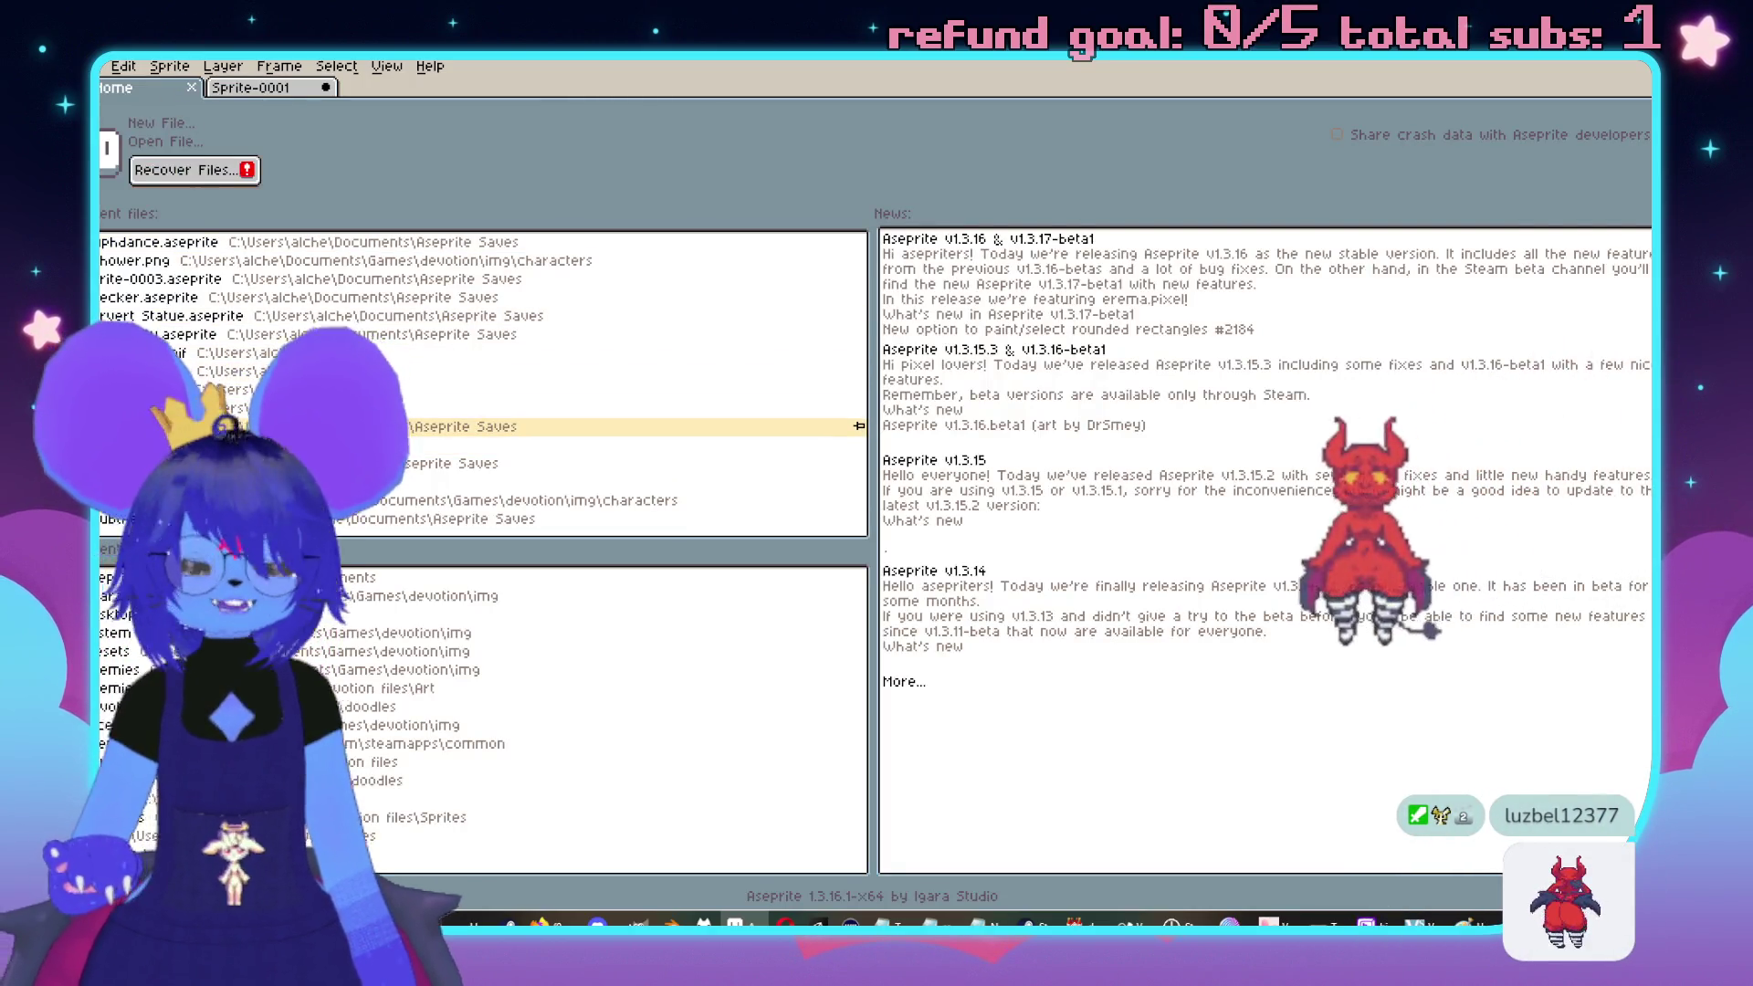
{"action": "left_click", "coordinate": [274, 426]}
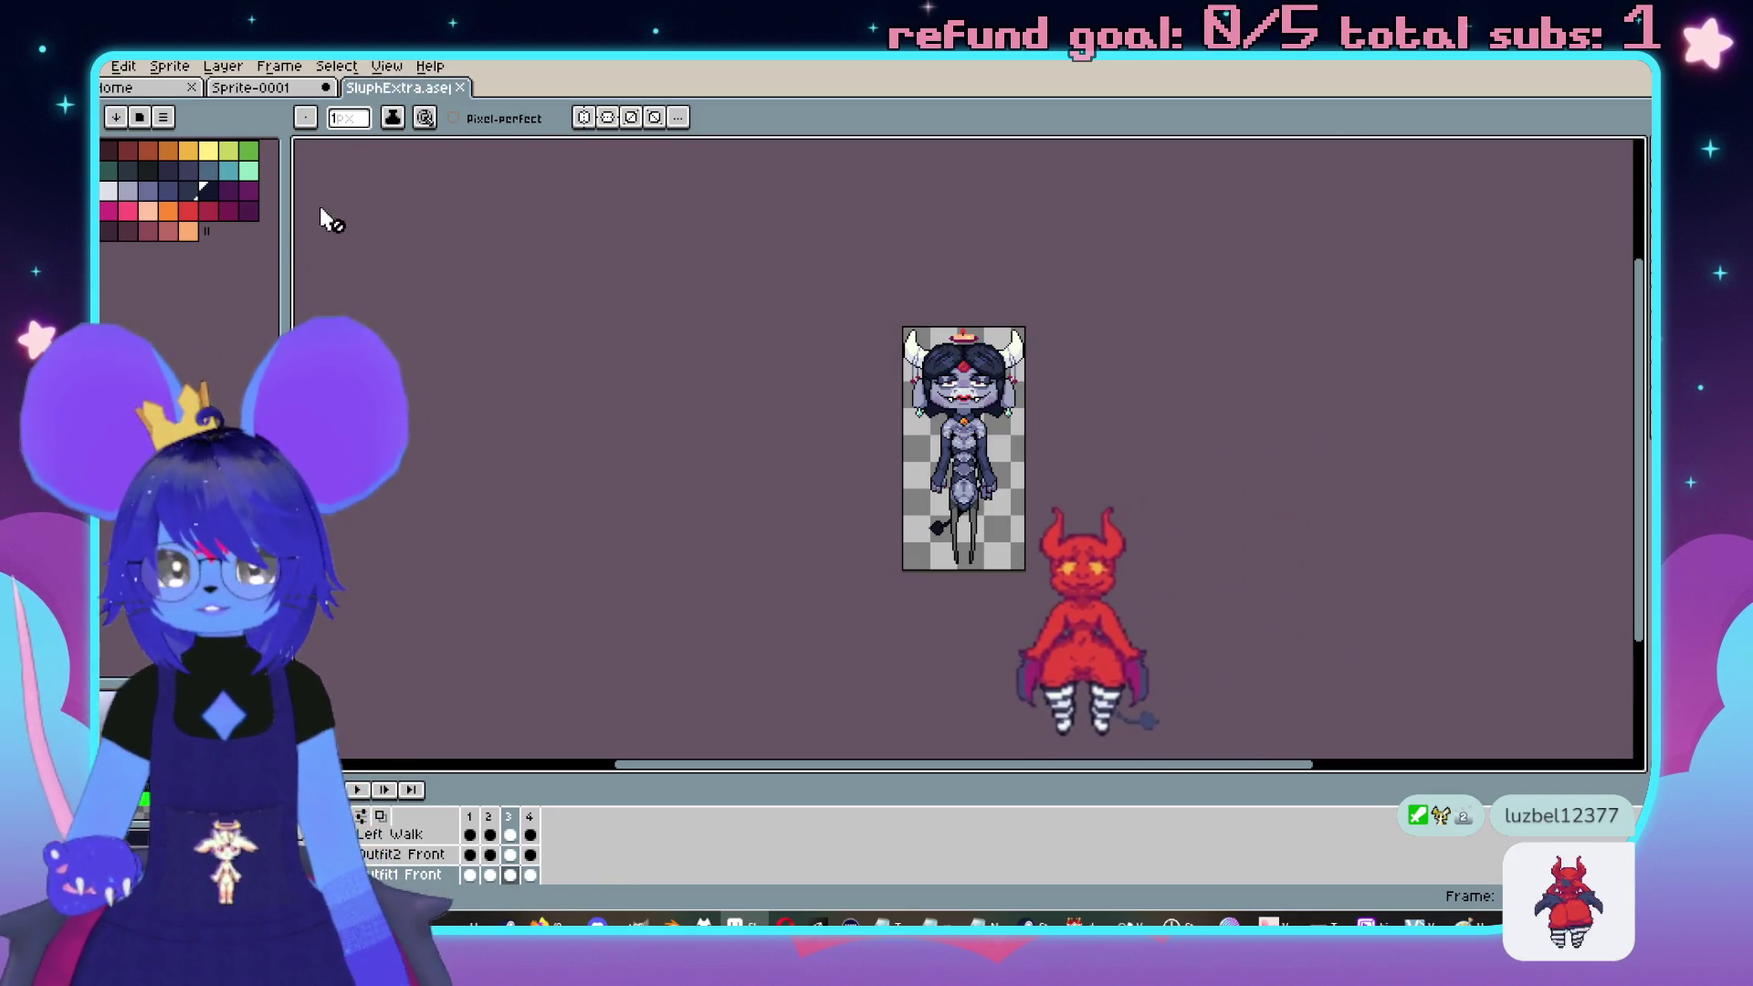
{"action": "left_click", "coordinate": [461, 88]}
Open SluphBooty.aseprite from Recent files and hide its dark sketch layer
{"action": "left_click", "coordinate": [146, 88]}
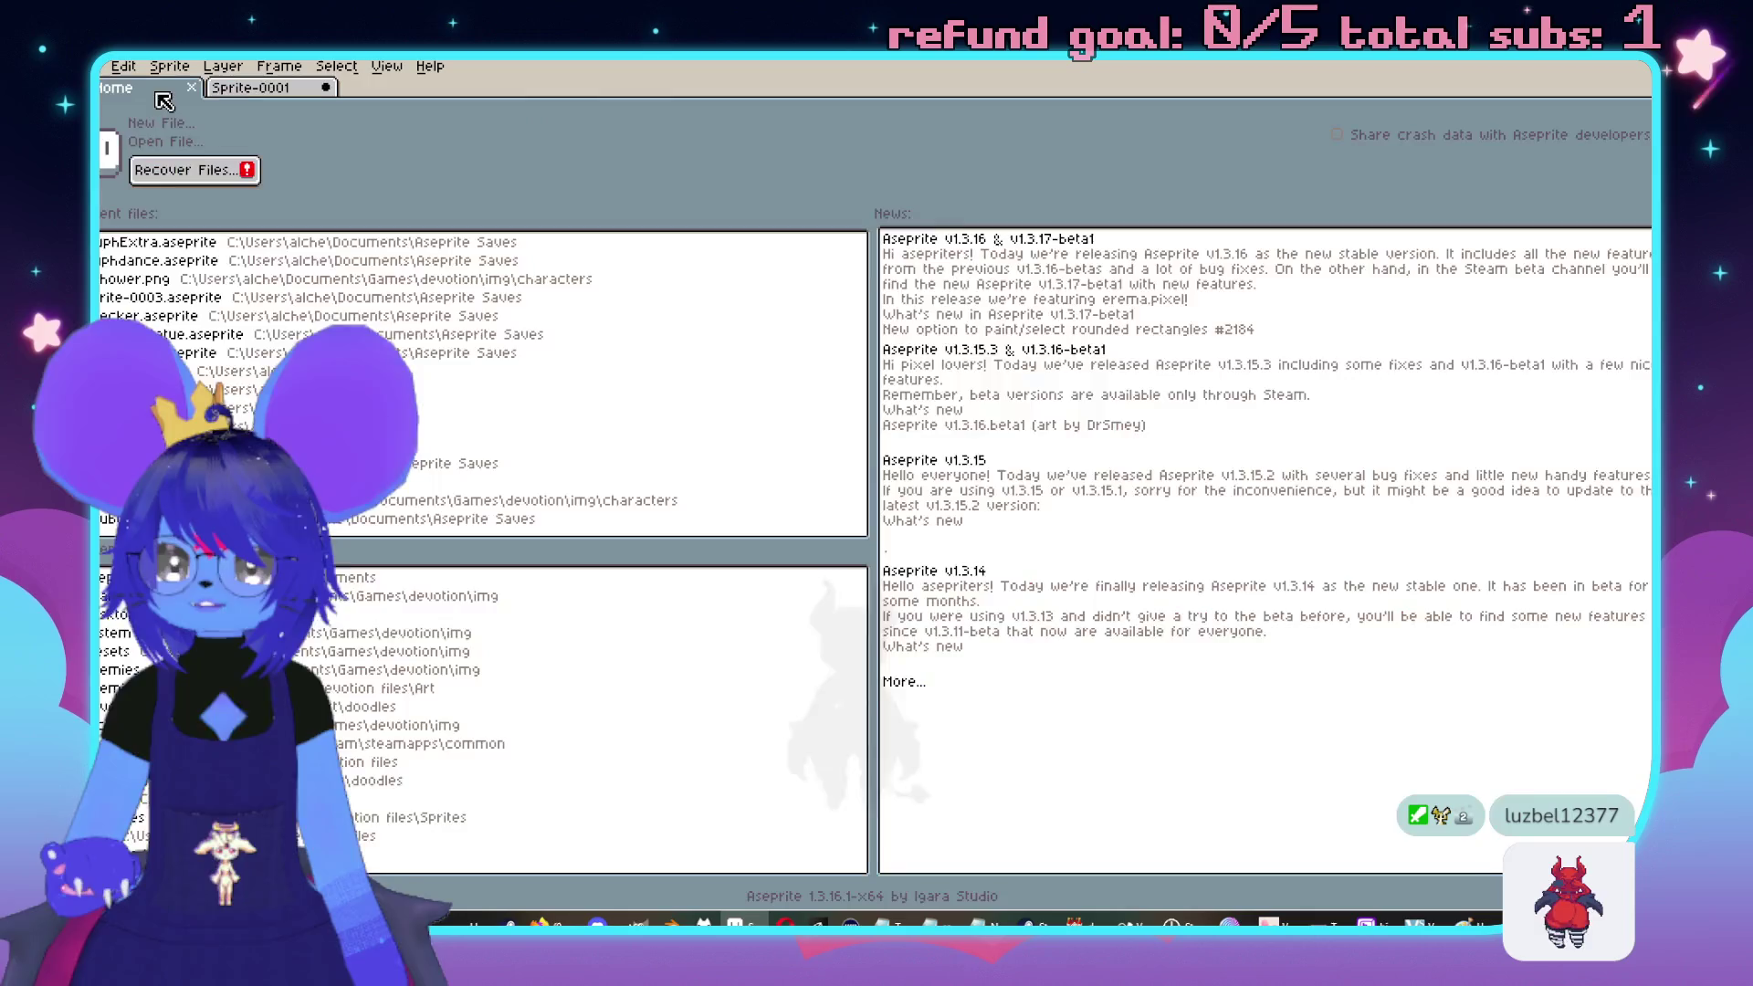
{"action": "left_click", "coordinate": [731, 354]}
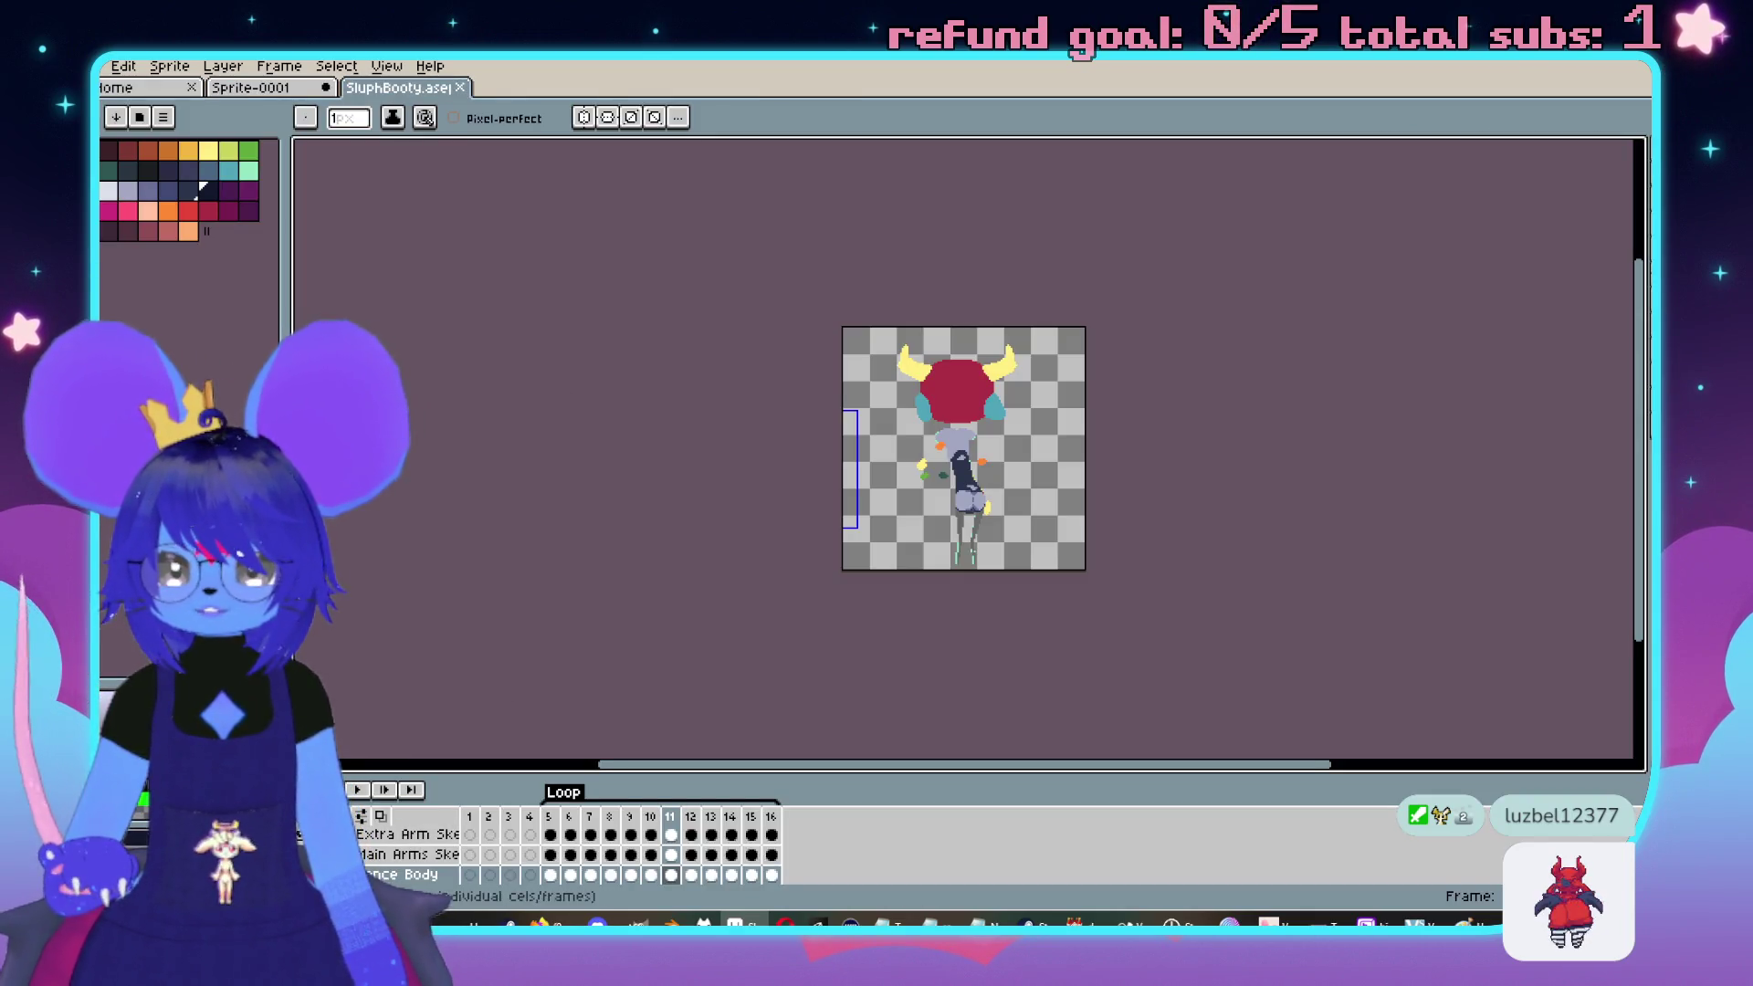
{"action": "left_click", "coordinate": [405, 842]}
Zoom the canvas, shrink the timeline, step one frame, and play the SluphBooty dance loop
{"action": "scroll", "coordinate": [404, 842], "scroll_direction": "down", "scroll_amount": 1}
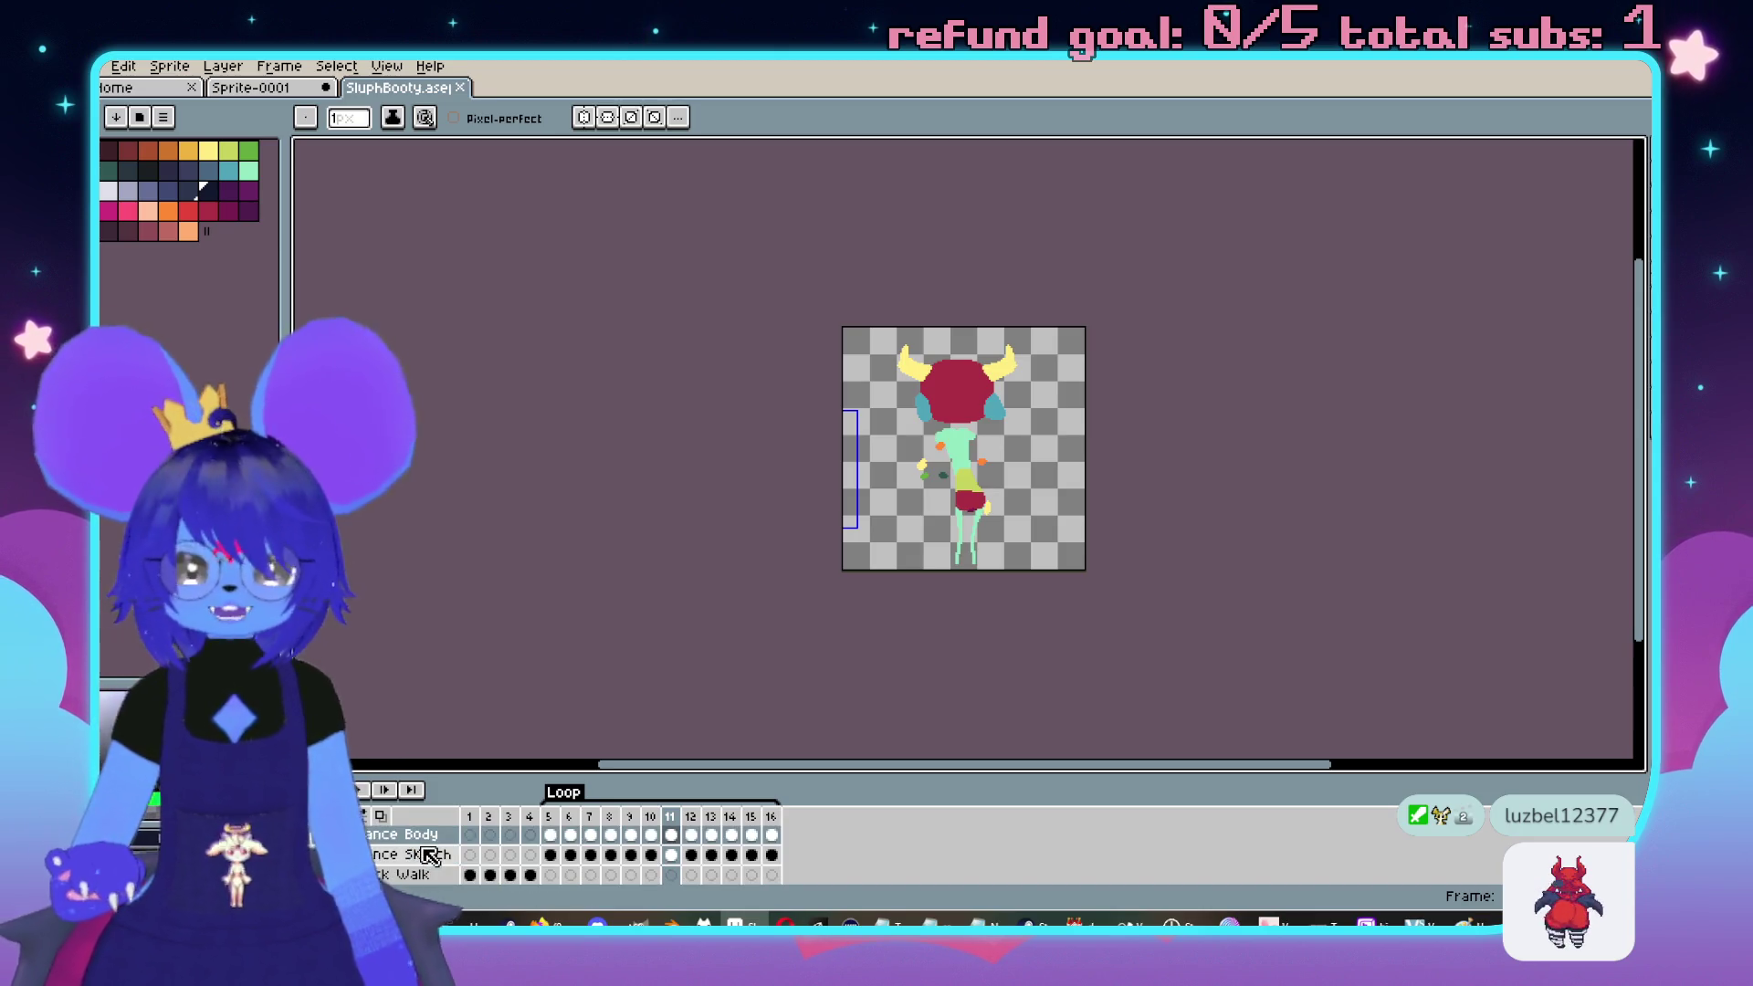
{"action": "scroll", "coordinate": [735, 383], "scroll_direction": "up", "scroll_amount": 2}
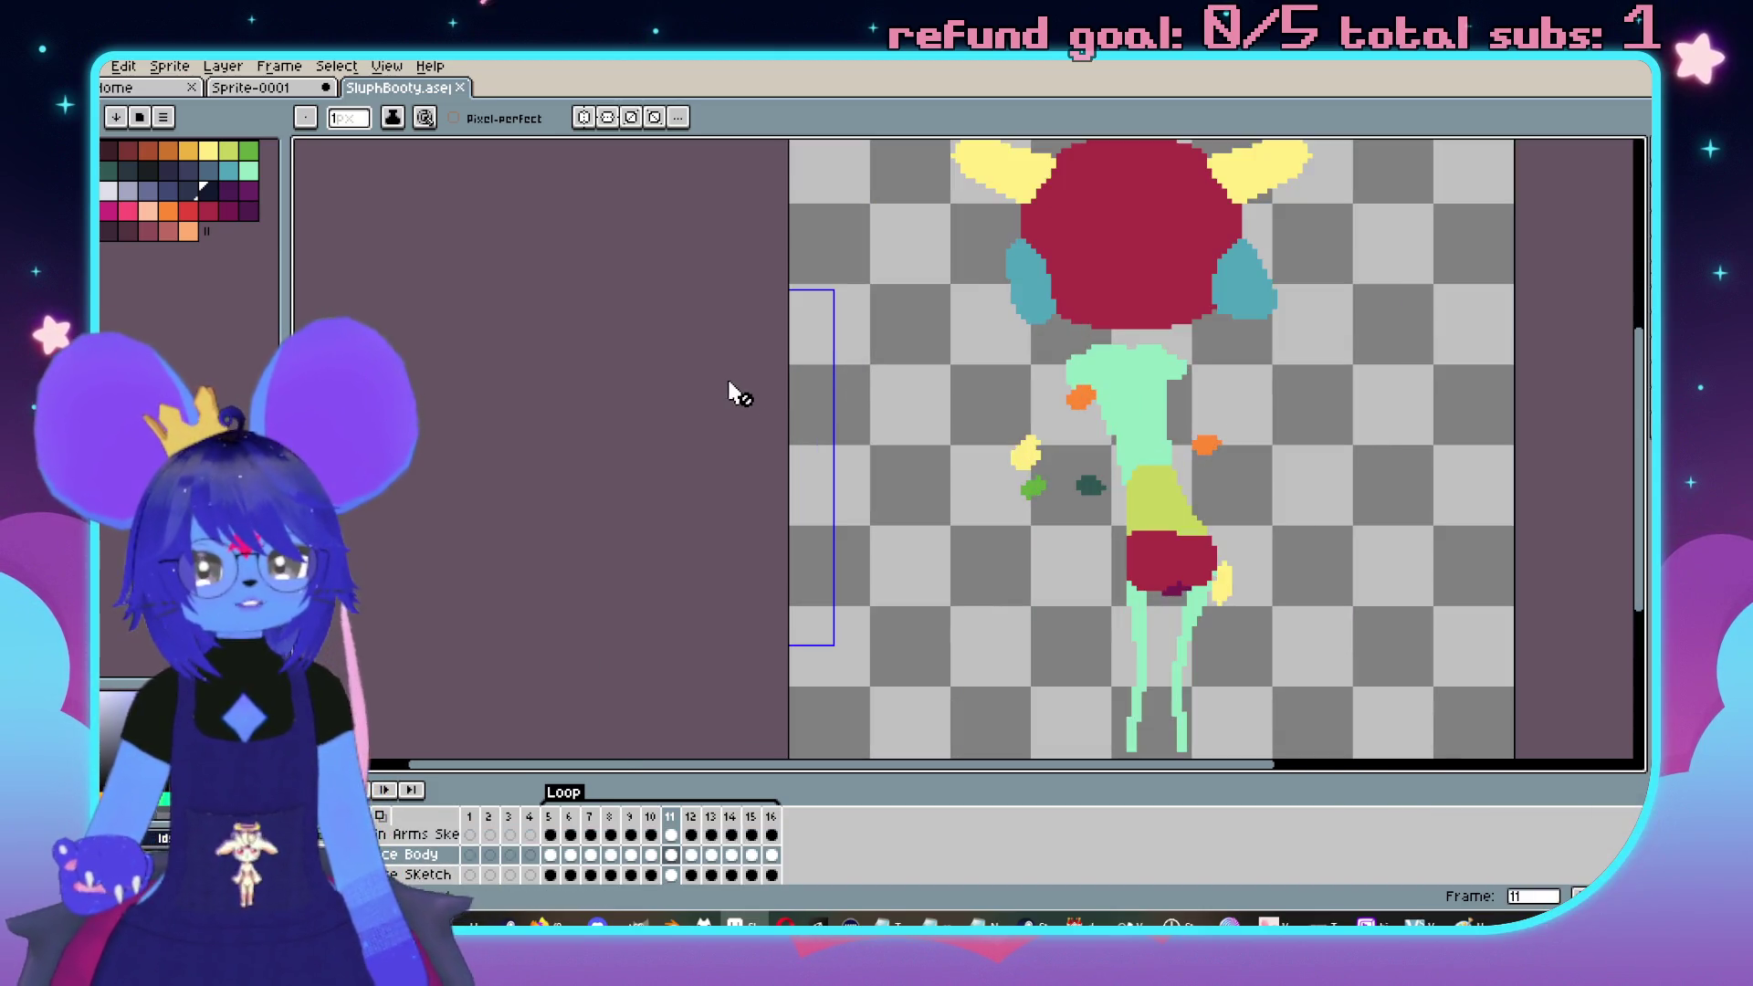
{"action": "scroll", "coordinate": [782, 388], "scroll_direction": "down", "scroll_amount": 1}
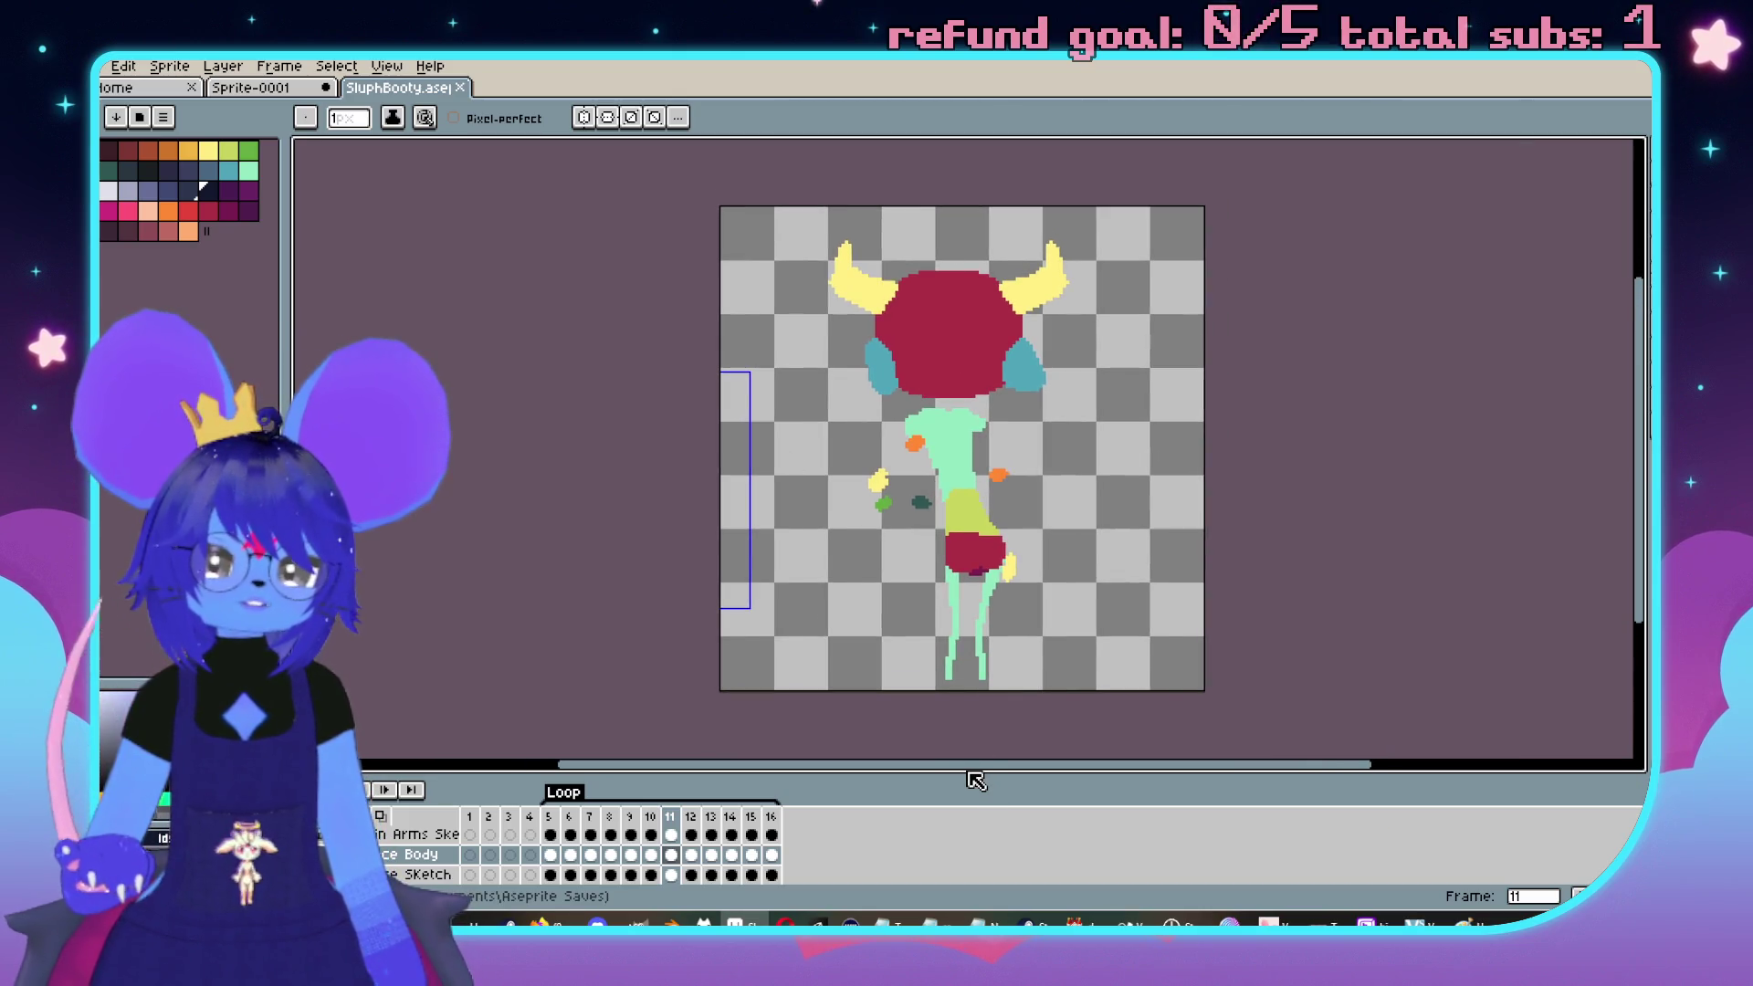
{"action": "left_click_drag", "start_coordinate": [966, 774], "coordinate": [967, 794]}
{"action": "left_click_drag", "start_coordinate": [1205, 468], "coordinate": [1159, 438]}
{"action": "key", "text": "Right"}
{"action": "key", "text": "Return"}
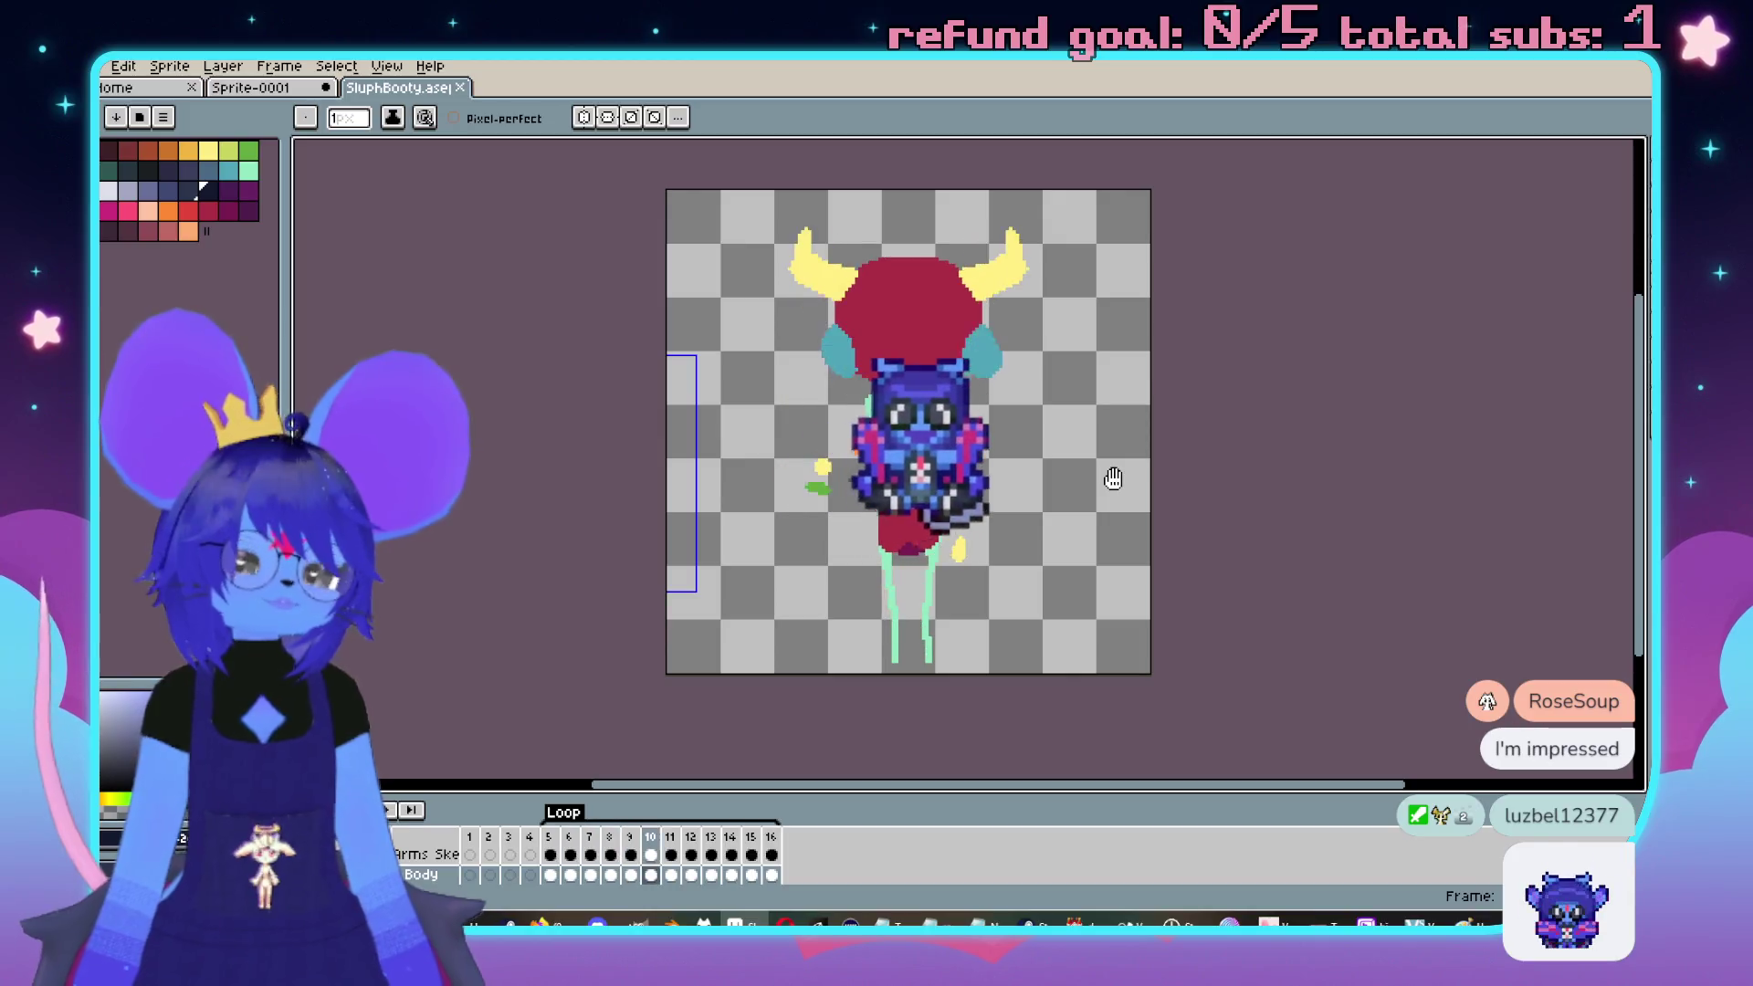
{"action": "mouse_move", "coordinate": [1278, 463]}
{"action": "left_mouse_down"}
{"action": "mouse_move", "coordinate": [1315, 493]}
{"action": "mouse_move", "coordinate": [1260, 423]}
{"action": "left_mouse_up"}
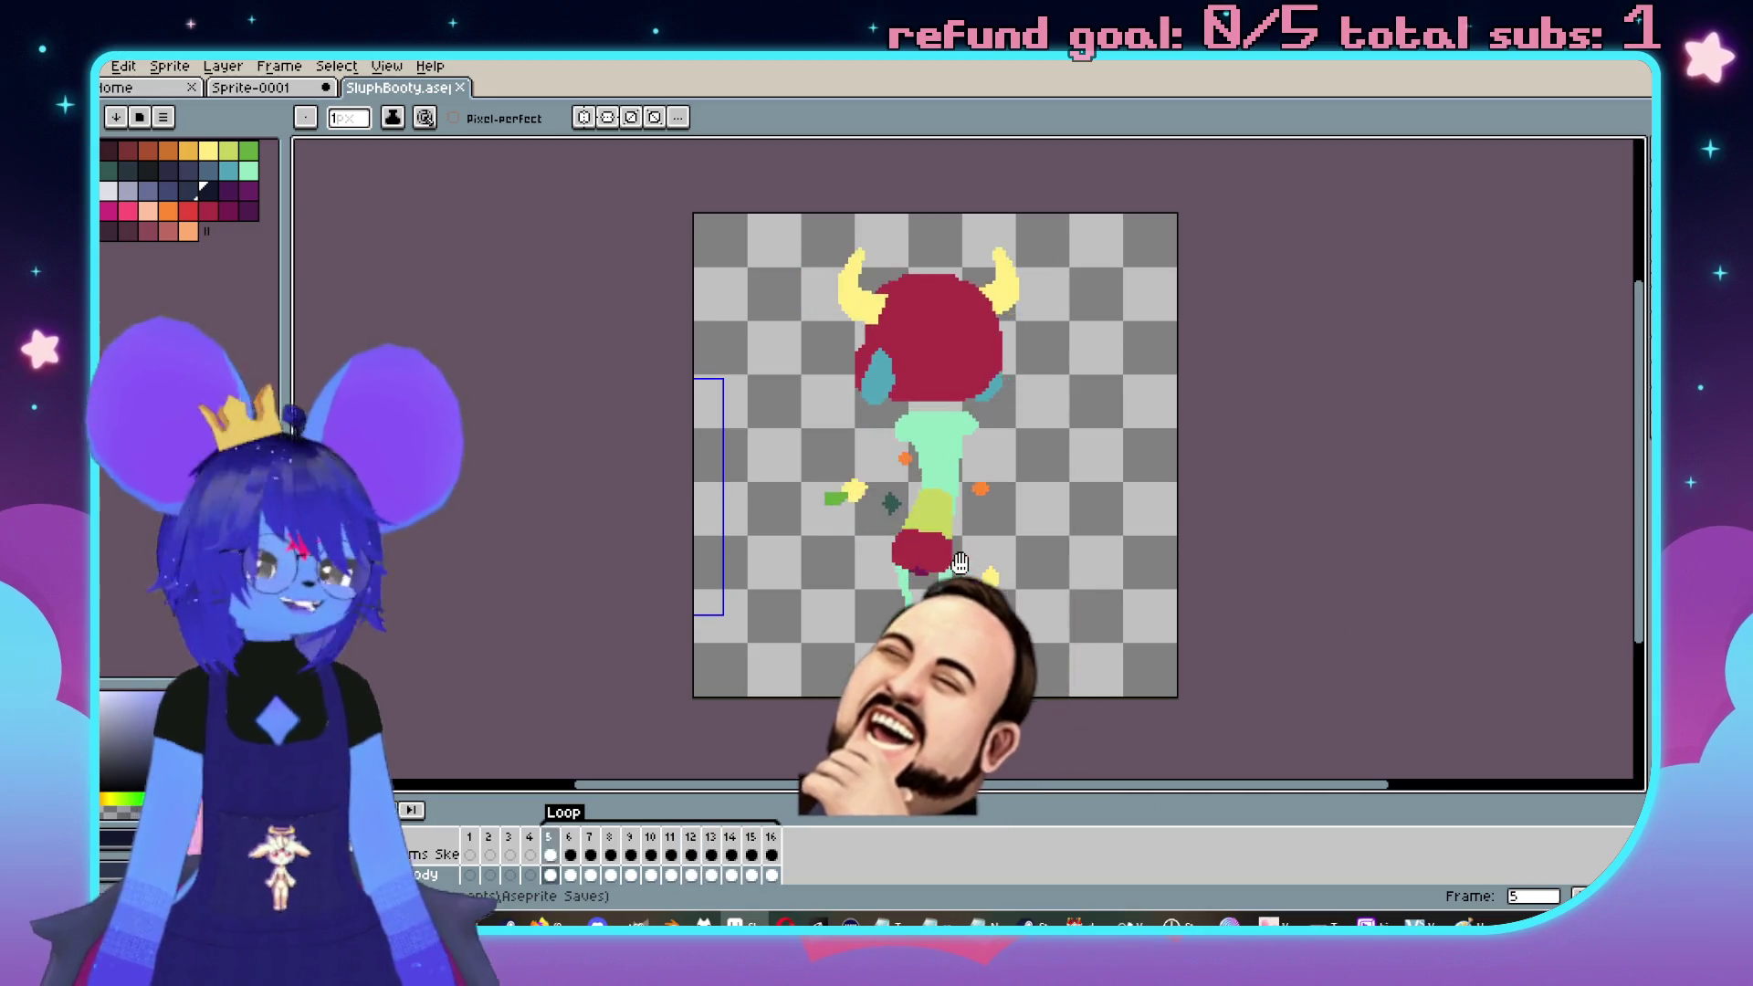
{"action": "mouse_move", "coordinate": [1018, 491]}
{"action": "left_mouse_down"}
{"action": "mouse_move", "coordinate": [984, 470]}
{"action": "mouse_move", "coordinate": [1020, 498]}
{"action": "left_mouse_up"}
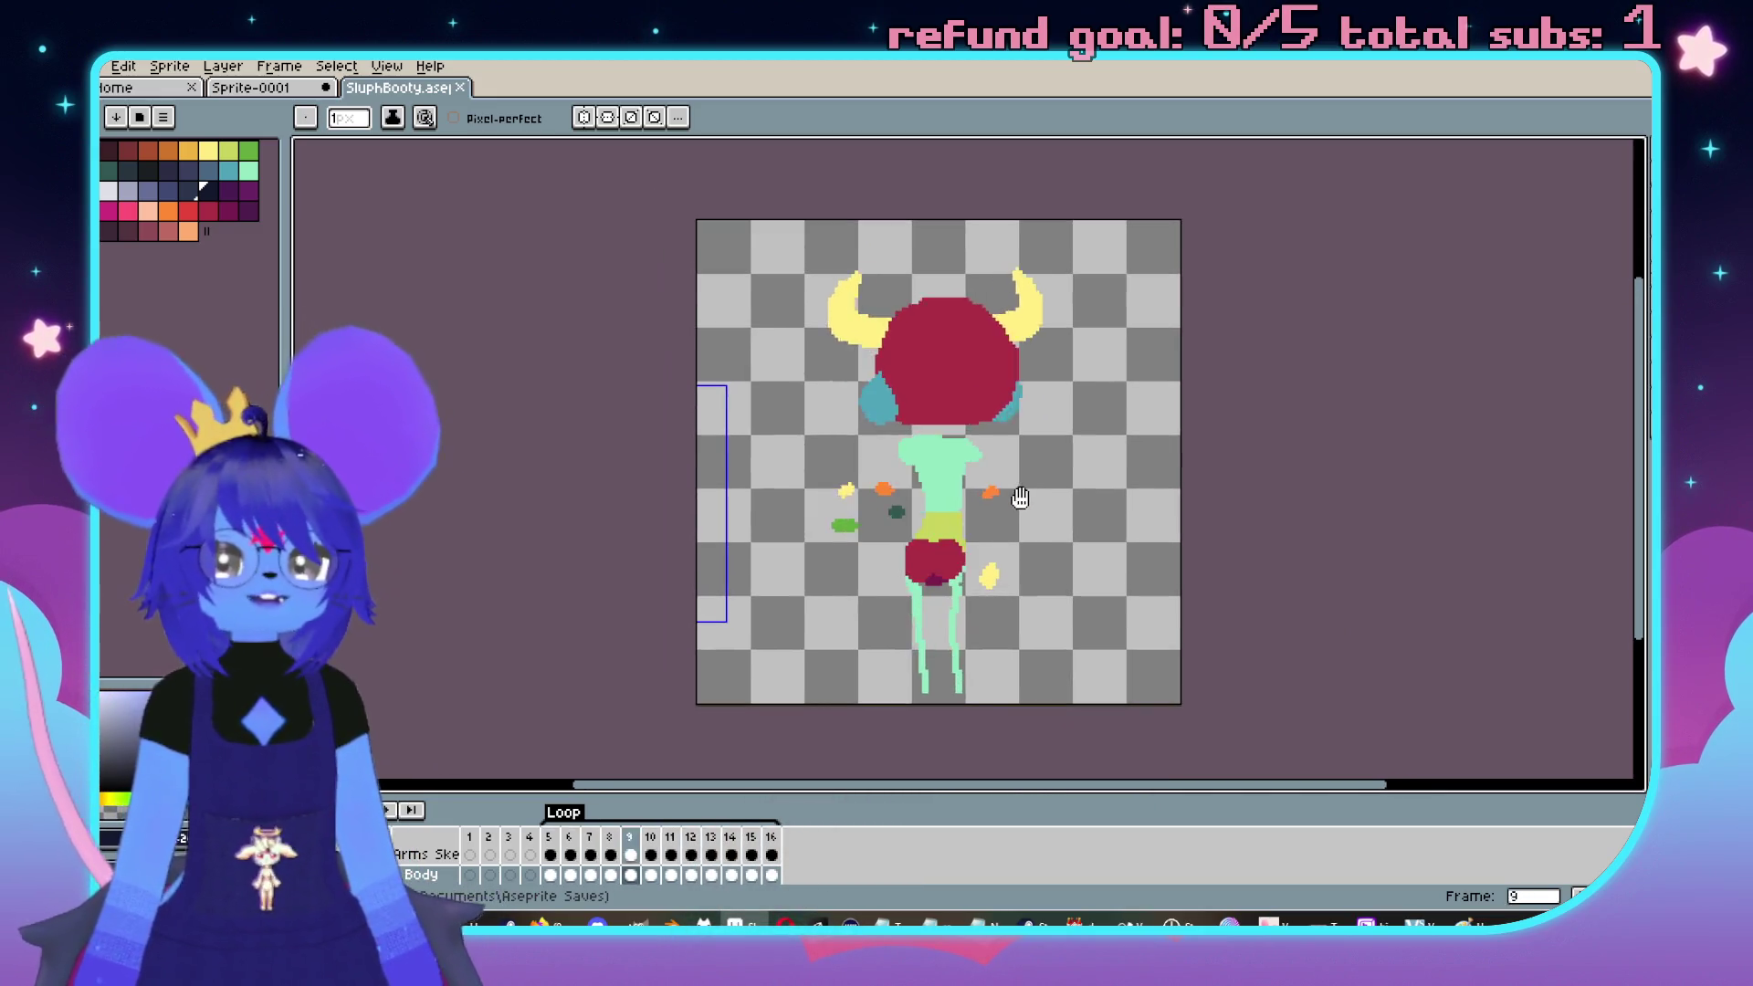